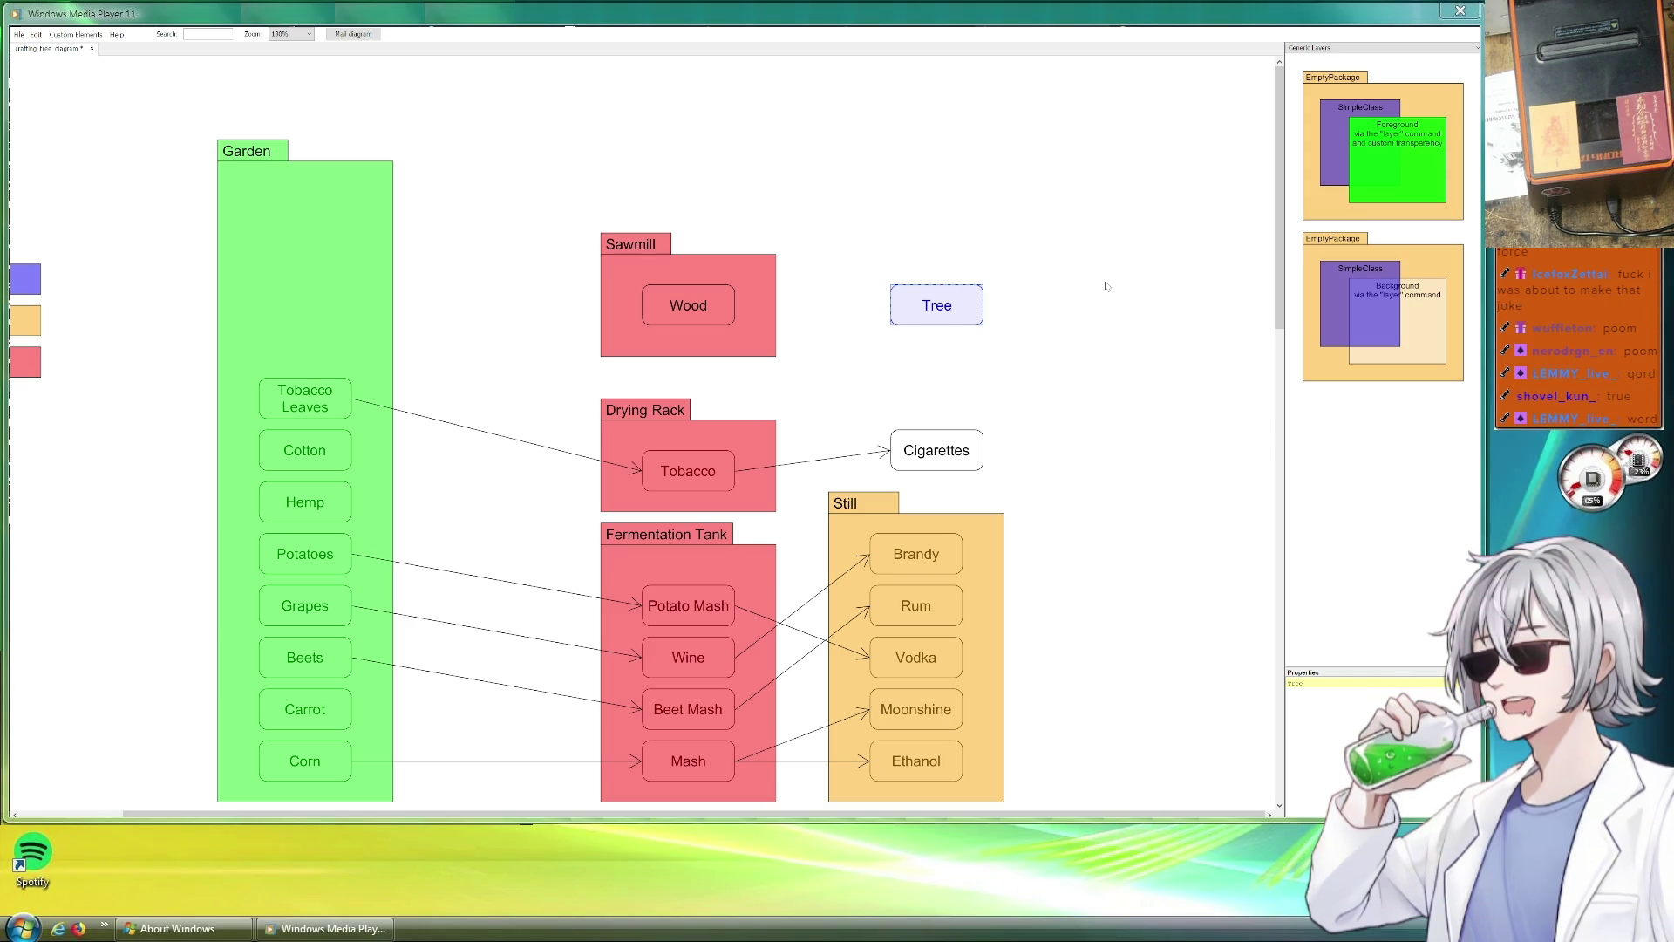
# Move the Sawmill package higher and place Wood inside it.
pyautogui.moveTo(716, 250); pyautogui.dragTo(718, 167)
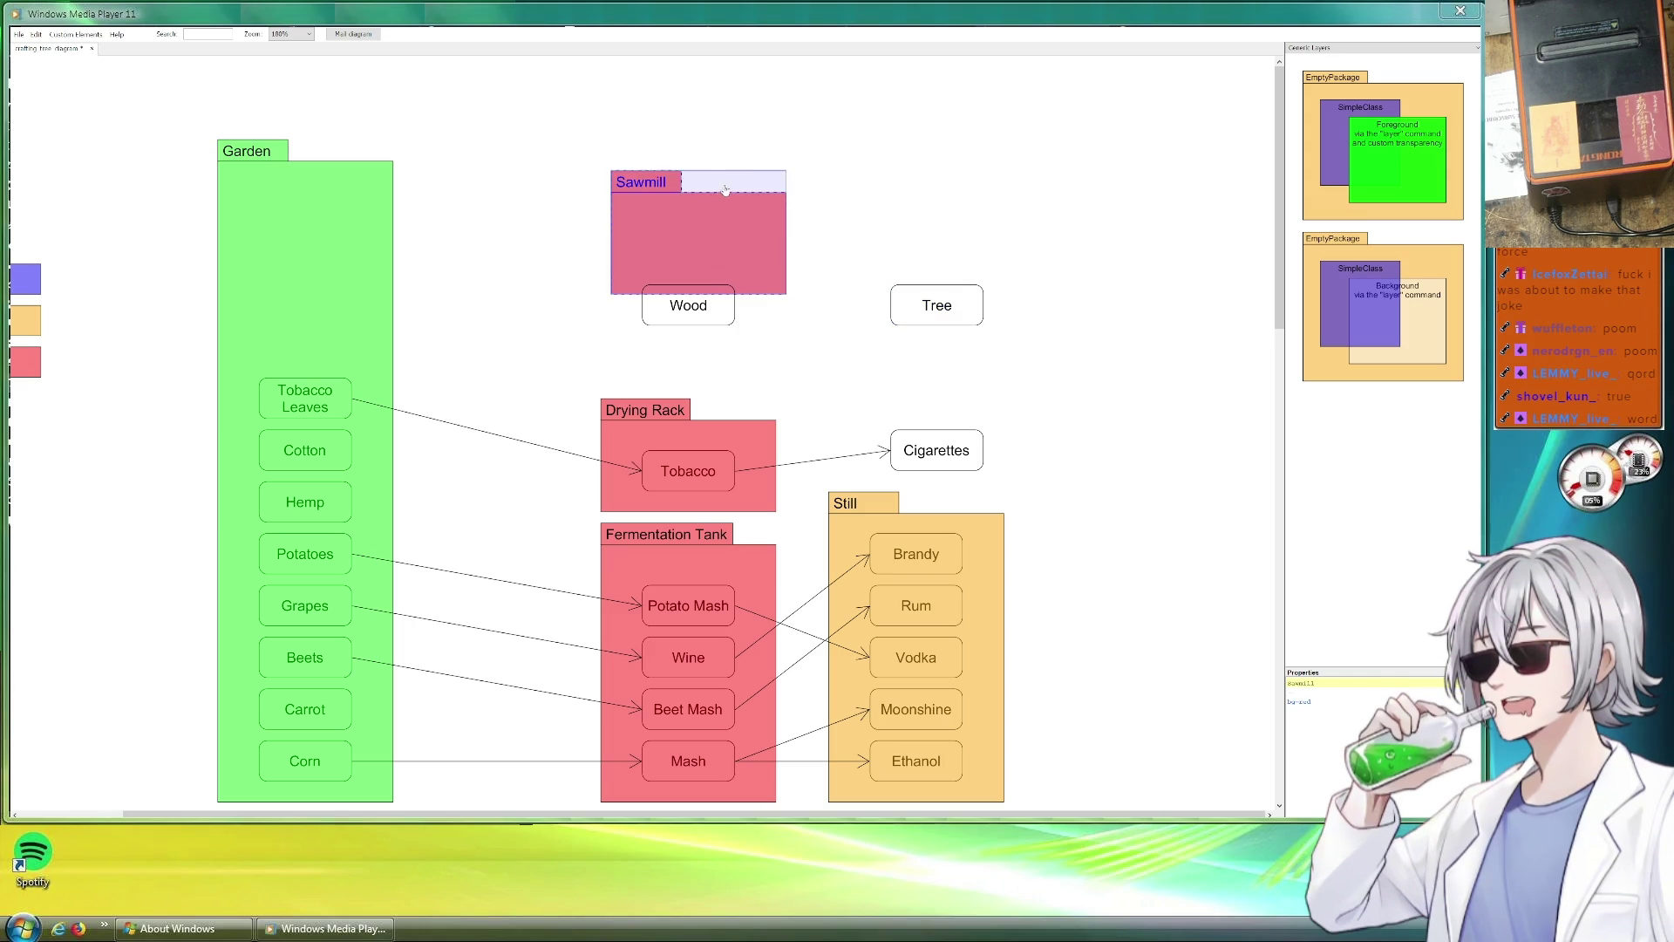
pyautogui.moveTo(710, 314); pyautogui.dragTo(711, 226)
pyautogui.click(809, 331)
# Move the Tree box beside Garden and rename it String.
pyautogui.moveTo(963, 318); pyautogui.dragTo(558, 369)
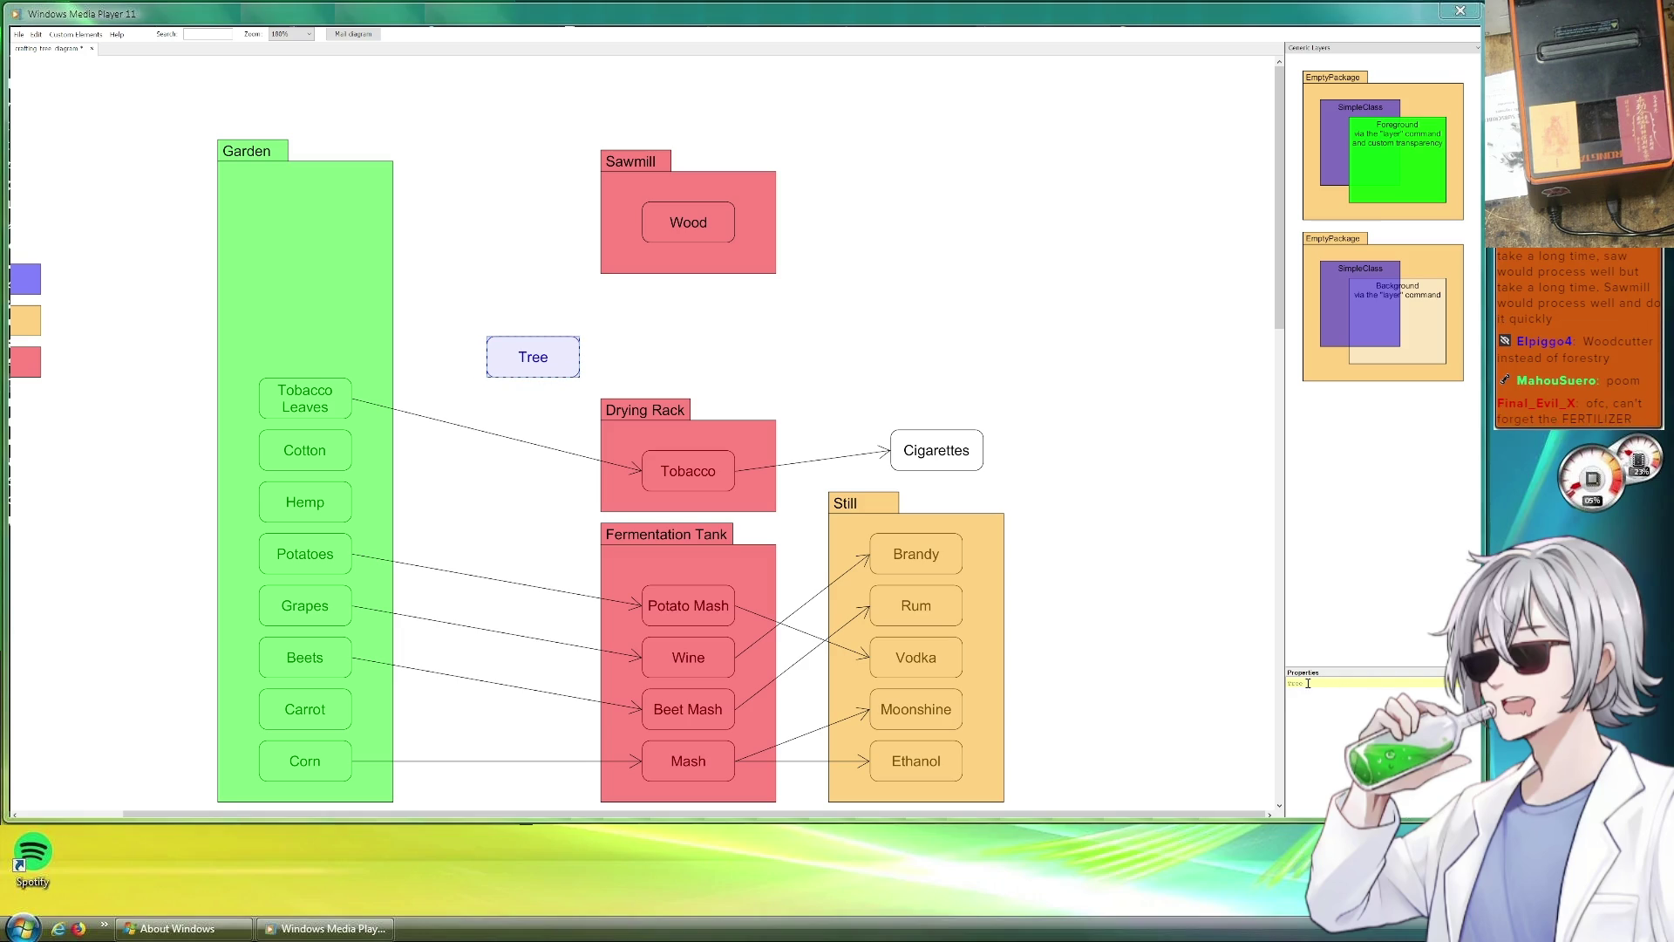
pyautogui.write('Z')
pyautogui.press('BackSpace')
pyautogui.write('String')
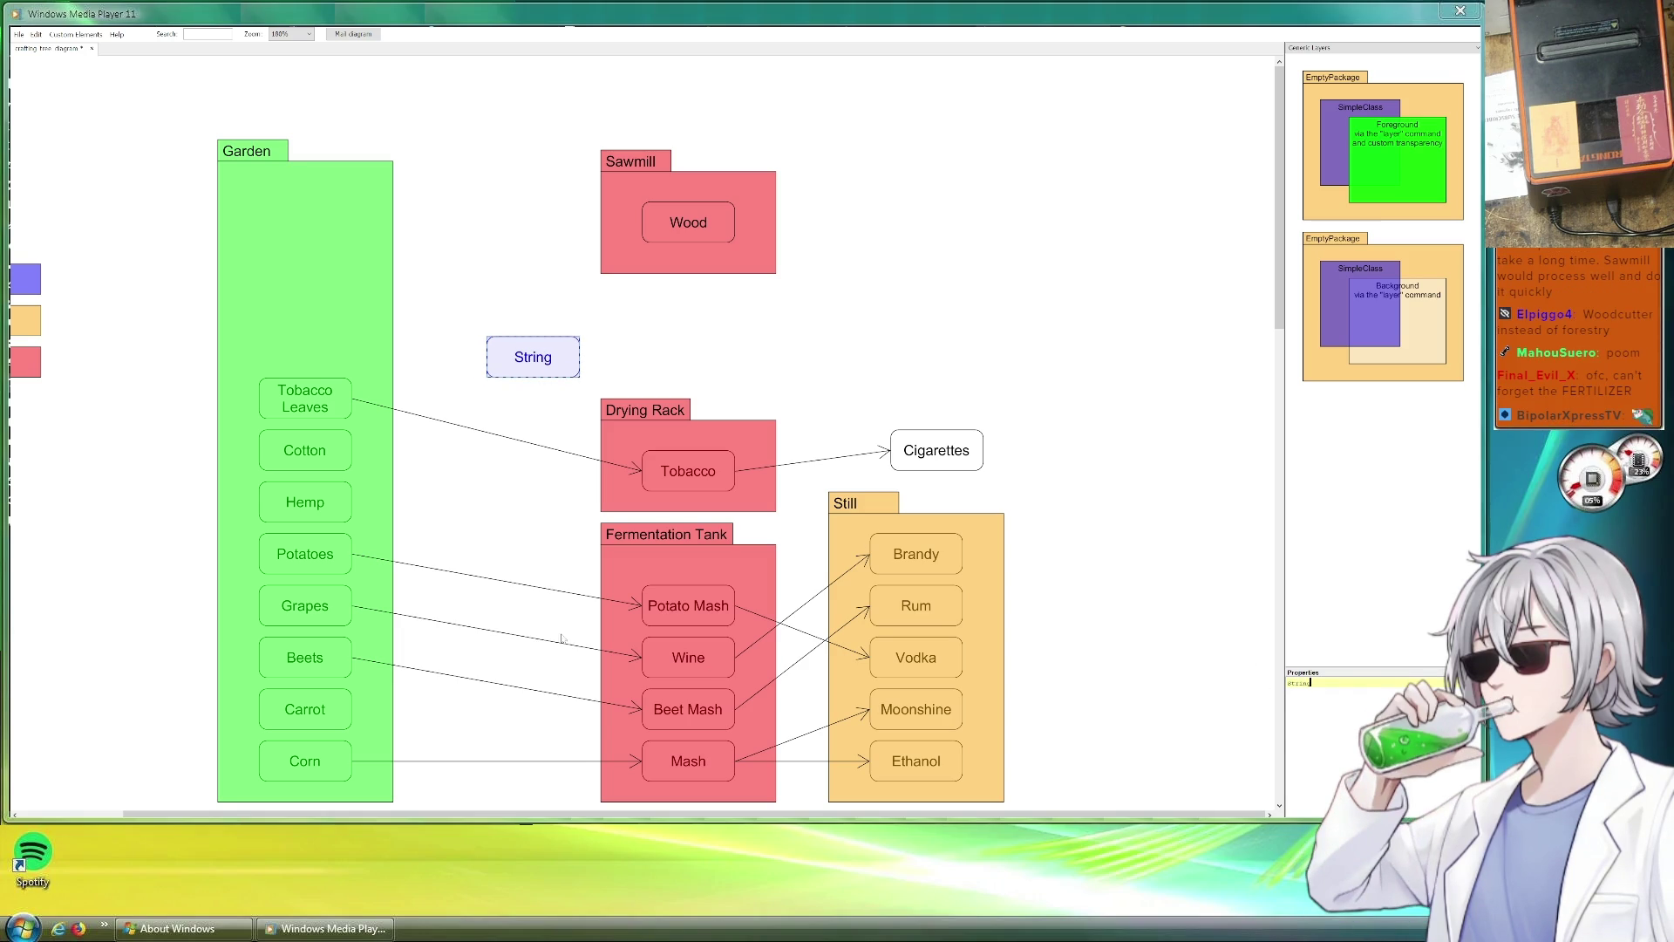
pyautogui.click(456, 475)
# Run an arrow from Hemp to String and place a copied arrow pointing right from String.
pyautogui.moveTo(363, 472)
pyautogui.mouseDown()
pyautogui.moveTo(652, 544)
pyautogui.moveTo(352, 502)
pyautogui.mouseUp()
pyautogui.moveTo(640, 561)
pyautogui.mouseDown()
pyautogui.moveTo(498, 410)
pyautogui.moveTo(486, 356)
pyautogui.mouseUp()
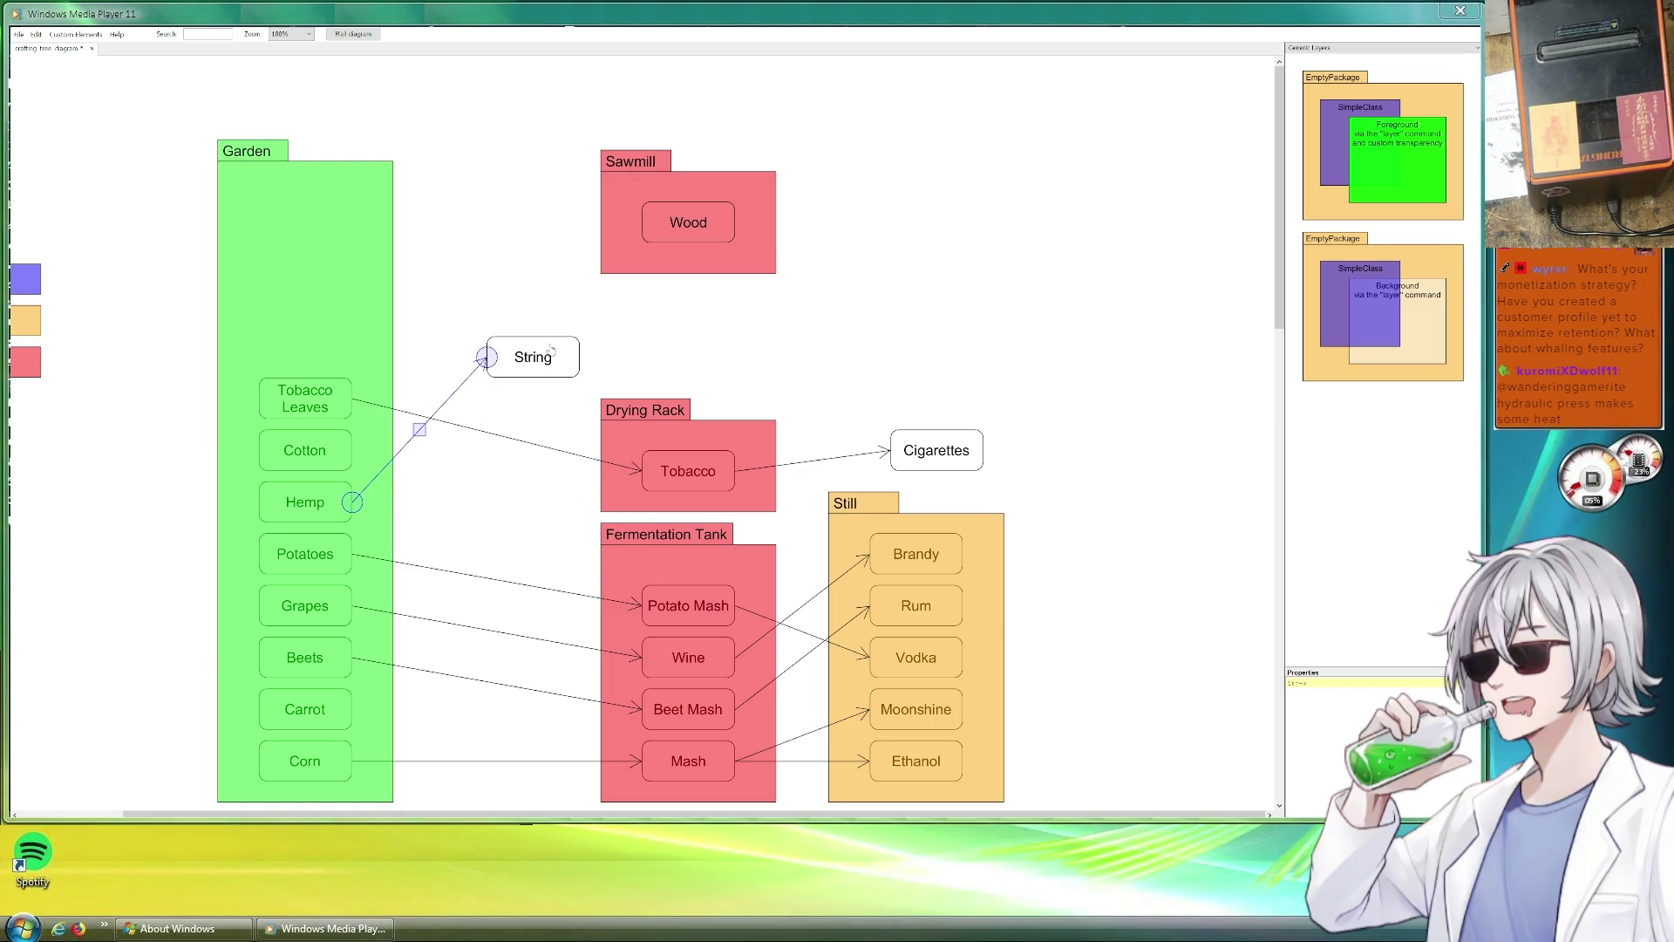
pyautogui.hotkey('ctrl', 'v')
pyautogui.moveTo(439, 451); pyautogui.dragTo(648, 285)
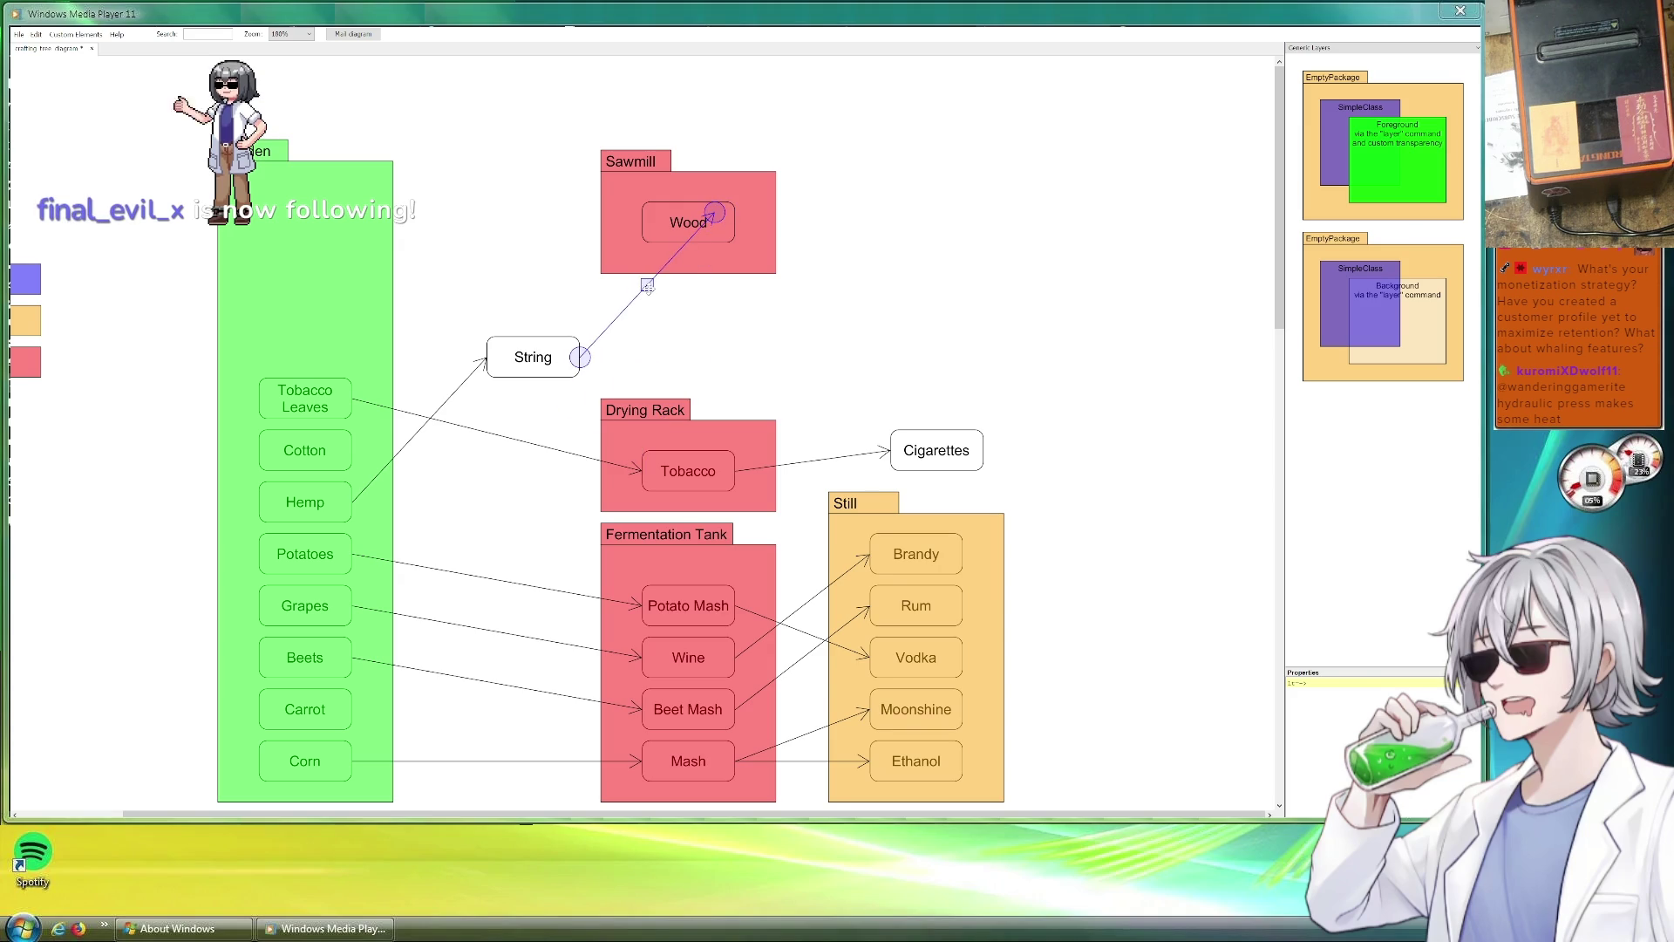
pyautogui.moveTo(716, 213); pyautogui.dragTo(652, 357)
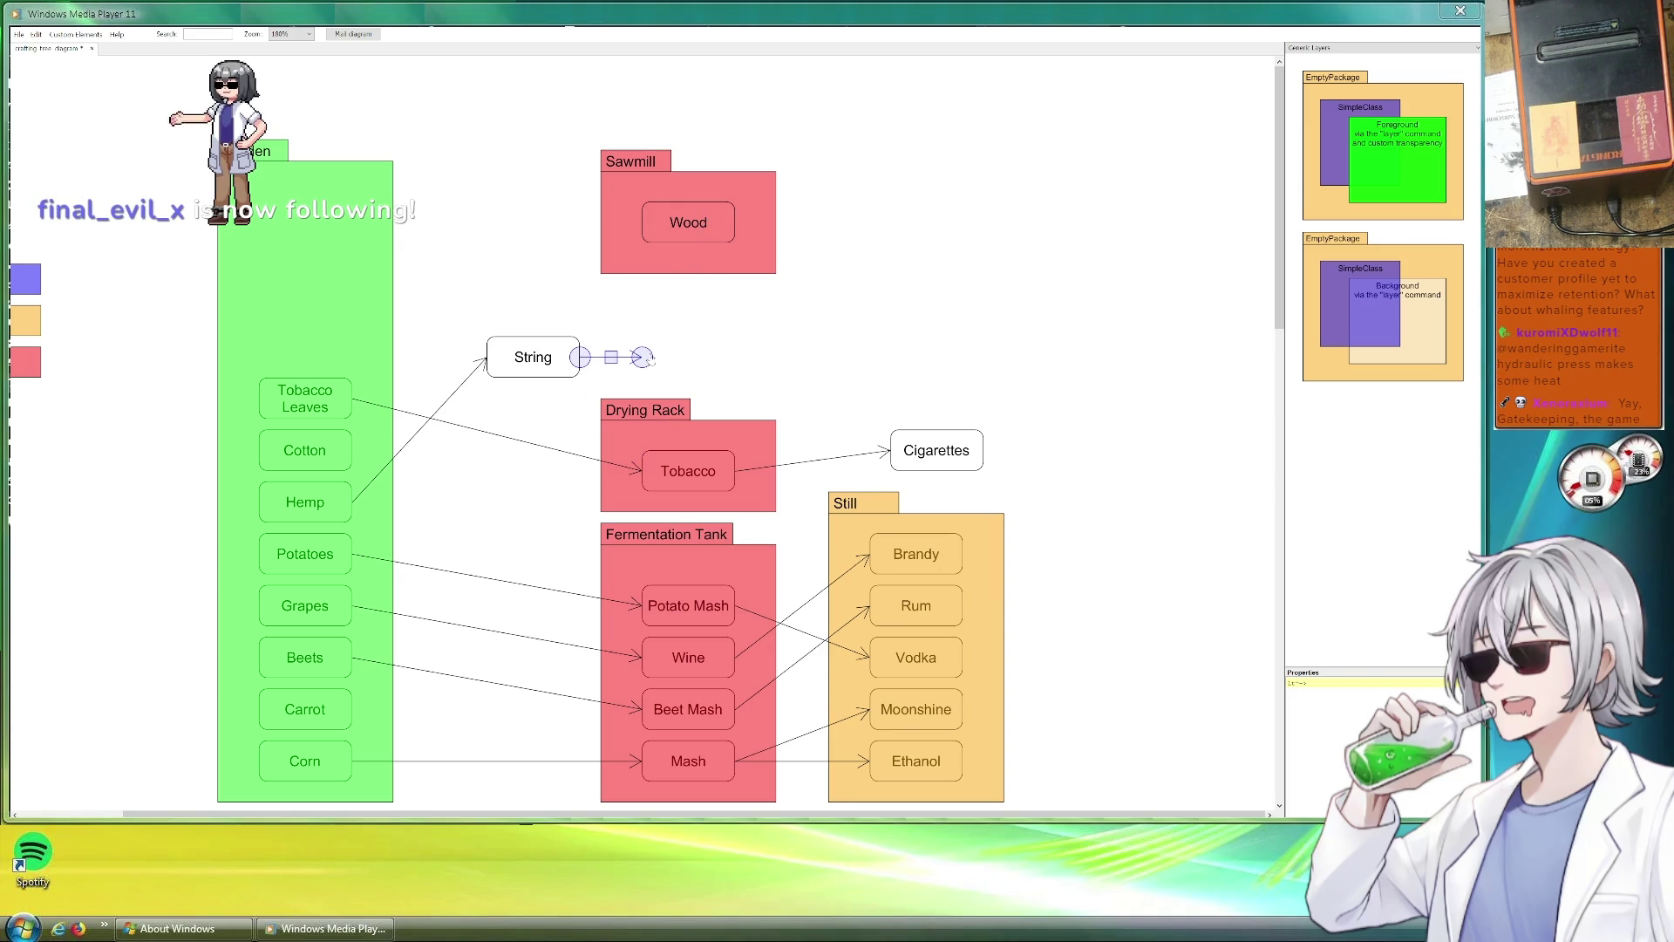
# Duplicate the String box and place the copy to its right.
pyautogui.press('Delete')
pyautogui.click(533, 357)
pyautogui.hotkey('ctrl', 'c')
pyautogui.hotkey('ctrl', 'v')
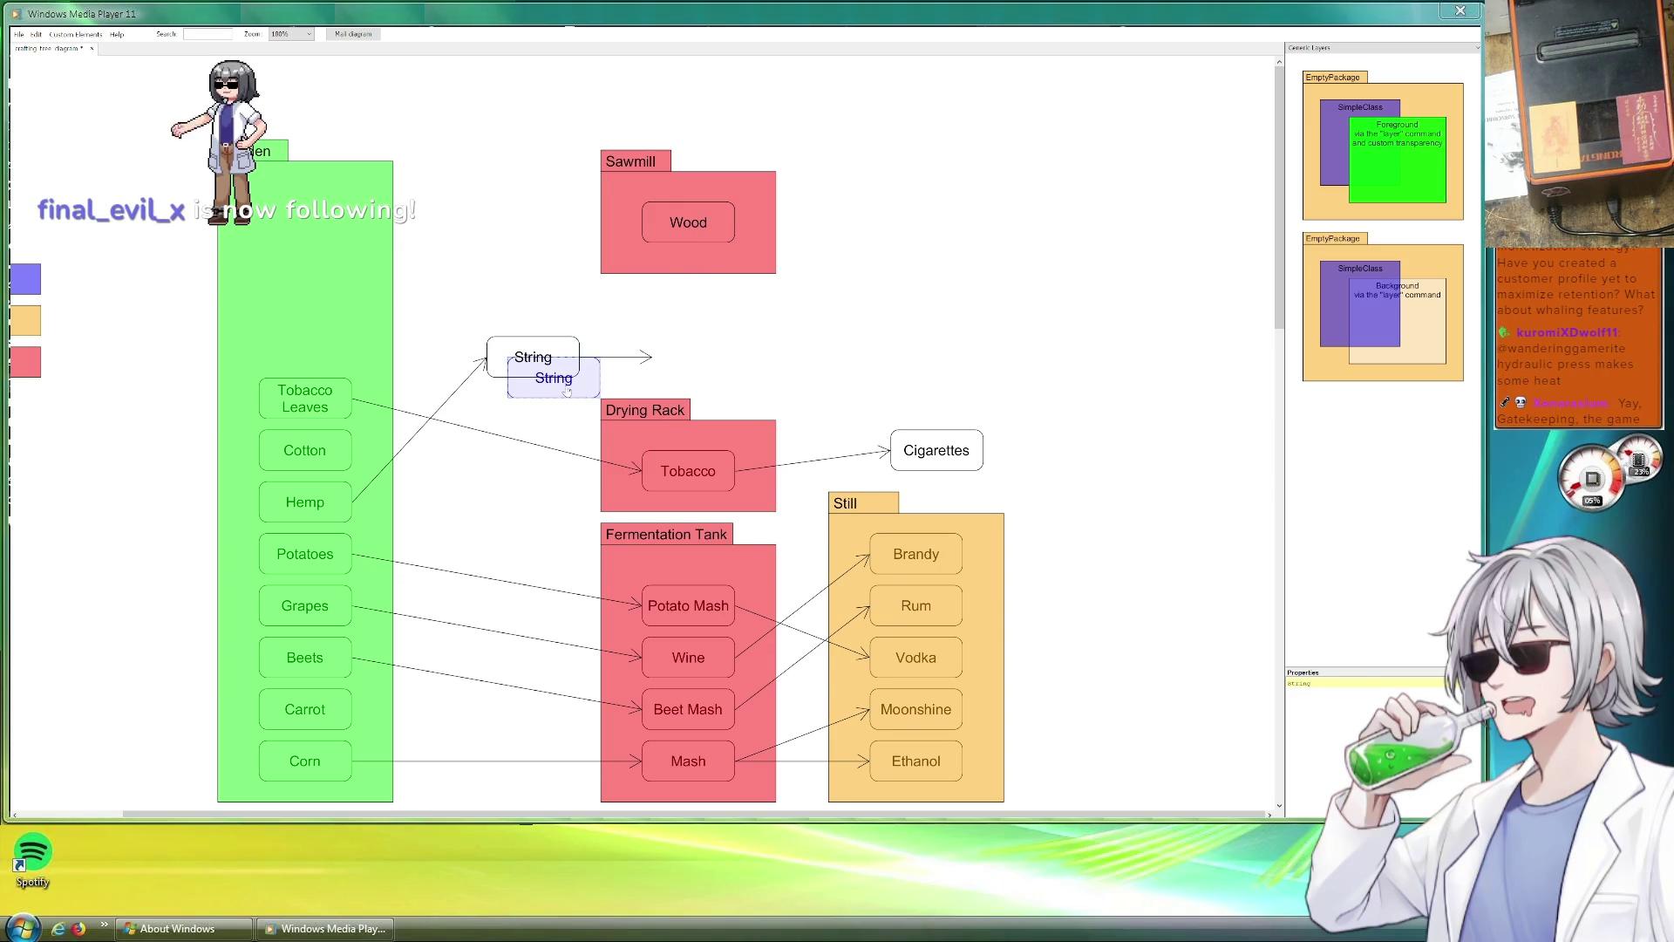
pyautogui.moveTo(542, 378)
pyautogui.mouseDown()
pyautogui.moveTo(748, 365)
pyautogui.moveTo(581, 357)
pyautogui.mouseUp()
# Attach the arrow to the right-hand String copy and select it for renaming to Rope.
pyautogui.click(749, 329)
pyautogui.moveTo(725, 350); pyautogui.dragTo(690, 362)
pyautogui.click(648, 358)
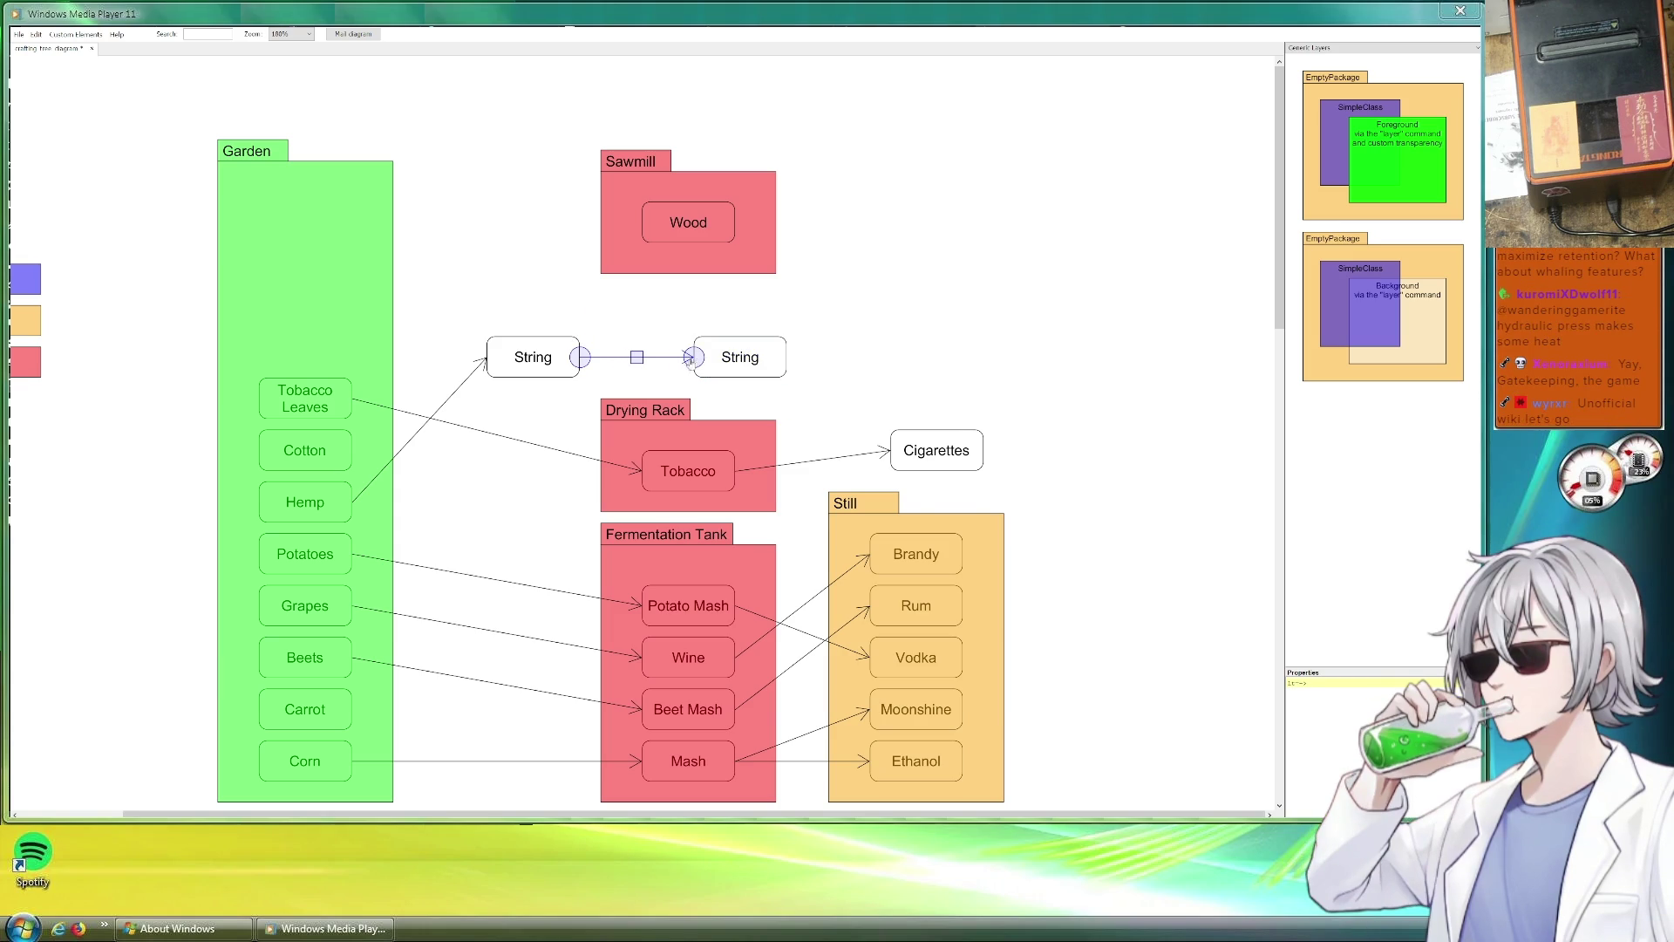
pyautogui.click(760, 366)
pyautogui.write('Rope')
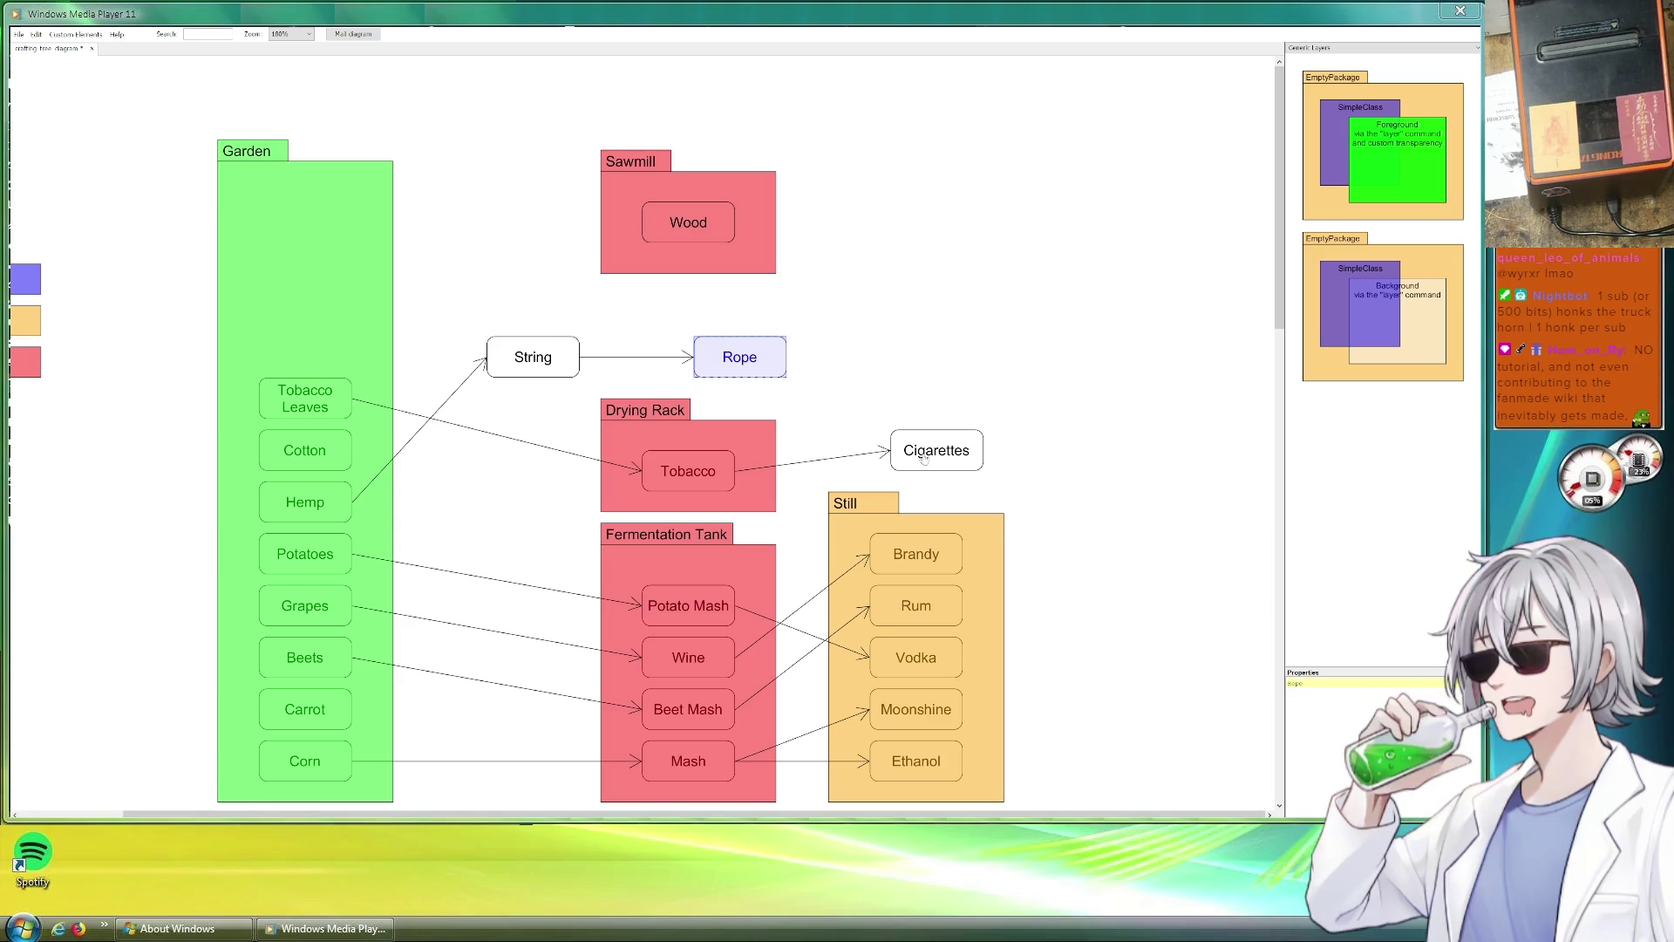
# Delete the String box and the arrow pointing into Rope.
pyautogui.click(890, 356)
pyautogui.click(717, 362)
pyautogui.click(571, 364)
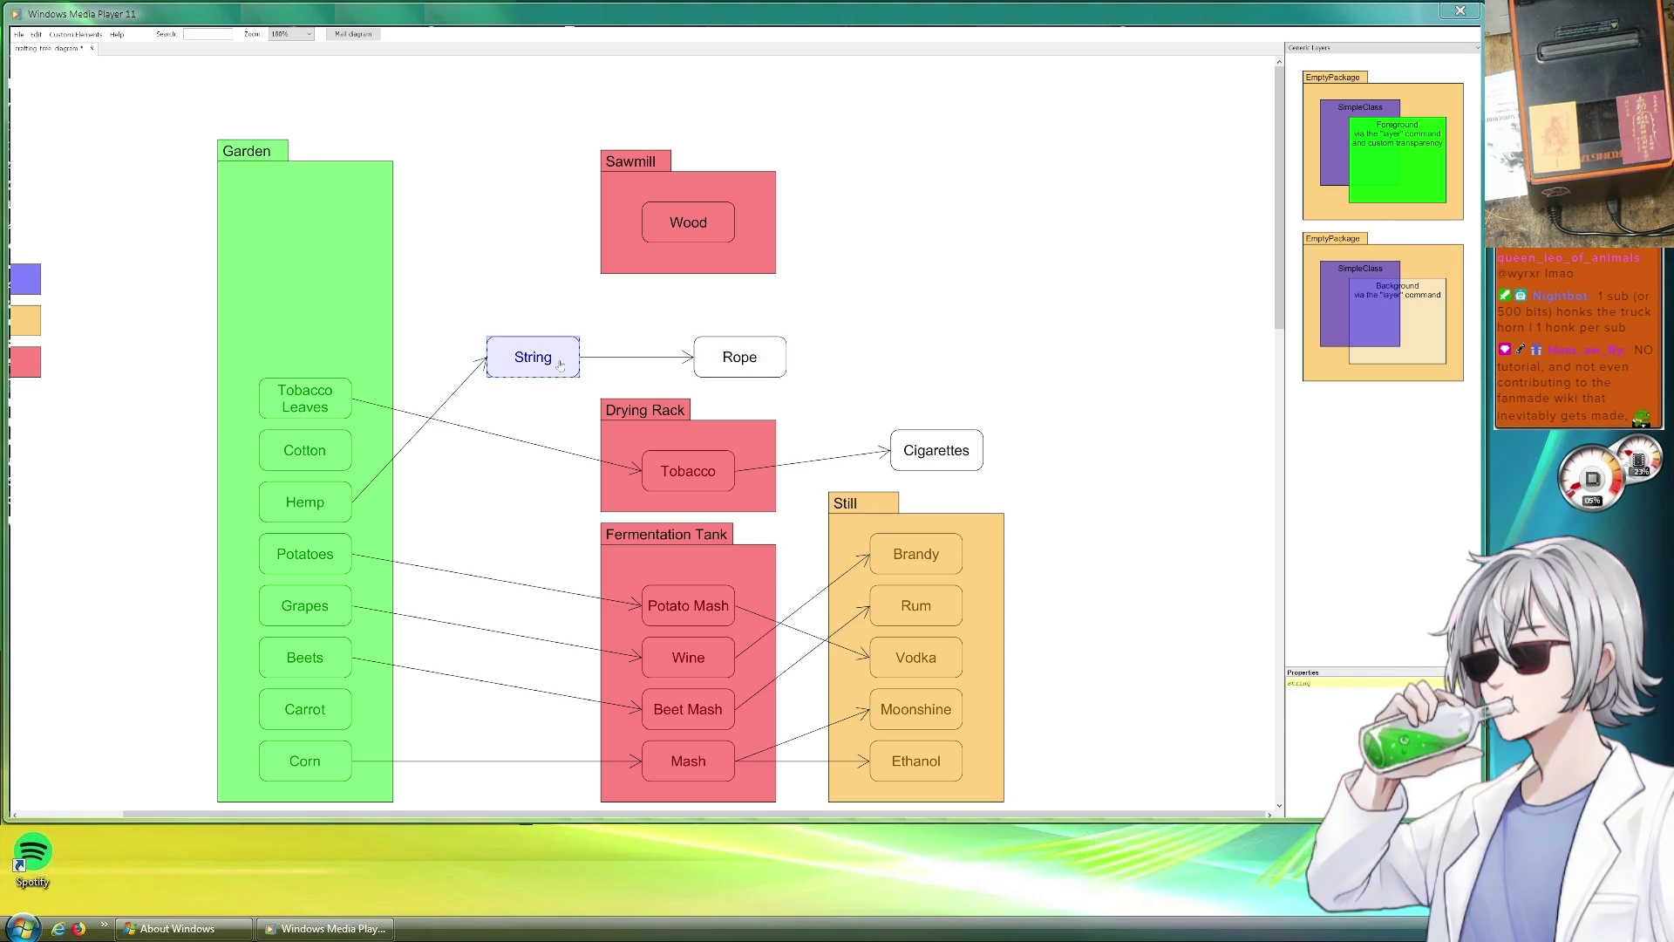
pyautogui.press('Delete')
pyautogui.click(482, 361)
pyautogui.click(660, 357)
pyautogui.press('Delete')
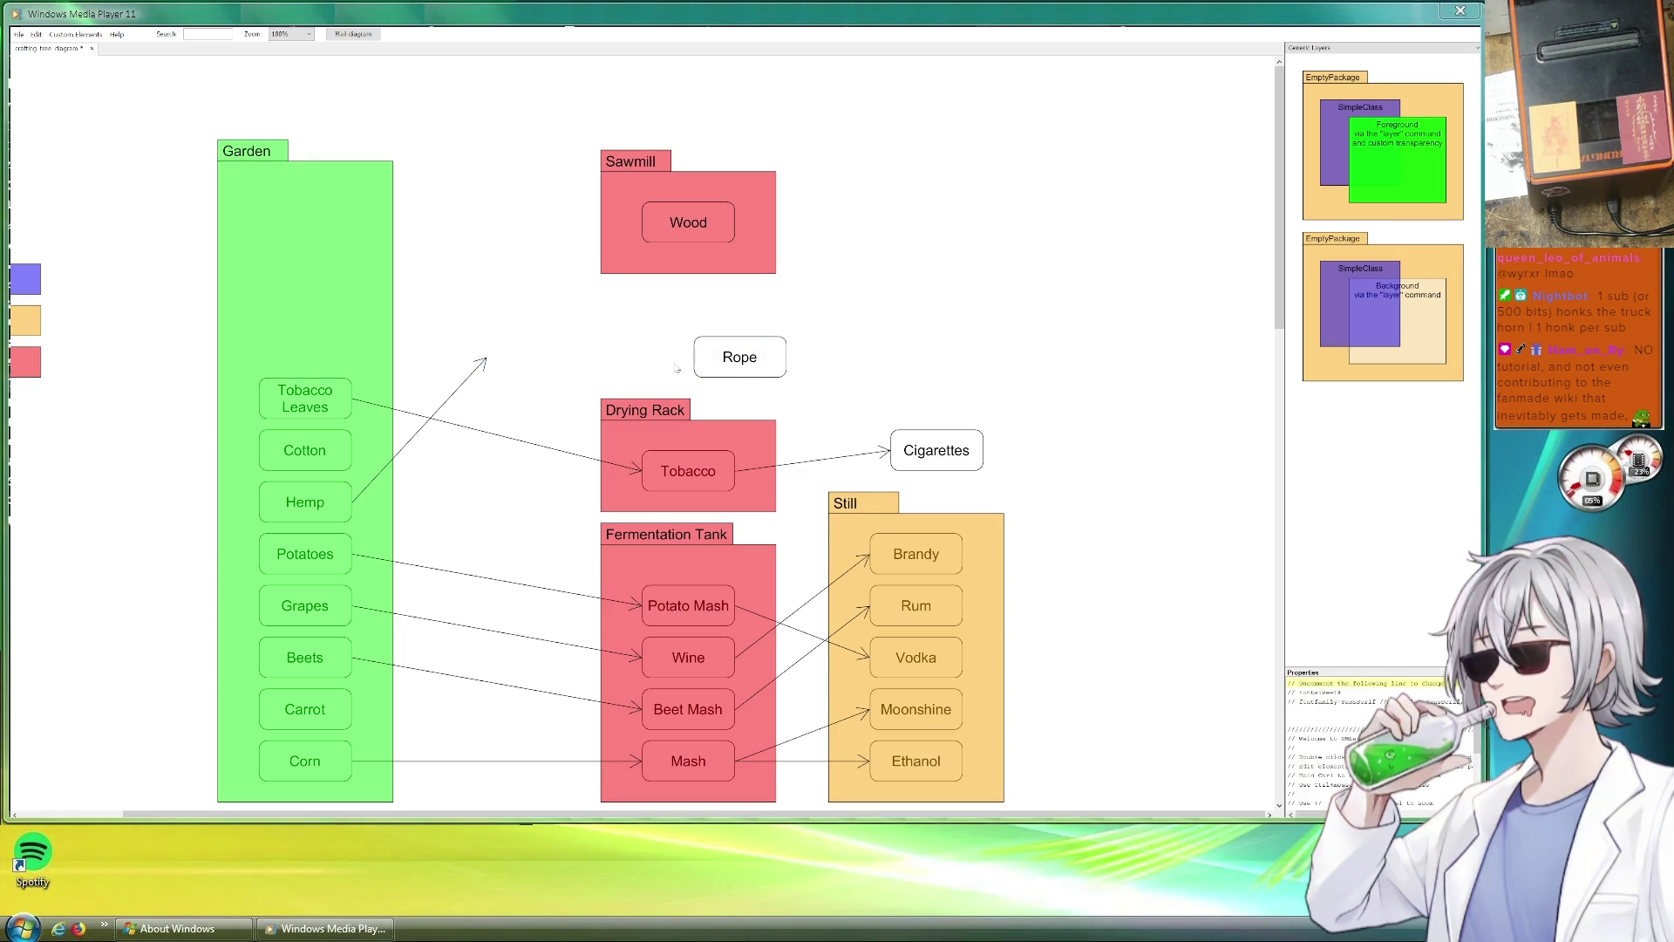
# Connect the loose Hemp arrow to Rope and leave Rope standing above Cigarettes.
pyautogui.moveTo(754, 359)
pyautogui.mouseDown()
pyautogui.moveTo(703, 422)
pyautogui.moveTo(753, 421)
pyautogui.mouseUp()
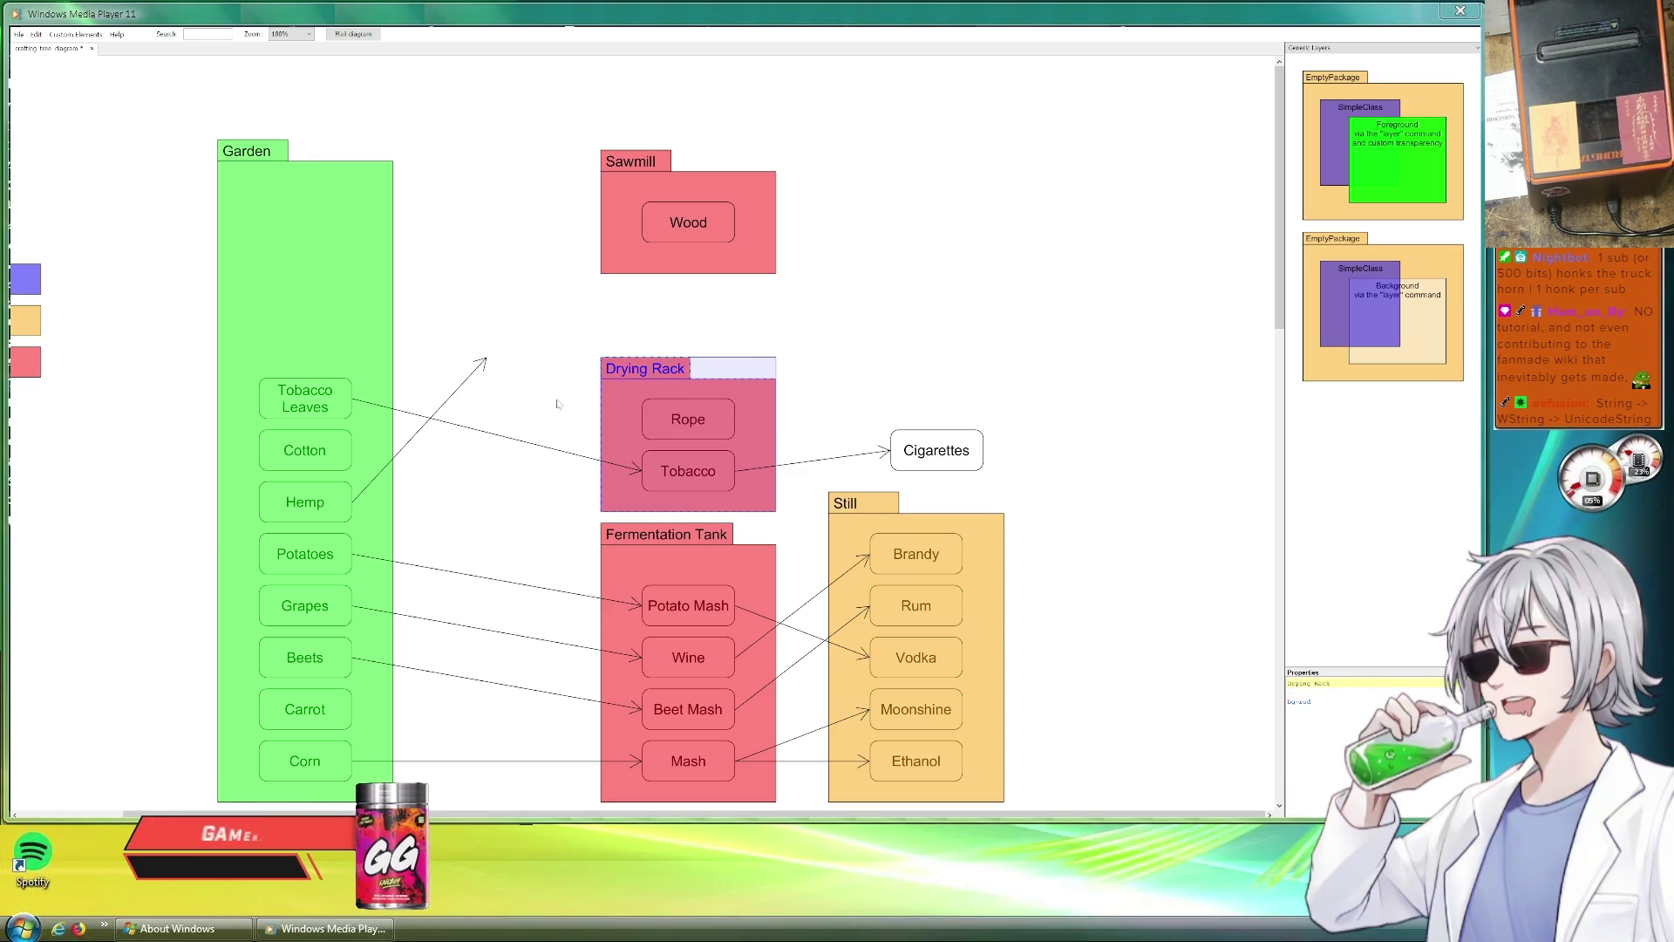
pyautogui.moveTo(486, 358)
pyautogui.mouseDown()
pyautogui.moveTo(673, 418)
pyautogui.moveTo(642, 422)
pyautogui.mouseUp()
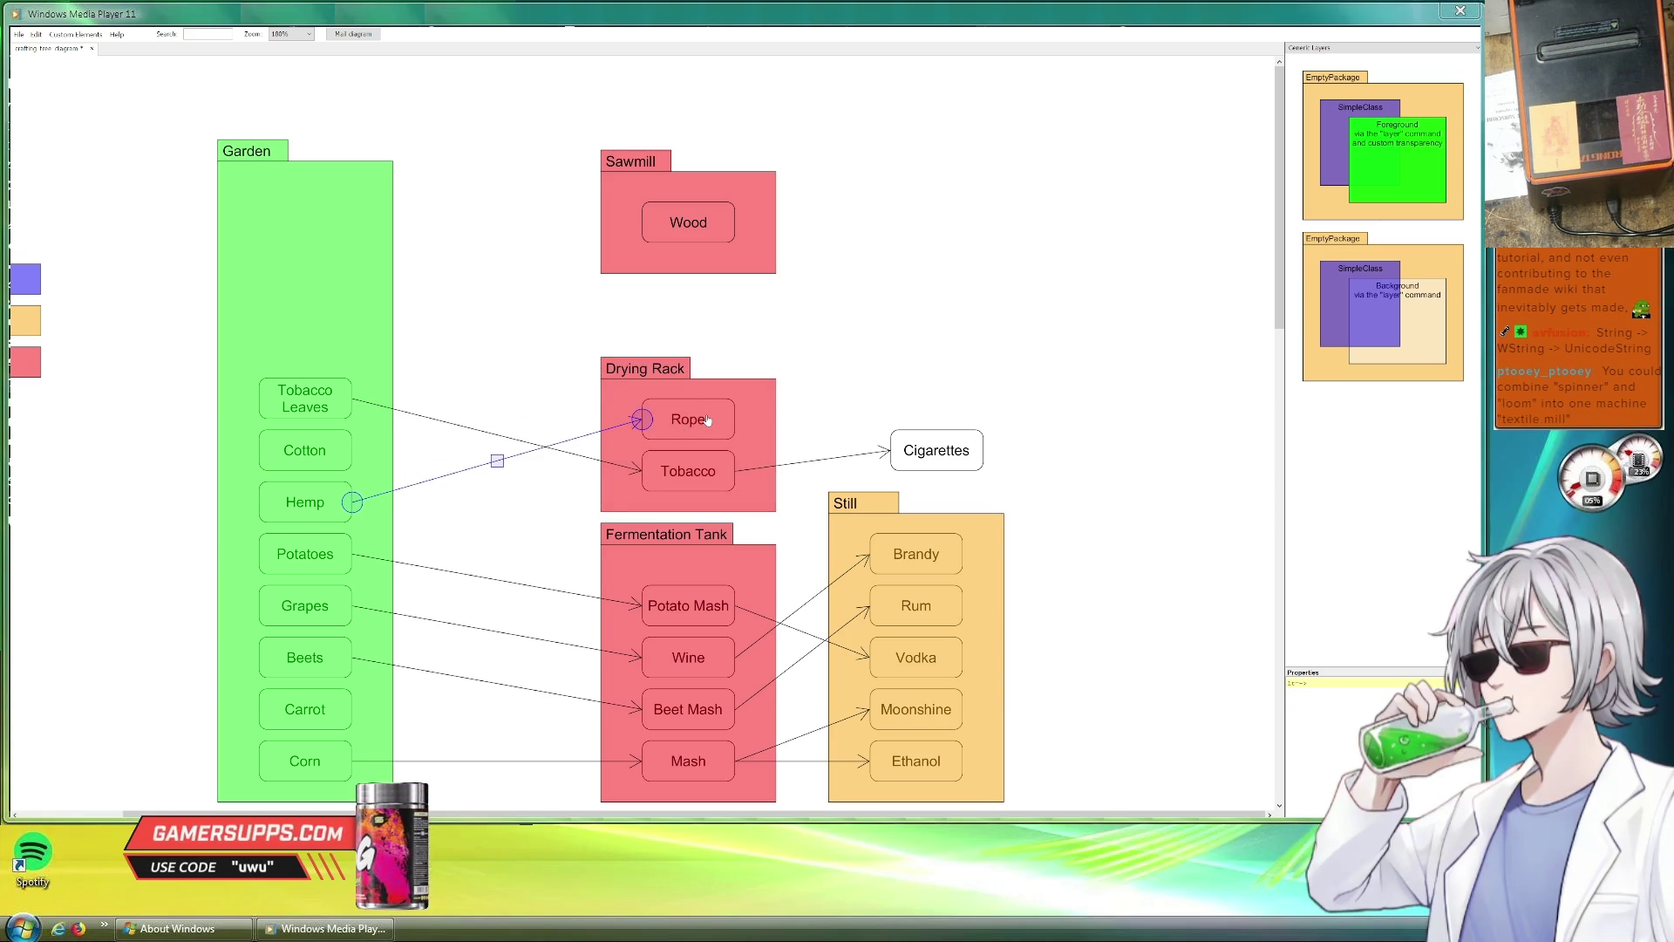
pyautogui.moveTo(708, 420)
pyautogui.mouseDown()
pyautogui.moveTo(956, 389)
pyautogui.moveTo(643, 420)
pyautogui.mouseUp()
# Duplicate Tobacco into Drying Rack's upper slot, with the Cigarettes arrow starting at the lower Tobacco.
pyautogui.click(702, 479)
pyautogui.hotkey('ctrl', 'c')
pyautogui.hotkey('ctrl', 'v')
pyautogui.moveTo(713, 492)
pyautogui.mouseDown()
pyautogui.moveTo(728, 435)
pyautogui.moveTo(736, 473)
pyautogui.mouseUp()
pyautogui.click(719, 403)
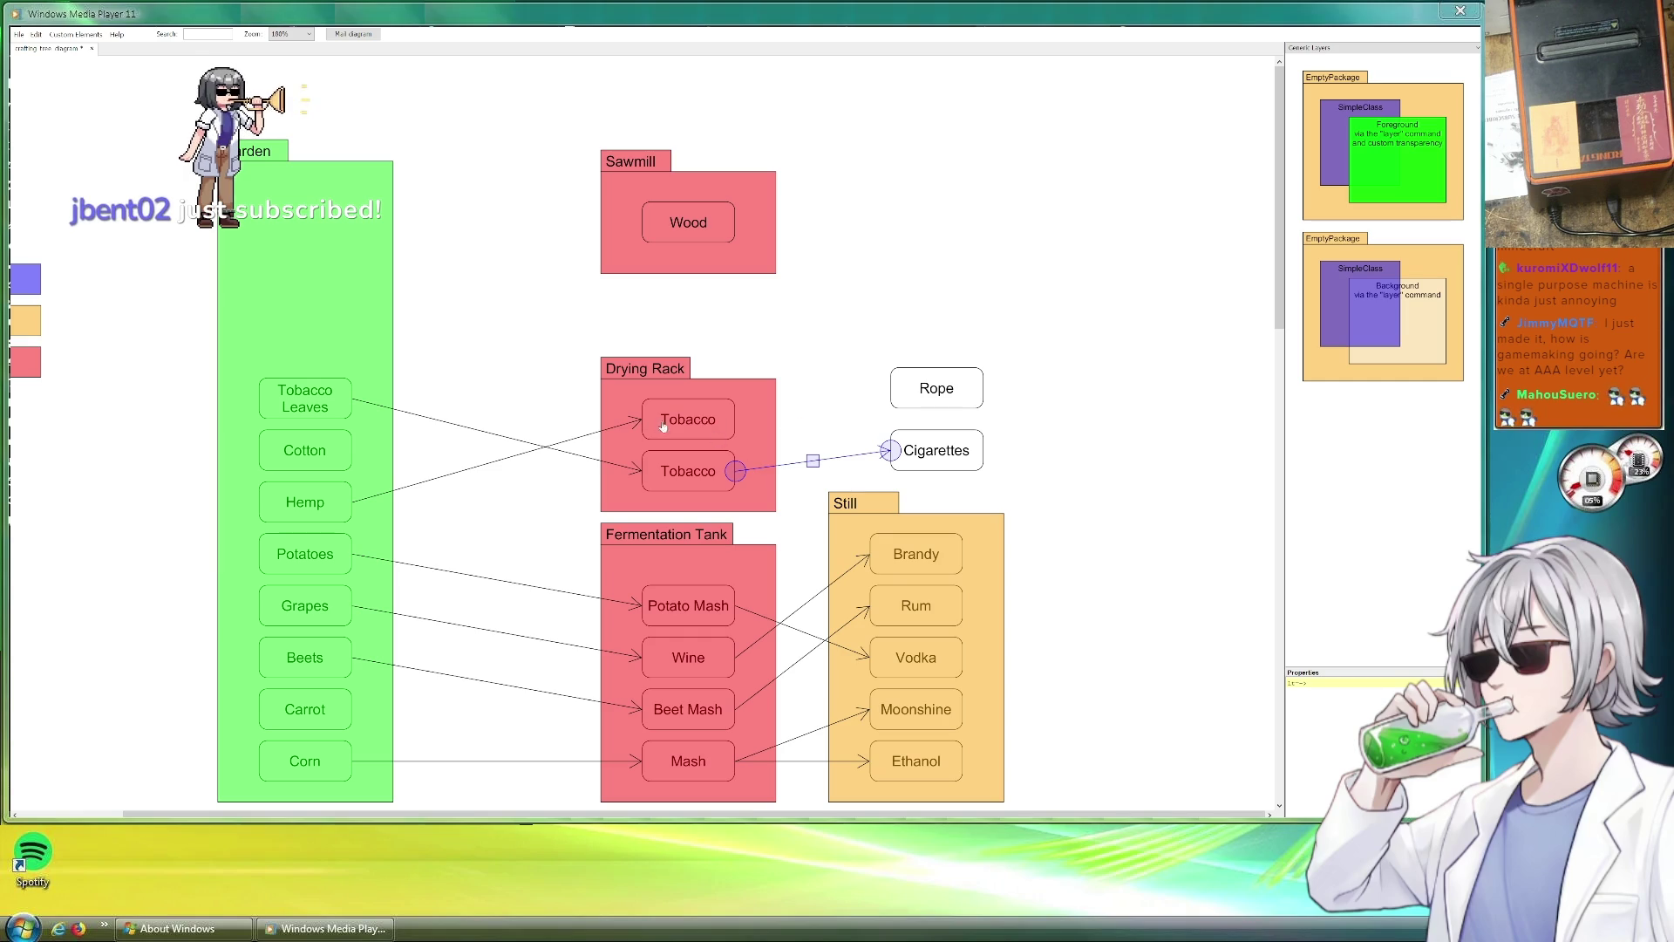
pyautogui.click(691, 419)
pyautogui.doubleClick(1382, 681)
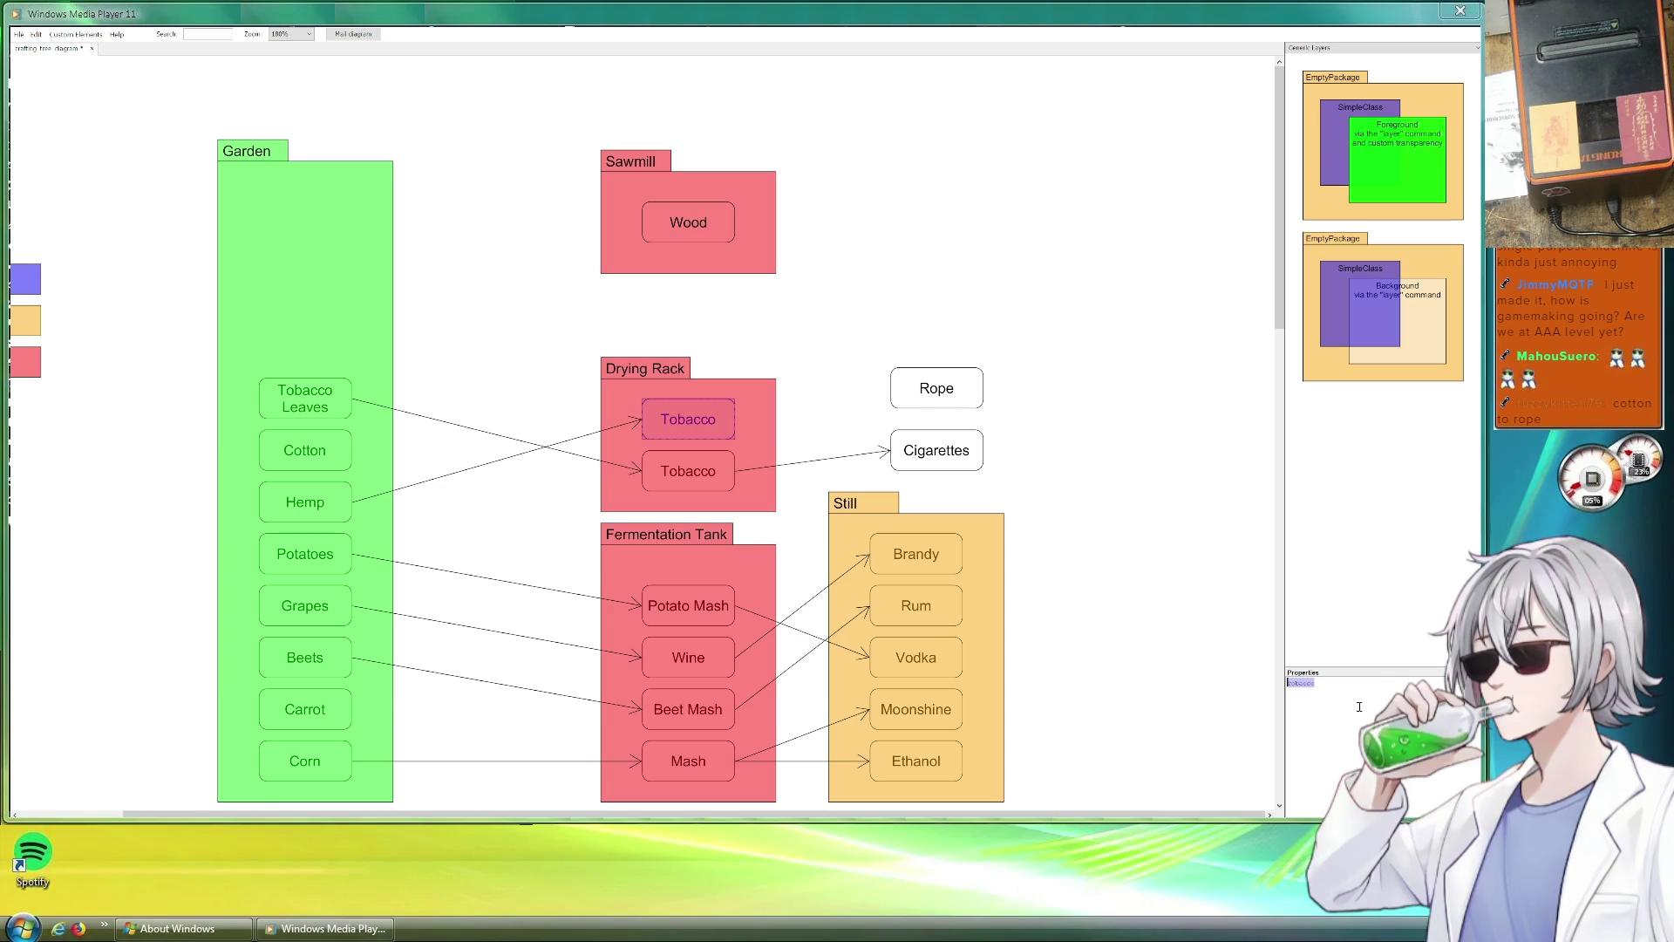
# Remove a stray Tobacco copy and rename the upper Tobacco box Dried Fibers.
pyautogui.moveTo(719, 422)
pyautogui.mouseDown()
pyautogui.moveTo(763, 397)
pyautogui.moveTo(815, 291)
pyautogui.mouseUp()
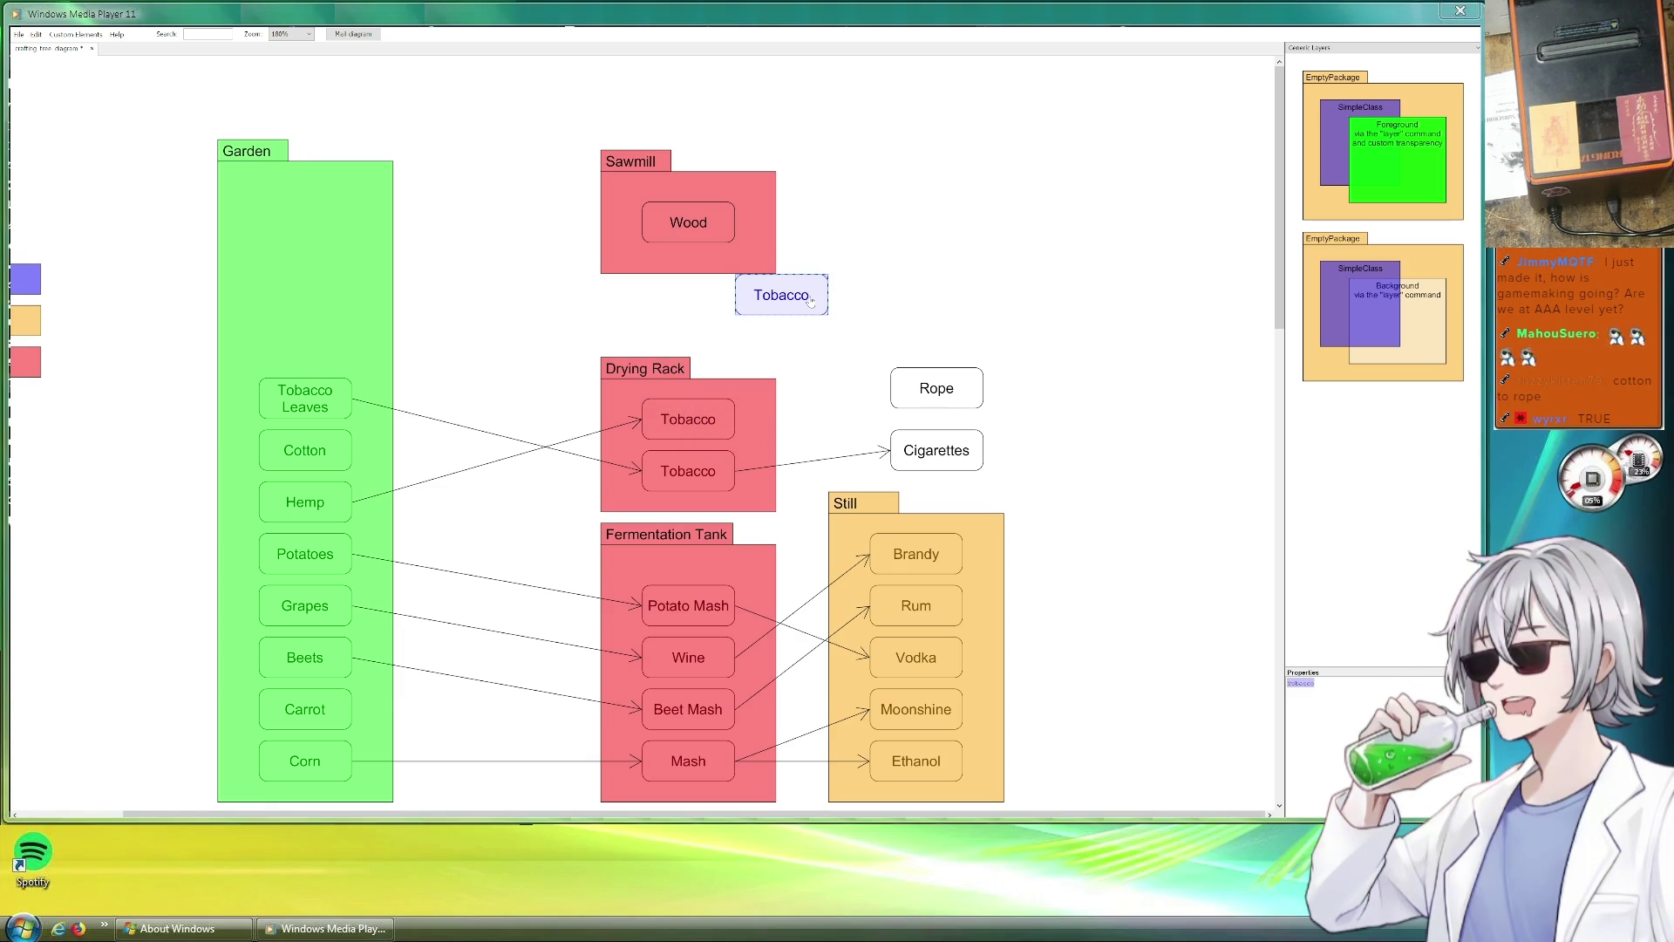
pyautogui.press('Delete')
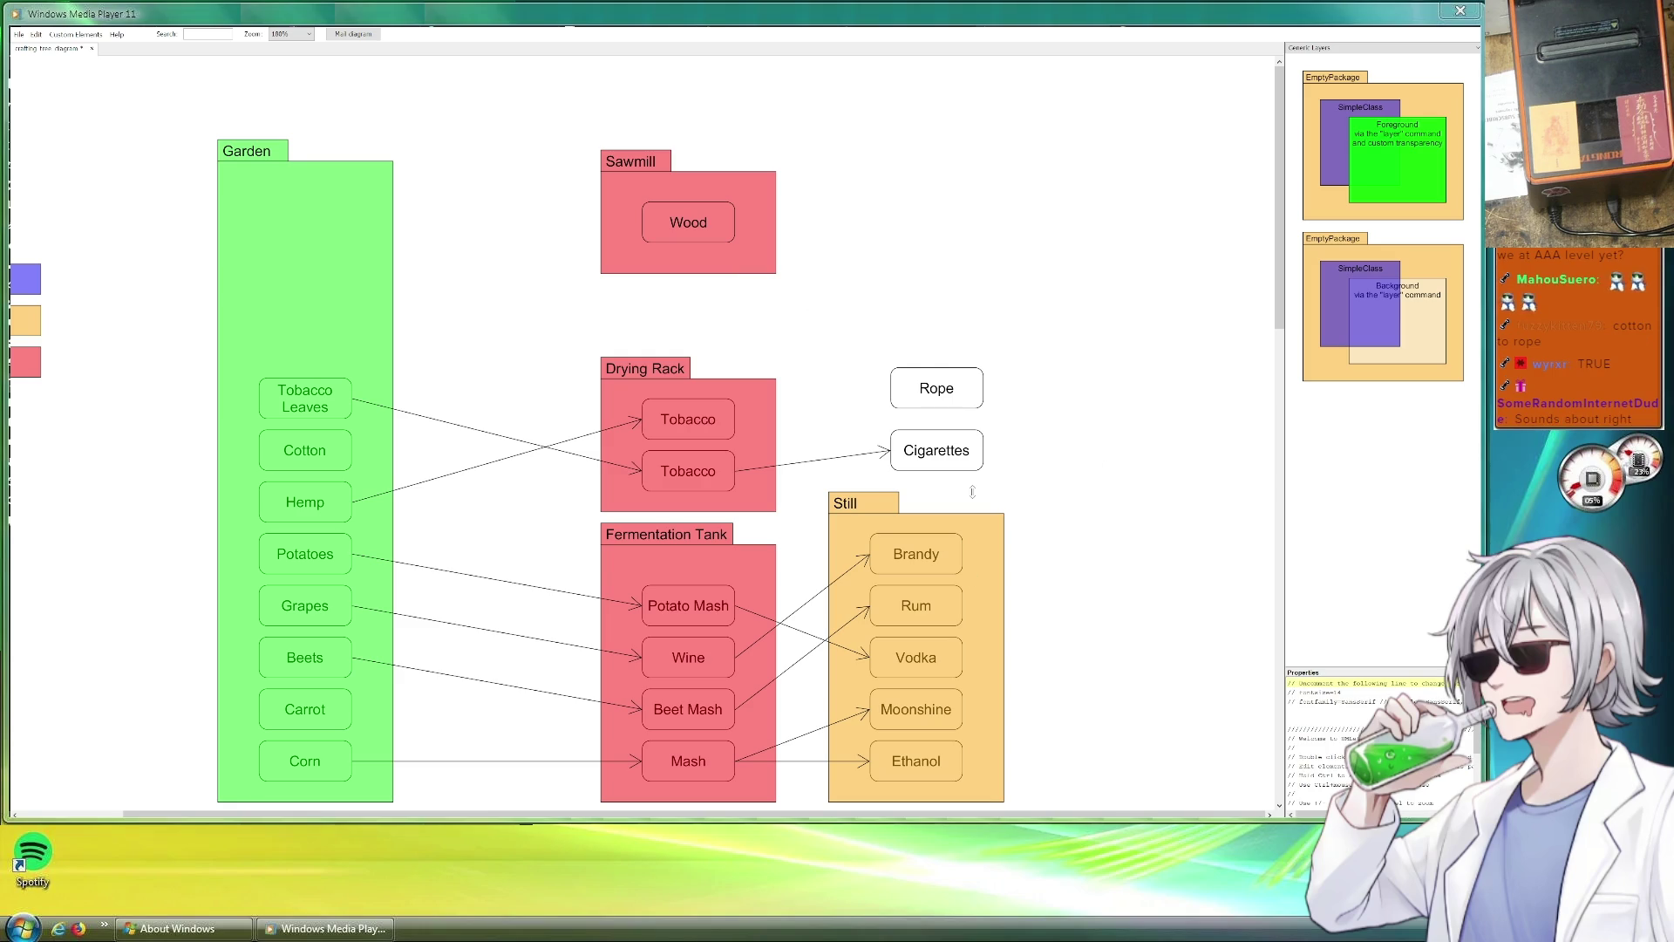
pyautogui.click(689, 419)
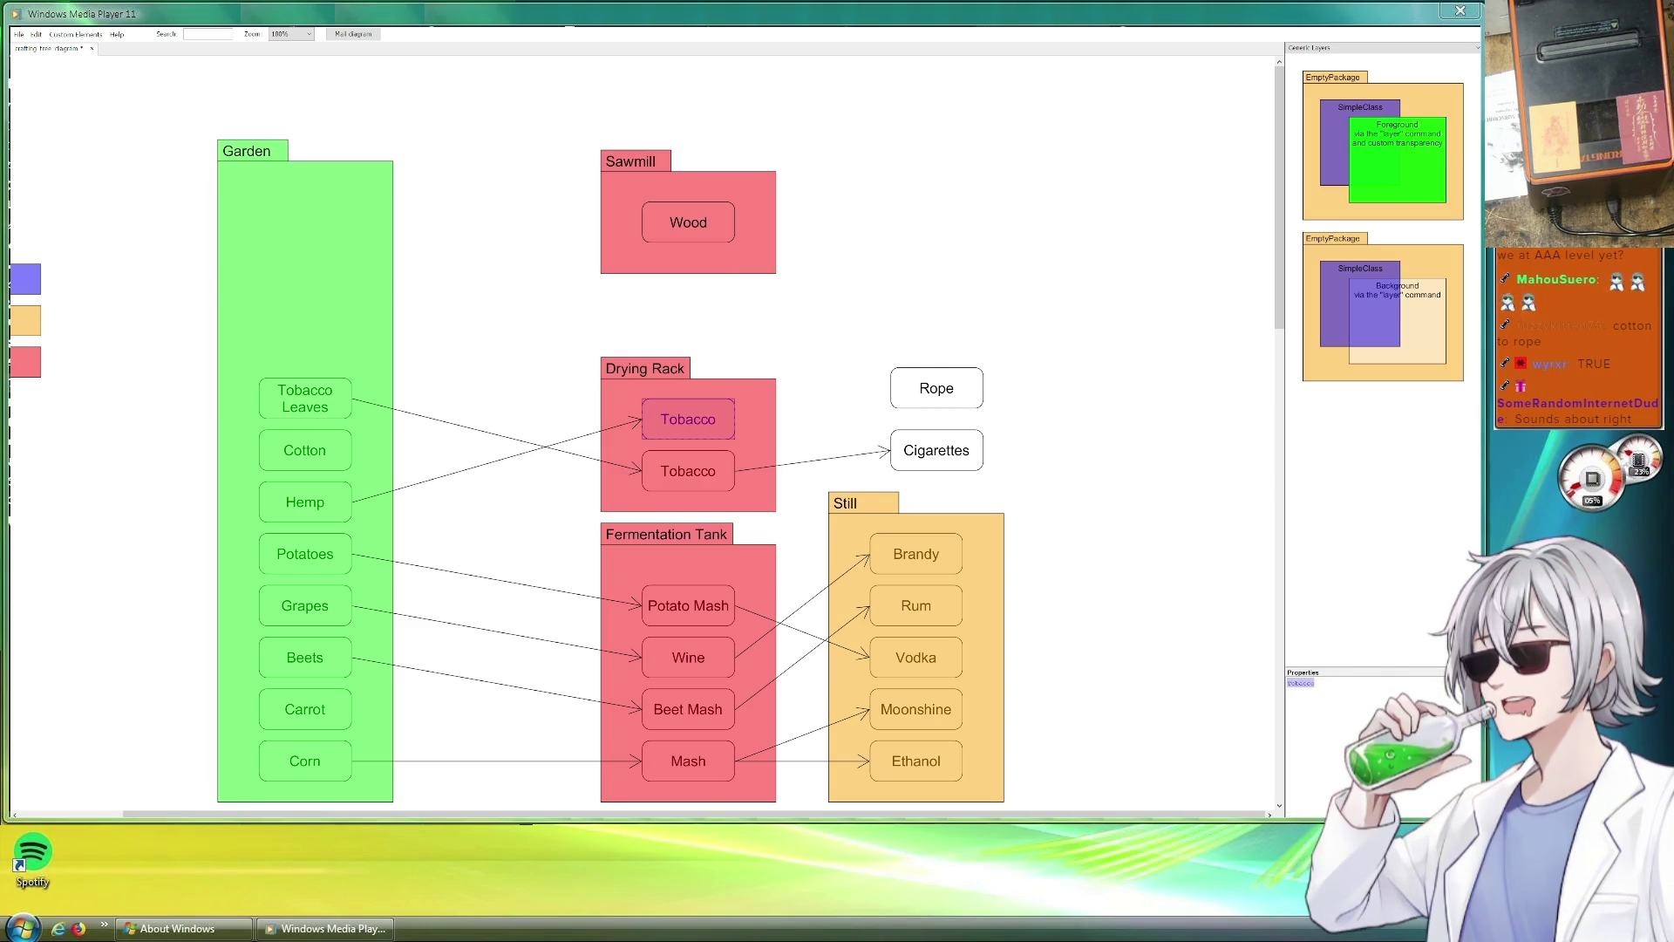
pyautogui.write('Dried Hi')
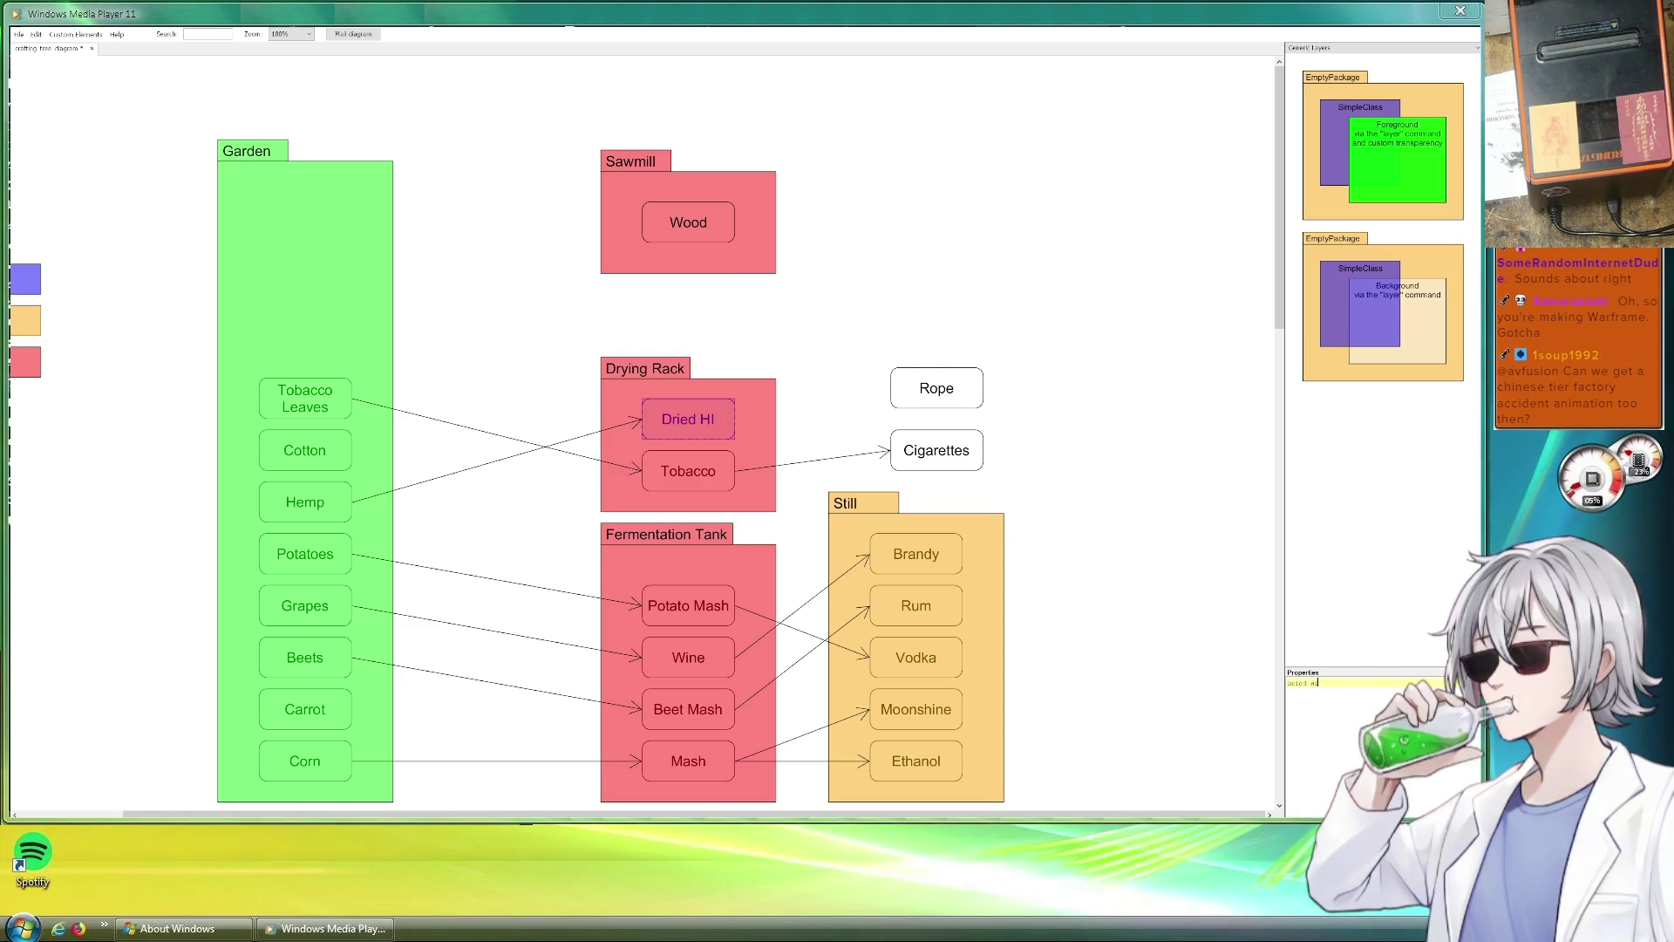
pyautogui.press('BackSpace')
pyautogui.write('Fibers')
# Copy the Tobacco-to-Cigarettes arrow to run from Dried Fibers to Rope.
pyautogui.click(1009, 496)
pyautogui.click(811, 461)
pyautogui.moveTo(833, 482)
pyautogui.mouseDown()
pyautogui.moveTo(813, 410)
pyautogui.moveTo(881, 389)
pyautogui.mouseUp()
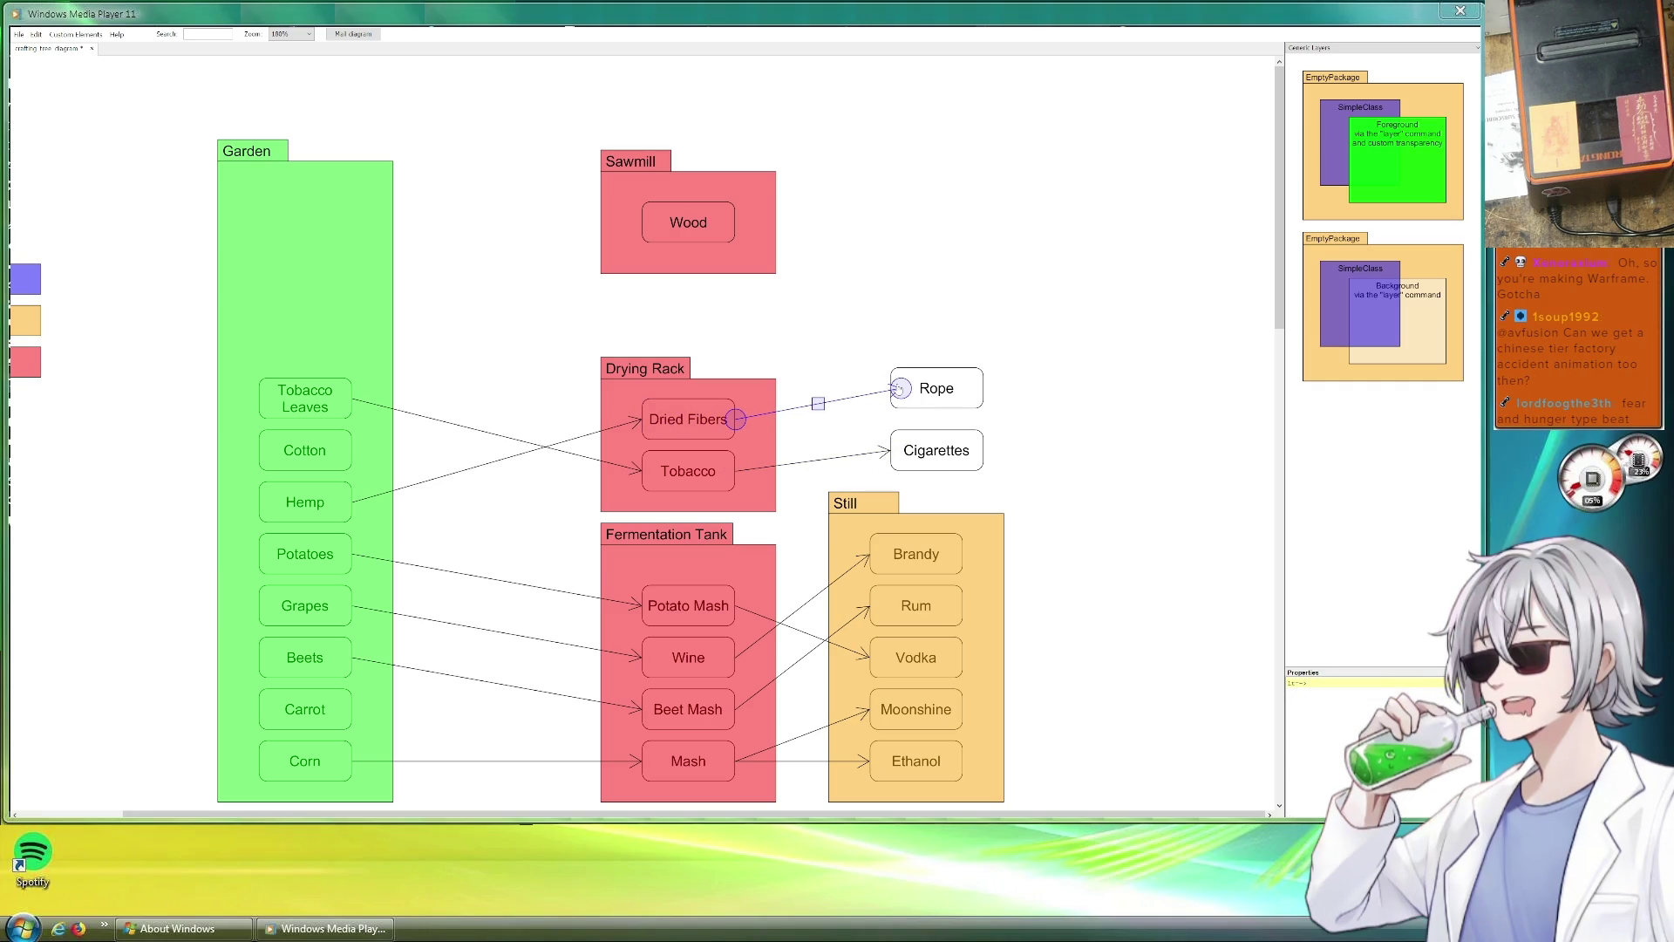
pyautogui.click(984, 277)
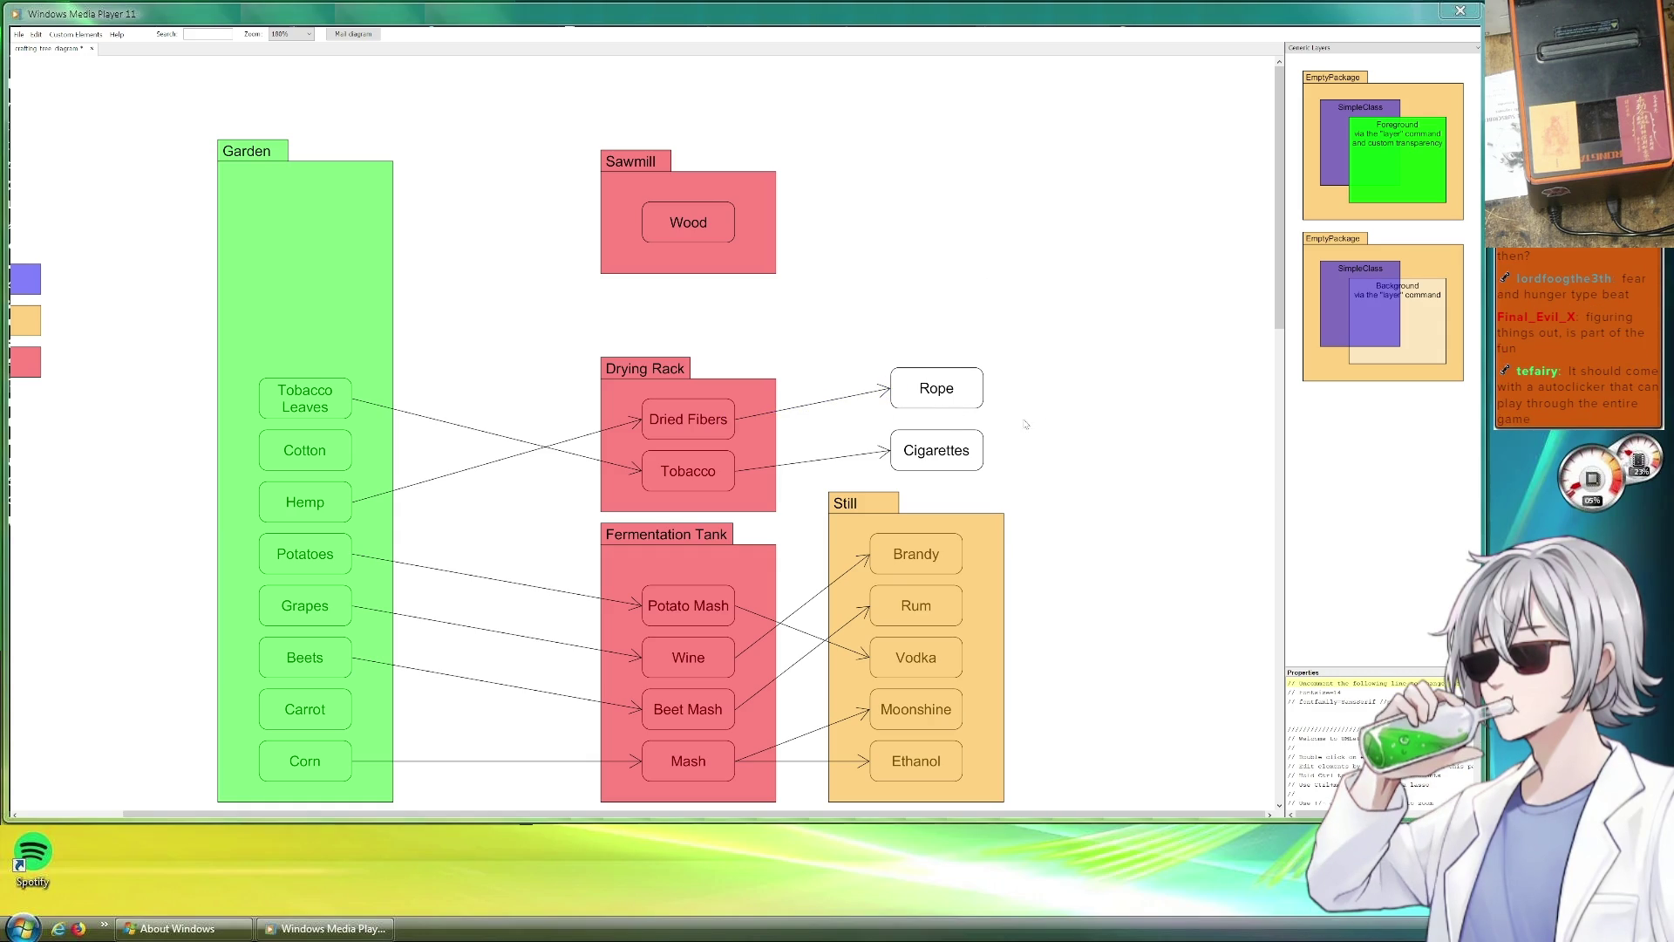
pyautogui.moveTo(957, 401); pyautogui.dragTo(957, 410)
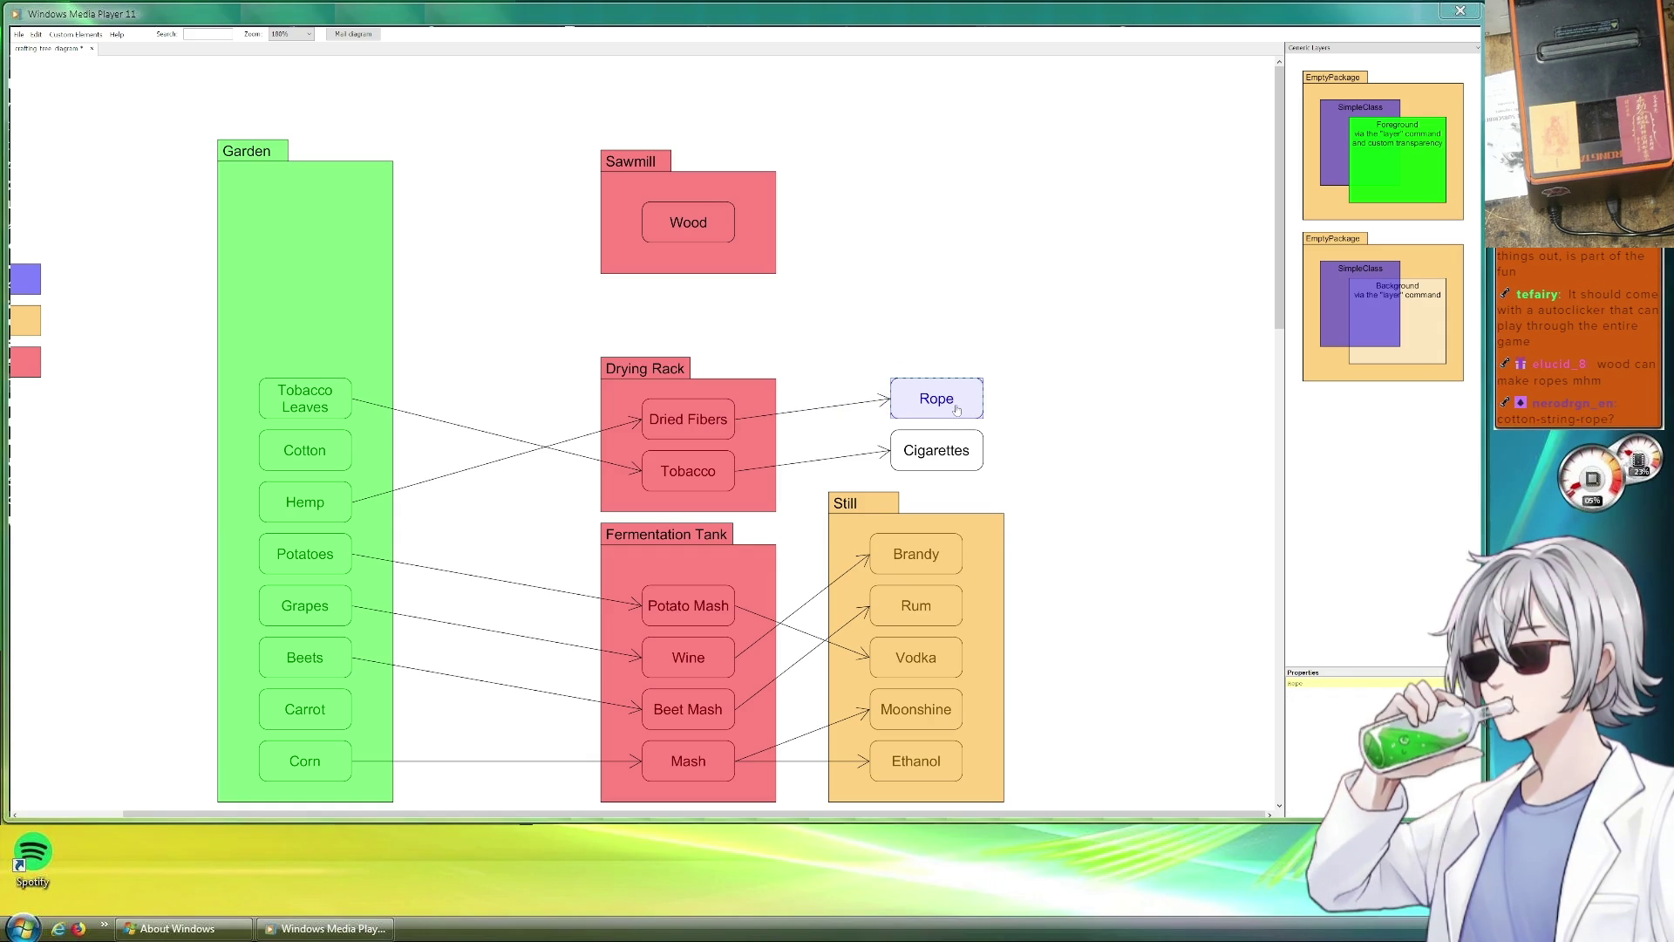
pyautogui.click(1051, 352)
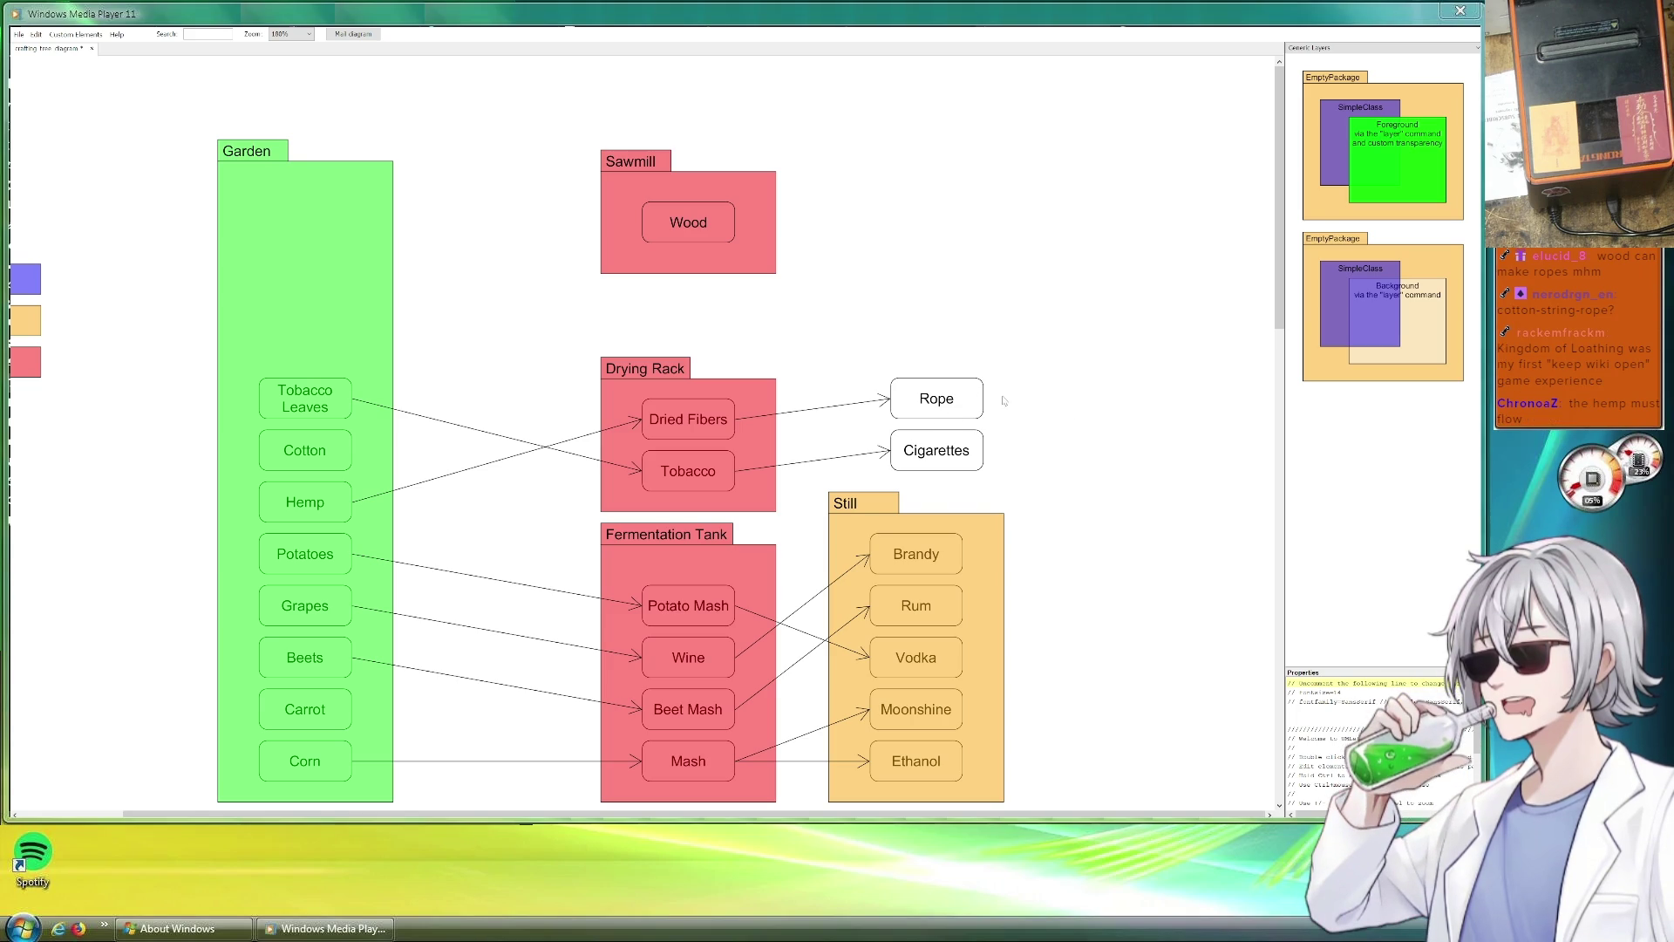
pyautogui.scroll(-2, 1017, 314)
pyautogui.scroll(-3, 1018, 321)
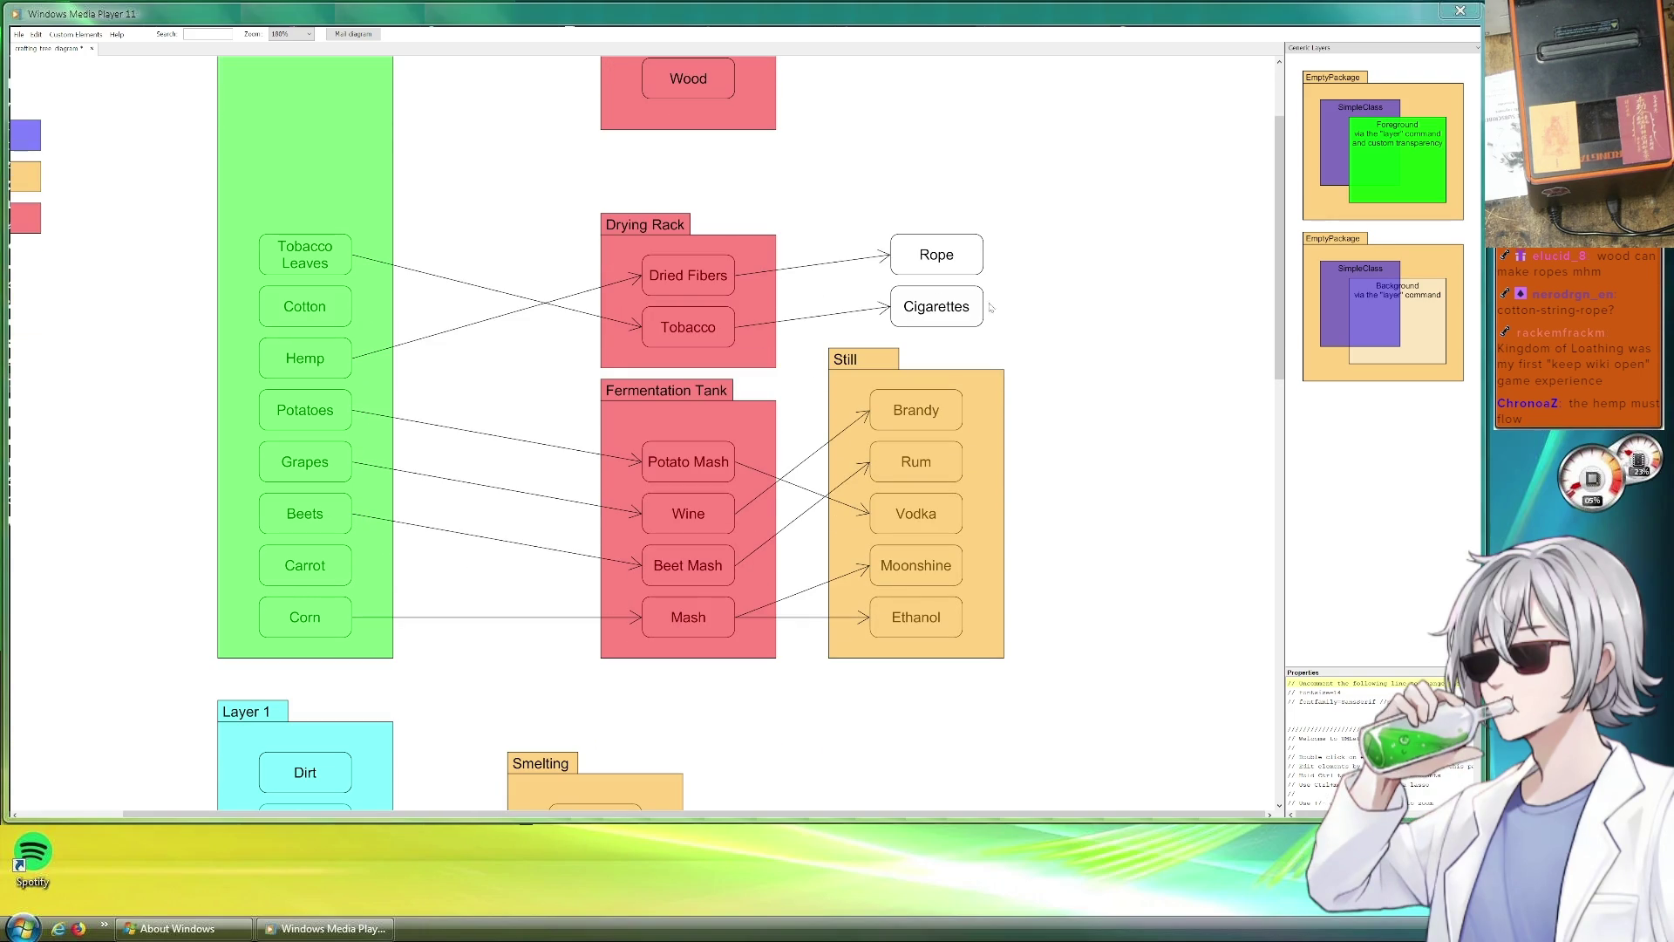
pyautogui.scroll(1, 782, 188)
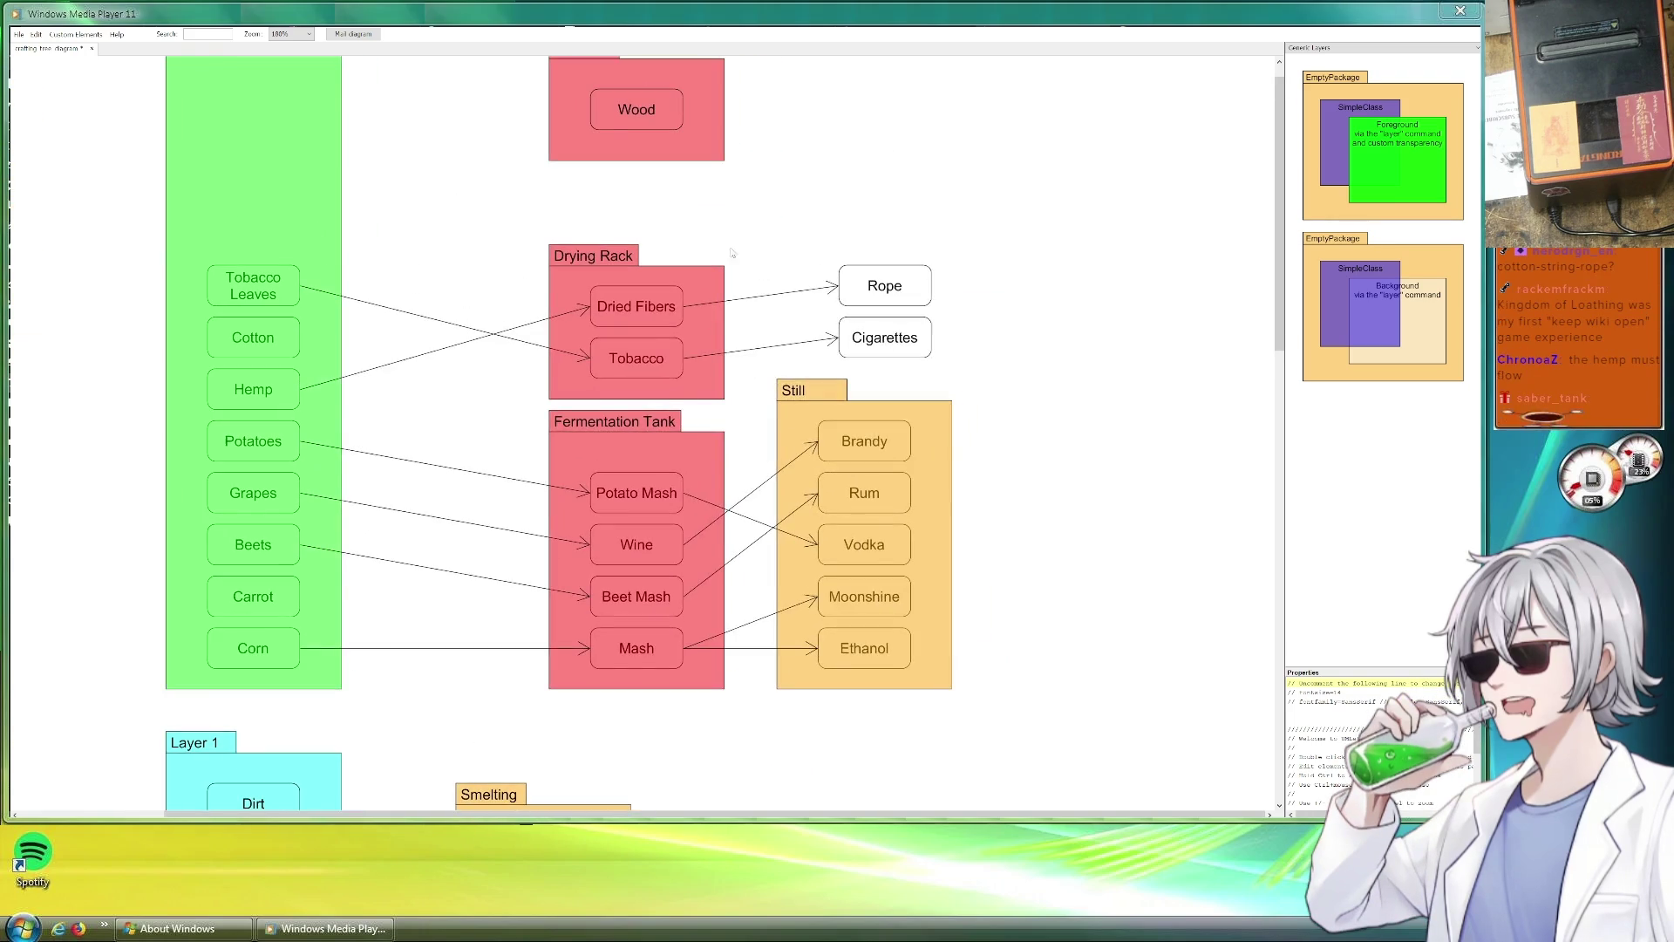
pyautogui.scroll(4, 625, 242)
# Reuse an arrow to connect Wood in Sawmill down to the Drying Rack package.
pyautogui.click(625, 242)
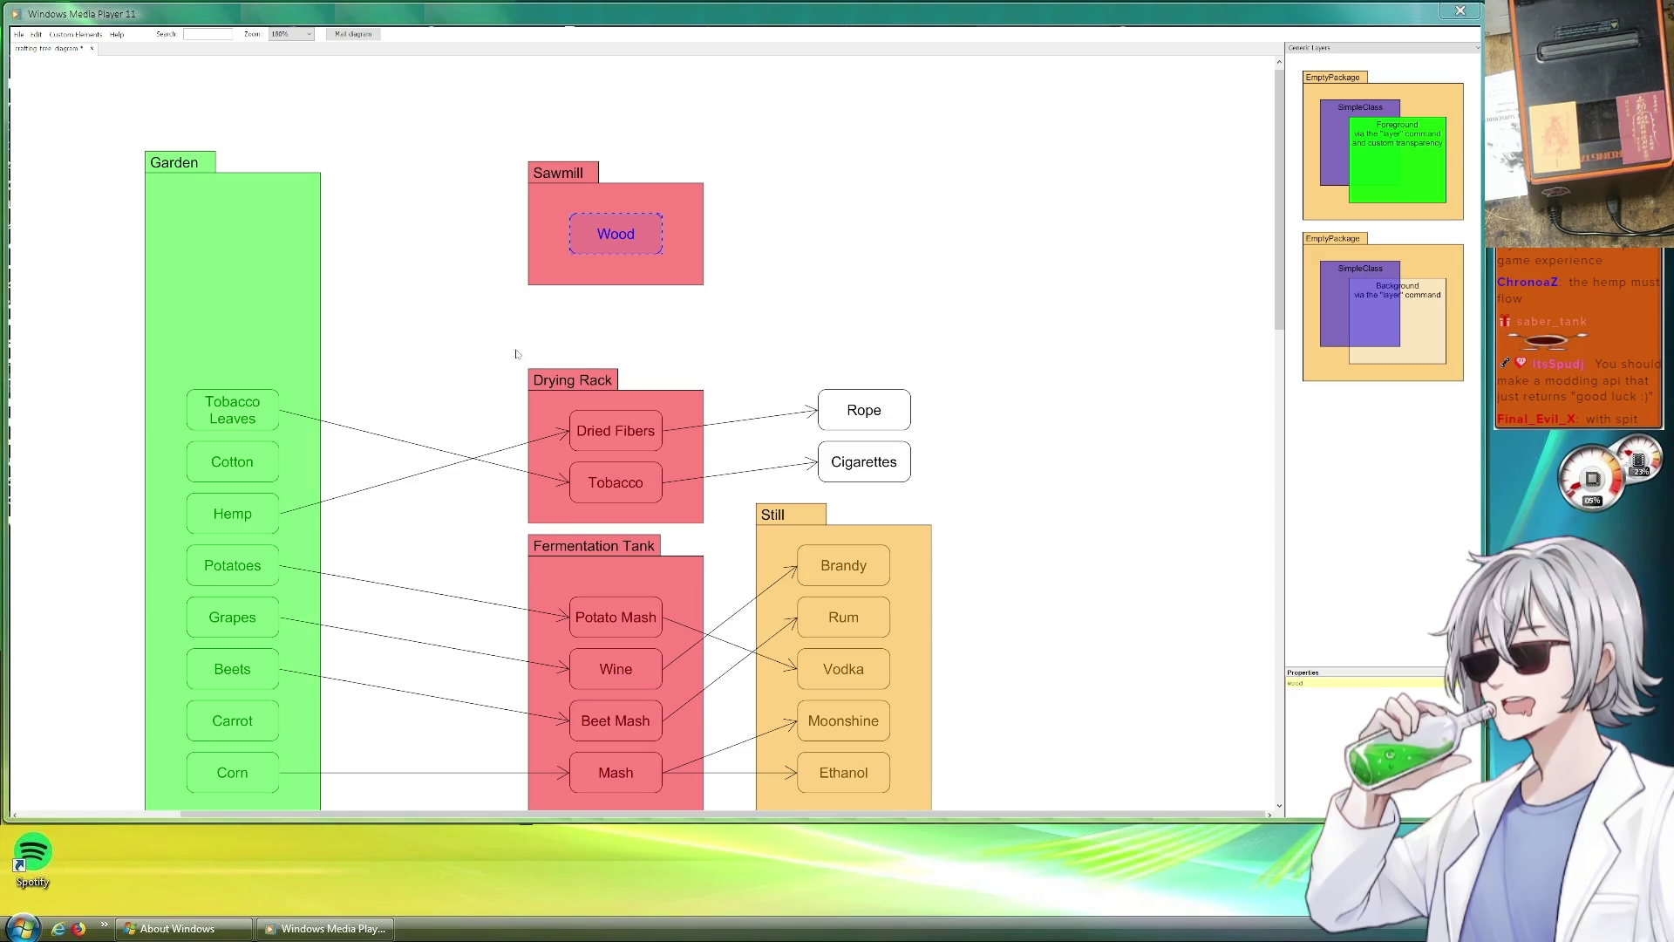
pyautogui.click(742, 421)
pyautogui.moveTo(843, 432)
pyautogui.mouseDown()
pyautogui.moveTo(769, 233)
pyautogui.moveTo(601, 368)
pyautogui.mouseUp()
pyautogui.click(783, 331)
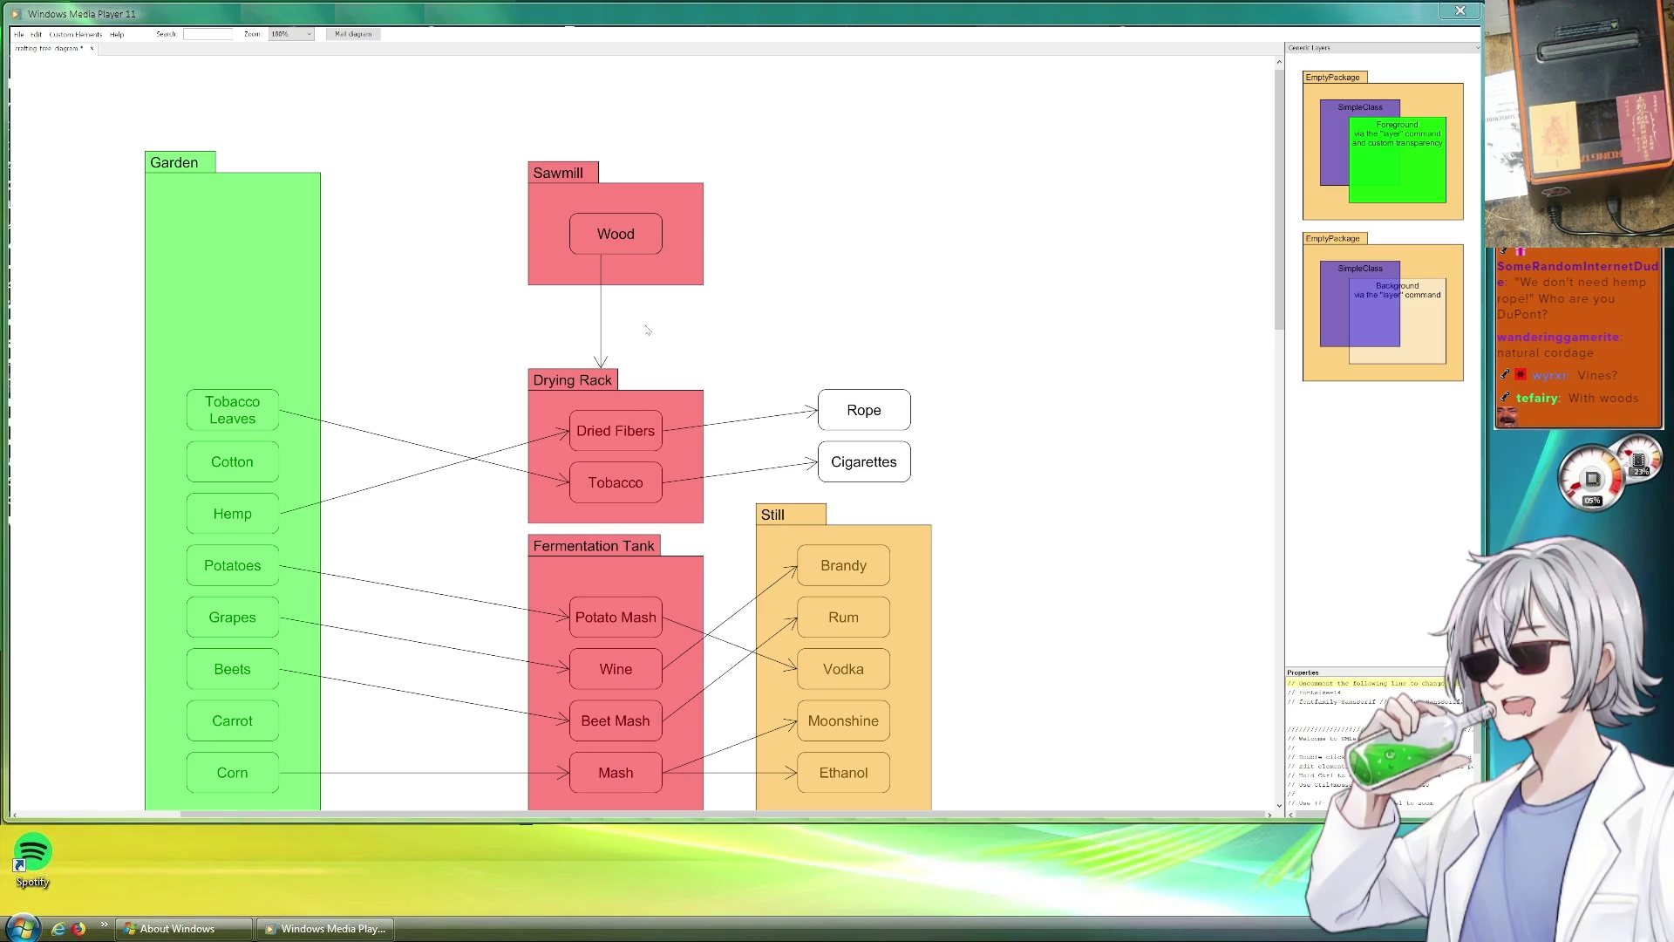
pyautogui.scroll(-3, 644, 330)
pyautogui.scroll(2, 990, 366)
pyautogui.scroll(1, 991, 378)
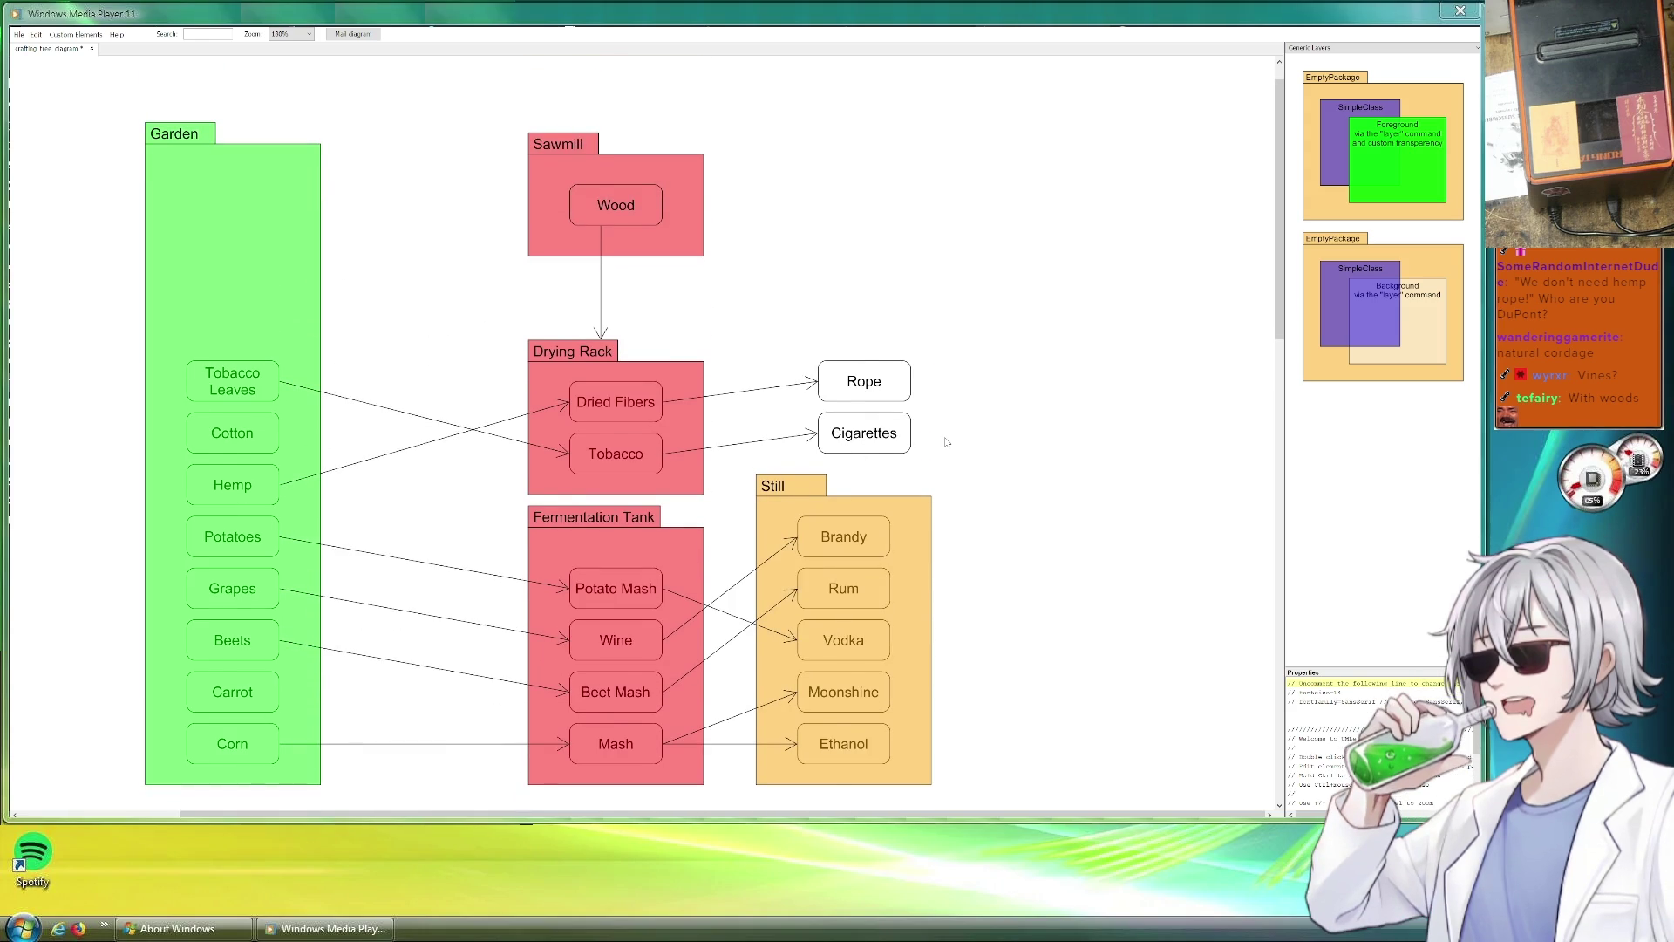
pyautogui.scroll(-3, 946, 442)
pyautogui.scroll(-4, 945, 445)
pyautogui.scroll(-5, 943, 459)
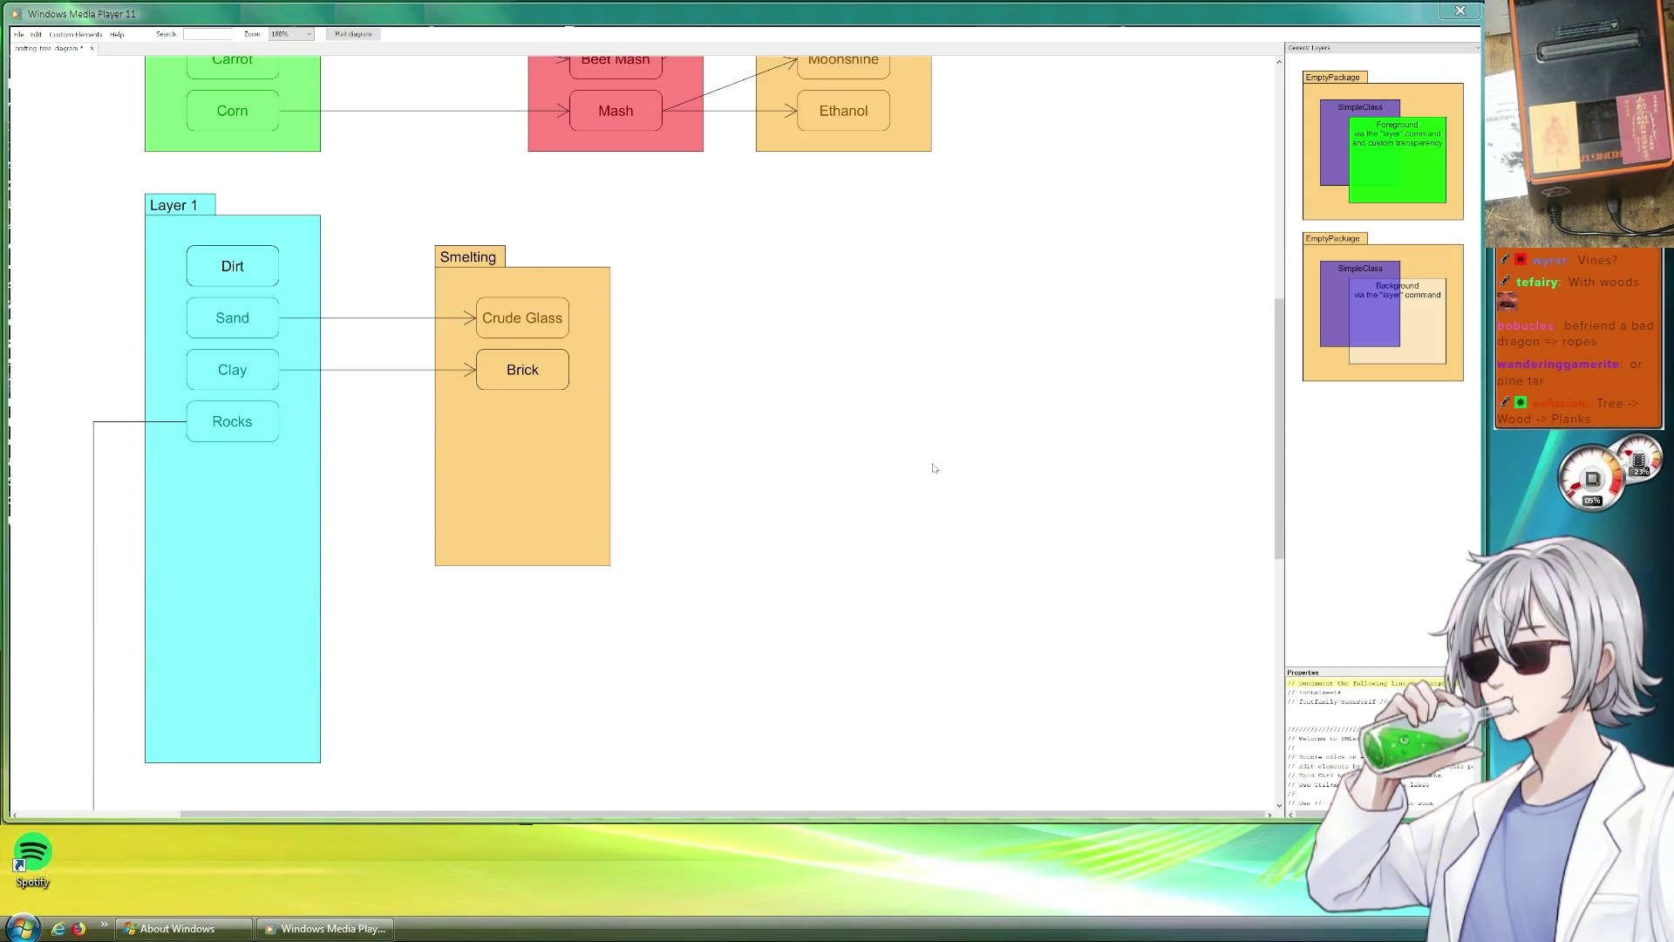
pyautogui.scroll(4, 935, 468)
pyautogui.scroll(4, 838, 459)
pyautogui.scroll(3, 738, 453)
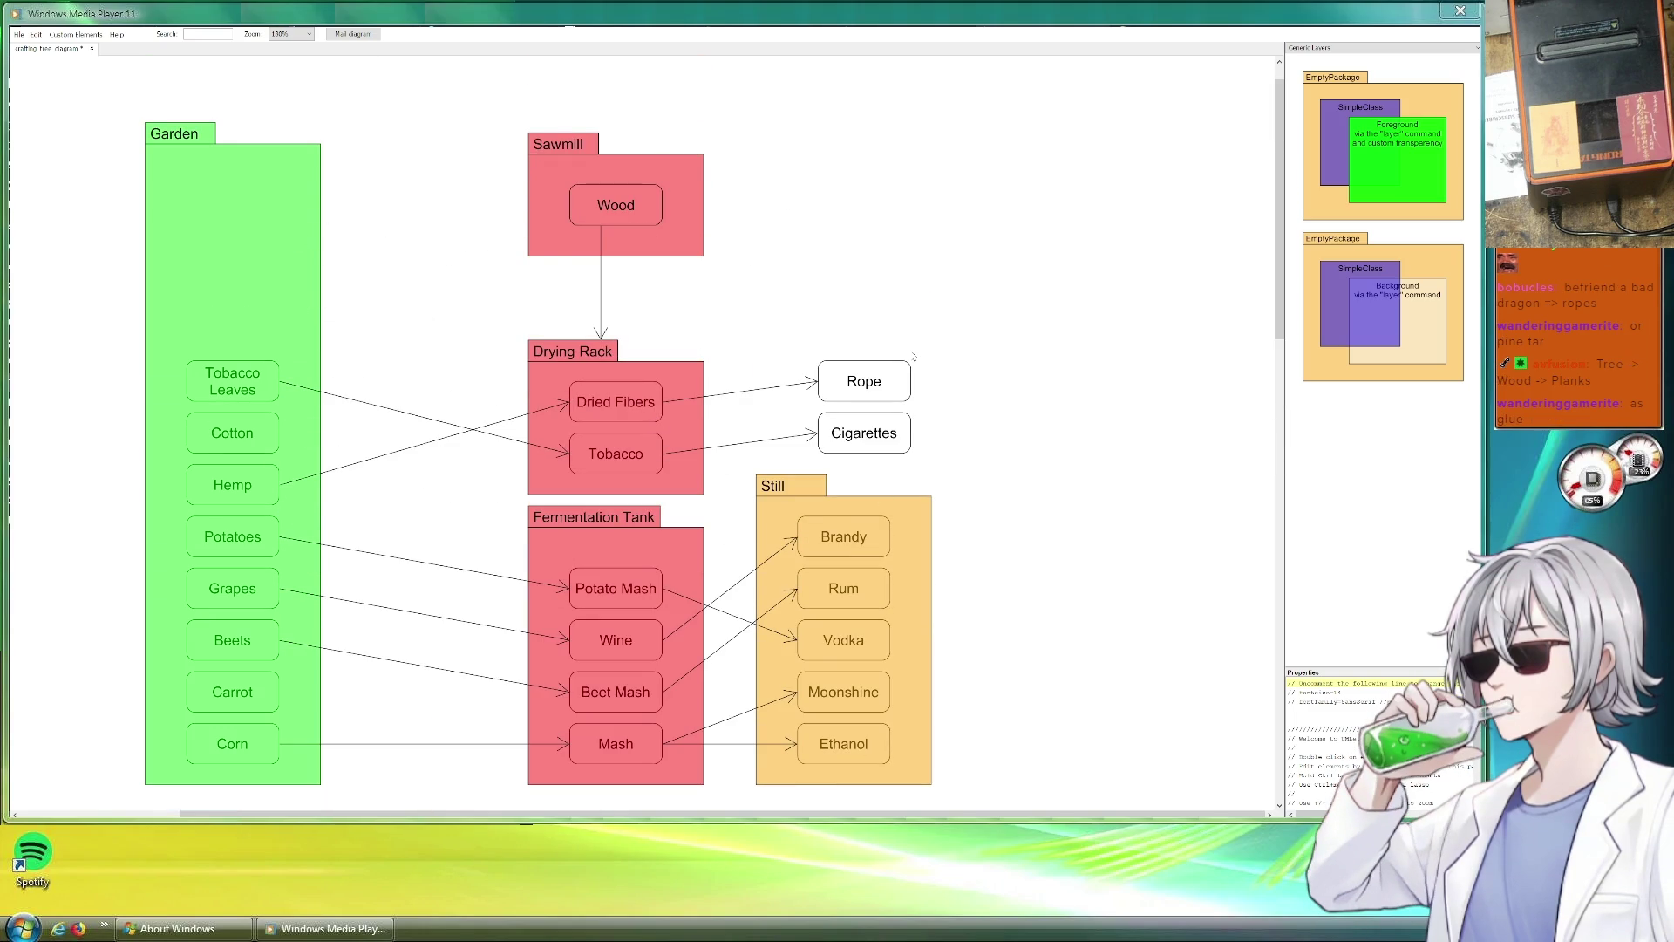
pyautogui.scroll(-1, 913, 354)
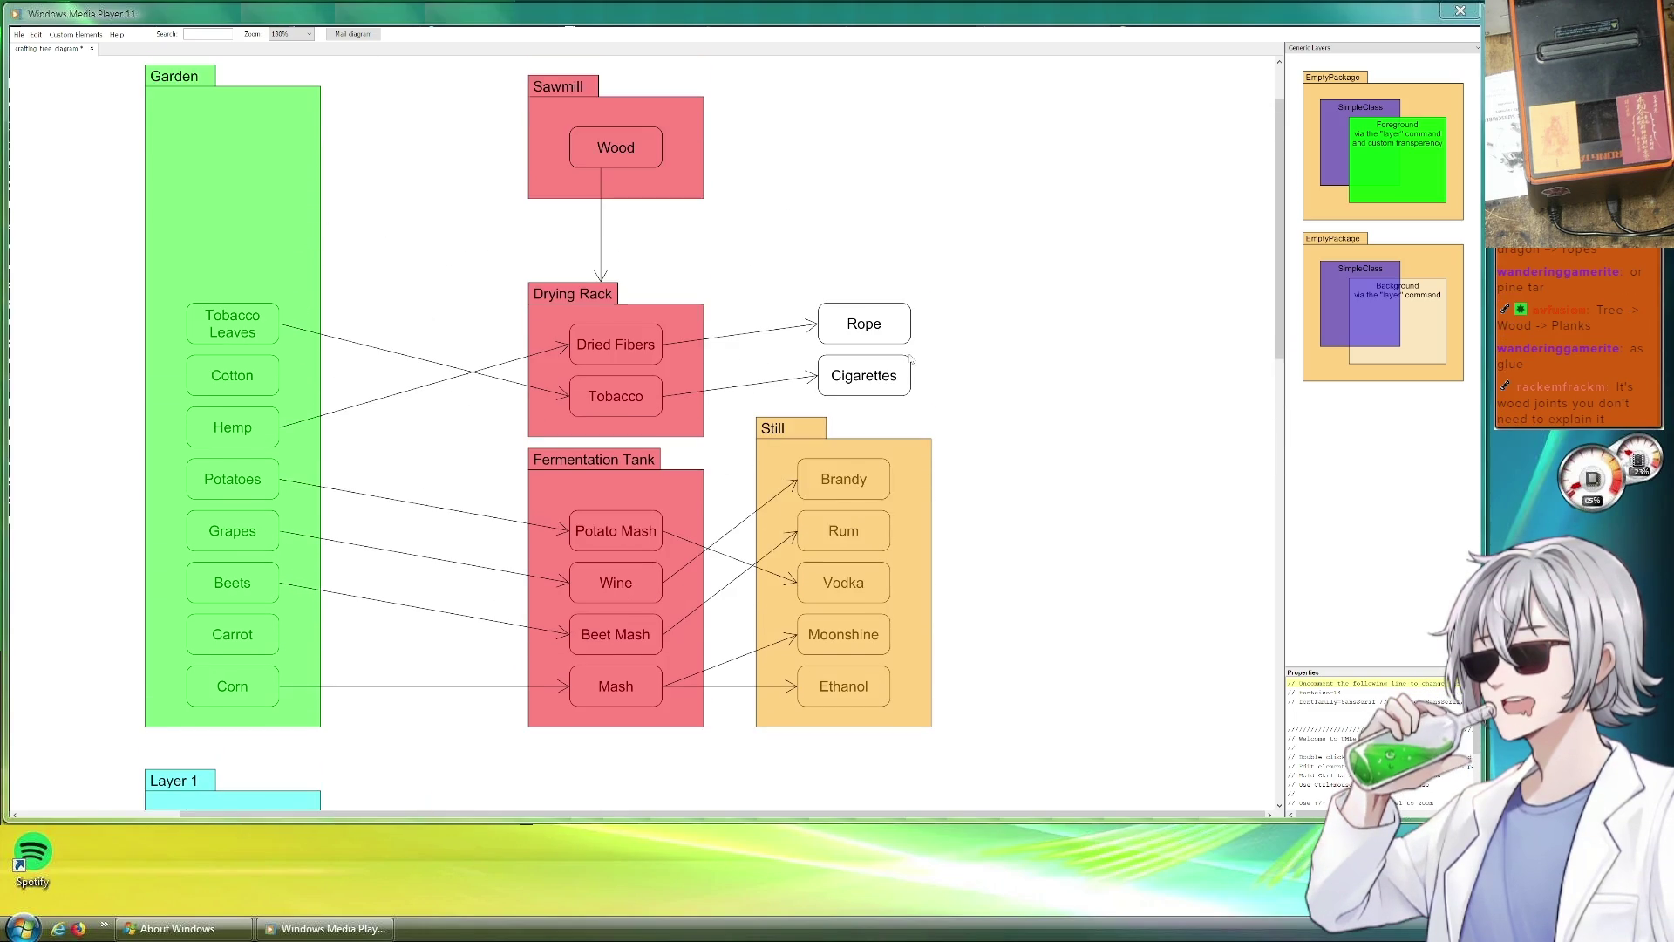
pyautogui.scroll(-2, 911, 353)
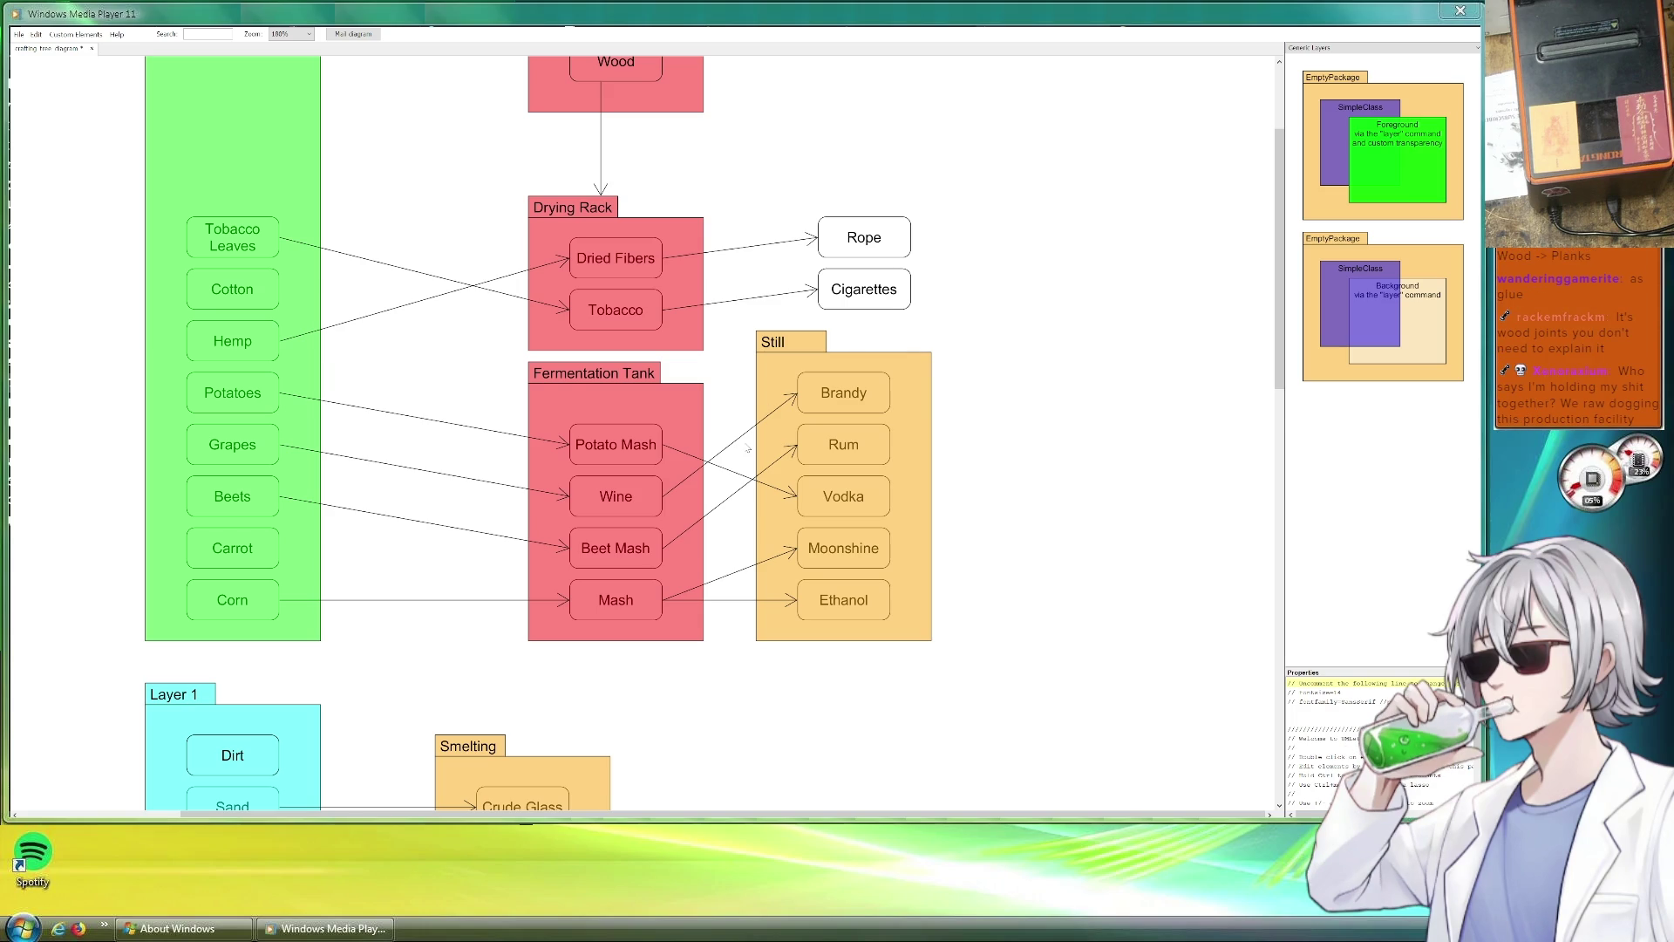
pyautogui.scroll(-1, 748, 448)
pyautogui.scroll(-1, 784, 458)
pyautogui.scroll(4, 838, 466)
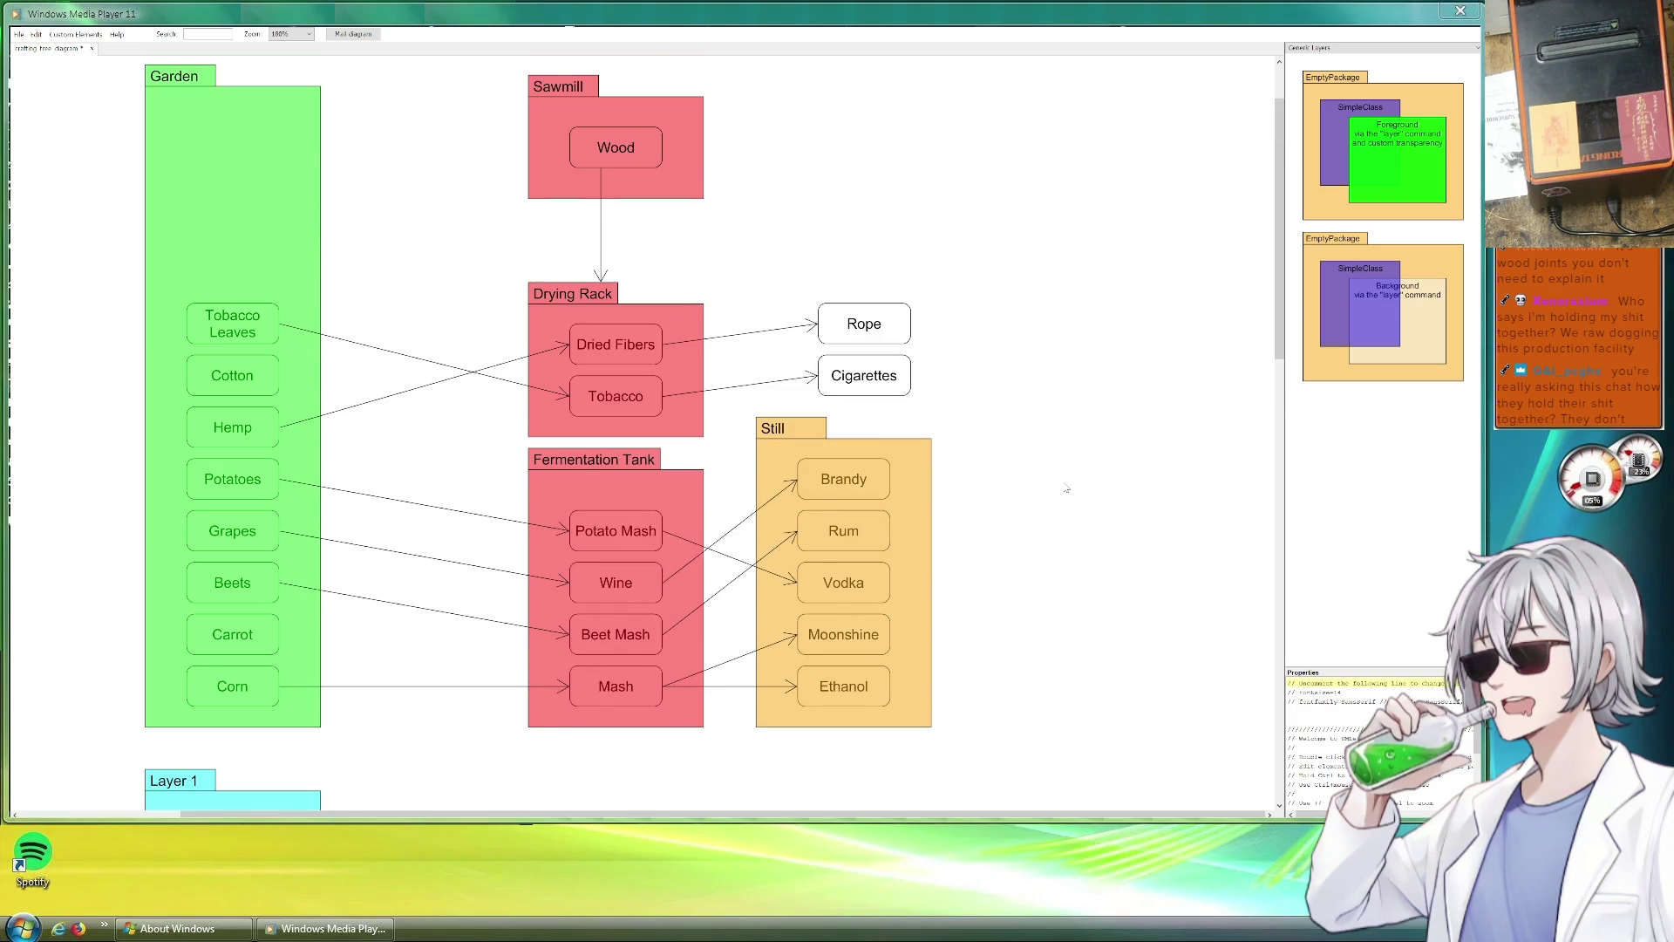
pyautogui.scroll(3, 1067, 487)
pyautogui.scroll(-4, 1059, 486)
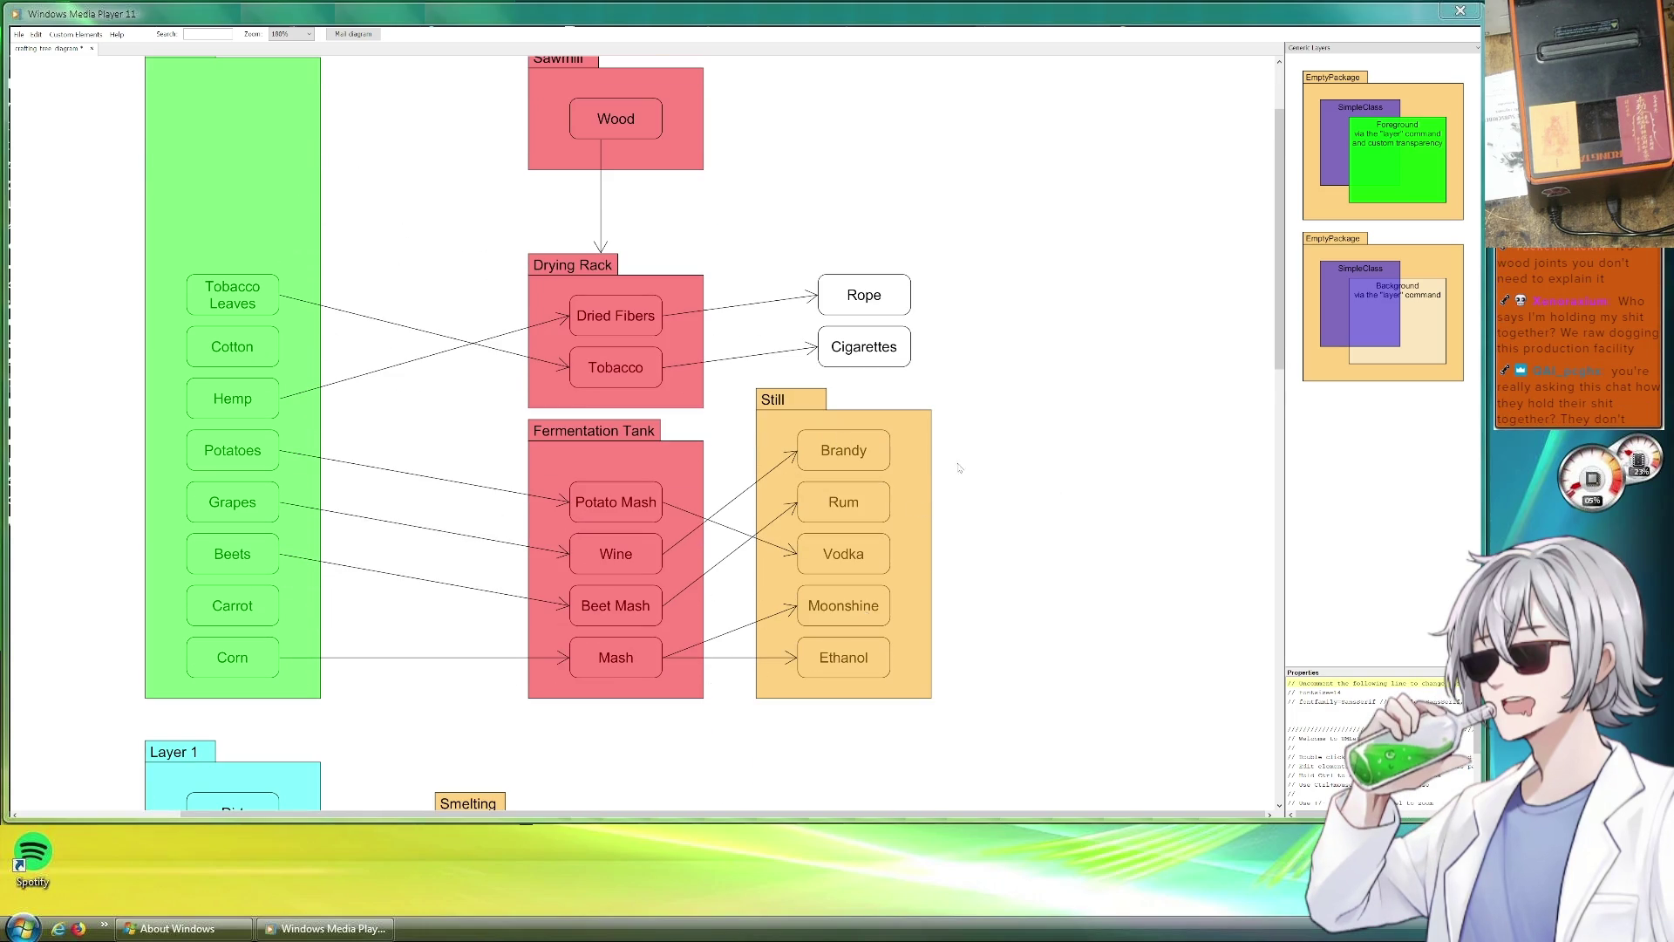
pyautogui.scroll(-5, 991, 448)
pyautogui.scroll(-9, 917, 458)
pyautogui.scroll(3, 825, 474)
pyautogui.scroll(1, 680, 468)
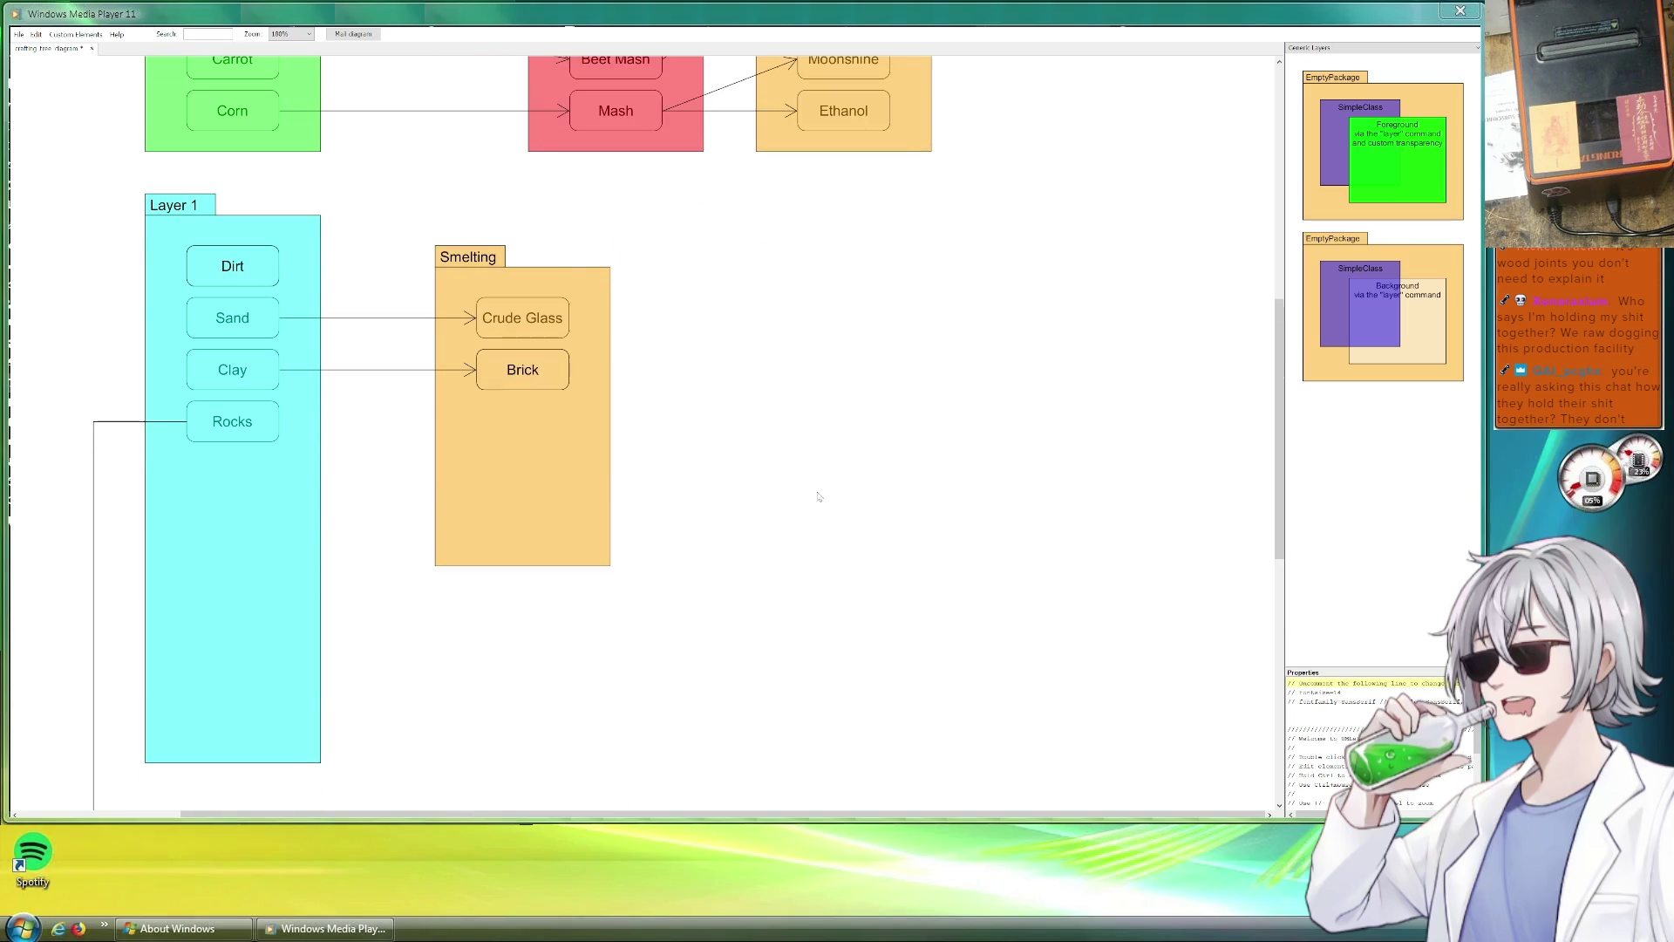
pyautogui.scroll(-2, 778, 479)
pyautogui.scroll(-4, 746, 456)
pyautogui.scroll(-3, 680, 459)
pyautogui.scroll(3, 615, 460)
pyautogui.scroll(3, 613, 458)
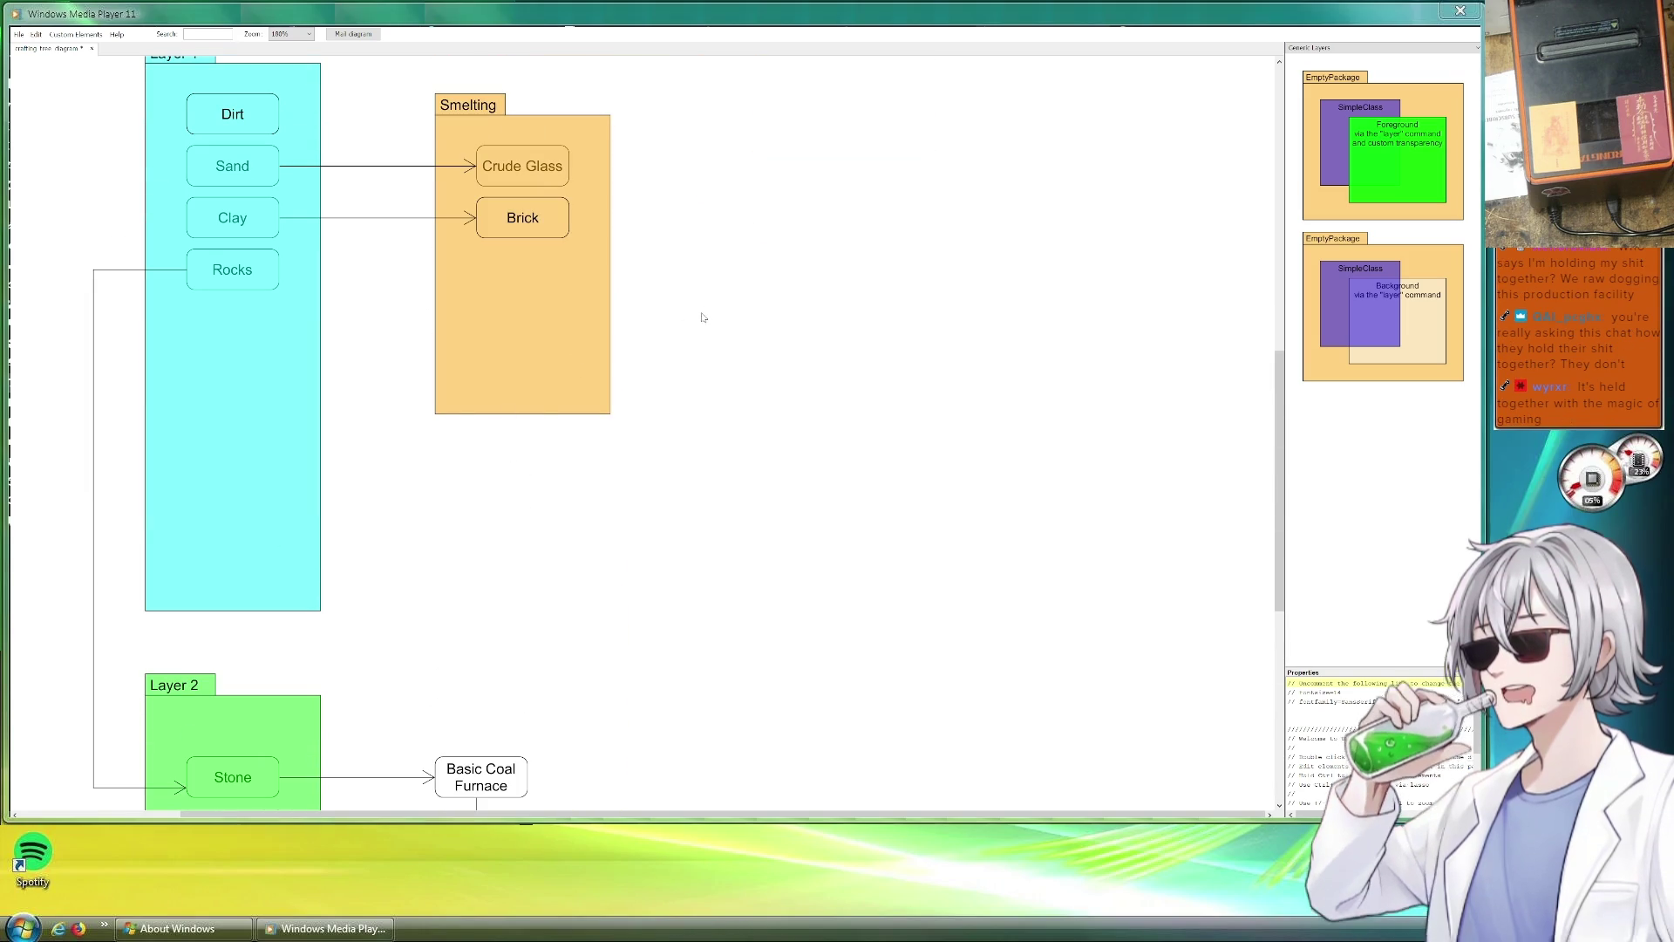
pyautogui.scroll(-1, 706, 321)
pyautogui.scroll(2, 732, 471)
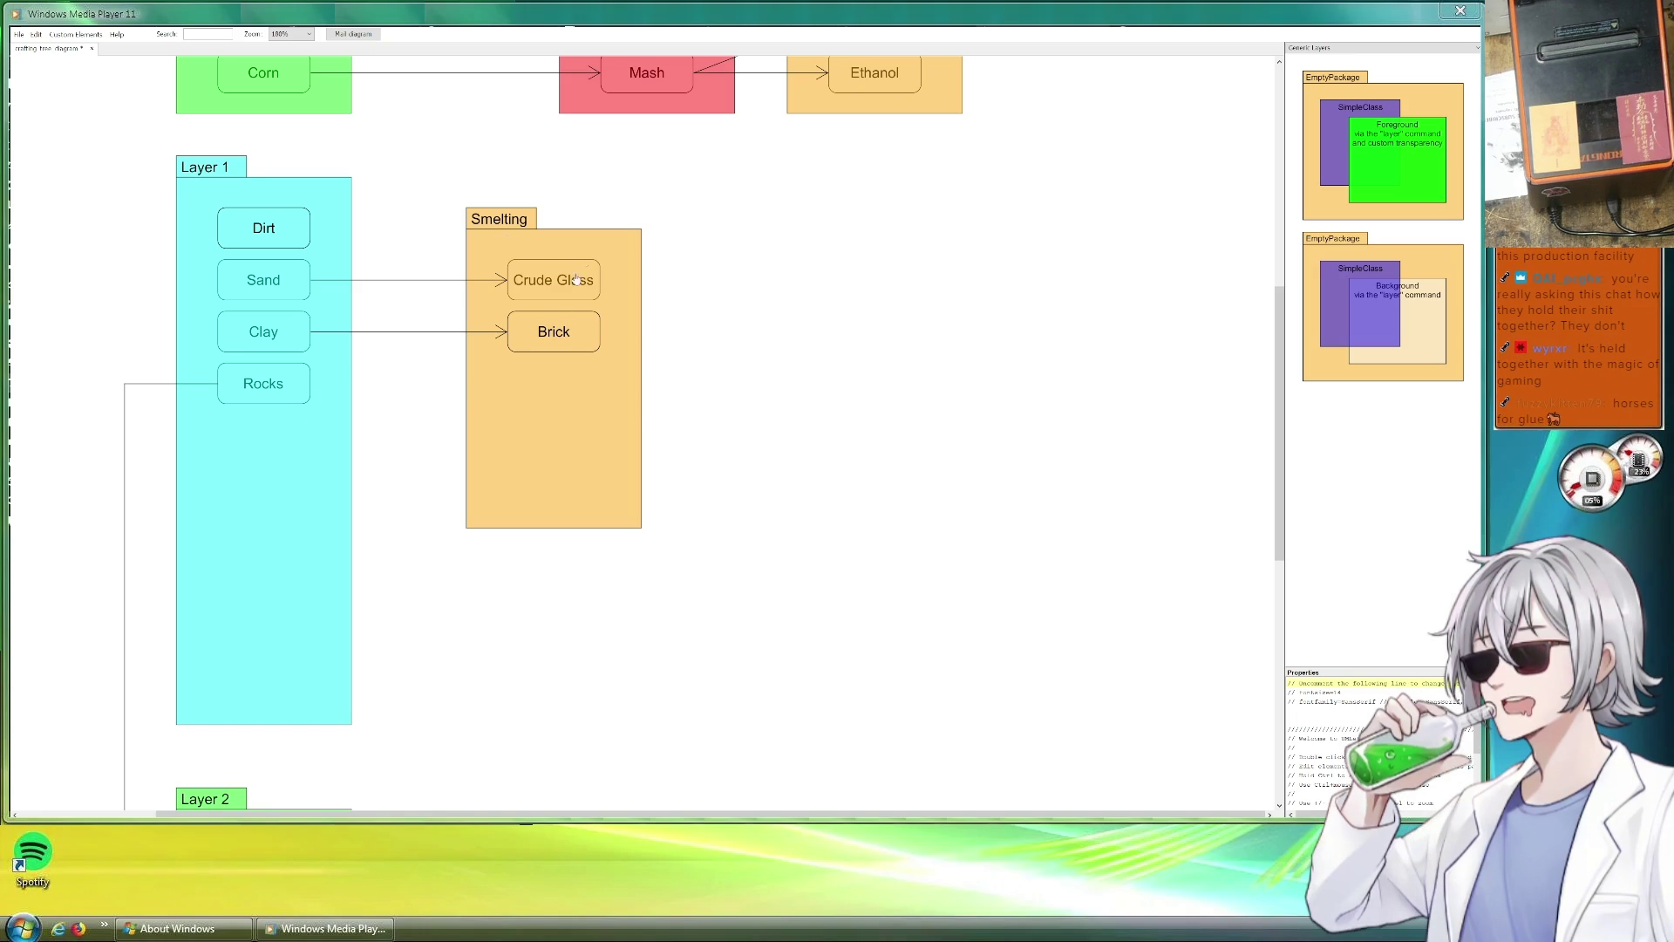
# Shift the Smelting package right and place Crude Glass inside it.
pyautogui.moveTo(609, 250); pyautogui.dragTo(681, 249)
pyautogui.moveTo(520, 298)
pyautogui.mouseDown()
pyautogui.moveTo(591, 298)
pyautogui.moveTo(649, 329)
pyautogui.mouseUp()
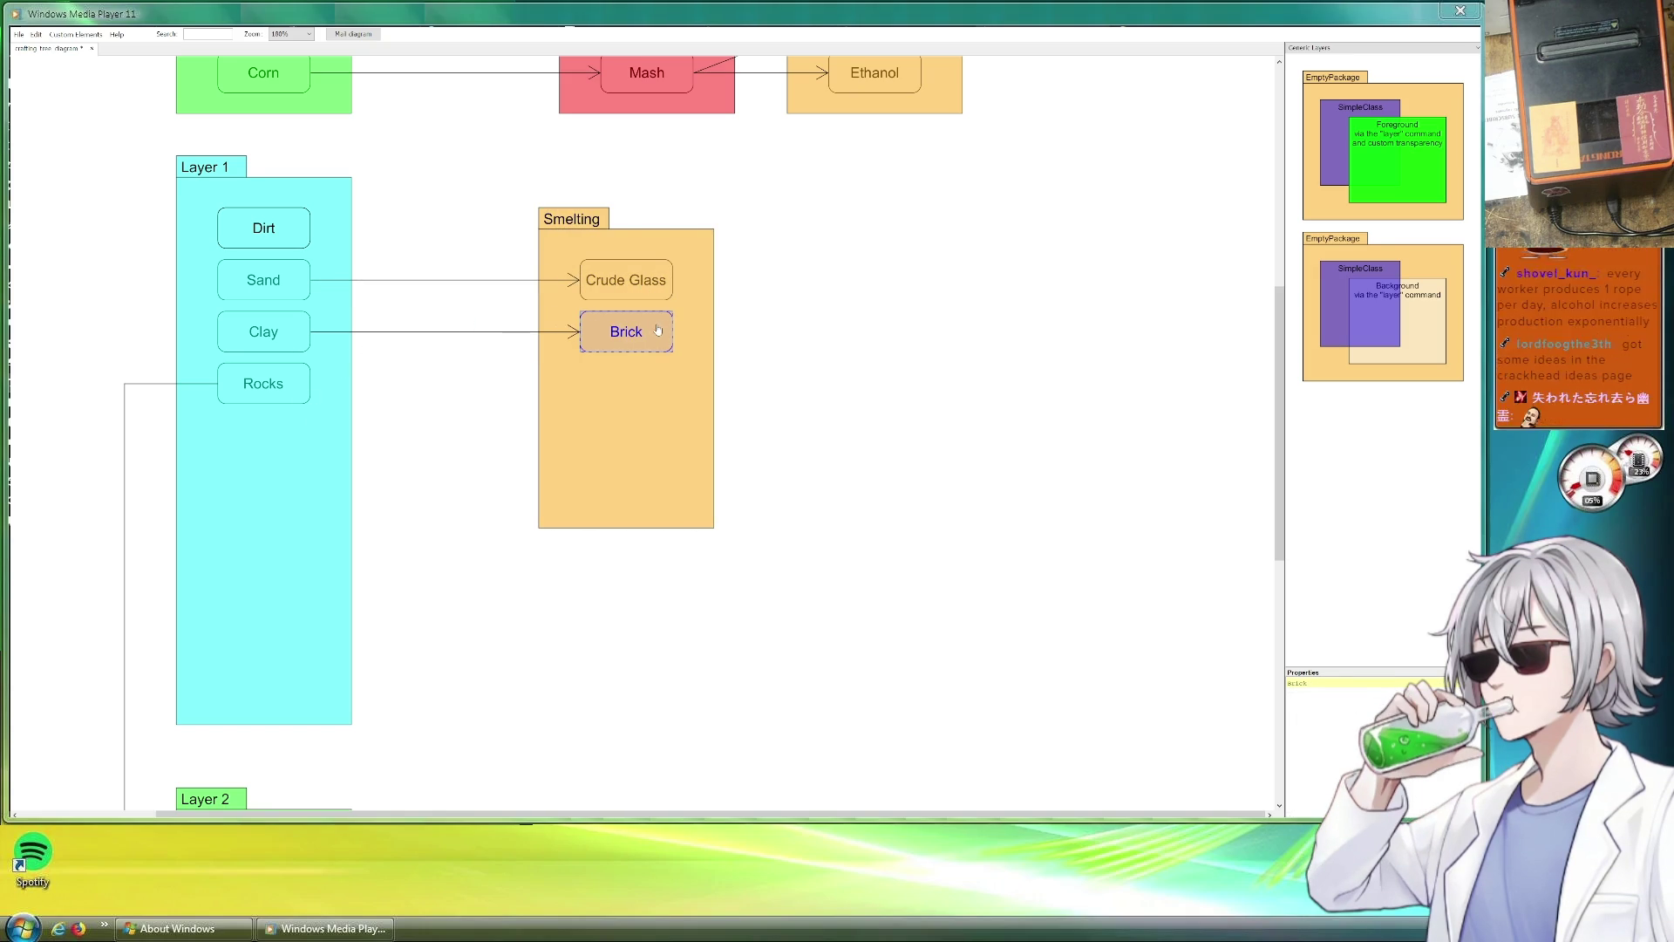
pyautogui.click(827, 351)
pyautogui.scroll(-2, 767, 489)
pyautogui.scroll(-3, 695, 535)
pyautogui.scroll(-1, 648, 446)
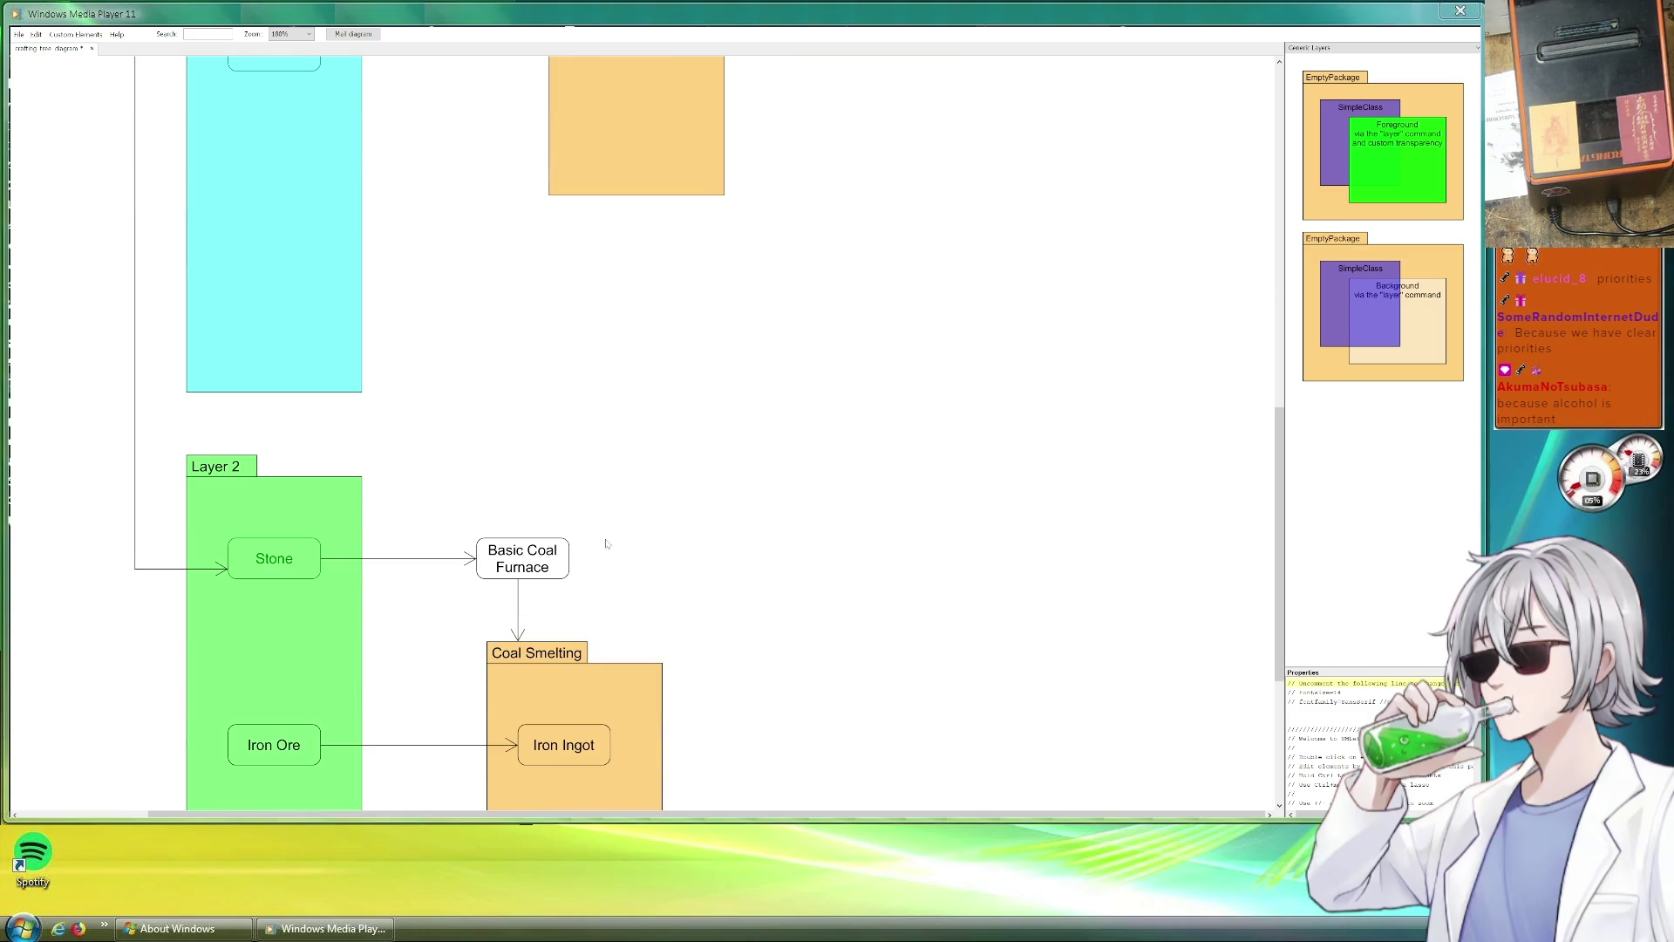
pyautogui.click(541, 568)
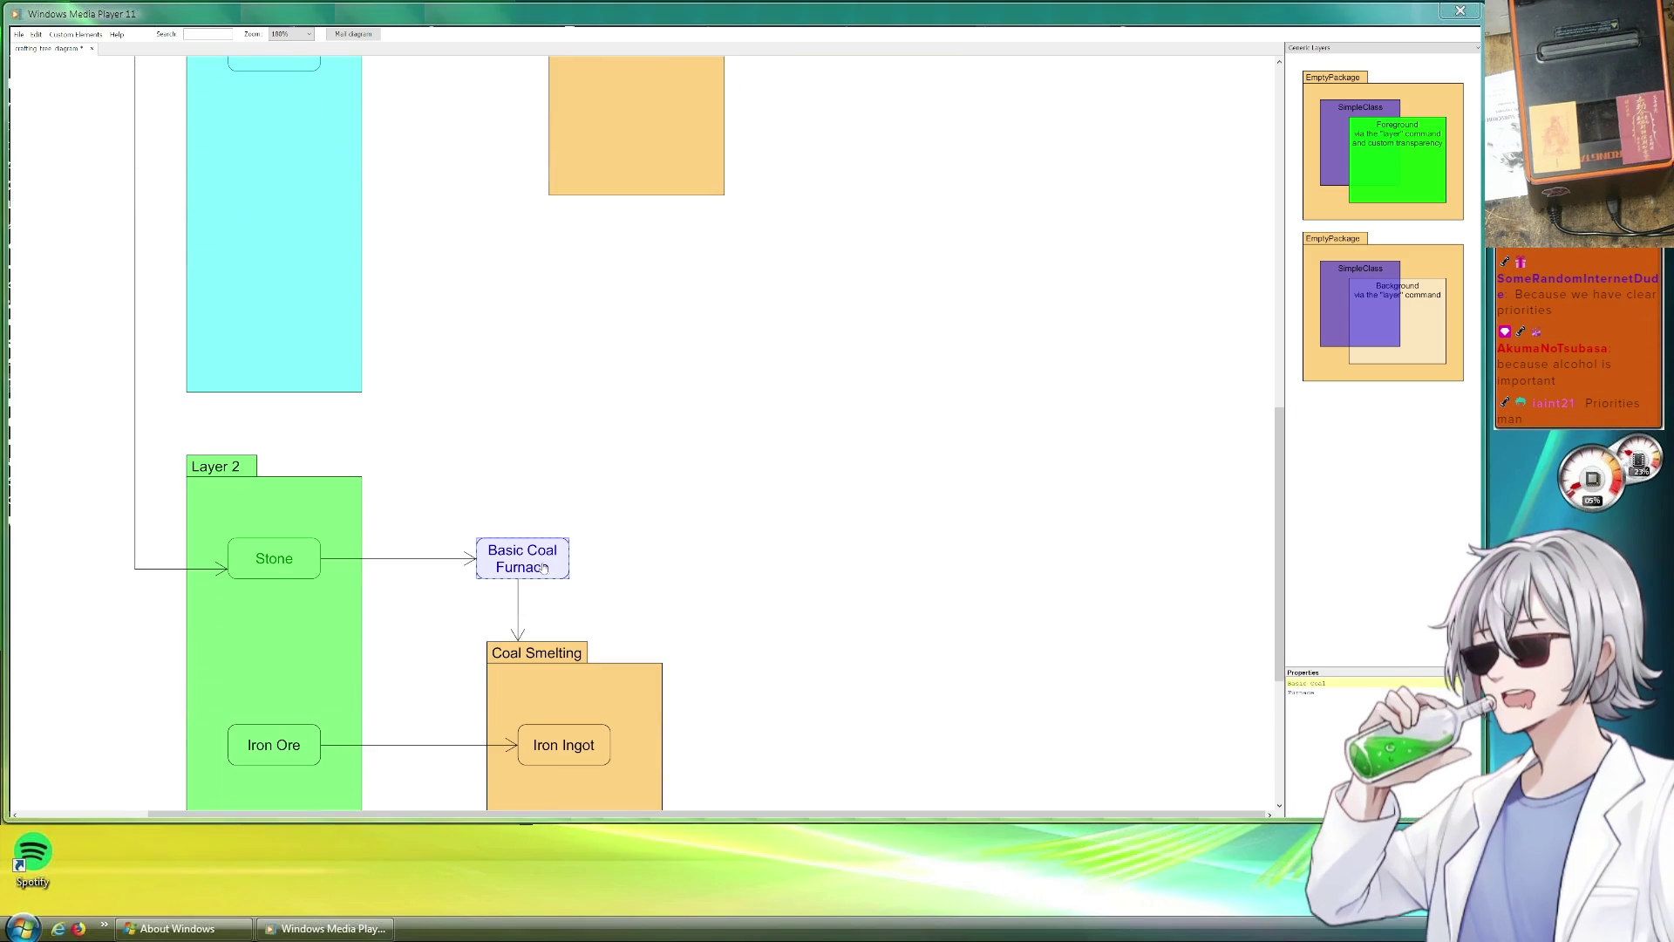
# Delete the Basic Coal Furnace box and its leftover vertical arrow.
pyautogui.press('Delete')
pyautogui.click(518, 595)
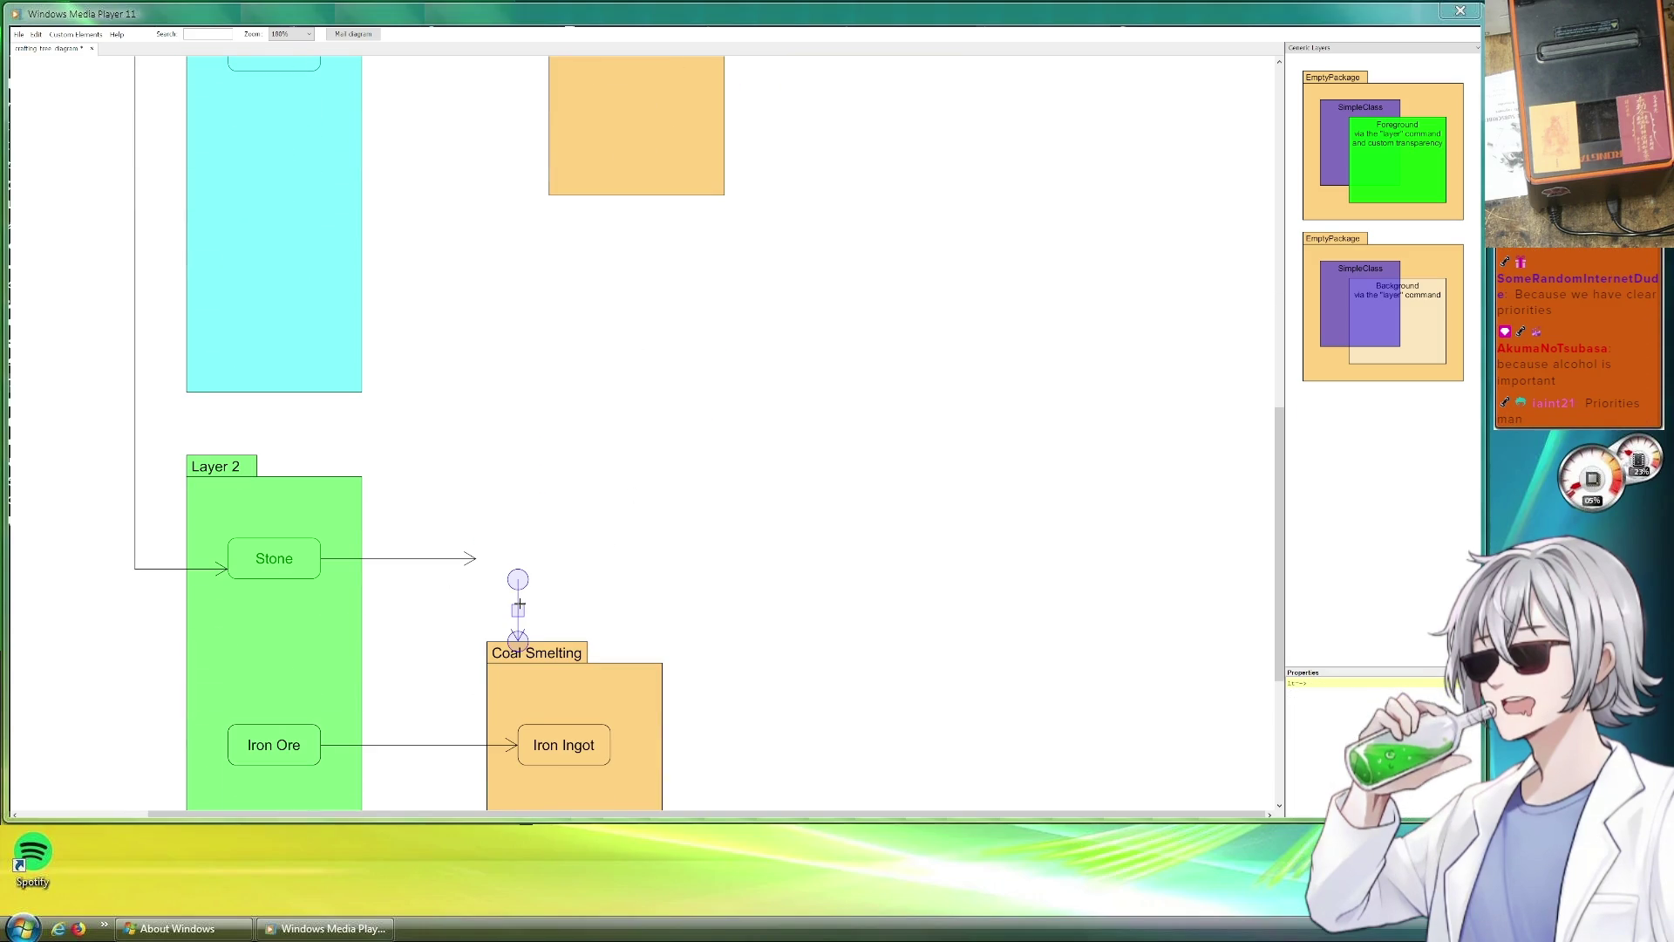
pyautogui.press('Delete')
pyautogui.click(563, 680)
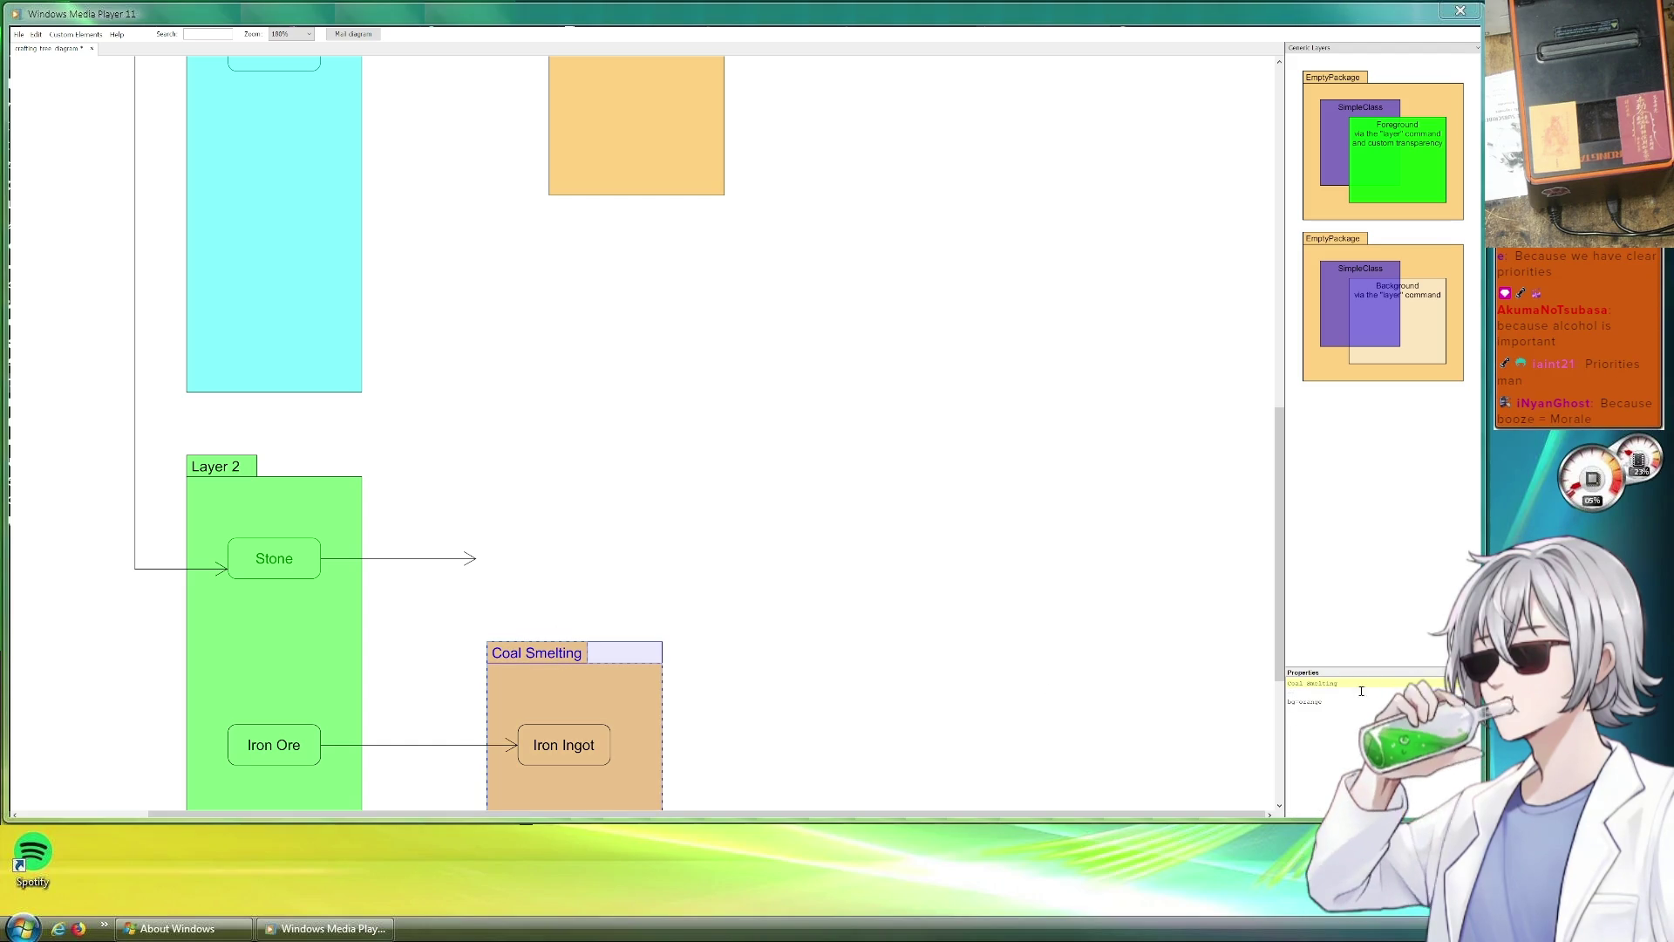
# Rename the Coal Smelting package to Coal Furnace.
pyautogui.moveTo(1338, 683); pyautogui.dragTo(1306, 684)
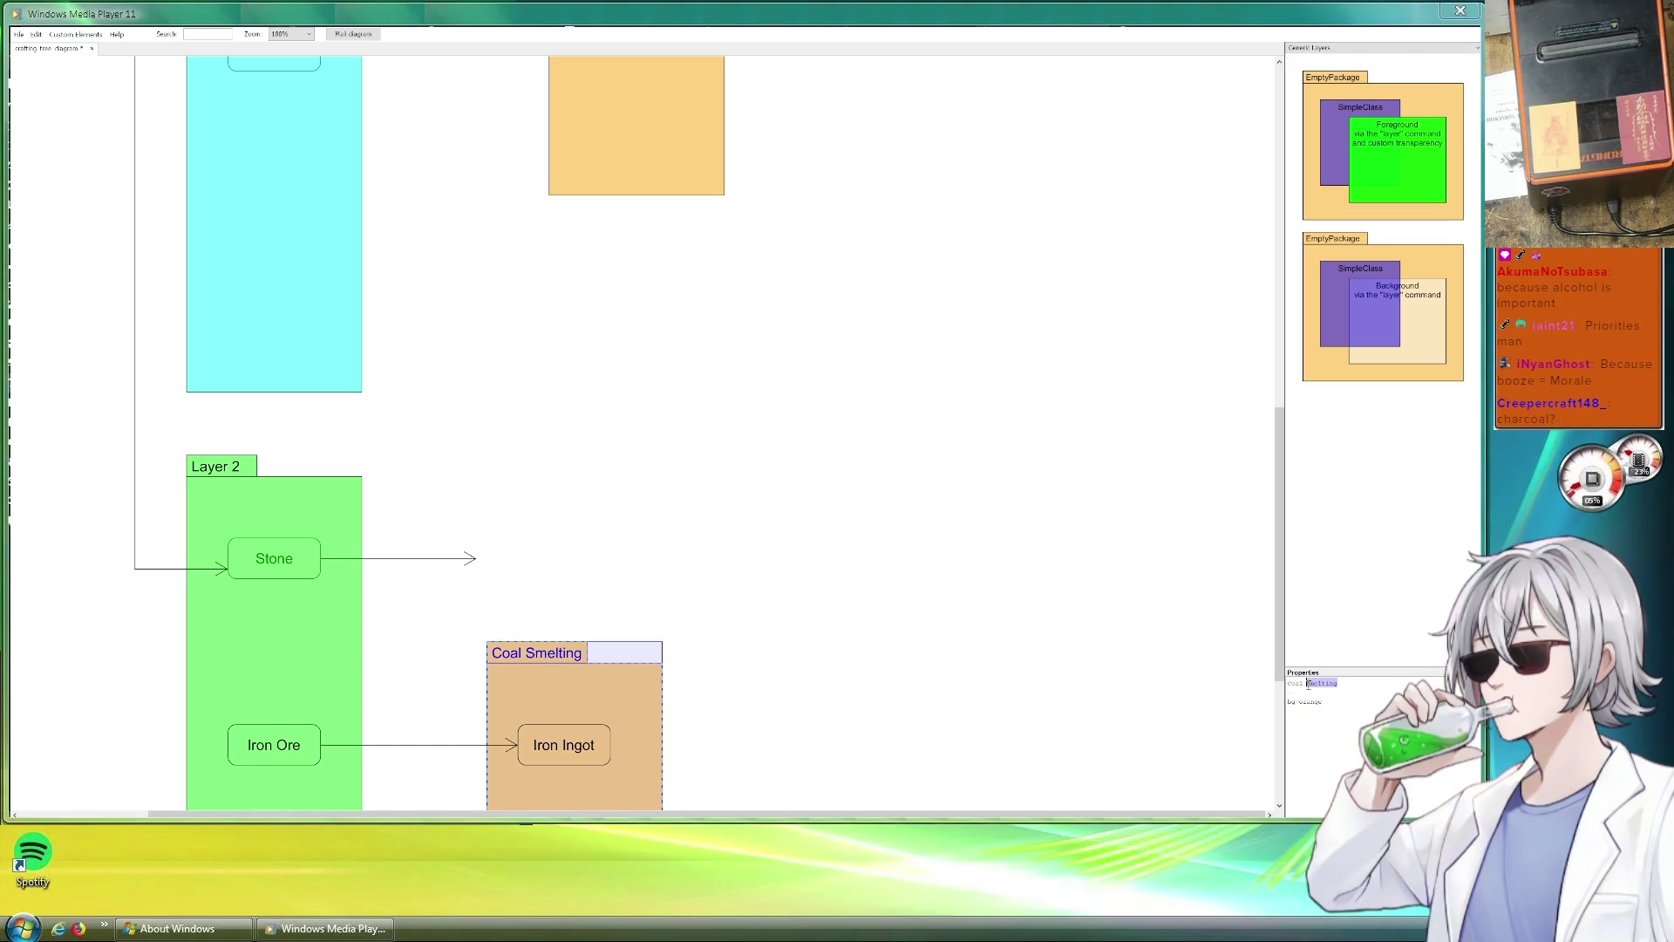
pyautogui.write('Furnace')
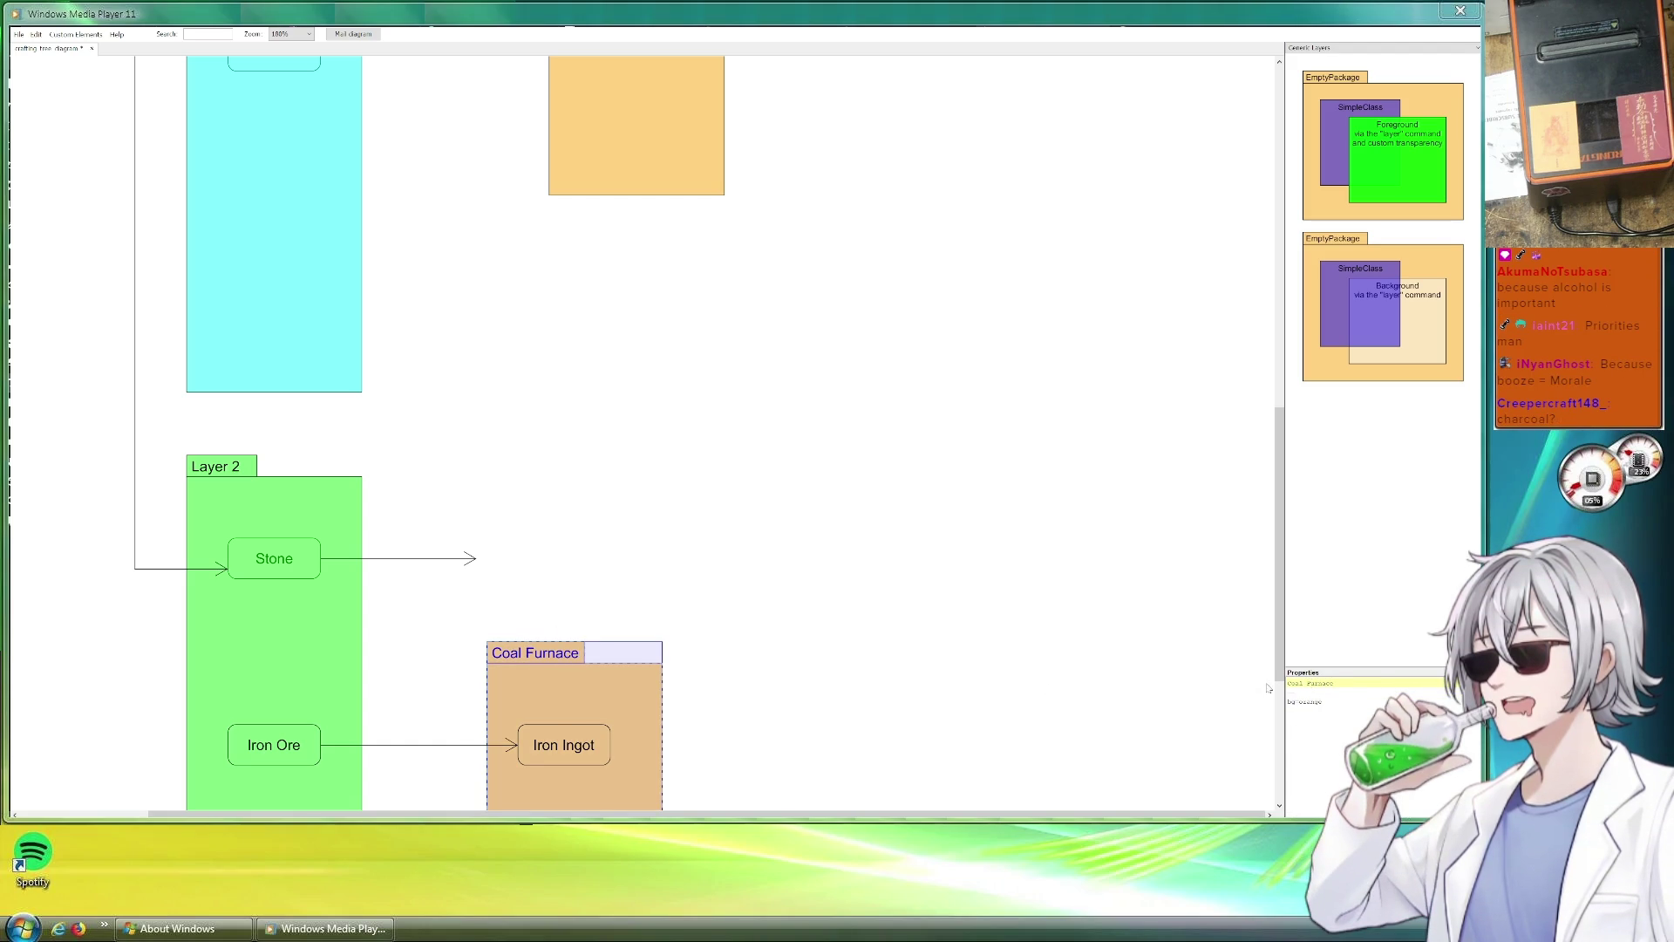
pyautogui.click(864, 560)
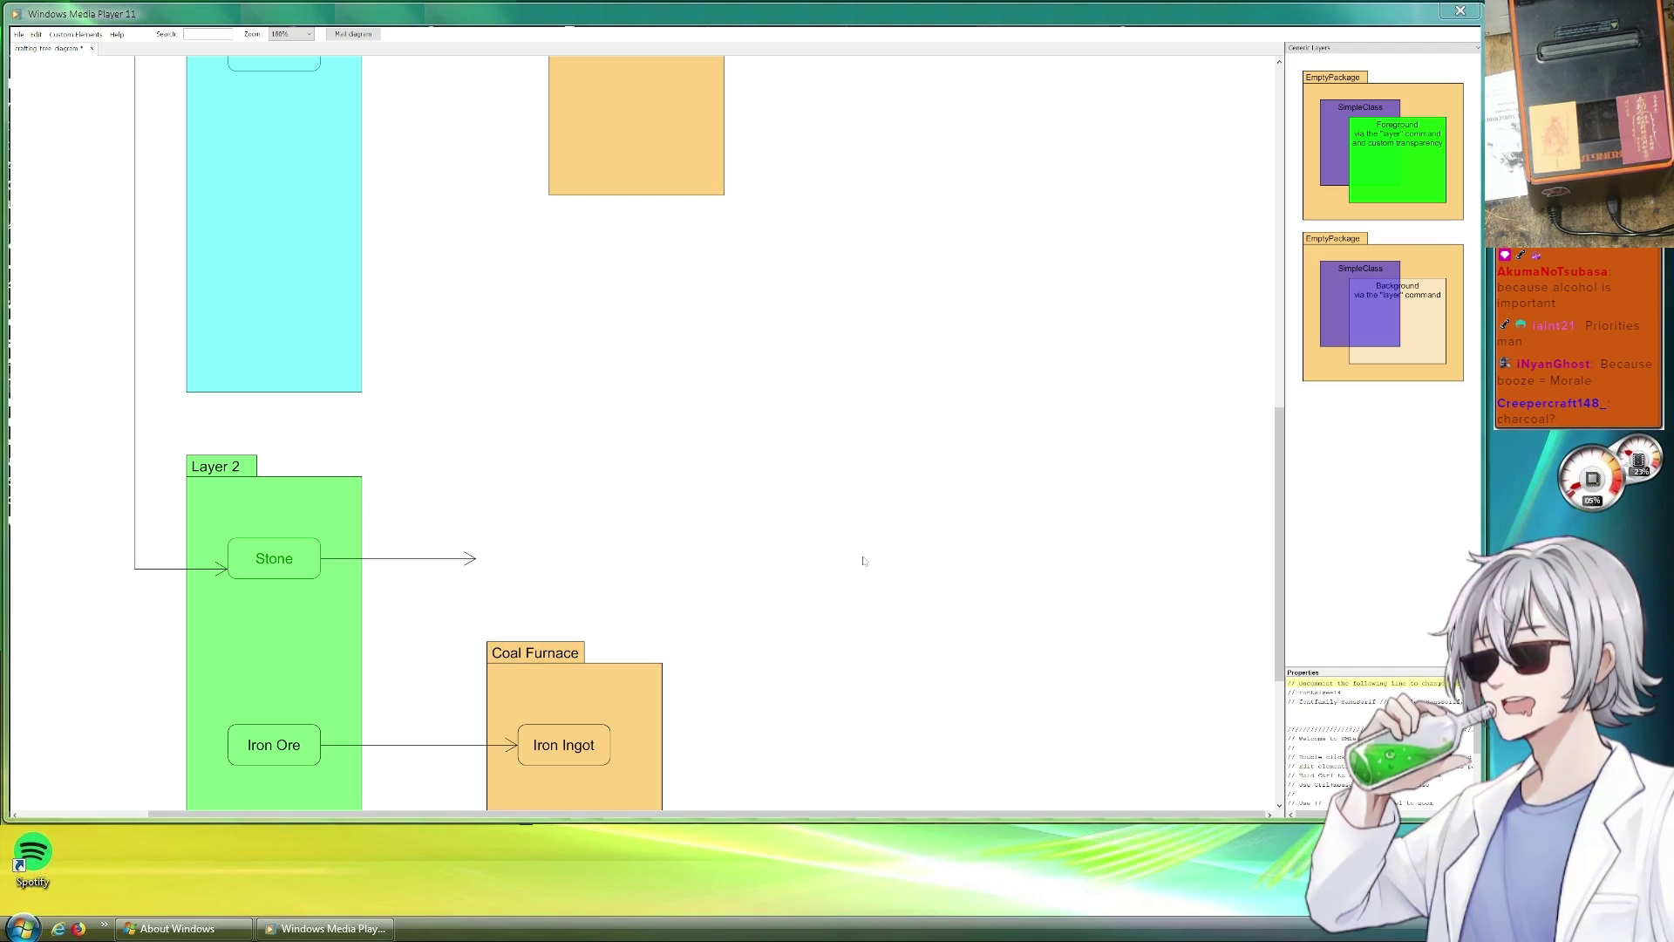
pyautogui.click(466, 558)
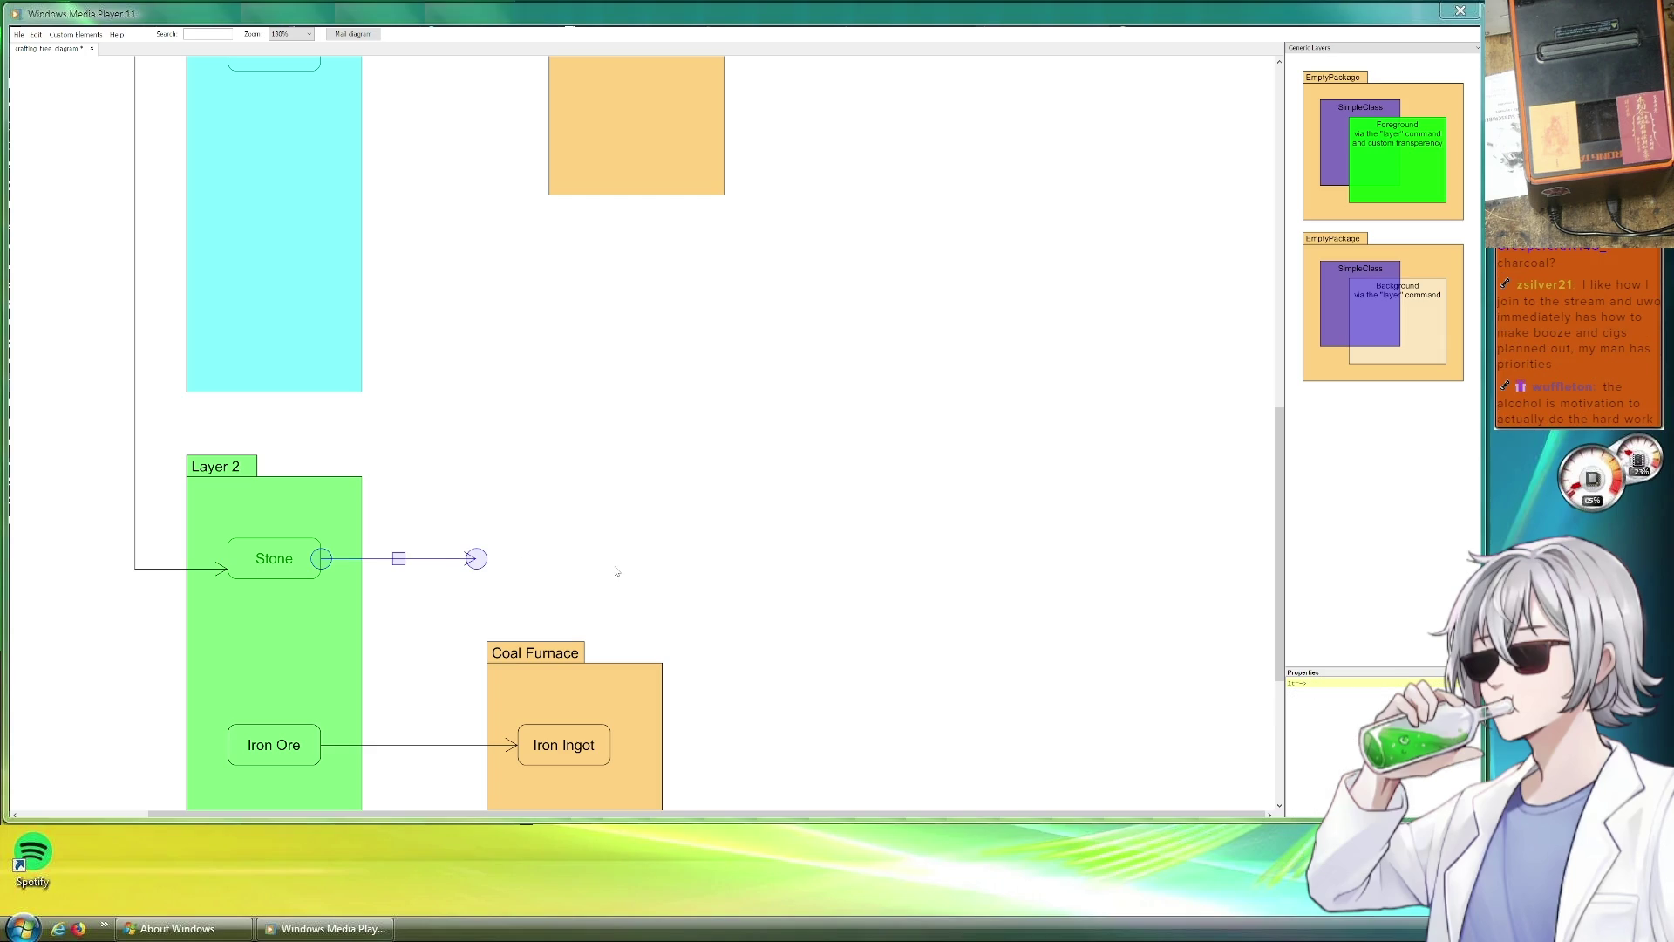
# Reroute the Stone arrow up into the Smelting package with a horizontal bend.
pyautogui.click(515, 441)
pyautogui.scroll(2, 514, 441)
pyautogui.scroll(2, 493, 482)
pyautogui.scroll(-2, 489, 548)
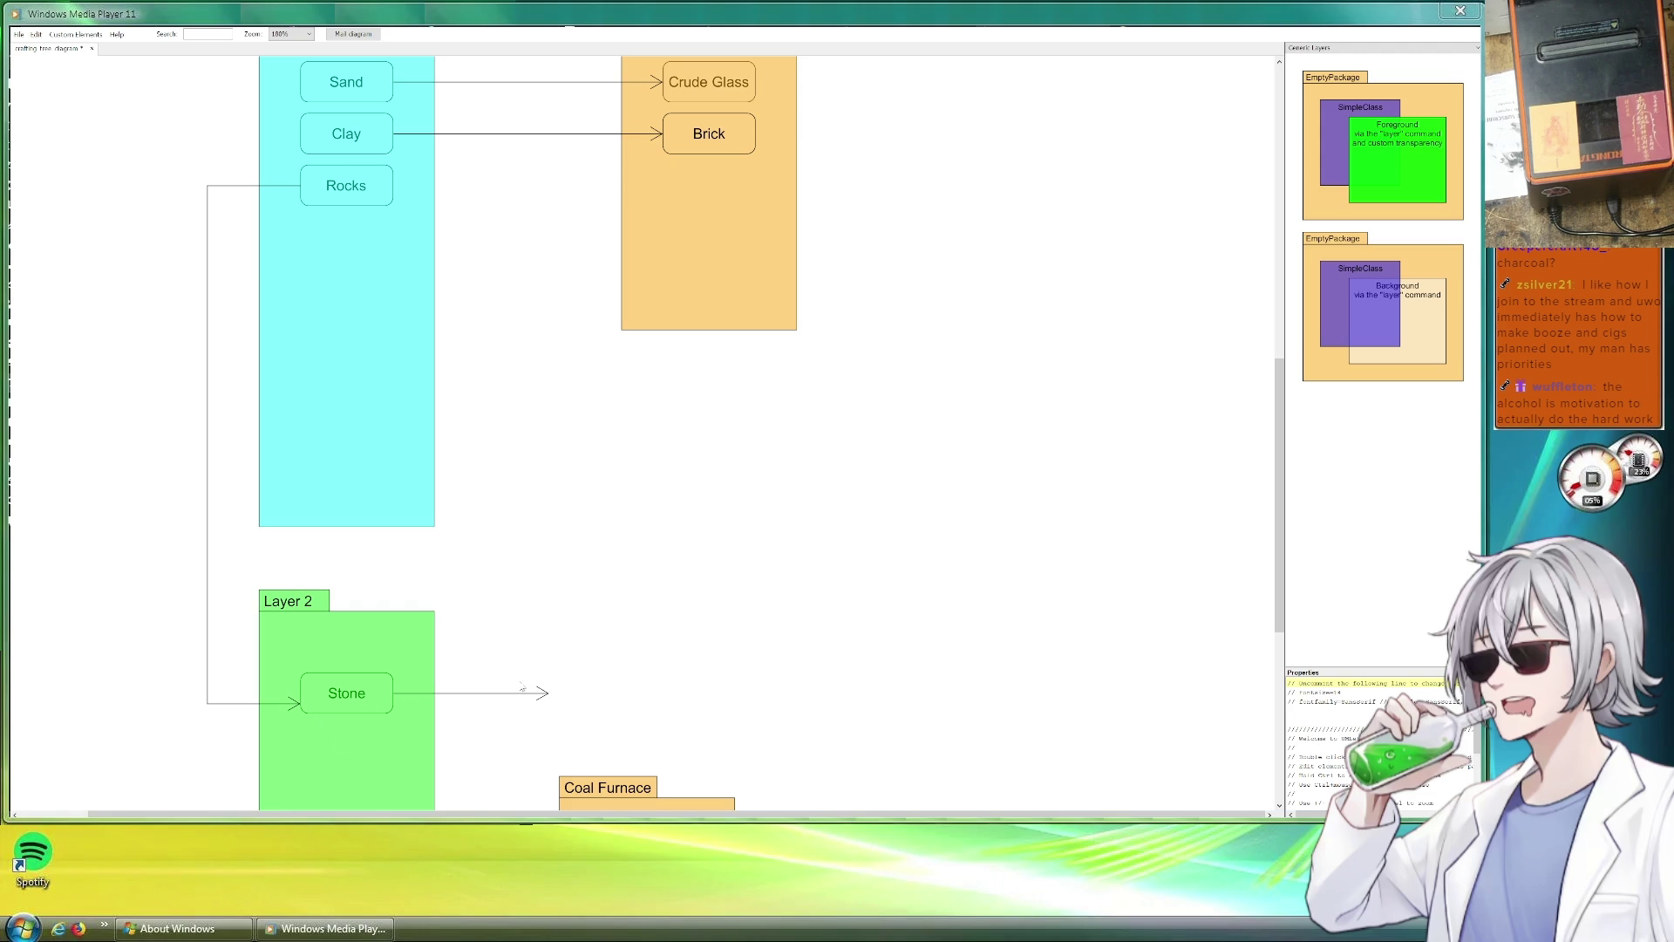
pyautogui.scroll(-2, 709, 679)
pyautogui.scroll(2, 706, 588)
pyautogui.scroll(-2, 719, 720)
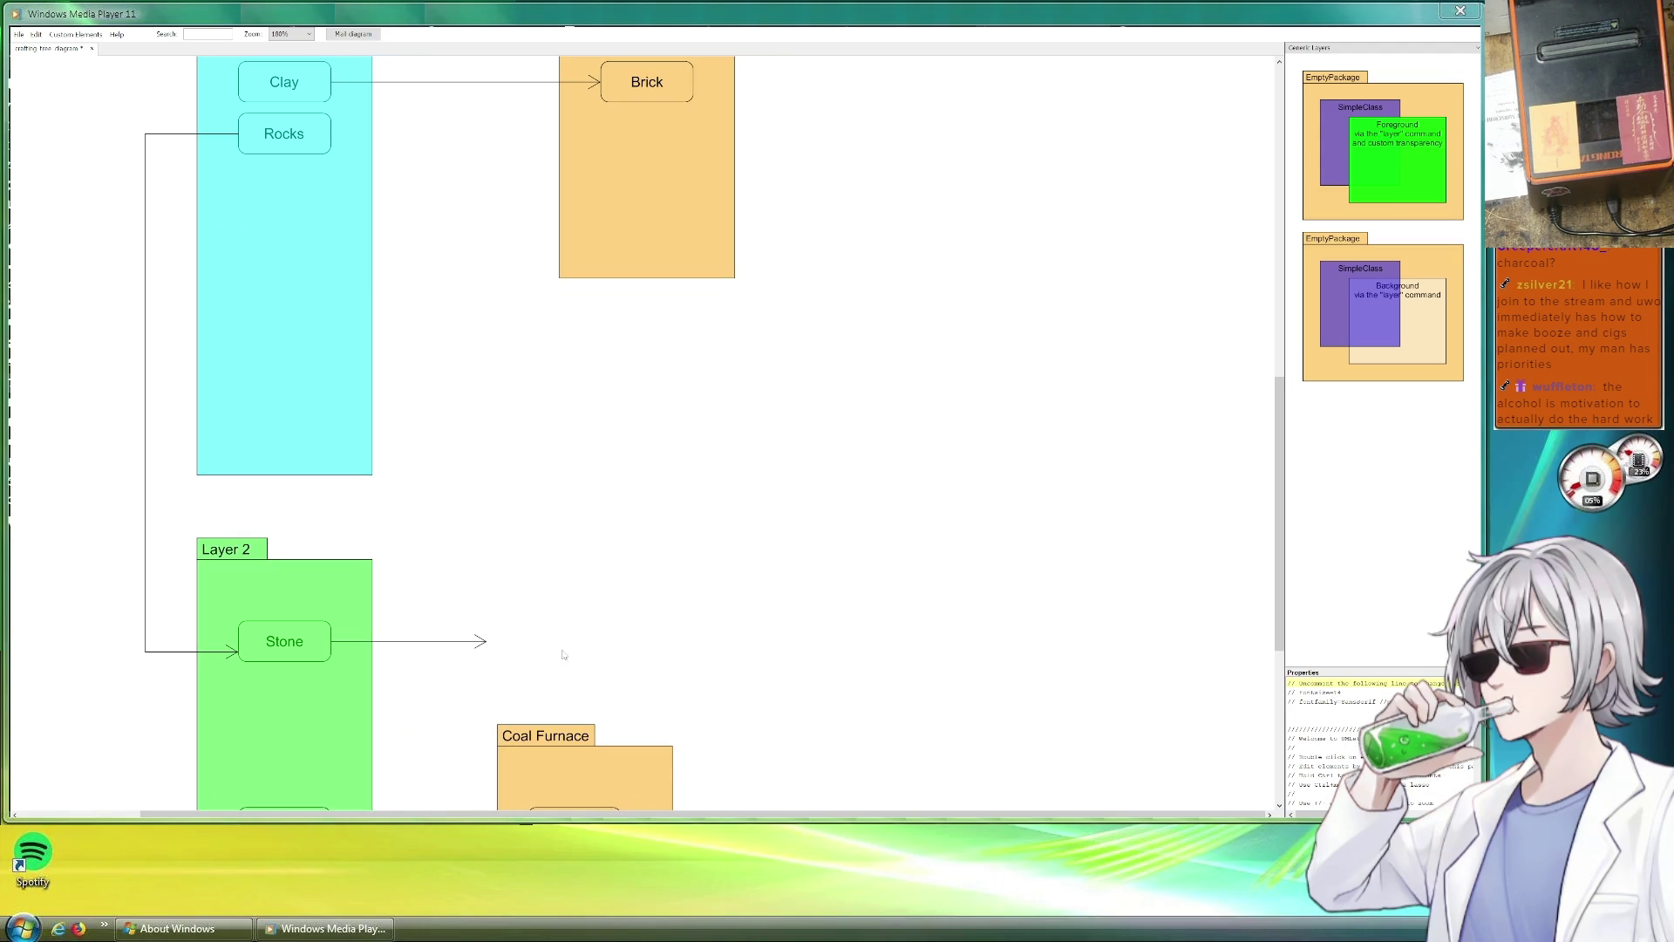
pyautogui.moveTo(492, 643); pyautogui.dragTo(505, 281)
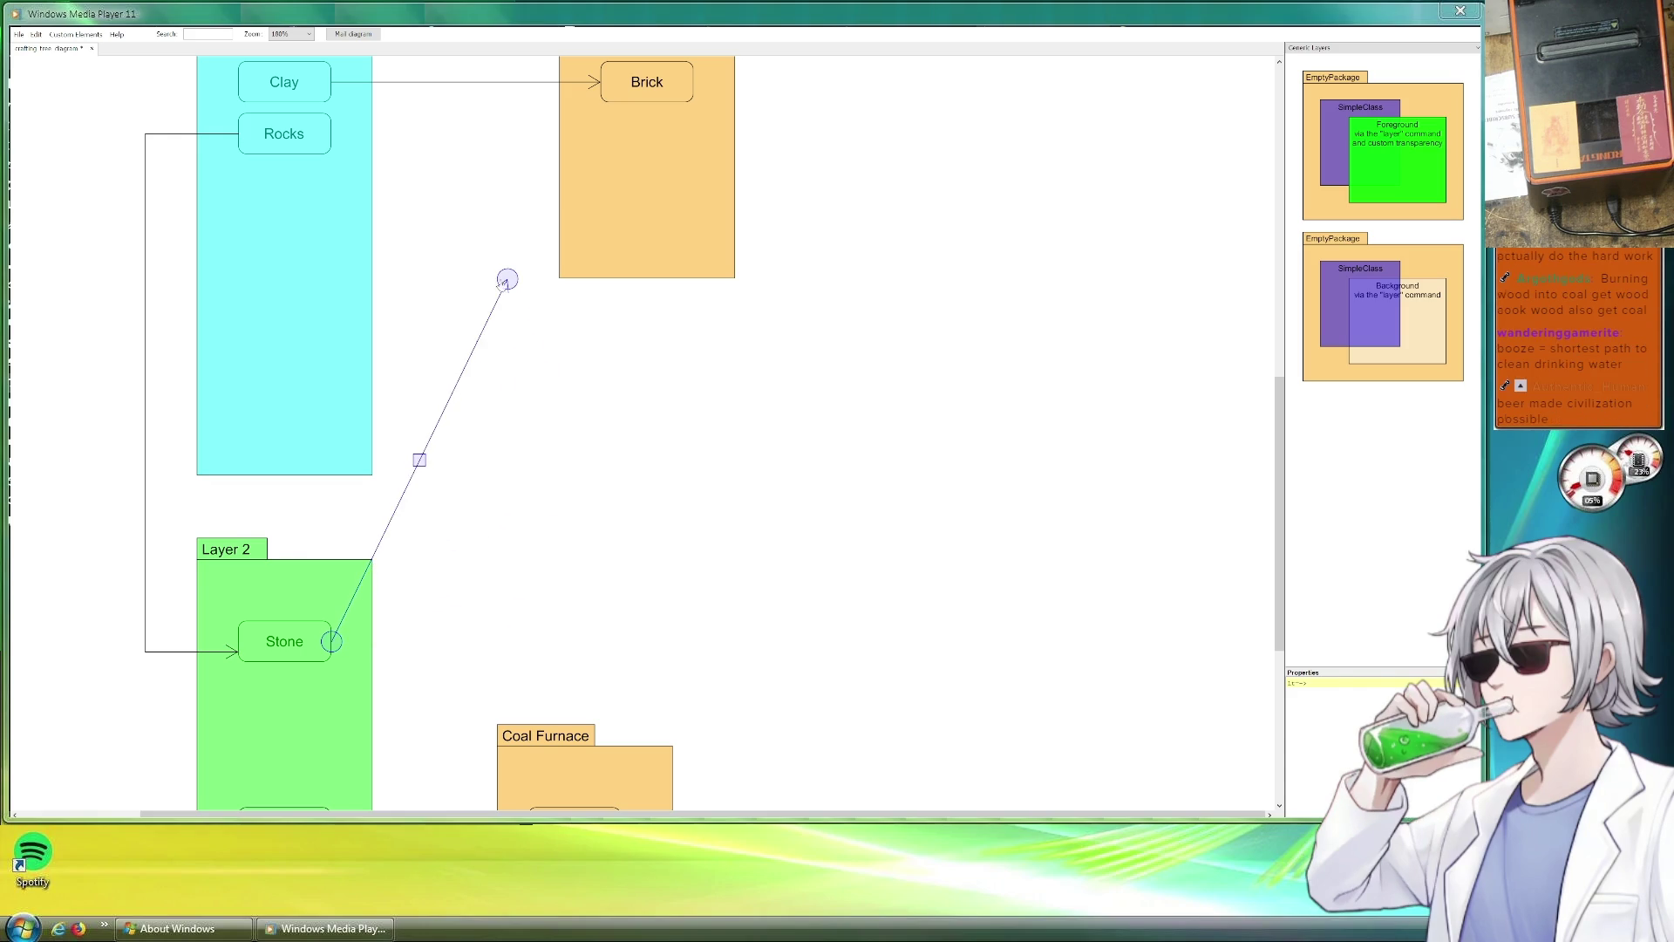
pyautogui.scroll(3, 603, 628)
pyautogui.scroll(2, 603, 628)
pyautogui.moveTo(476, 578); pyautogui.dragTo(526, 264)
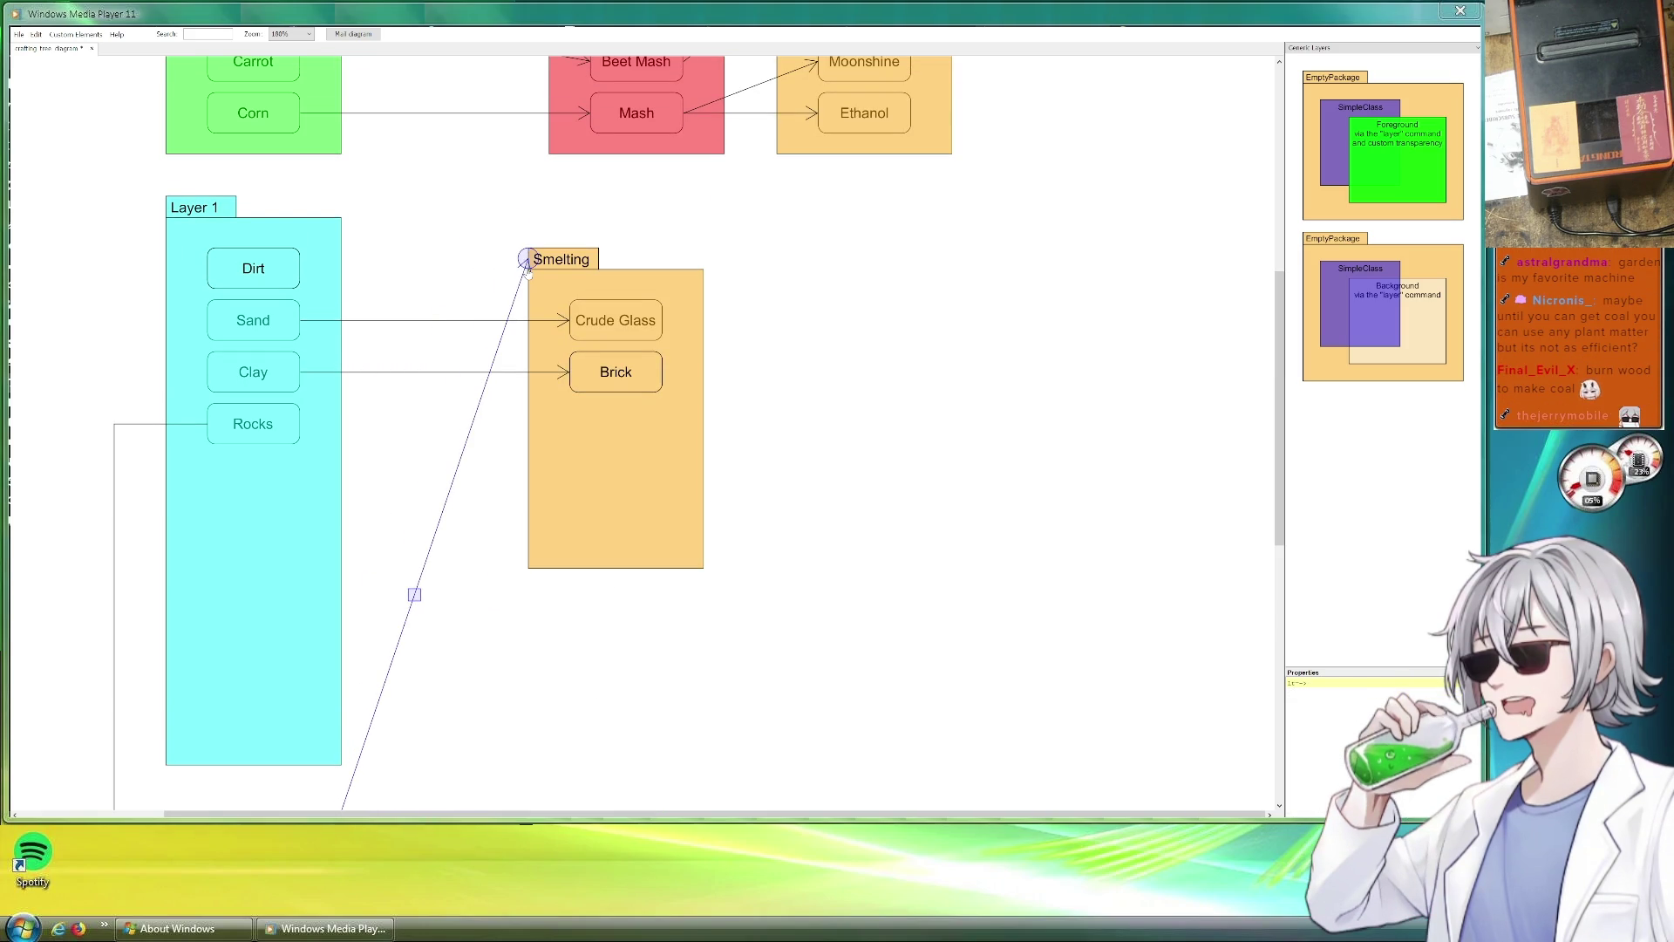
pyautogui.moveTo(485, 387); pyautogui.dragTo(434, 259)
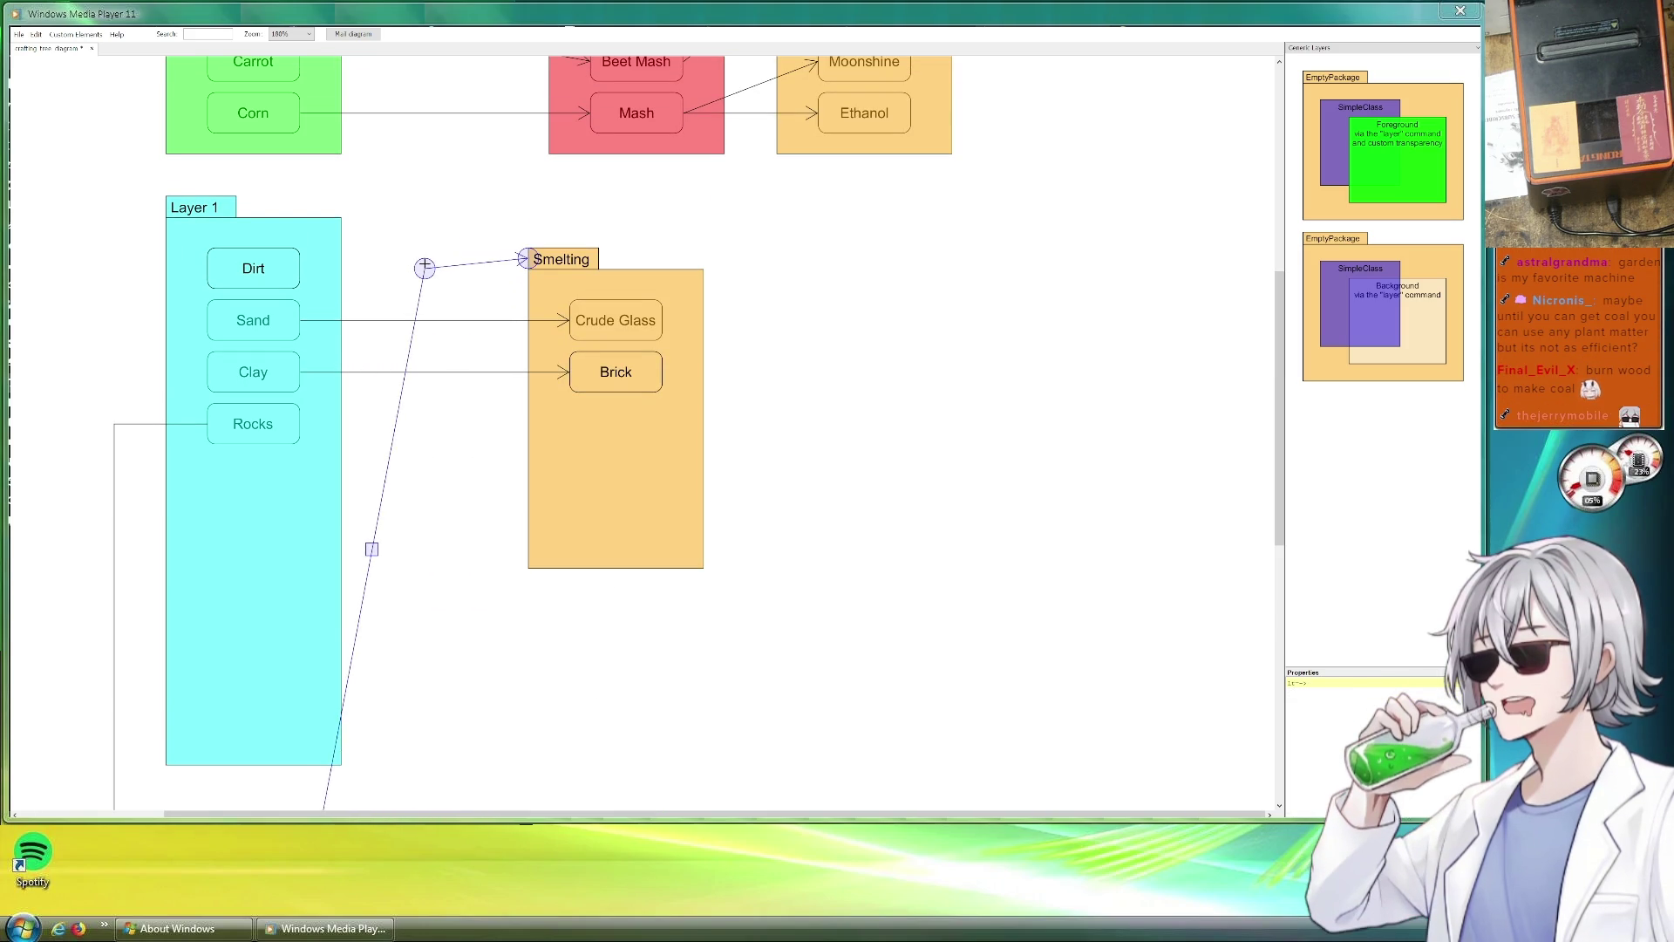
pyautogui.scroll(-1, 457, 370)
pyautogui.moveTo(356, 563)
pyautogui.mouseDown()
pyautogui.moveTo(446, 793)
pyautogui.moveTo(445, 665)
pyautogui.mouseUp()
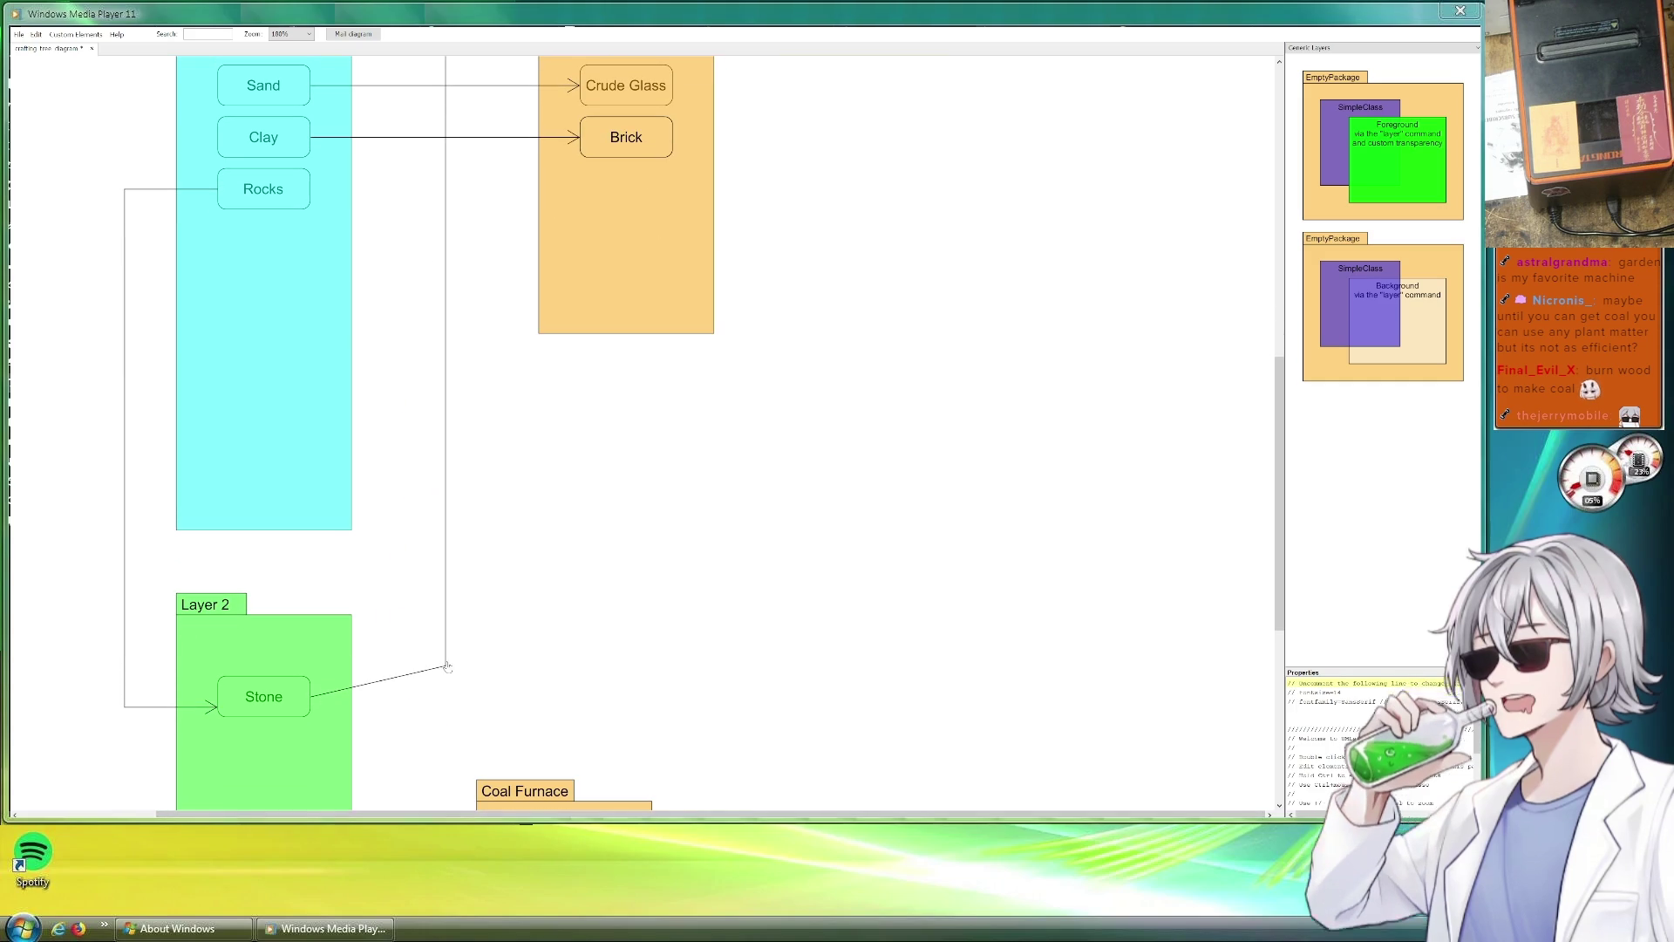
pyautogui.click(589, 640)
pyautogui.scroll(-1, 628, 587)
pyautogui.scroll(3, 784, 608)
# Save the diagram and pan toward the Brick box.
pyautogui.hotkey('ctrl', 's')
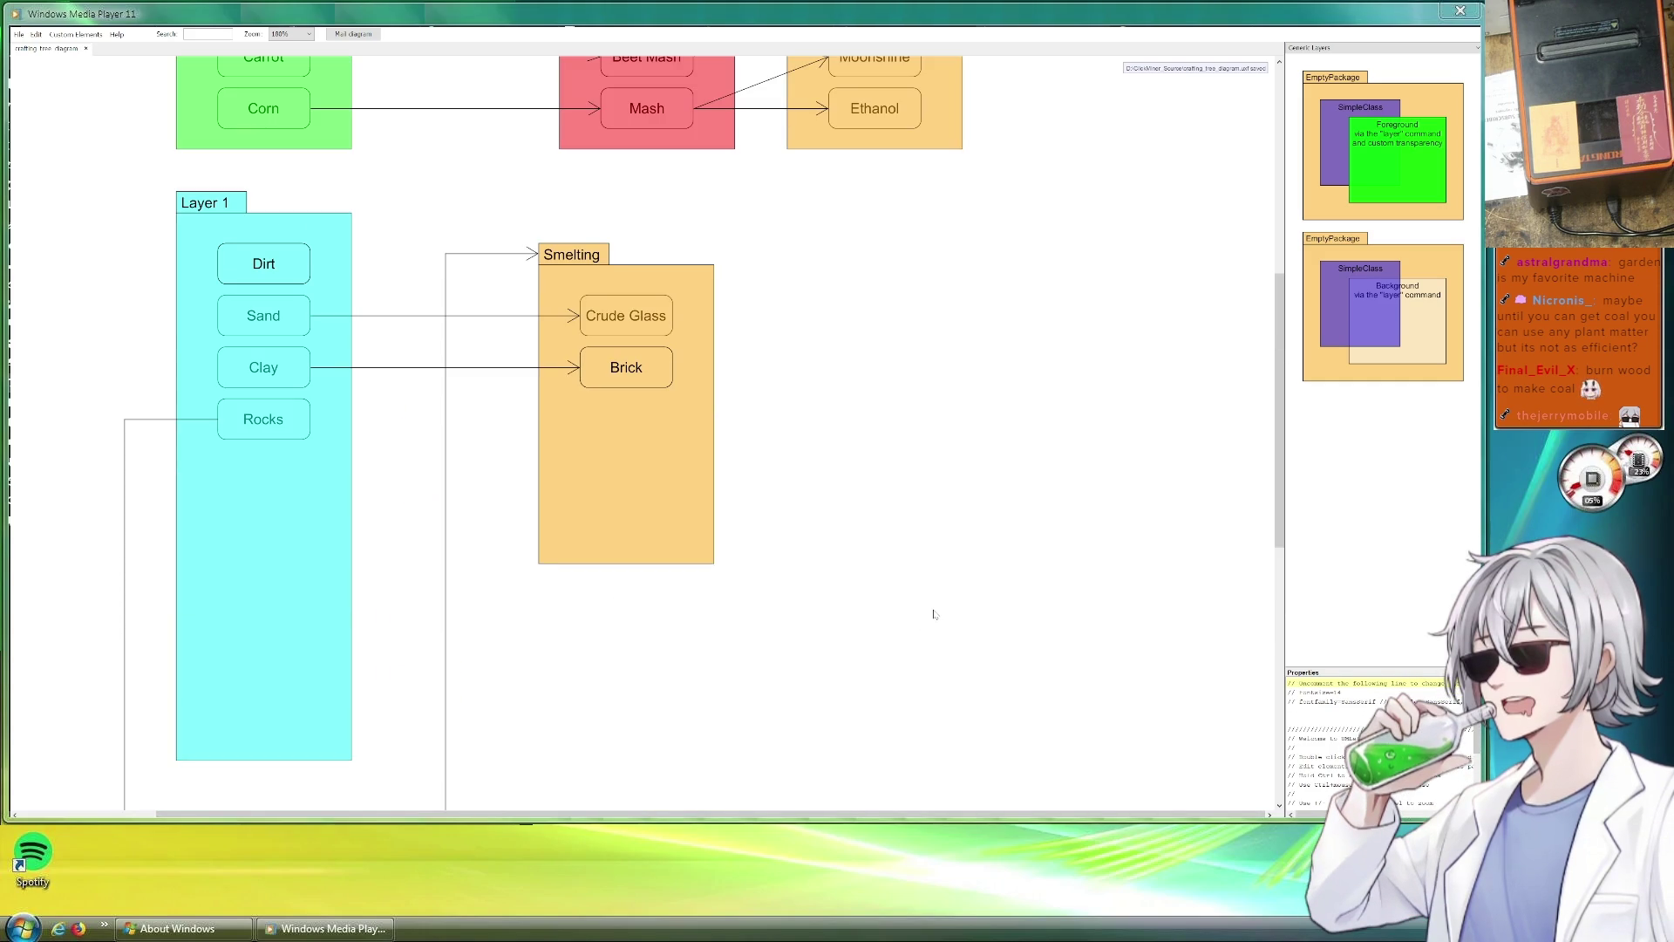
pyautogui.scroll(-2, 1072, 595)
pyautogui.scroll(-2, 1020, 584)
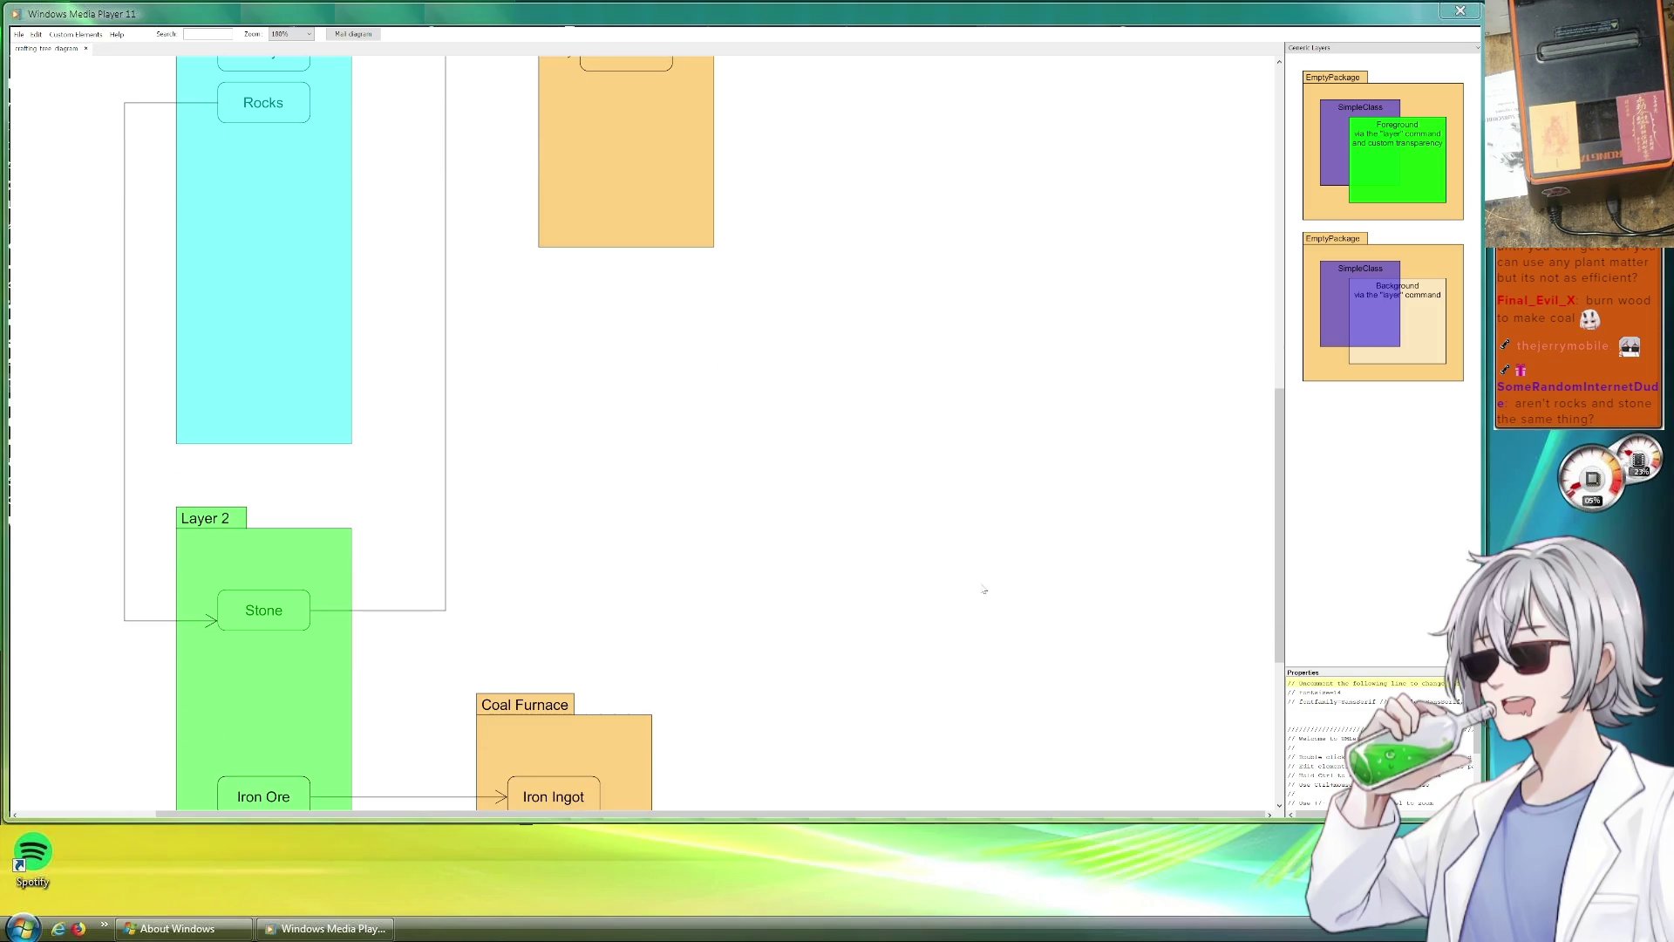
pyautogui.scroll(1, 987, 590)
pyautogui.scroll(2, 960, 598)
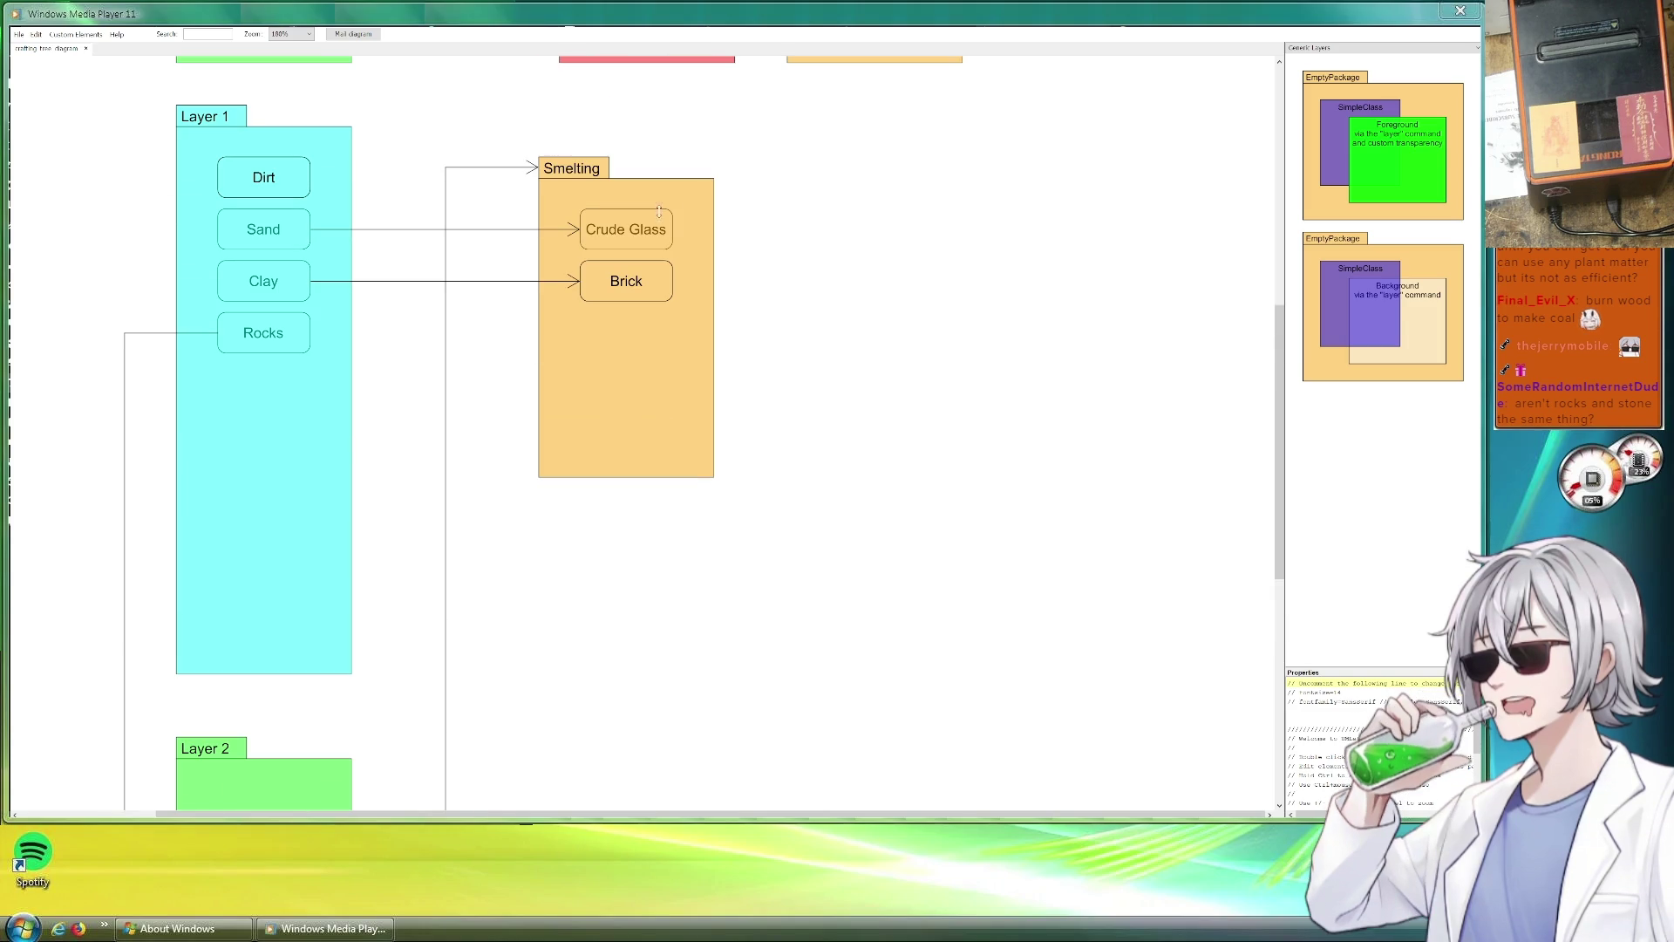
pyautogui.click(626, 294)
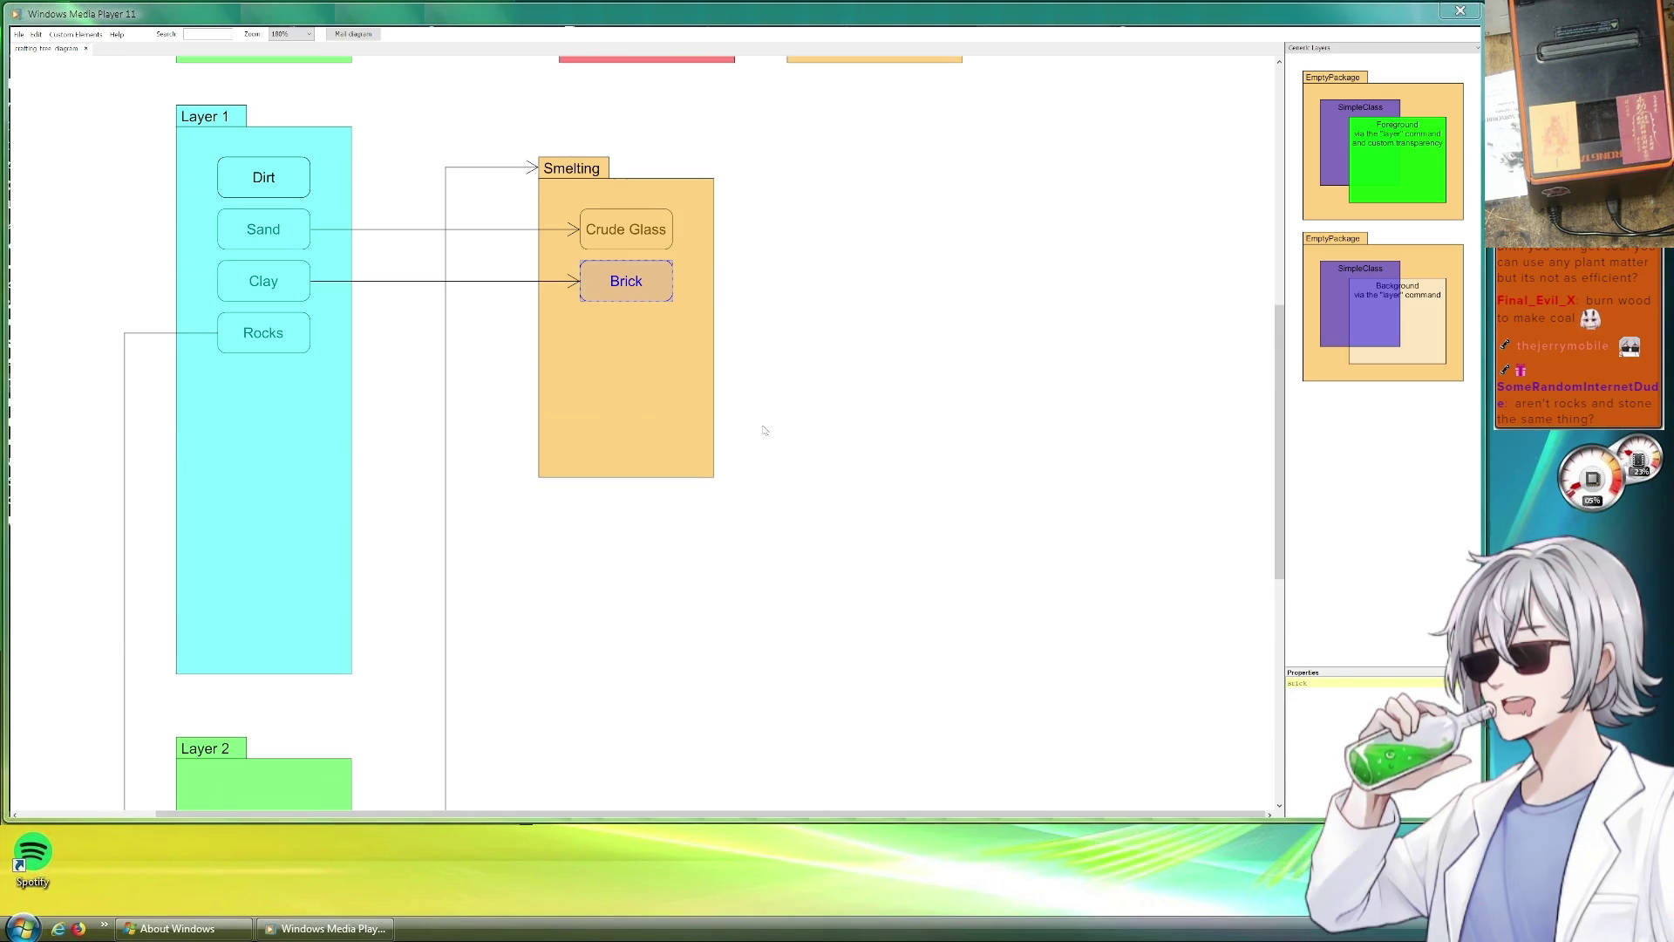
pyautogui.moveTo(763, 429); pyautogui.dragTo(668, 149)
pyautogui.scroll(2, 713, 217)
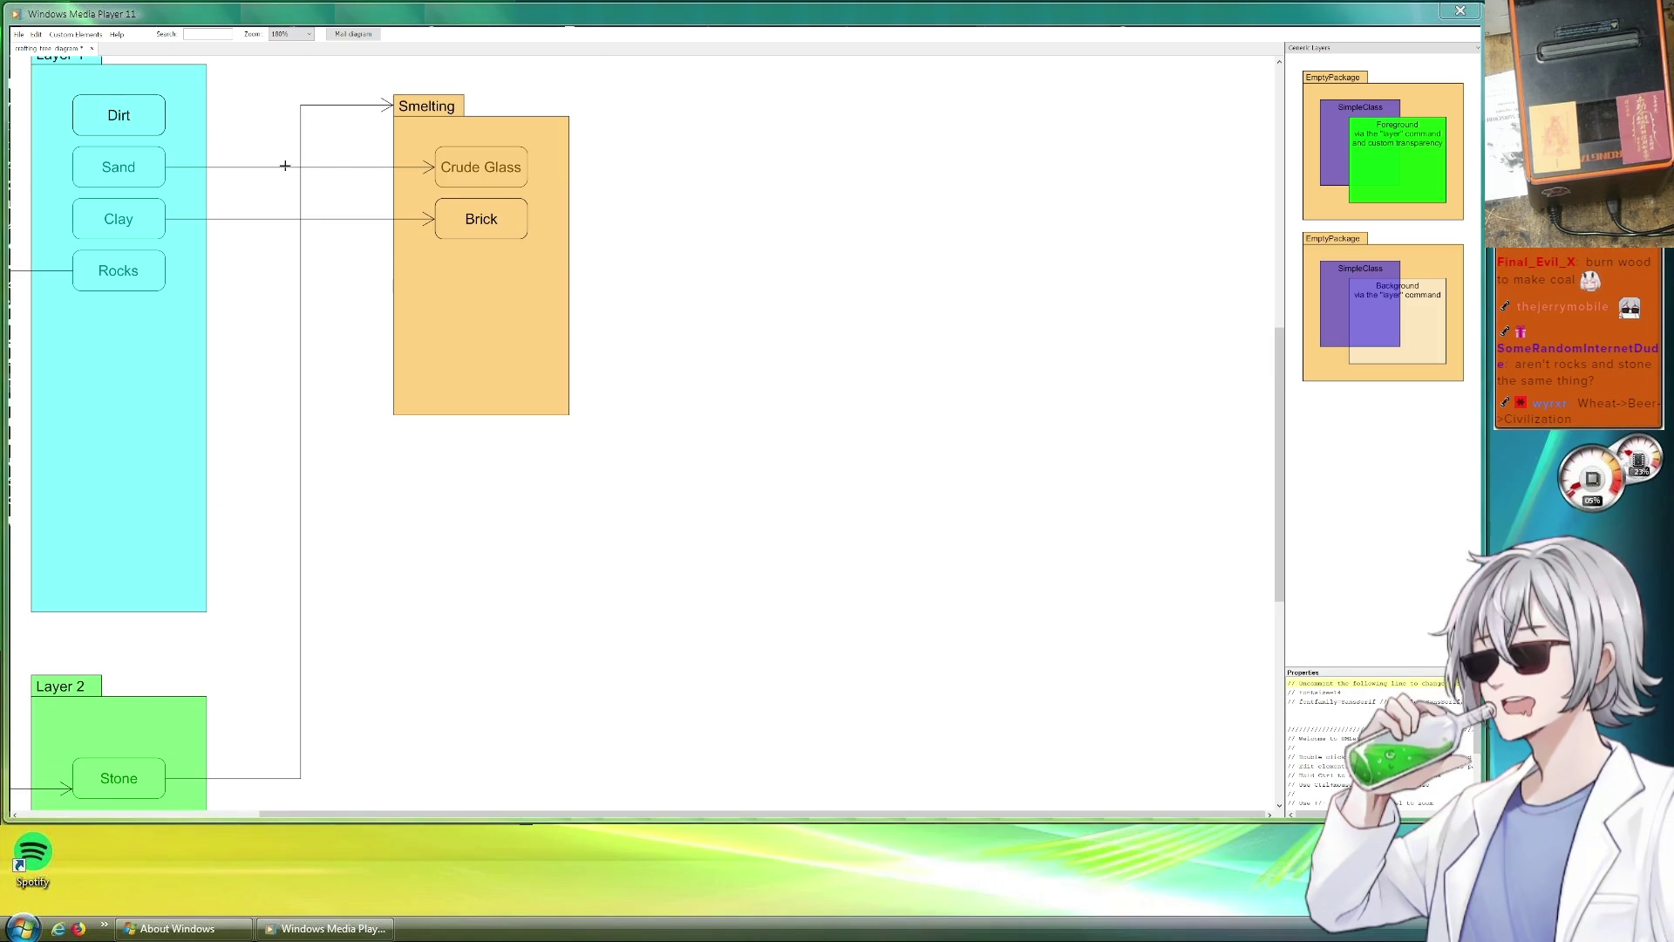
# Connect Brick to Coal Furnace with an arrow bending out right of Smelting.
pyautogui.moveTo(333, 220)
pyautogui.mouseDown()
pyautogui.moveTo(372, 249)
pyautogui.moveTo(662, 219)
pyautogui.mouseUp()
pyautogui.moveTo(801, 221); pyautogui.dragTo(692, 150)
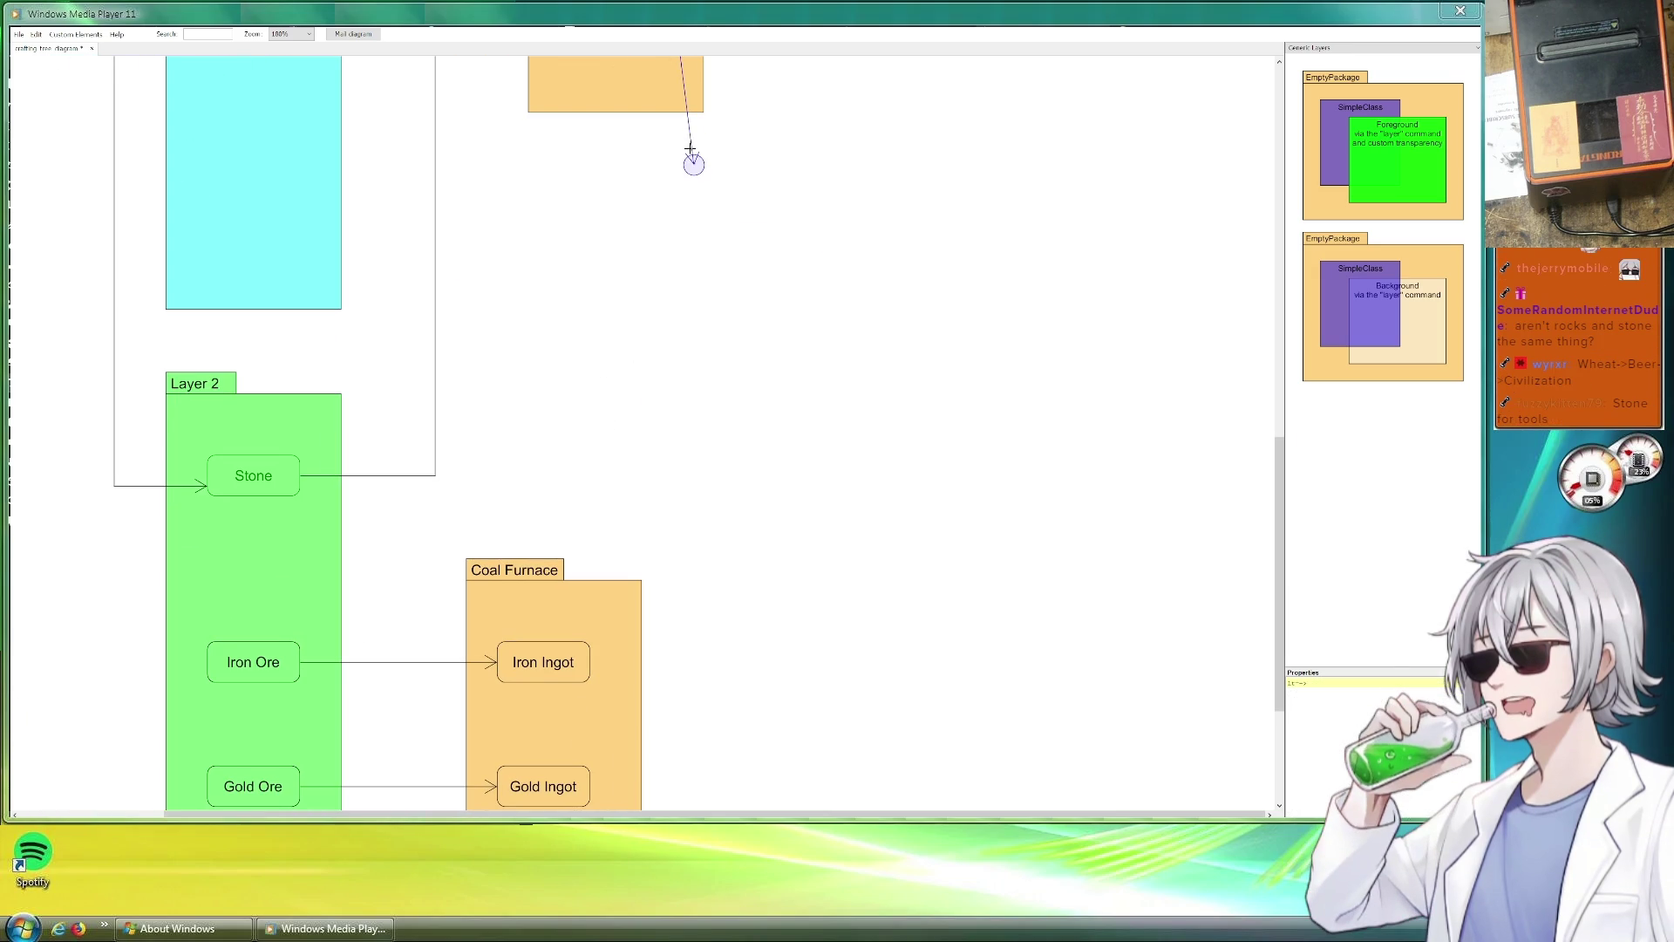
pyautogui.moveTo(690, 150); pyautogui.dragTo(518, 555)
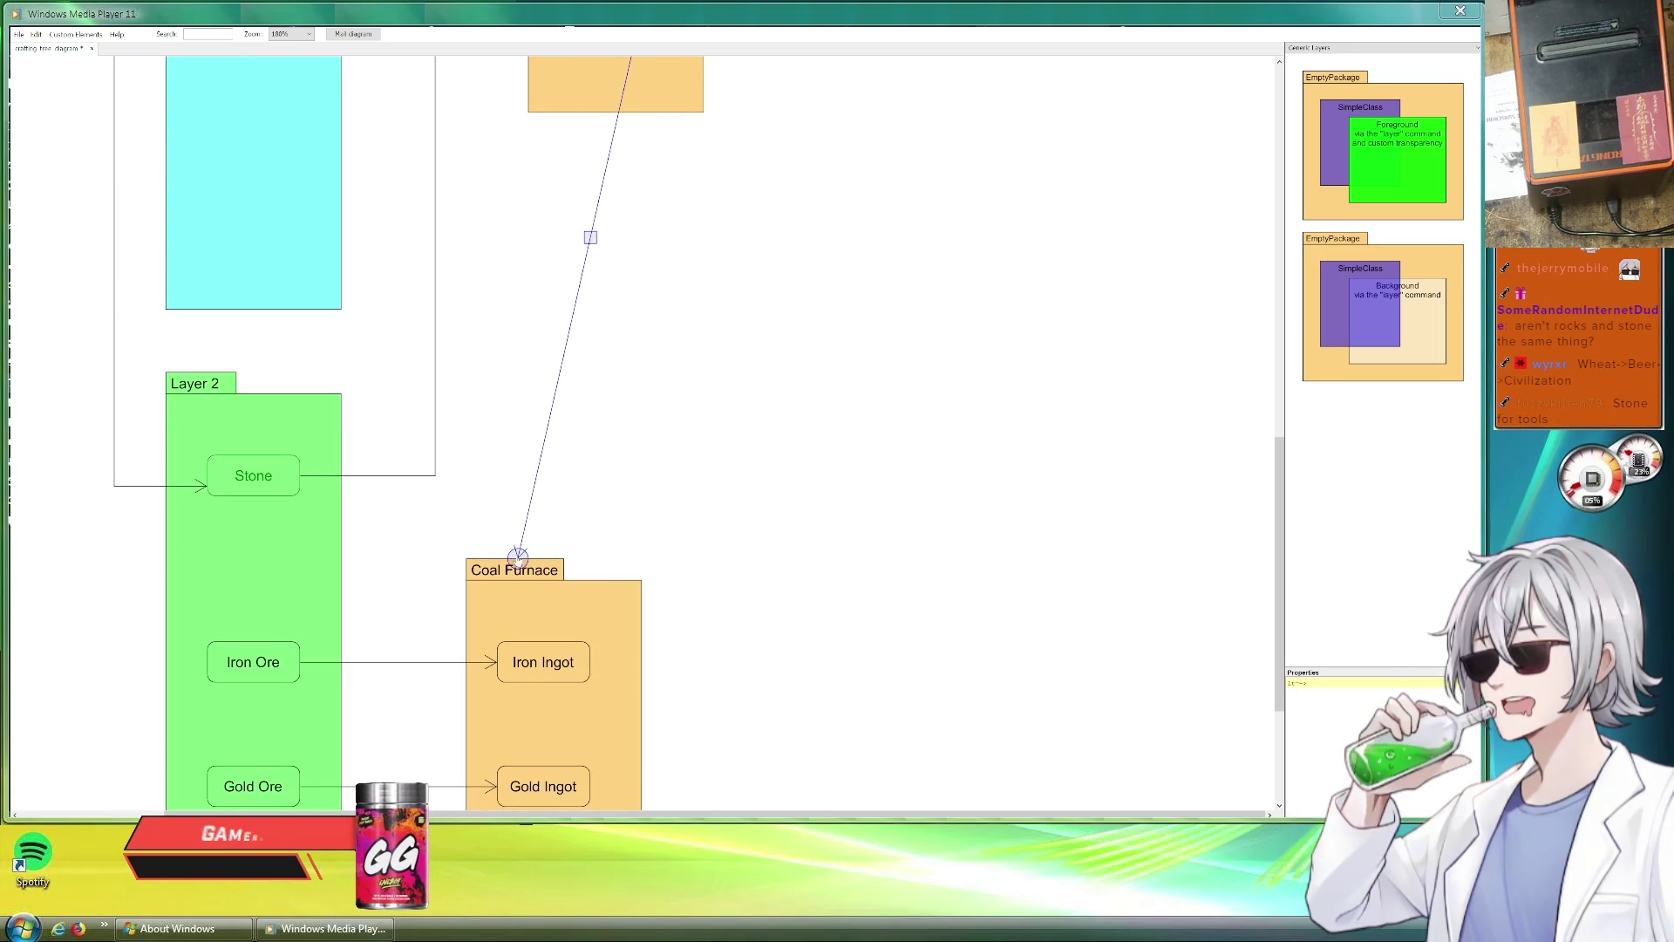
pyautogui.scroll(3, 584, 329)
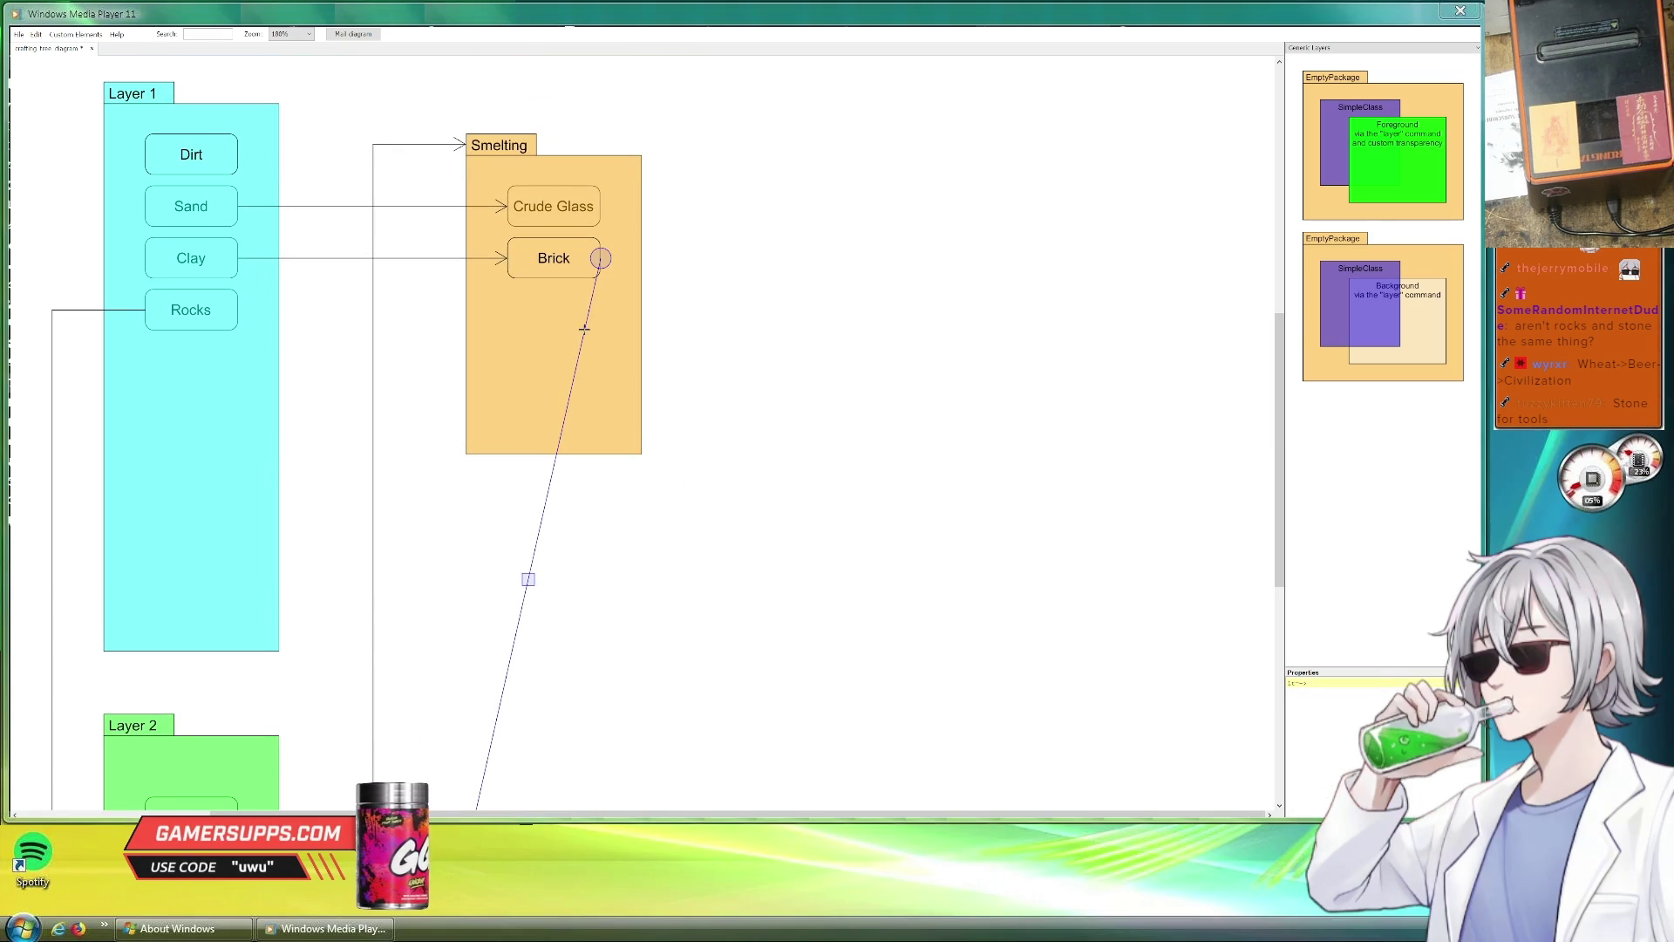
pyautogui.moveTo(583, 328)
pyautogui.mouseDown()
pyautogui.moveTo(689, 260)
pyautogui.moveTo(673, 258)
pyautogui.mouseUp()
pyautogui.click(779, 310)
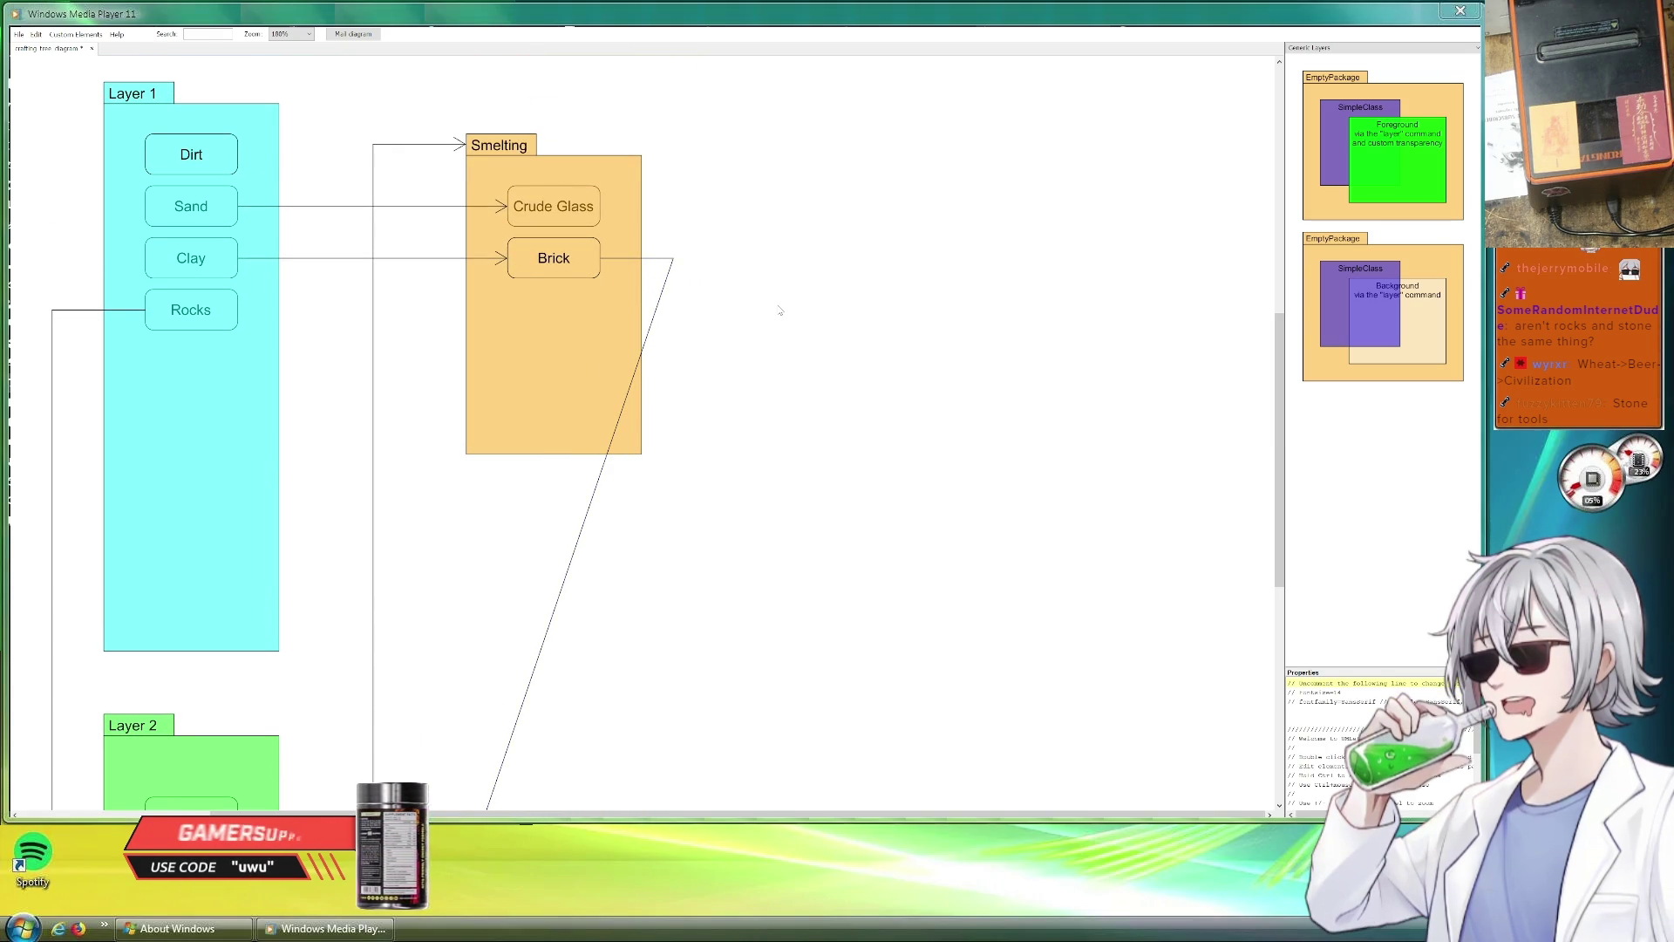
pyautogui.scroll(-3, 758, 344)
pyautogui.scroll(3, 755, 346)
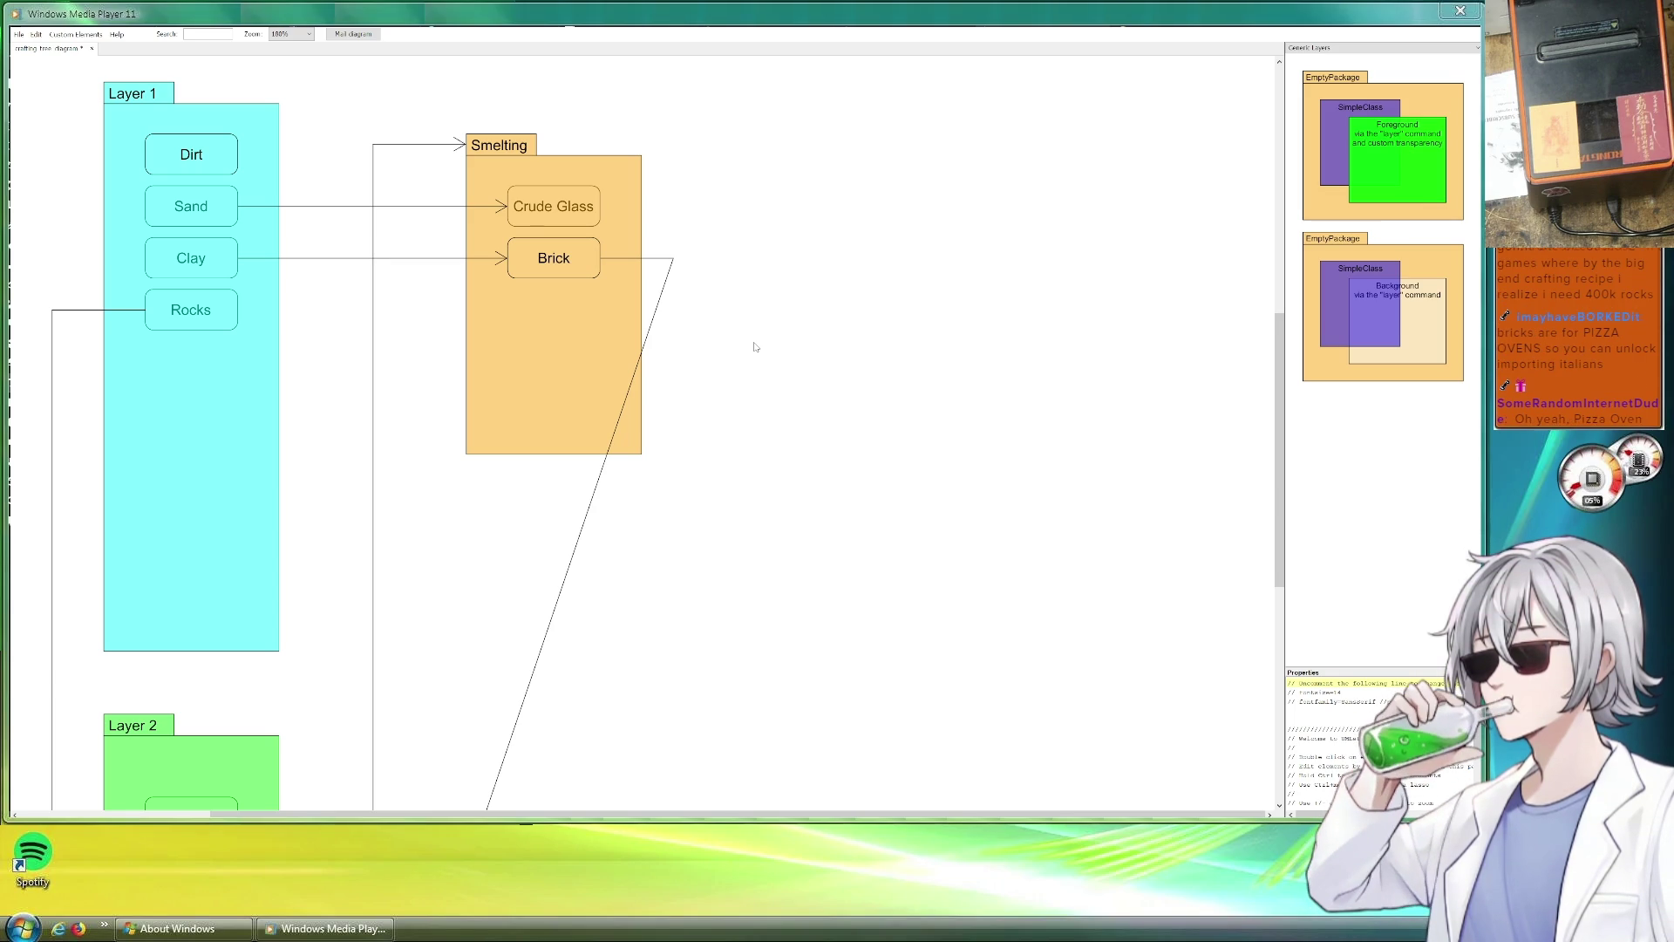
pyautogui.scroll(5, 859, 626)
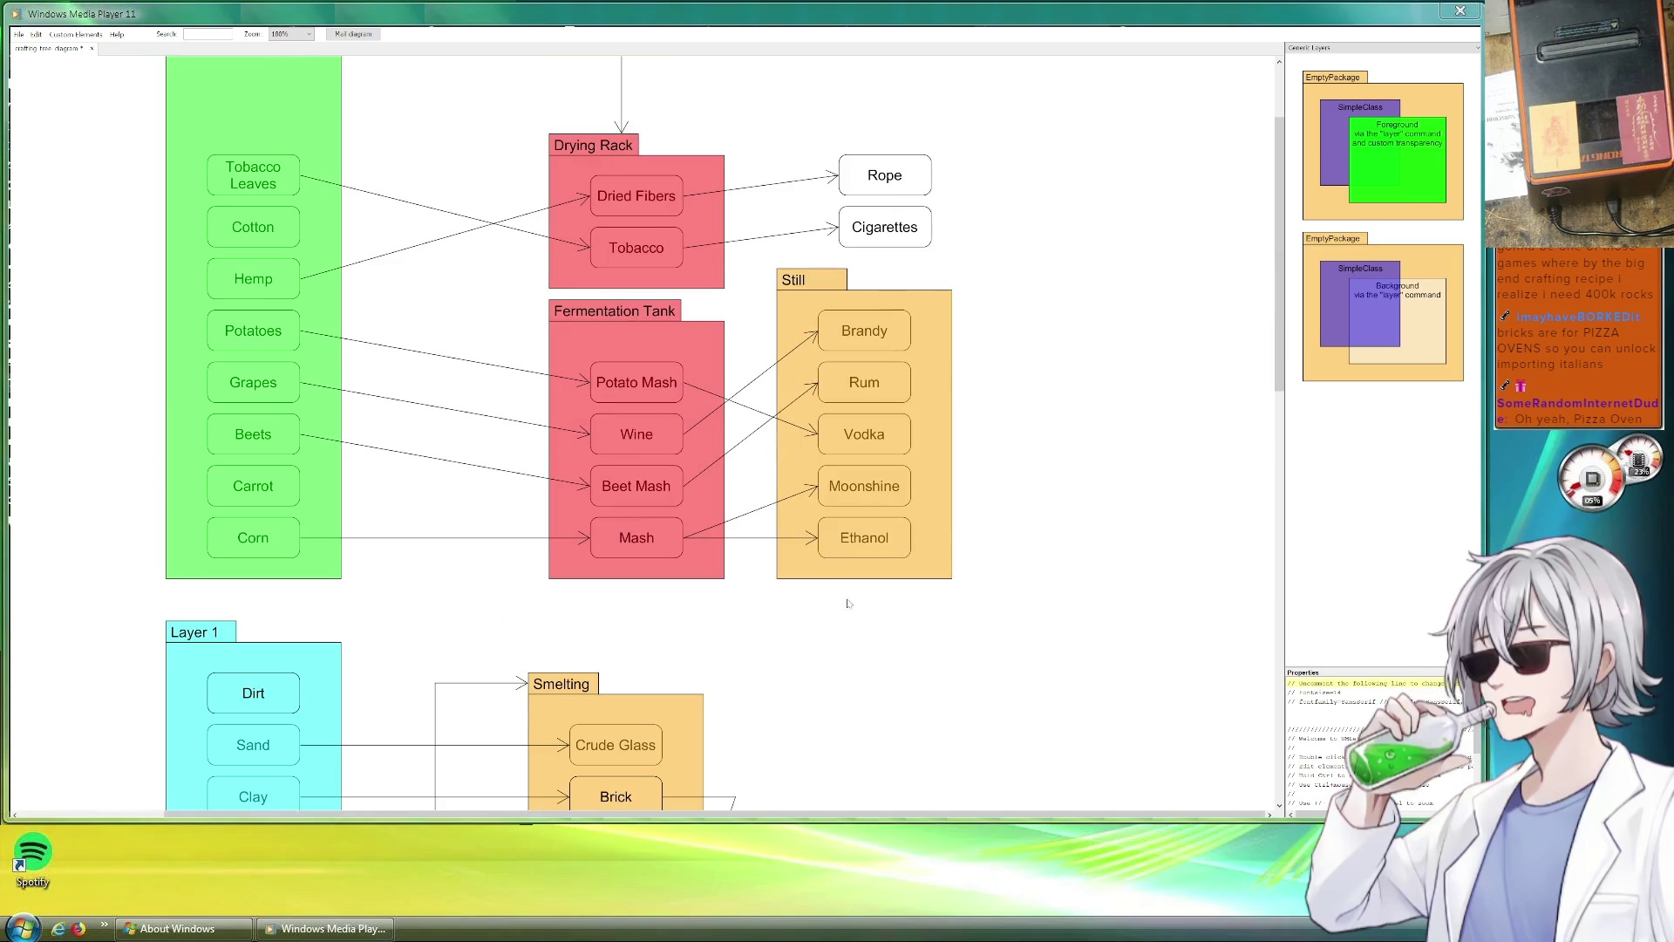
pyautogui.scroll(-1, 678, 342)
pyautogui.scroll(2, 697, 336)
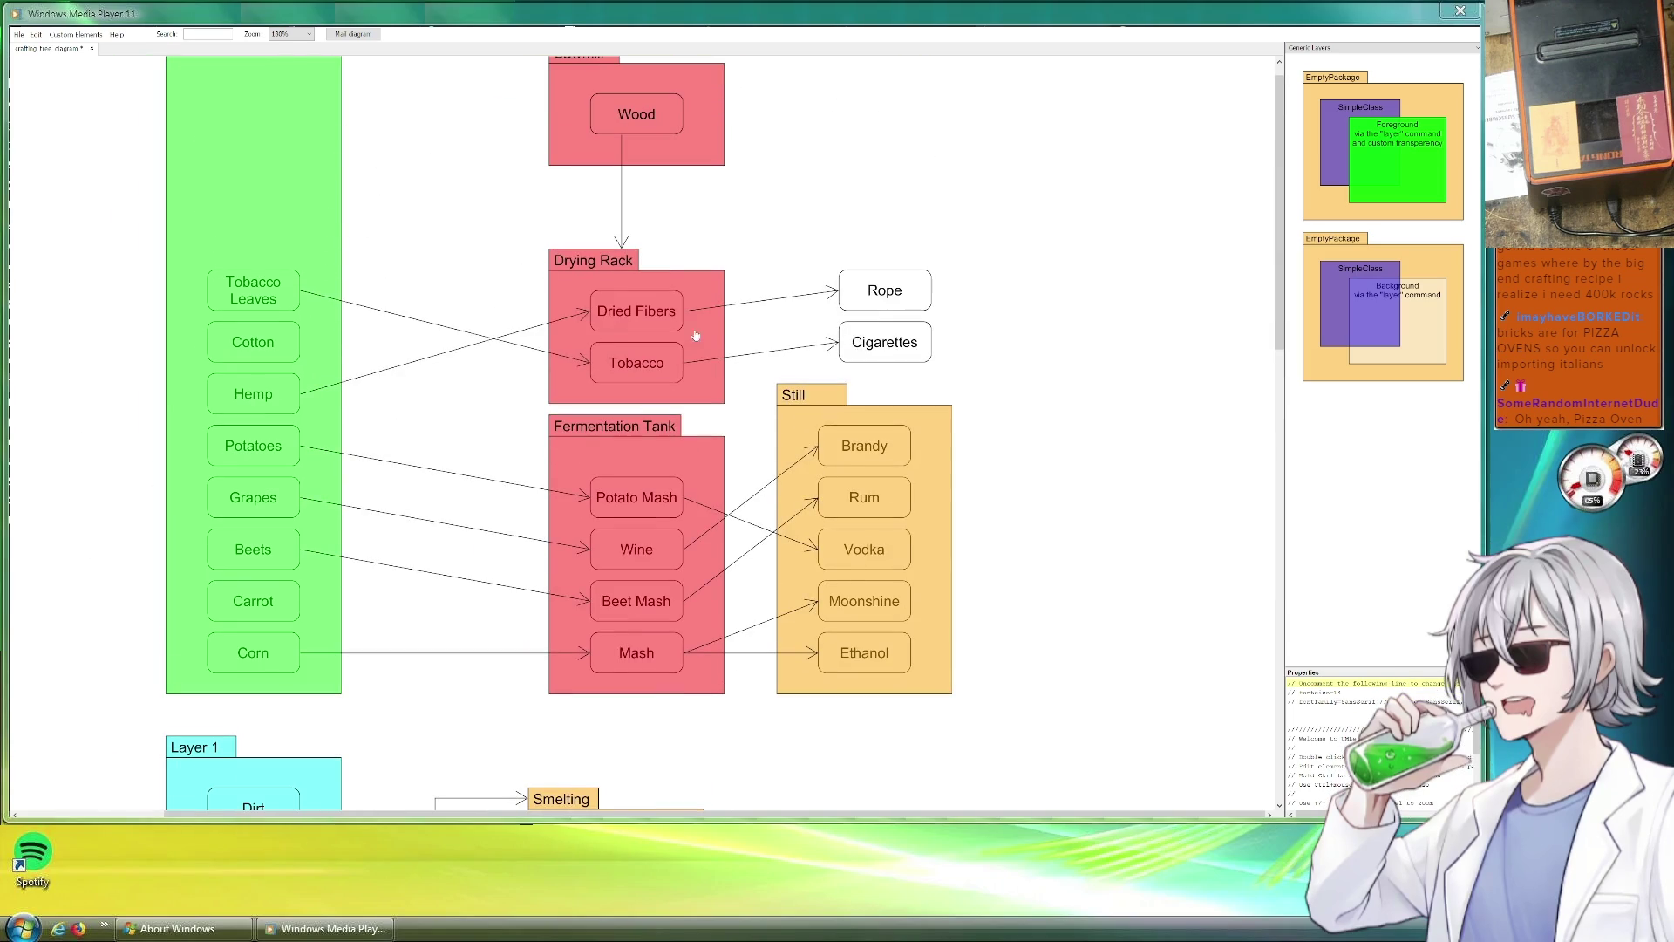
# Move Tobacco into Drying Rack below Dried Fibers and extend Fermentation Tank upward.
pyautogui.click(668, 290)
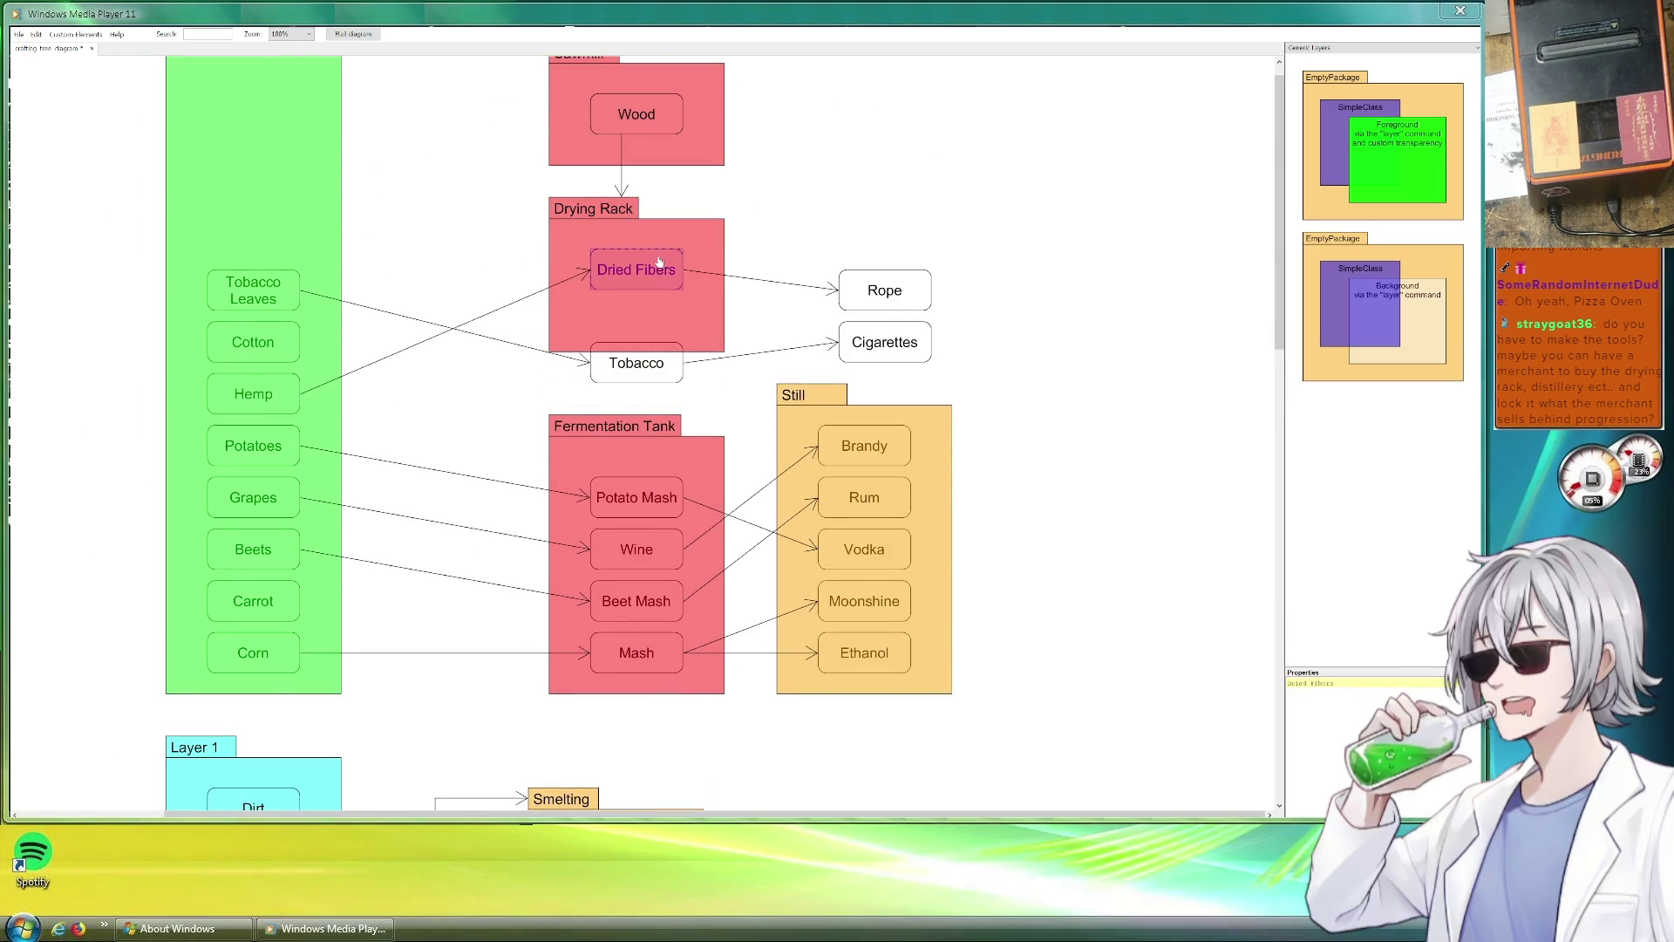
pyautogui.moveTo(657, 360); pyautogui.dragTo(652, 301)
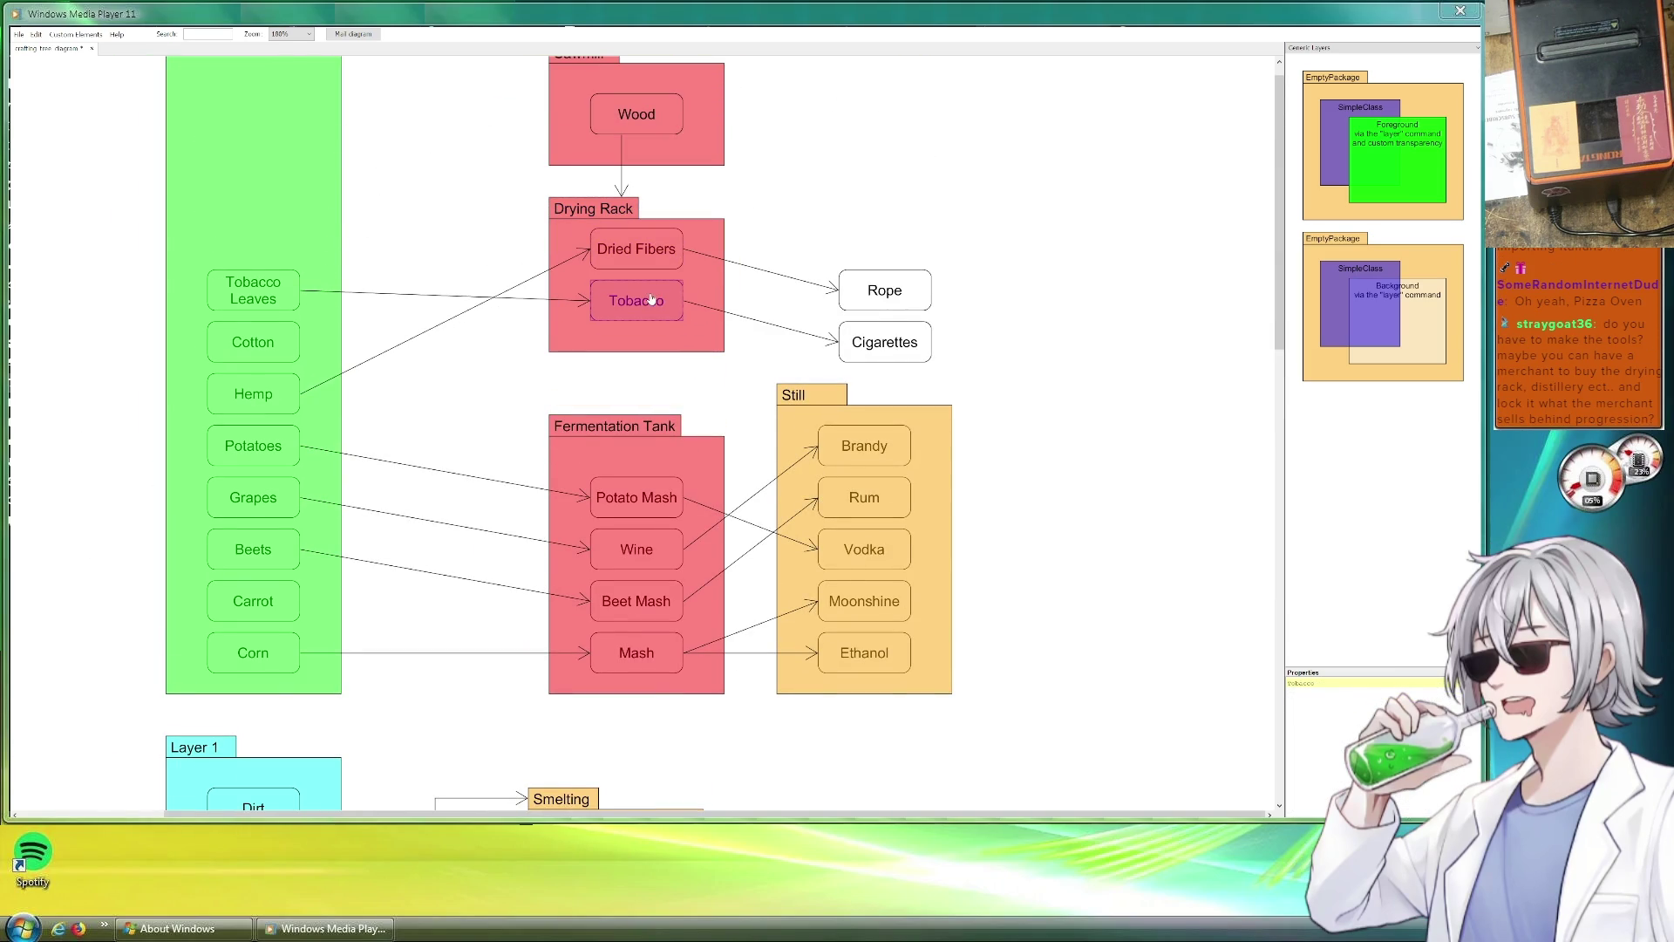
pyautogui.click(634, 429)
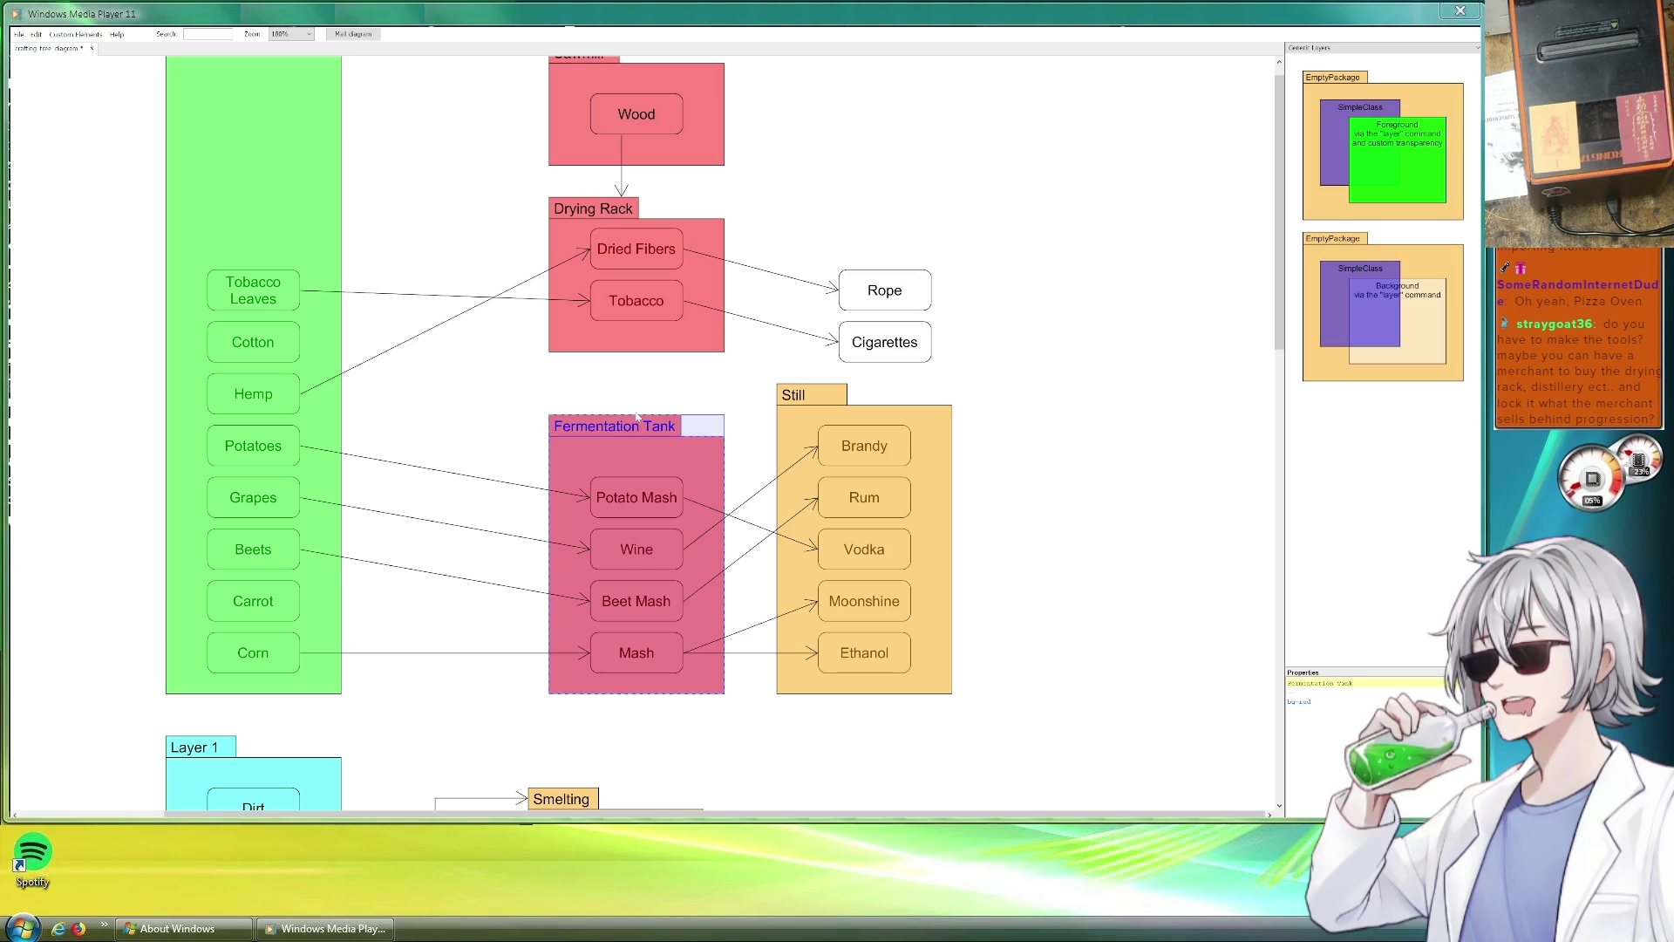
pyautogui.moveTo(637, 416); pyautogui.dragTo(639, 380)
# Duplicate Potato Mash and place the copy at the top of Fermentation Tank.
pyautogui.click(636, 496)
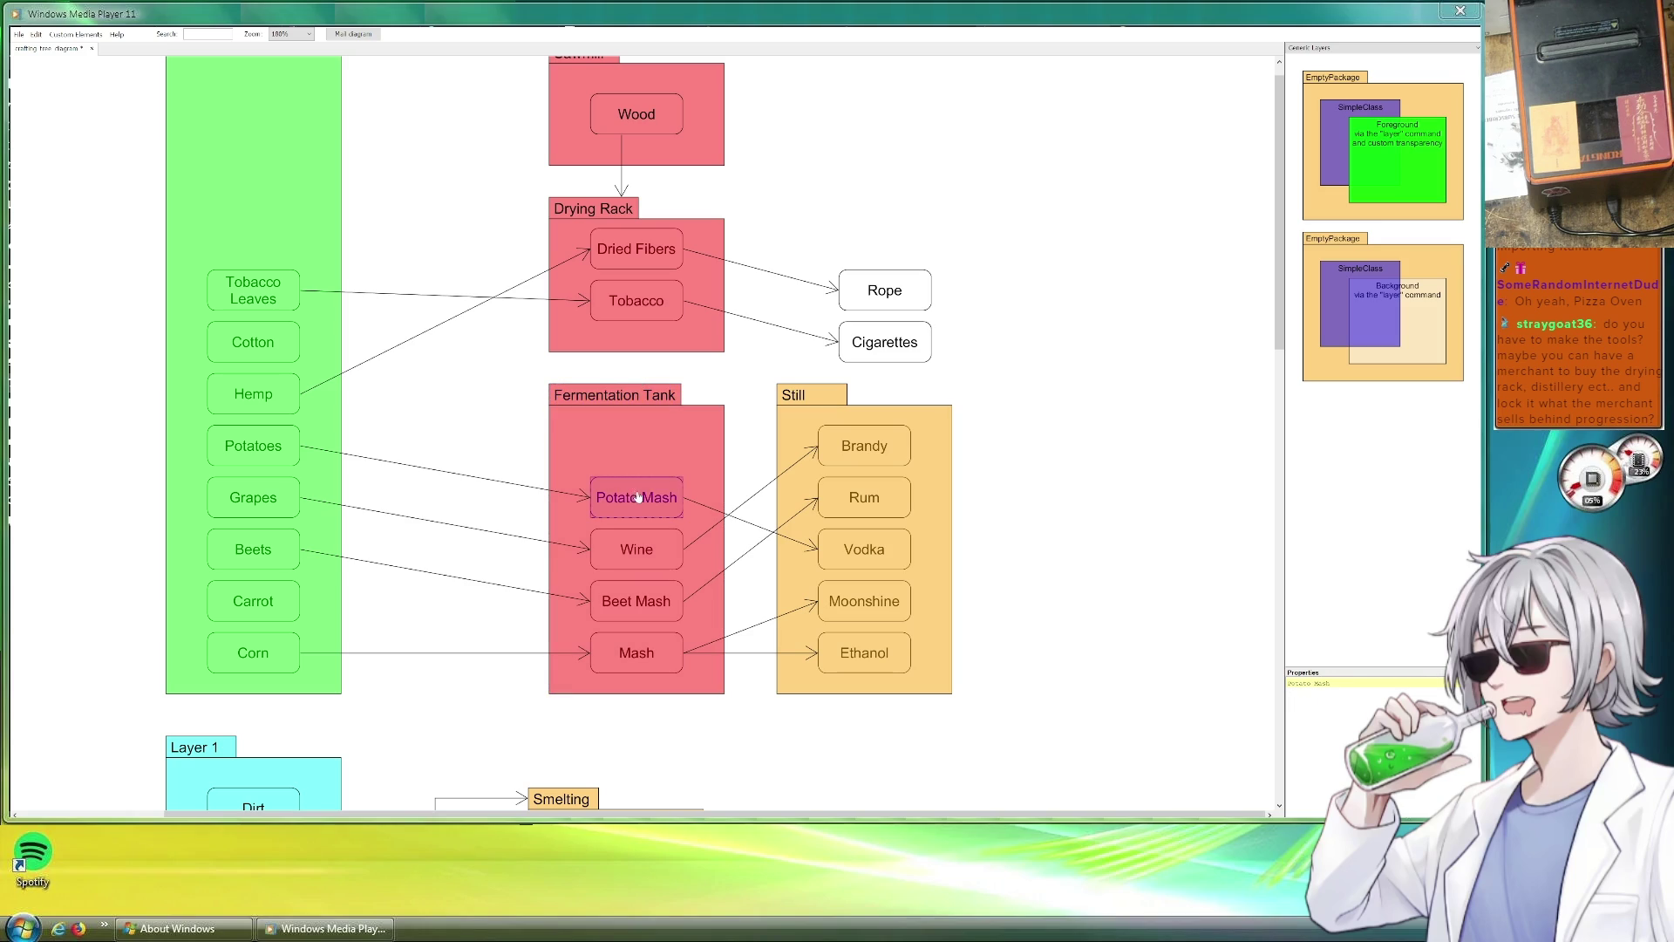
pyautogui.hotkey('ctrl', 'c')
pyautogui.hotkey('ctrl', 'v')
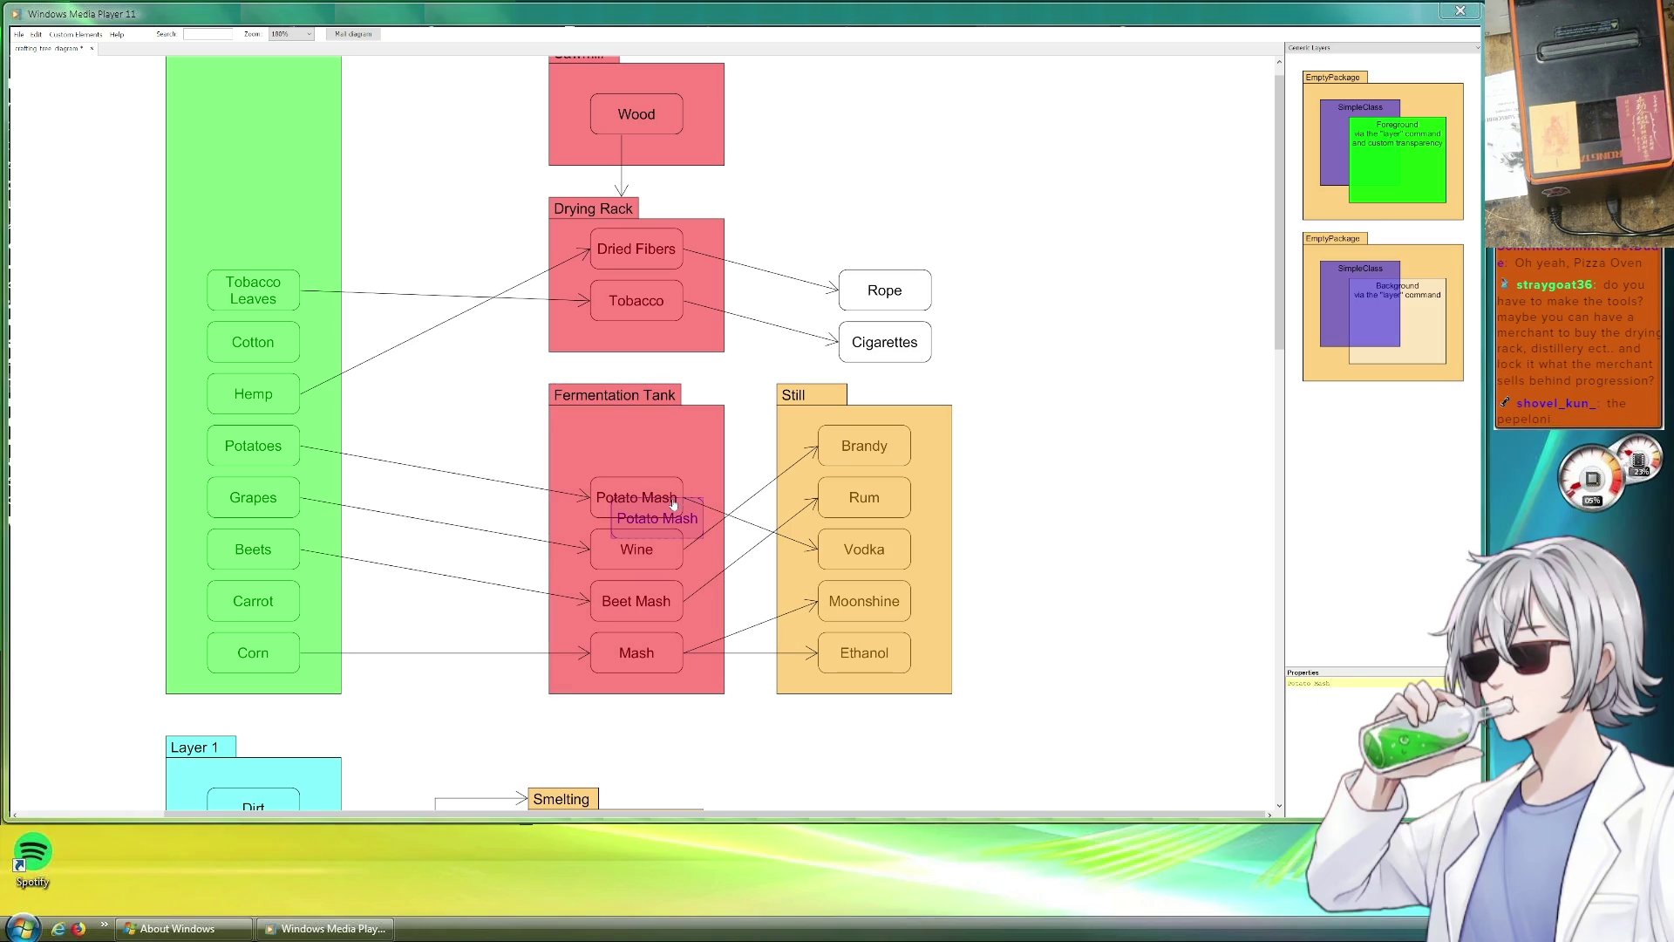
pyautogui.moveTo(675, 513)
pyautogui.mouseDown()
pyautogui.moveTo(667, 452)
pyautogui.moveTo(689, 494)
pyautogui.mouseUp()
# Rename the top Potato Mash box in Fermentation Tank to Beer.
pyautogui.click(706, 461)
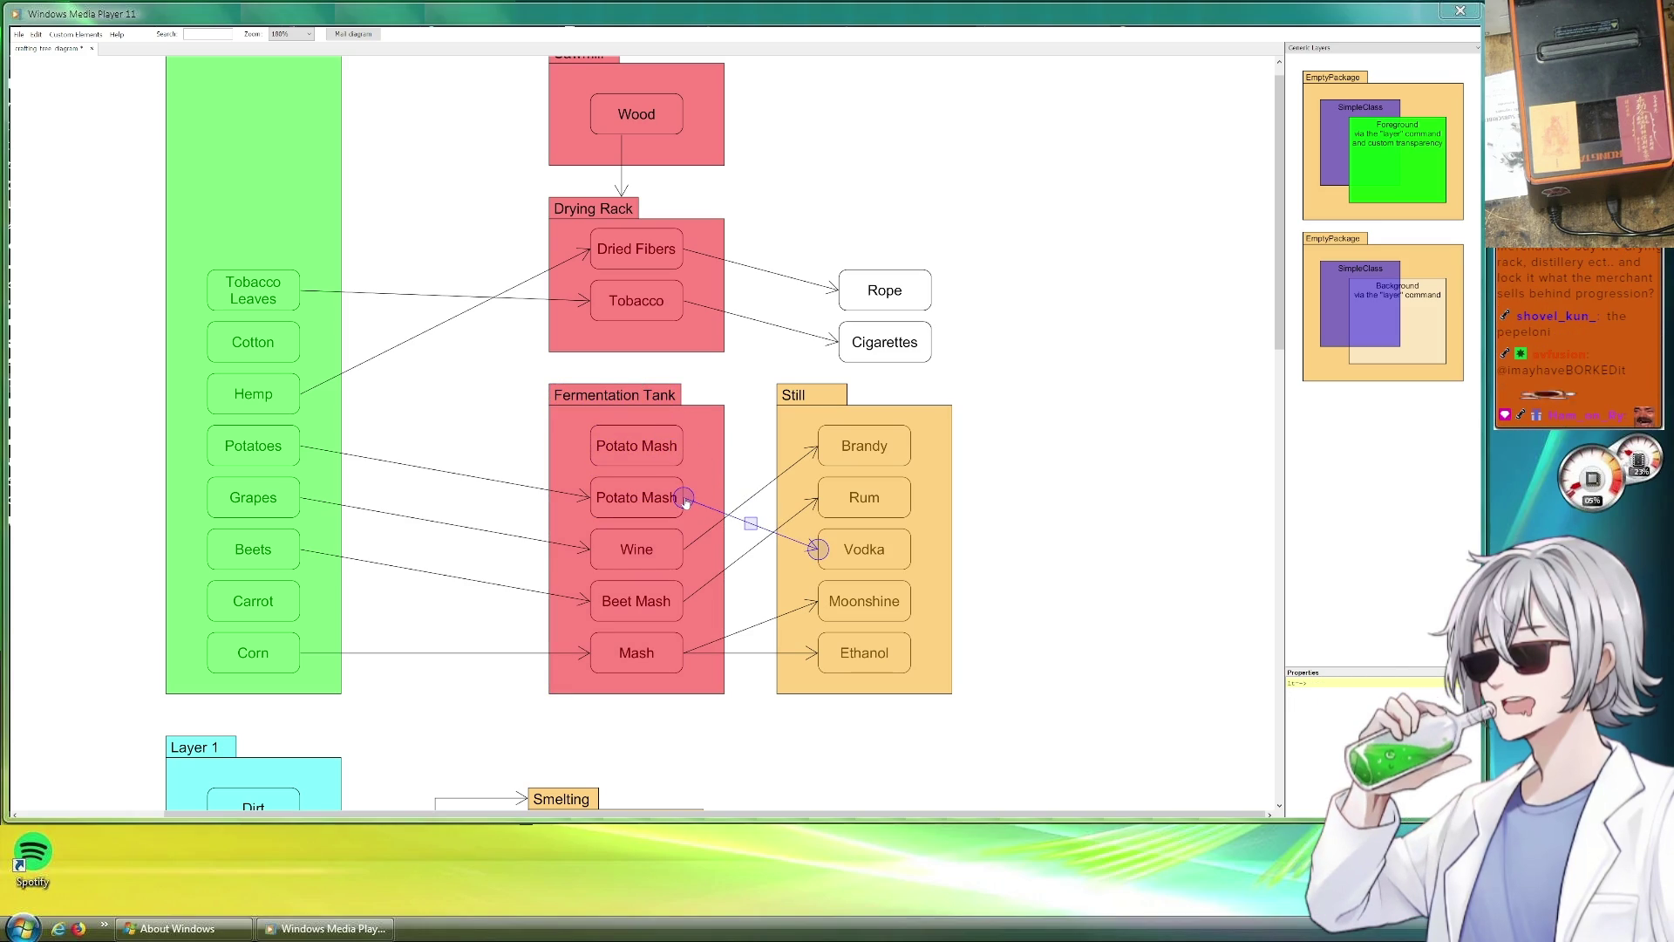
pyautogui.click(625, 446)
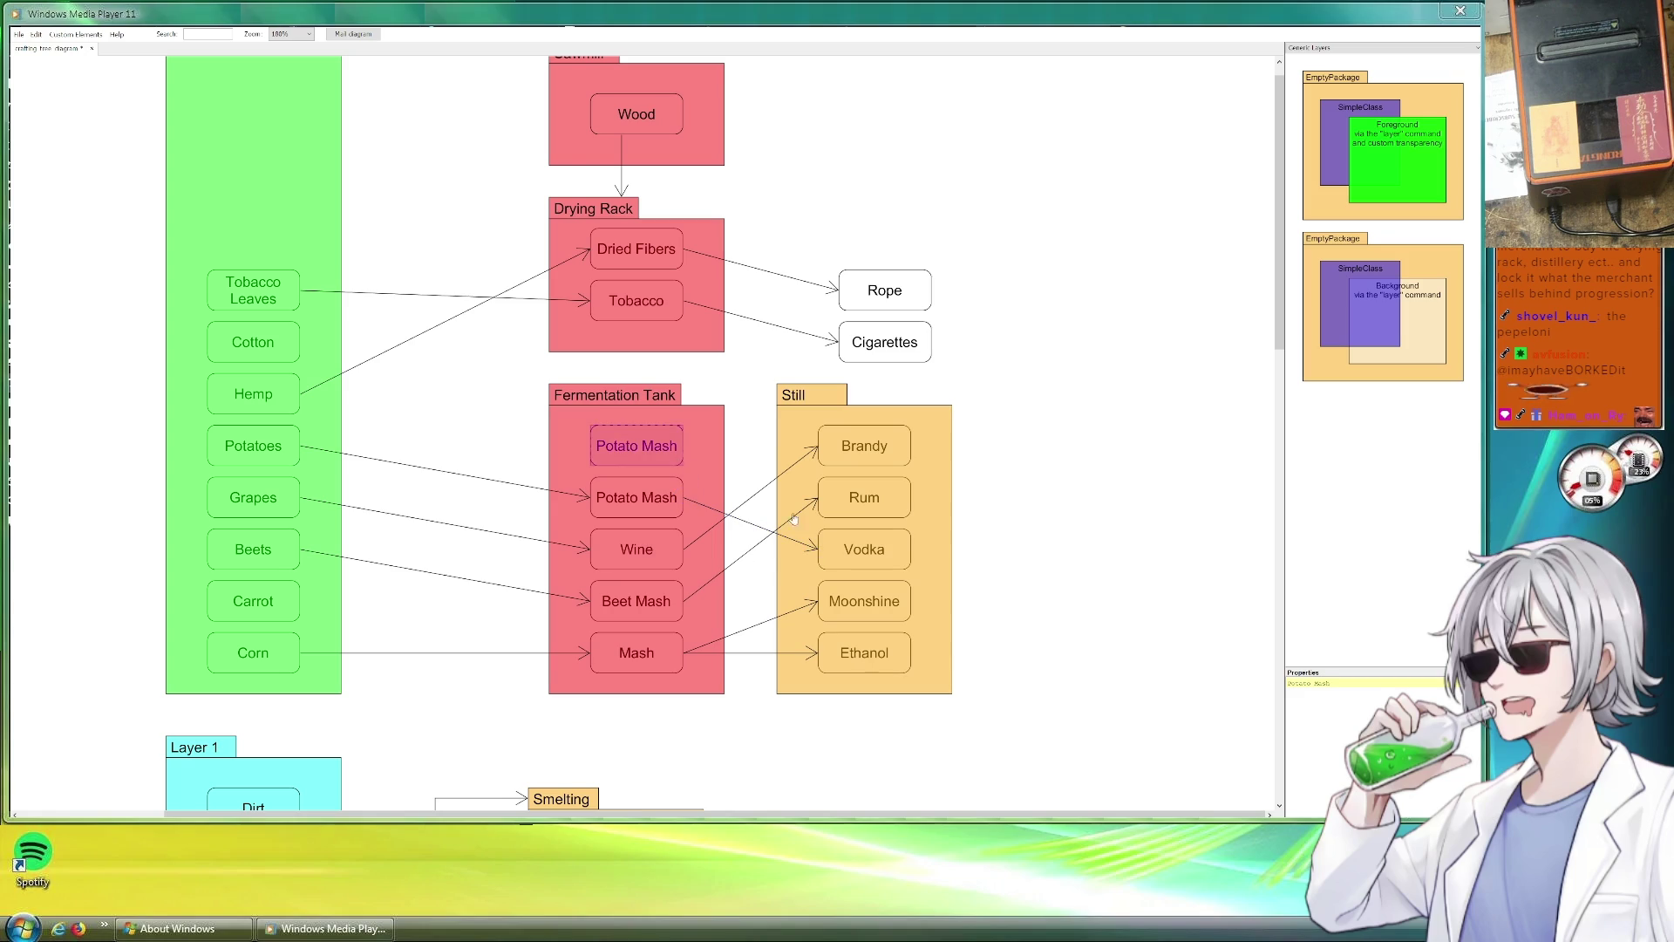
pyautogui.tripleClick(1331, 682)
pyautogui.write('Beer')
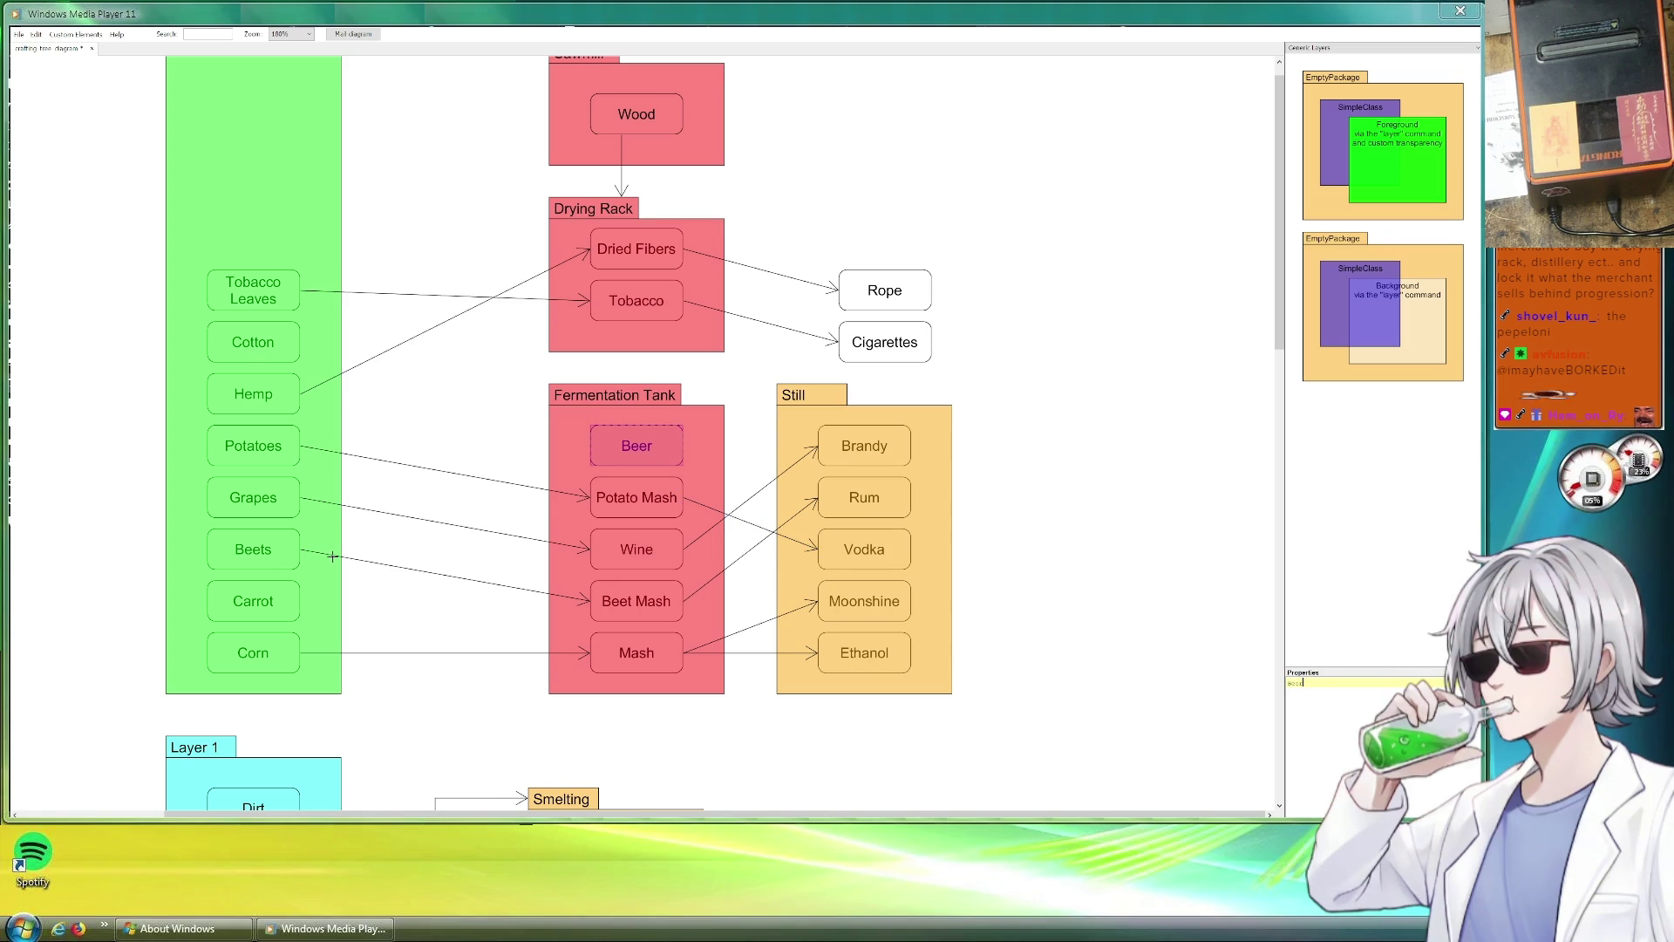
# Rename the Carrot box in the green layer to Wheat.
pyautogui.click(266, 601)
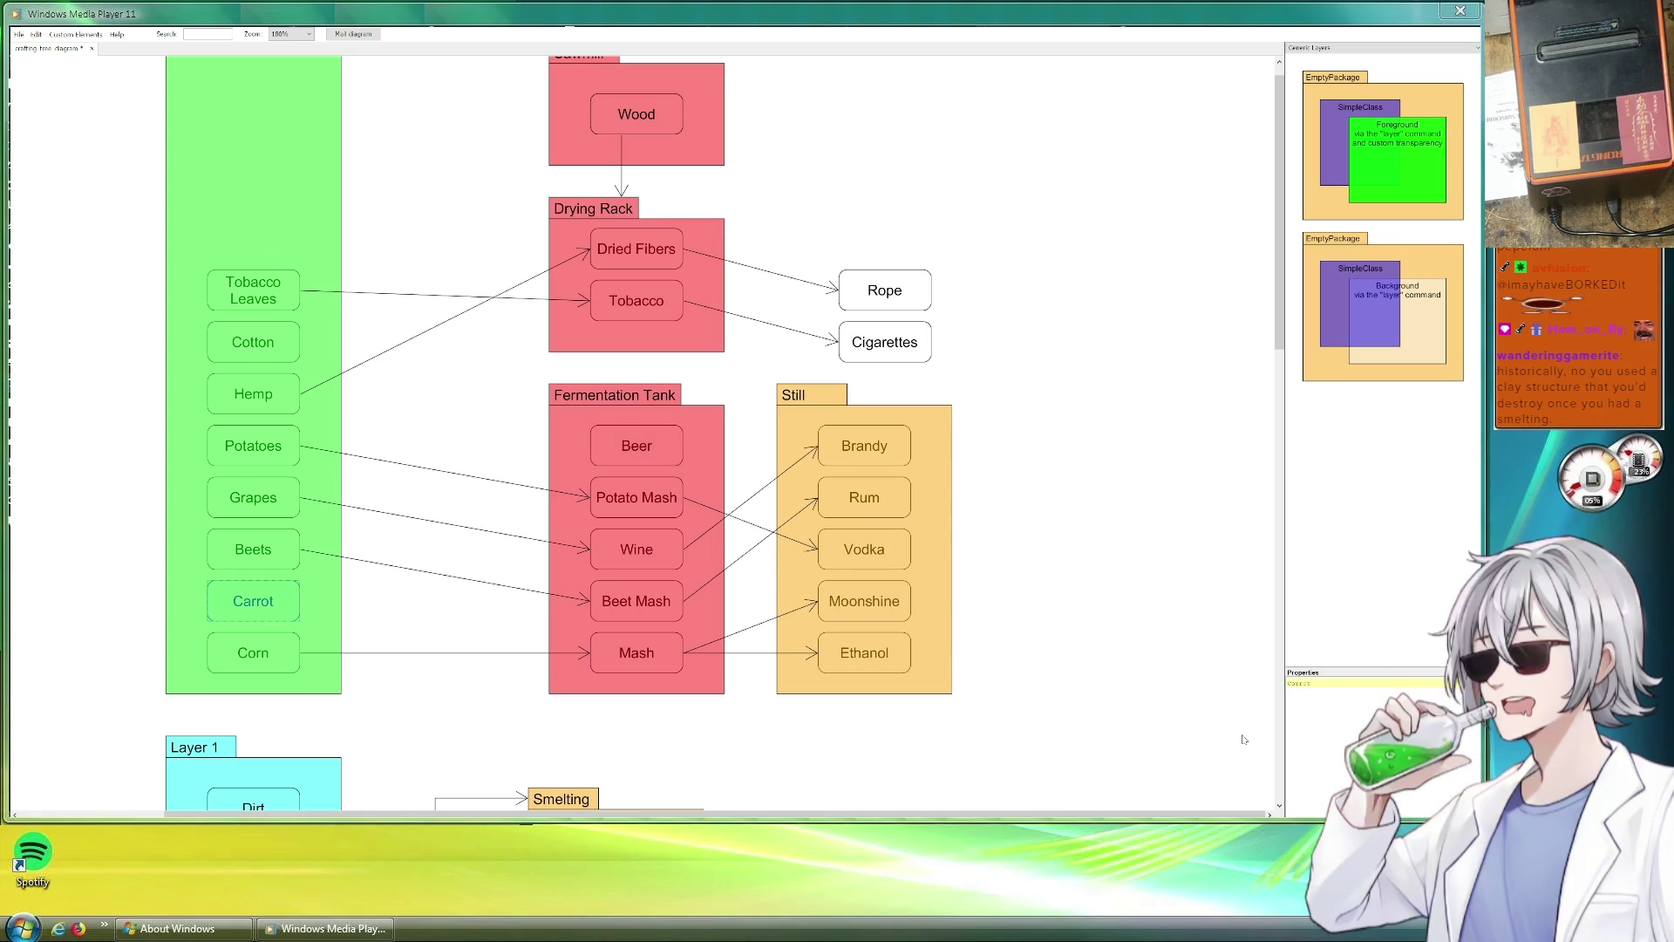
pyautogui.doubleClick(1318, 683)
pyautogui.write('Wheat')
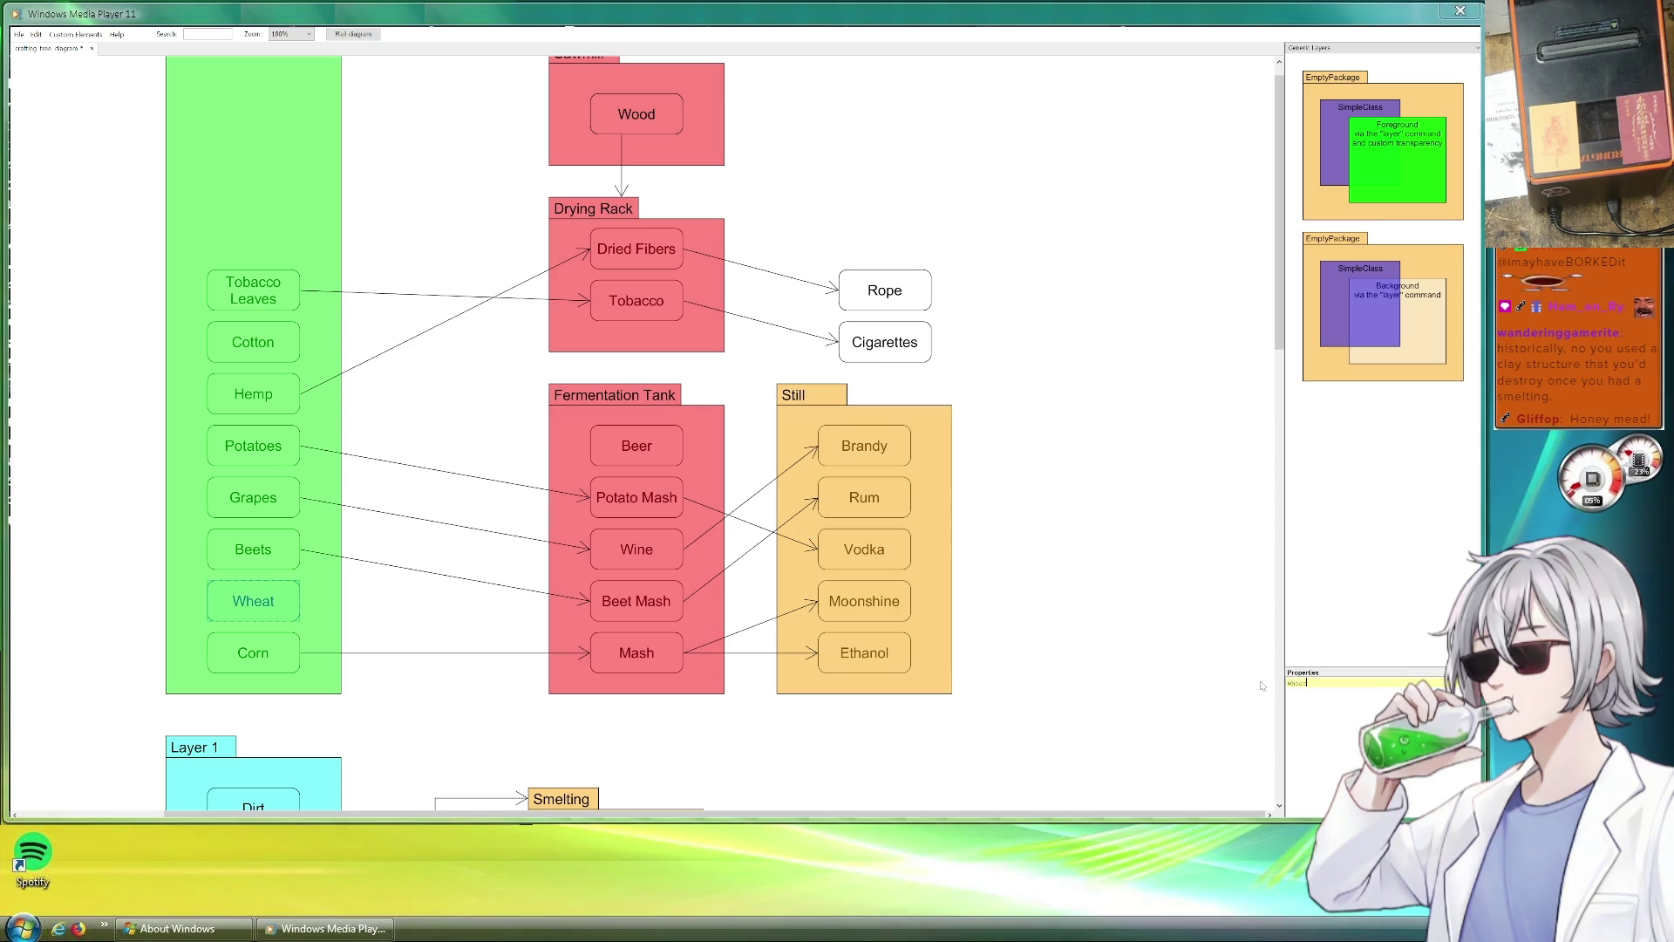
# Connect Wheat to Beer with a new relation arrow.
pyautogui.moveTo(436, 572); pyautogui.dragTo(445, 628)
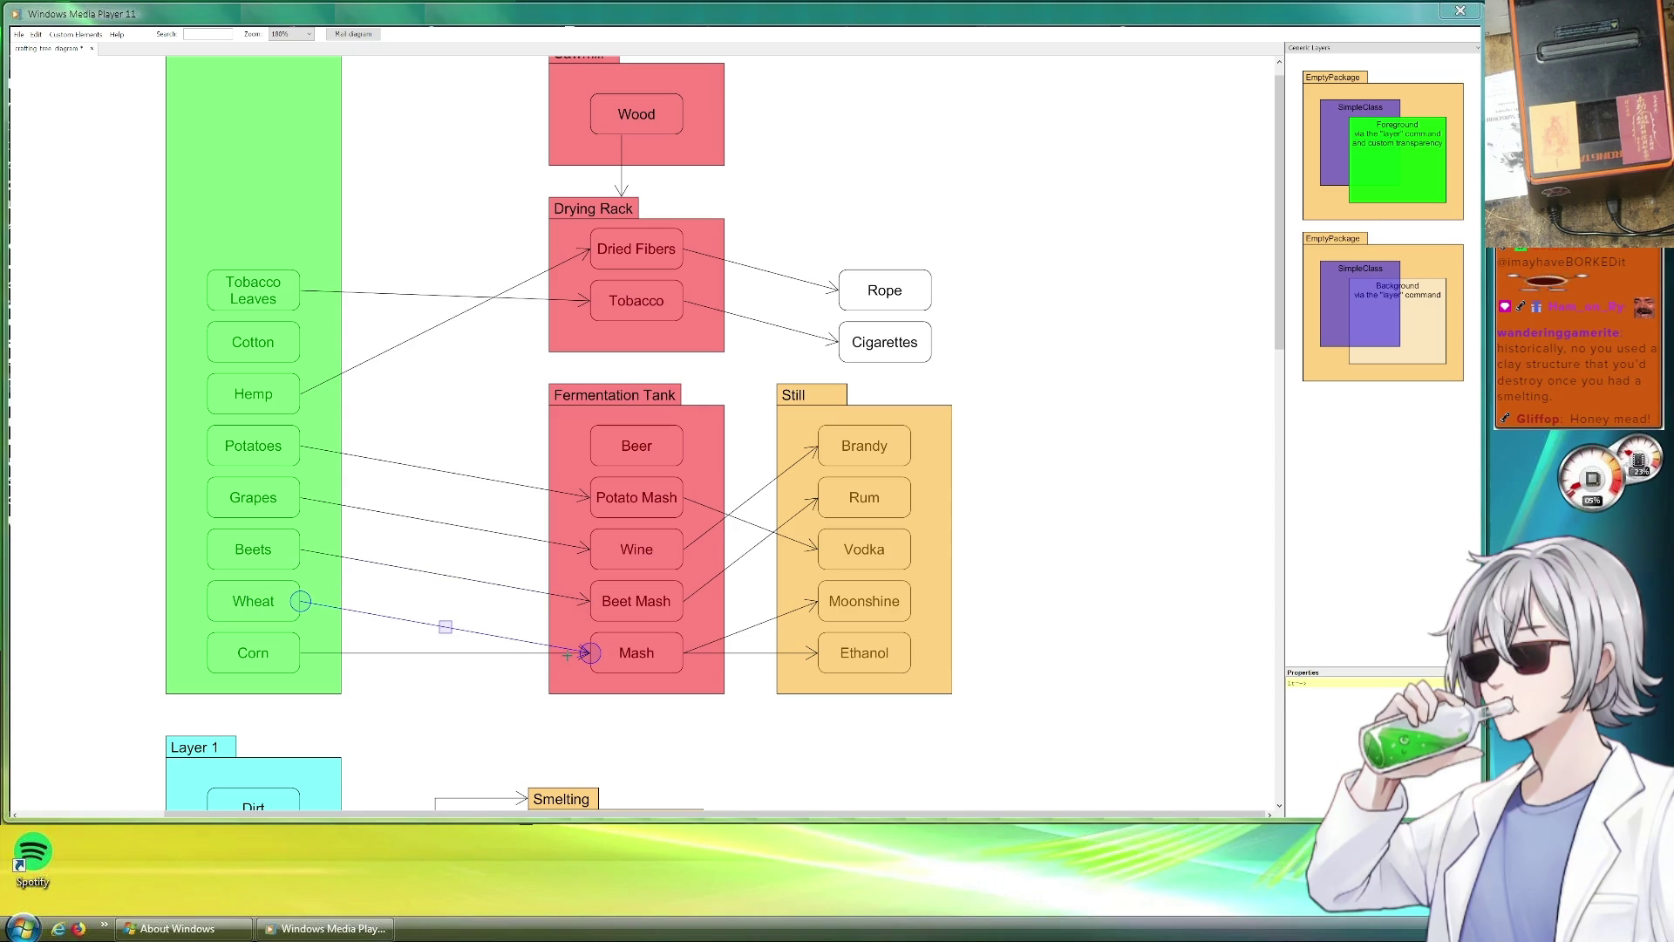
pyautogui.moveTo(585, 653); pyautogui.dragTo(591, 447)
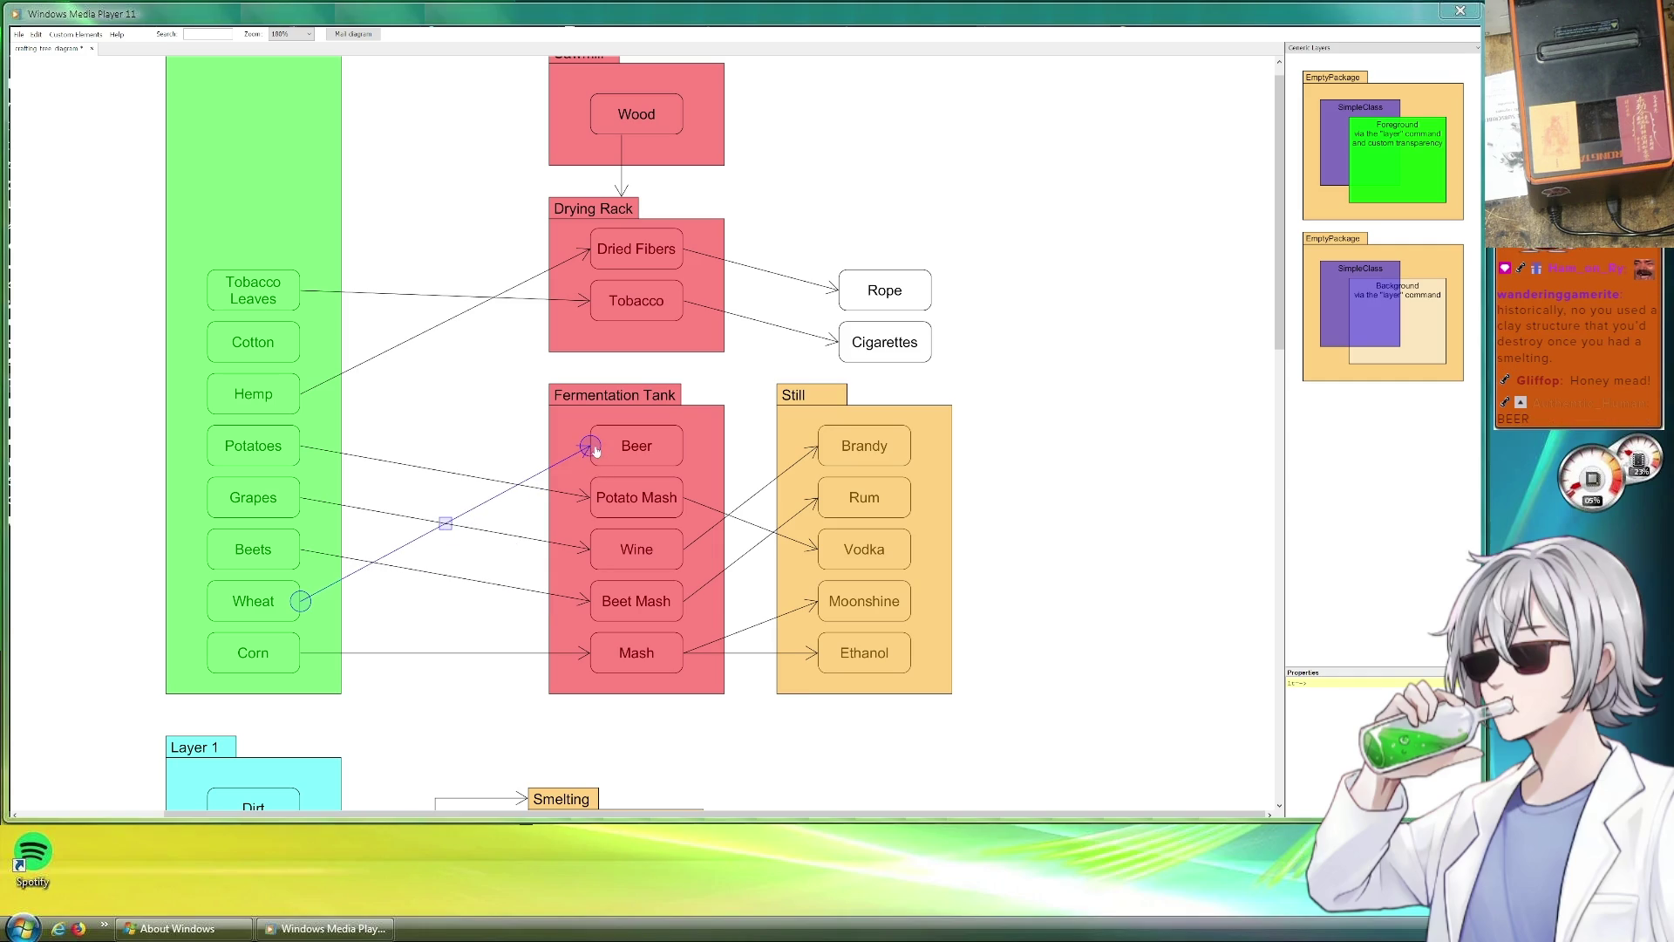
pyautogui.click(1117, 479)
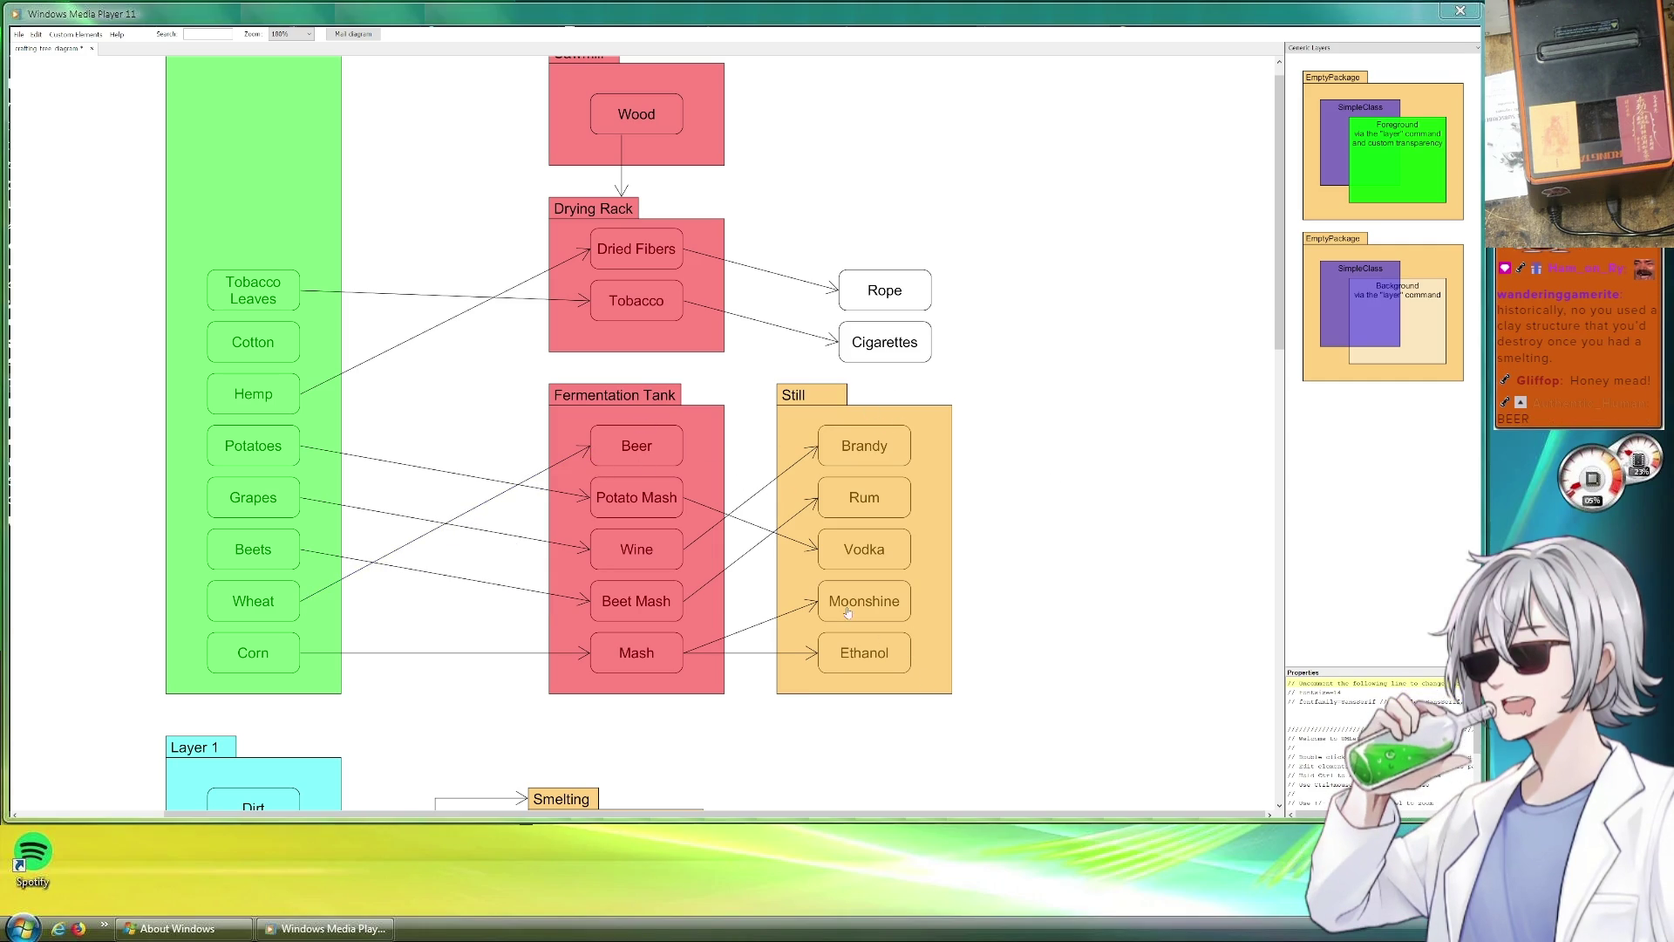
pyautogui.scroll(1, 969, 389)
# Move Rope and Cigarettes up toward Drying Rack and extend the Still package upward.
pyautogui.moveTo(895, 320); pyautogui.dragTo(895, 227)
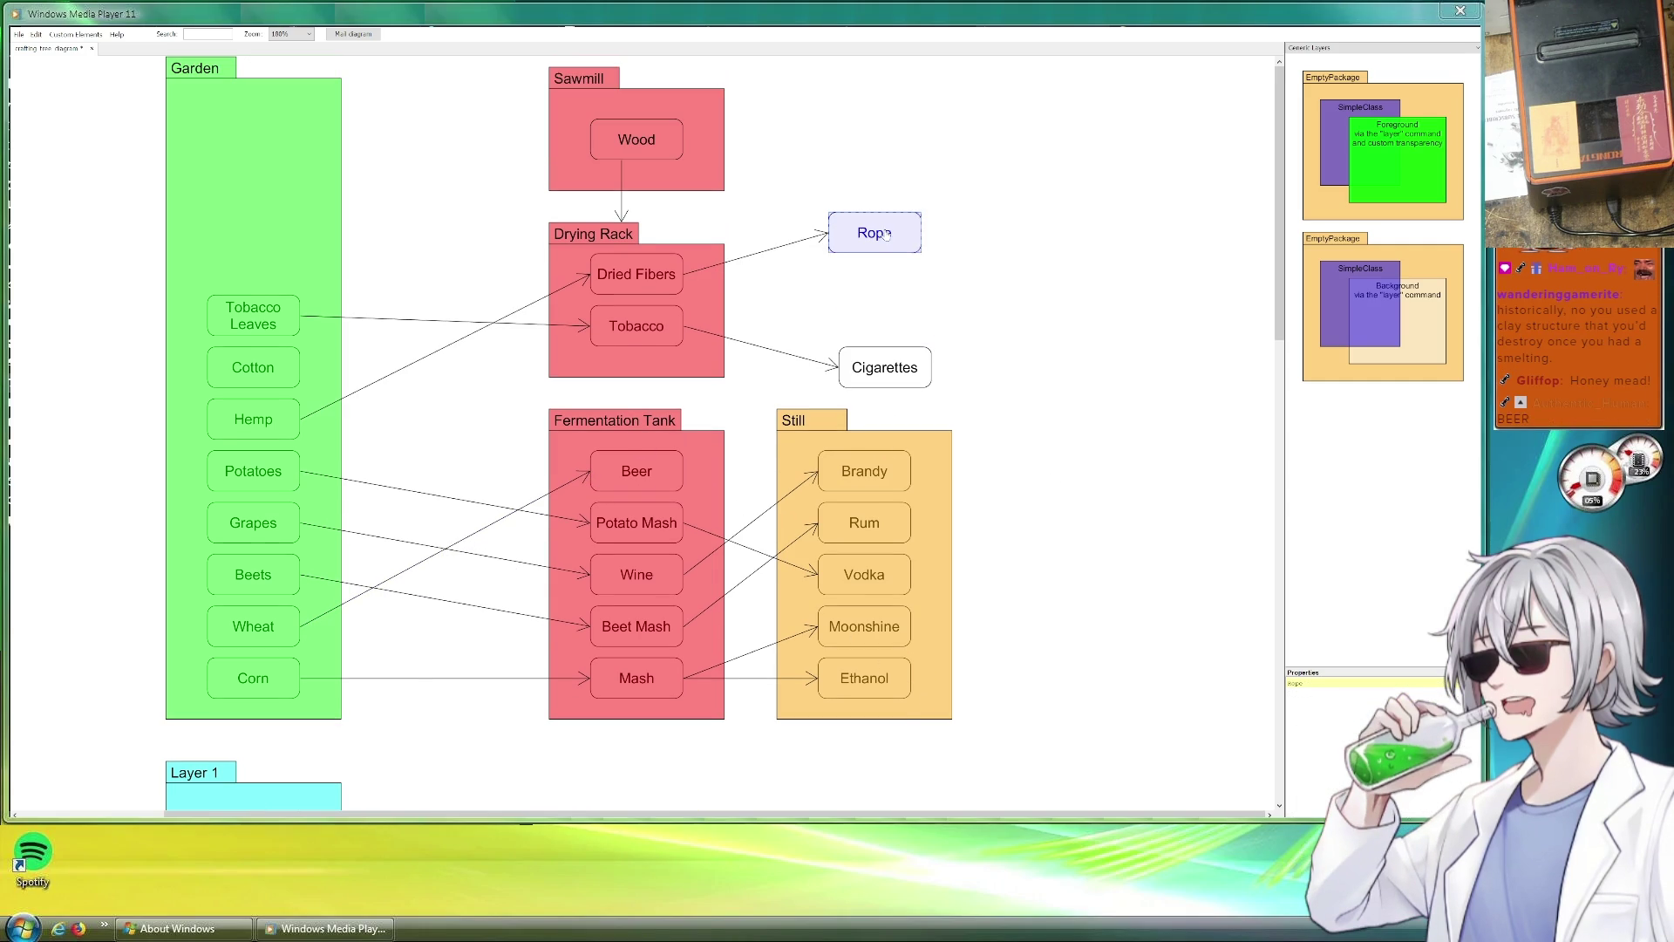
pyautogui.moveTo(911, 373); pyautogui.dragTo(912, 279)
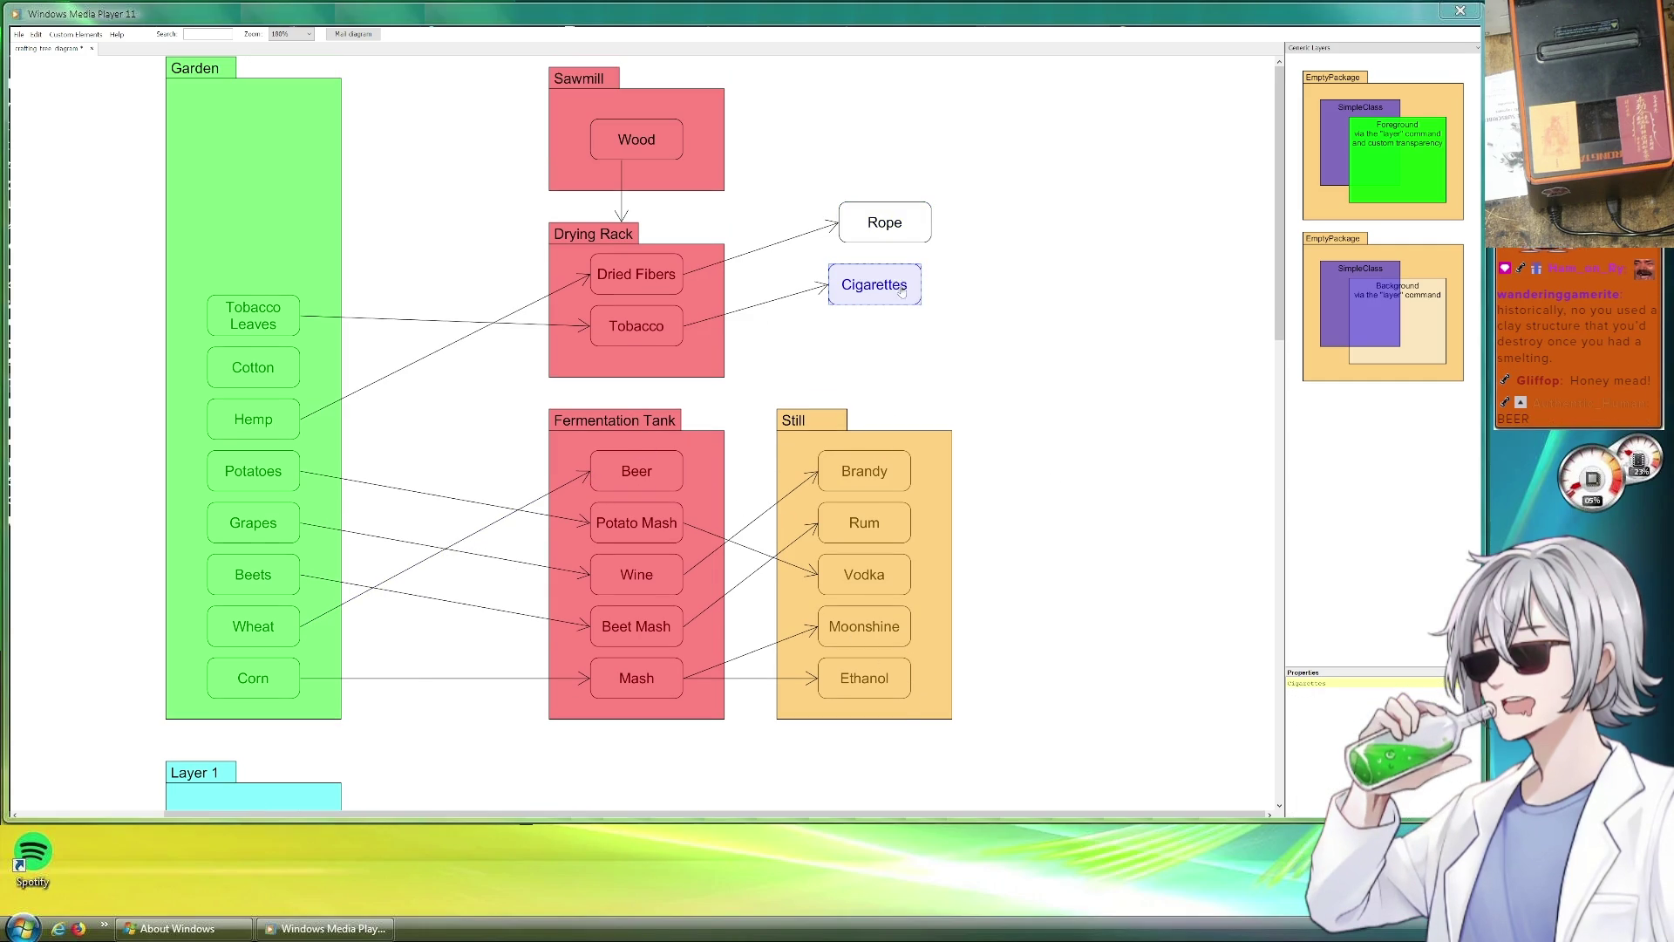
pyautogui.click(865, 441)
pyautogui.moveTo(873, 409); pyautogui.dragTo(873, 358)
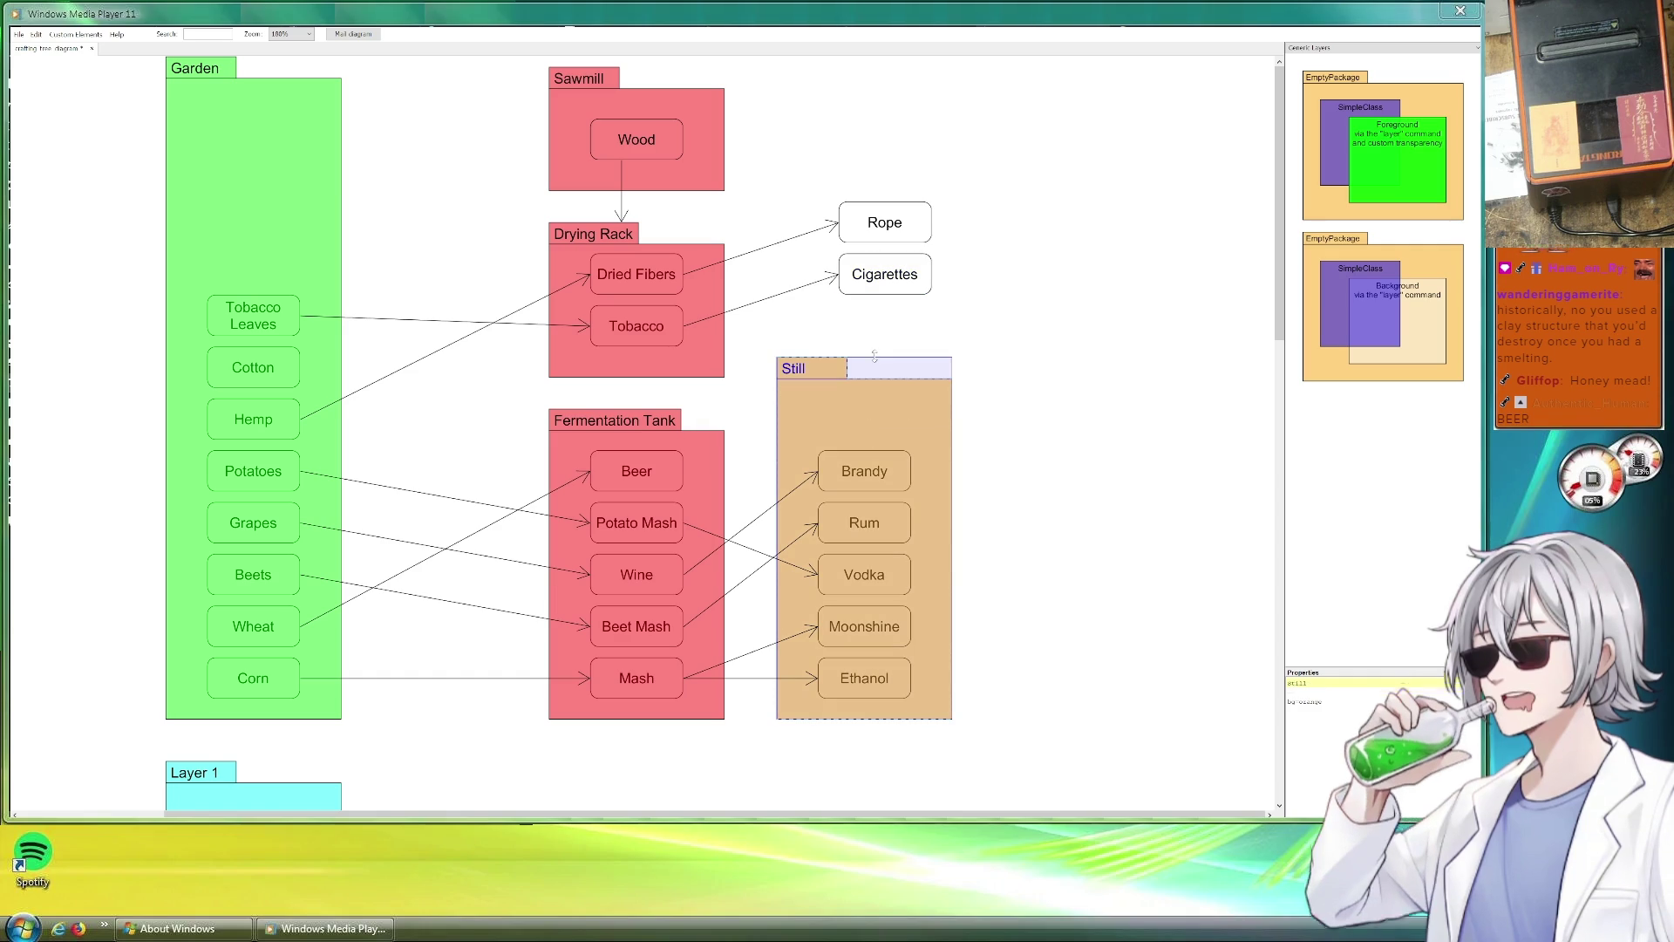
# Copy Brandy to the top of Still and reroute an arrow from Beer into the copy.
pyautogui.moveTo(876, 481); pyautogui.dragTo(911, 428)
pyautogui.click(746, 525)
pyautogui.moveTo(750, 523); pyautogui.dragTo(750, 417)
pyautogui.moveTo(828, 371); pyautogui.dragTo(829, 424)
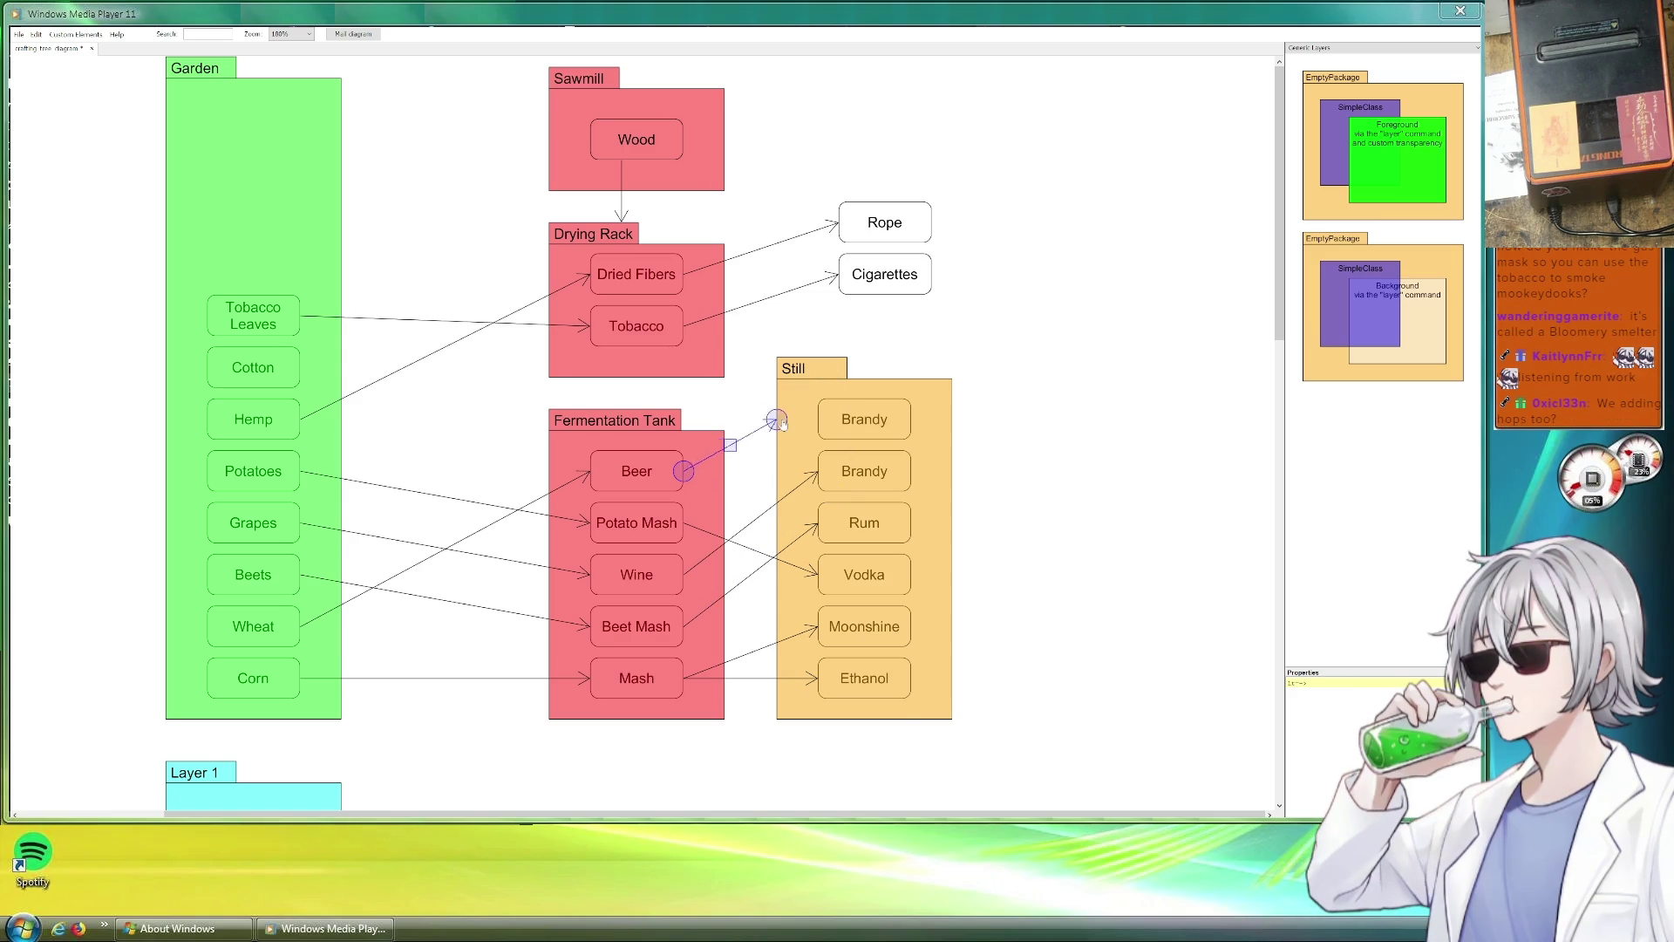
# Rename the copied box Whiskey and line up Rope and Cigarettes with their sources.
pyautogui.click(906, 430)
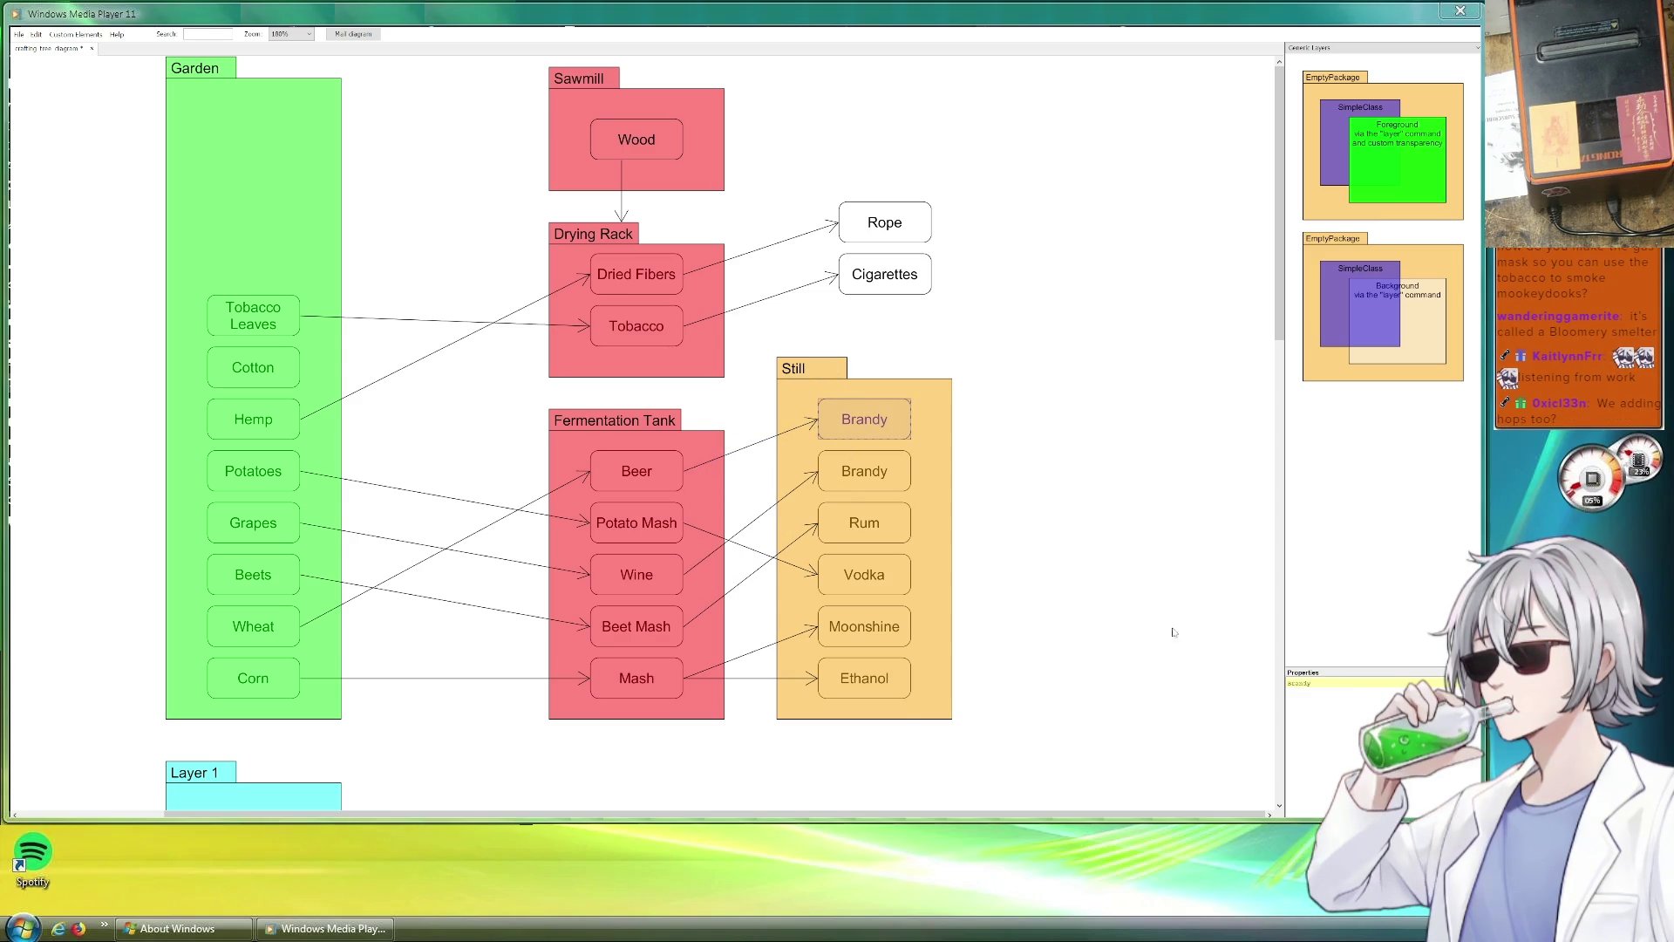
pyautogui.write('Whiskey')
pyautogui.click(1032, 491)
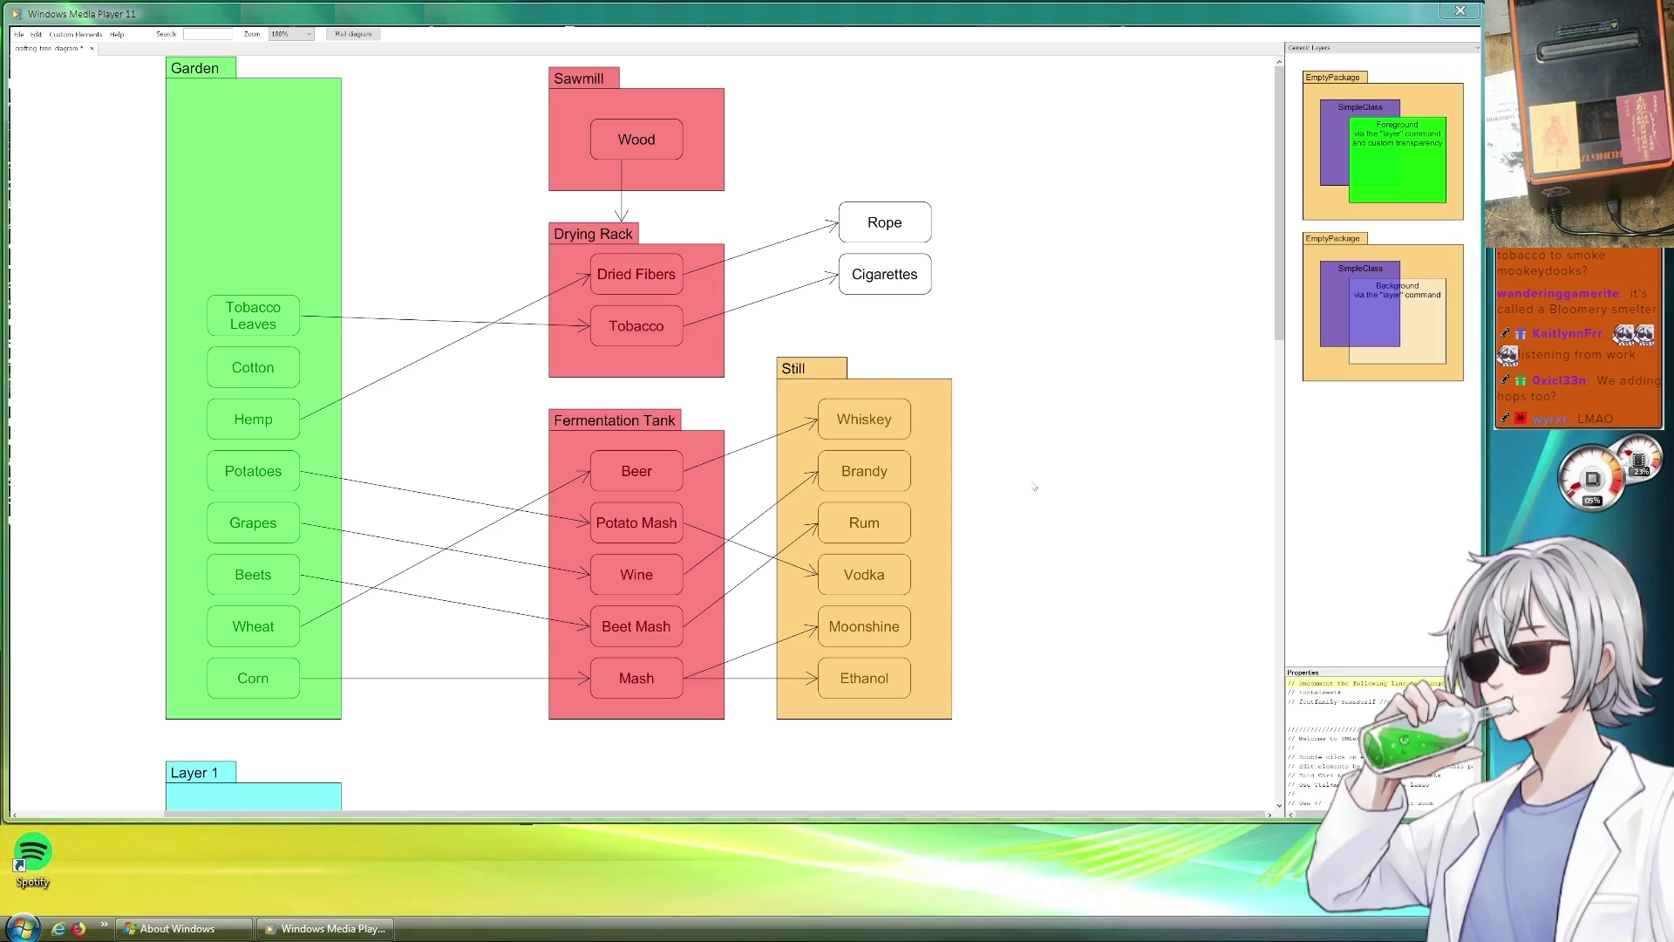
pyautogui.scroll(-1, 405, 467)
pyautogui.scroll(1, 470, 489)
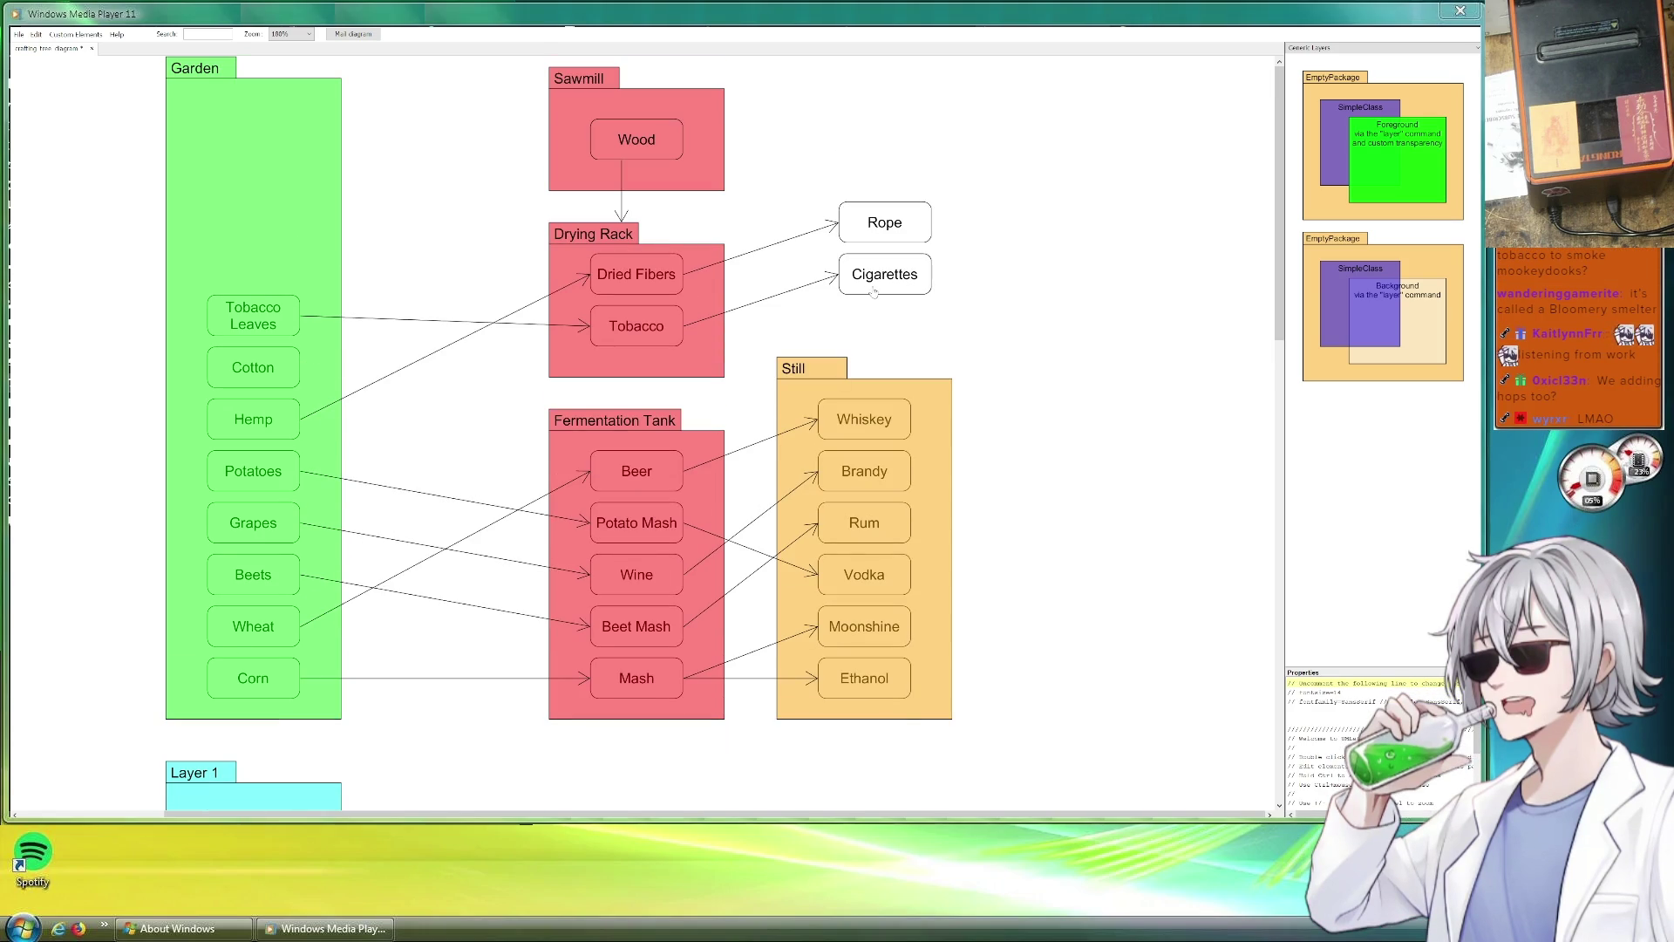
pyautogui.hotkey('ctrl', 'z')
pyautogui.hotkey('ctrl', 'z')
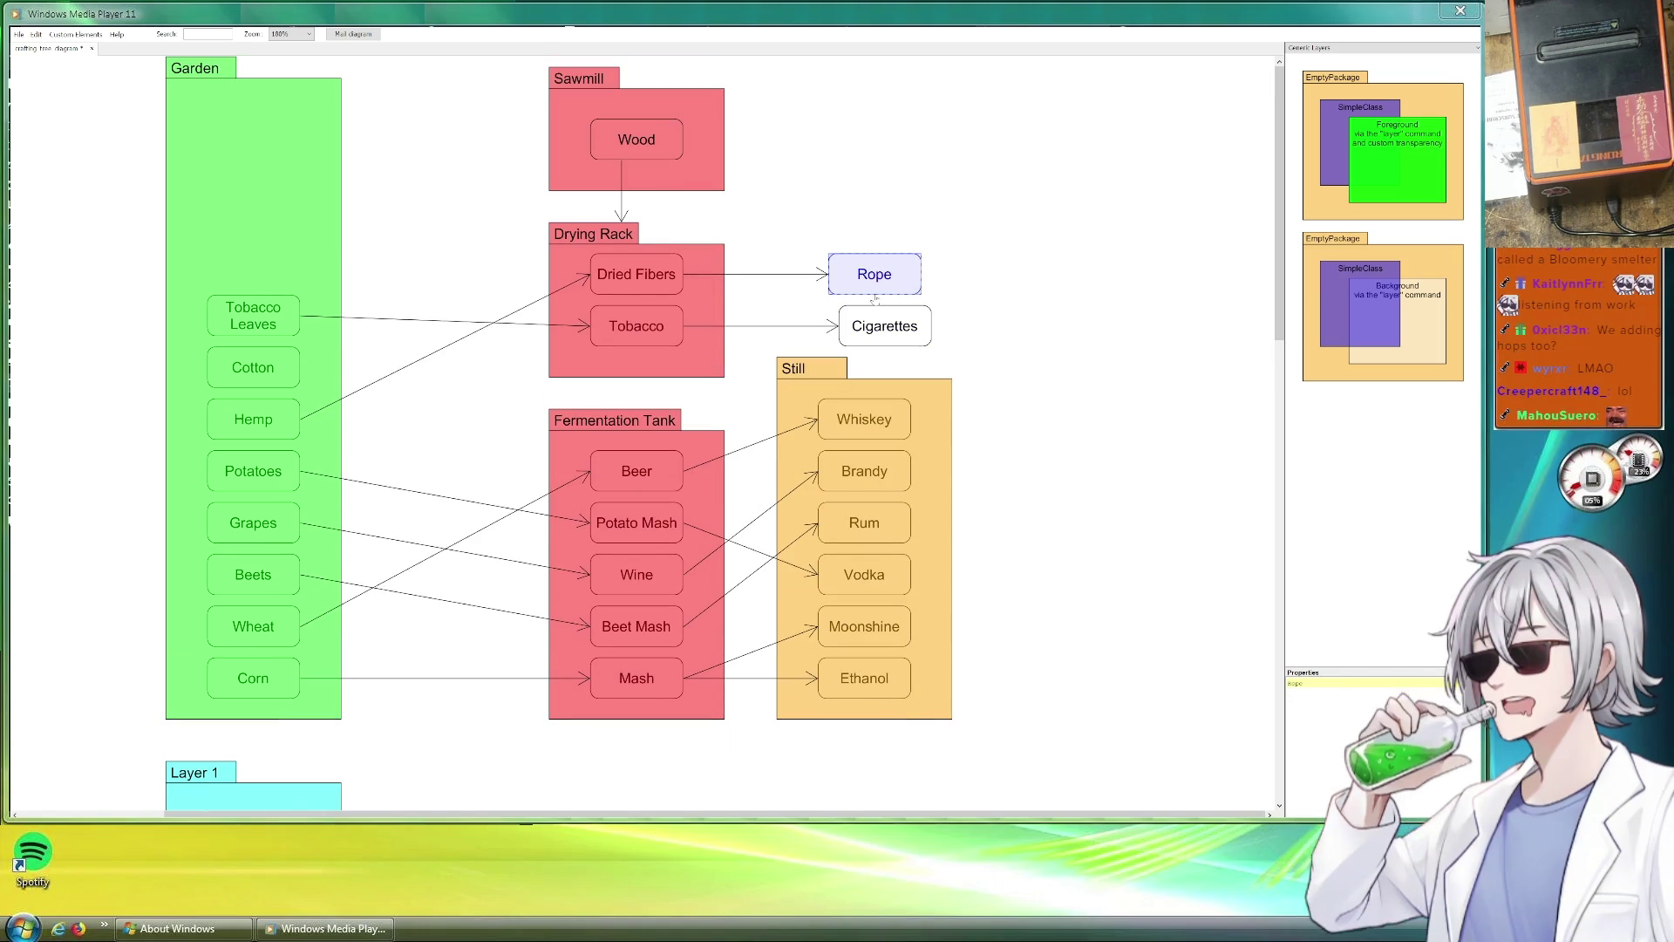
pyautogui.click(1046, 329)
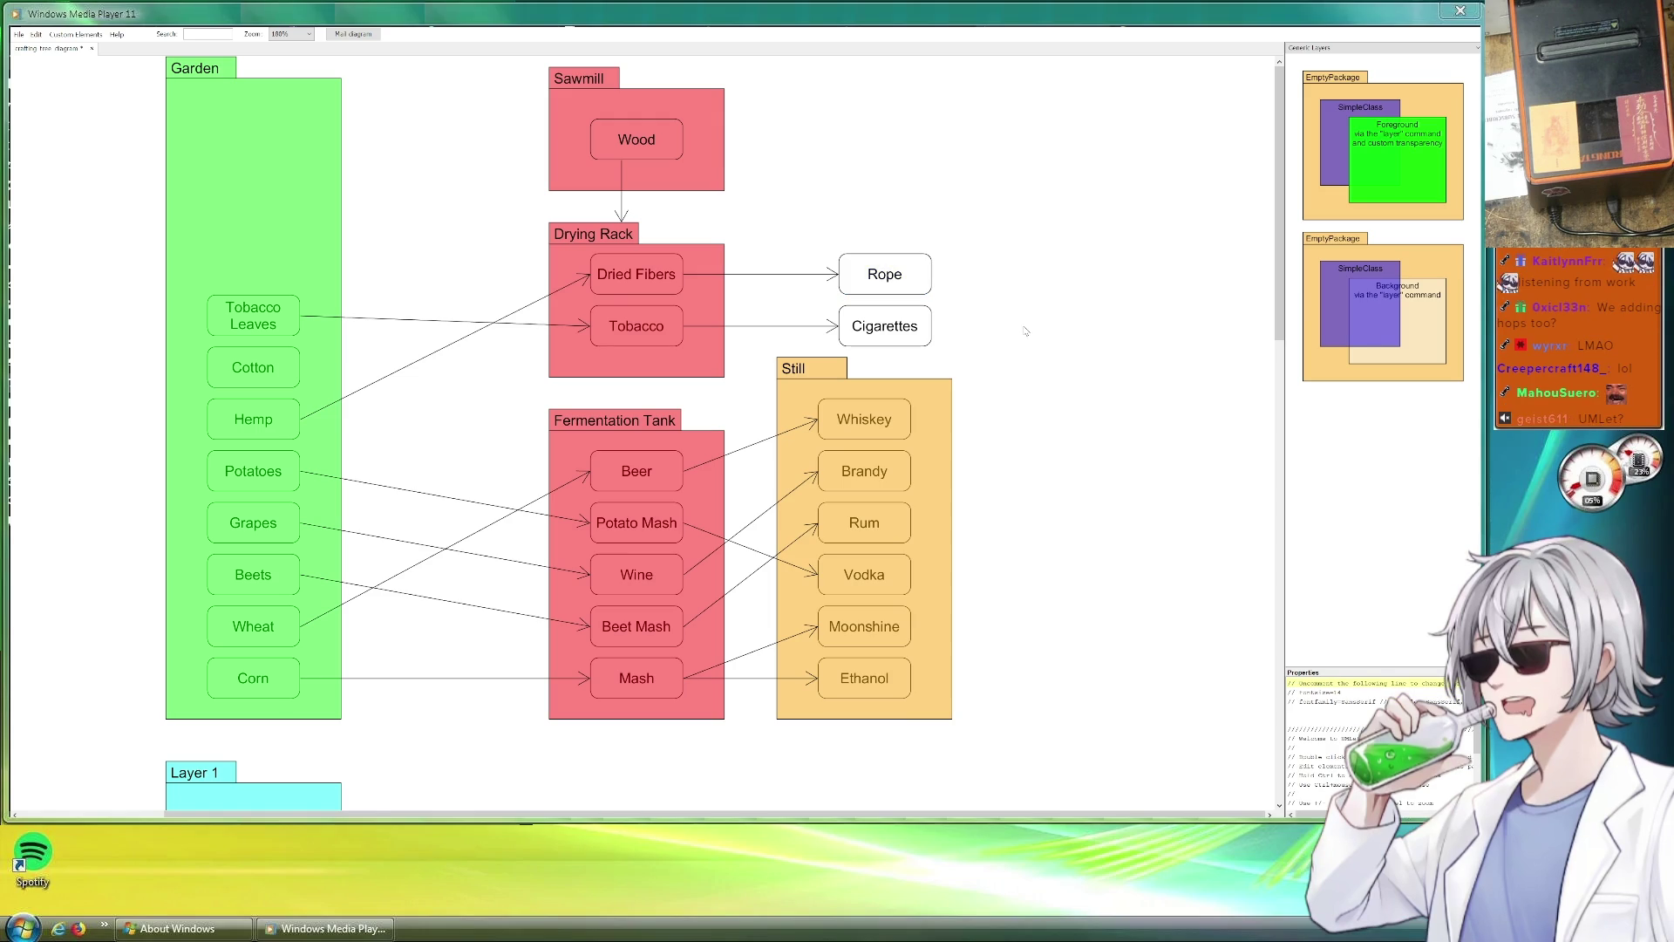
pyautogui.scroll(-3, 927, 318)
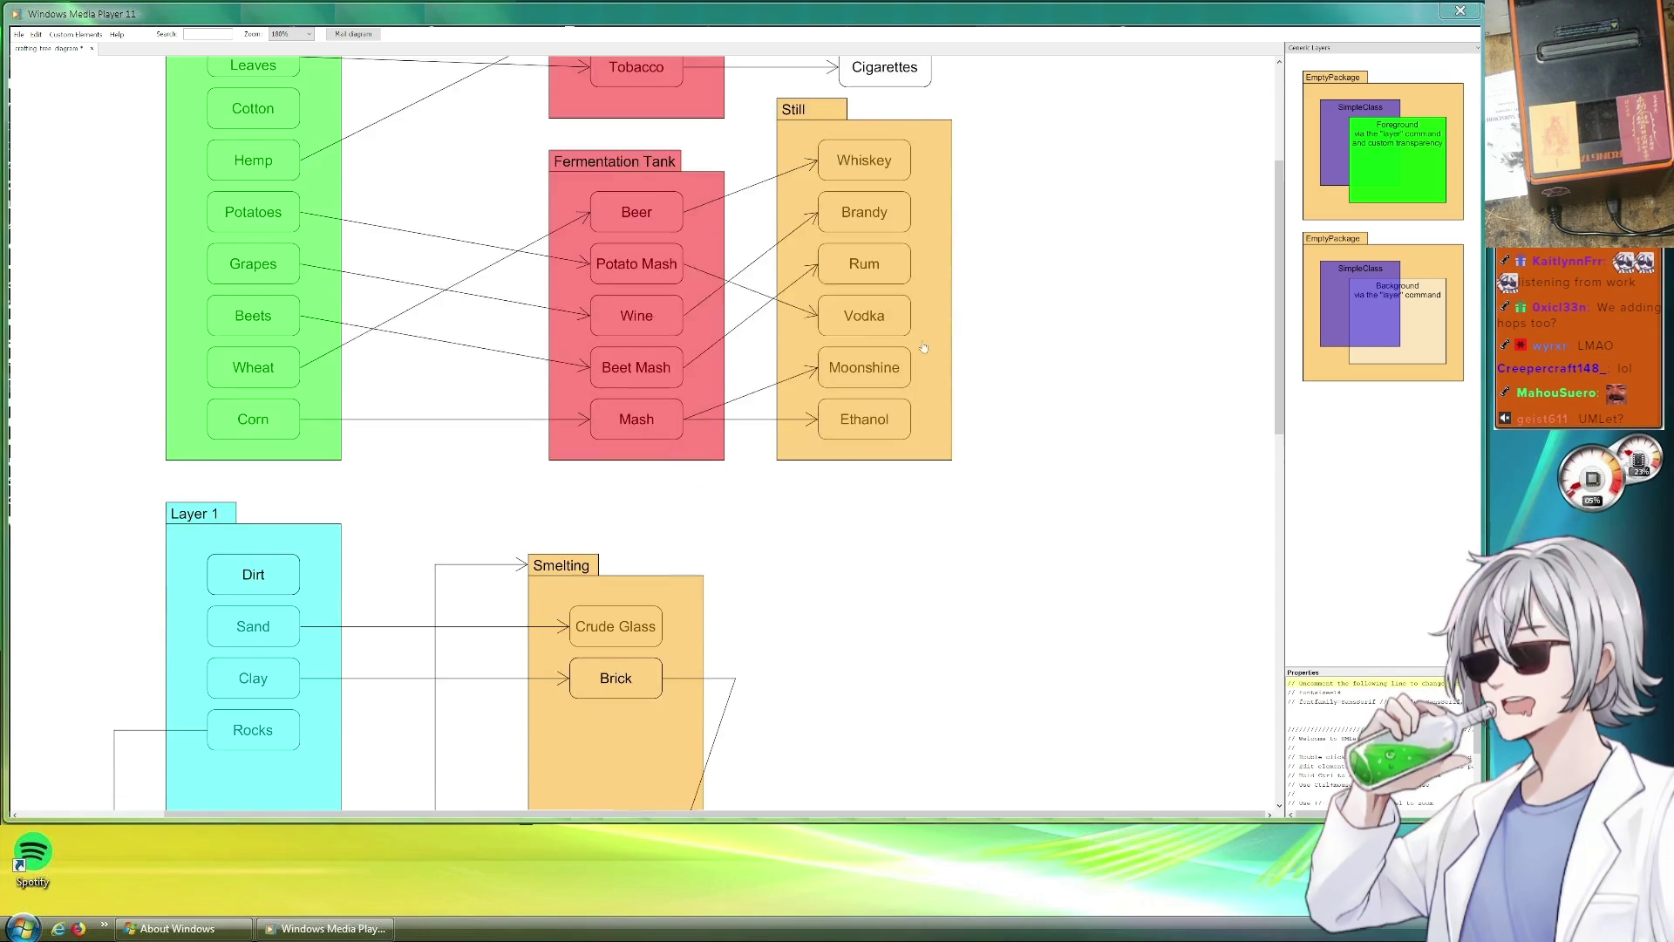
pyautogui.scroll(-5, 923, 345)
pyautogui.scroll(-3, 916, 360)
pyautogui.scroll(-3, 911, 374)
pyautogui.scroll(2, 912, 375)
pyautogui.scroll(-2, 908, 375)
# Move Gold Ingot and Gold Ore up, then bring Layer 1 and Smelting into view.
pyautogui.moveTo(535, 539); pyautogui.dragTo(539, 456)
pyautogui.moveTo(266, 552); pyautogui.dragTo(266, 480)
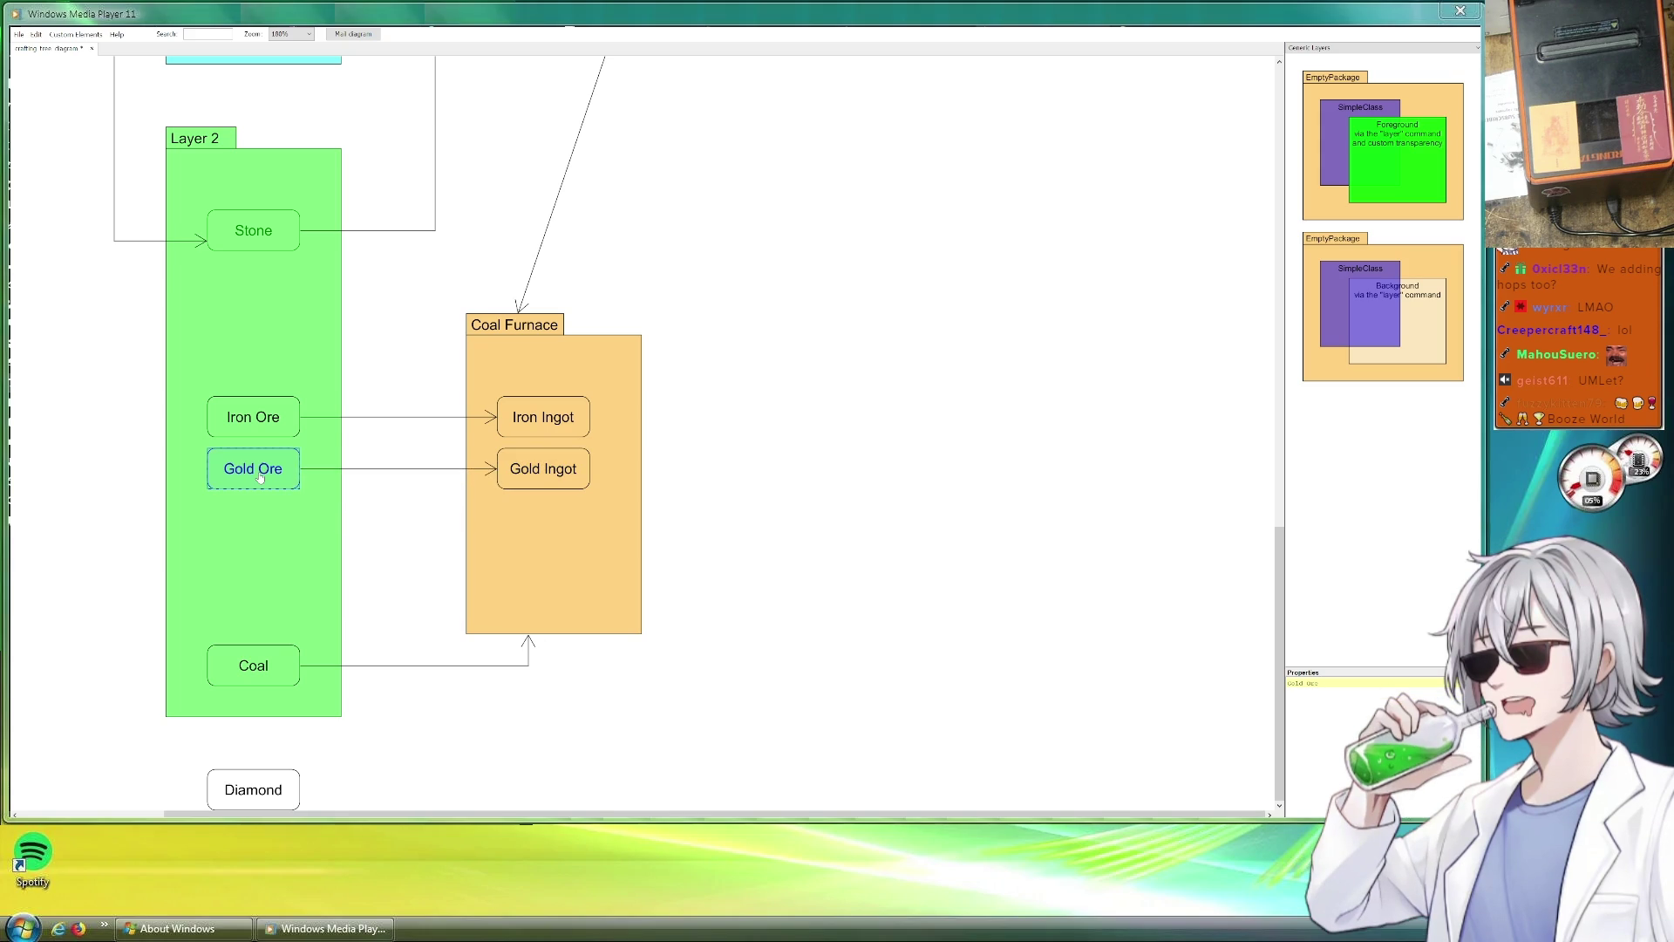
pyautogui.click(785, 486)
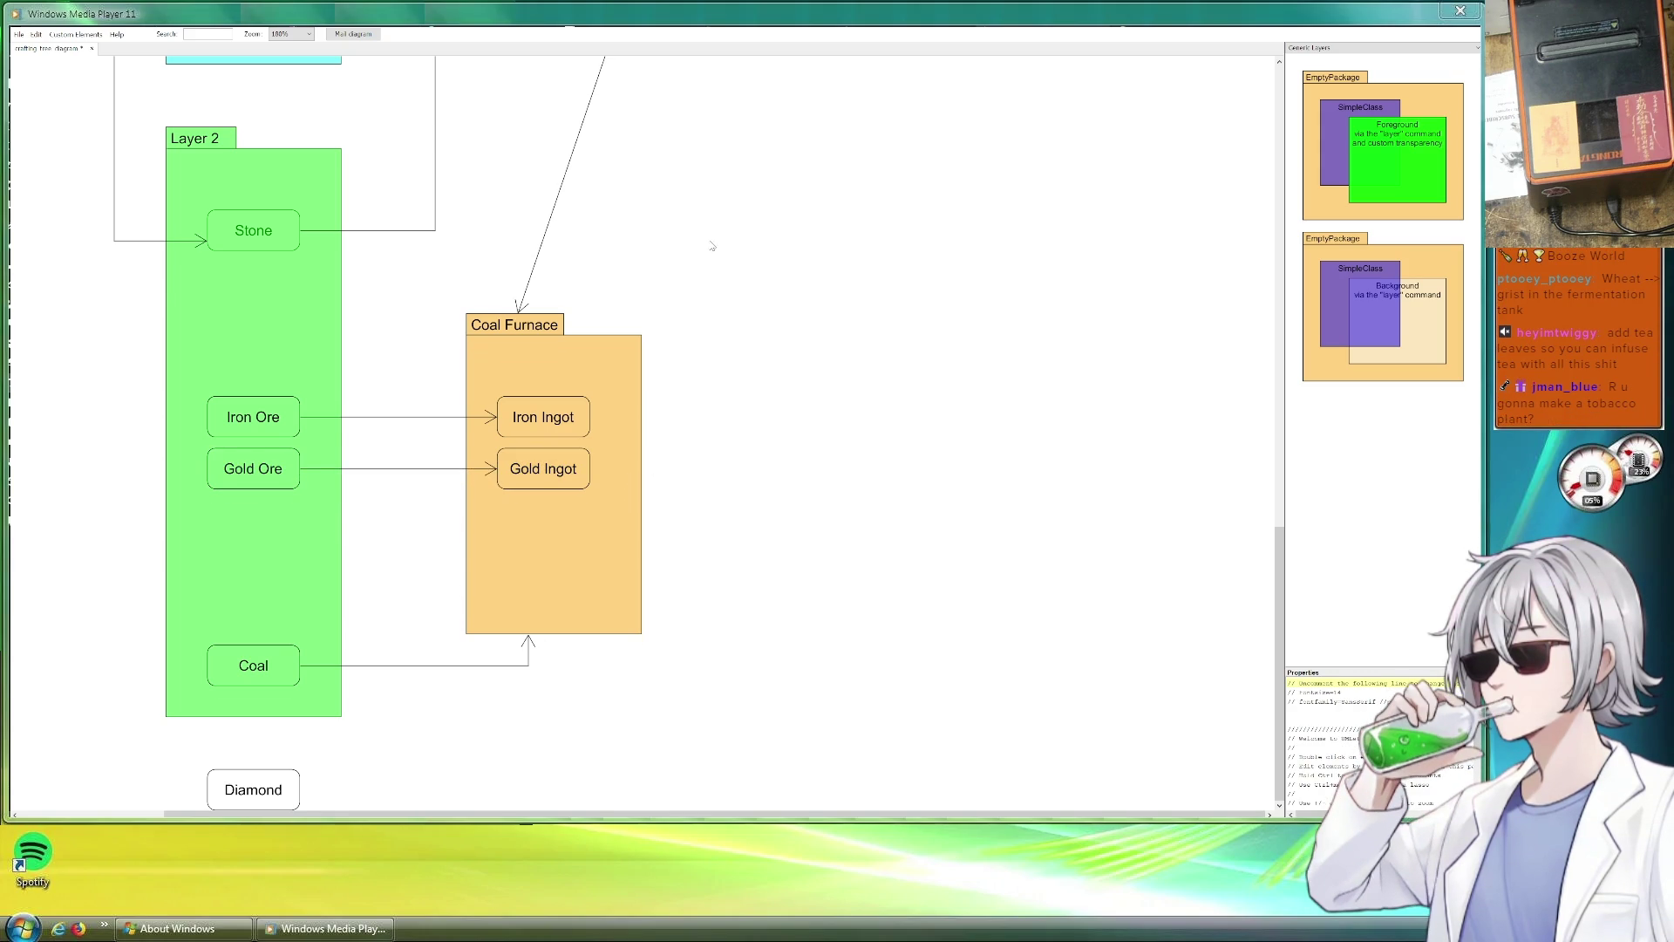
pyautogui.moveTo(713, 238); pyautogui.dragTo(719, 454)
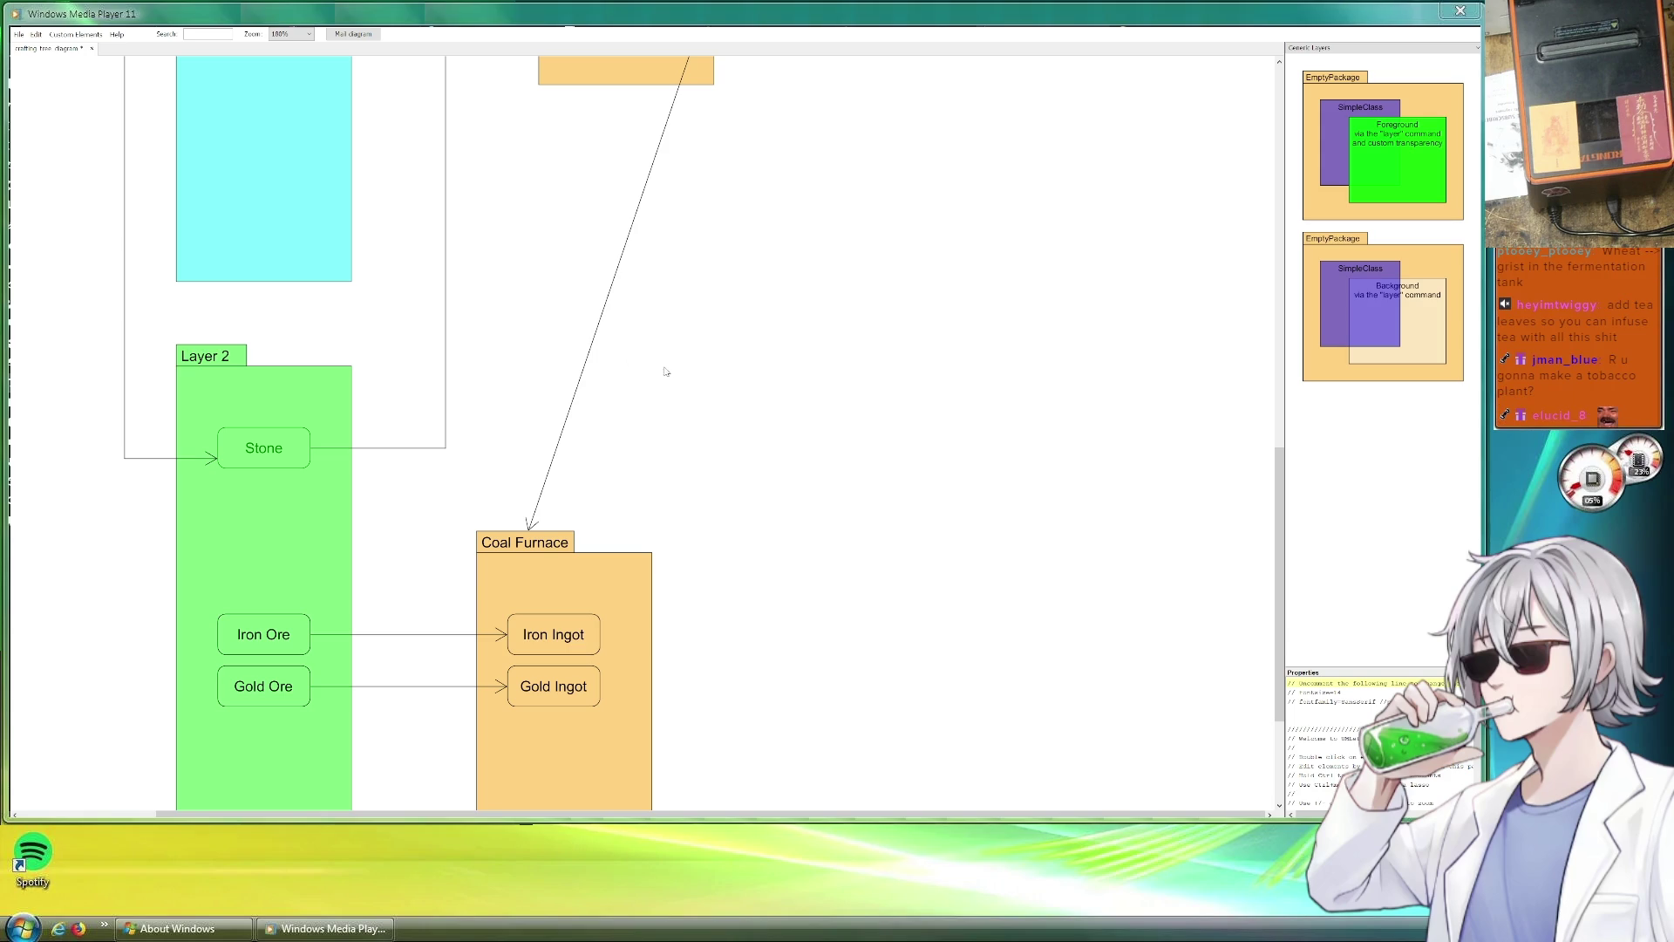
pyautogui.moveTo(534, 290)
pyautogui.mouseDown()
pyautogui.moveTo(588, 506)
pyautogui.moveTo(550, 374)
pyautogui.moveTo(547, 524)
pyautogui.mouseUp()
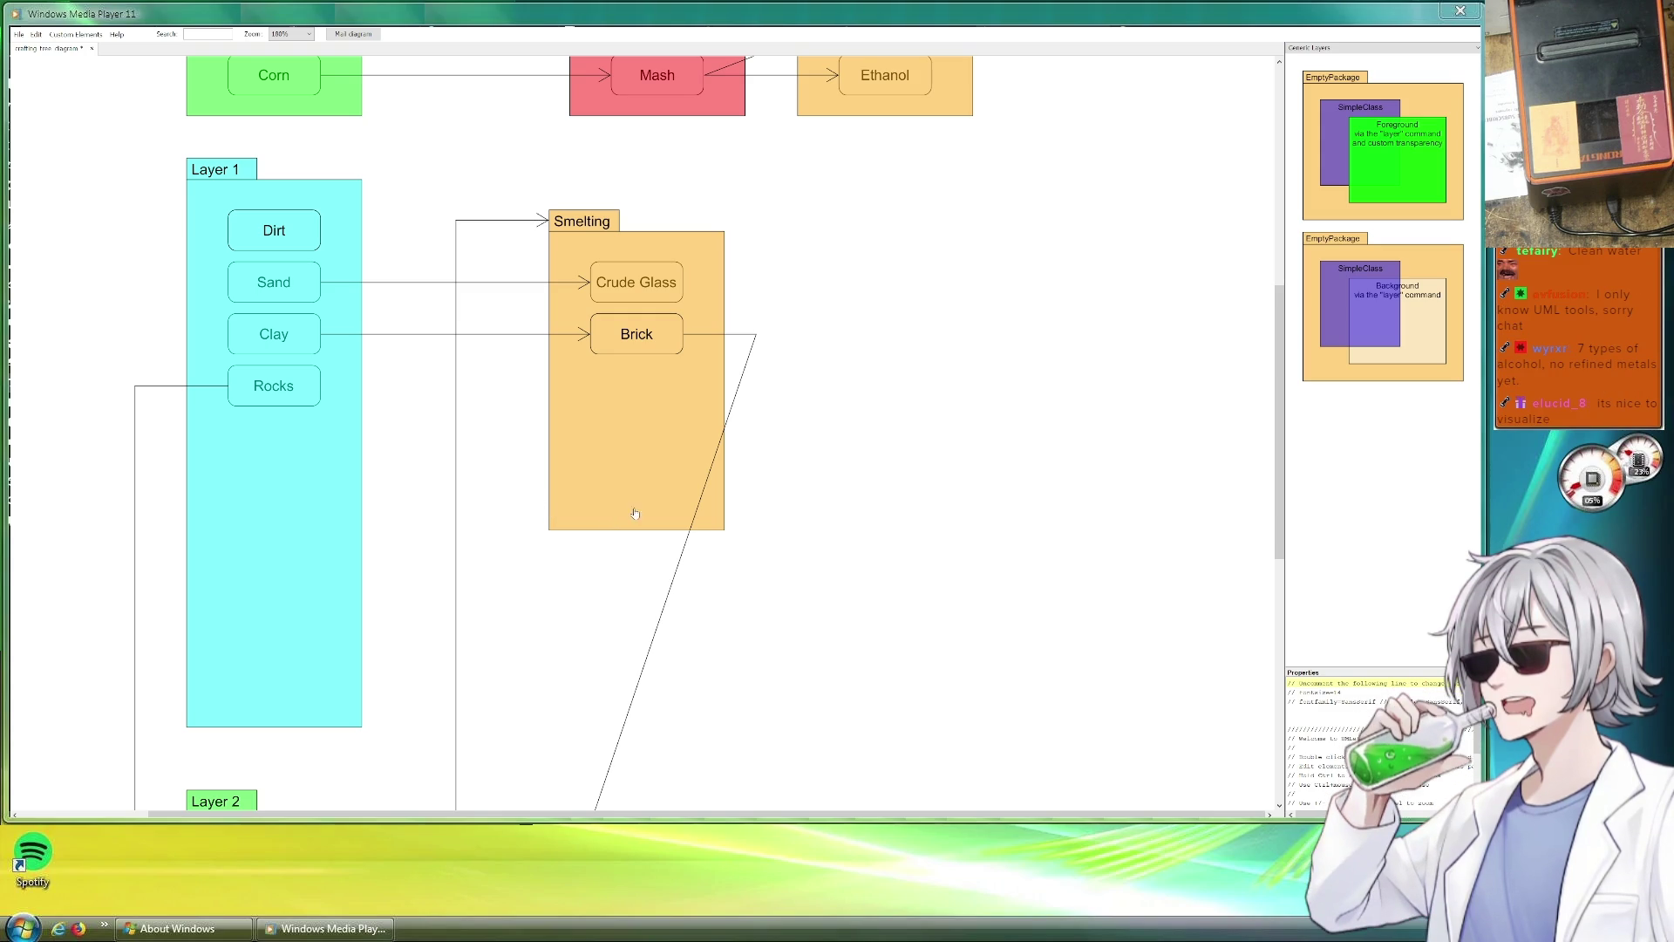
pyautogui.scroll(-5, 772, 576)
pyautogui.scroll(-3, 697, 544)
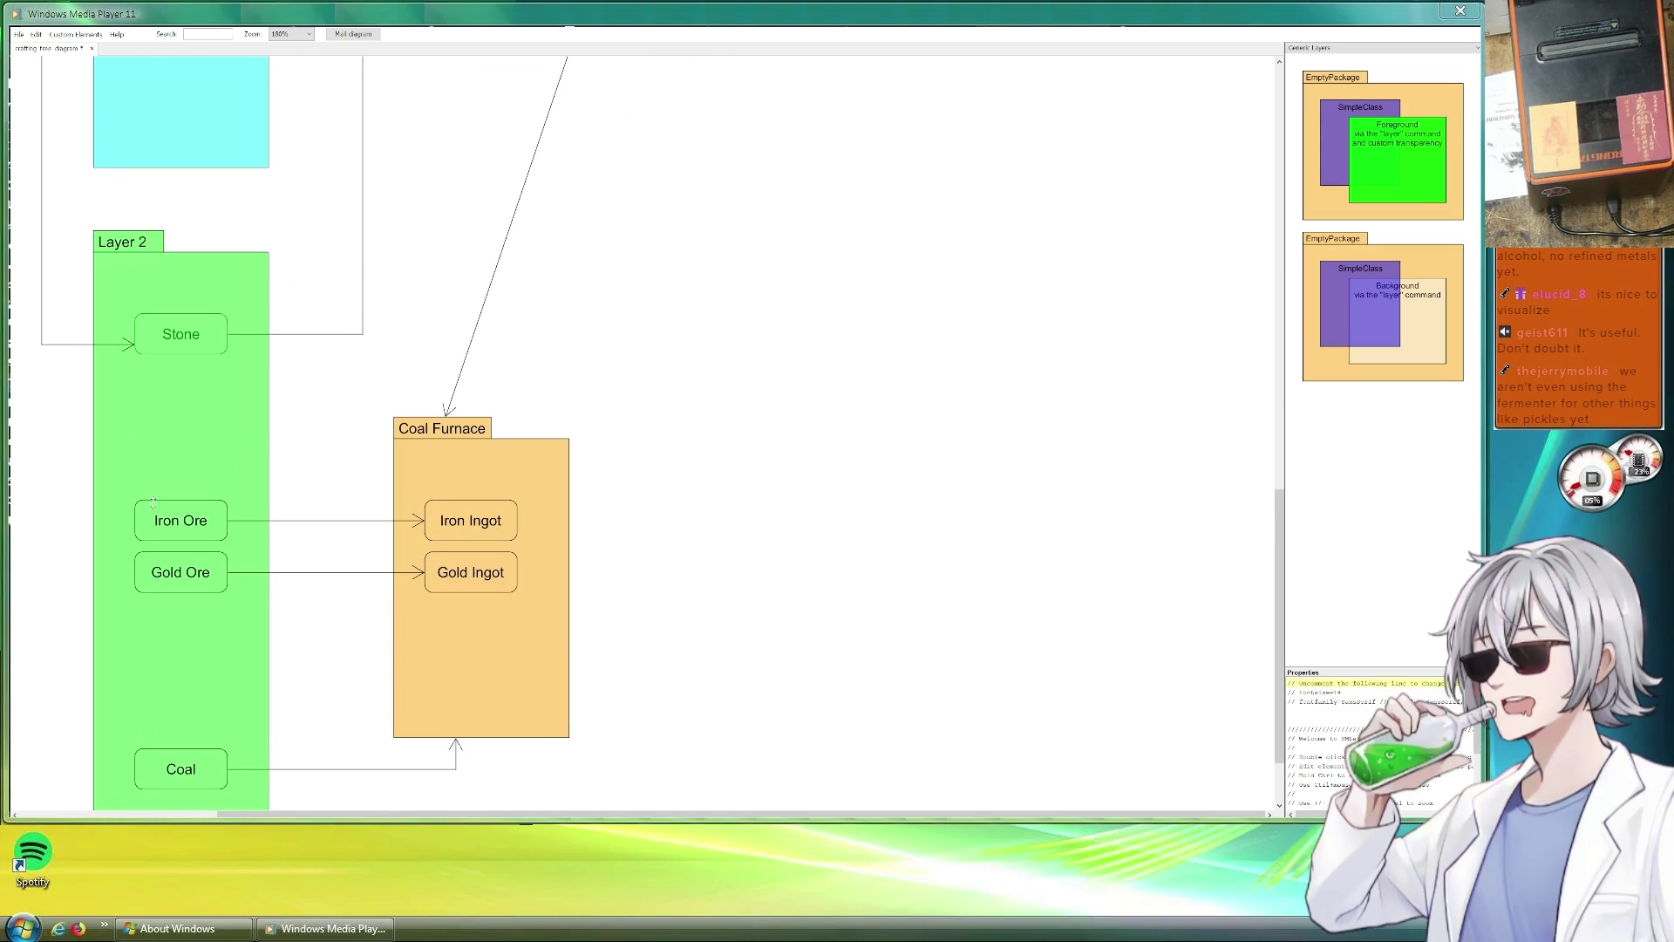
# Duplicate Iron Ore above itself in Layer 2 as Copper Ore, keeping the arrow on the original Iron Ore.
pyautogui.moveTo(150, 514); pyautogui.dragTo(244, 553)
pyautogui.moveTo(209, 478); pyautogui.dragTo(231, 520)
pyautogui.click(241, 495)
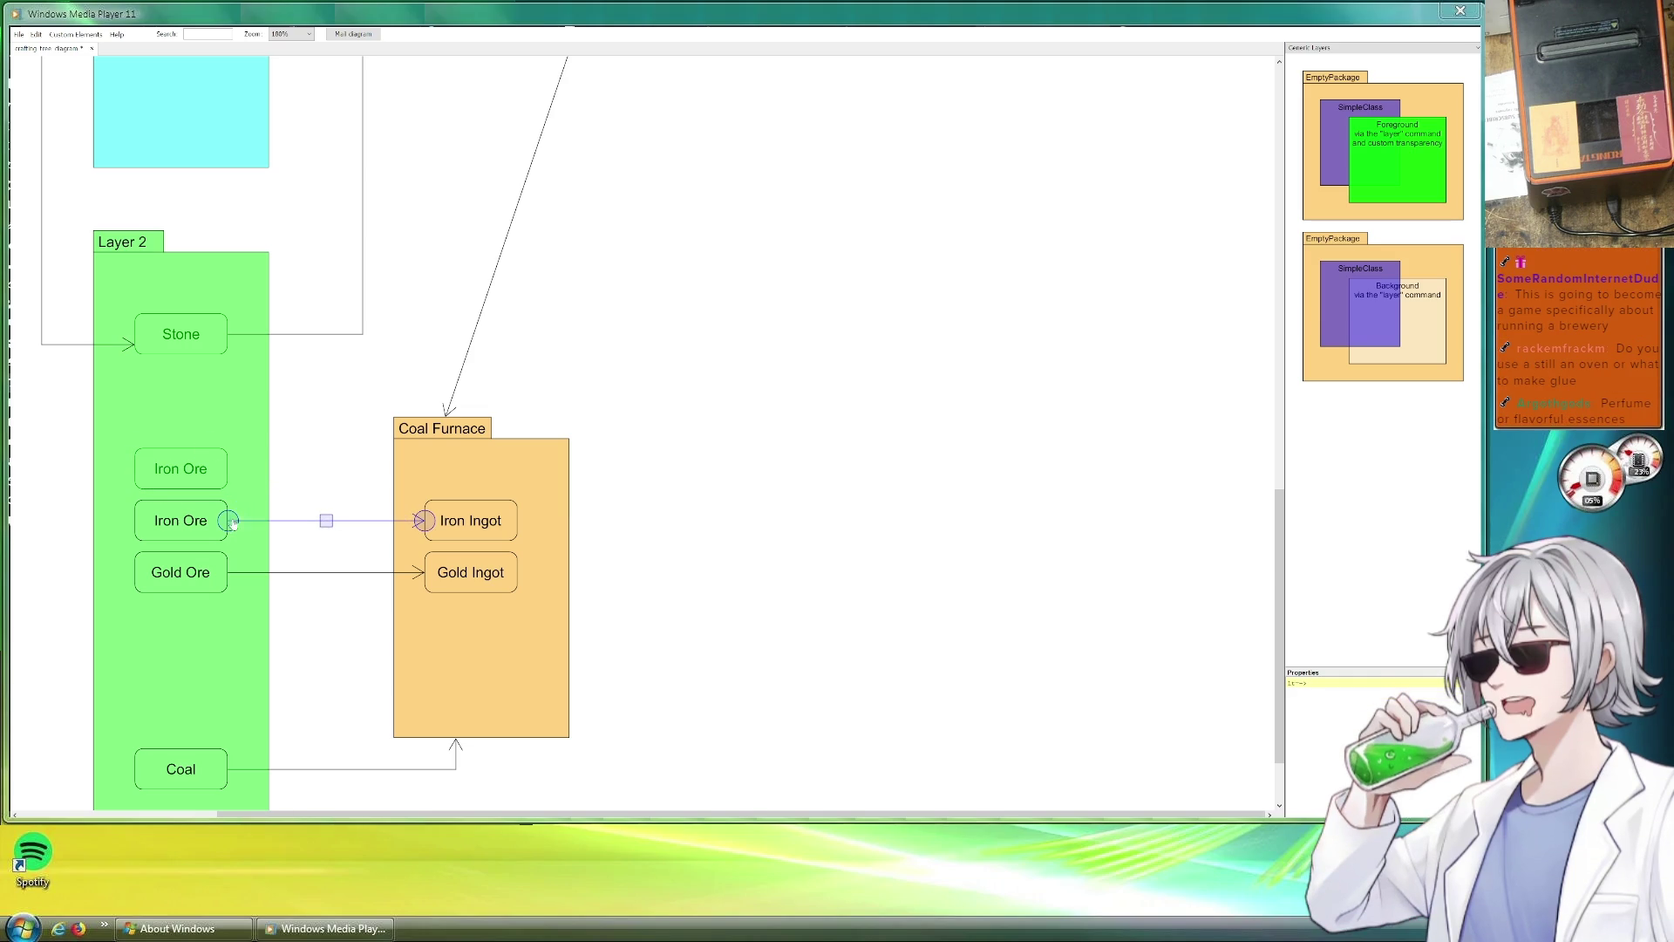
pyautogui.click(617, 642)
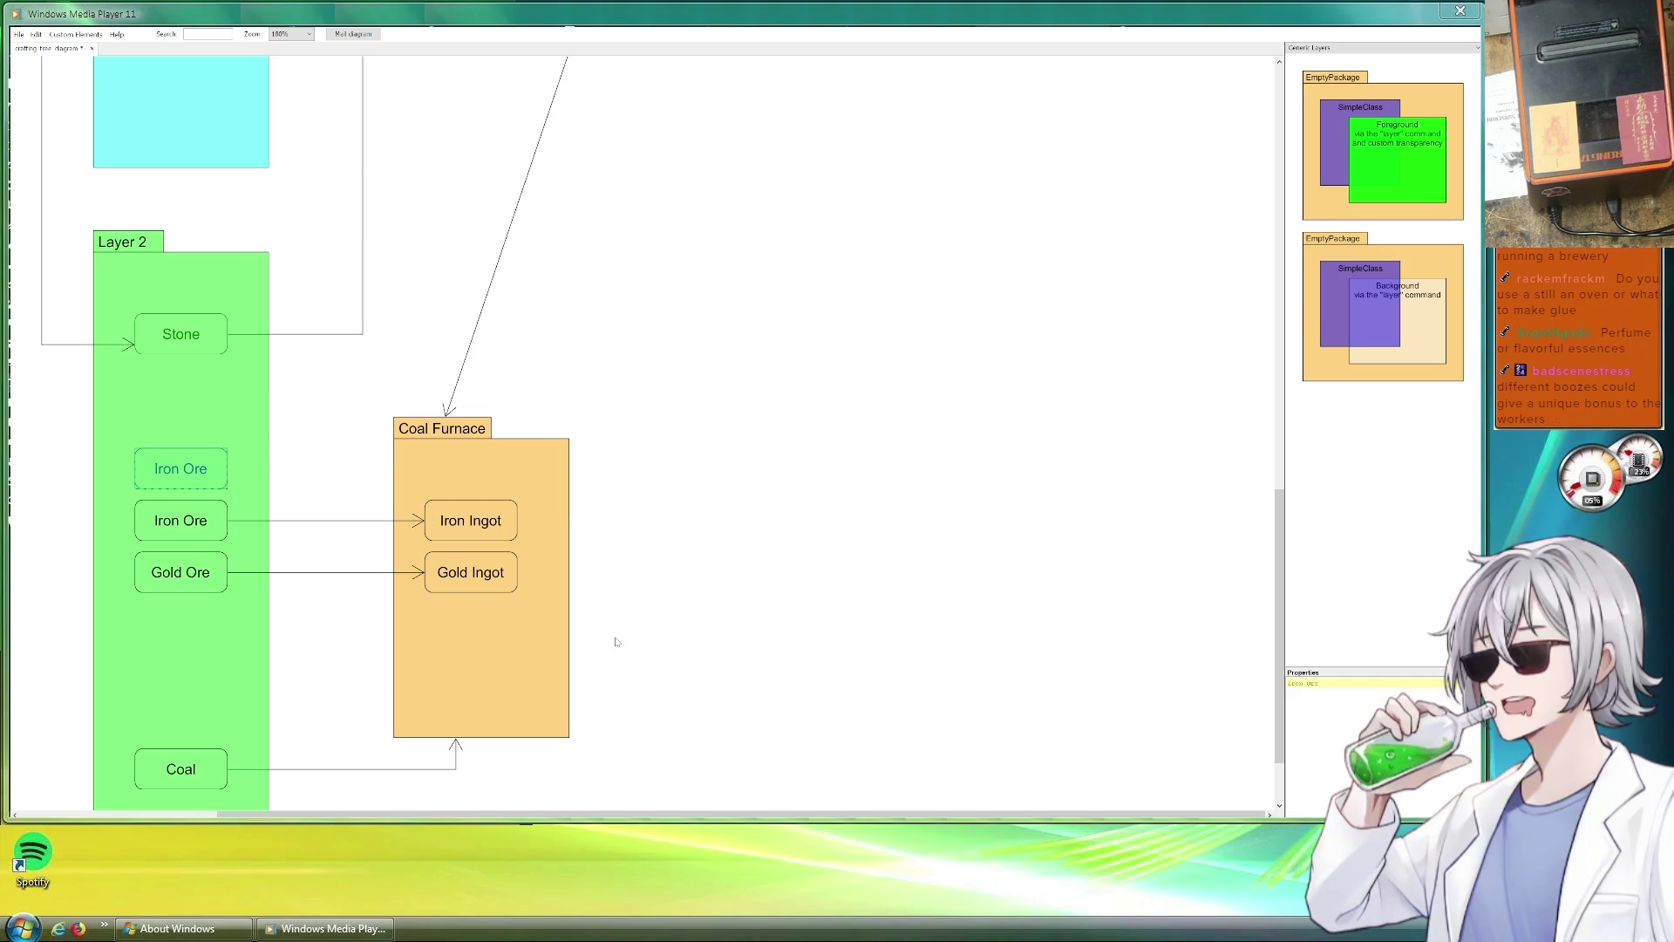
pyautogui.doubleClick(1282, 685)
pyautogui.write('Copper')
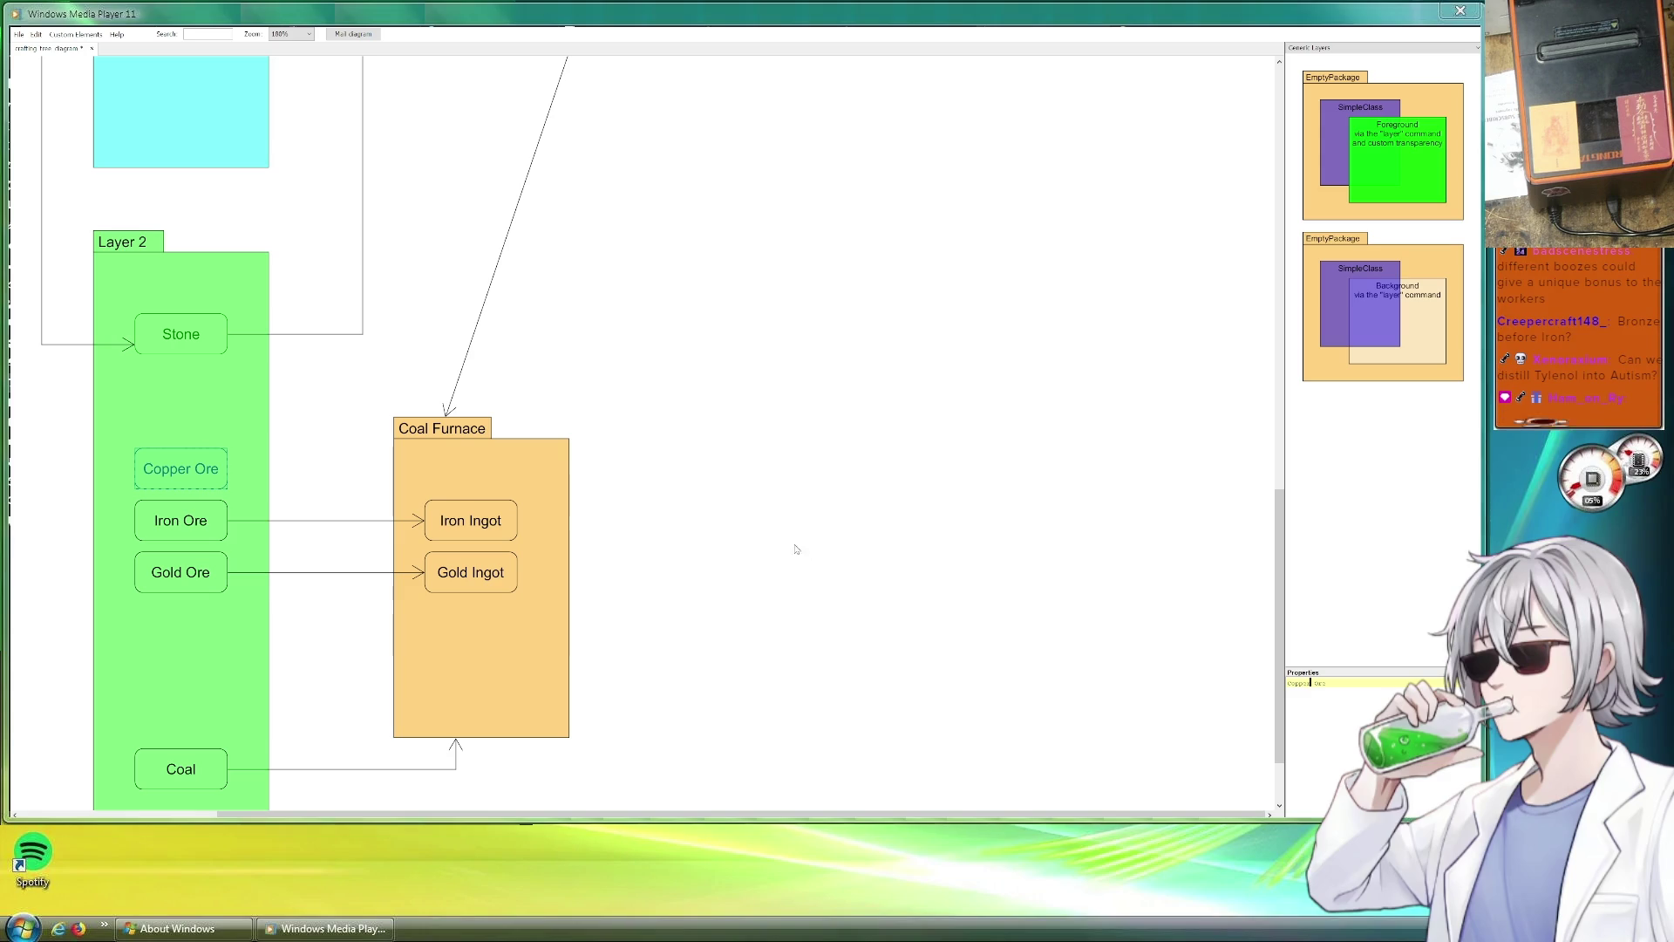
pyautogui.click(662, 361)
pyautogui.scroll(5, 662, 361)
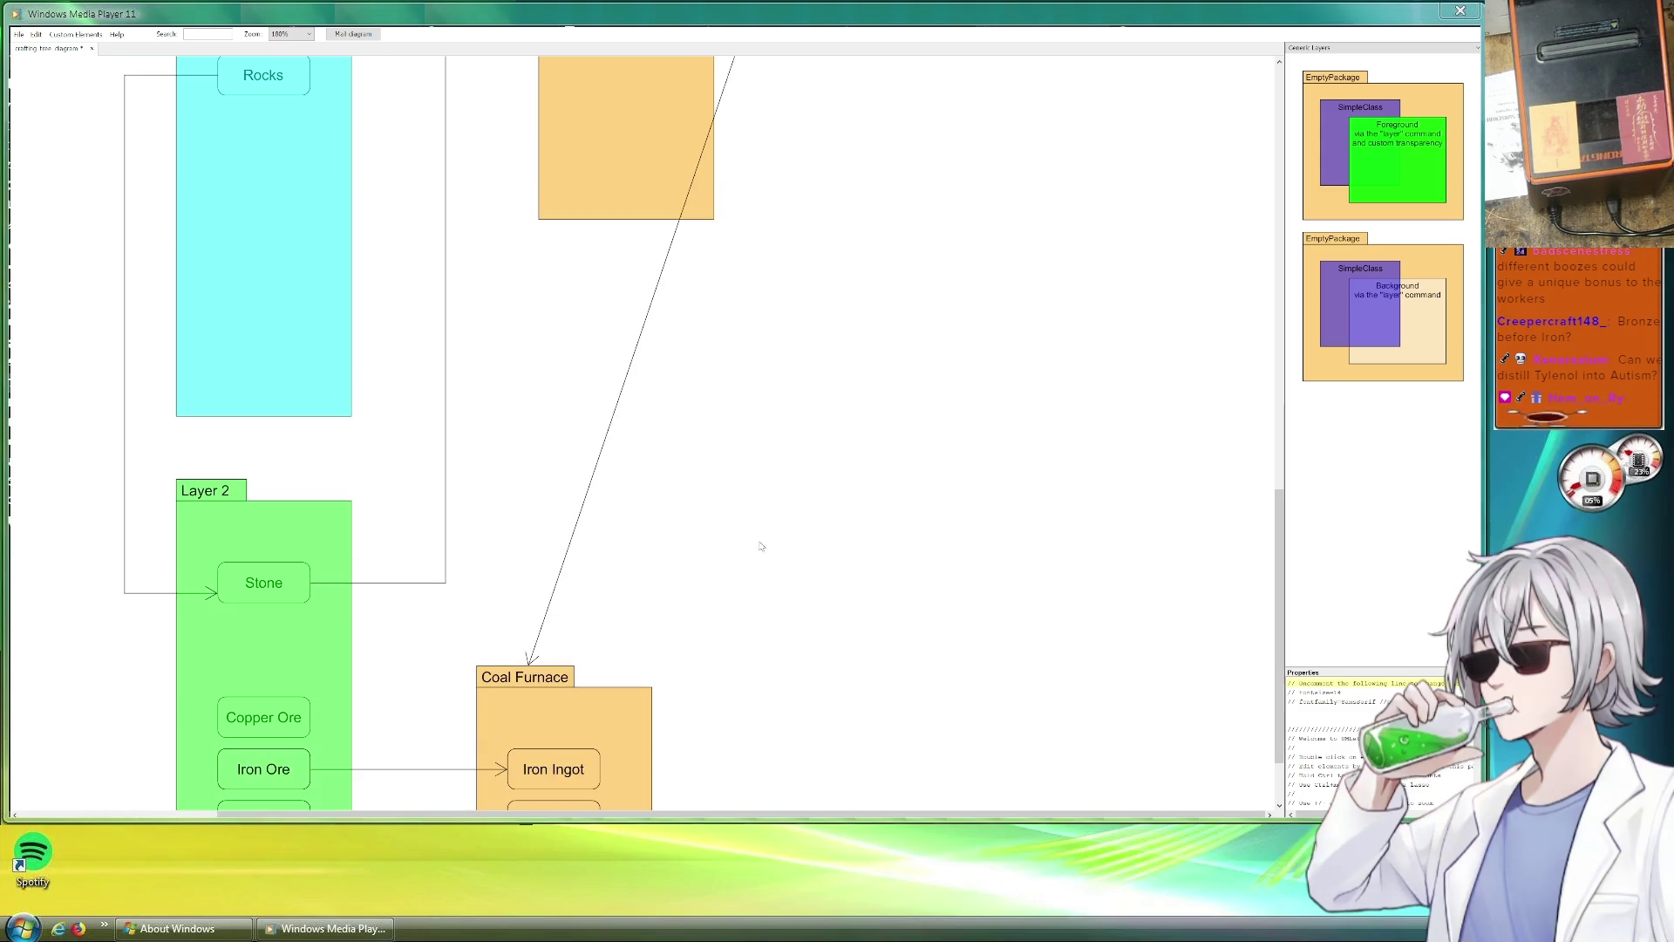
pyautogui.scroll(3, 762, 545)
pyautogui.scroll(2, 494, 319)
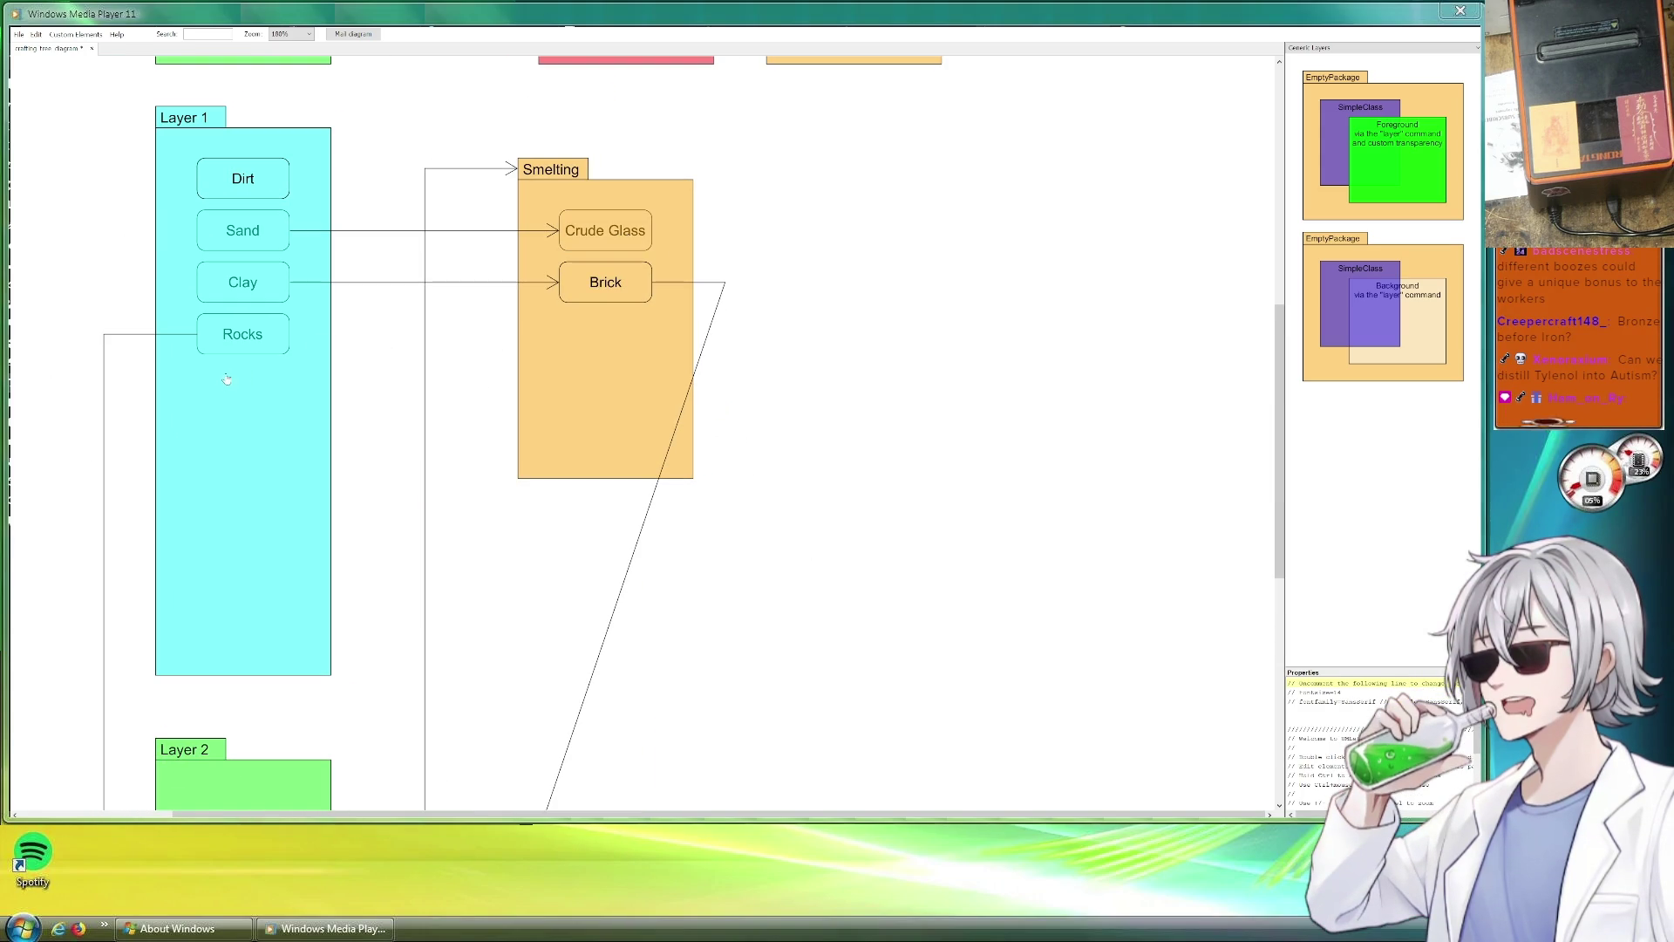
# Duplicate Rocks below itself in Layer 1 as a two-line Copper Ore Scrap box.
pyautogui.moveTo(262, 345)
pyautogui.mouseDown()
pyautogui.moveTo(283, 375)
pyautogui.moveTo(272, 405)
pyautogui.mouseUp()
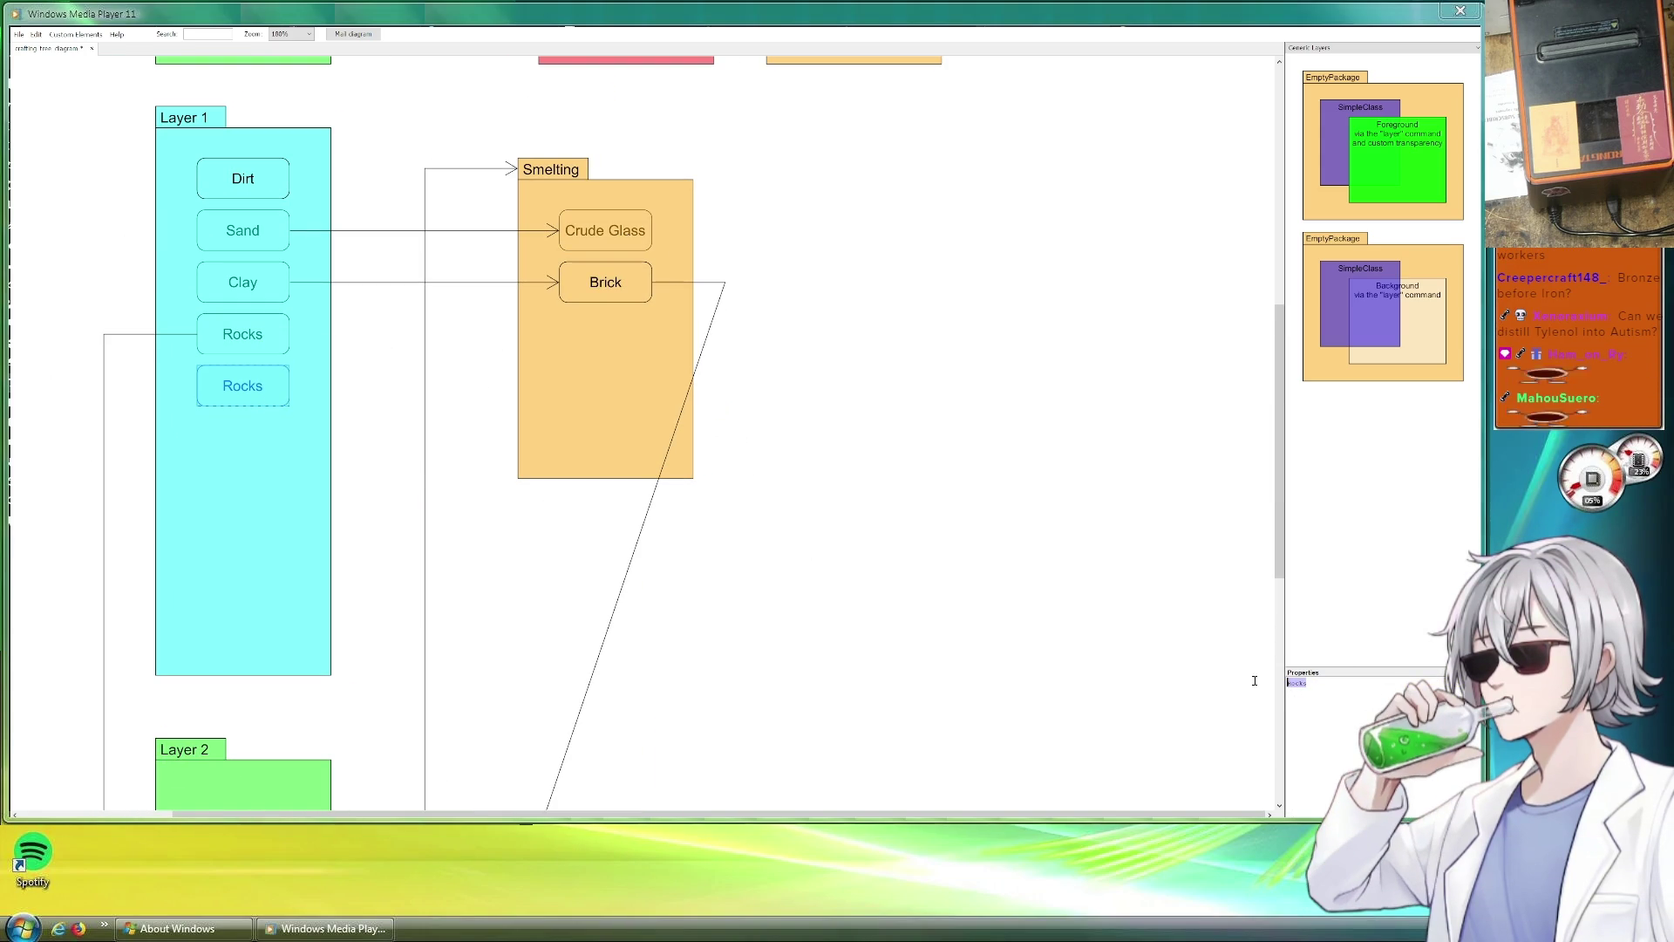
pyautogui.write('Copper')
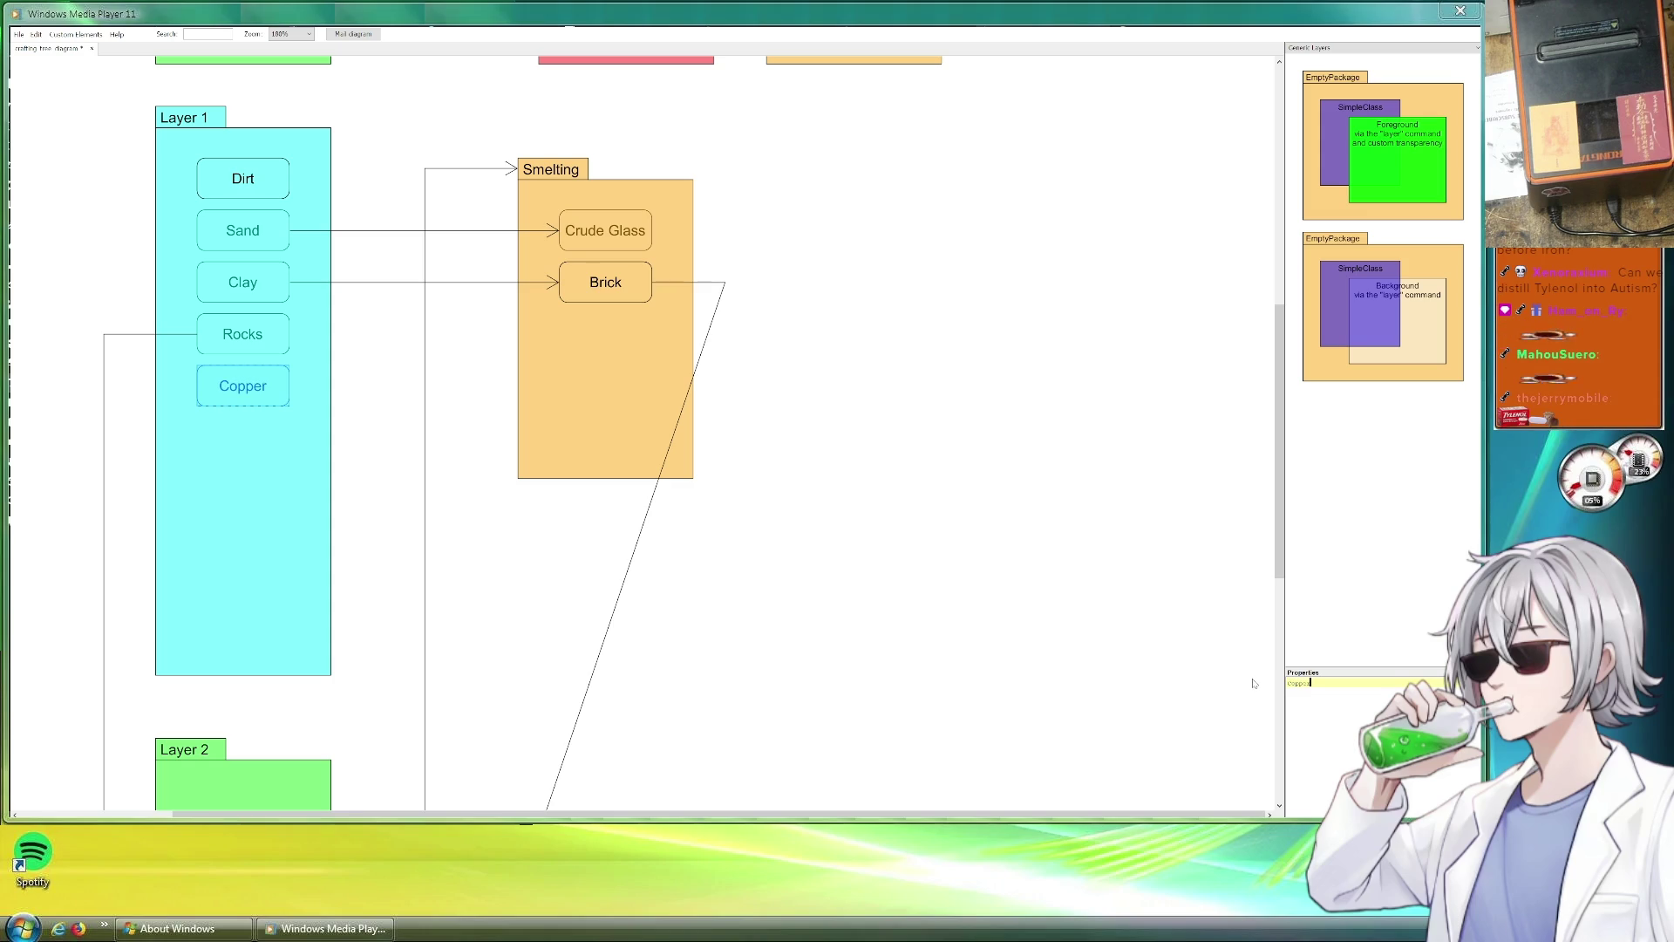
pyautogui.write(' Scrap')
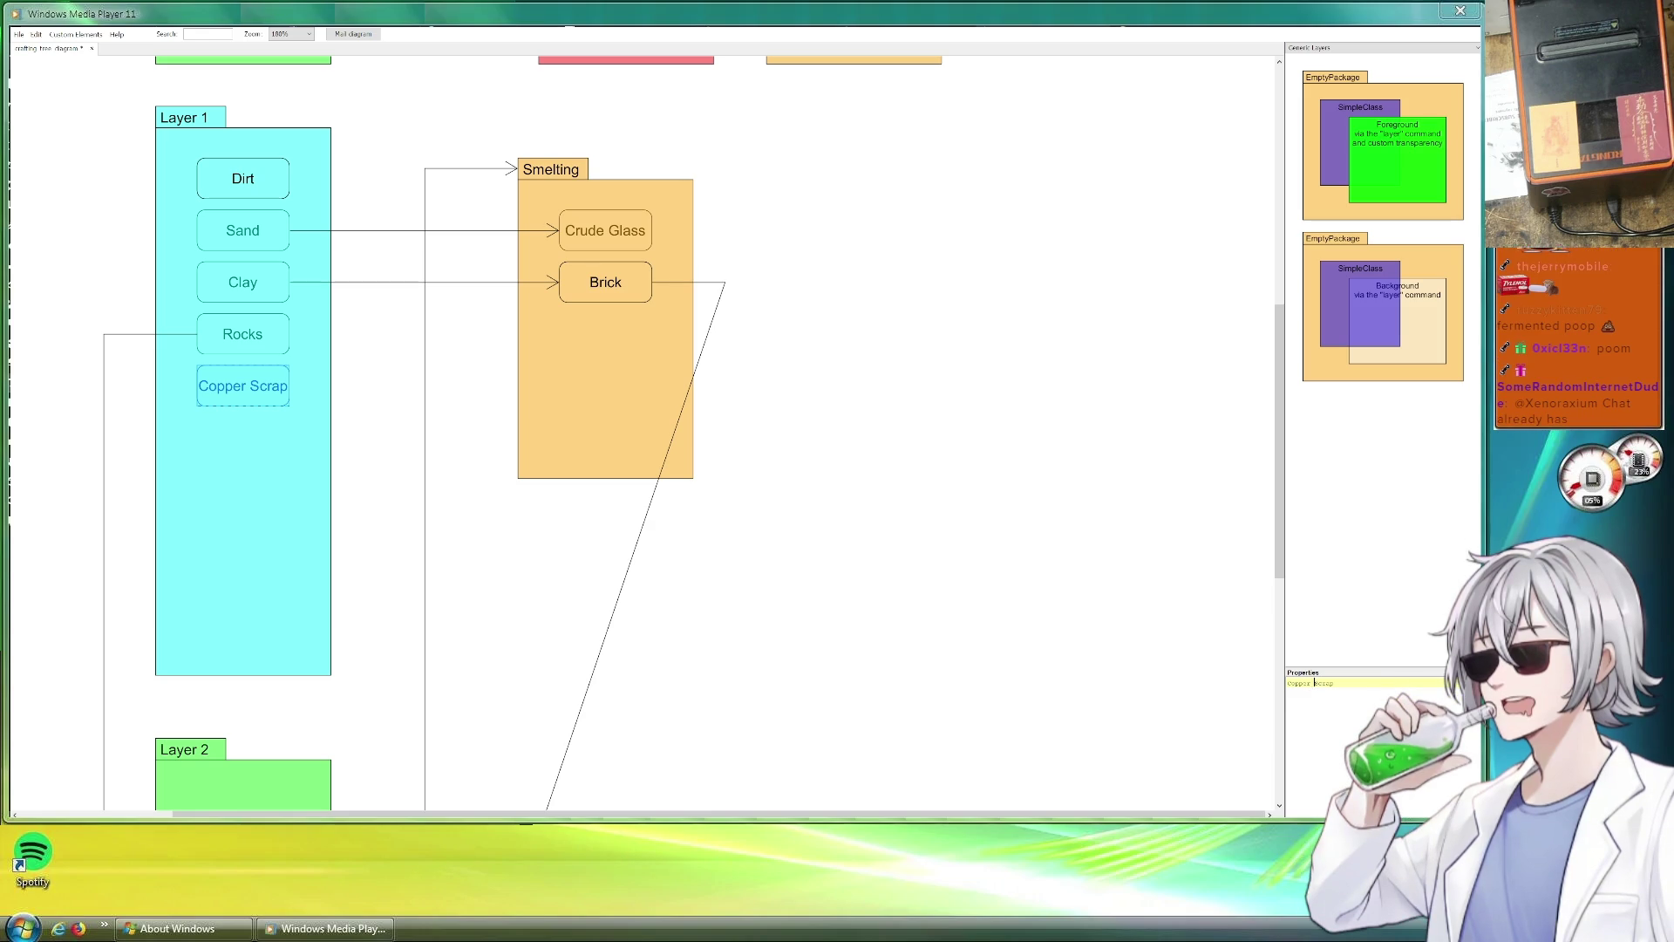
pyautogui.press('Return')
pyautogui.write('re')
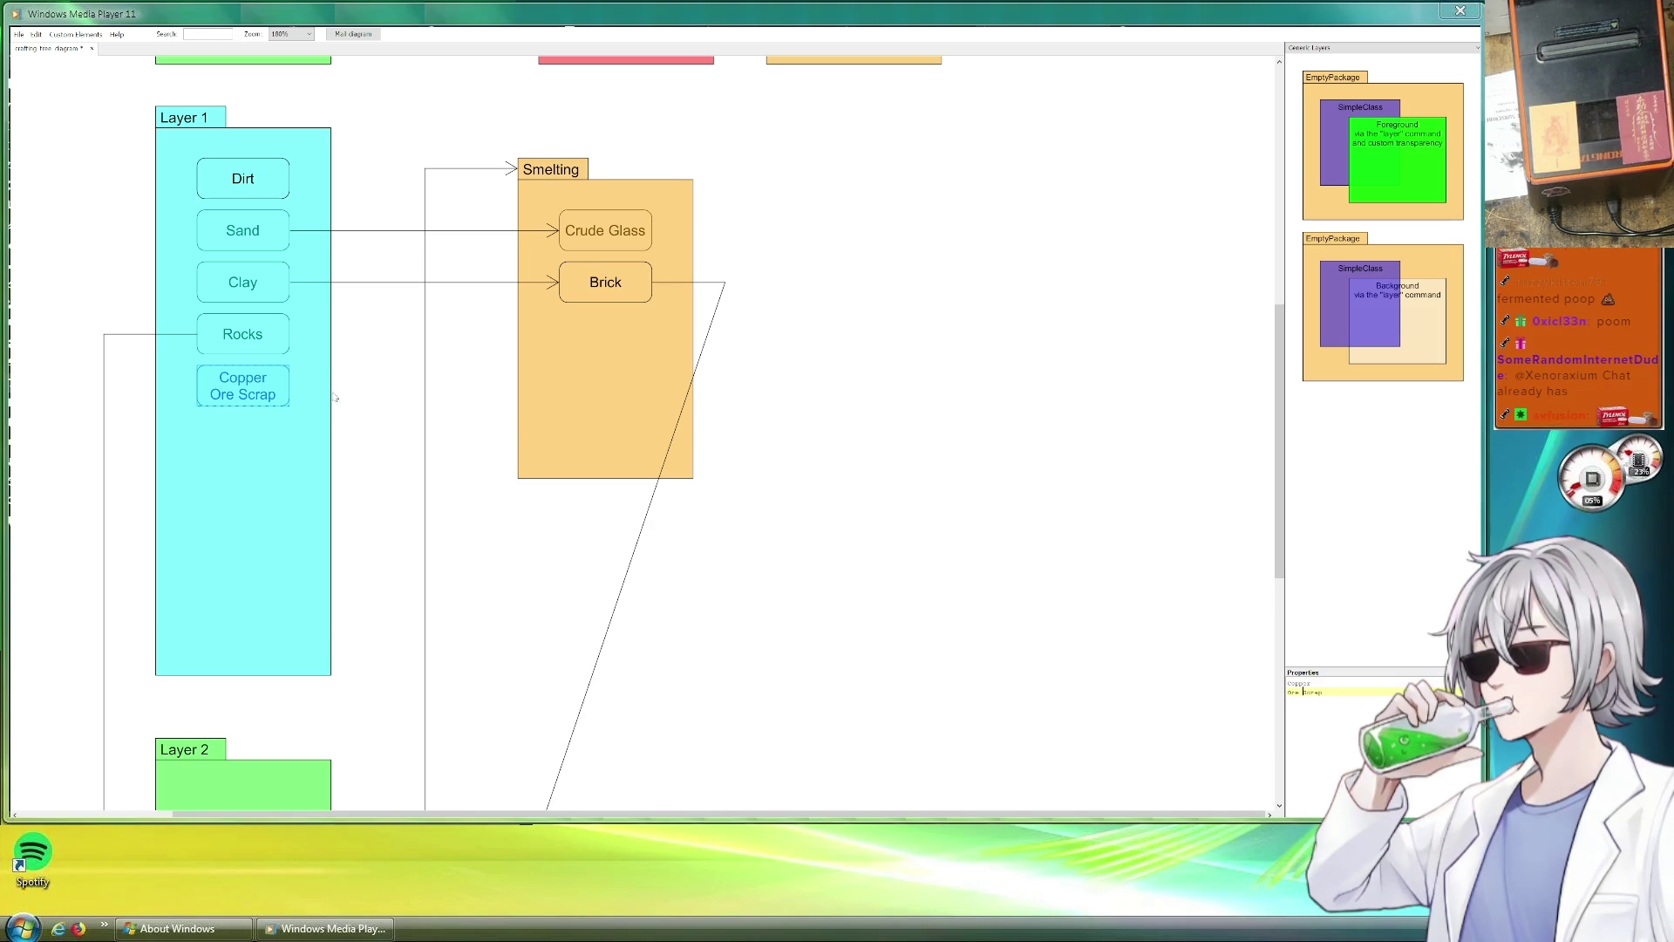
pyautogui.click(376, 384)
# Duplicate the Brick box below itself inside Smelting.
pyautogui.click(616, 283)
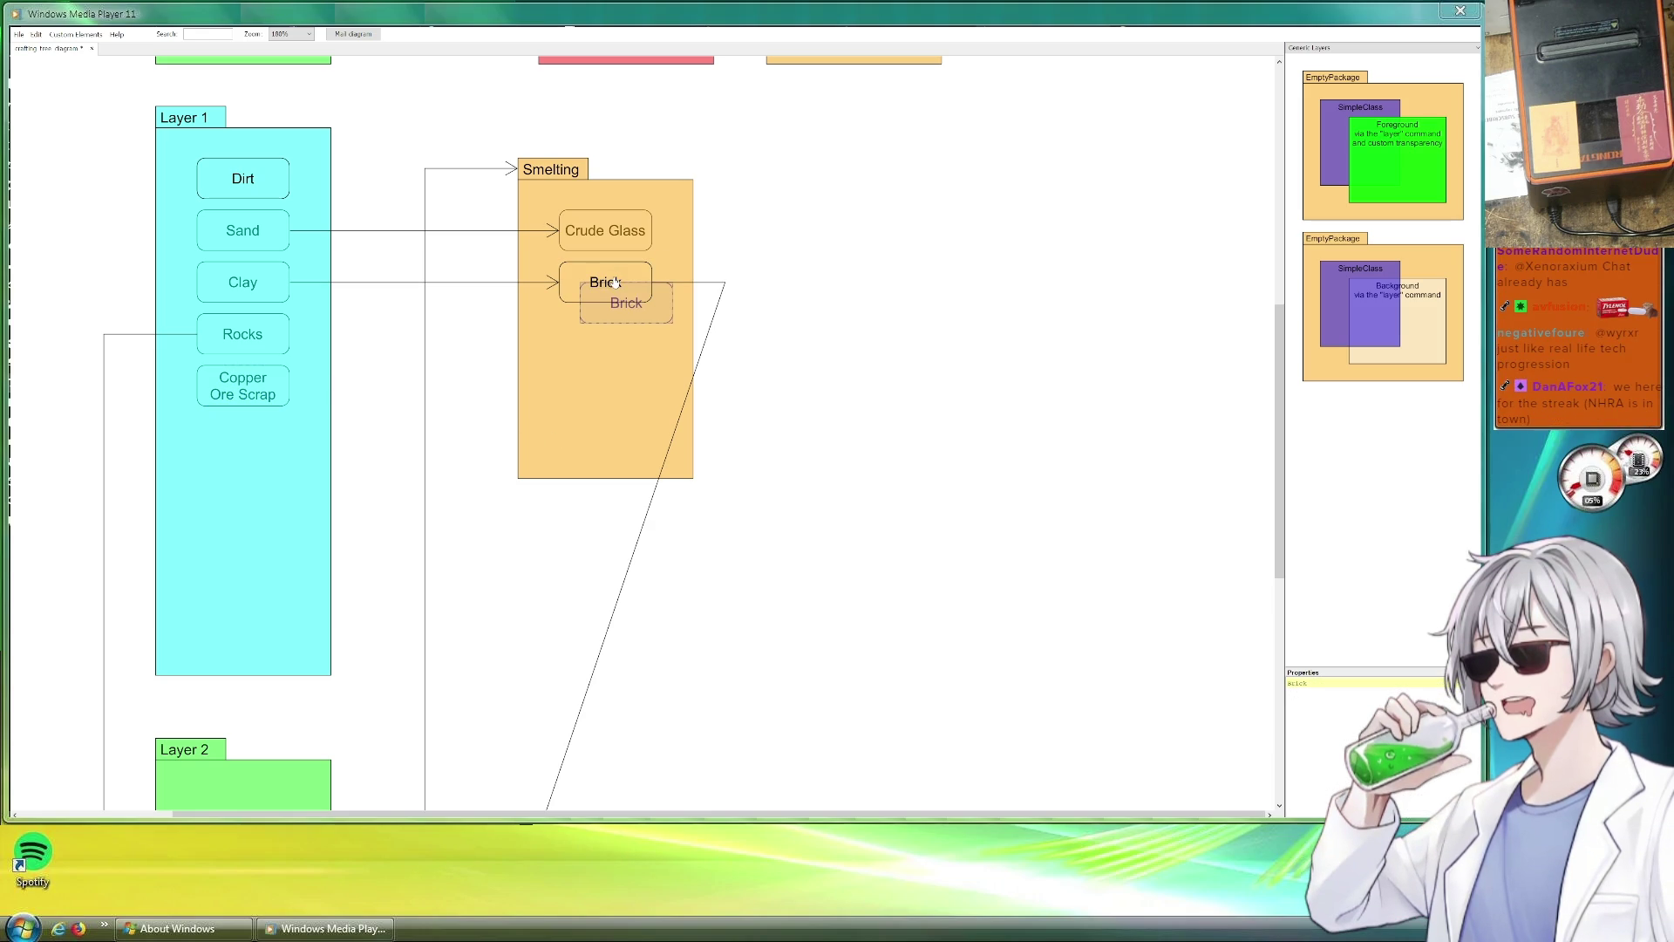
pyautogui.moveTo(640, 311)
pyautogui.mouseDown()
pyautogui.moveTo(622, 348)
pyautogui.moveTo(651, 282)
pyautogui.mouseUp()
pyautogui.click(809, 360)
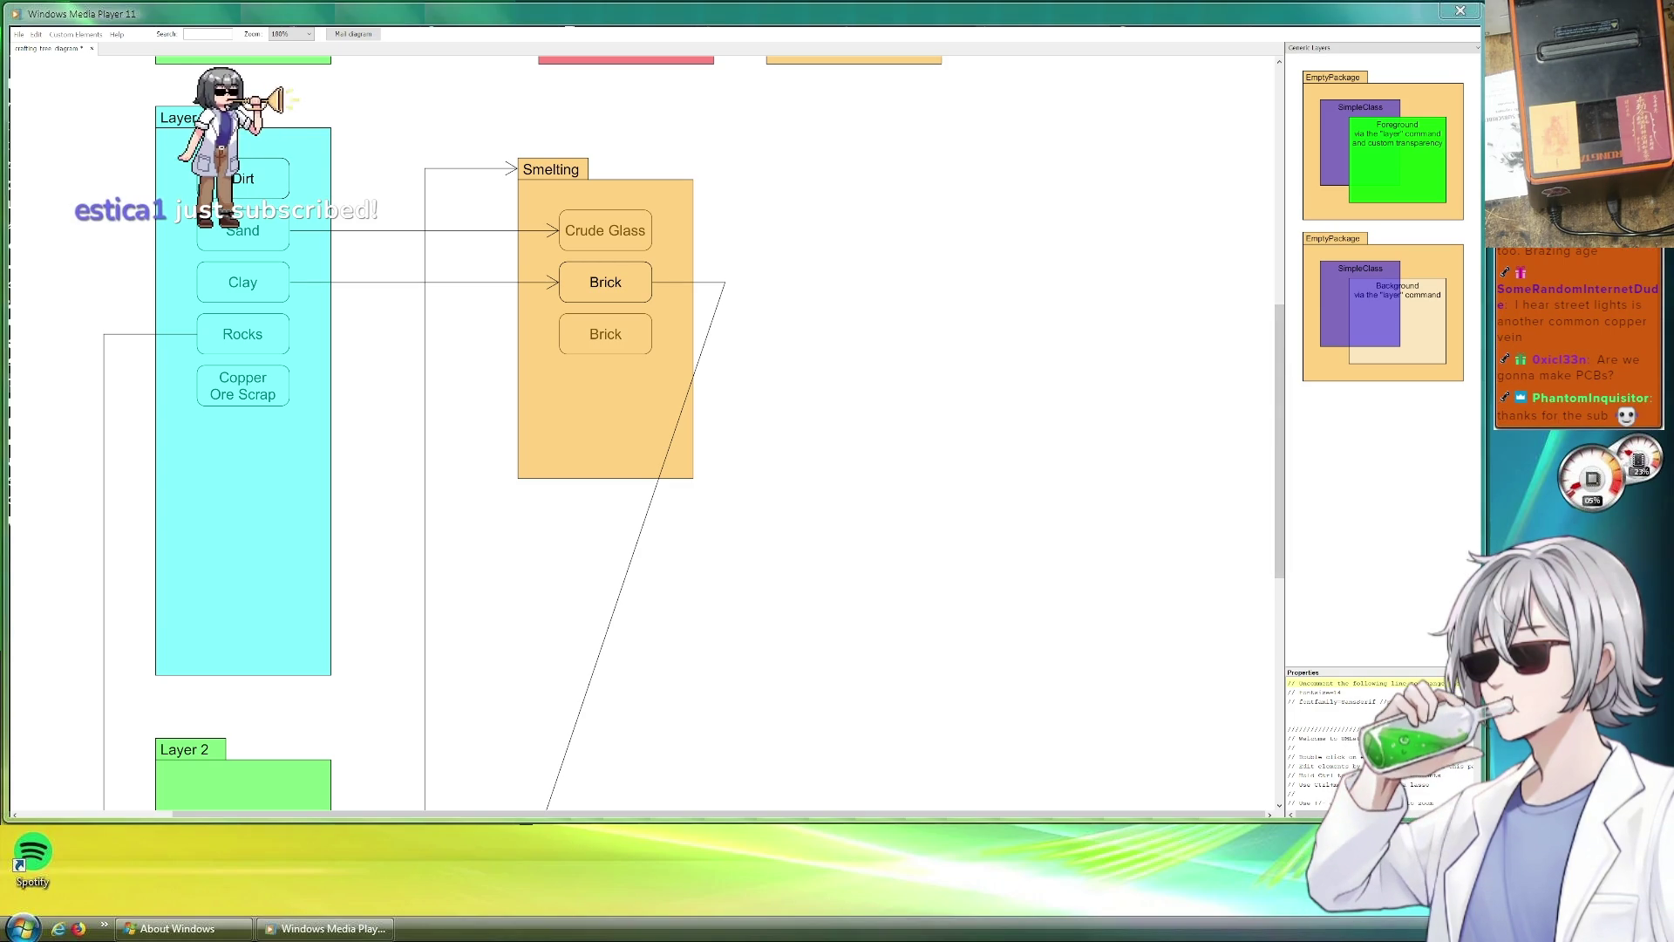
# Rename the second Brick box to a two-line Copper Nugget label.
pyautogui.click(605, 334)
pyautogui.doubleClick(1299, 684)
pyautogui.write('Copper')
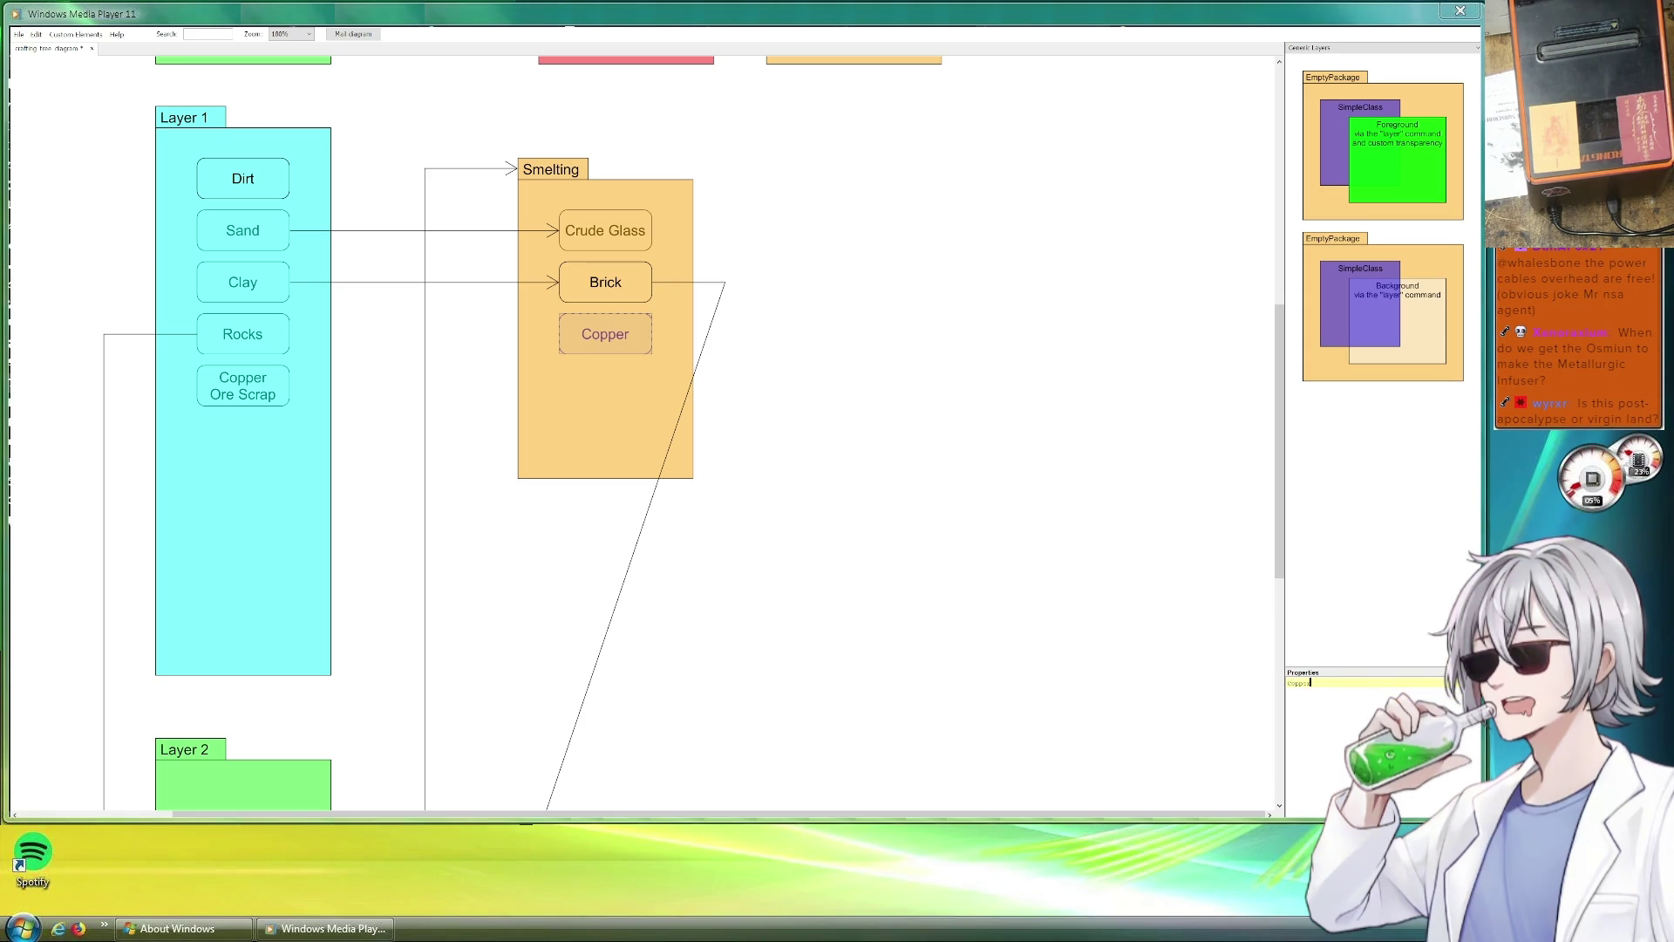
pyautogui.press('Return')
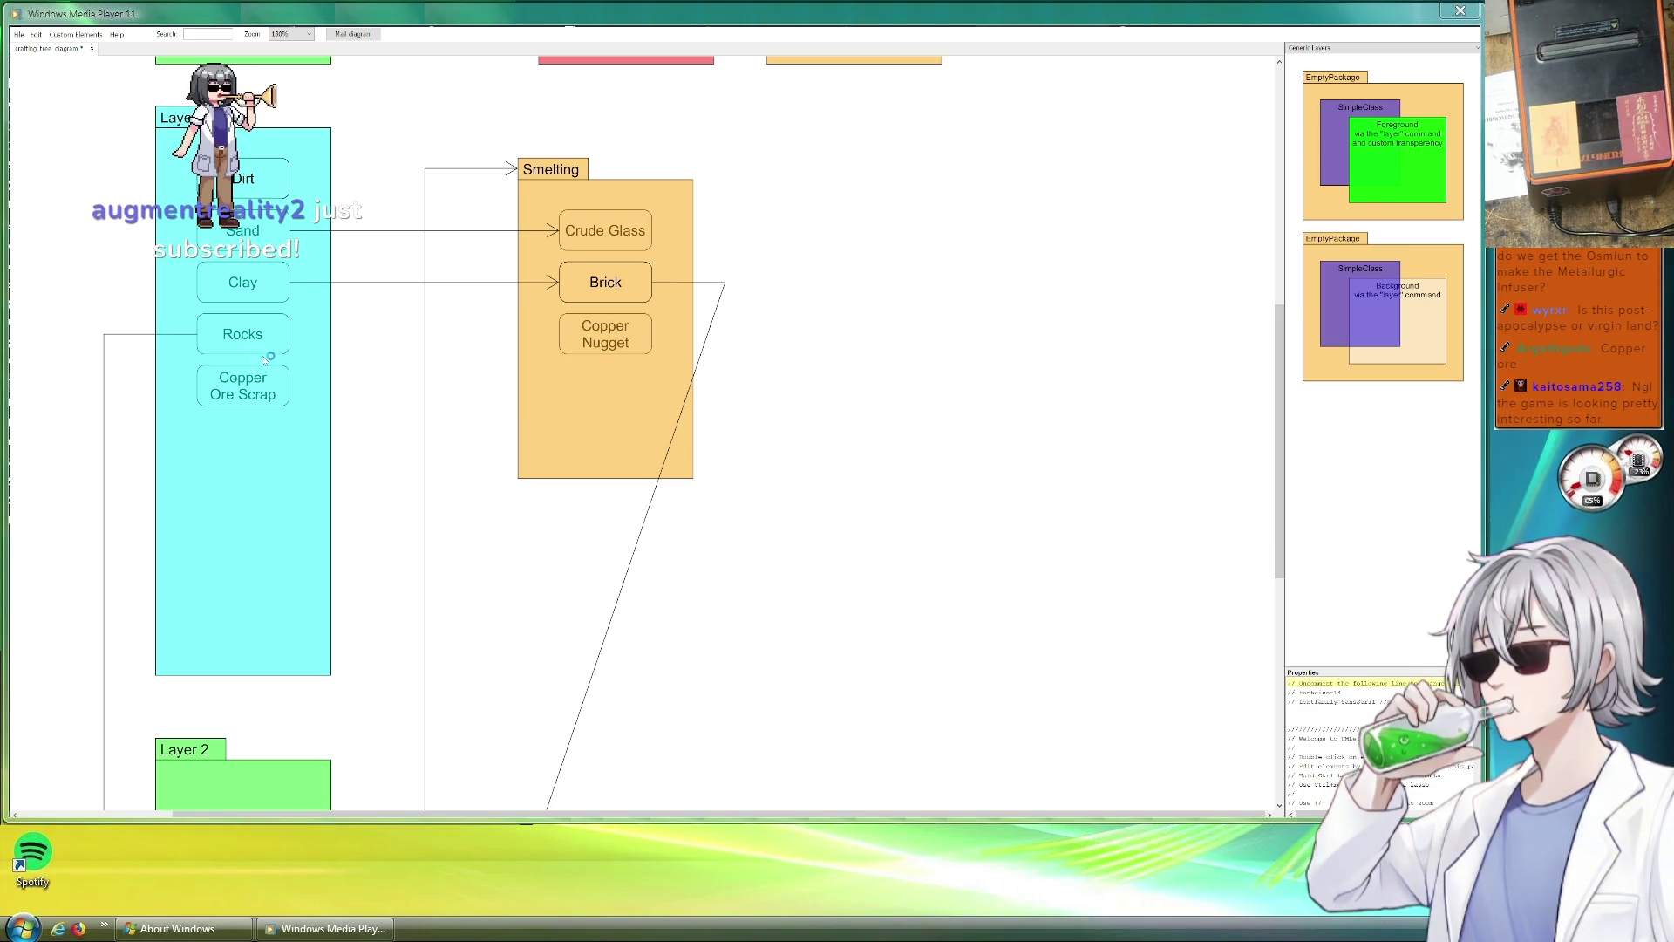
# Duplicate Copper Ore Scrap as Tin Ore Scrap and Copper Nugget as Tin Nugget.
pyautogui.moveTo(242, 386); pyautogui.dragTo(401, 380)
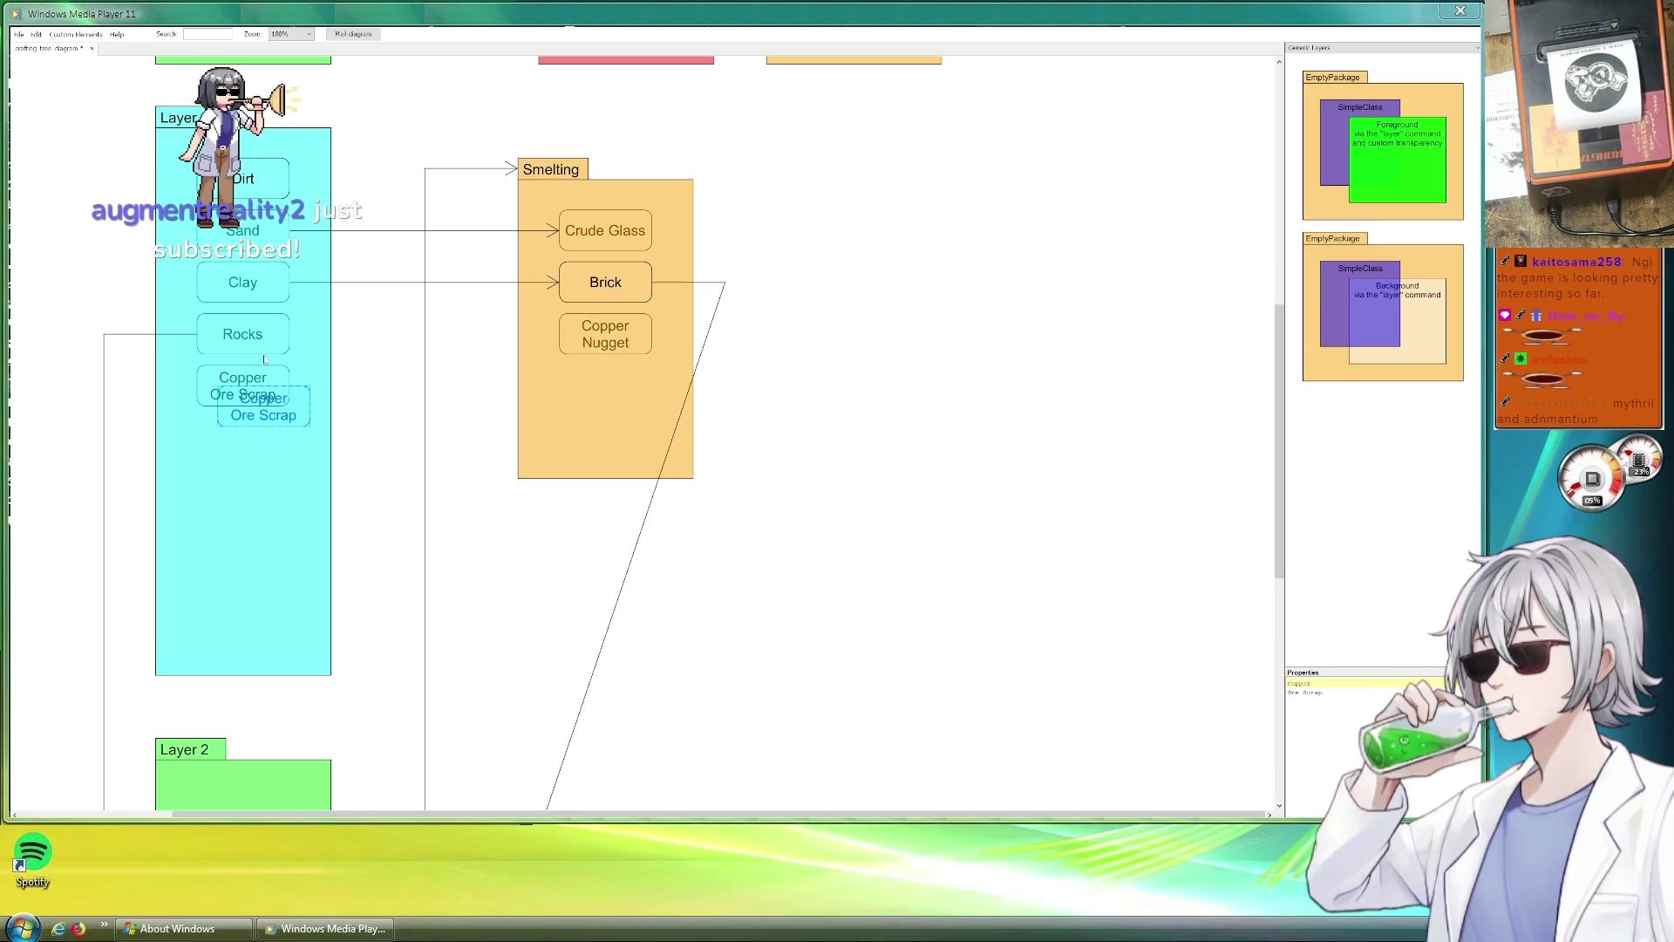
pyautogui.click(300, 416)
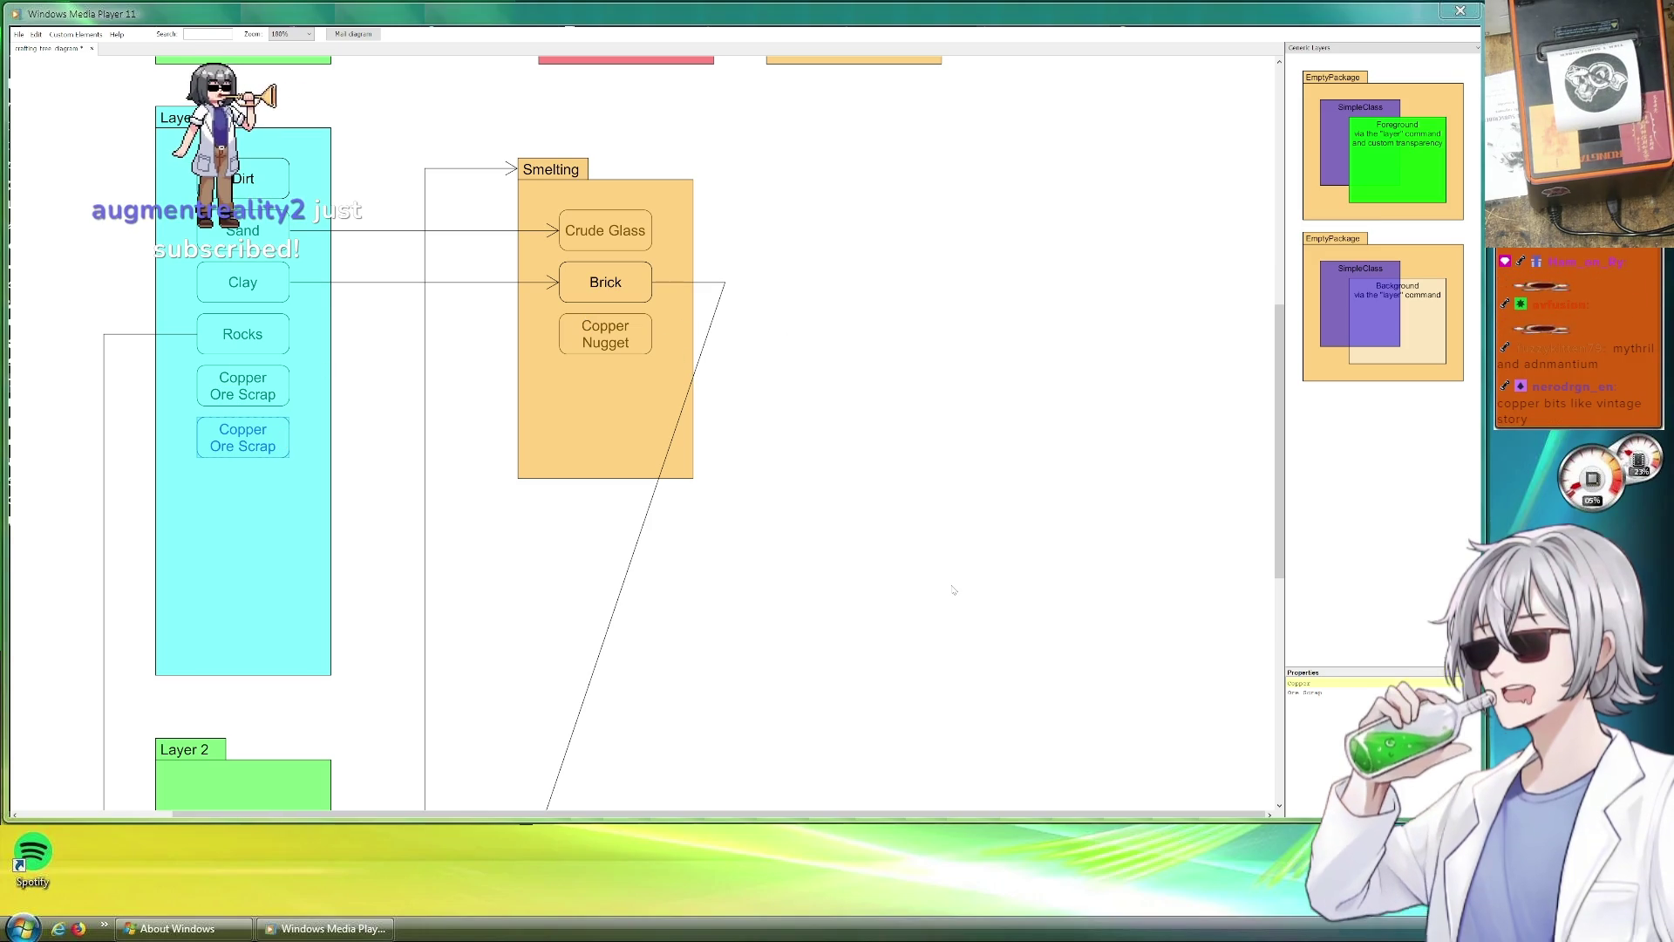
pyautogui.write('Tin')
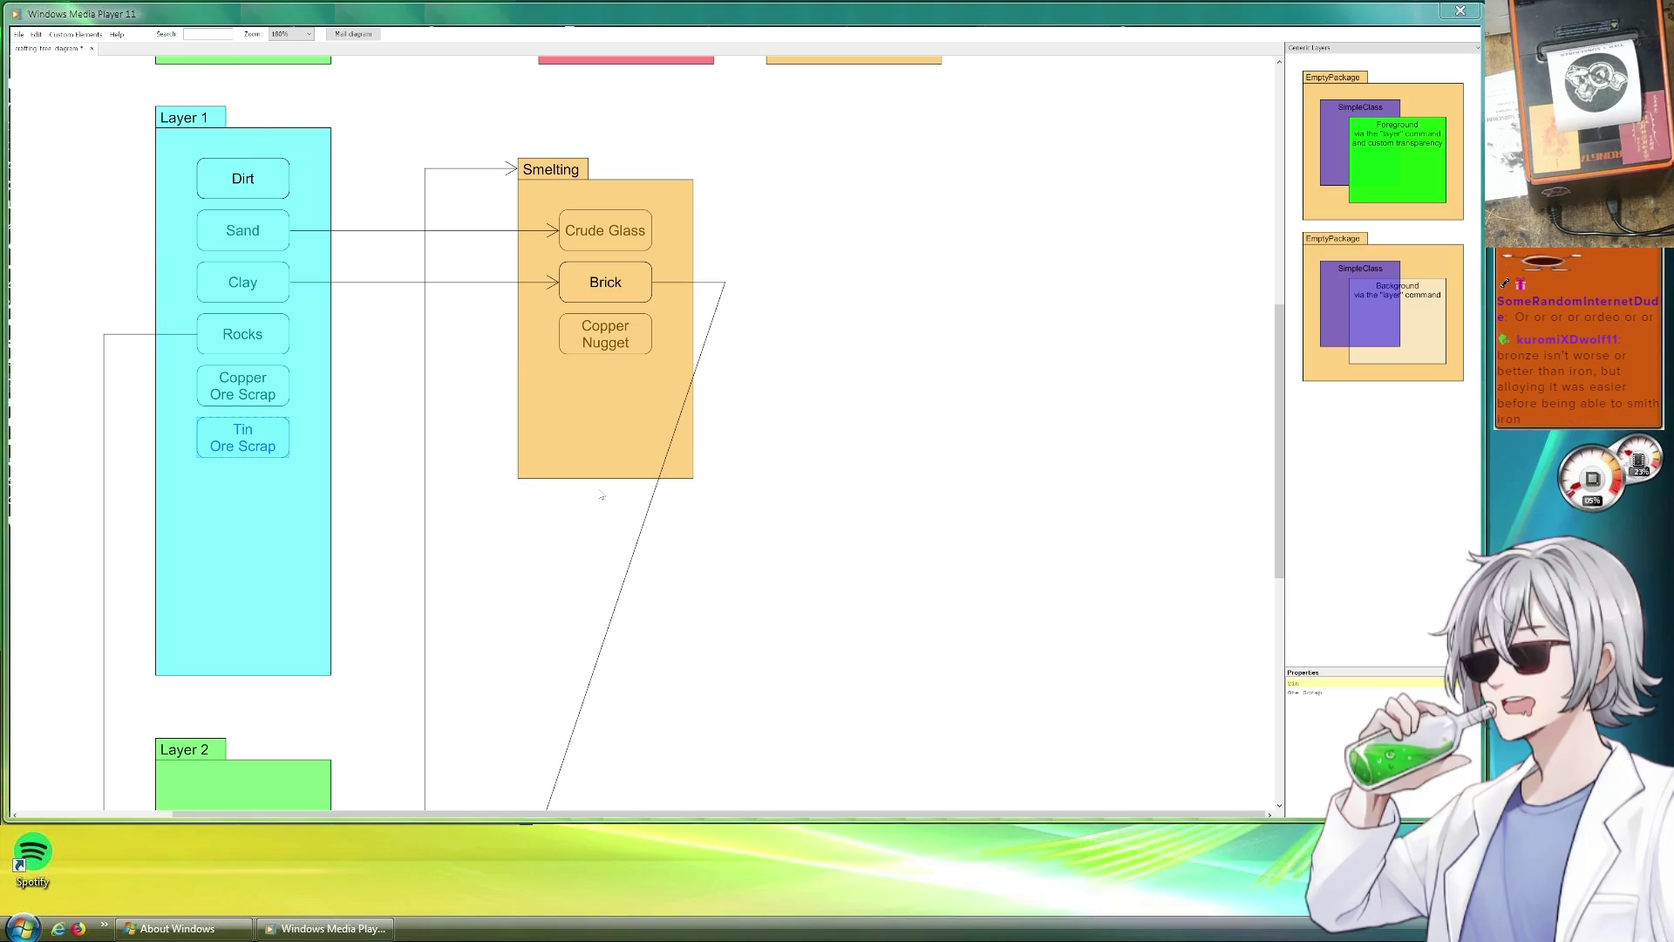
pyautogui.moveTo(608, 343); pyautogui.dragTo(633, 387)
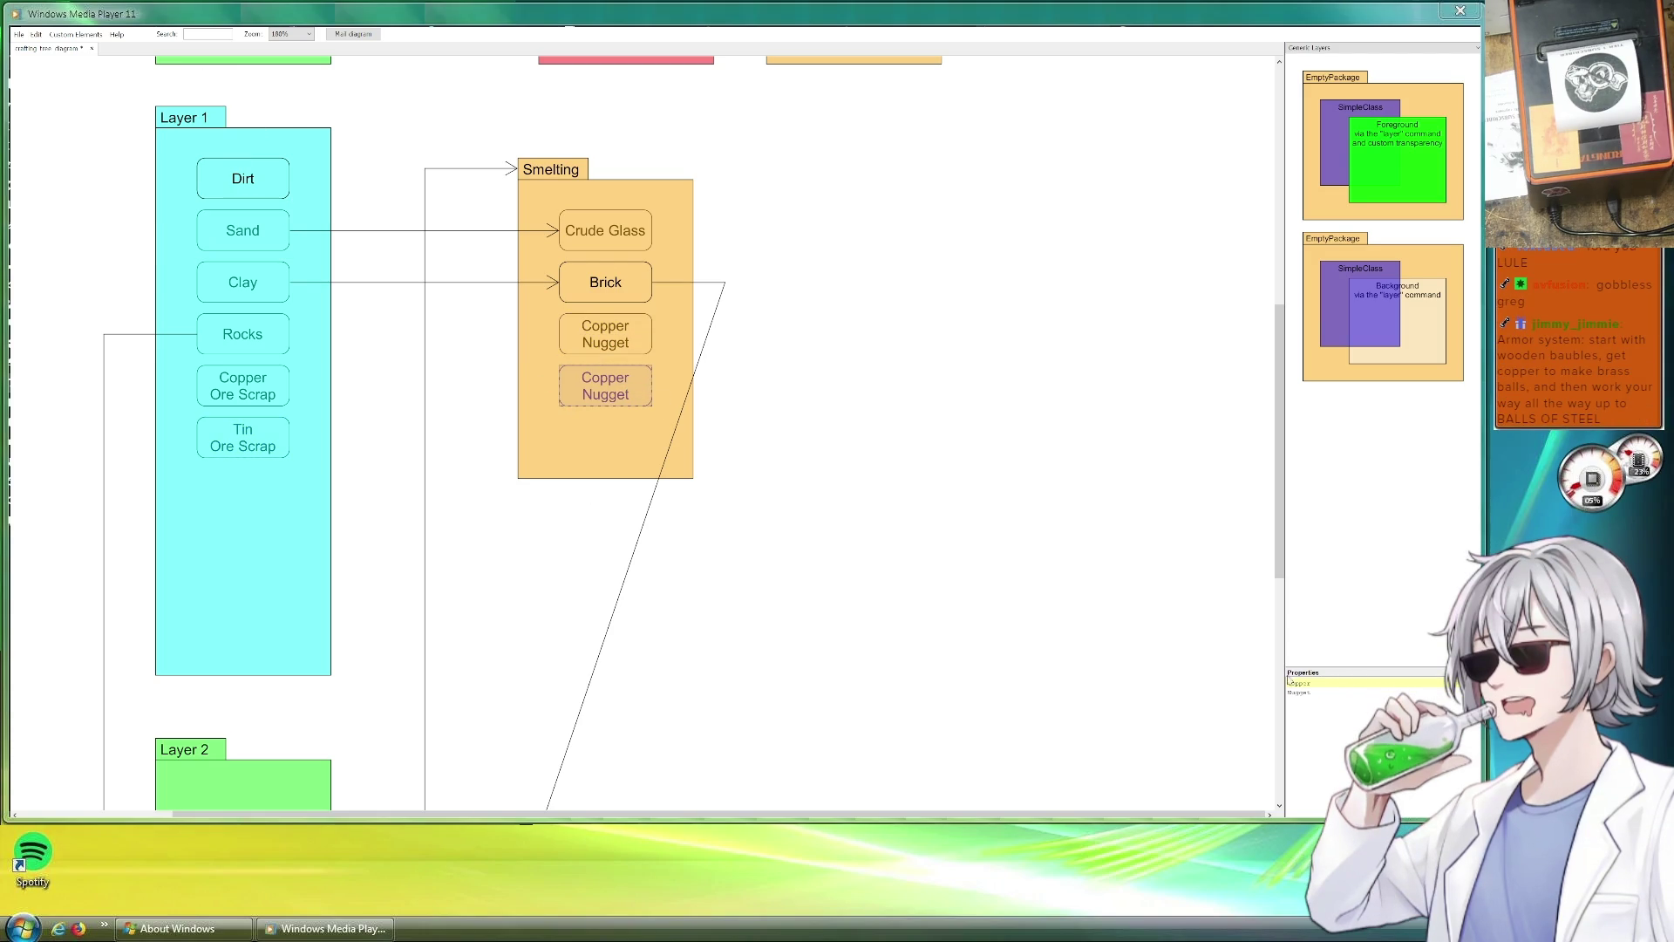
pyautogui.moveTo(1316, 683); pyautogui.dragTo(1276, 682)
pyautogui.write('Tin')
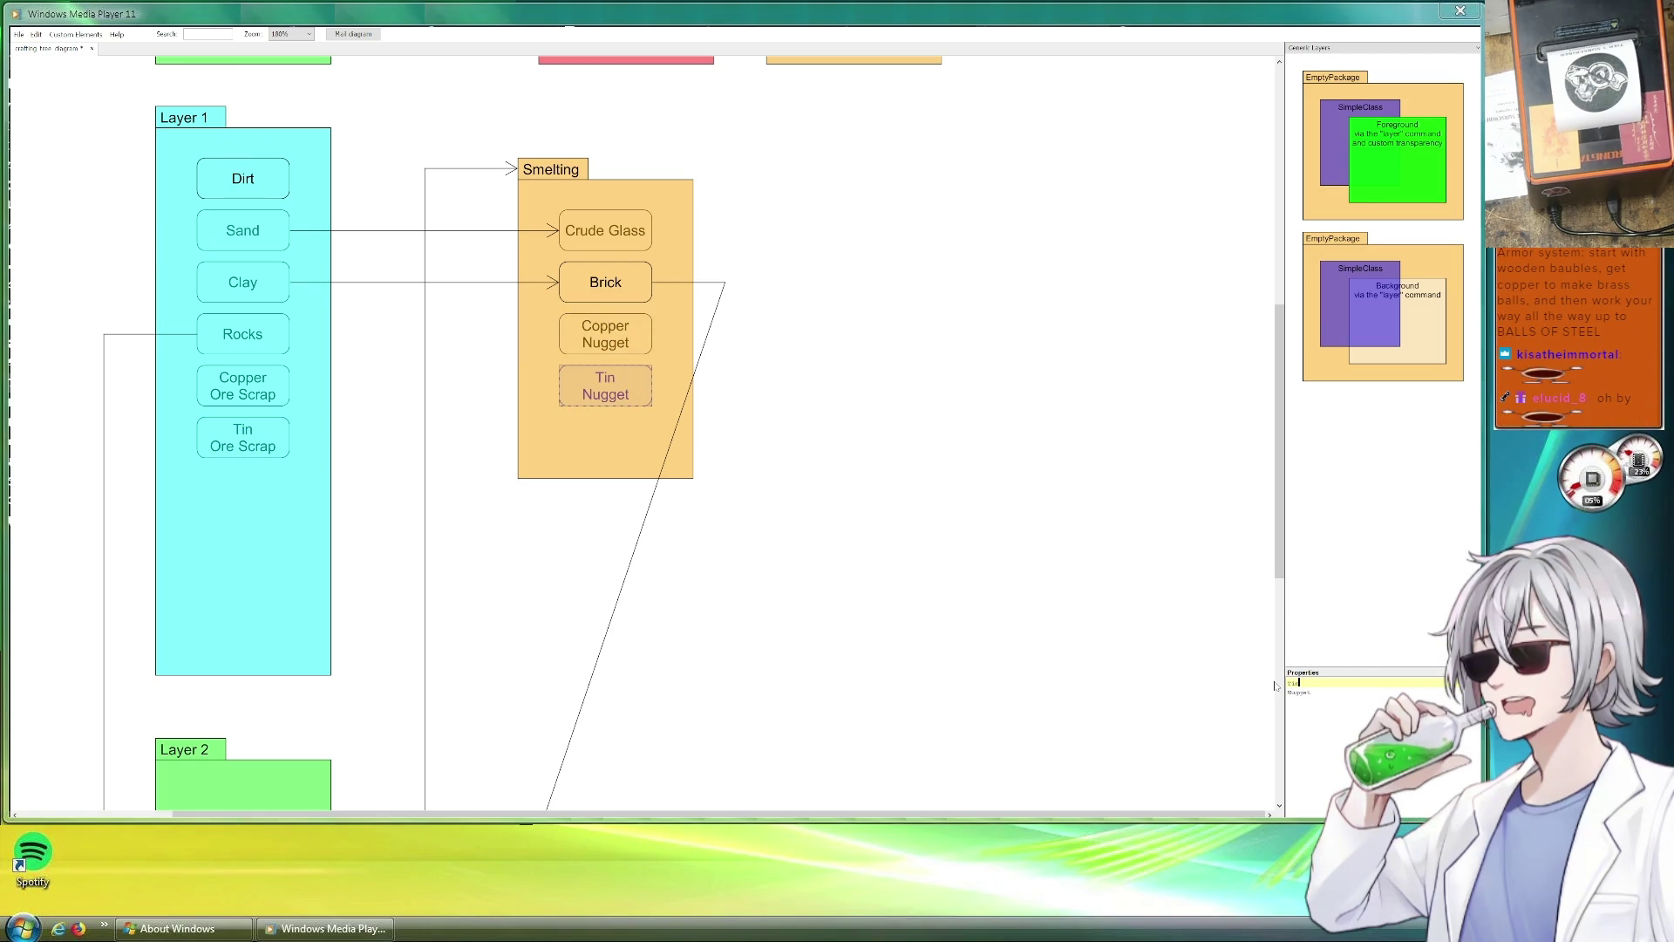
pyautogui.click(690, 380)
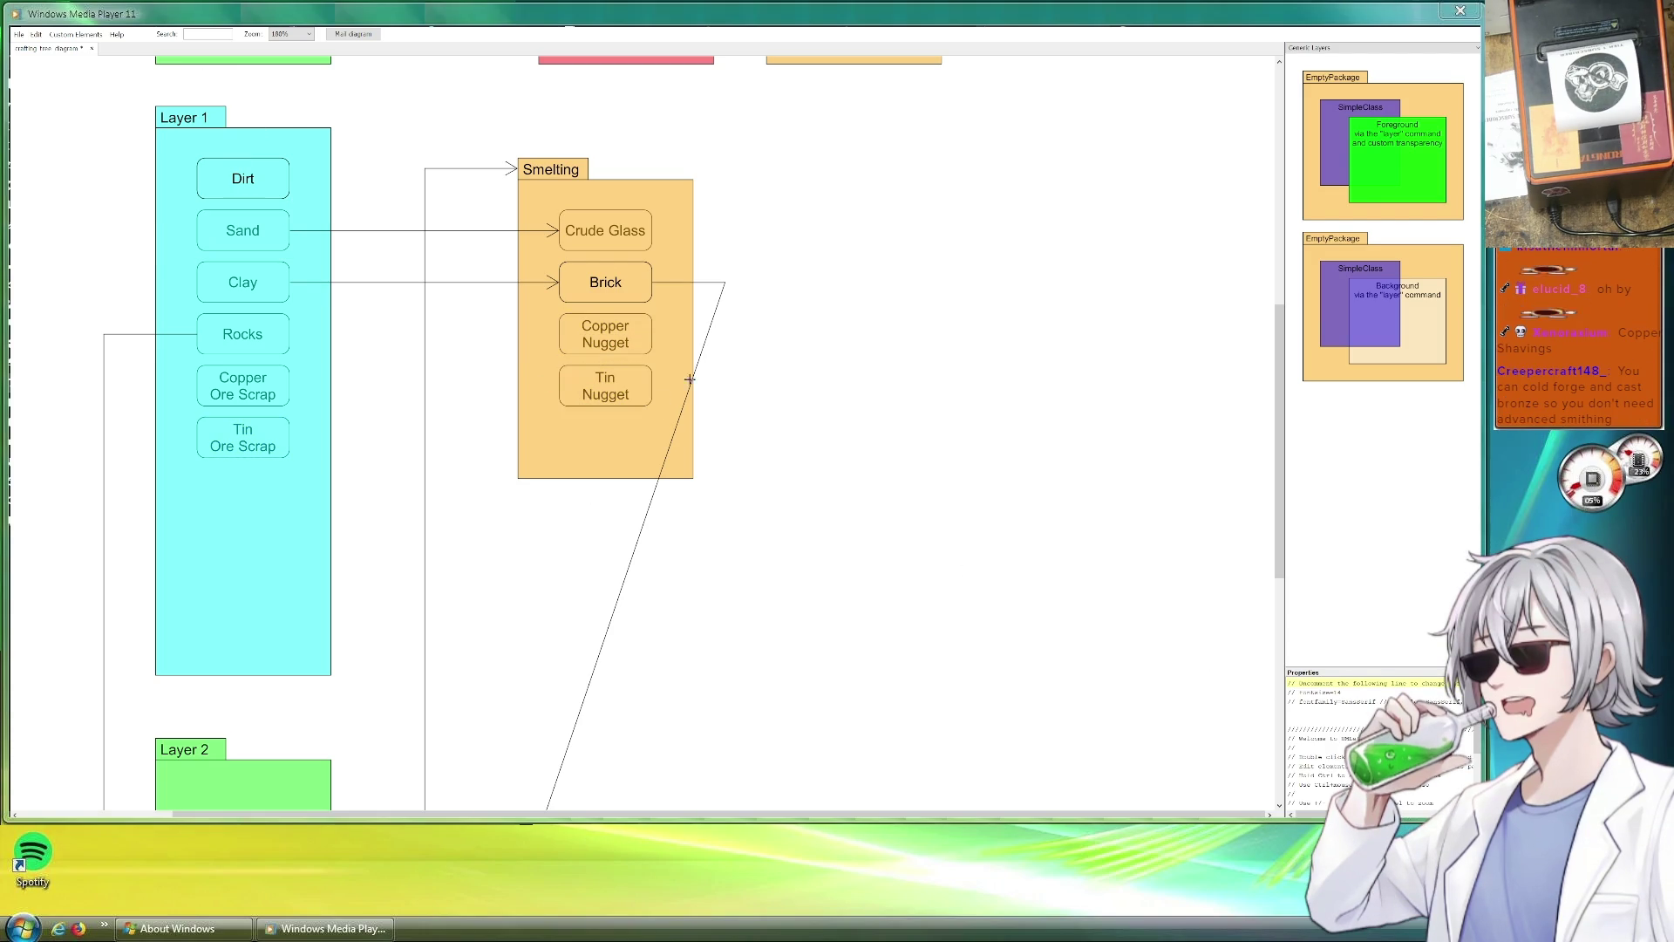
# Duplicate the Clay-to-Brick arrow with copy and paste.
pyautogui.click(393, 282)
pyautogui.hotkey('ctrl', 'c')
pyautogui.hotkey('ctrl', 'v')
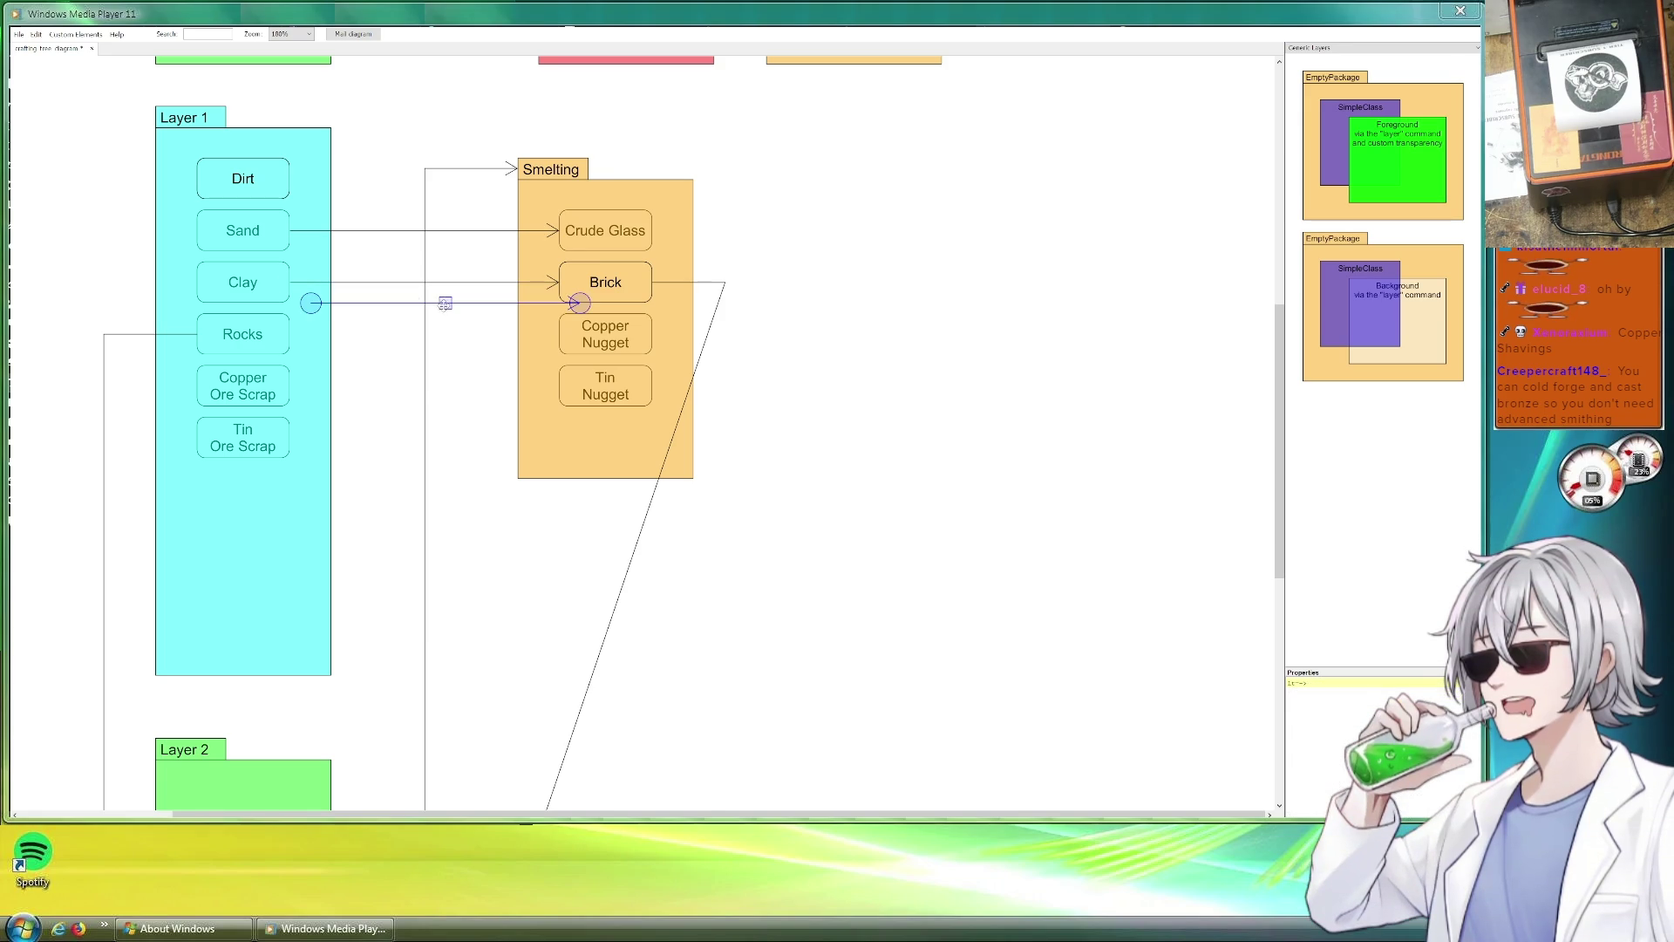
# Attach arrows from Copper Ore Scrap to Copper Nugget and from Tin Ore Scrap to Tin Nugget.
pyautogui.moveTo(444, 301); pyautogui.dragTo(423, 384)
pyautogui.moveTo(558, 386); pyautogui.dragTo(559, 338)
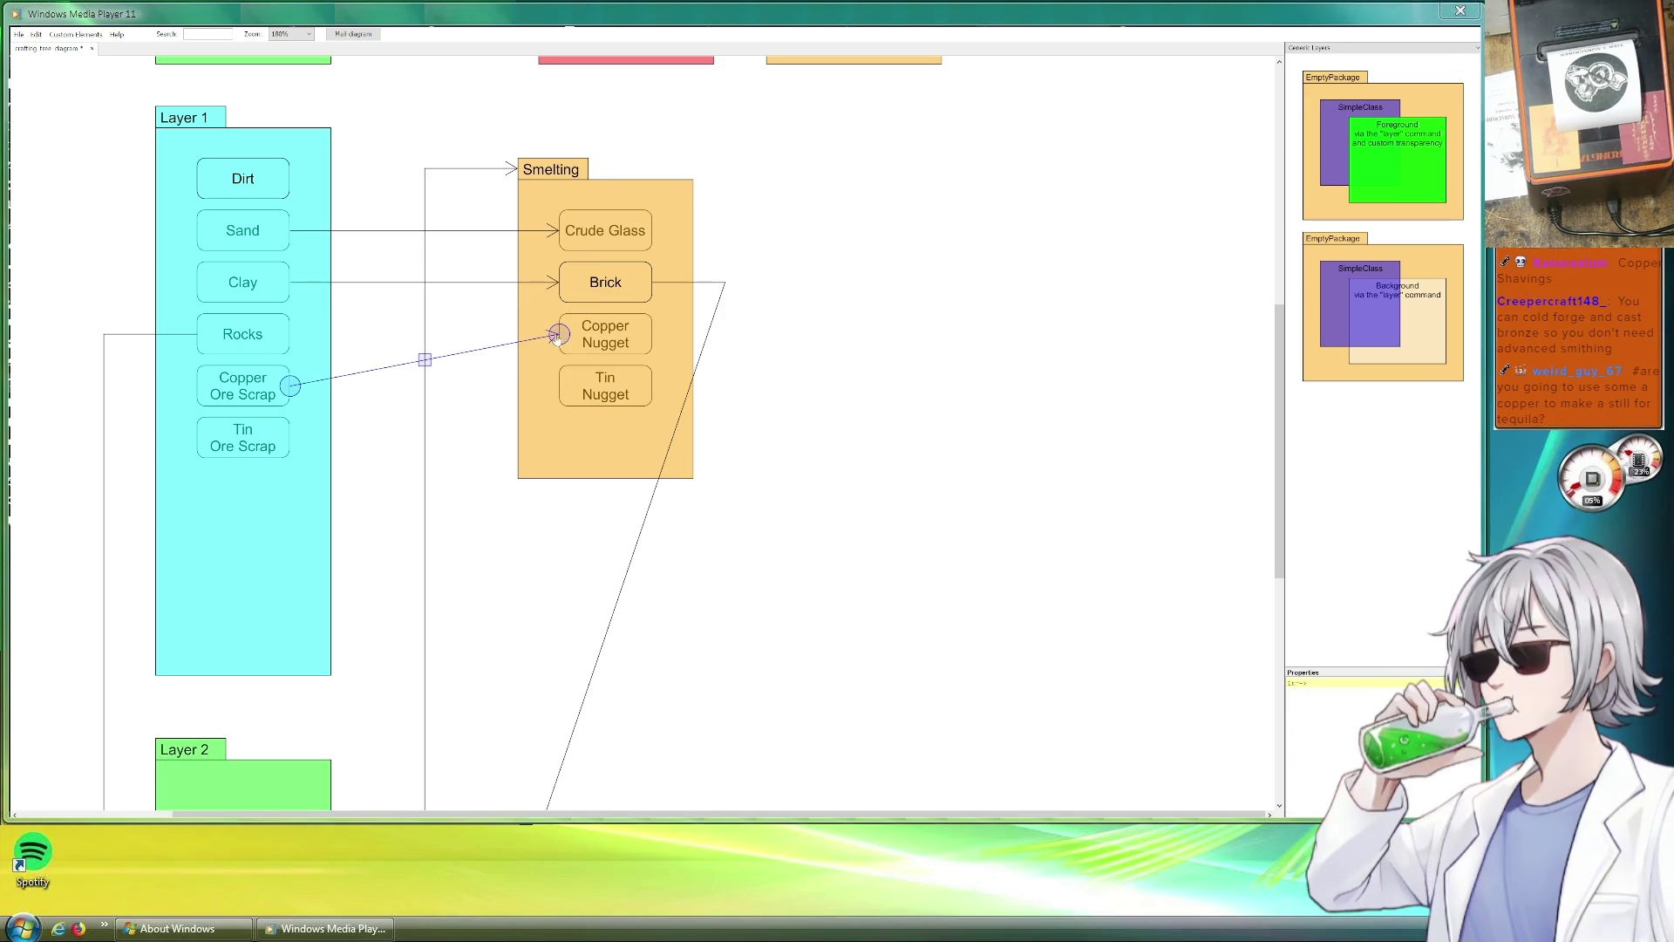
pyautogui.hotkey('ctrl', 'c')
pyautogui.hotkey('ctrl', 'v')
pyautogui.moveTo(445, 379); pyautogui.dragTo(424, 412)
pyautogui.moveTo(557, 387); pyautogui.dragTo(558, 387)
pyautogui.click(860, 374)
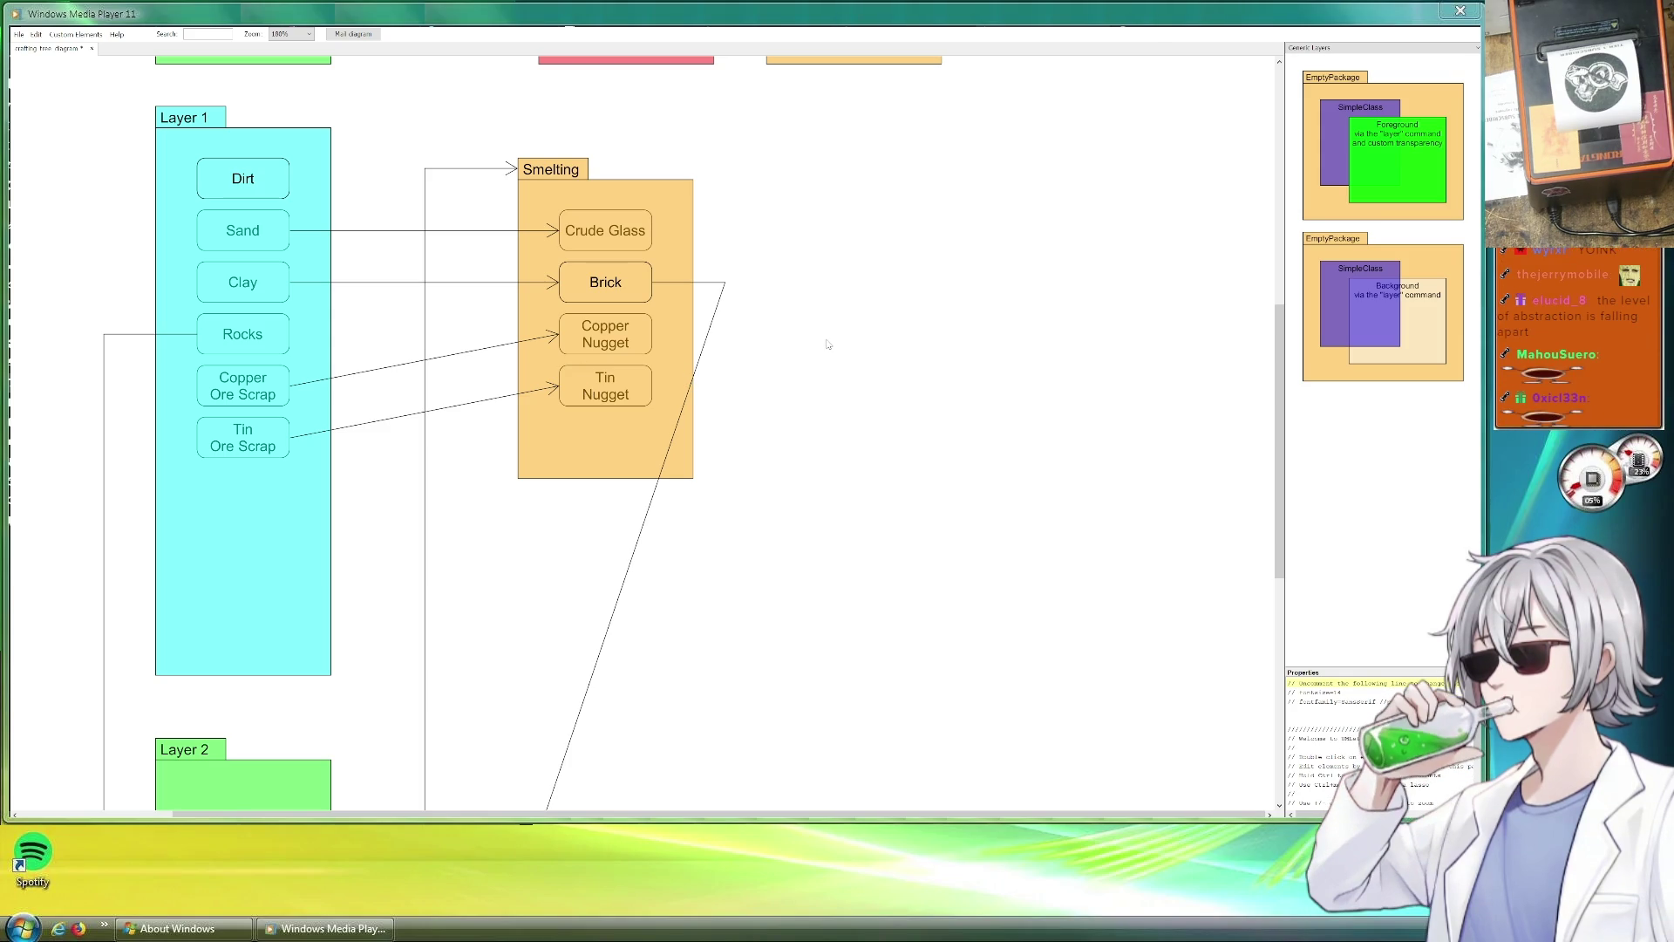
# Copy Copper Nugget out to the right of the Smelting package.
pyautogui.moveTo(606, 334)
pyautogui.mouseDown()
pyautogui.moveTo(651, 364)
pyautogui.moveTo(818, 343)
pyautogui.mouseUp()
# Rename the copied box outside Smelting to Copper Ingot.
pyautogui.click(1321, 693)
pyautogui.moveTo(1321, 692); pyautogui.dragTo(1275, 692)
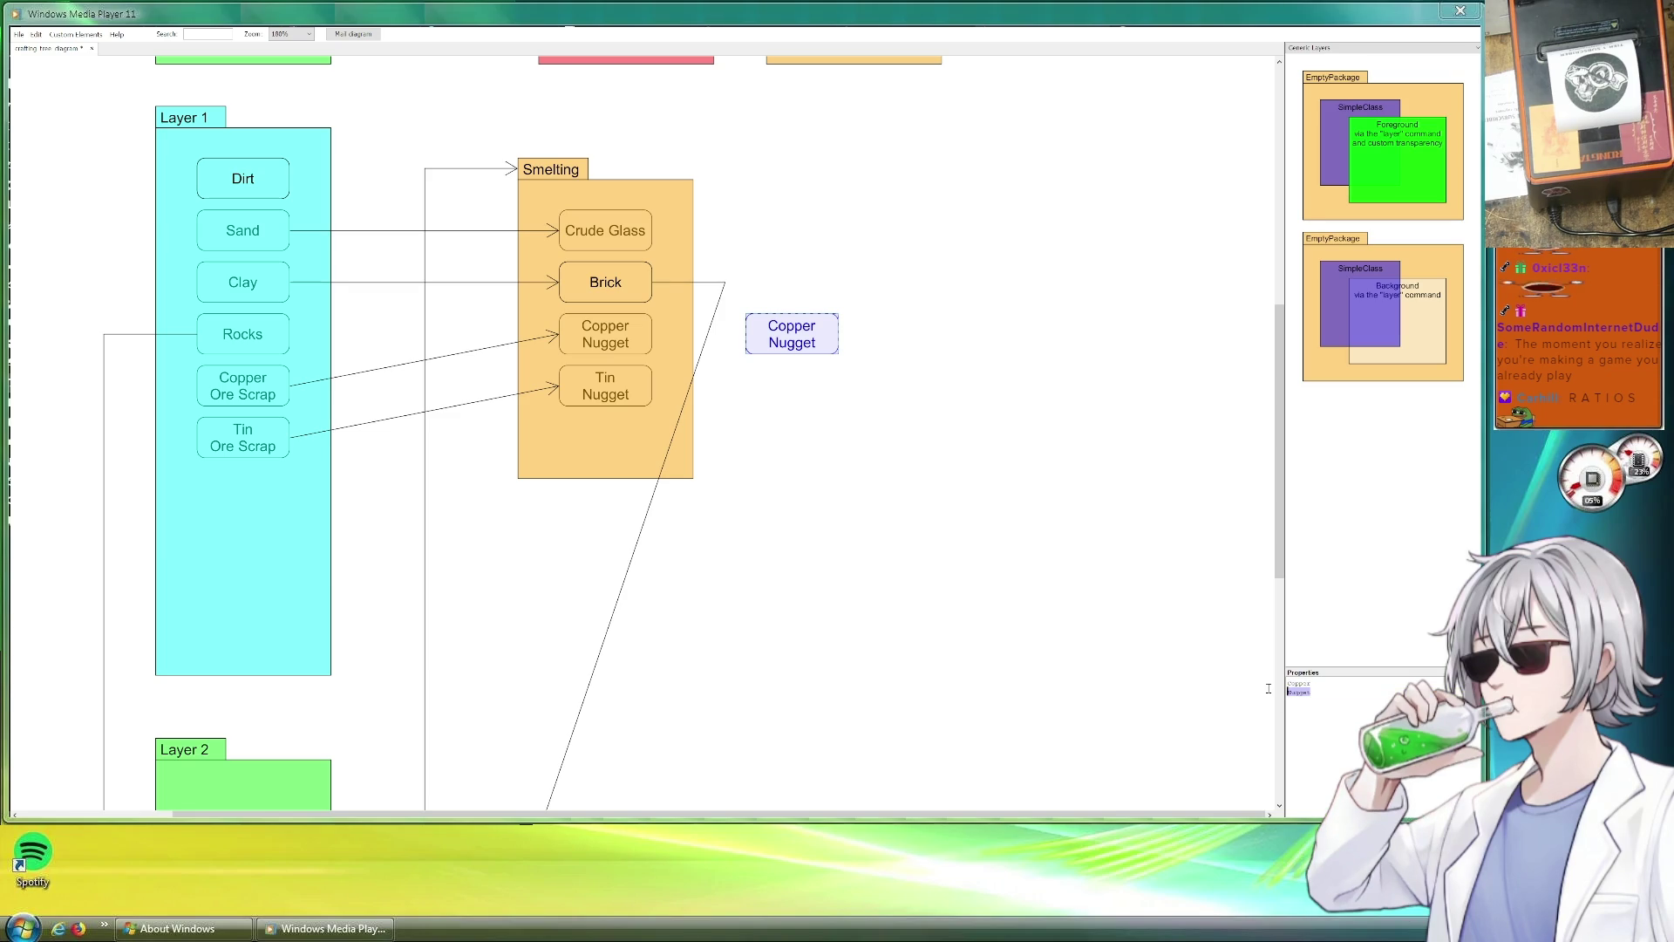
pyautogui.press('BackSpace')
pyautogui.write('got')
pyautogui.click(853, 416)
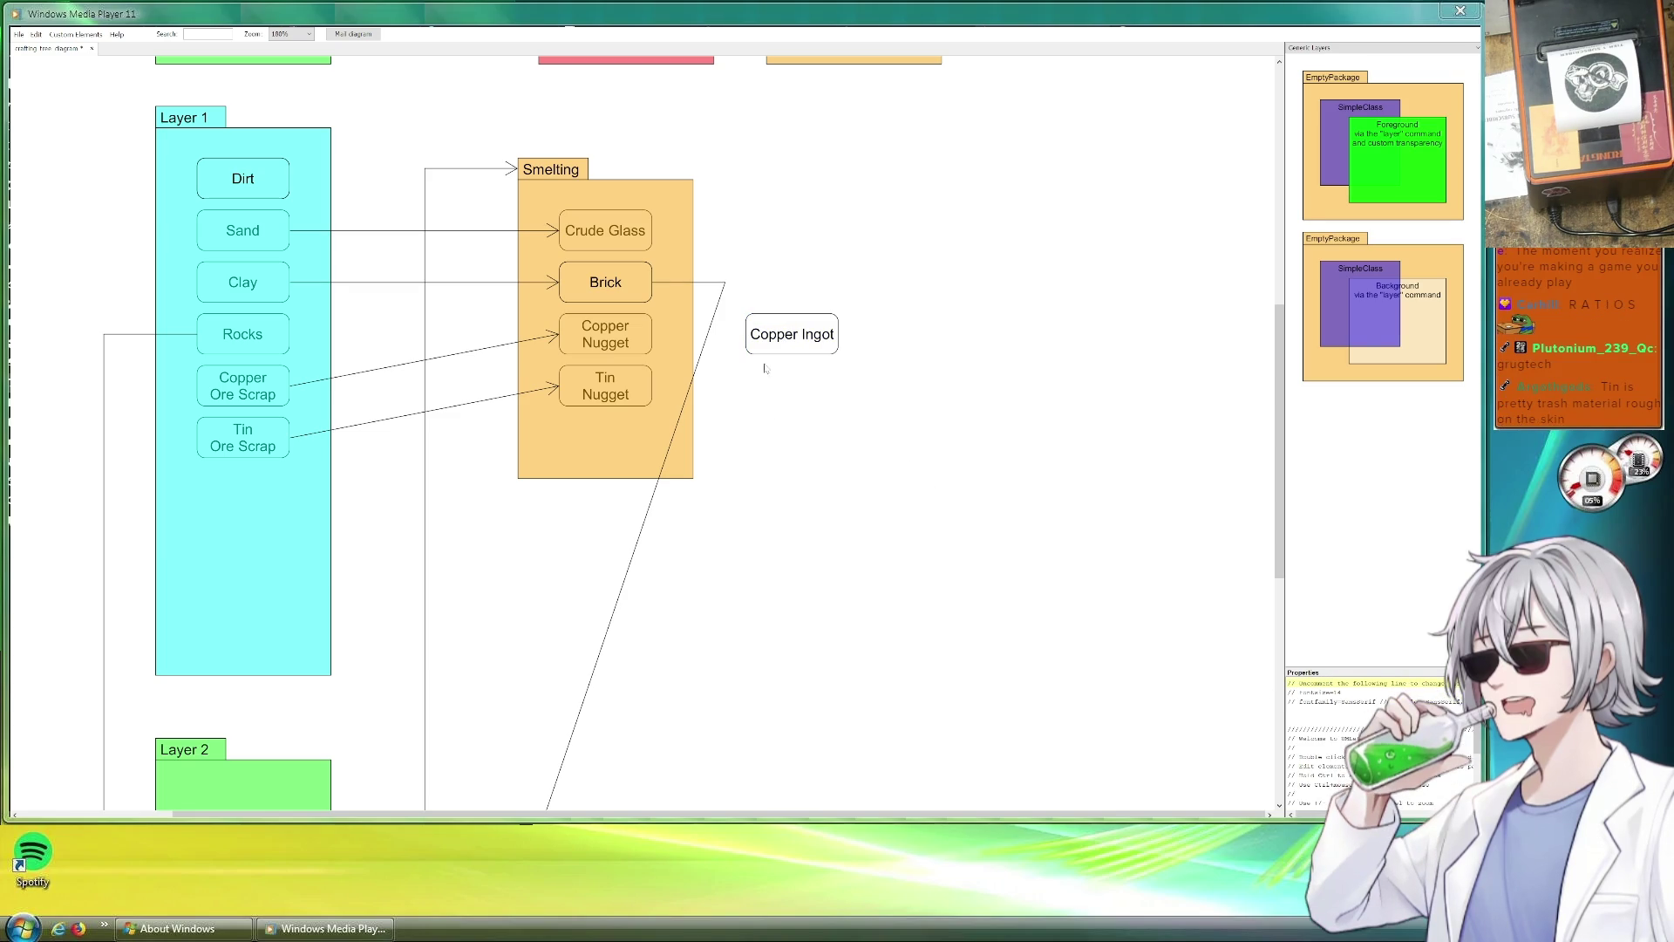
# Duplicate Copper Ingot below itself and rename the copy Tin Ingot.
pyautogui.moveTo(812, 336); pyautogui.dragTo(812, 402)
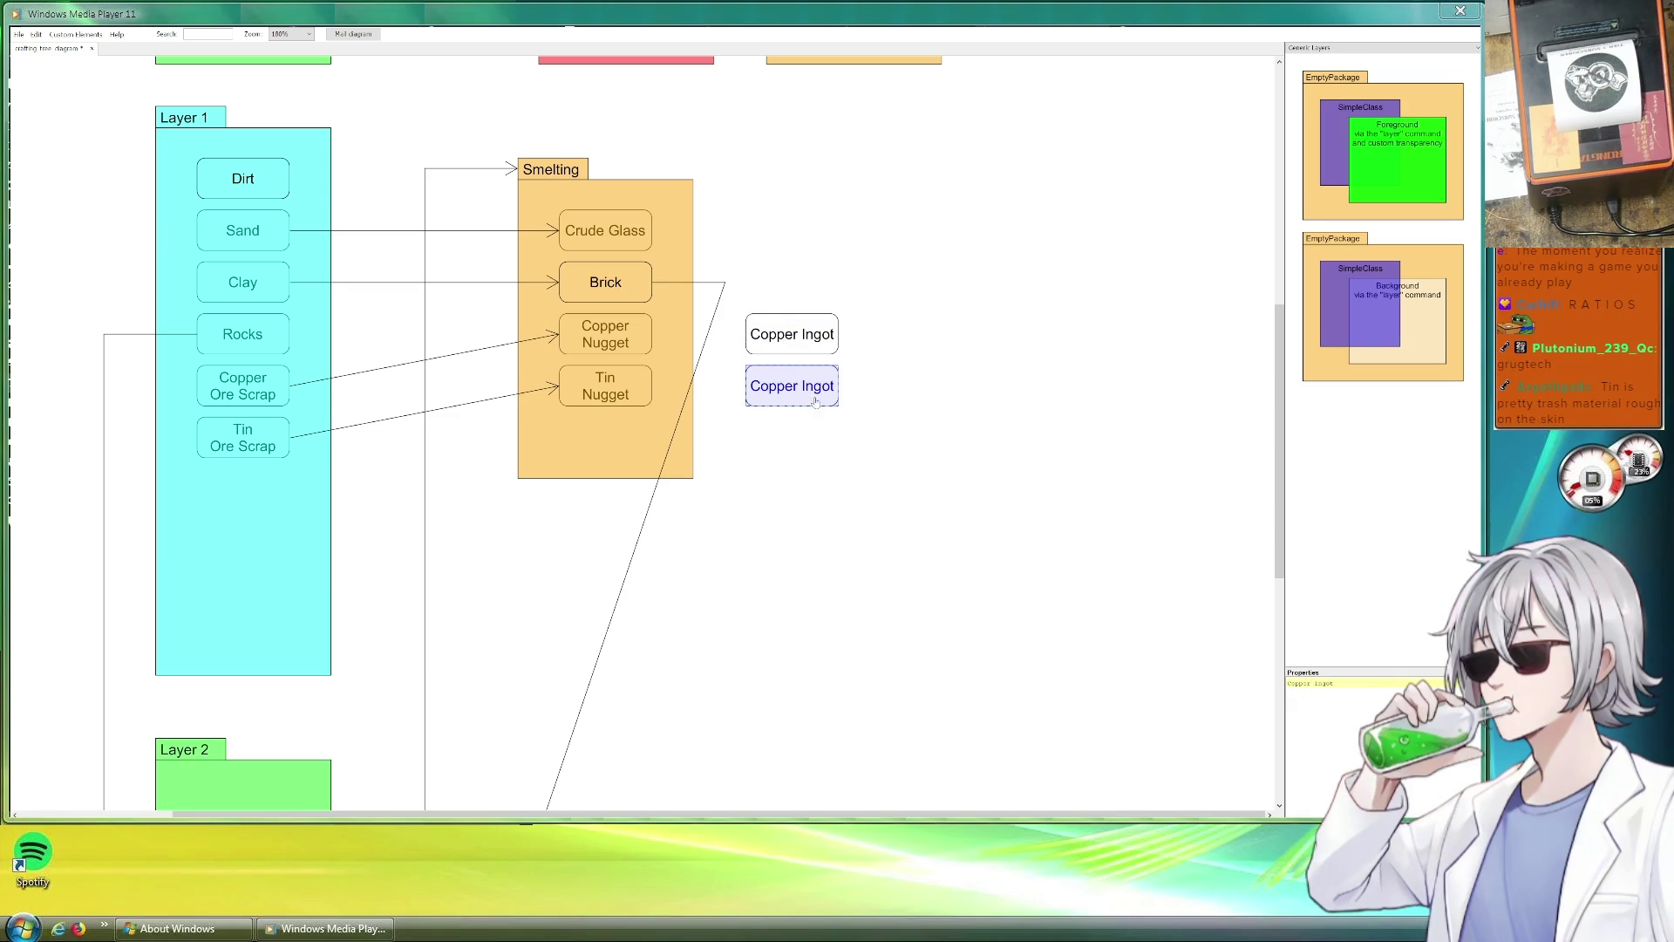
pyautogui.moveTo(1309, 682); pyautogui.dragTo(1268, 682)
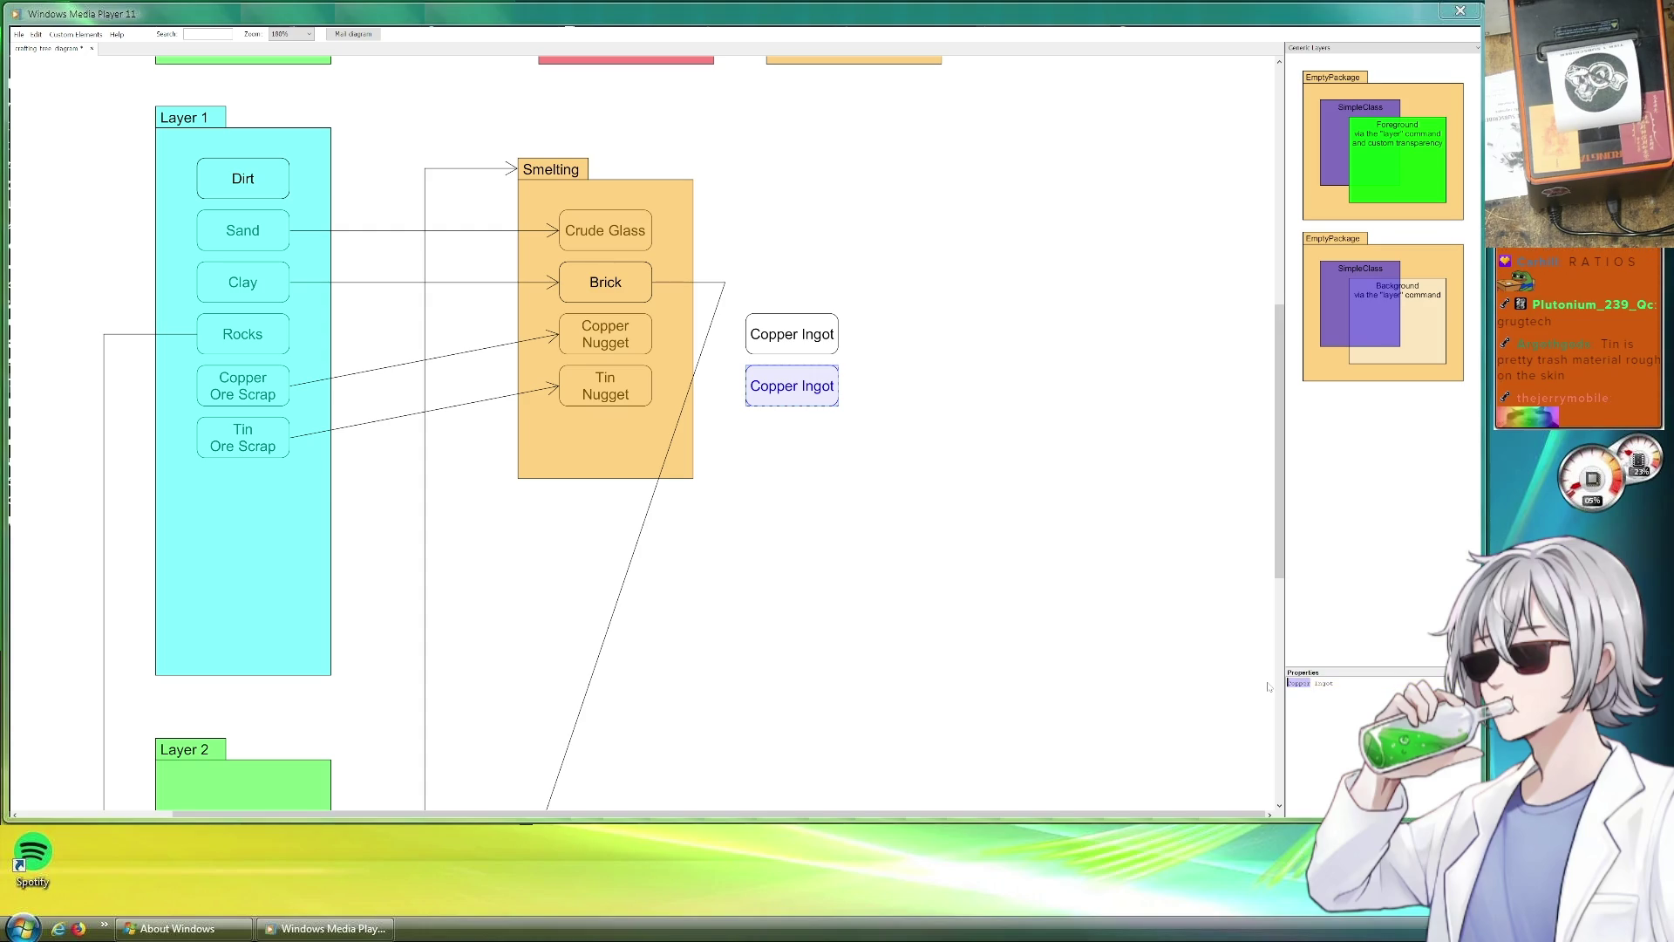
pyautogui.write('Tin')
pyautogui.click(750, 371)
# Adjust the end of the arrow leading into Copper Nugget.
pyautogui.click(606, 339)
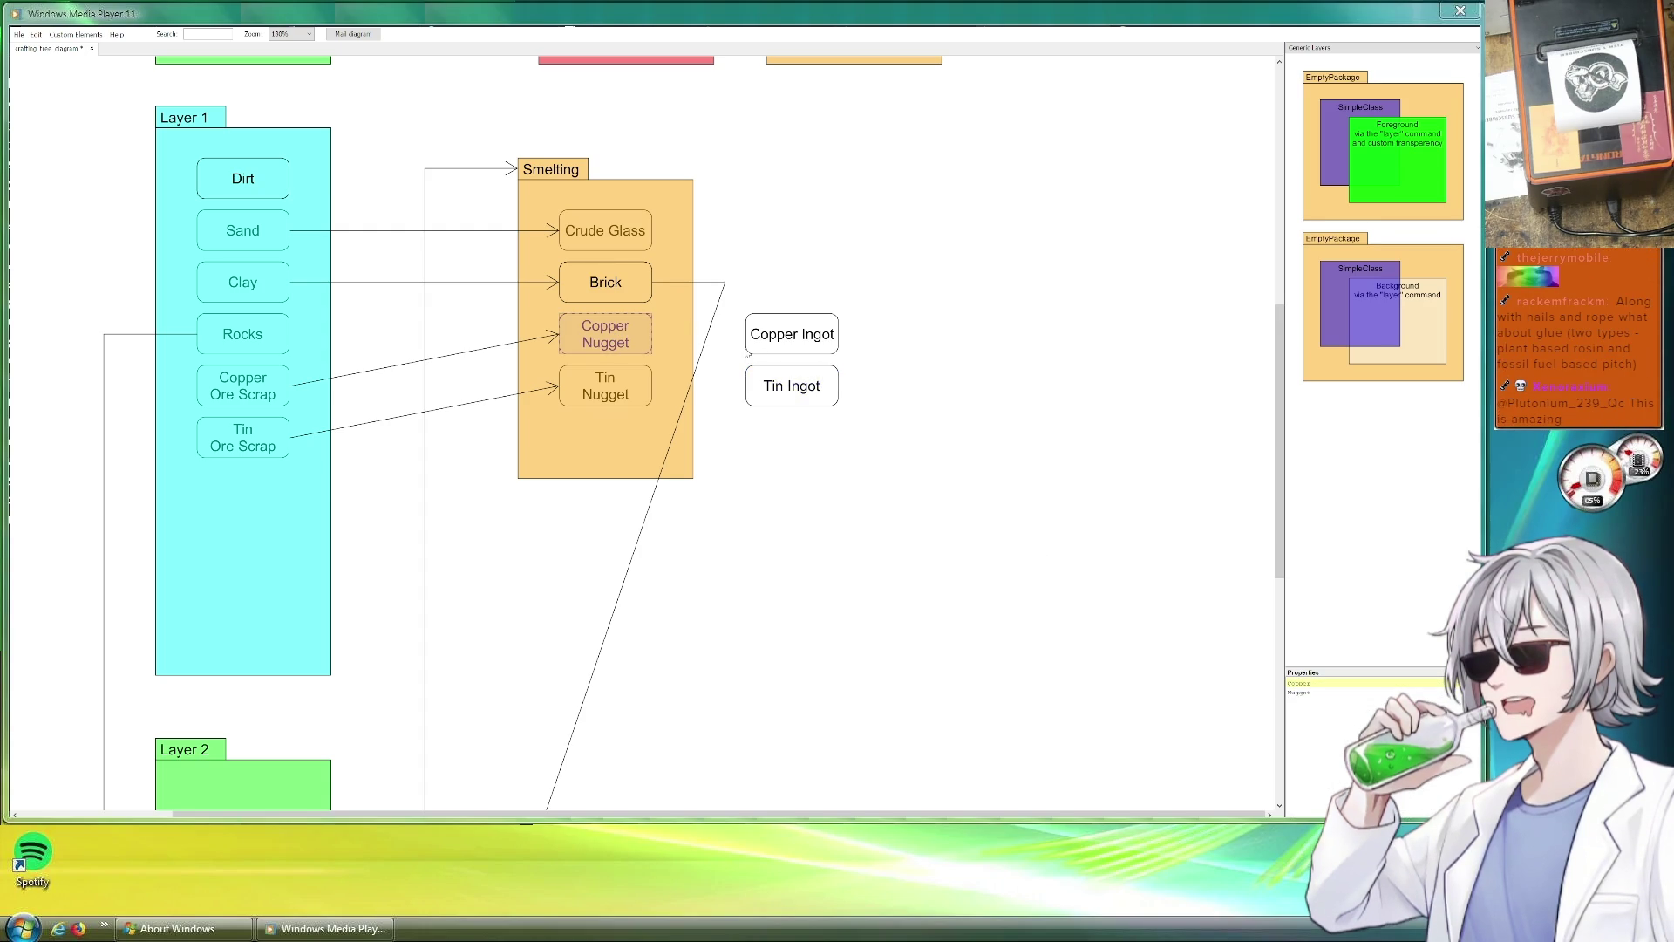
pyautogui.click(425, 361)
pyautogui.moveTo(559, 334); pyautogui.dragTo(570, 334)
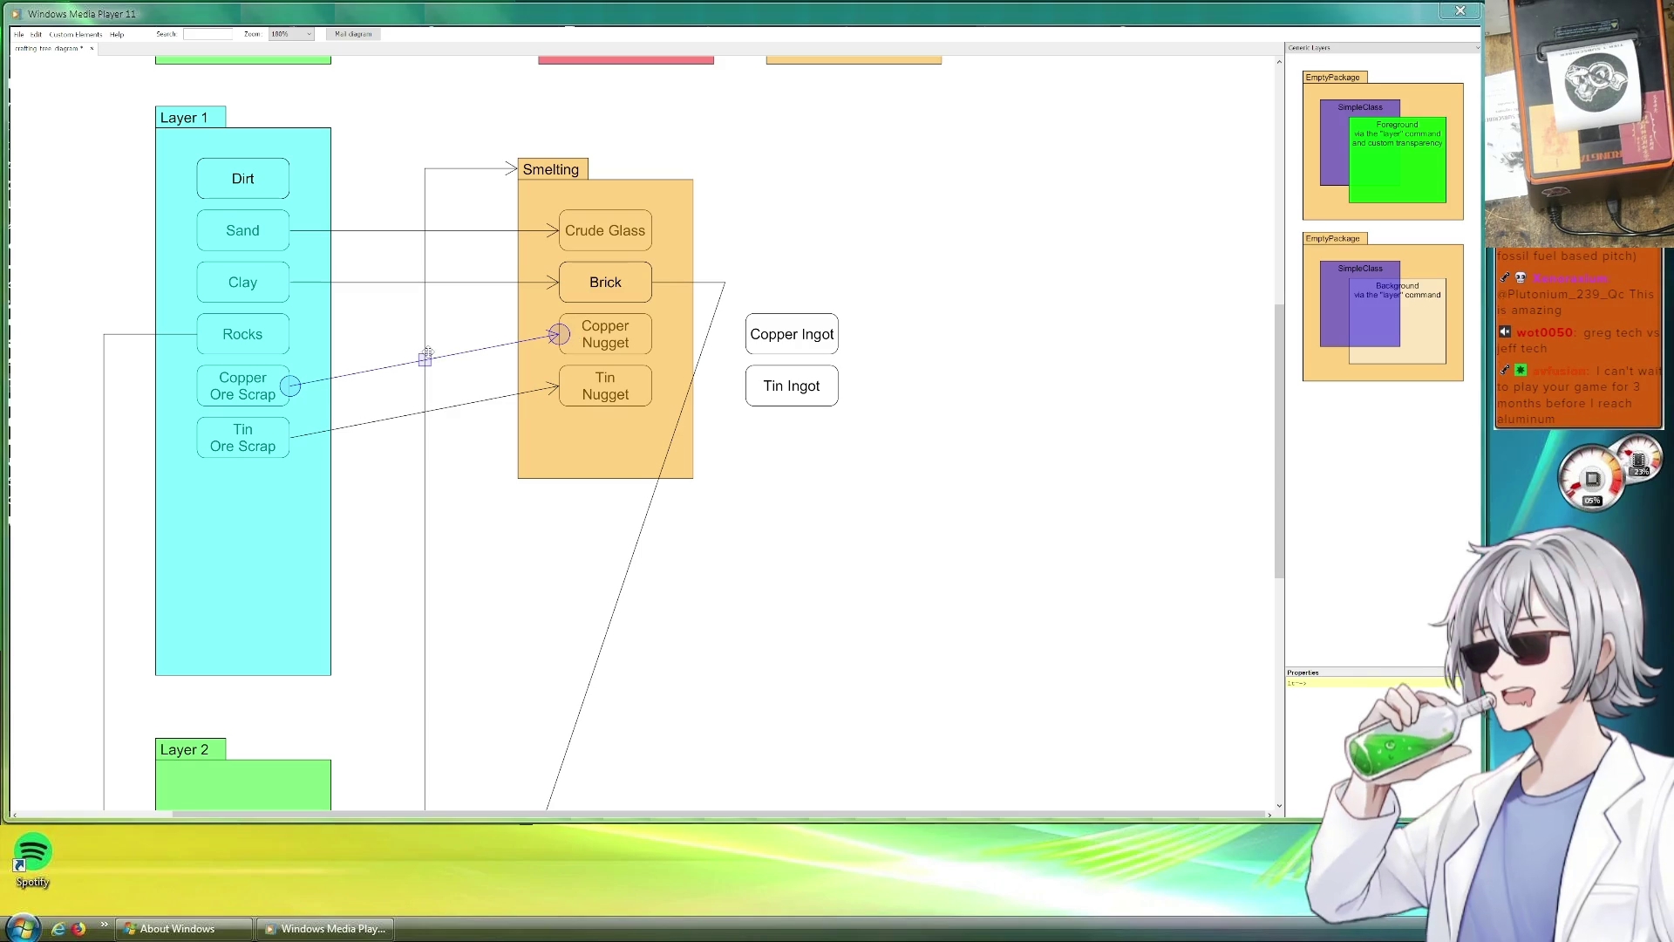
# Draw an arrow from Copper Nugget to Copper Ingot.
pyautogui.moveTo(641, 343); pyautogui.dragTo(788, 310)
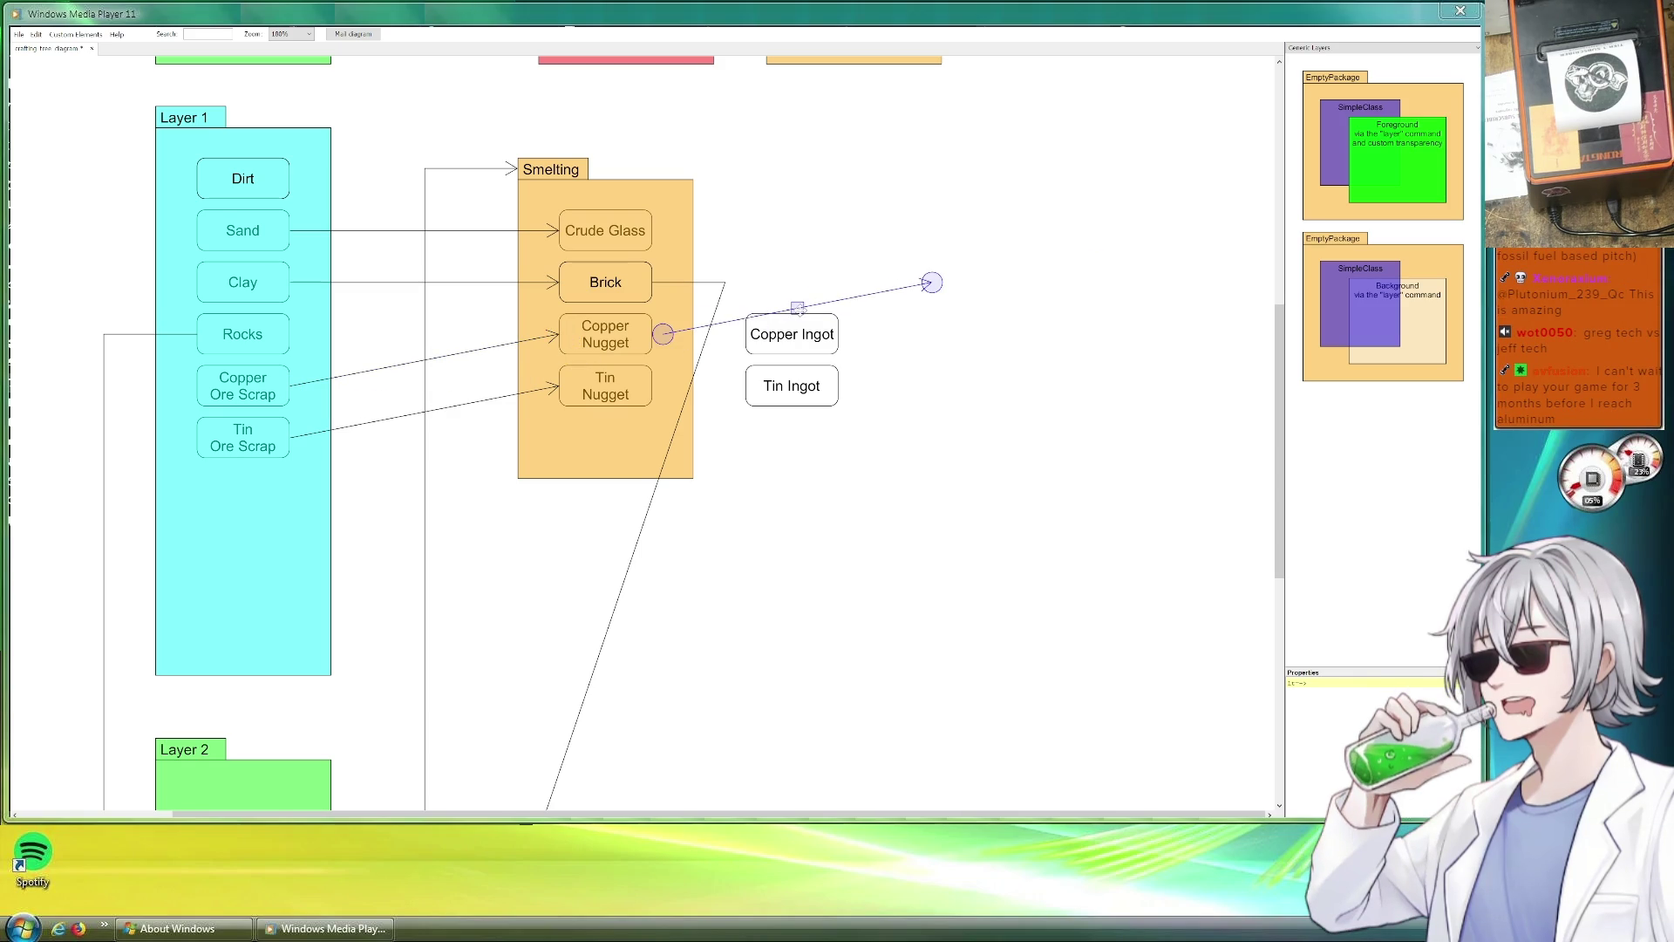
pyautogui.moveTo(907, 289); pyautogui.dragTo(744, 334)
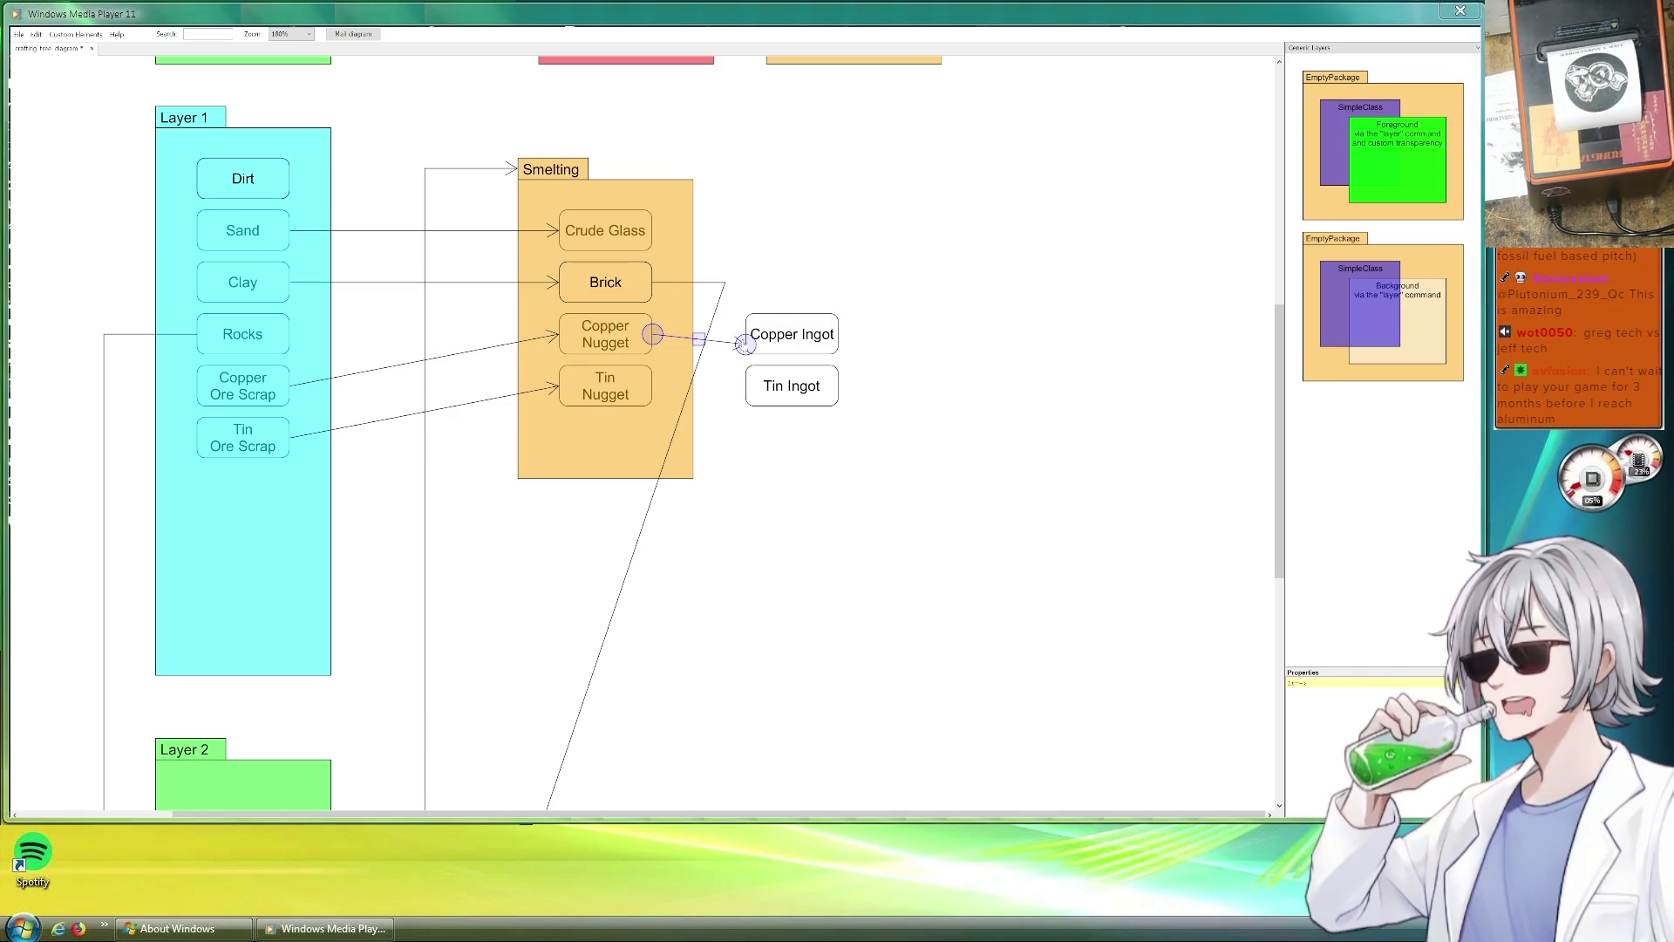
pyautogui.click(720, 374)
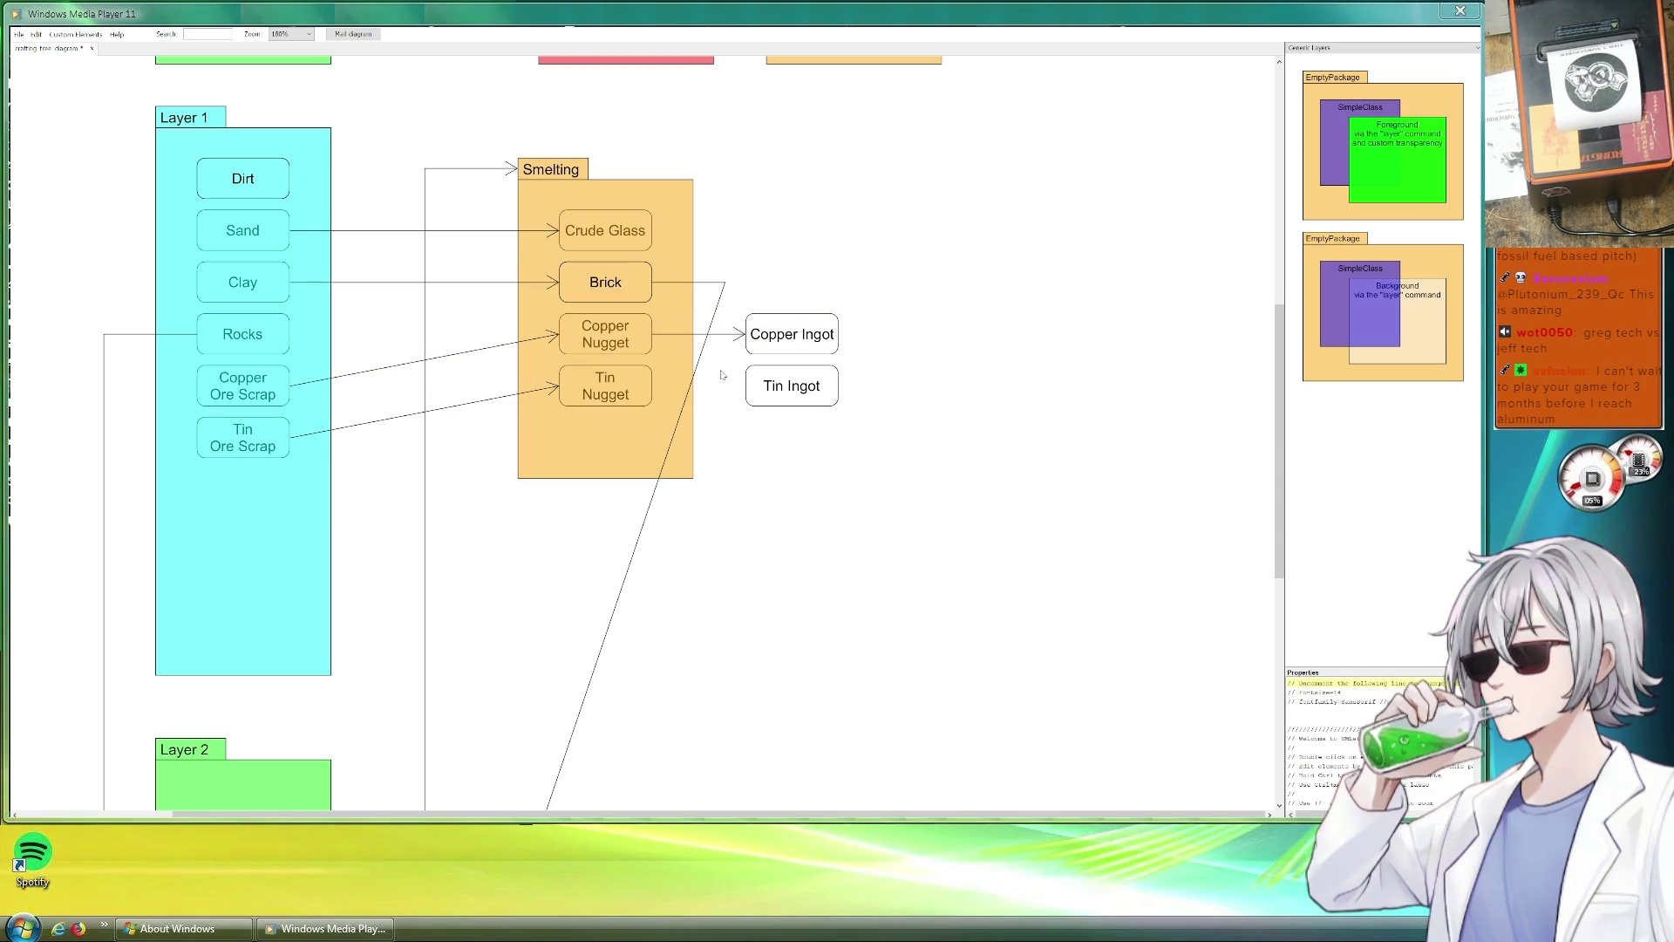
# Draw an arrow from Tin Nugget to Tin Ingot.
pyautogui.click(694, 337)
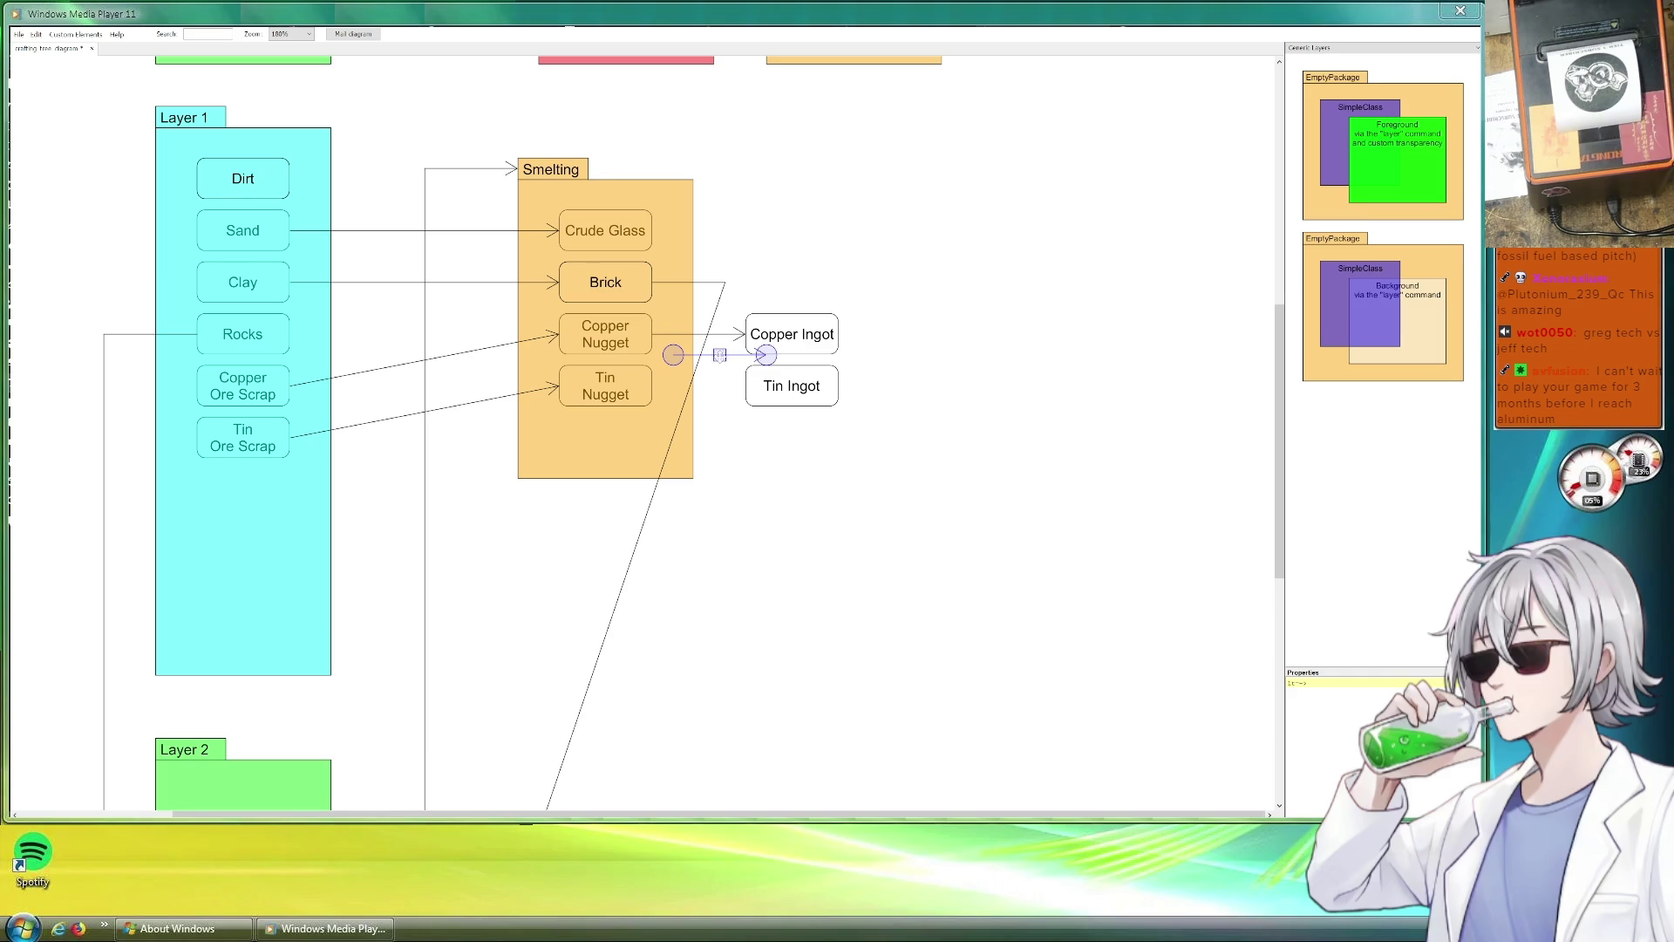
pyautogui.moveTo(652, 386); pyautogui.dragTo(743, 386)
pyautogui.click(964, 407)
pyautogui.scroll(-3, 895, 462)
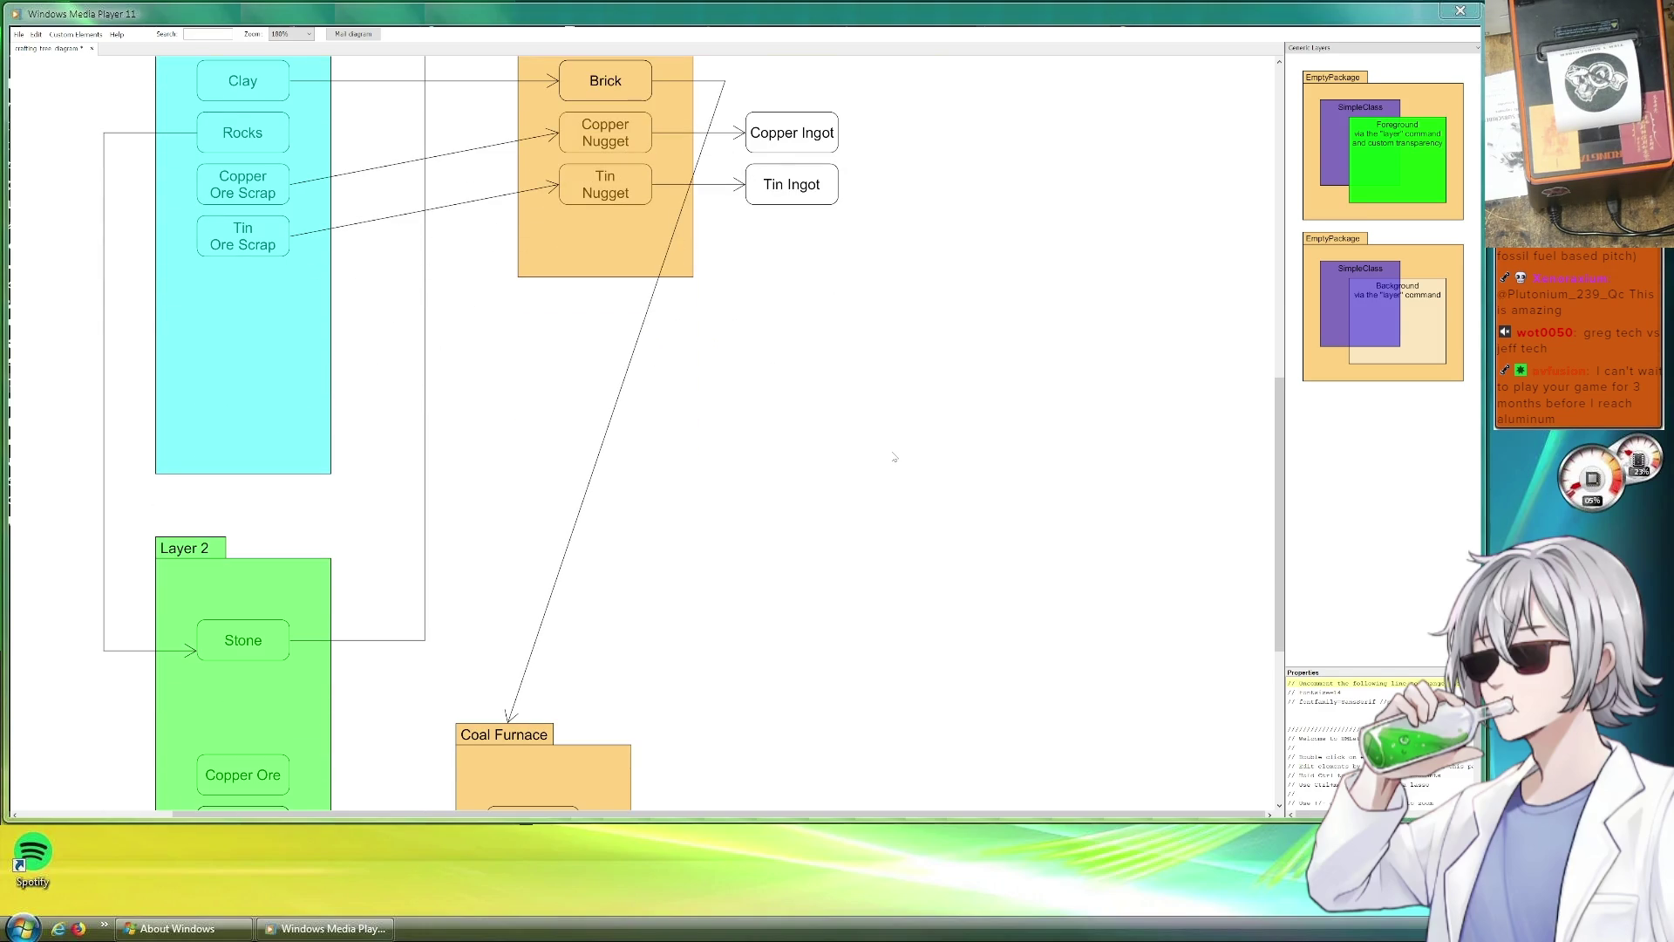
pyautogui.scroll(2, 890, 441)
pyautogui.scroll(2, 885, 458)
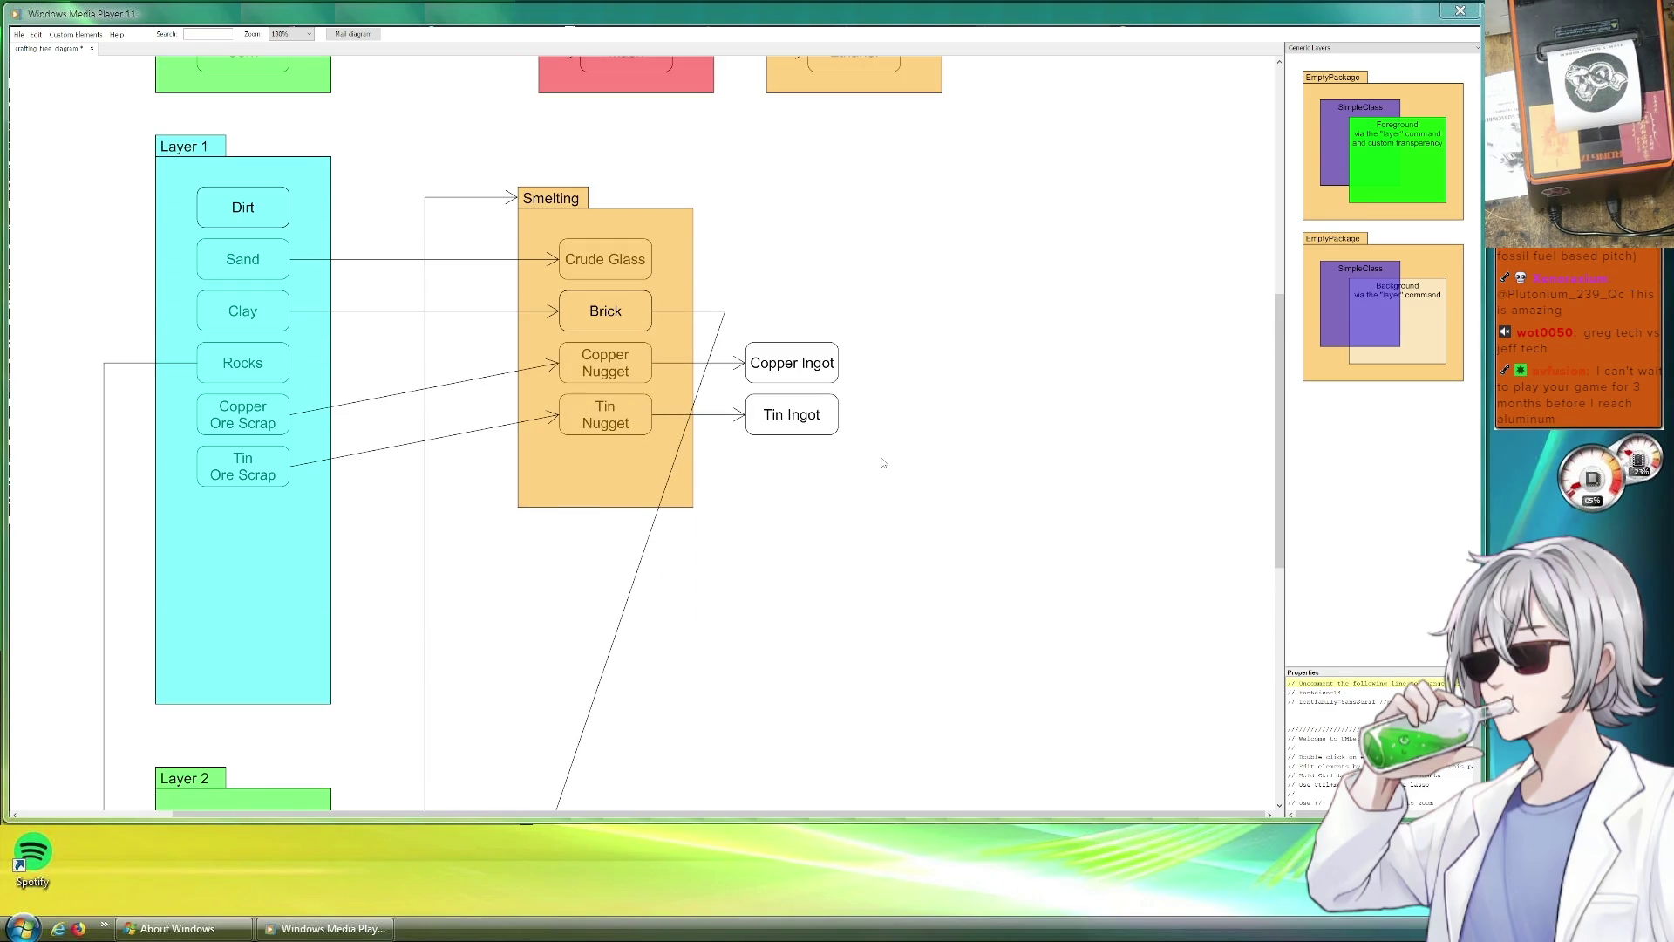
pyautogui.scroll(-3, 886, 459)
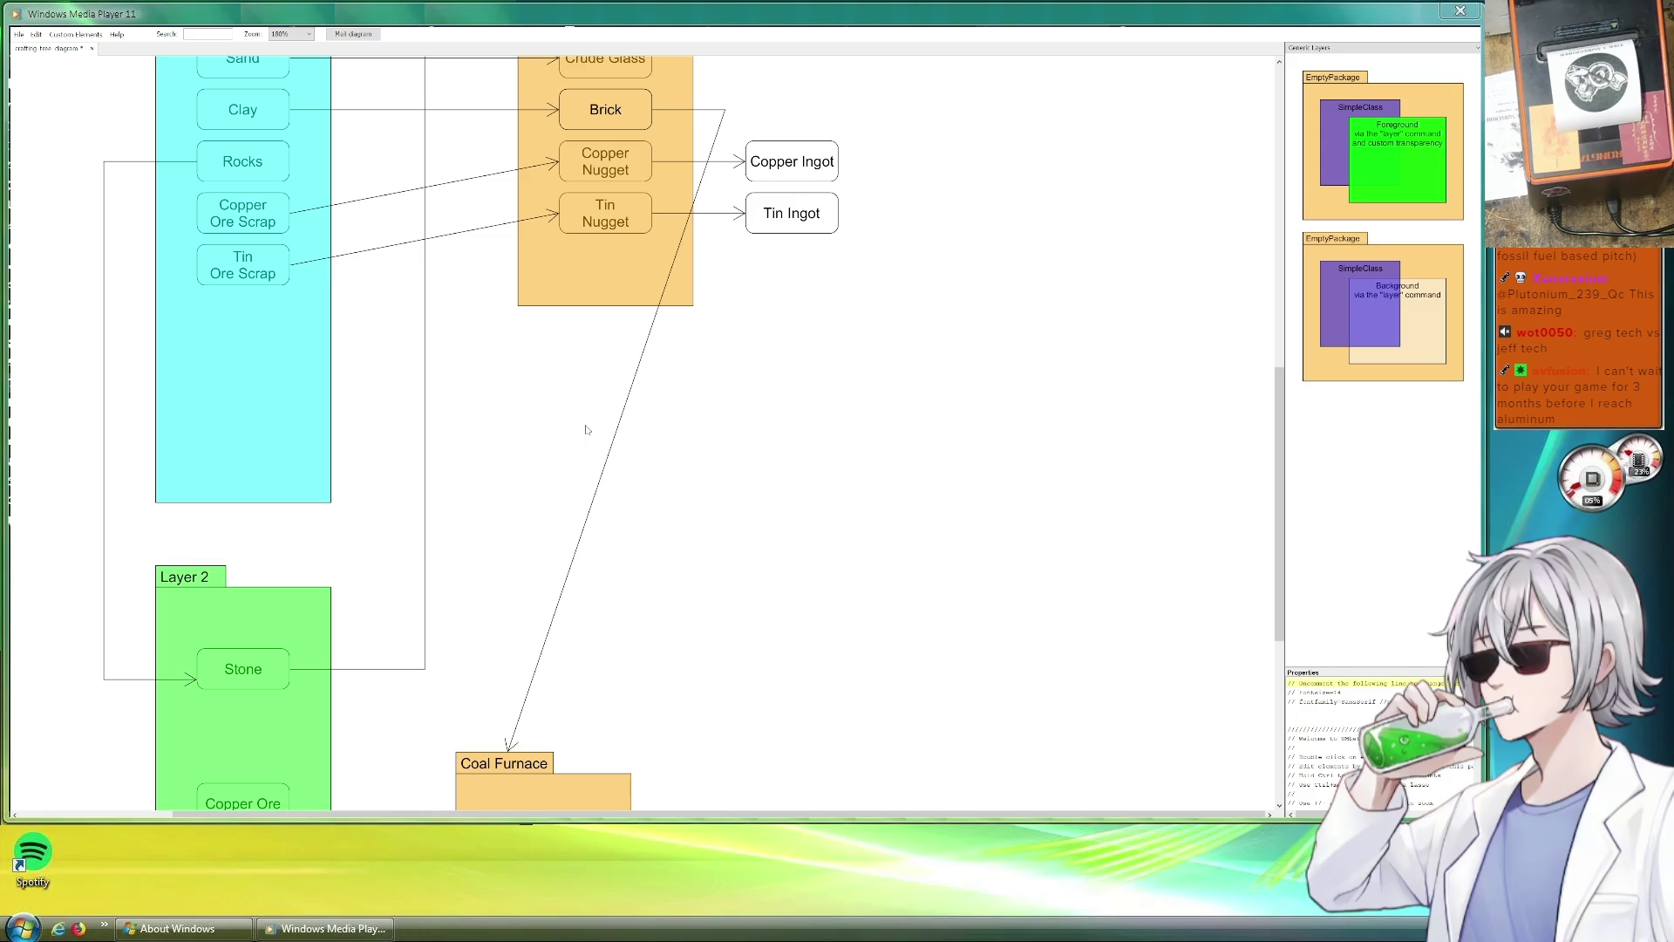
pyautogui.scroll(2, 343, 440)
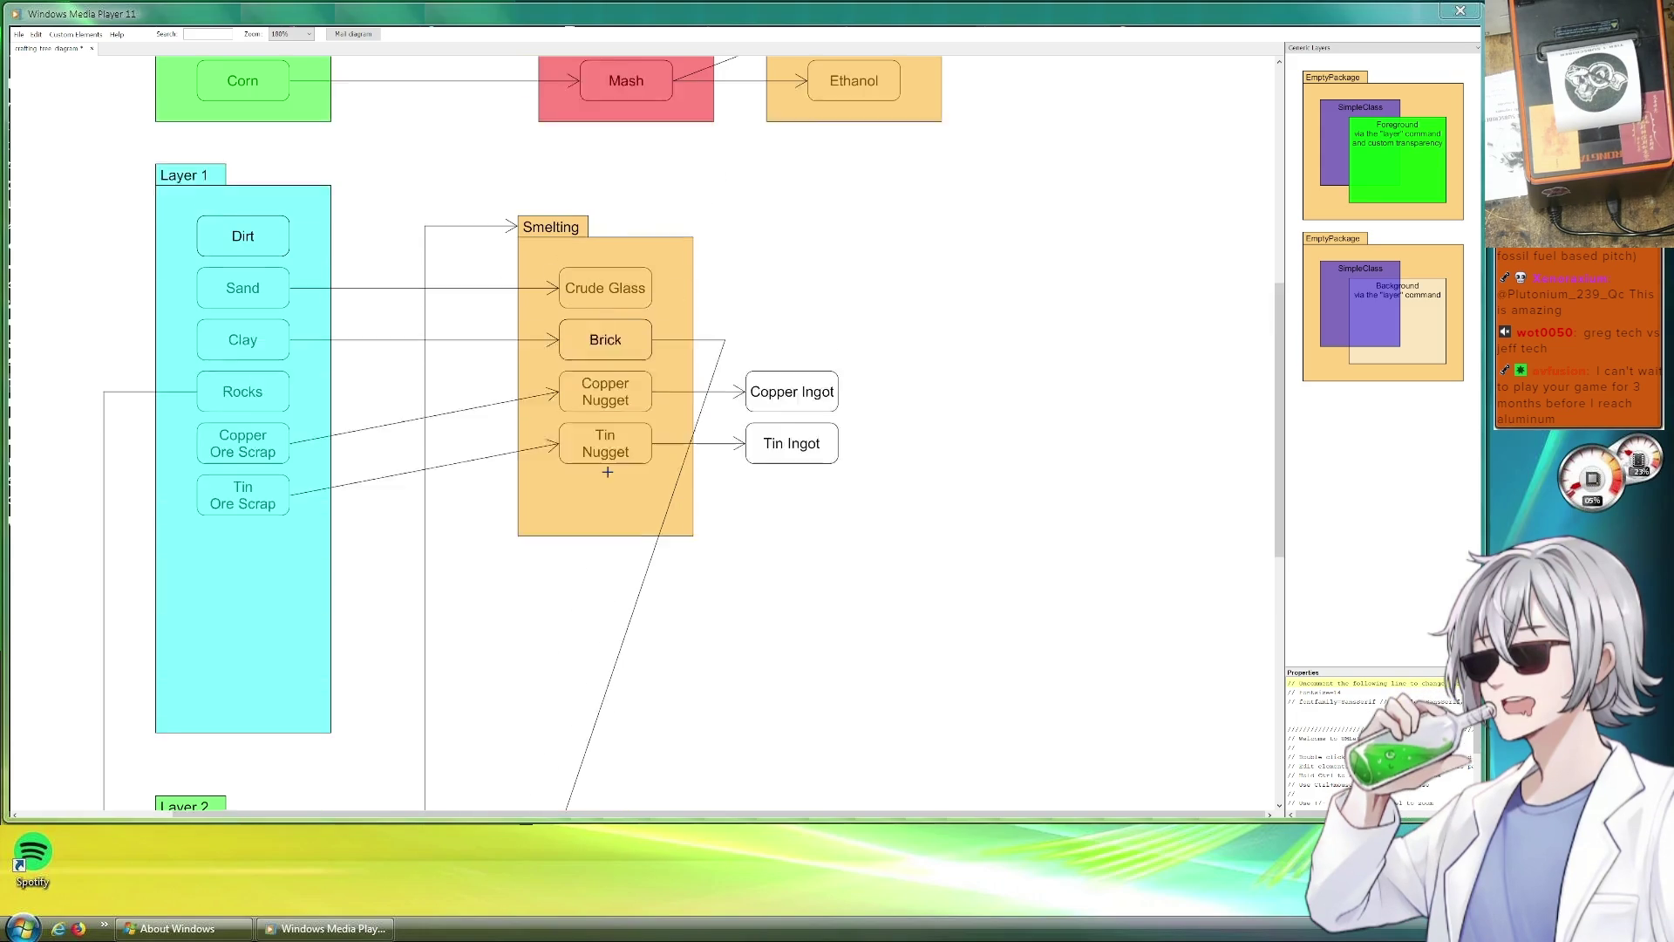
pyautogui.scroll(-1, 721, 491)
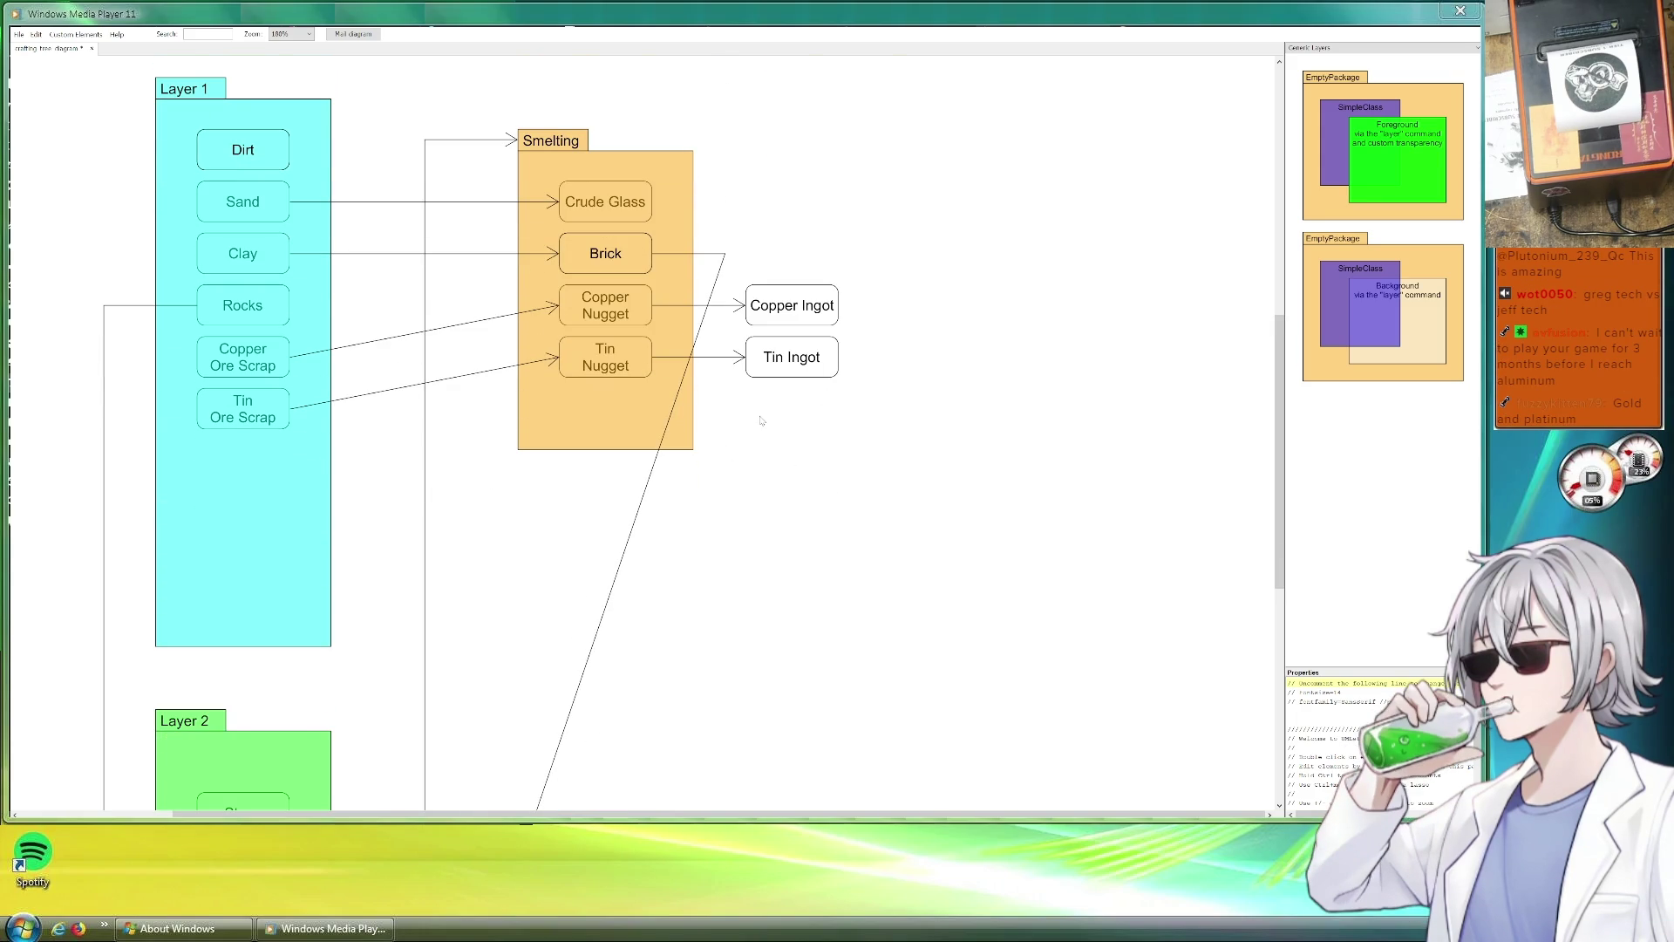
# Duplicate Tin Nugget below itself in Smelting and rename it Bronze Ingot.
pyautogui.moveTo(611, 364); pyautogui.dragTo(611, 416)
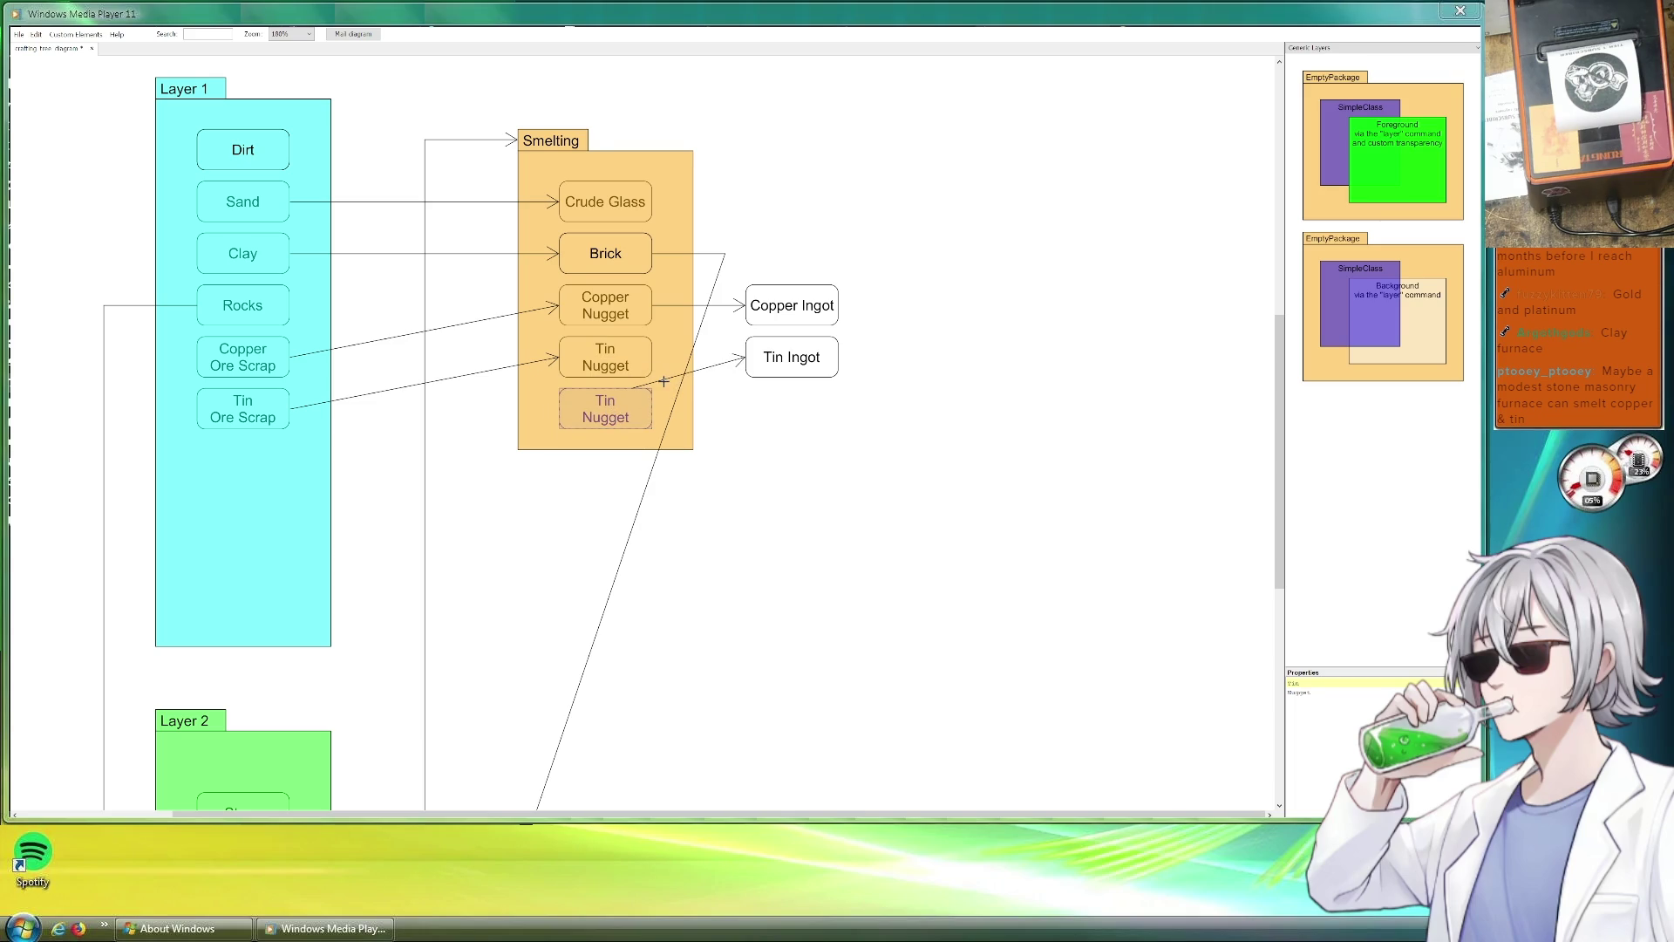
pyautogui.moveTo(664, 379); pyautogui.dragTo(654, 355)
pyautogui.moveTo(1298, 680); pyautogui.dragTo(1315, 693)
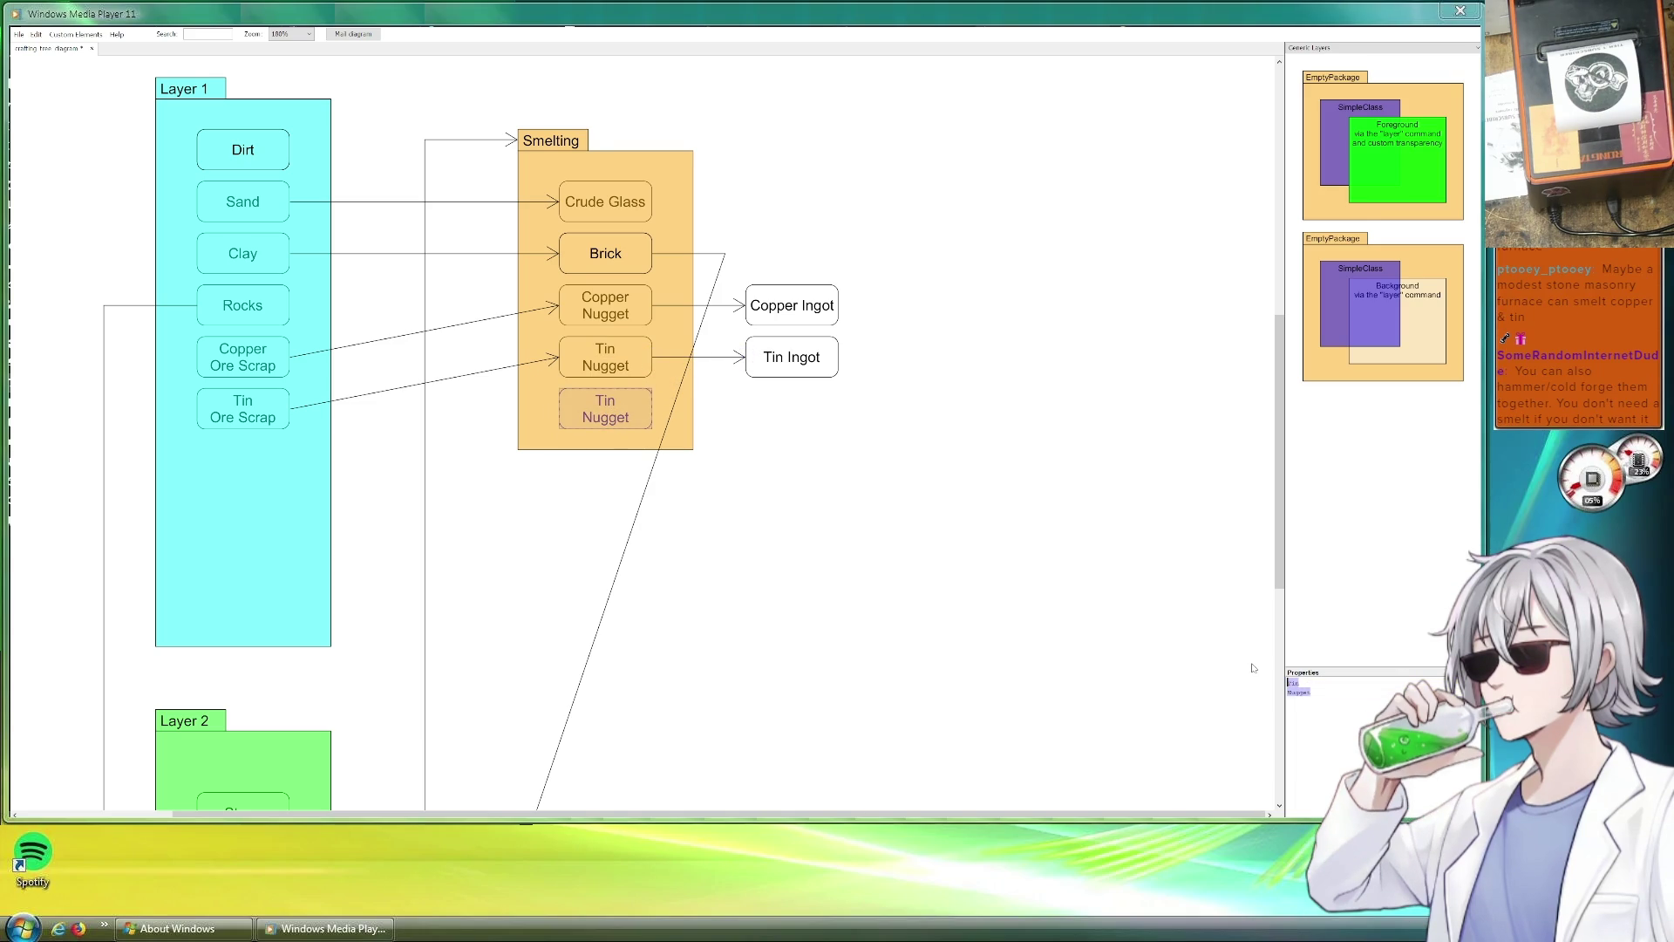
pyautogui.write('Bronze Ingot')
pyautogui.click(886, 511)
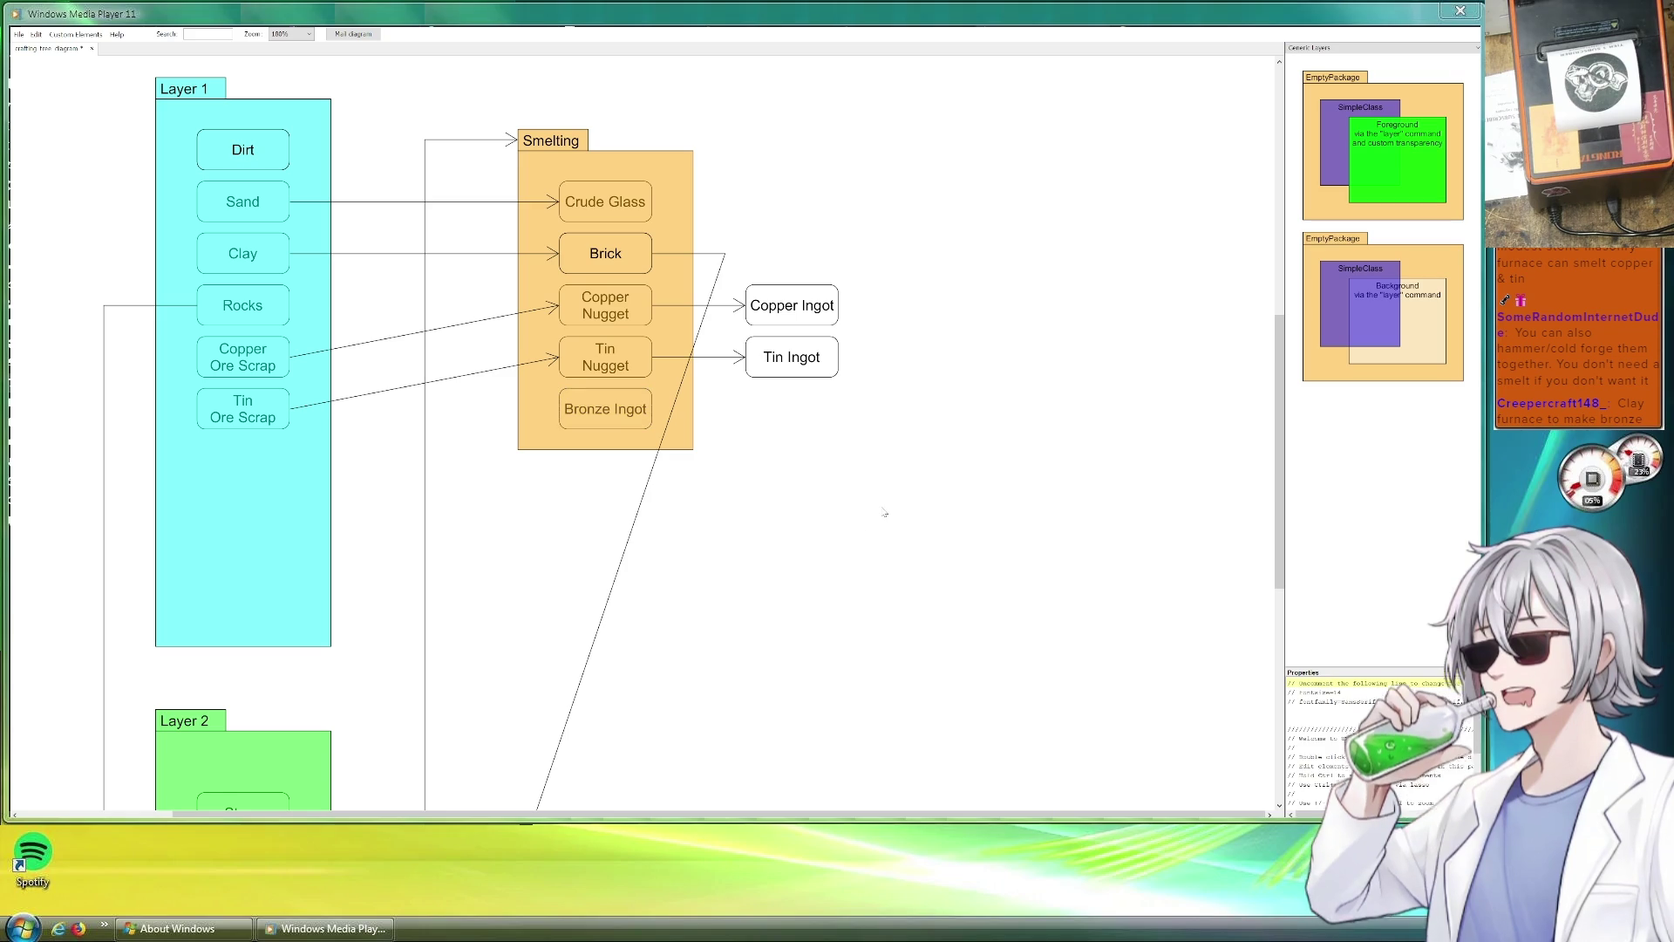
# Reuse an existing arrow to start from Copper Ingot toward Bronze Ingot.
pyautogui.click(700, 305)
pyautogui.moveTo(766, 325)
pyautogui.mouseDown()
pyautogui.moveTo(932, 306)
pyautogui.moveTo(645, 414)
pyautogui.mouseUp()
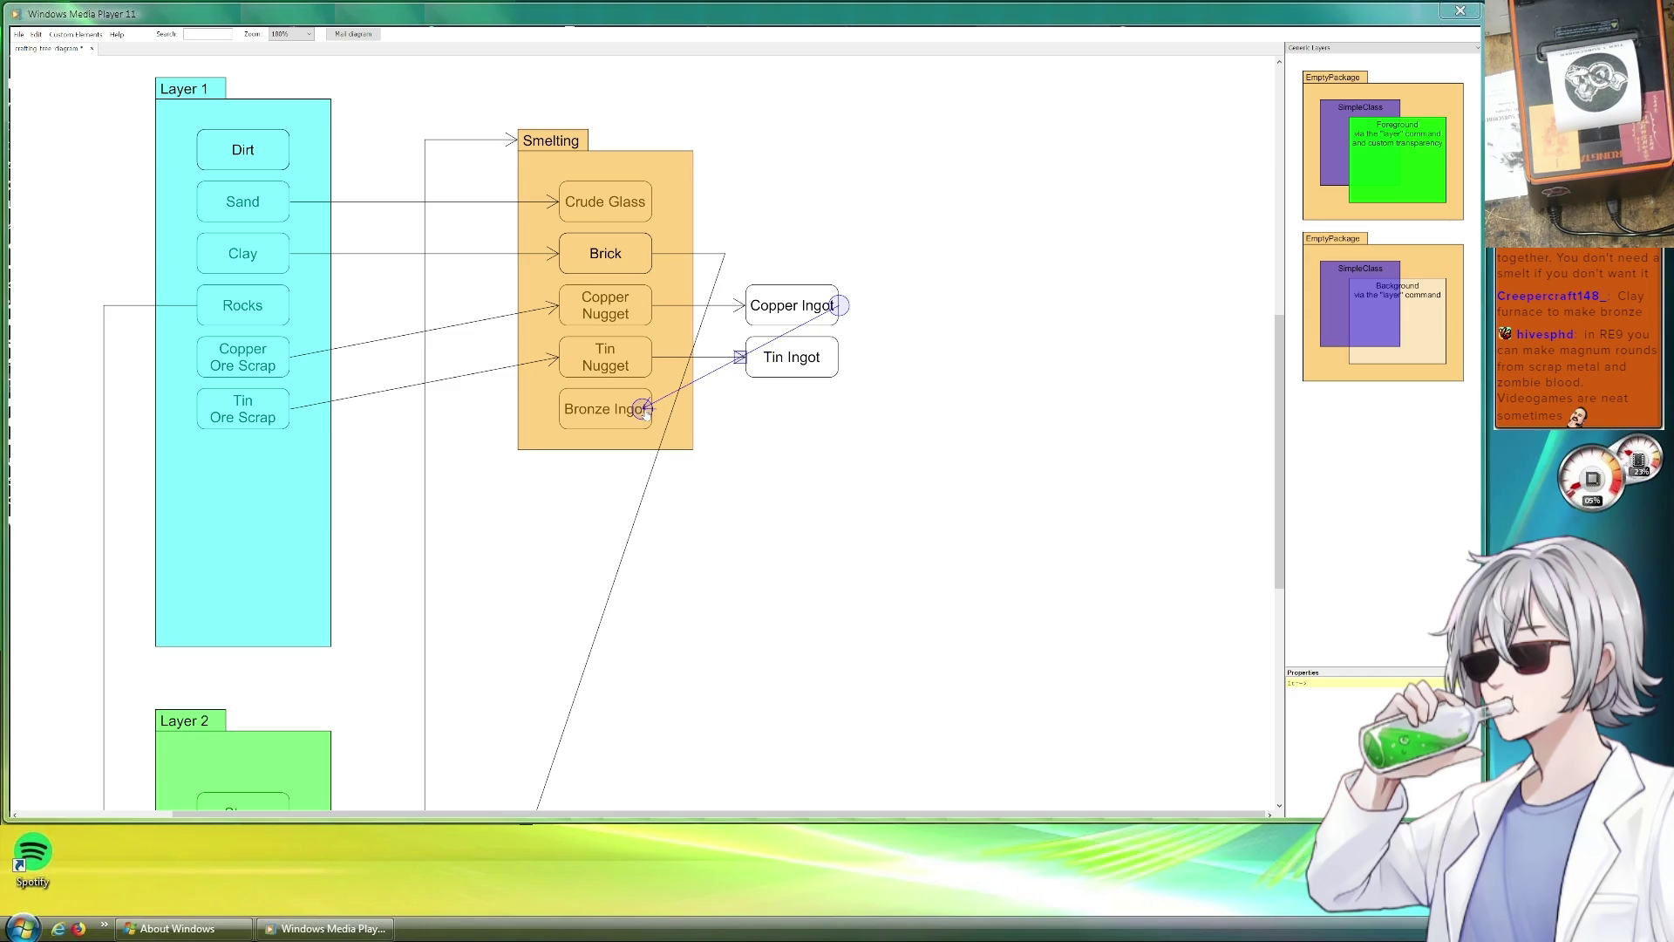
# Duplicate the Copper Ingot arrow so Tin Ingot also feeds Bronze Ingot.
pyautogui.click(865, 416)
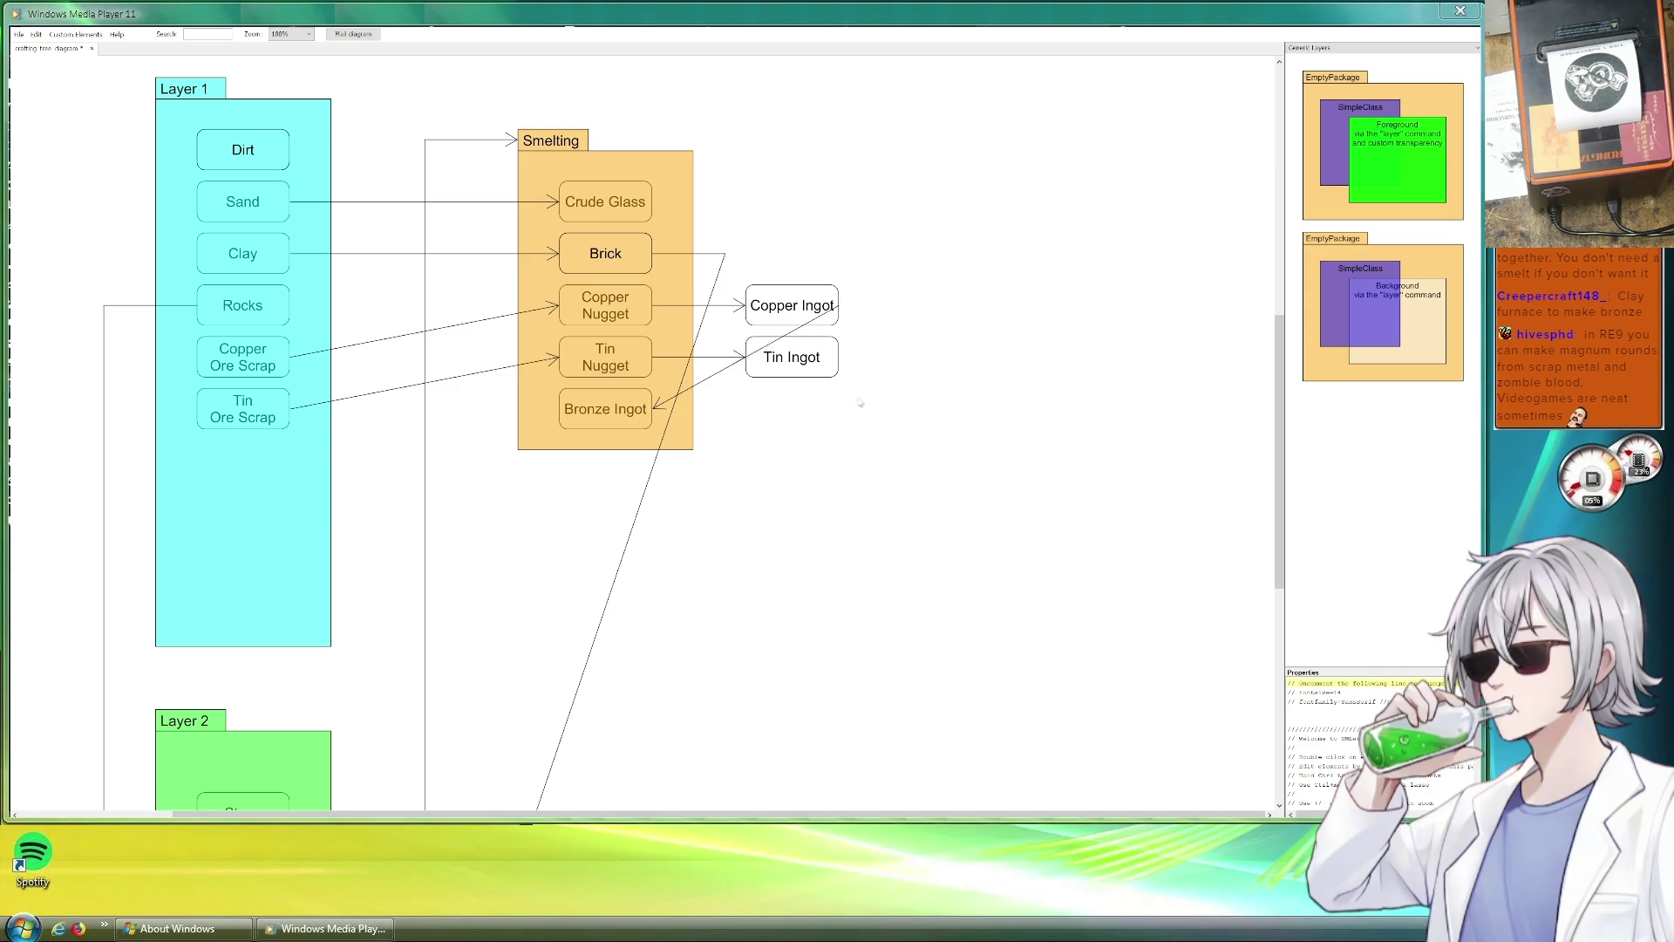
pyautogui.click(770, 343)
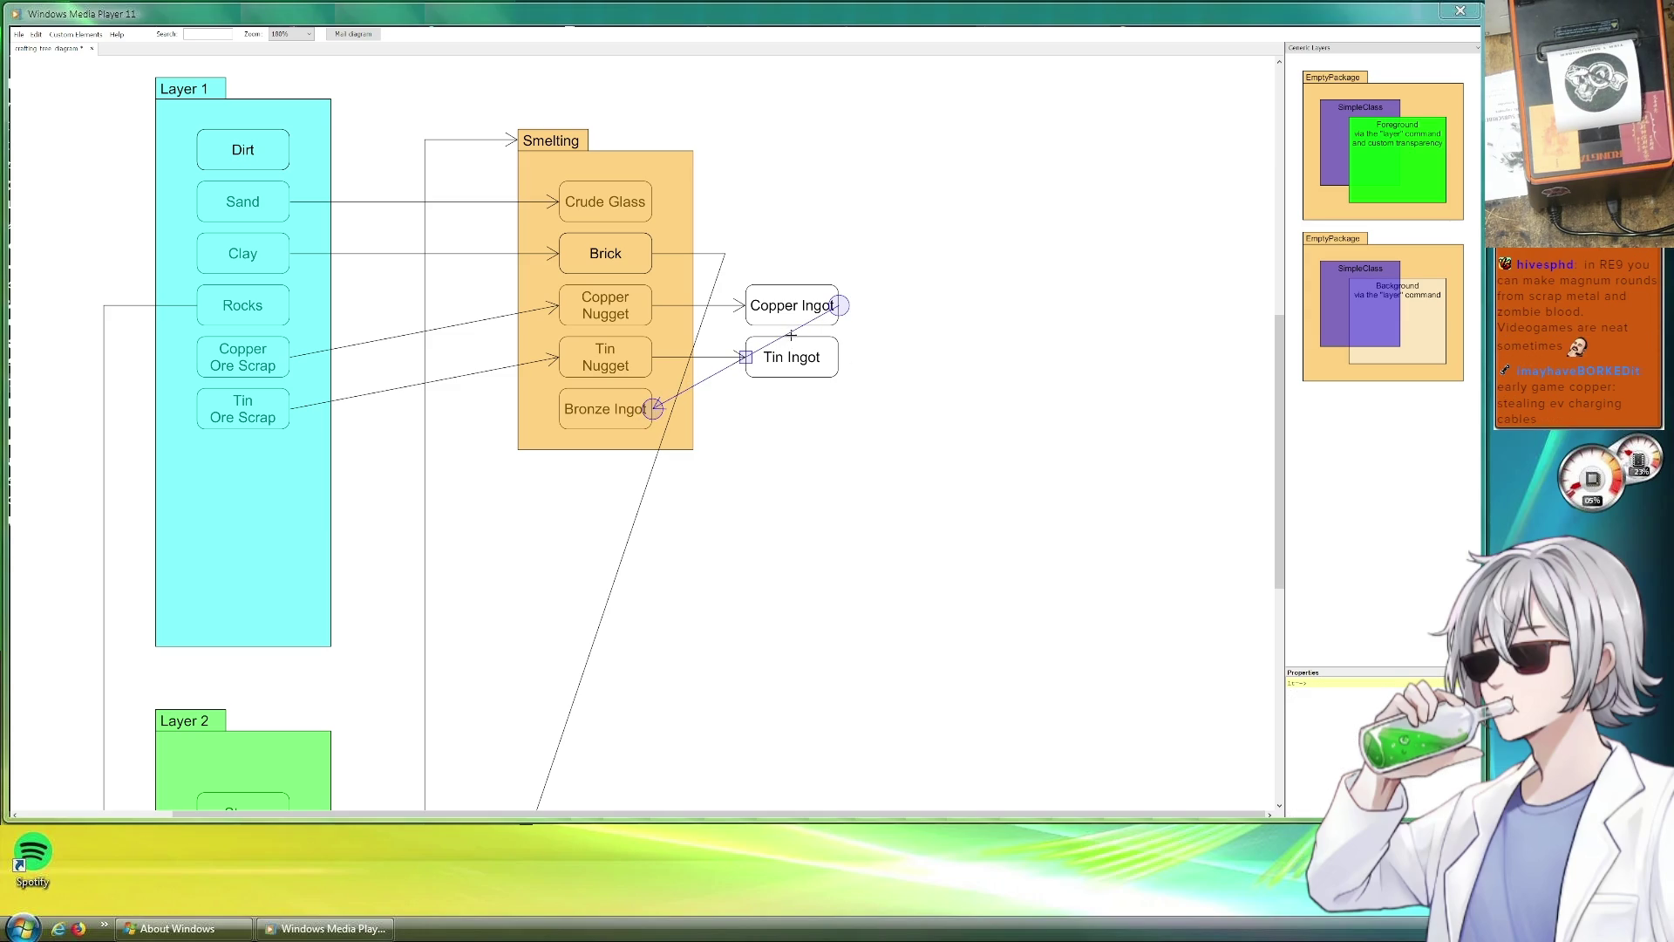
pyautogui.press('Right')
pyautogui.press('Down')
pyautogui.press('Down')
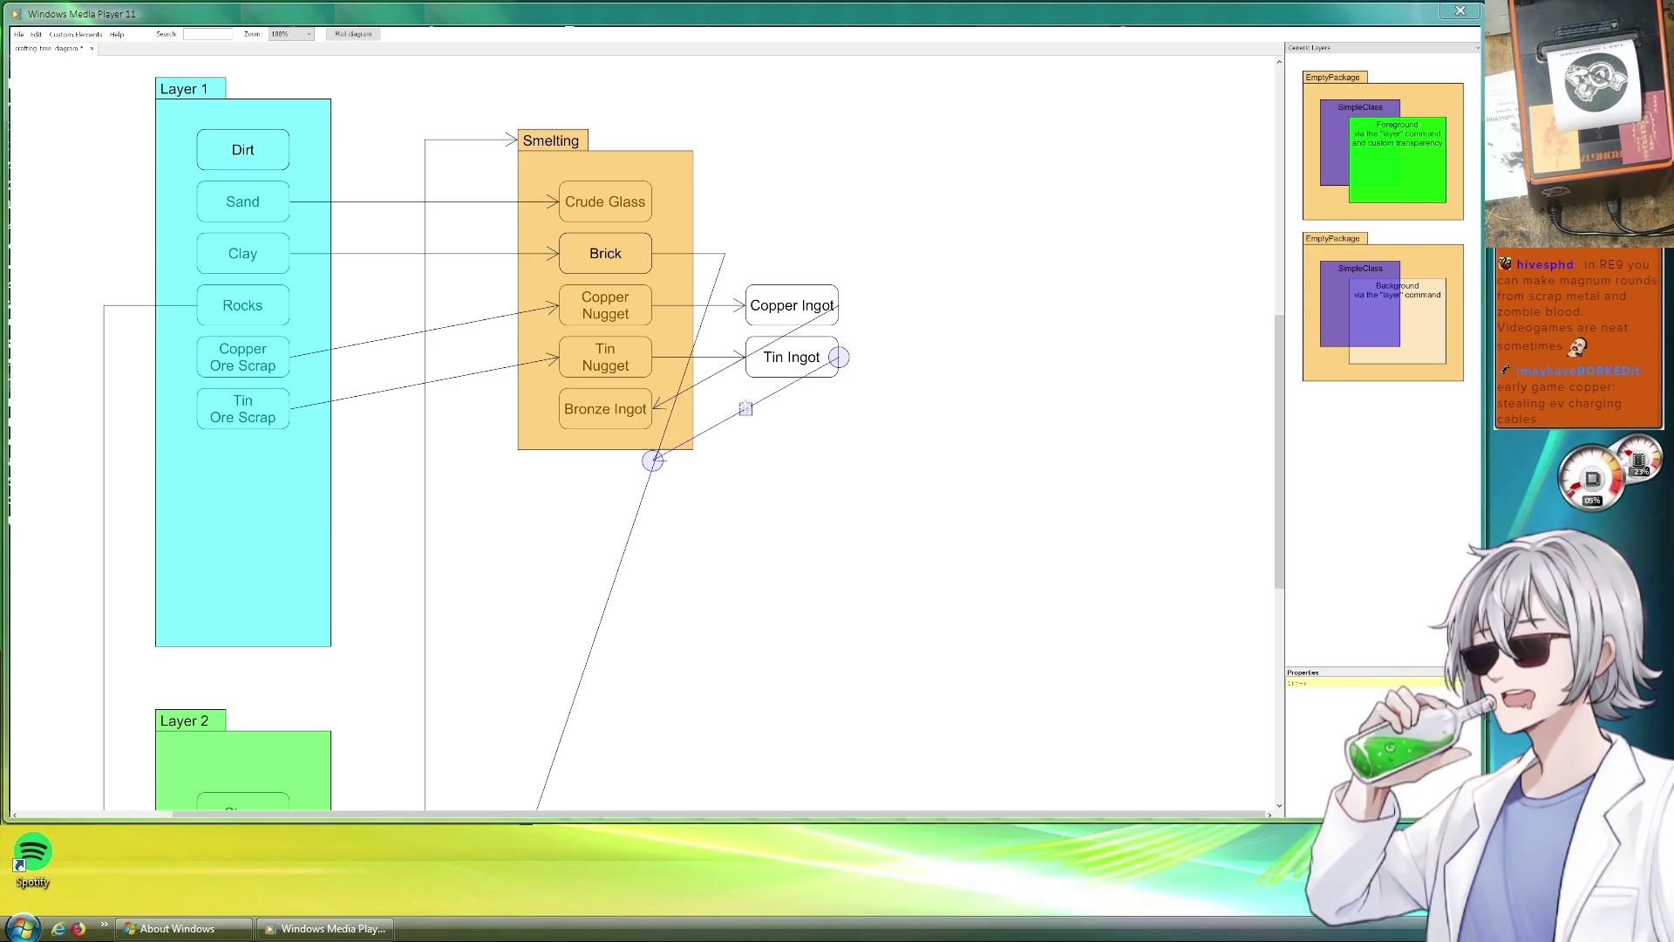
pyautogui.moveTo(684, 433); pyautogui.dragTo(657, 410)
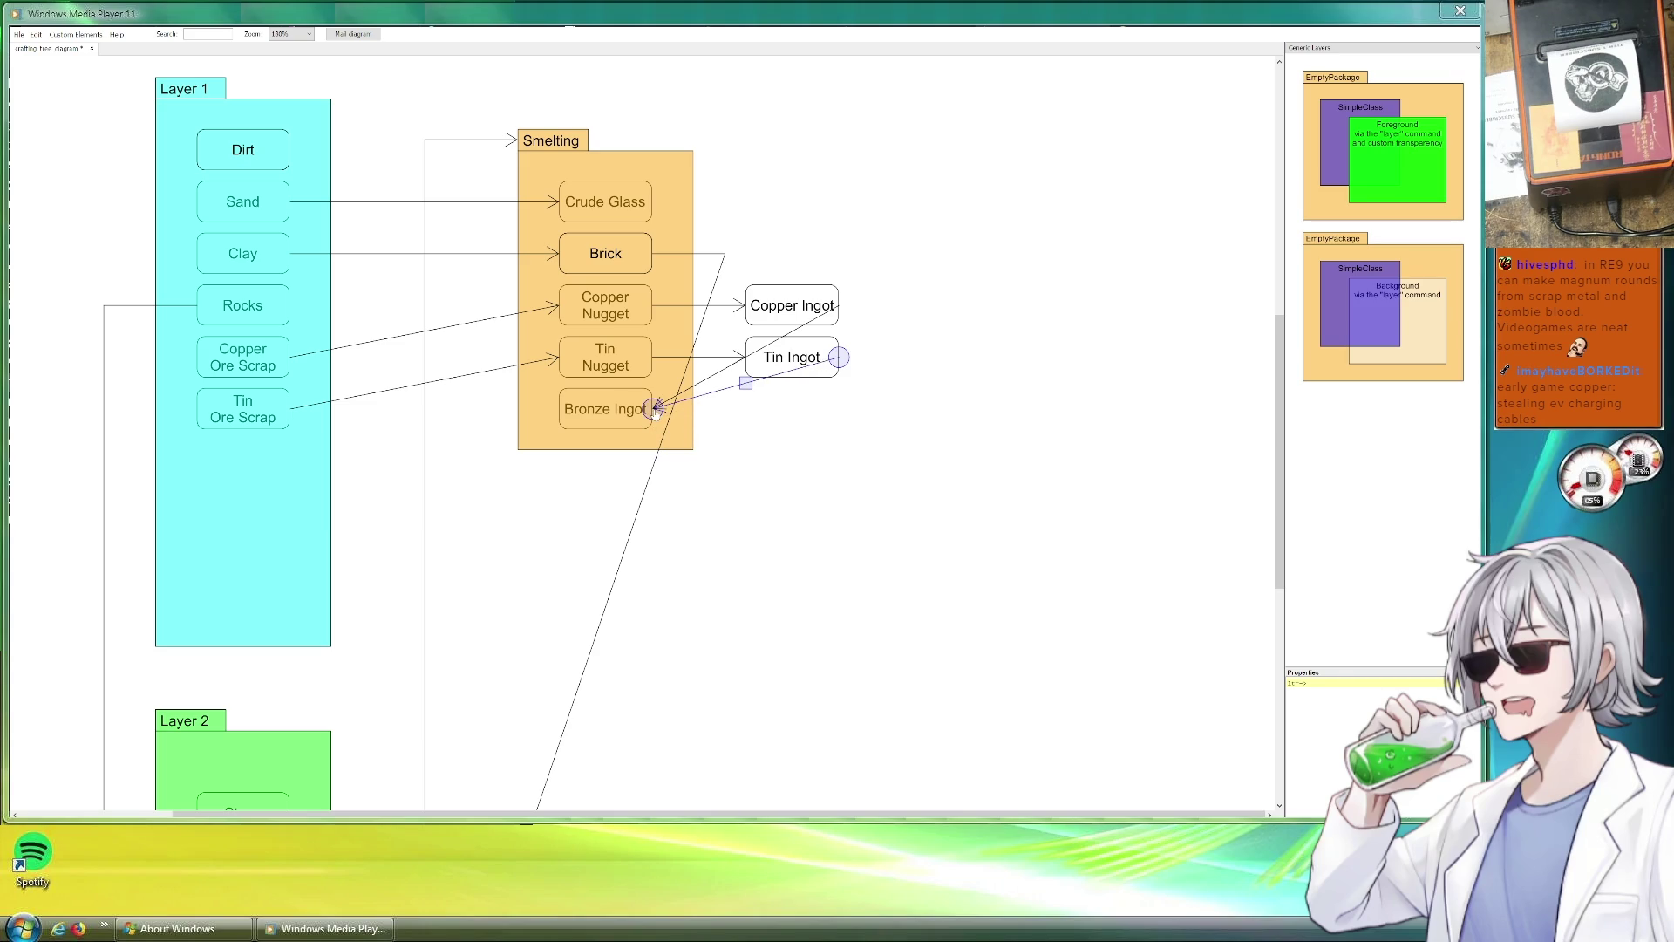
# Adjust the arrow tips on Bronze Ingot so both arrows land cleanly.
pyautogui.click(872, 456)
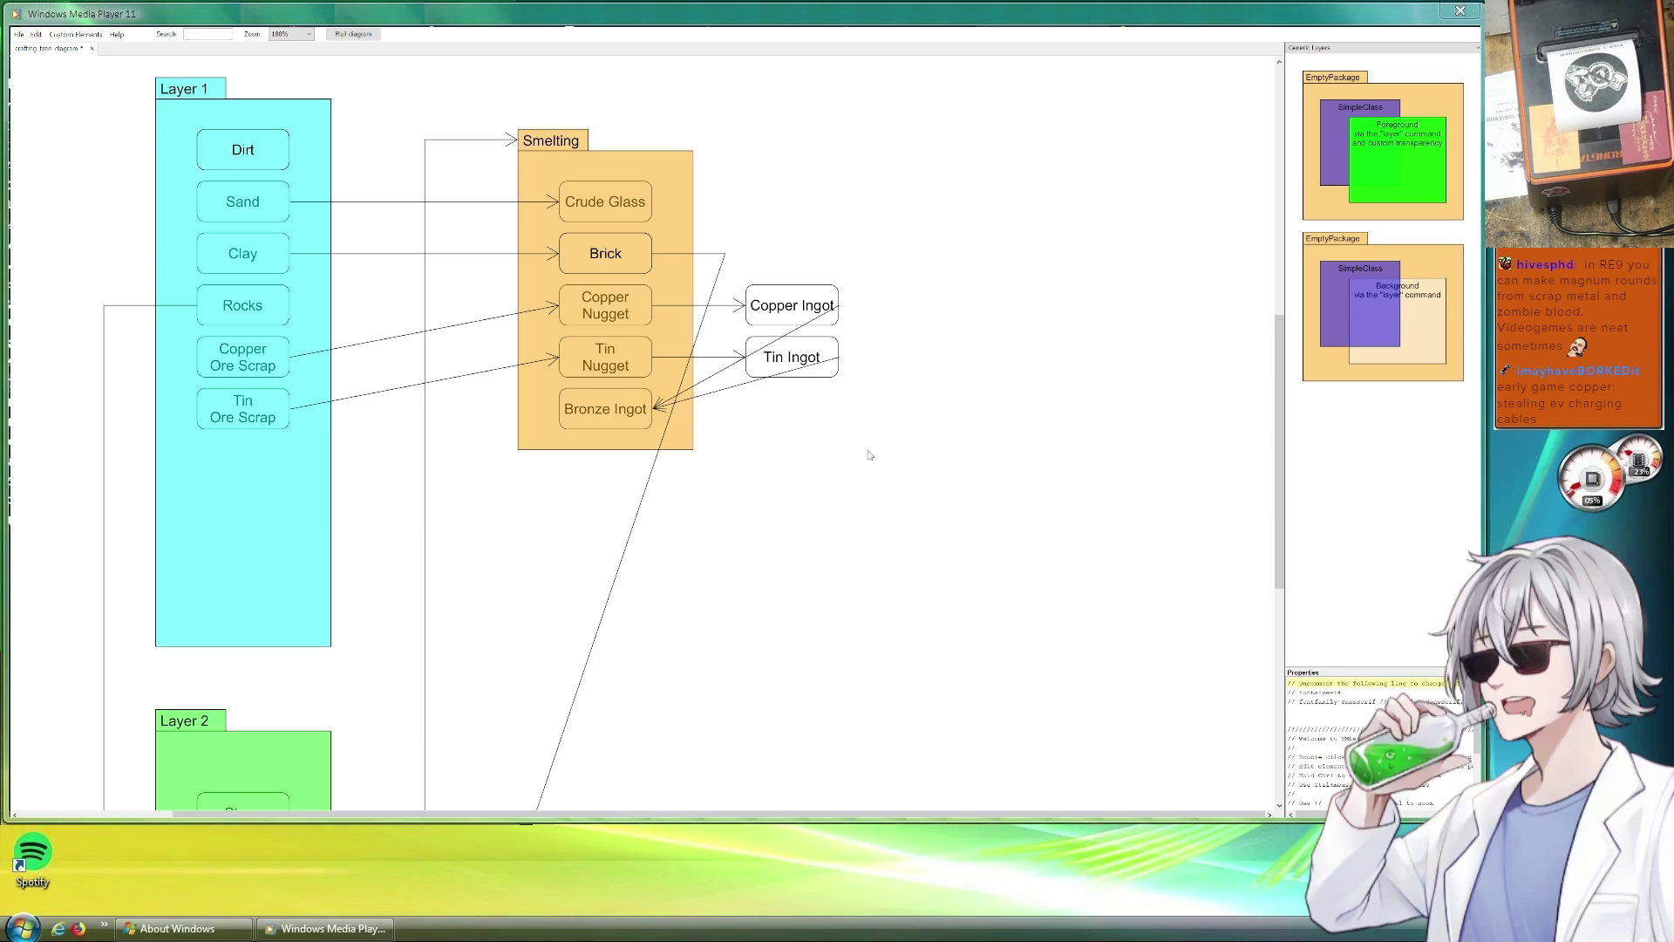
pyautogui.click(657, 416)
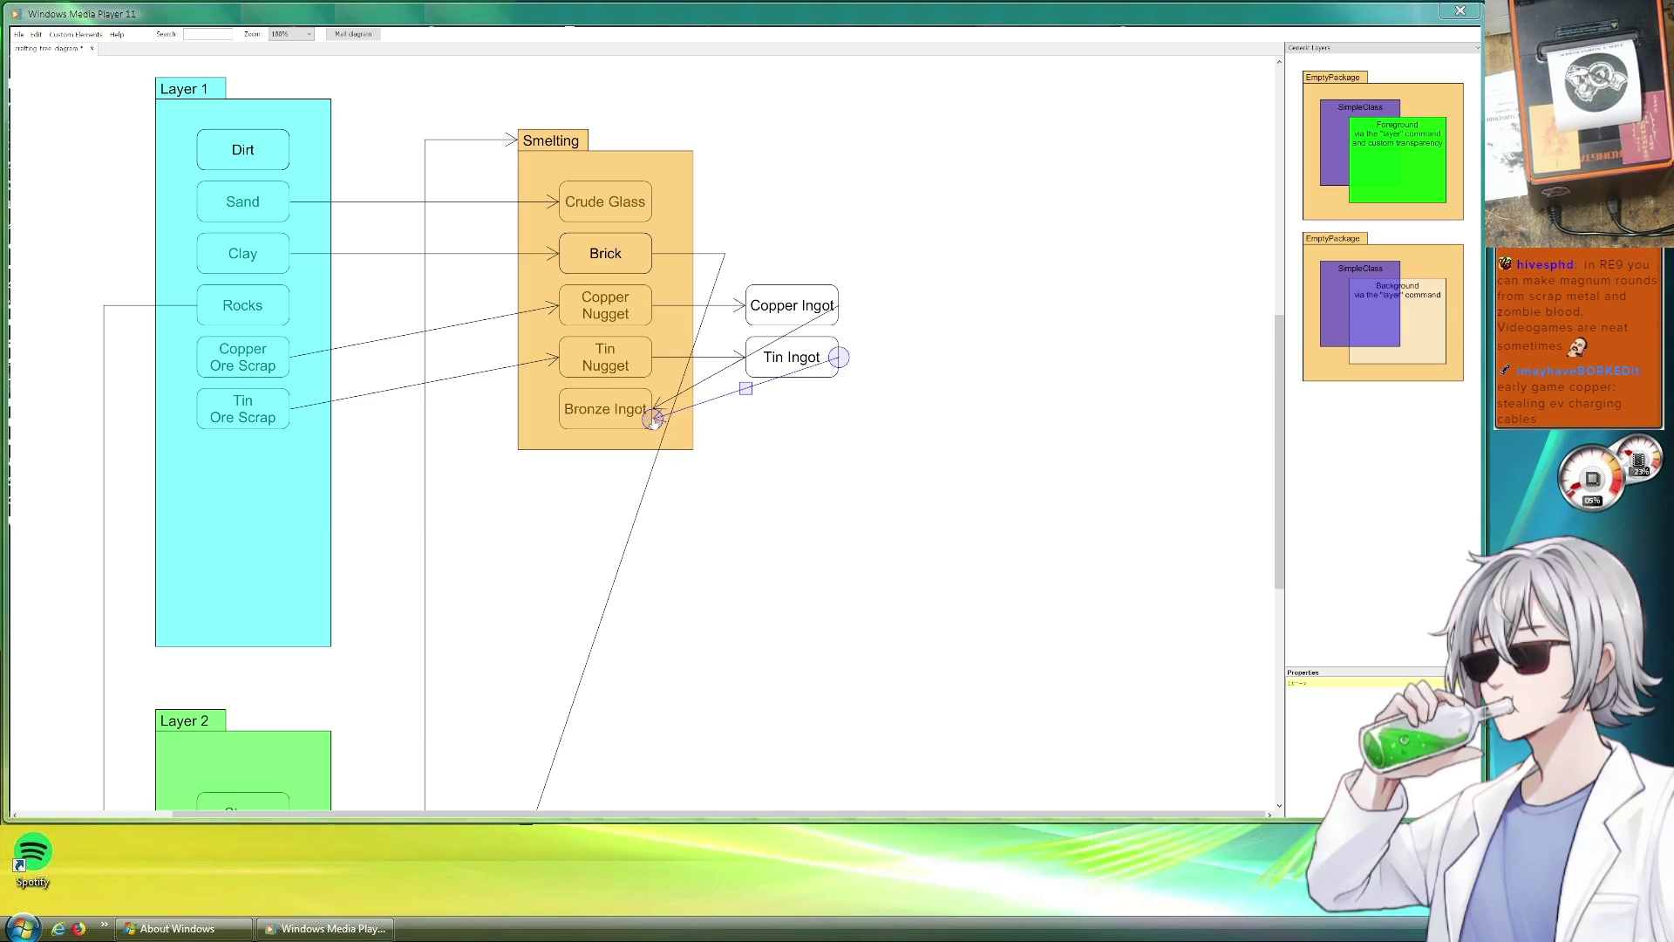
pyautogui.moveTo(657, 412); pyautogui.dragTo(658, 404)
pyautogui.click(821, 432)
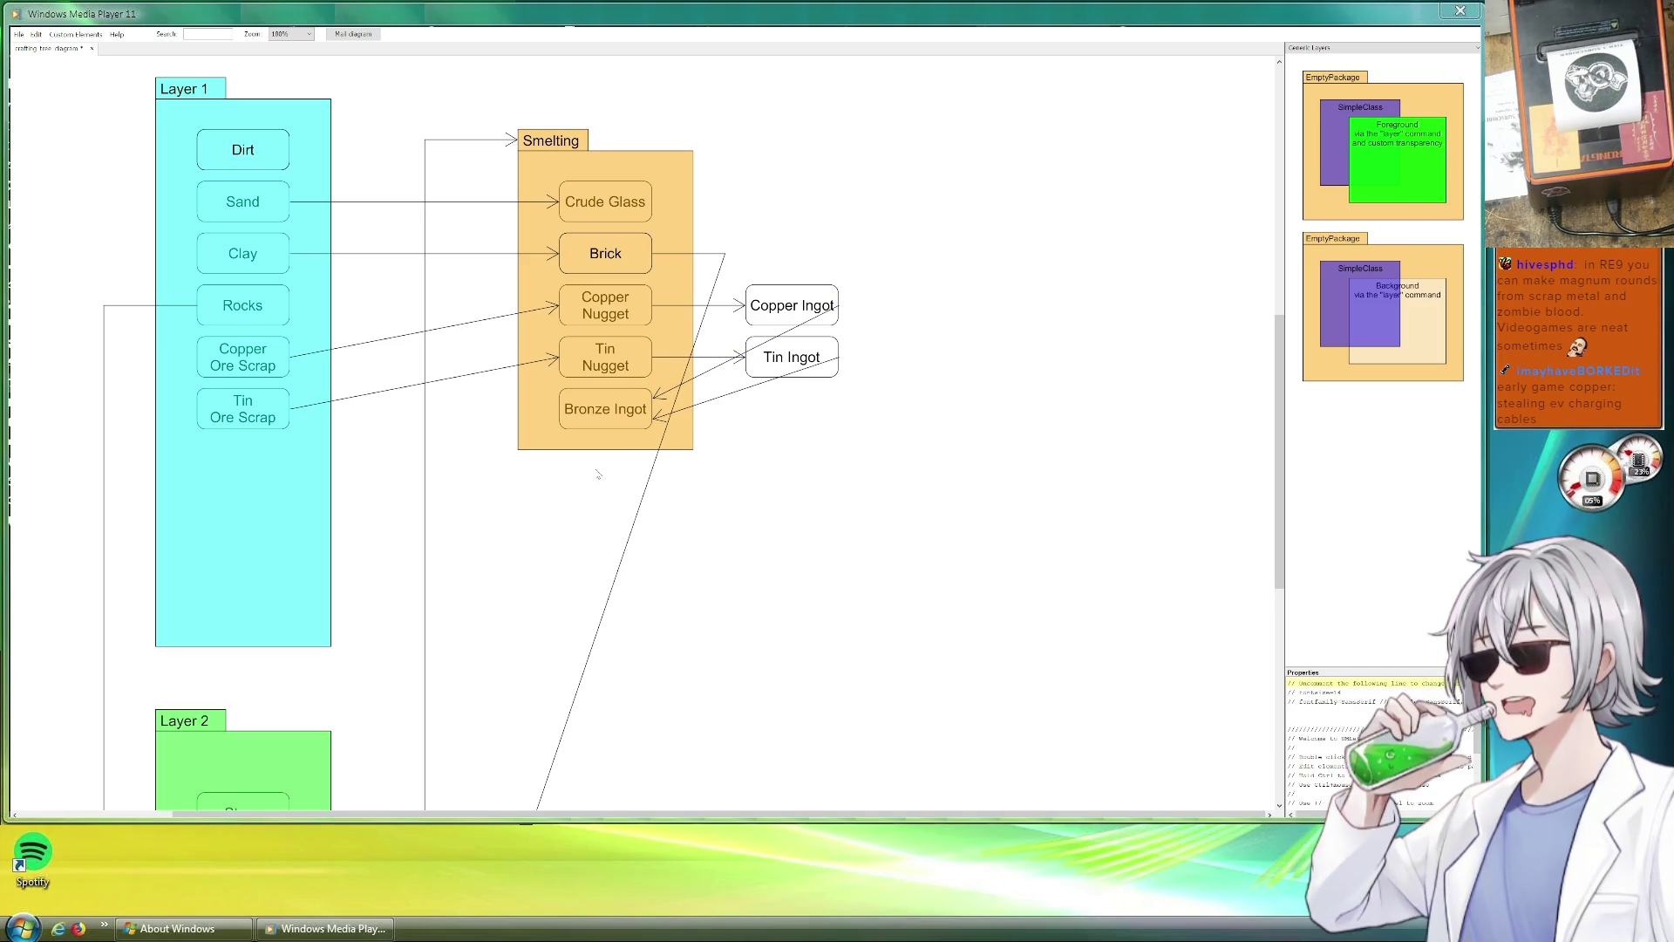
pyautogui.scroll(-1, 607, 485)
pyautogui.scroll(-1, 635, 524)
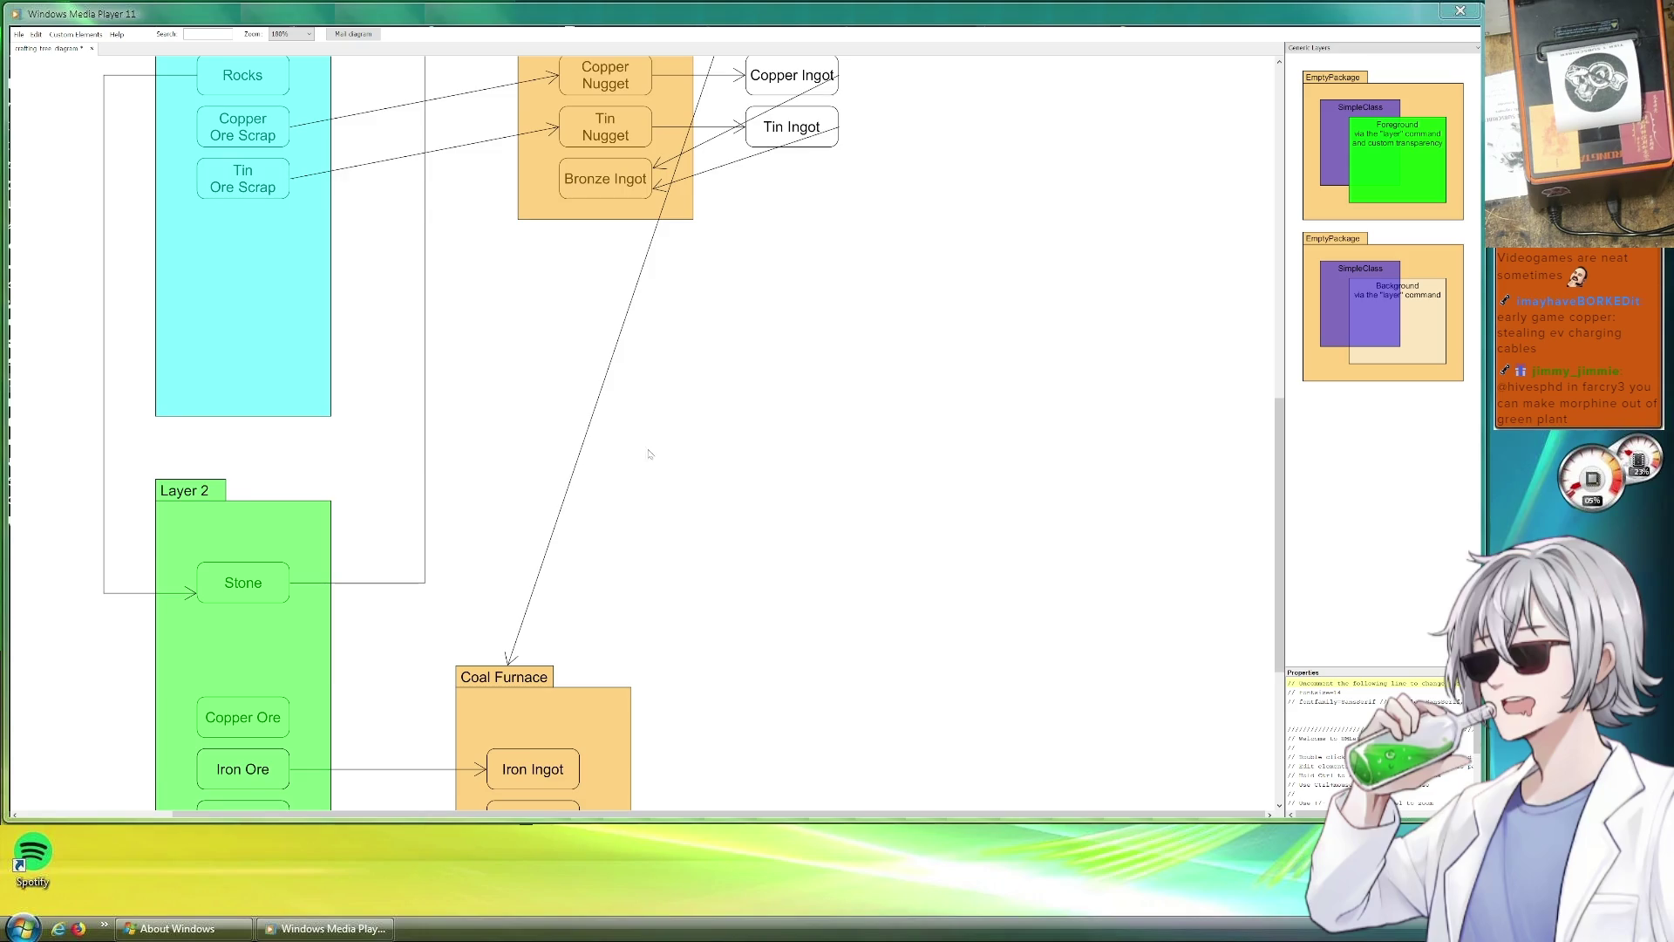
pyautogui.scroll(-1, 645, 463)
pyautogui.scroll(2, 558, 501)
pyautogui.scroll(1, 554, 503)
pyautogui.scroll(-2, 553, 511)
pyautogui.scroll(1, 552, 507)
pyautogui.scroll(-1, 553, 507)
pyautogui.scroll(2, 542, 432)
pyautogui.click(537, 308)
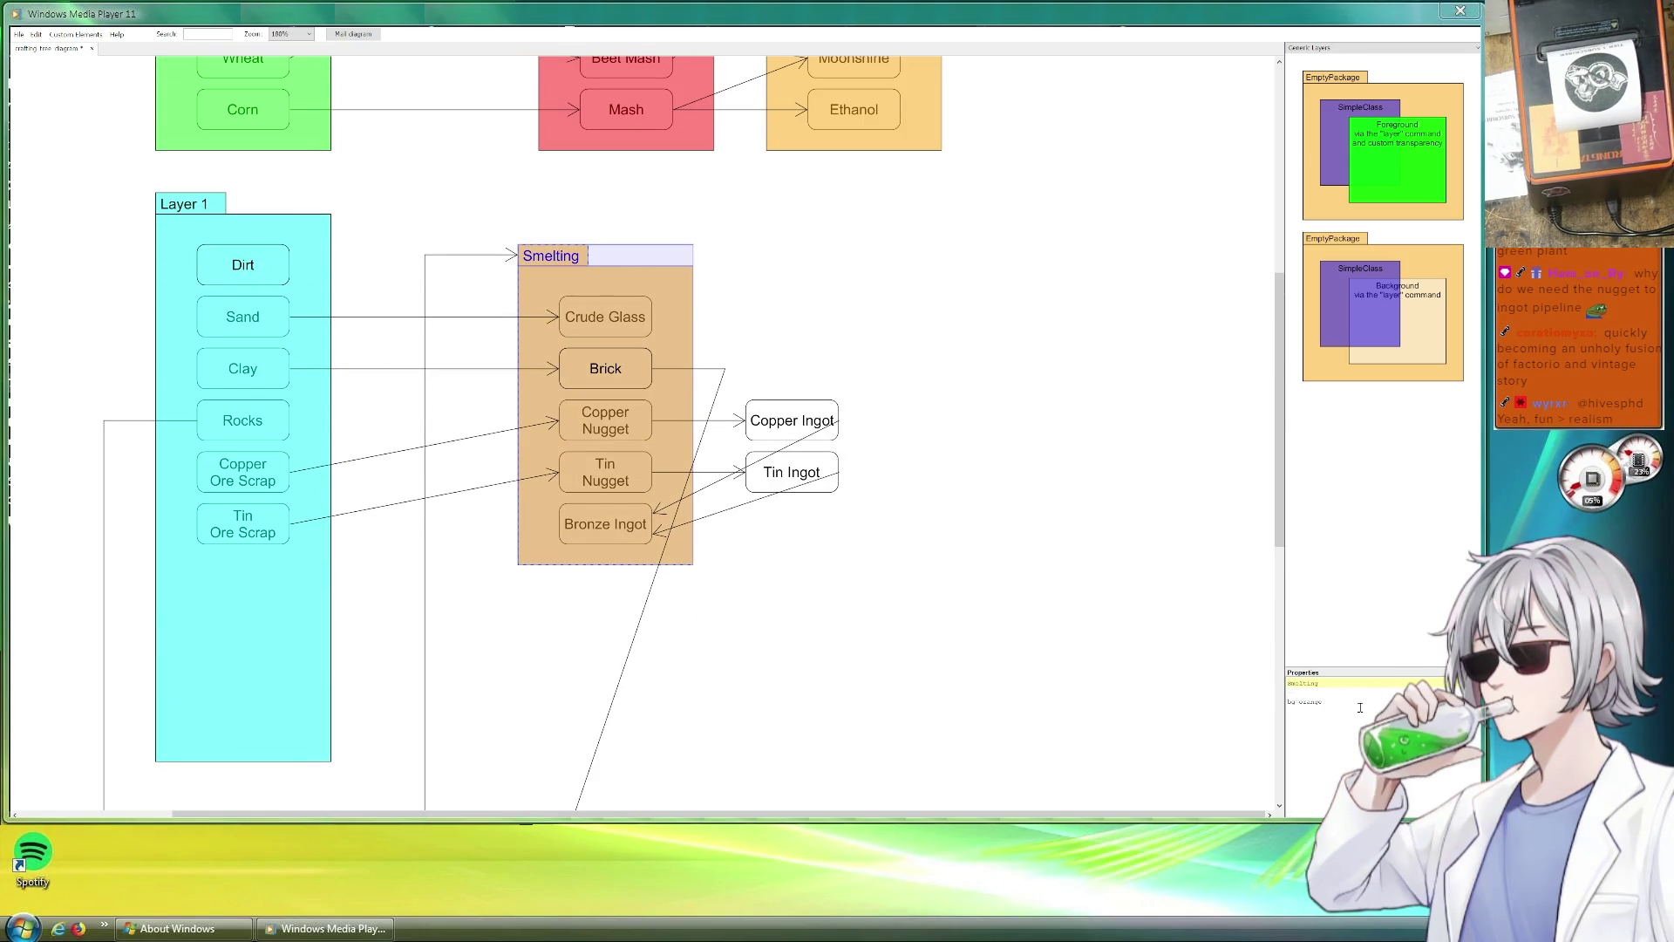
pyautogui.scroll(-2, 914, 638)
pyautogui.scroll(2, 863, 620)
pyautogui.scroll(1, 864, 620)
pyautogui.scroll(2, 1061, 664)
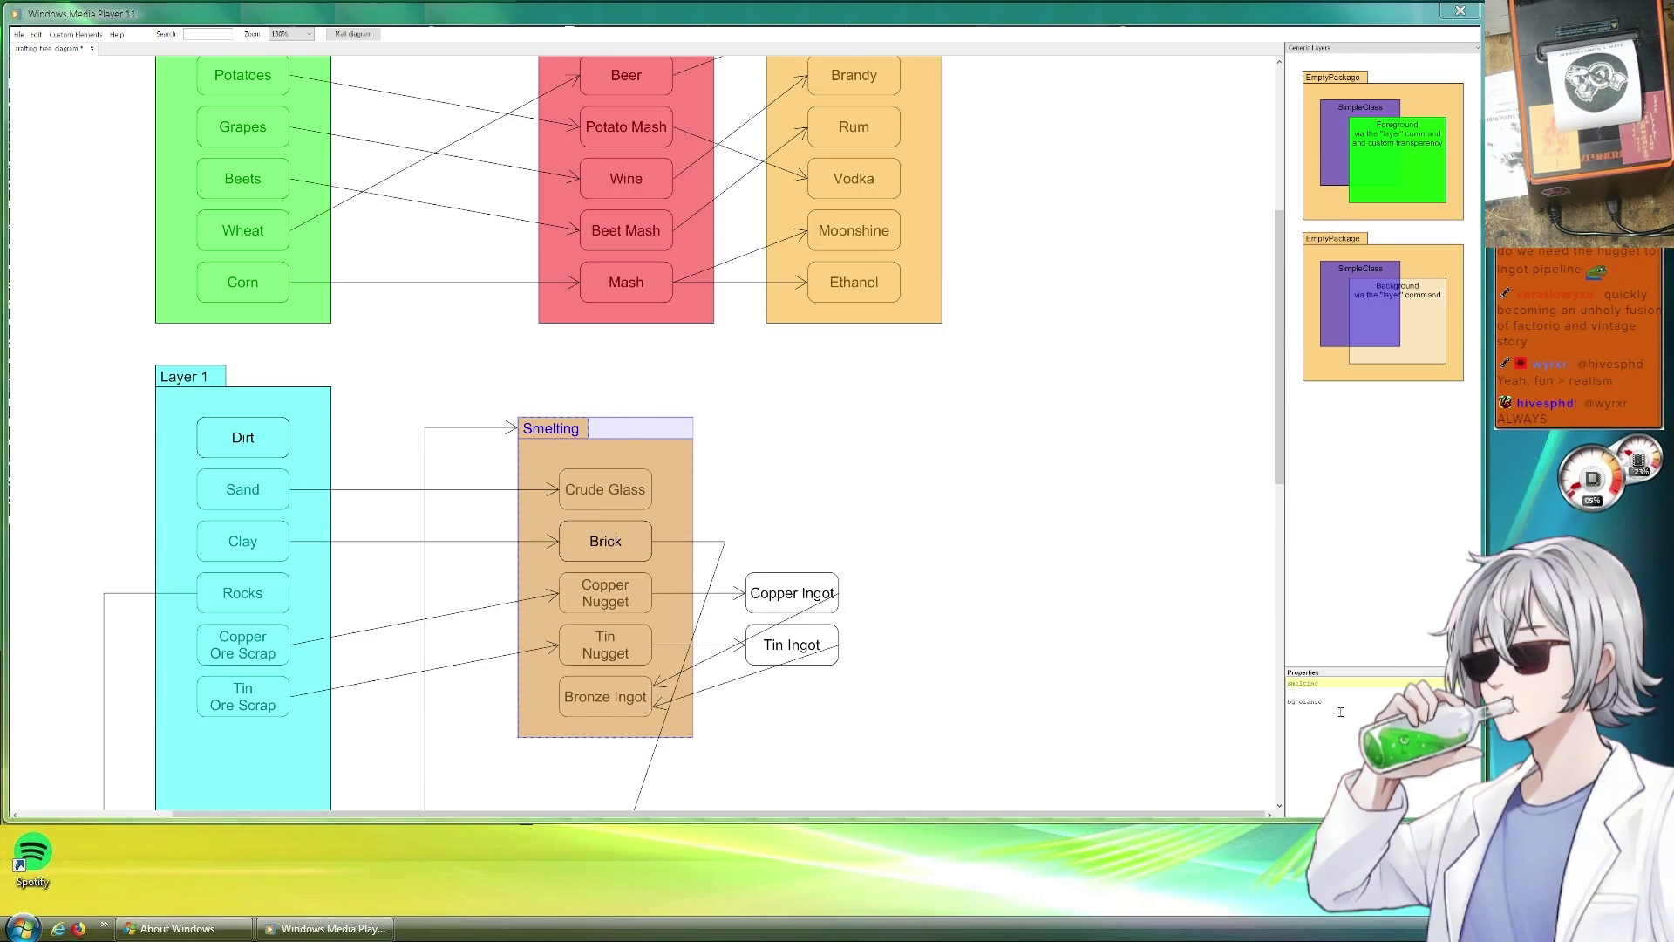
pyautogui.write('Wood')
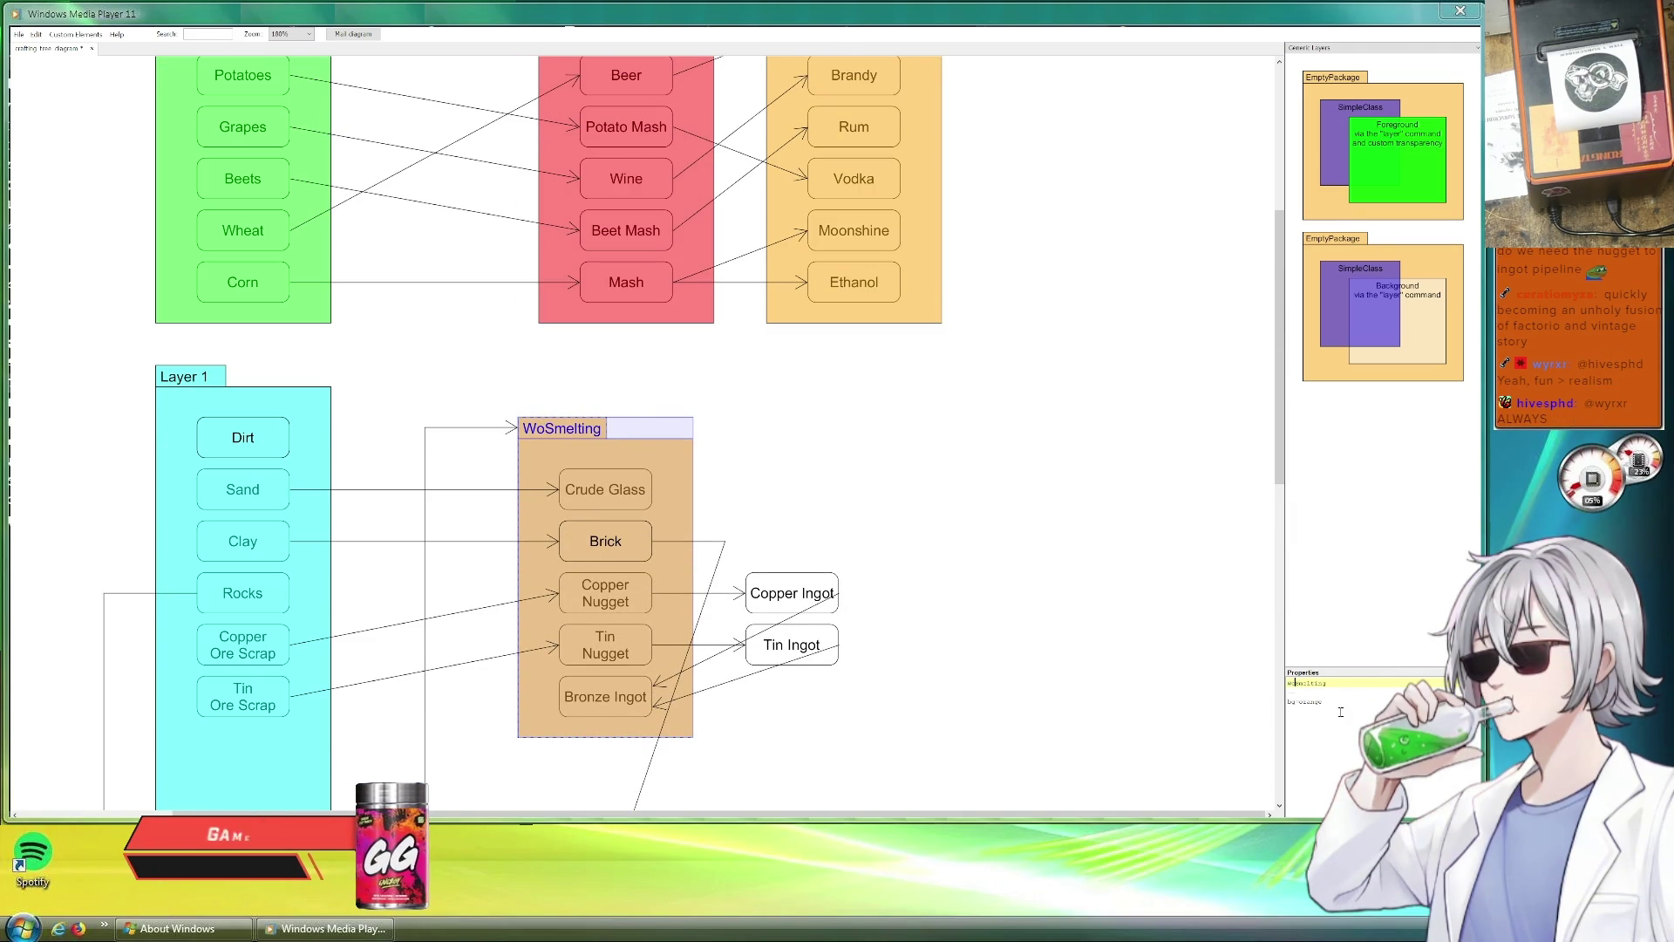
pyautogui.press('BackSpace')
pyautogui.press('BackSpace')
pyautogui.press('BackSpace')
pyautogui.press('BackSpace')
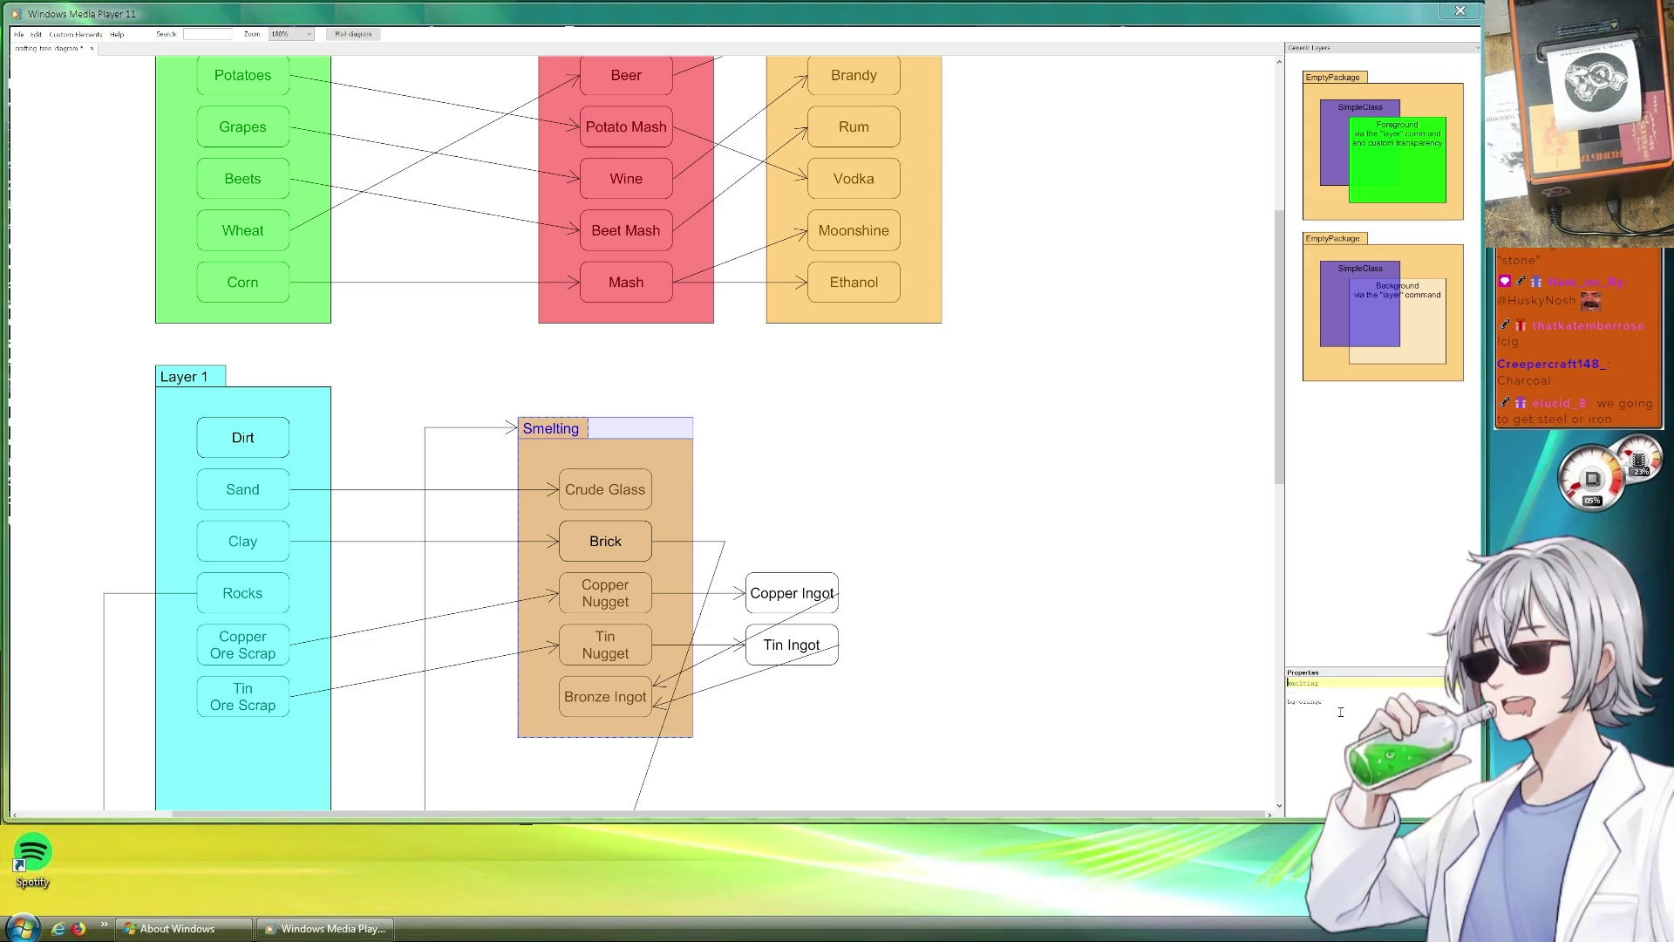
pyautogui.scroll(-3, 505, 633)
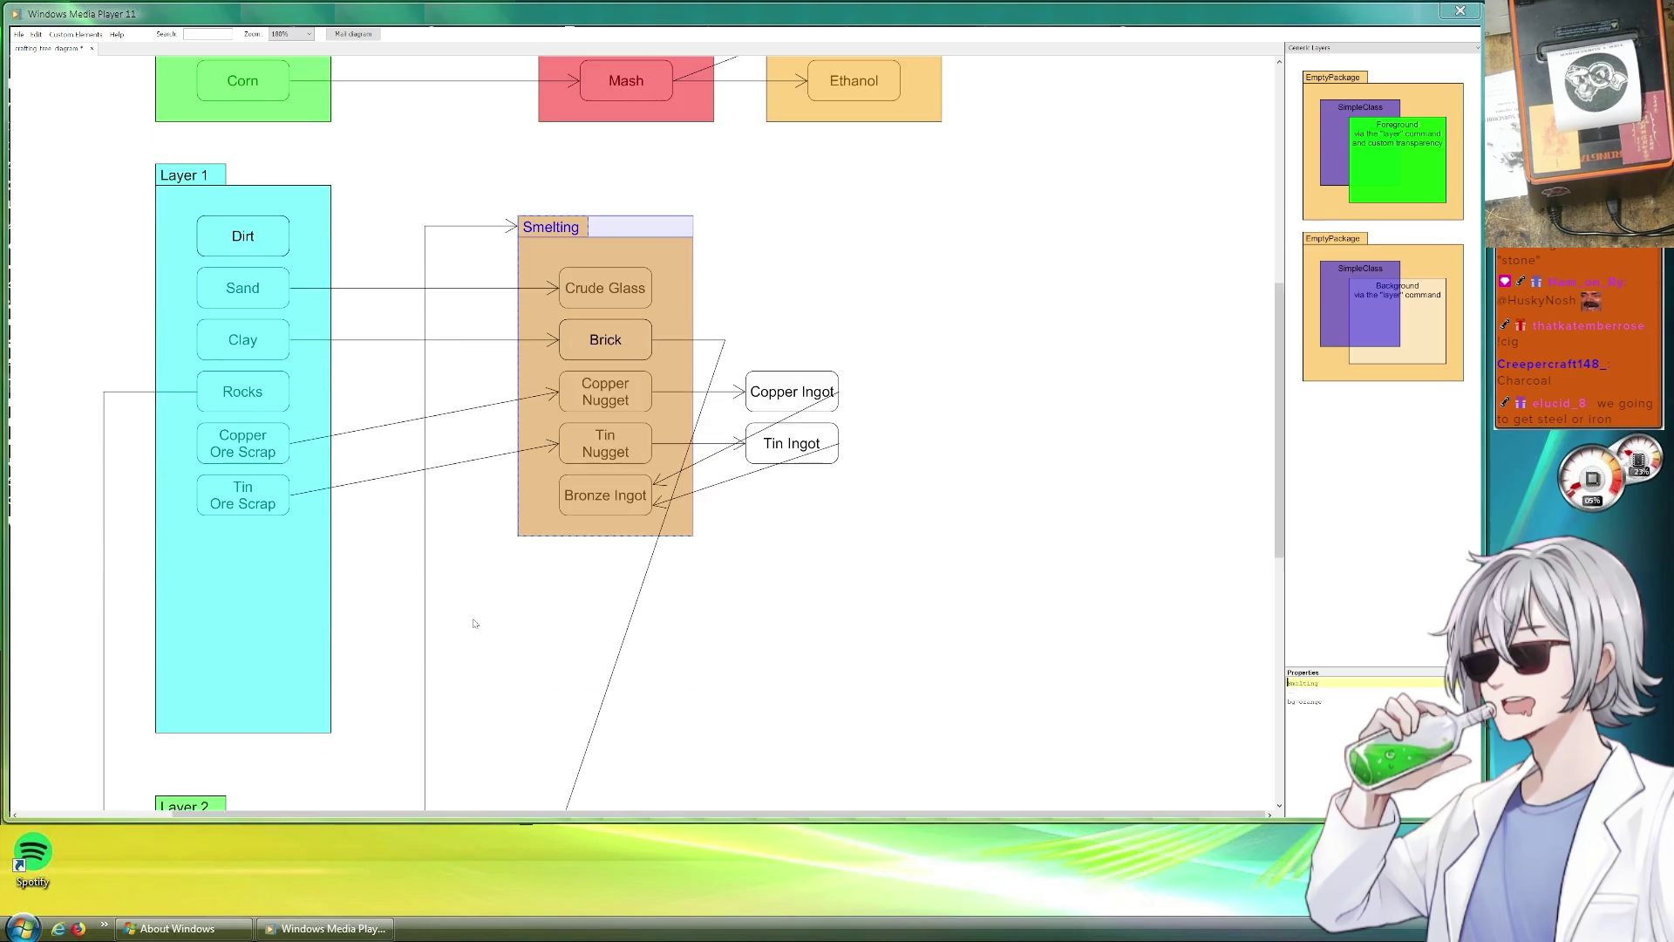
pyautogui.scroll(-4, 476, 625)
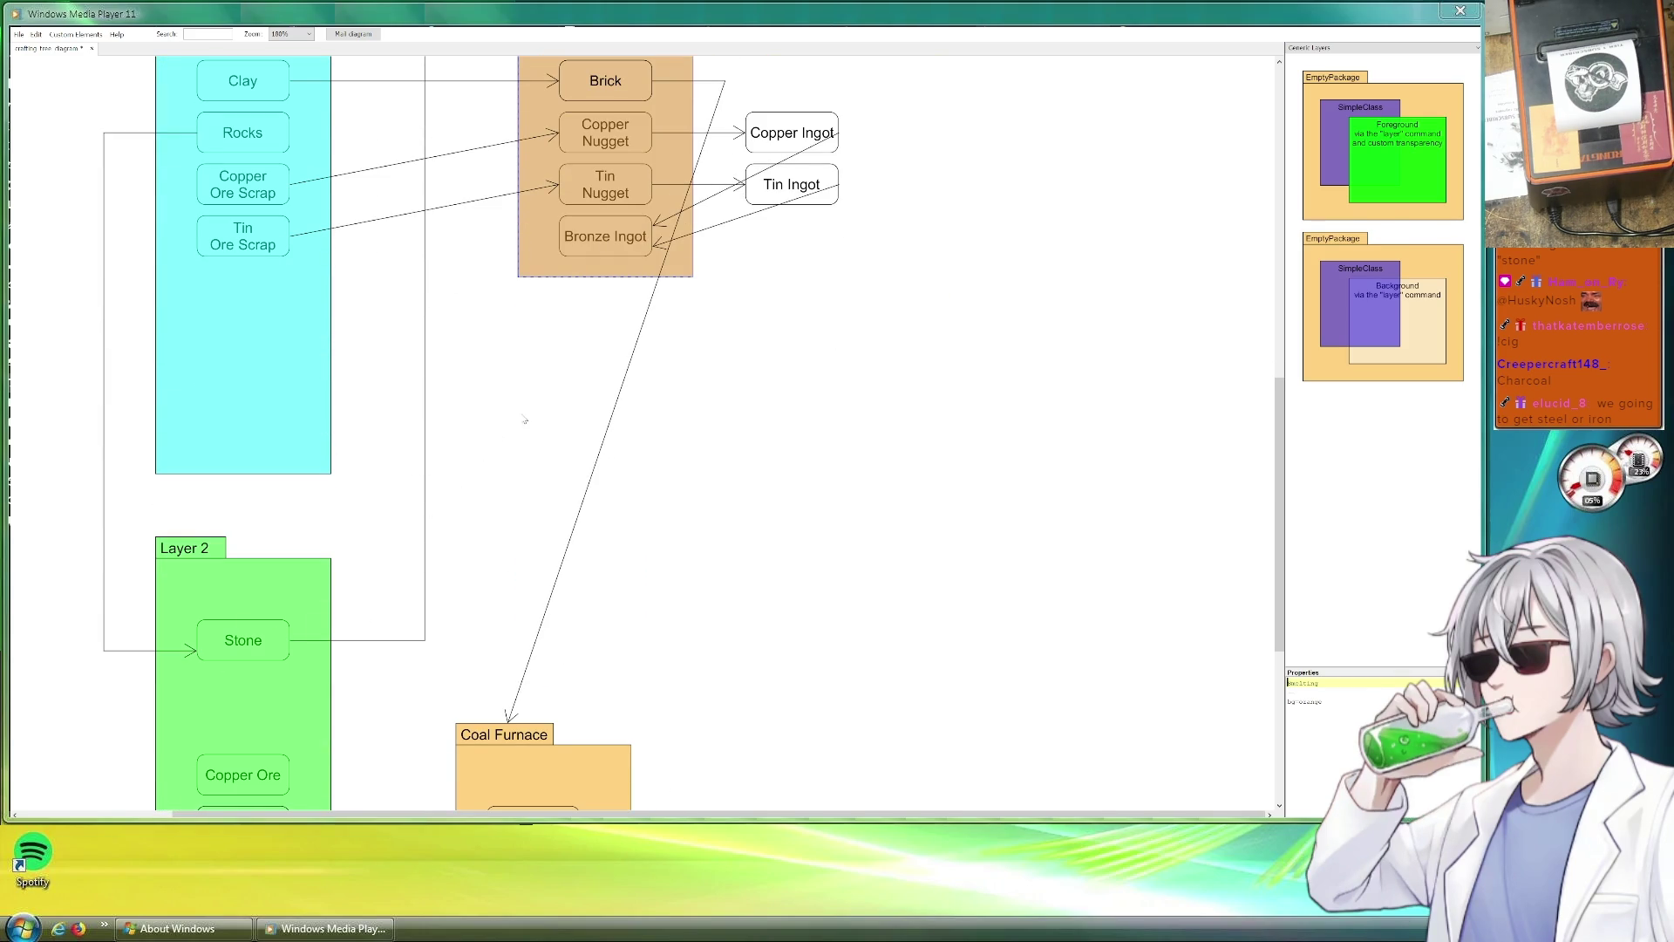
# Detach the Stone connector's lower end and pull it up toward Smelting.
pyautogui.click(358, 639)
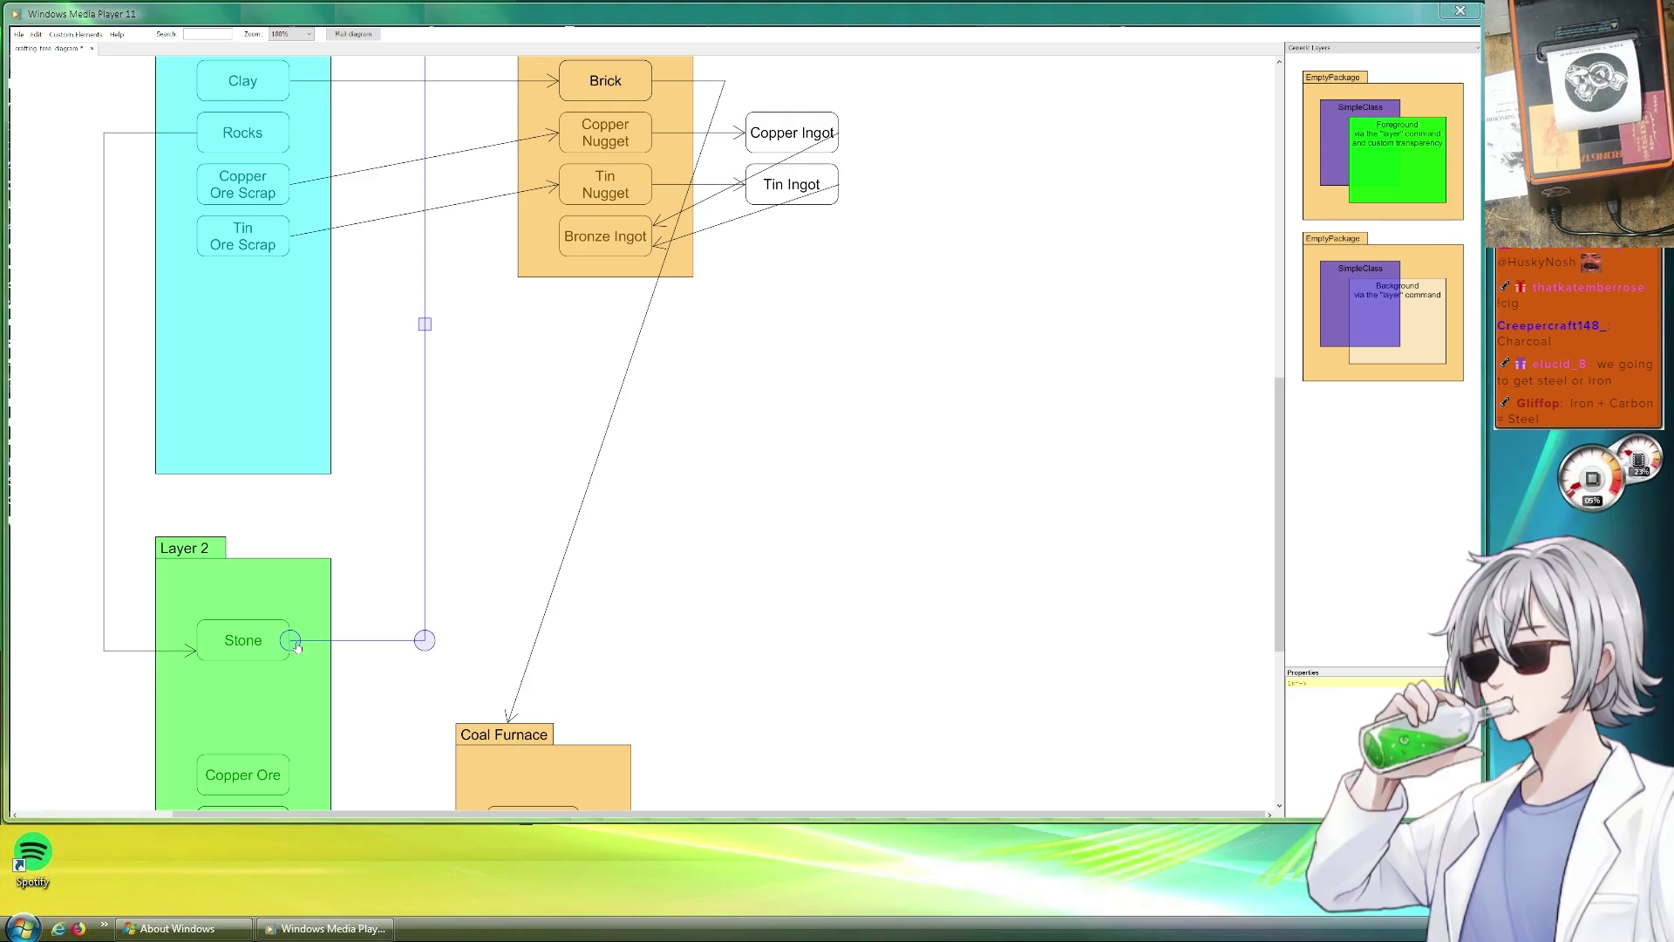
pyautogui.moveTo(291, 641); pyautogui.dragTo(427, 681)
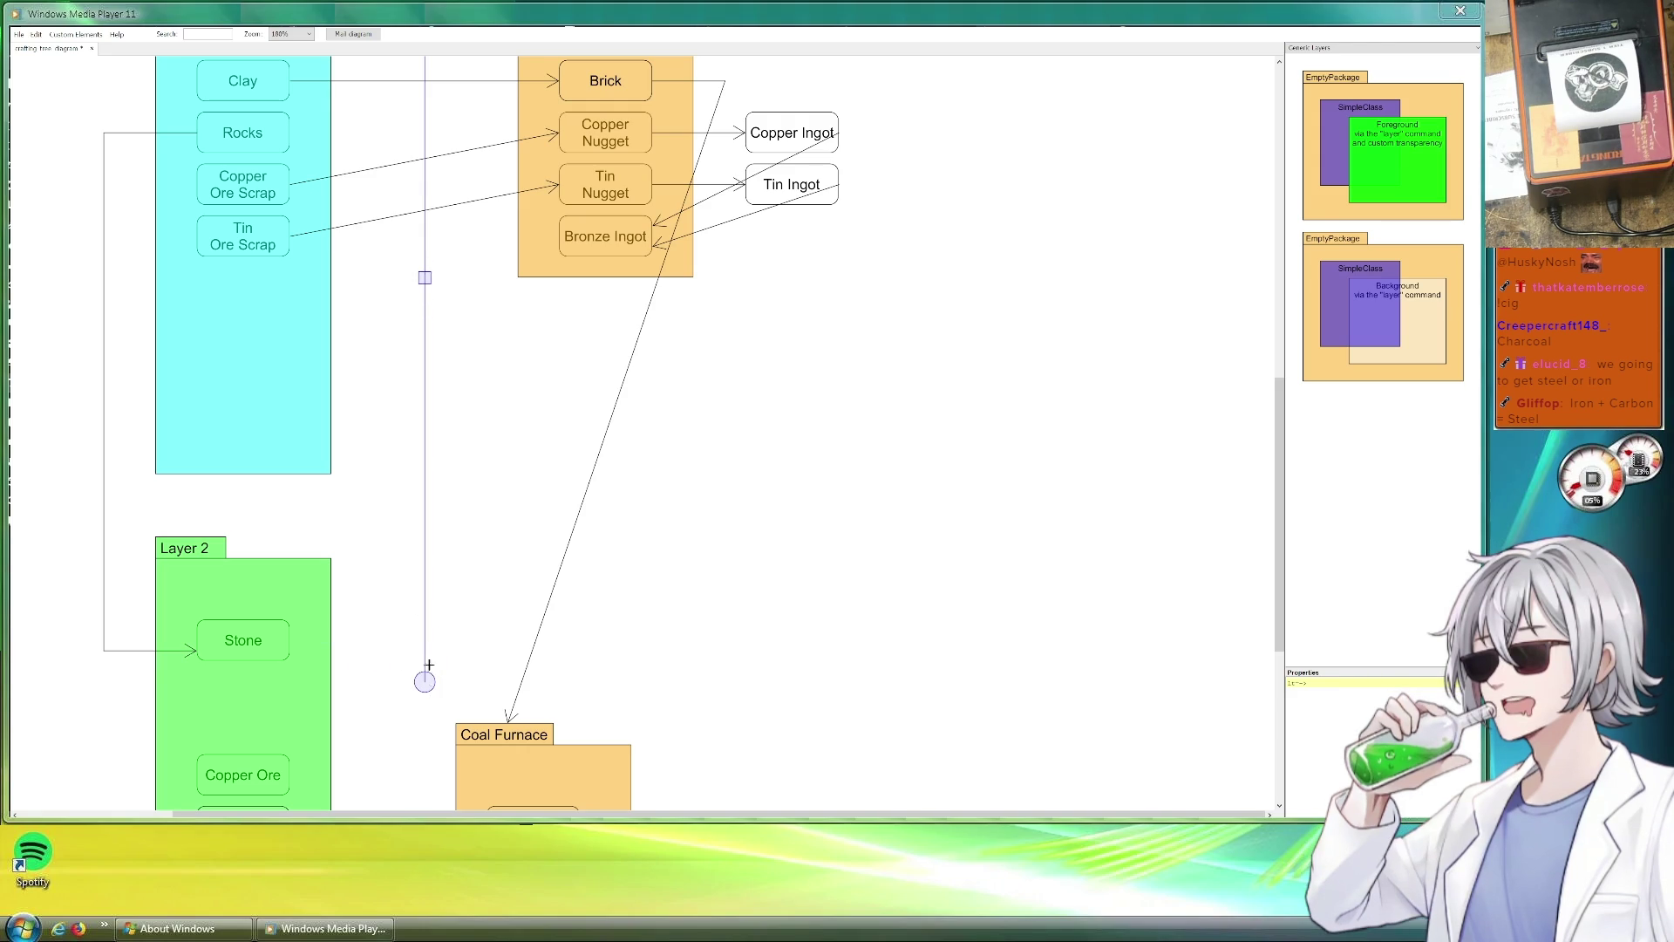
pyautogui.moveTo(425, 680); pyautogui.dragTo(425, 496)
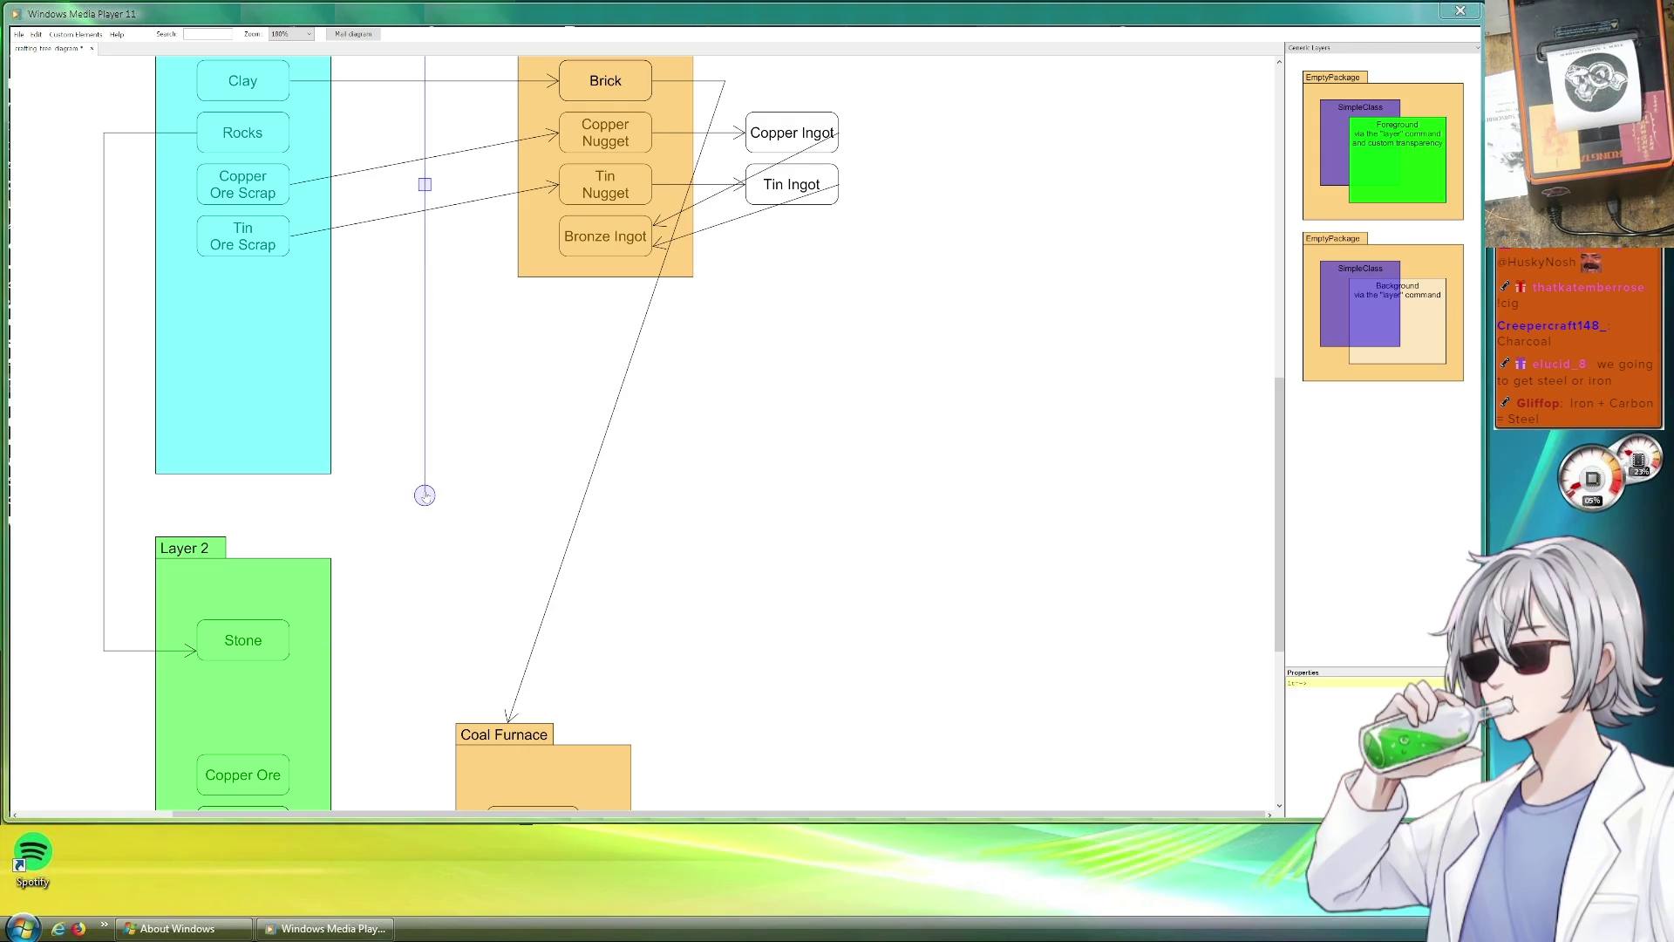
pyautogui.click(495, 484)
pyautogui.scroll(3, 503, 504)
pyautogui.scroll(-1, 527, 539)
pyautogui.scroll(-1, 525, 538)
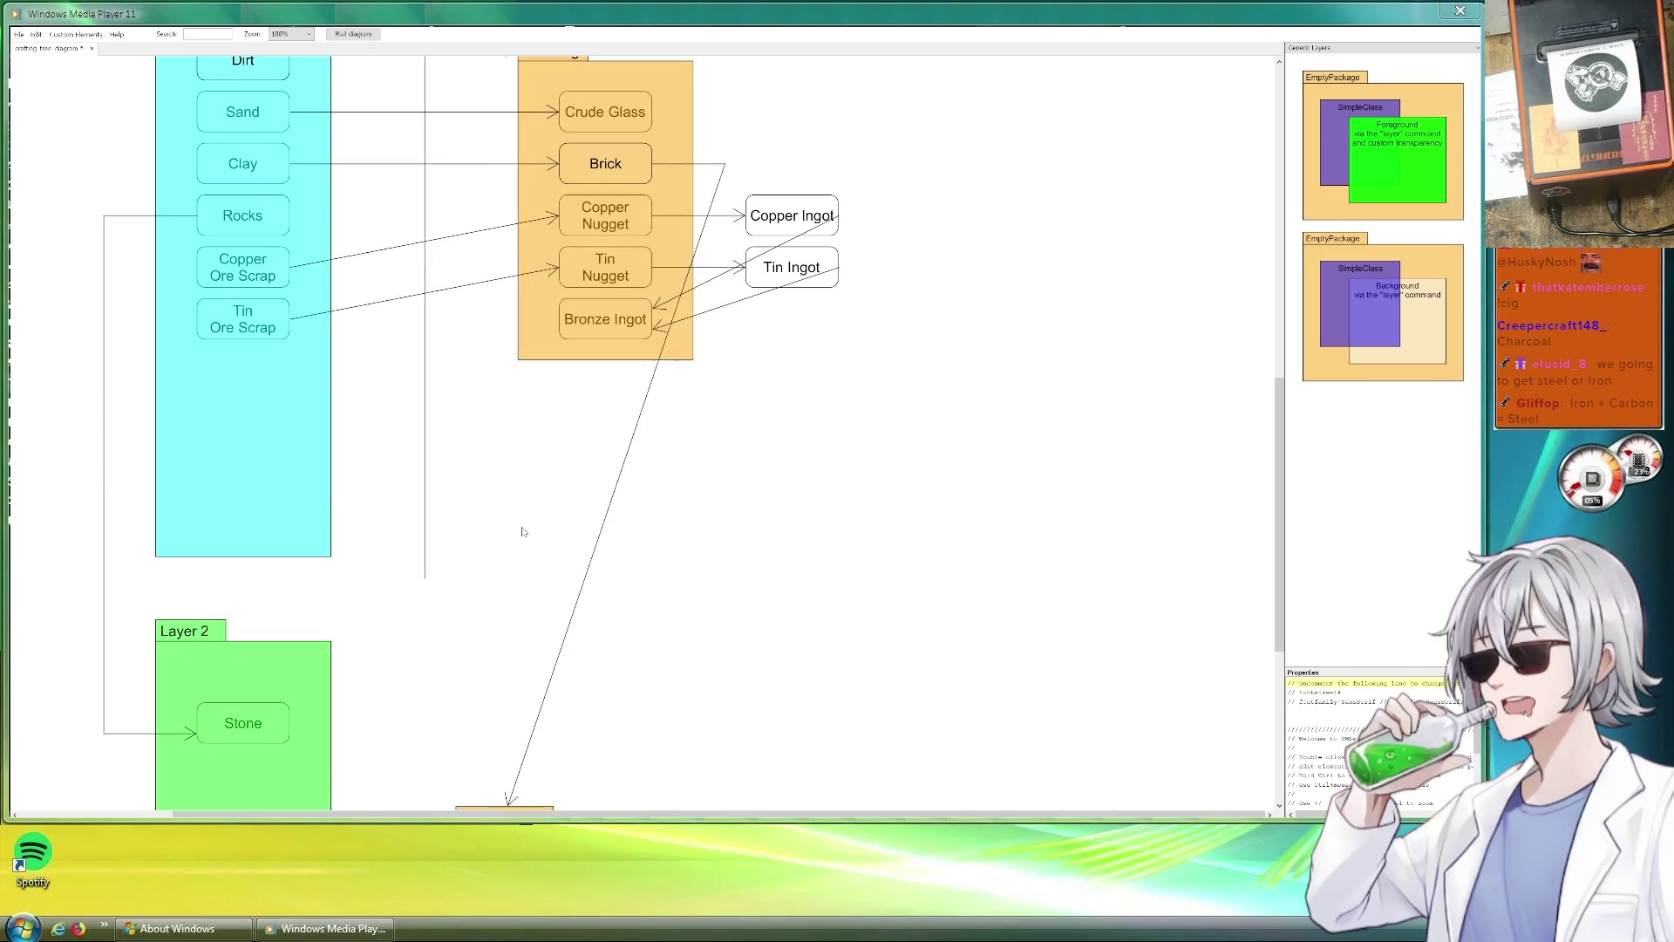
# Re-anchor the connector on Stone with a right-angle bend rising vertically to Smelting.
pyautogui.click(425, 572)
pyautogui.moveTo(423, 572); pyautogui.dragTo(291, 723)
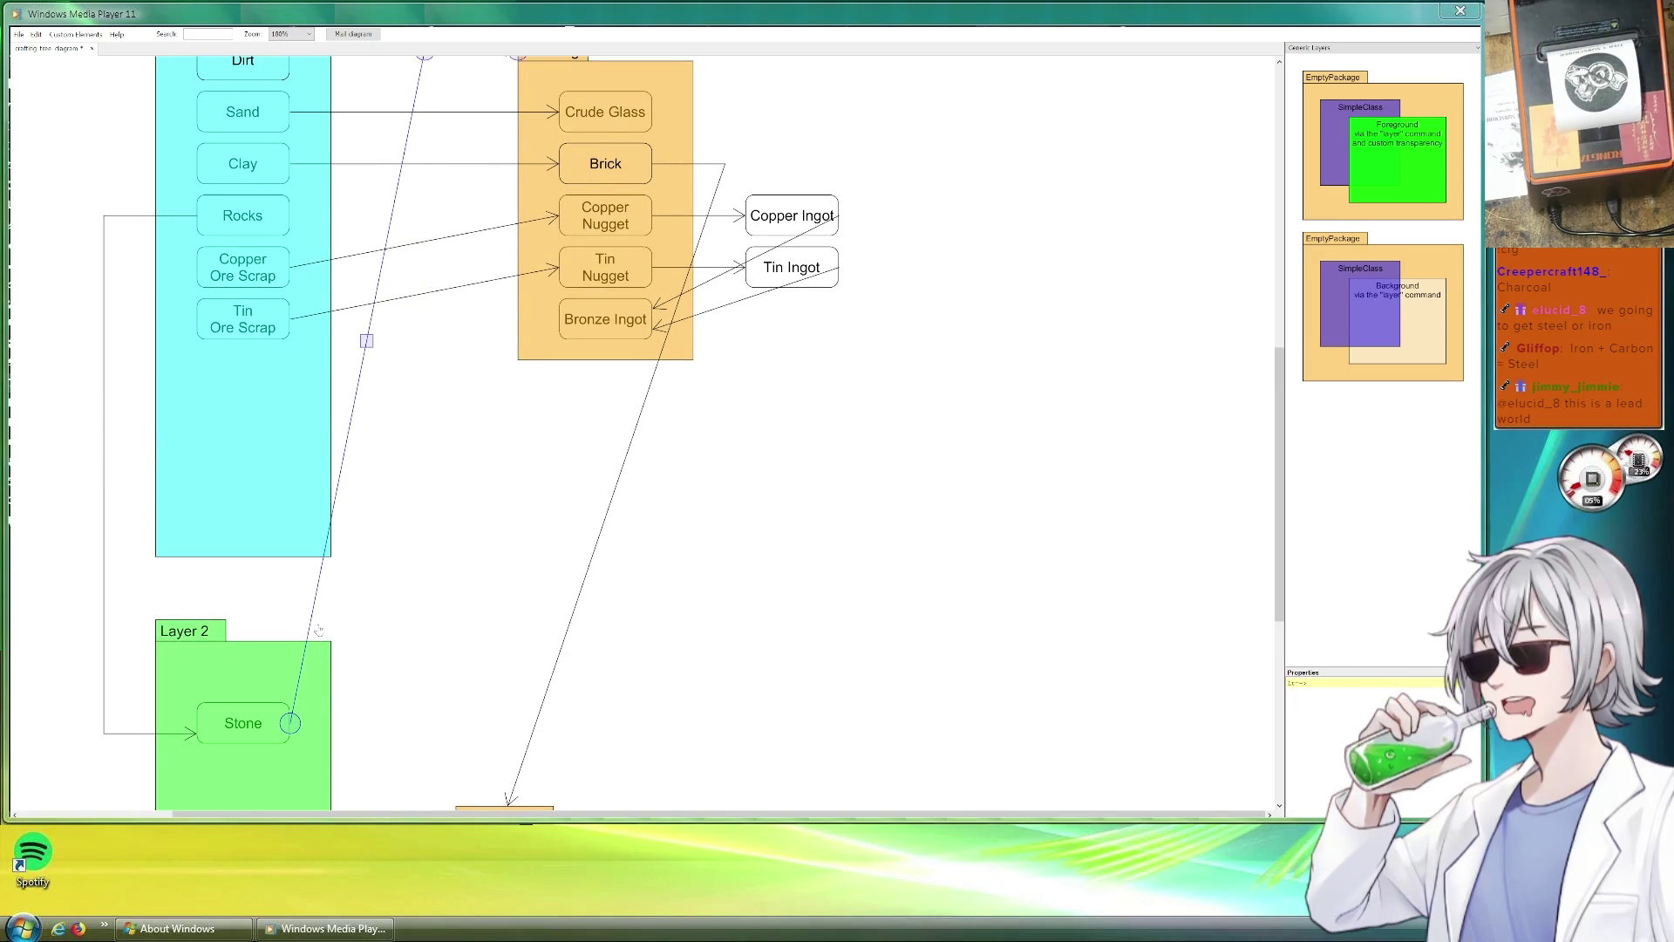
pyautogui.moveTo(310, 614); pyautogui.dragTo(423, 723)
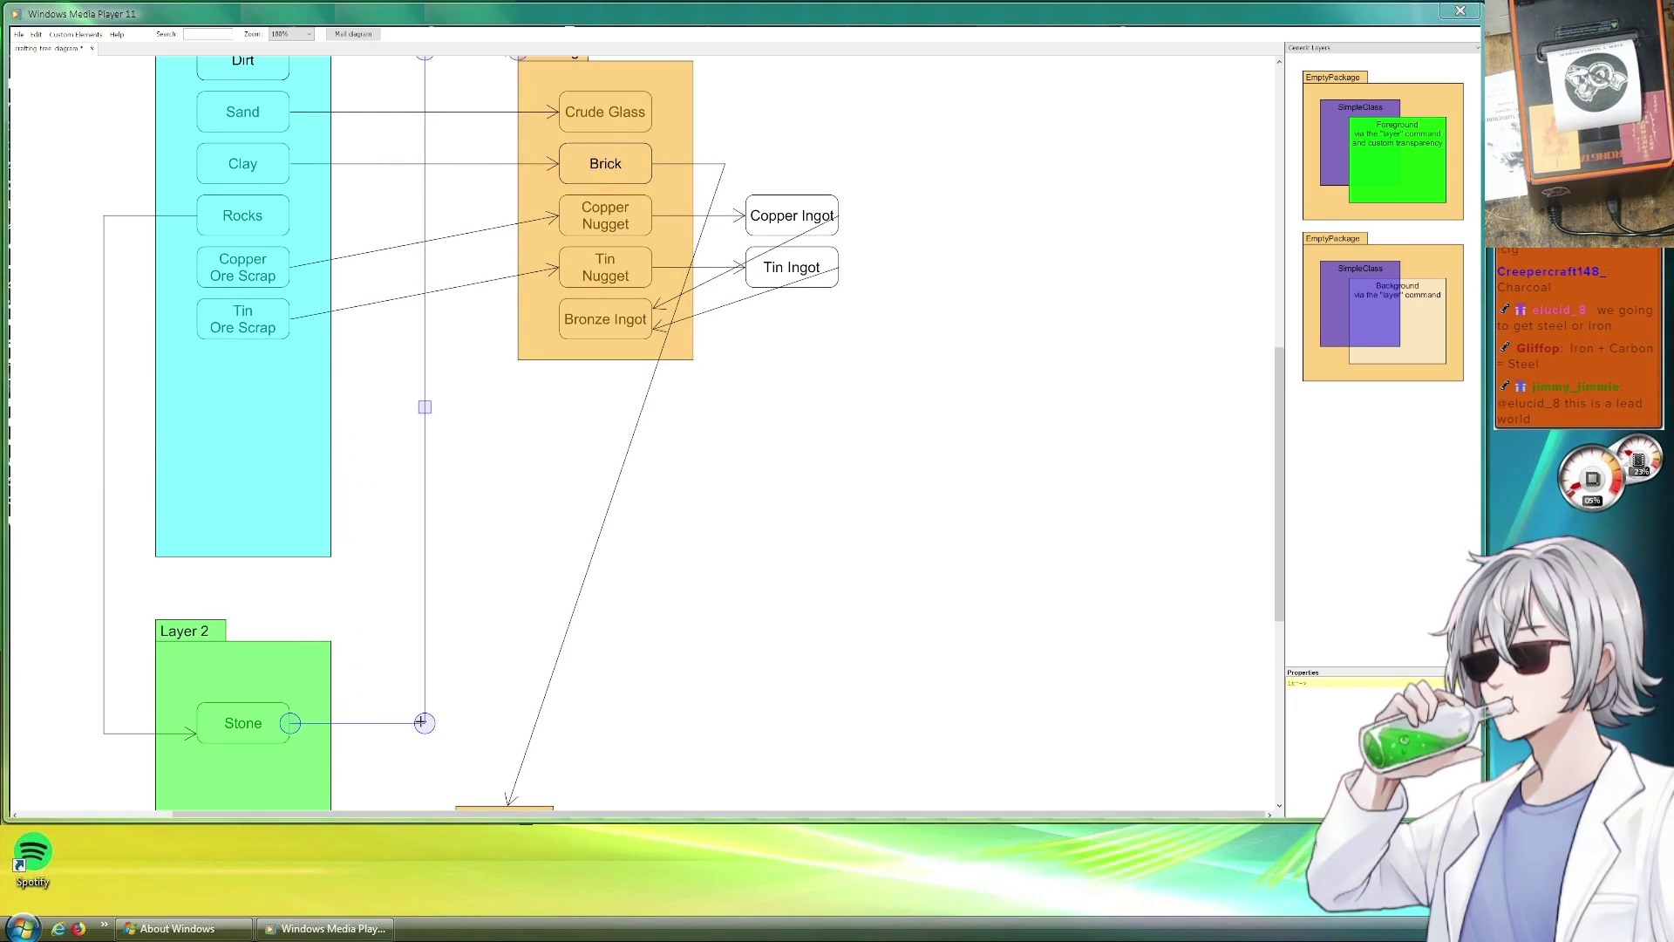
pyautogui.click(467, 691)
pyautogui.scroll(-1, 517, 567)
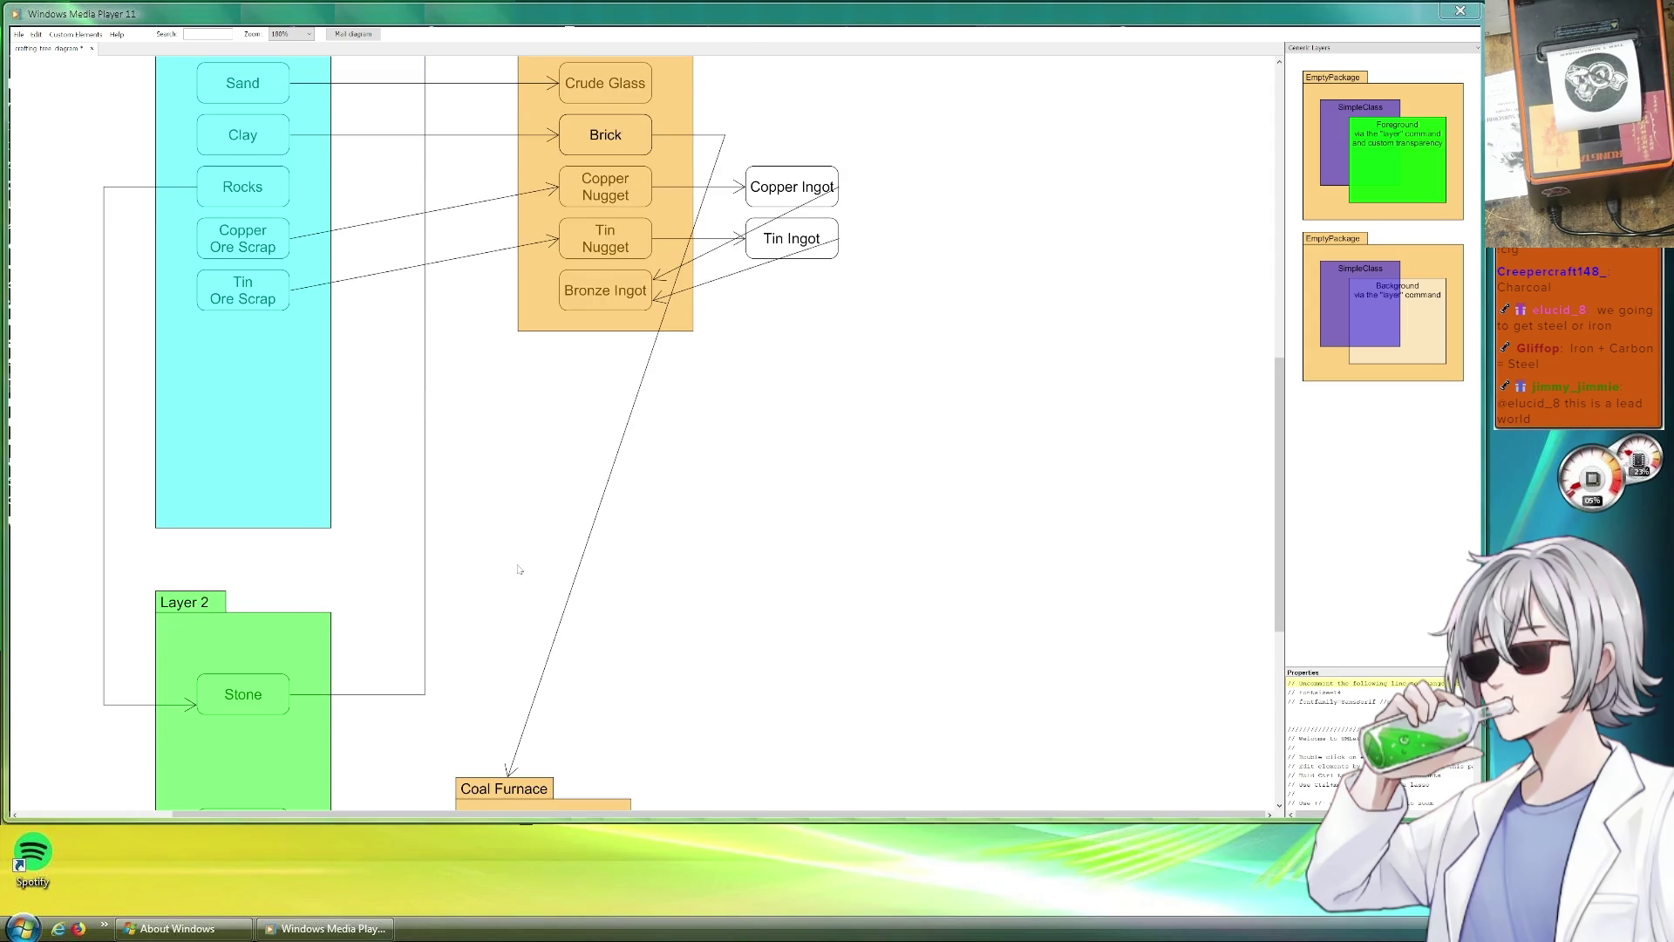
pyautogui.scroll(3, 519, 569)
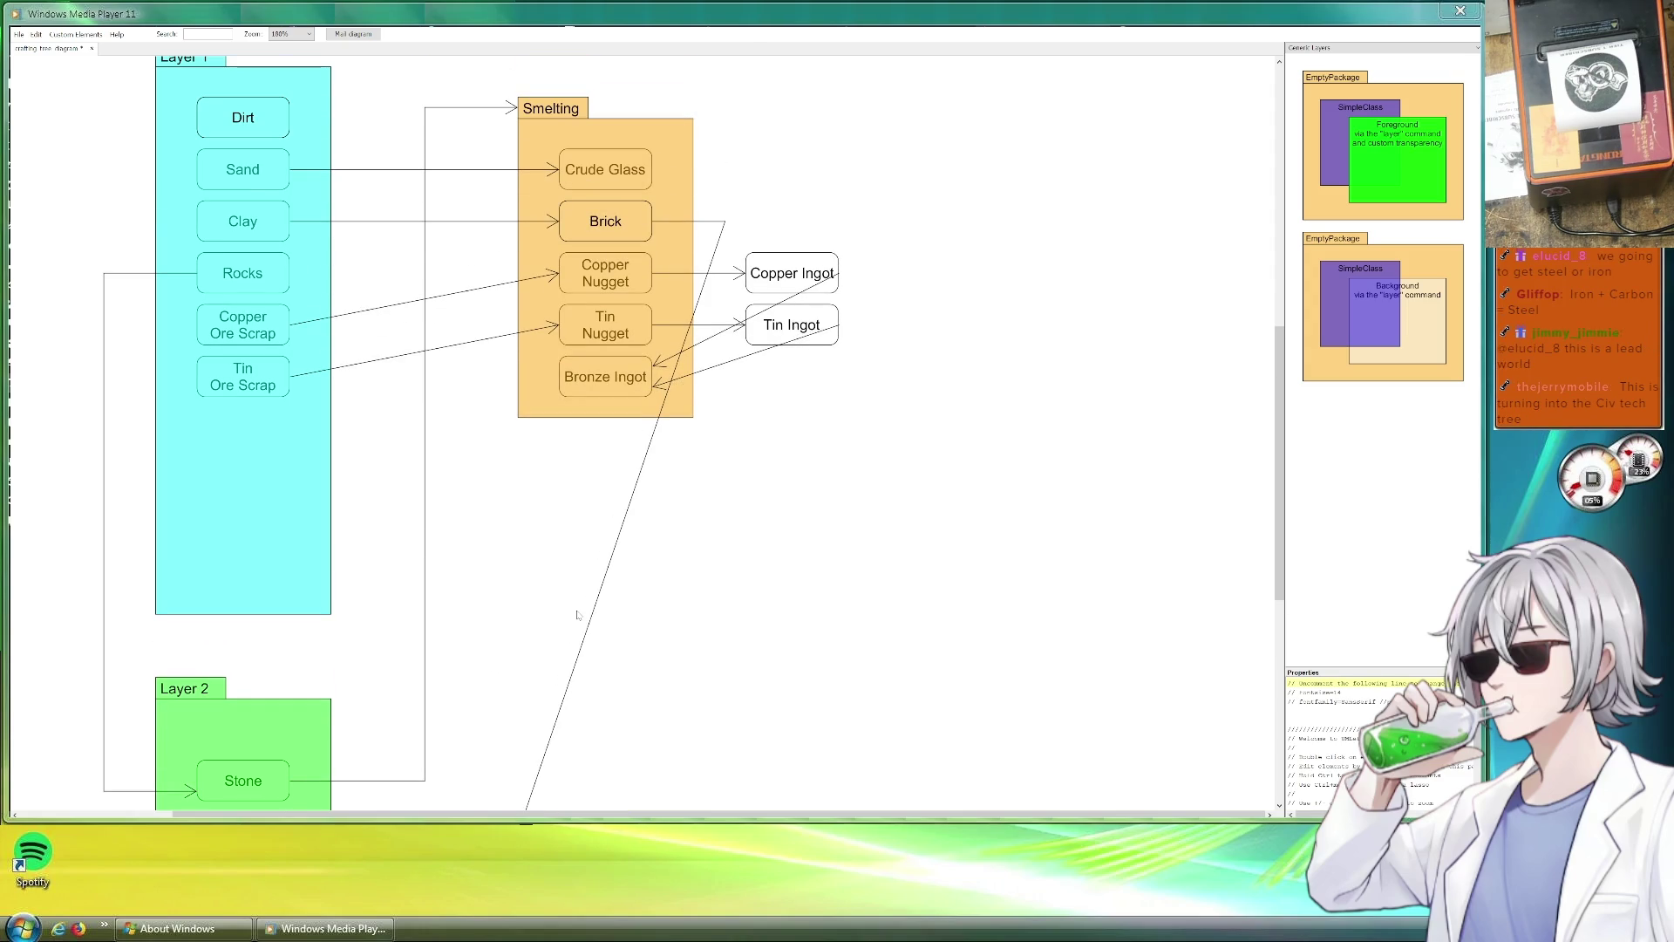
pyautogui.scroll(-5, 612, 636)
pyautogui.scroll(-1, 611, 637)
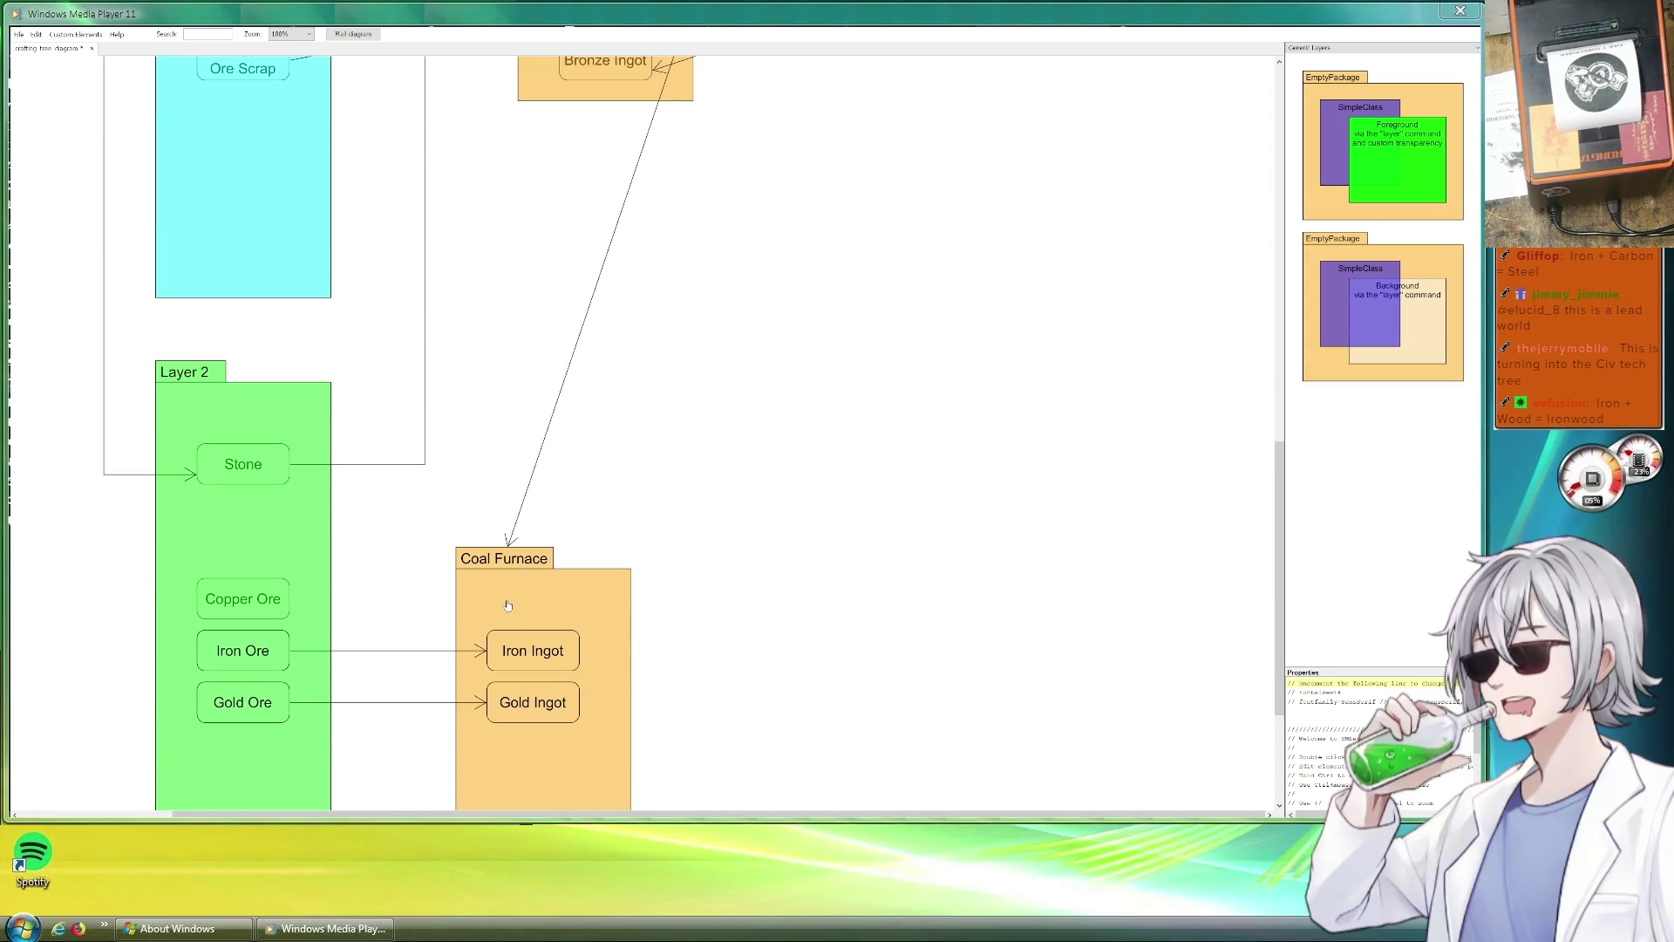
# Raise the Coal Furnace package's top edge so it sits higher above its ingot boxes.
pyautogui.click(547, 555)
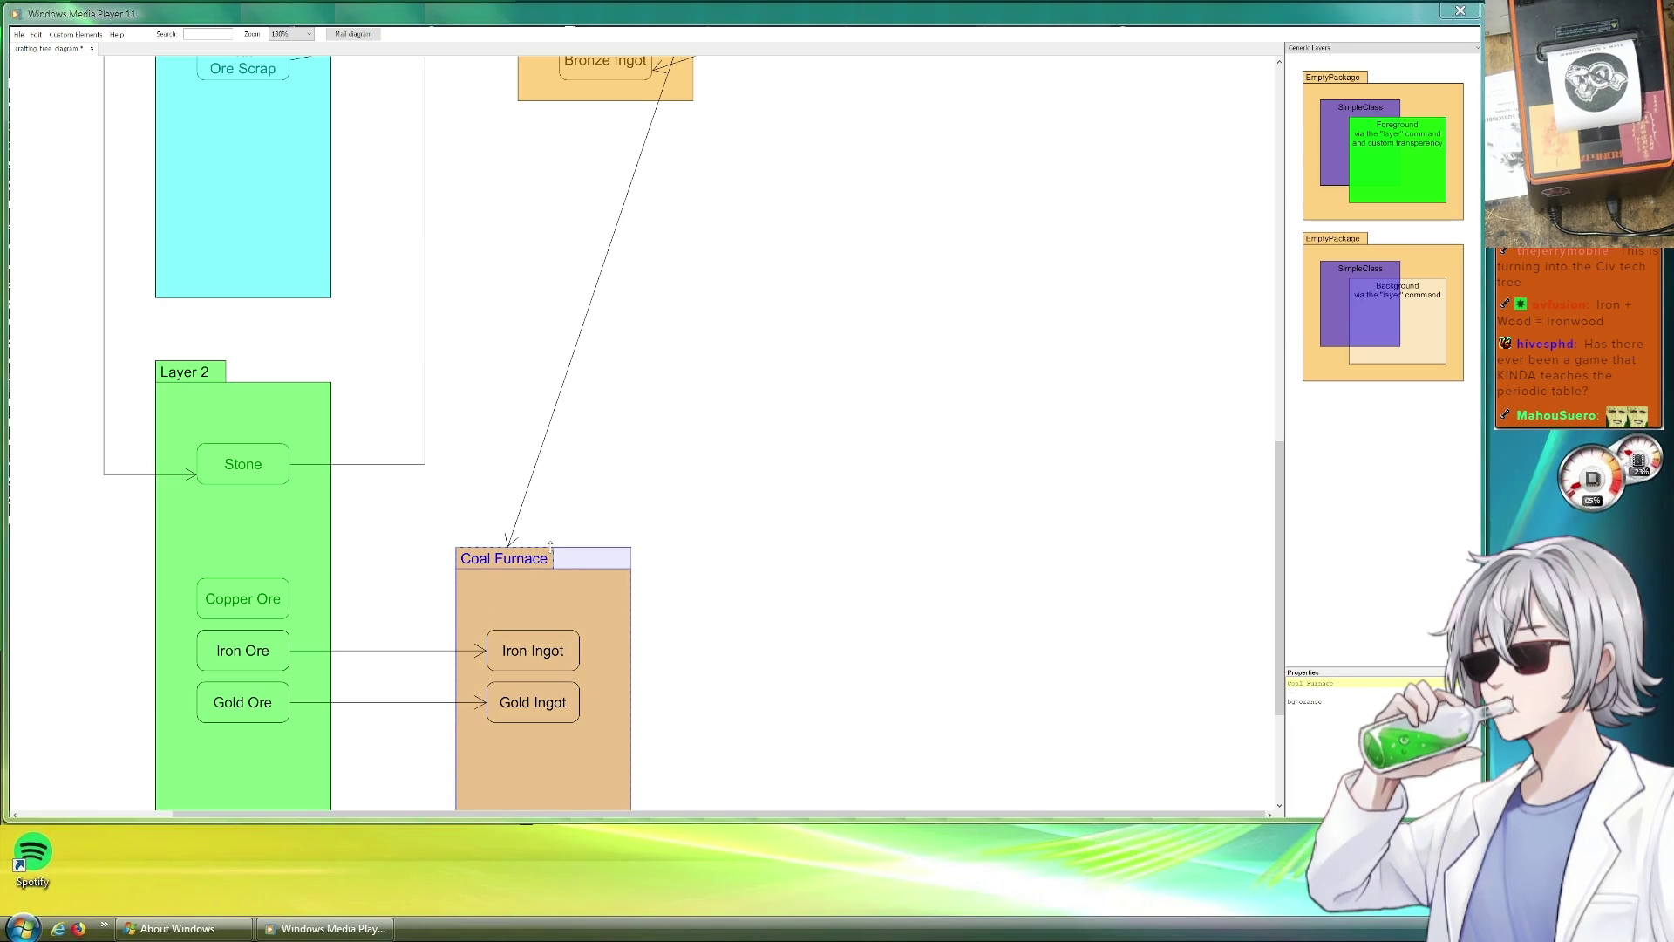
pyautogui.moveTo(548, 550); pyautogui.dragTo(552, 518)
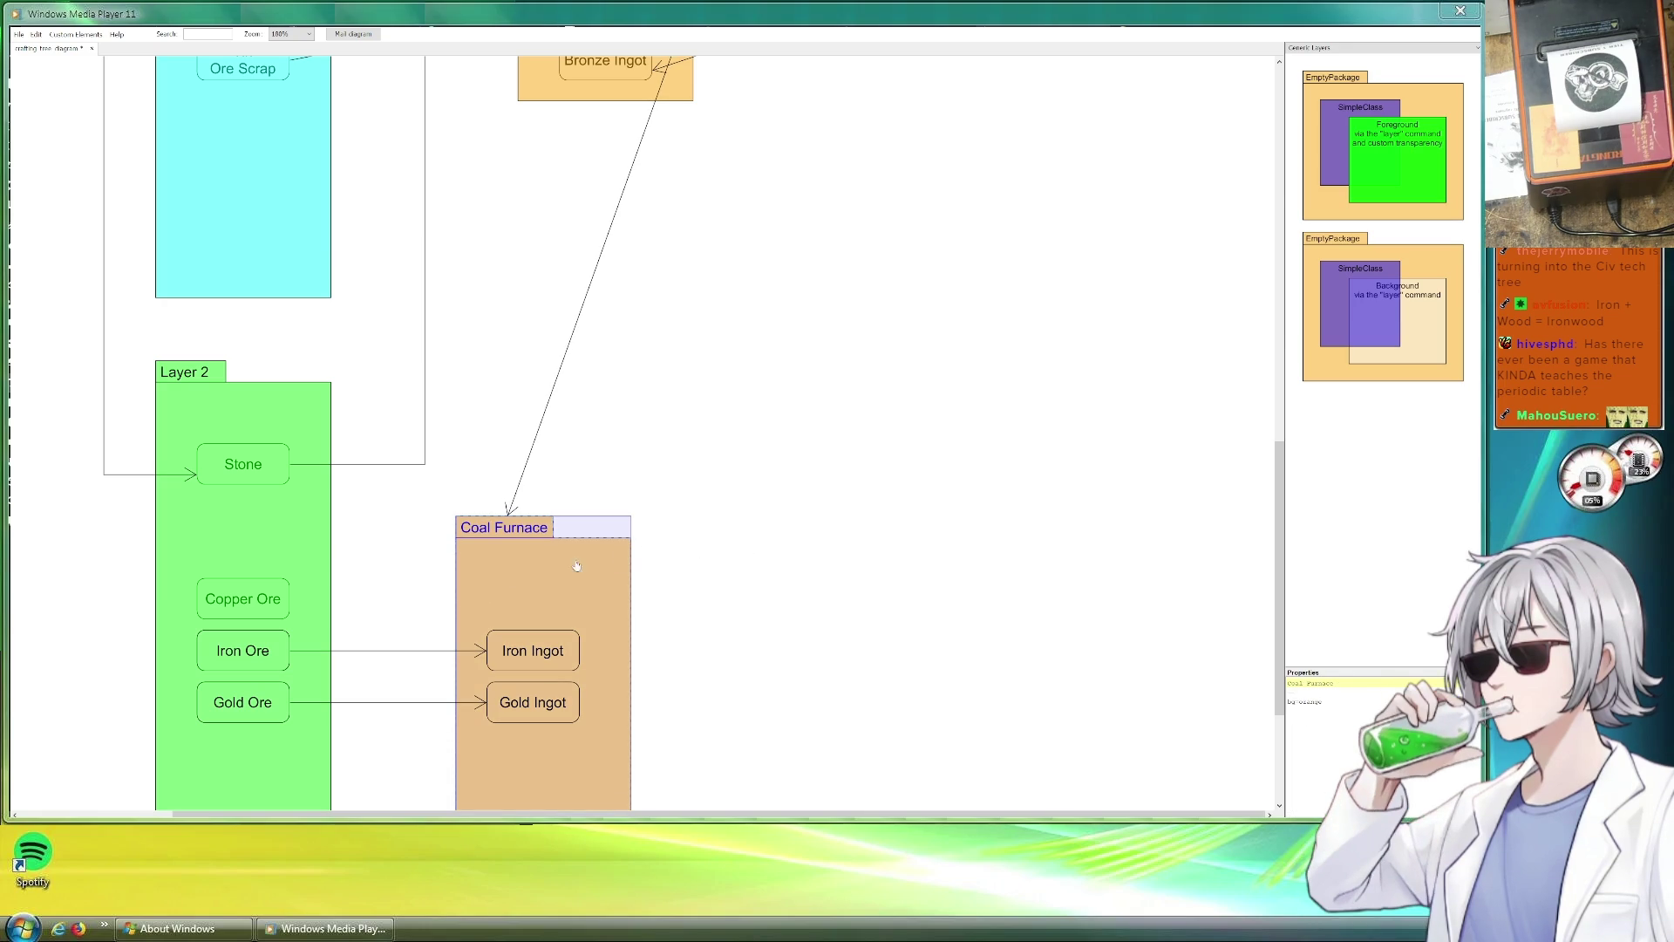
pyautogui.scroll(2, 625, 599)
pyautogui.scroll(3, 683, 594)
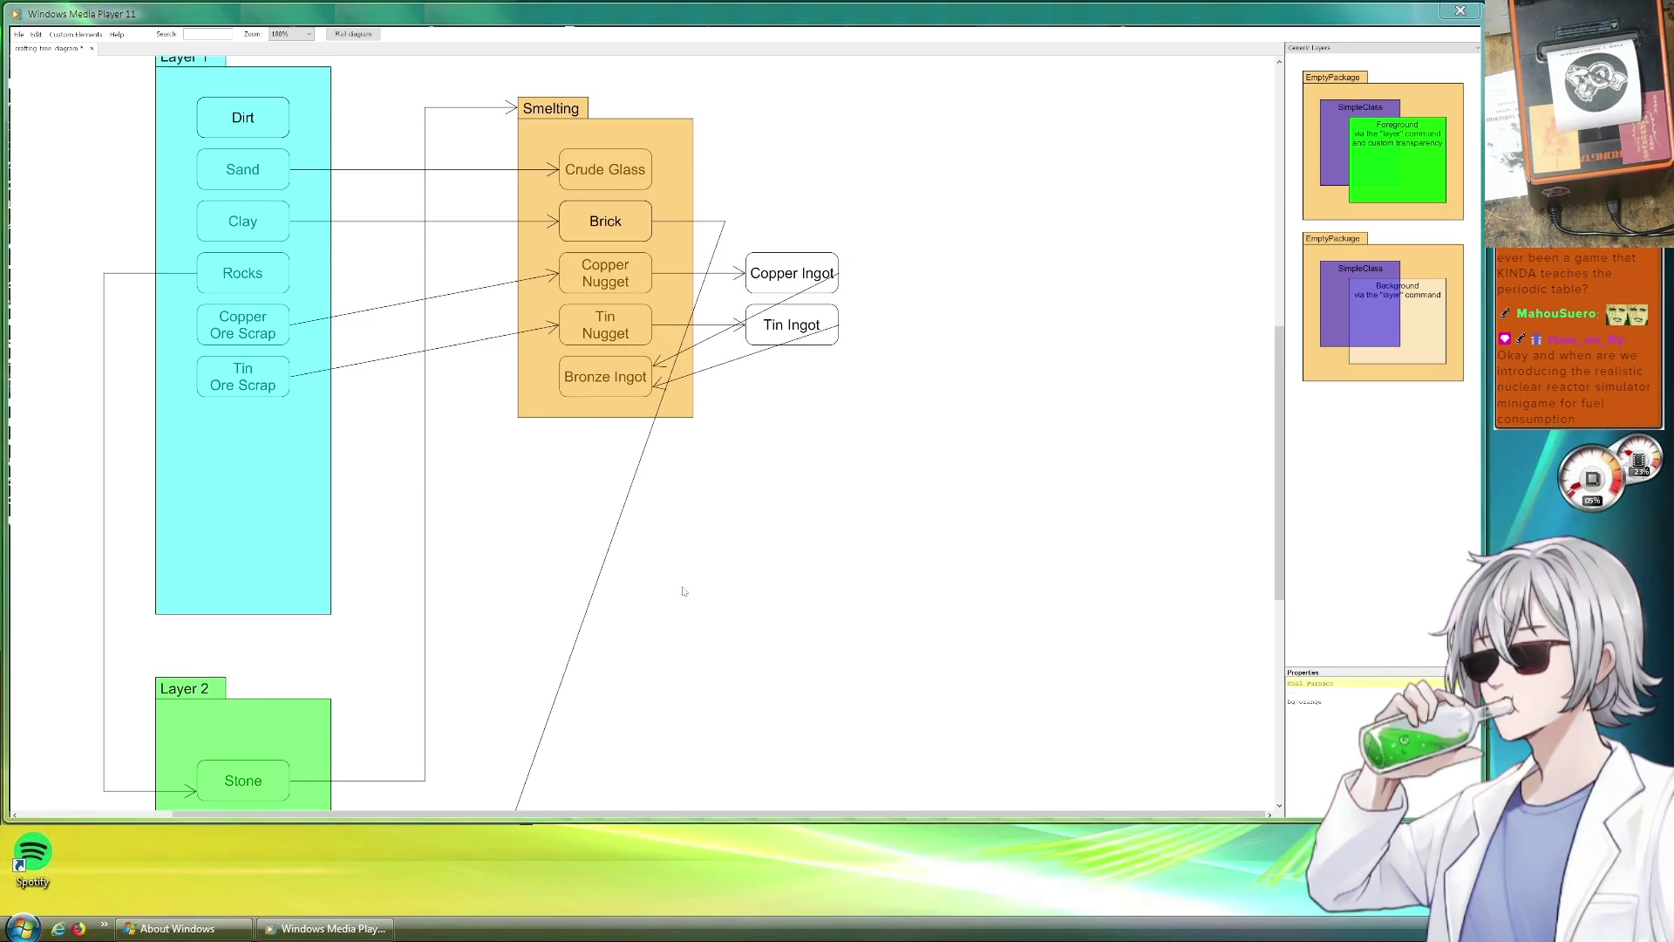
pyautogui.click(782, 274)
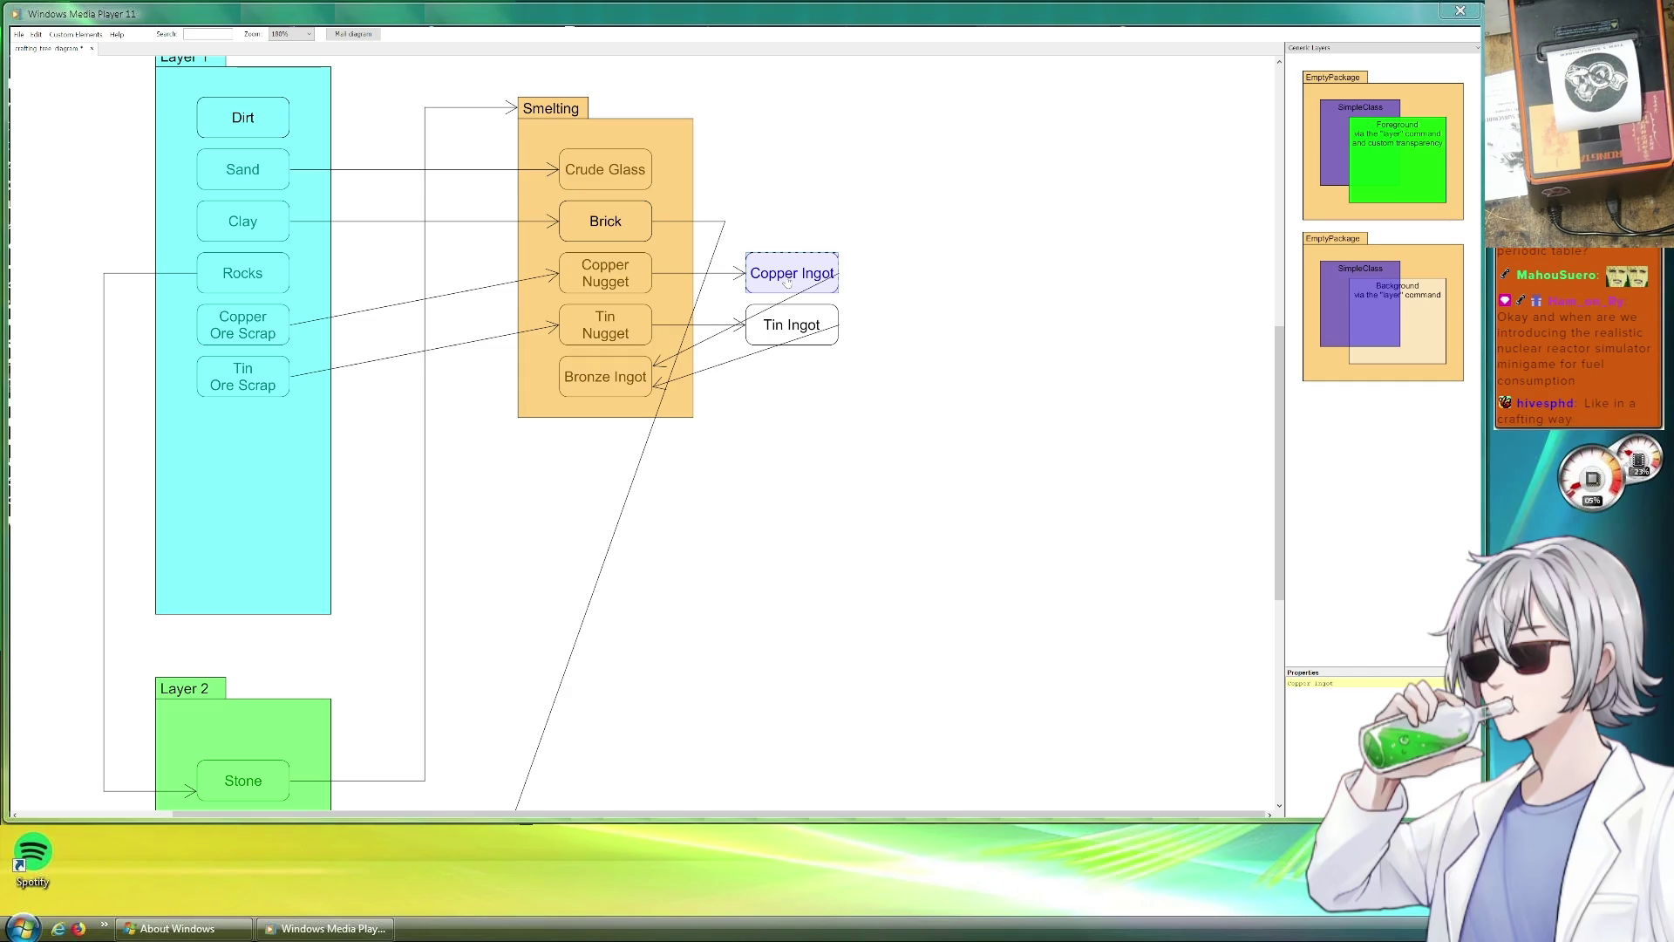
pyautogui.moveTo(785, 282); pyautogui.dragTo(536, 650)
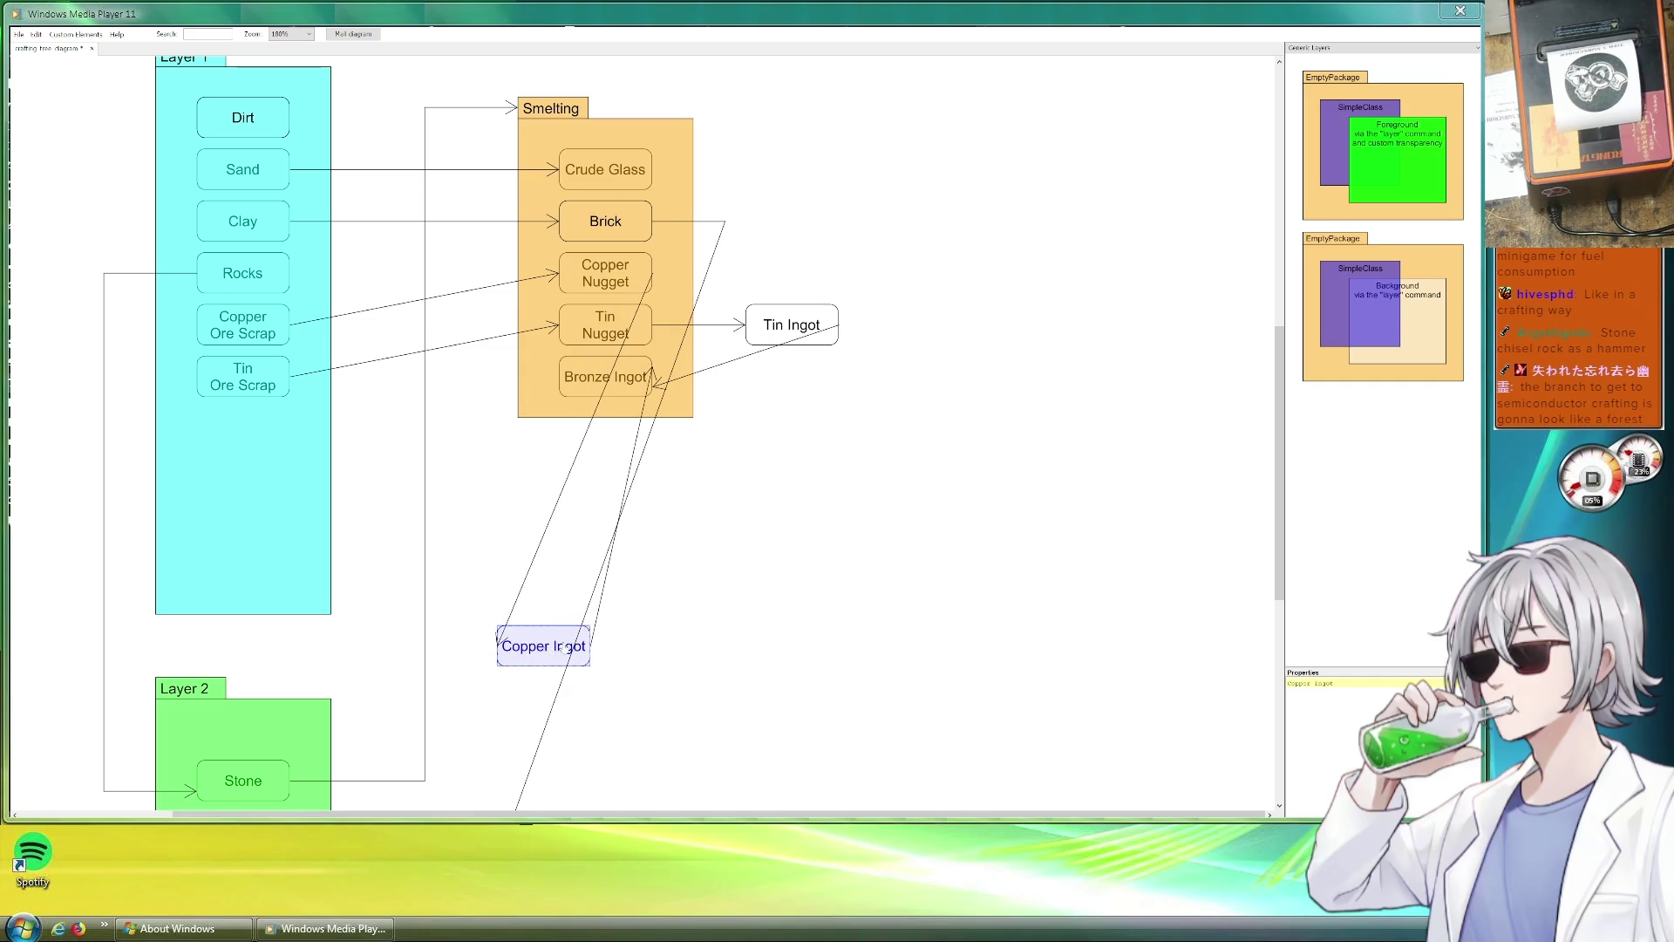
pyautogui.scroll(-2, 634, 612)
pyautogui.scroll(-2, 635, 612)
pyautogui.scroll(4, 594, 433)
pyautogui.moveTo(543, 672)
pyautogui.mouseDown()
pyautogui.moveTo(797, 378)
pyautogui.moveTo(792, 301)
pyautogui.mouseUp()
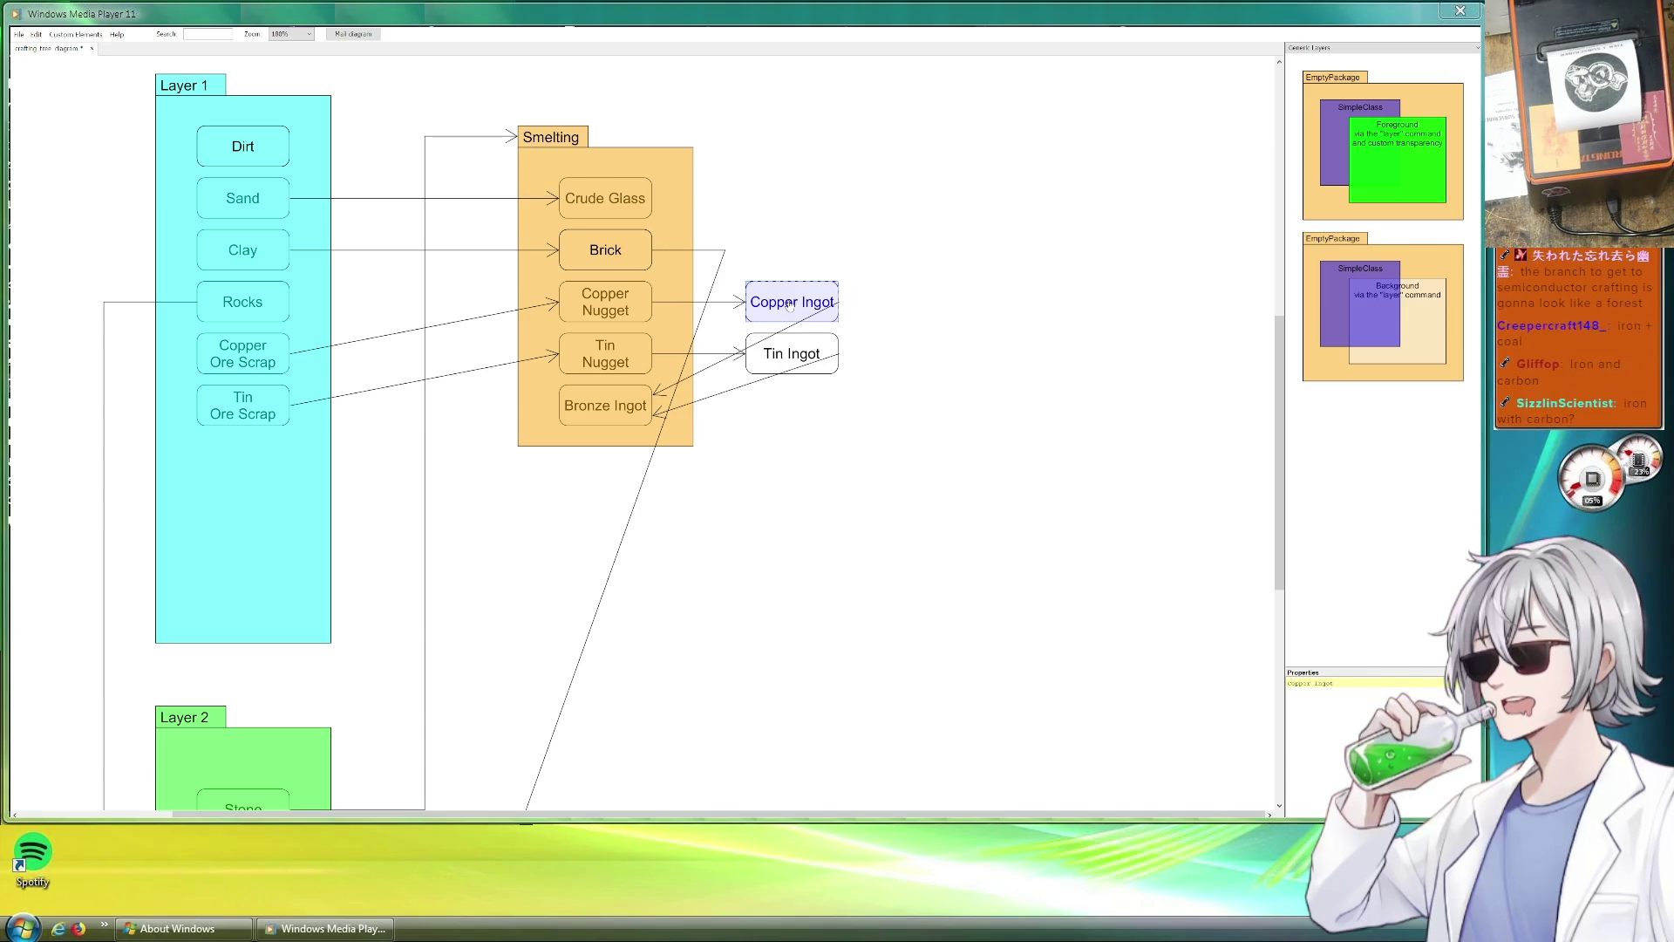
# Add a Copper Ingot box above Iron Ingot in Coal Furnace by duplicating Iron Ingot.
pyautogui.click(960, 425)
pyautogui.scroll(-2, 804, 519)
pyautogui.scroll(-3, 797, 378)
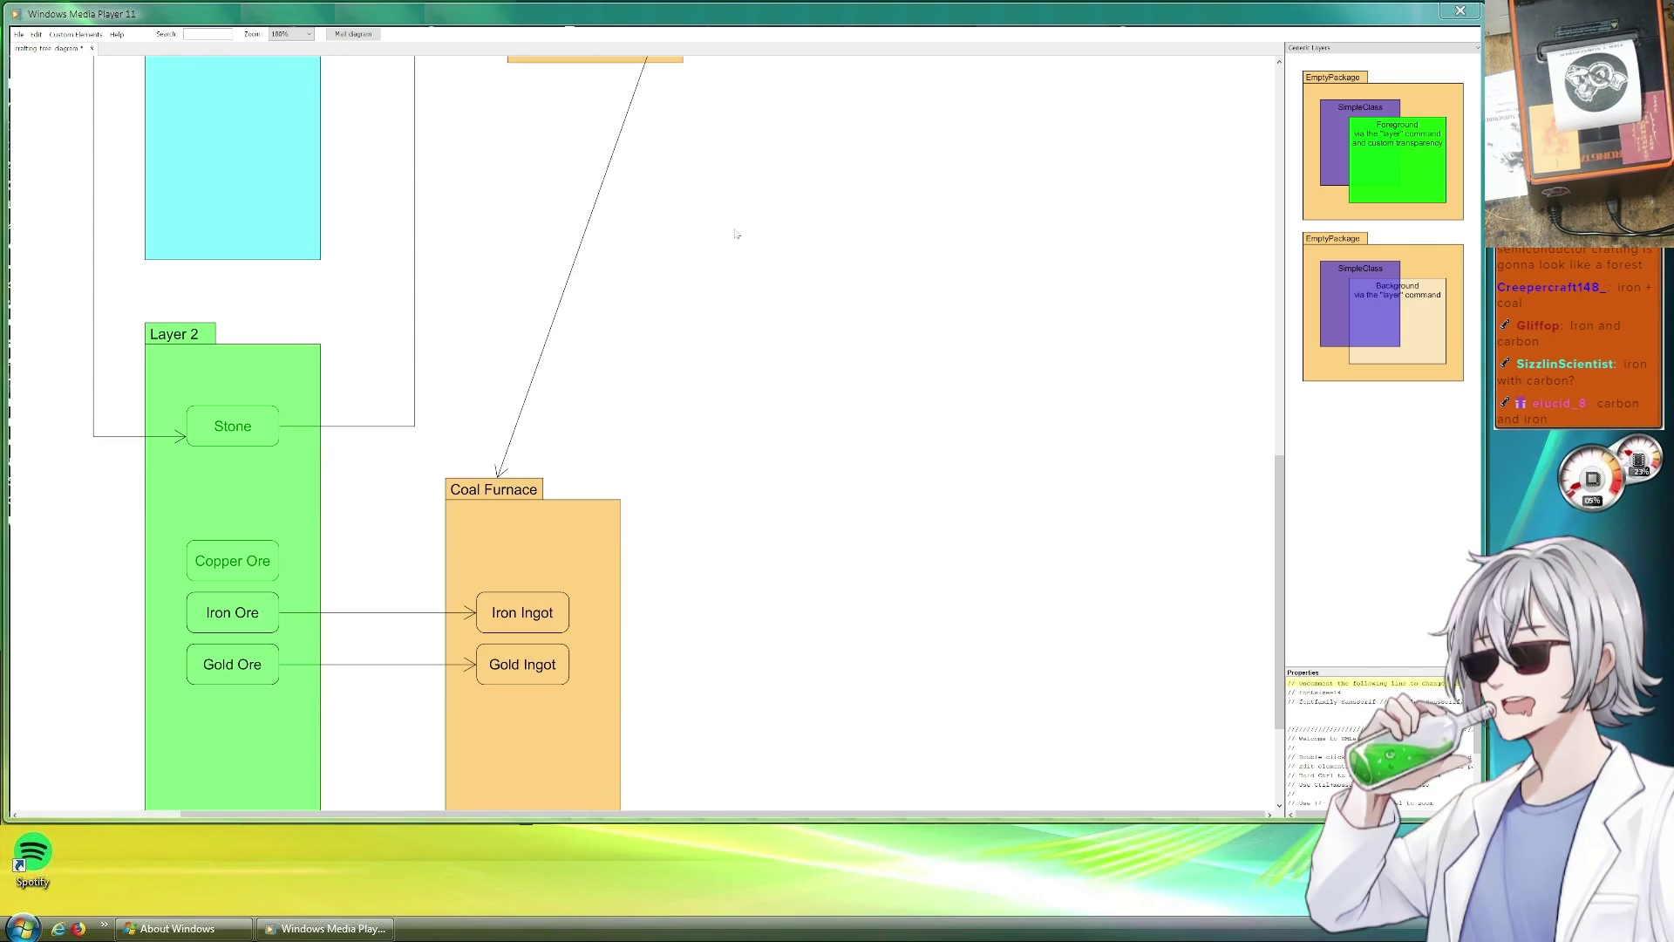
pyautogui.click(522, 612)
pyautogui.hotkey('ctrl', 'c')
pyautogui.hotkey('ctrl', 'v')
pyautogui.moveTo(585, 640); pyautogui.dragTo(563, 565)
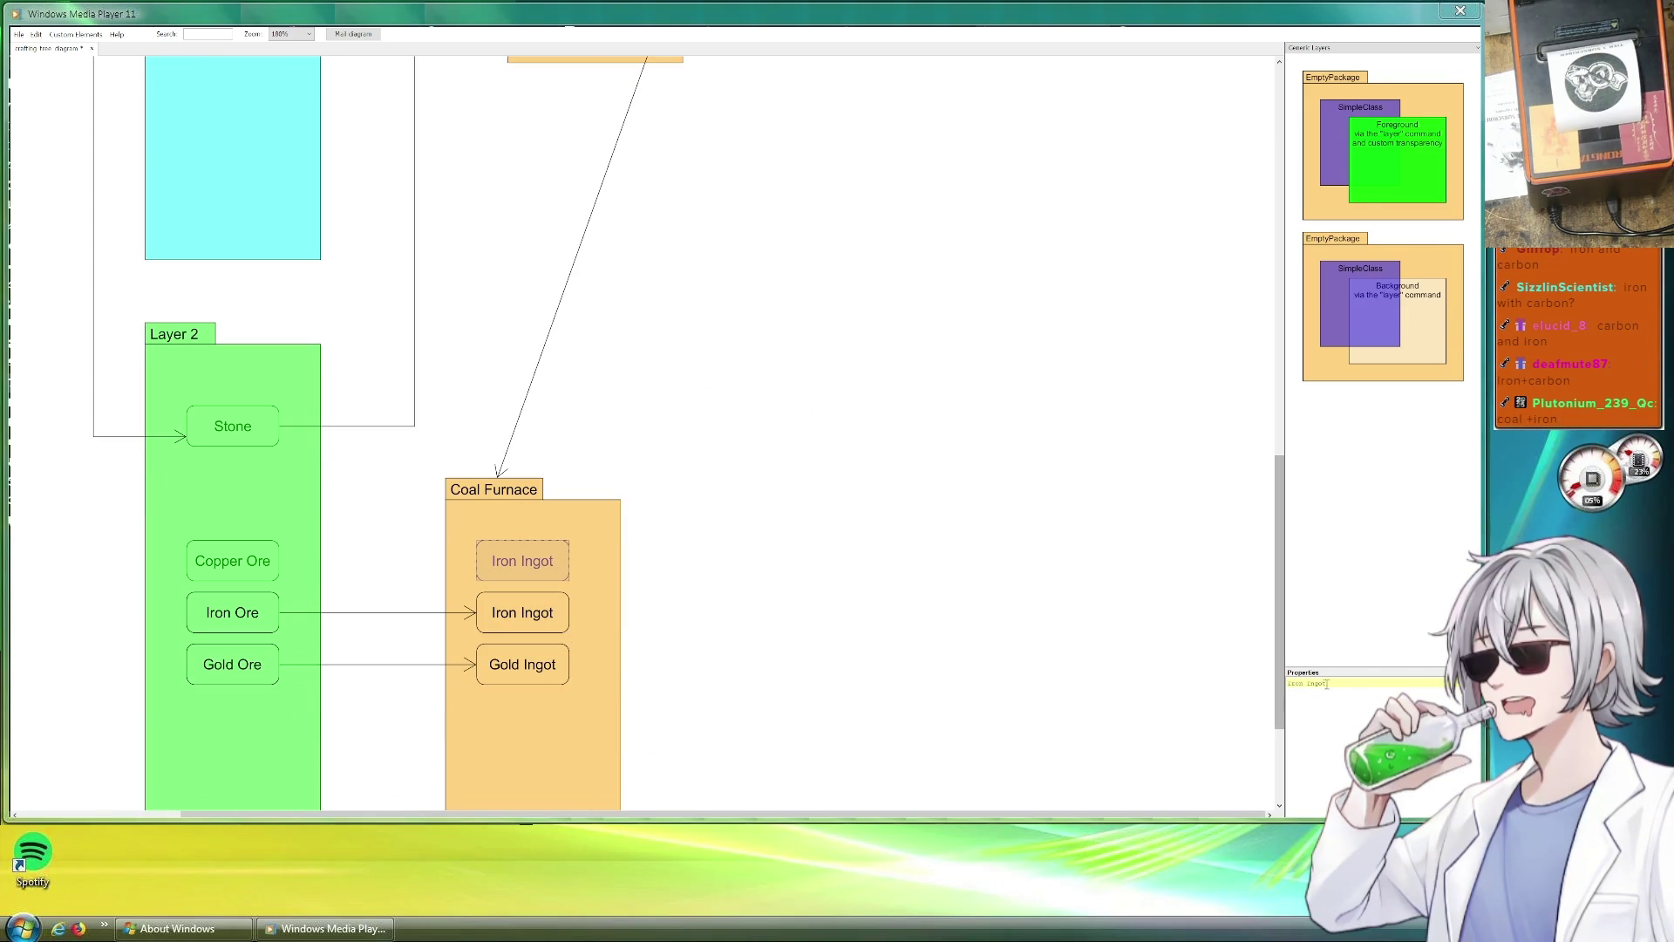
pyautogui.click(1299, 683)
pyautogui.press('BackSpace')
pyautogui.press('BackSpace')
pyautogui.press('BackSpace')
pyautogui.write('Copper')
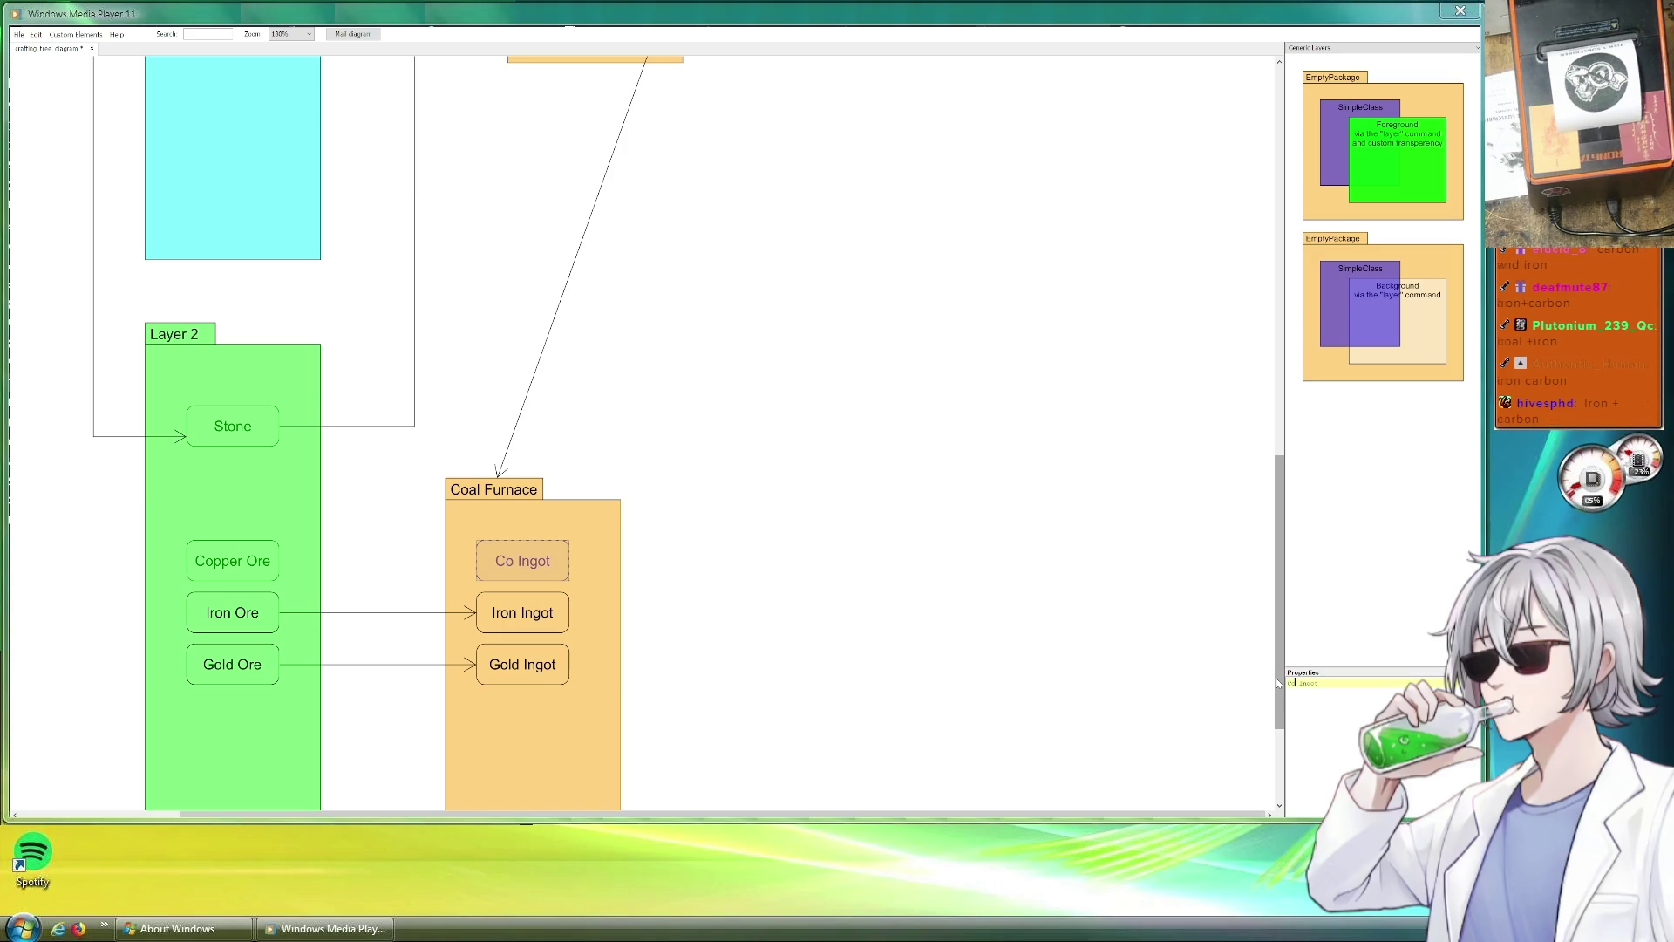
pyautogui.click(1084, 637)
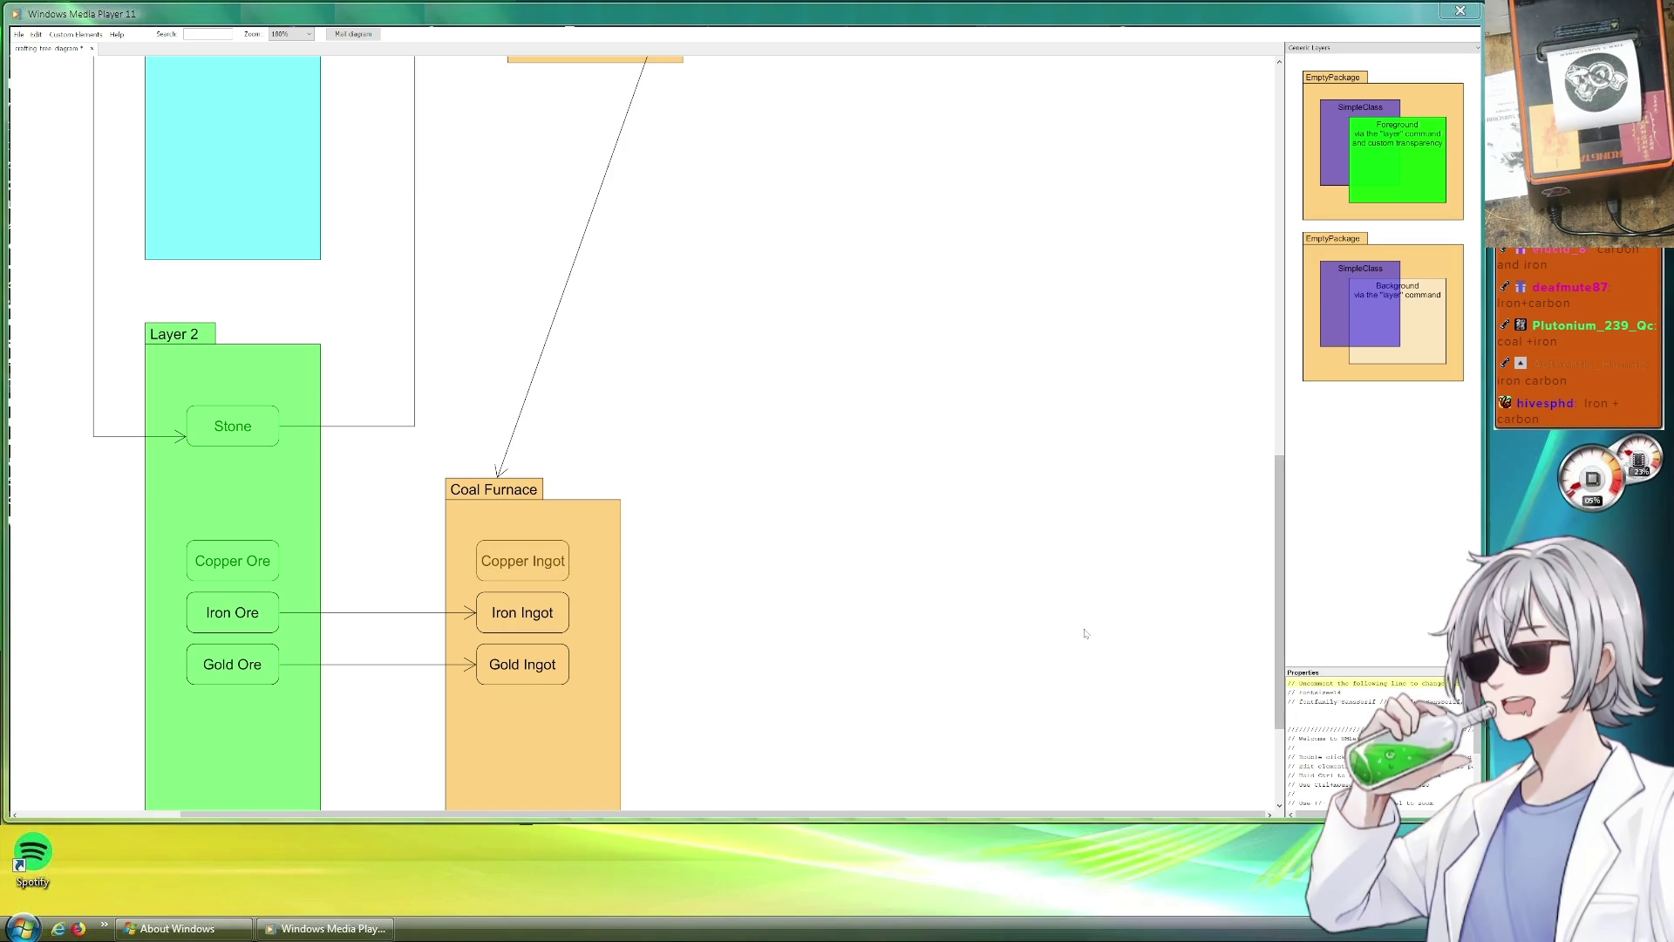
# Duplicate the Iron Ore arrow so Copper Ore feeds the new Copper Ingot.
pyautogui.click(368, 613)
pyautogui.hotkey('ctrl', 'c')
pyautogui.hotkey('ctrl', 'v')
pyautogui.moveTo(398, 633); pyautogui.dragTo(375, 560)
pyautogui.click(811, 514)
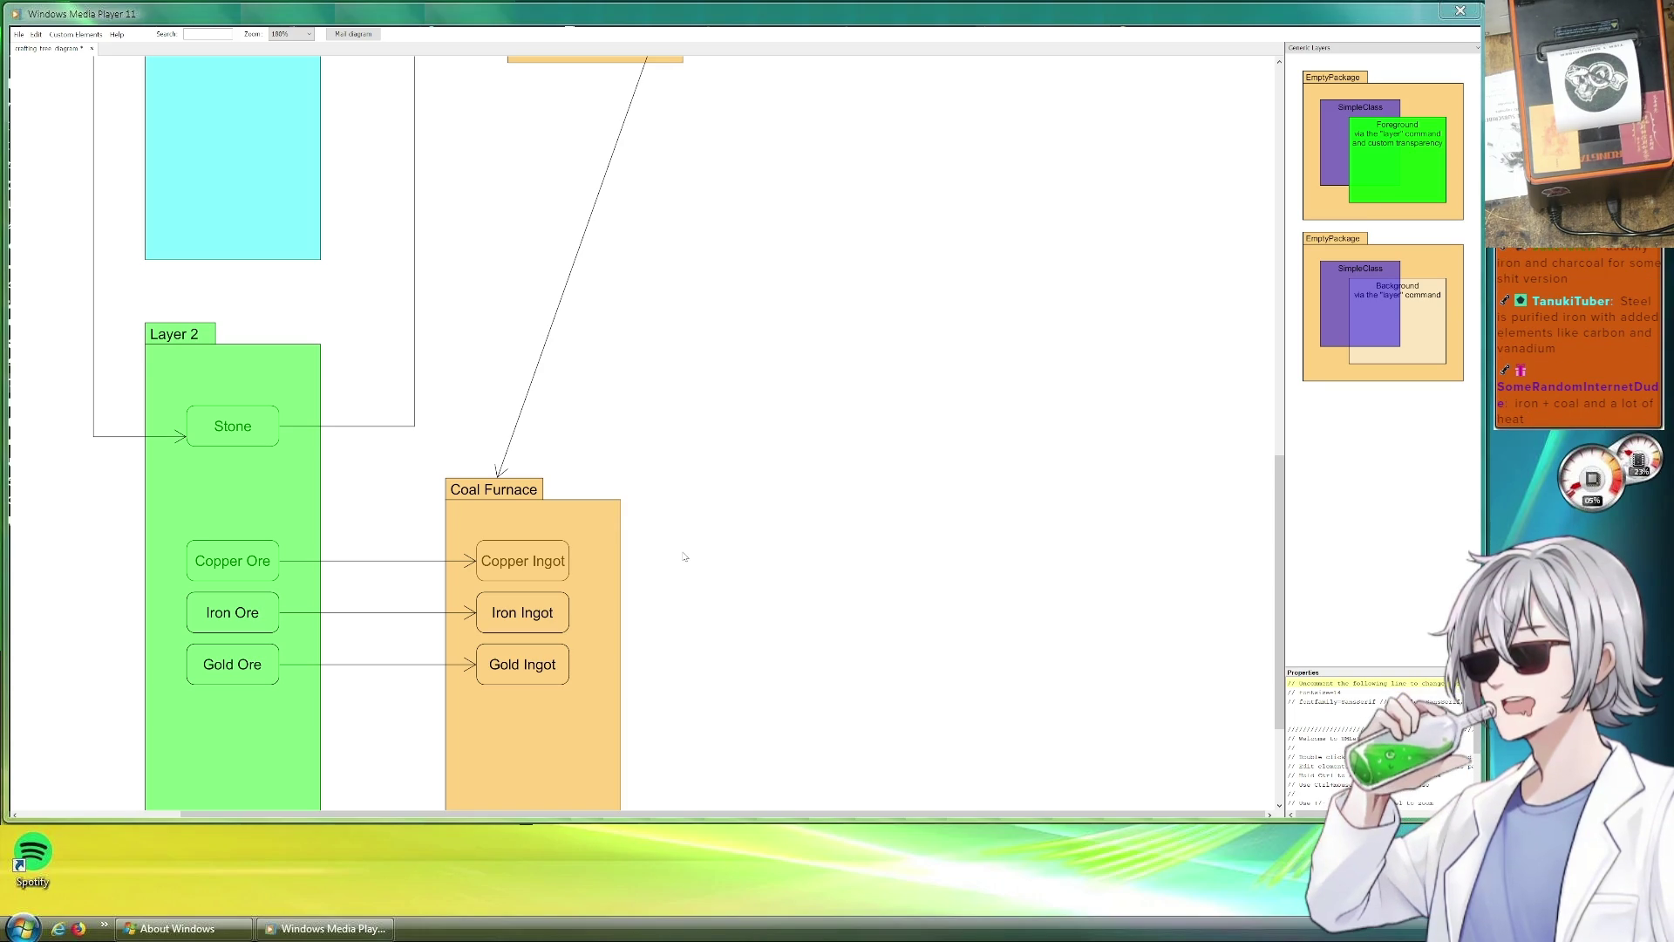
pyautogui.scroll(-3, 745, 569)
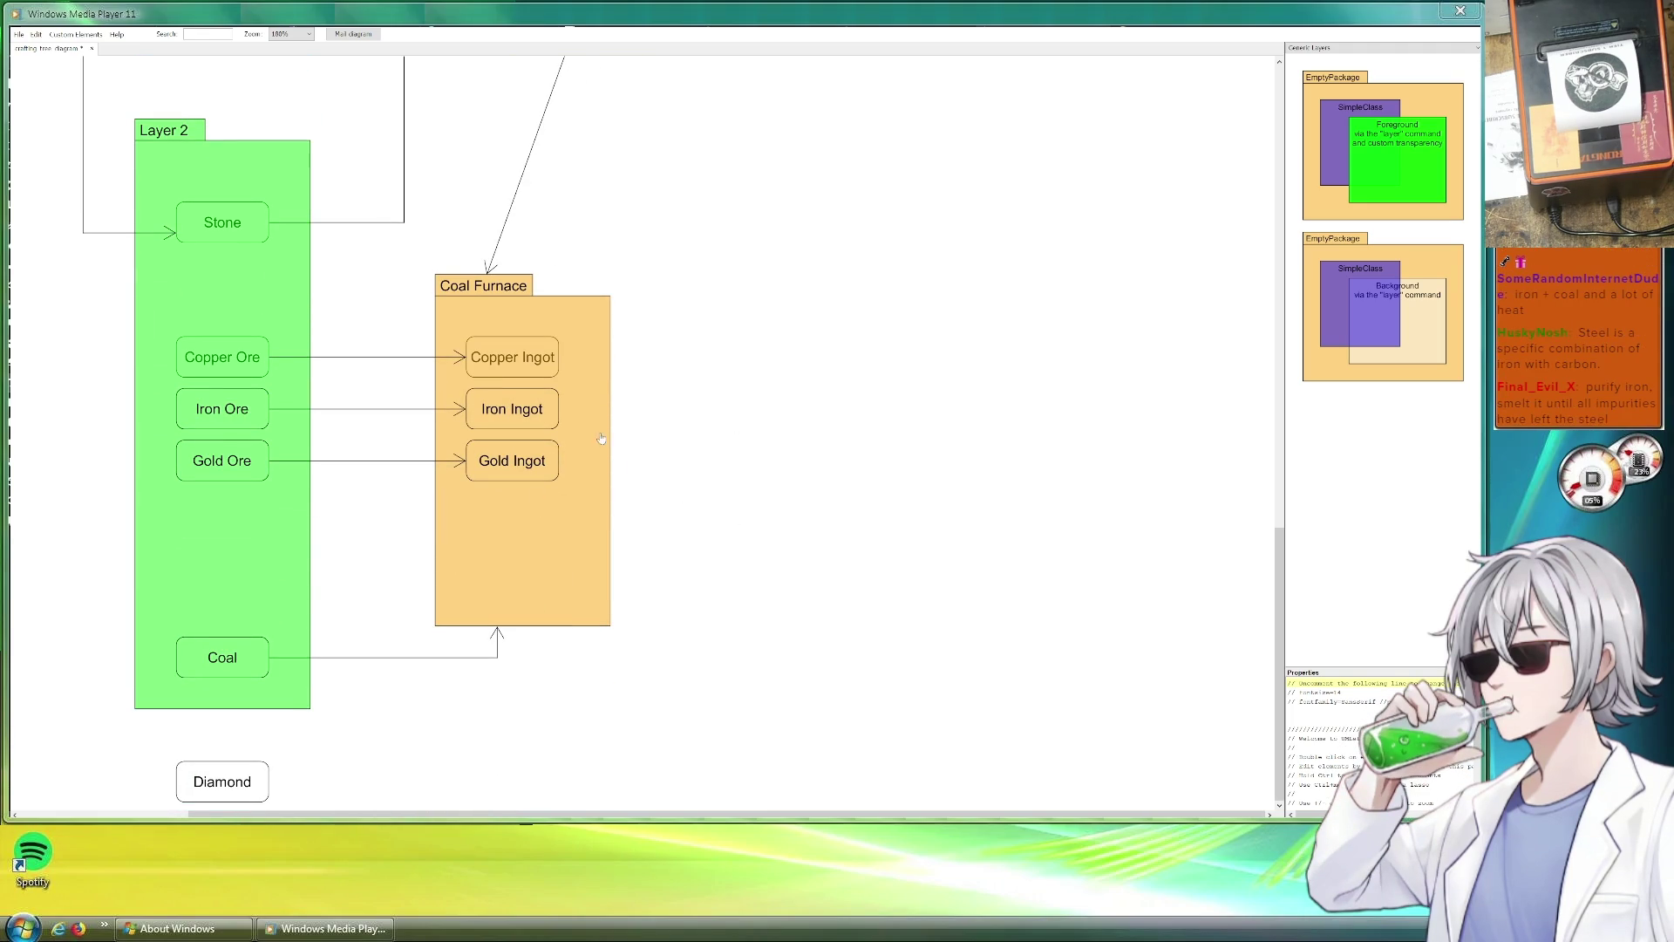
# Narrow the Coal Furnace package by pulling its right edge in toward the ingot boxes.
pyautogui.moveTo(609, 423); pyautogui.dragTo(591, 426)
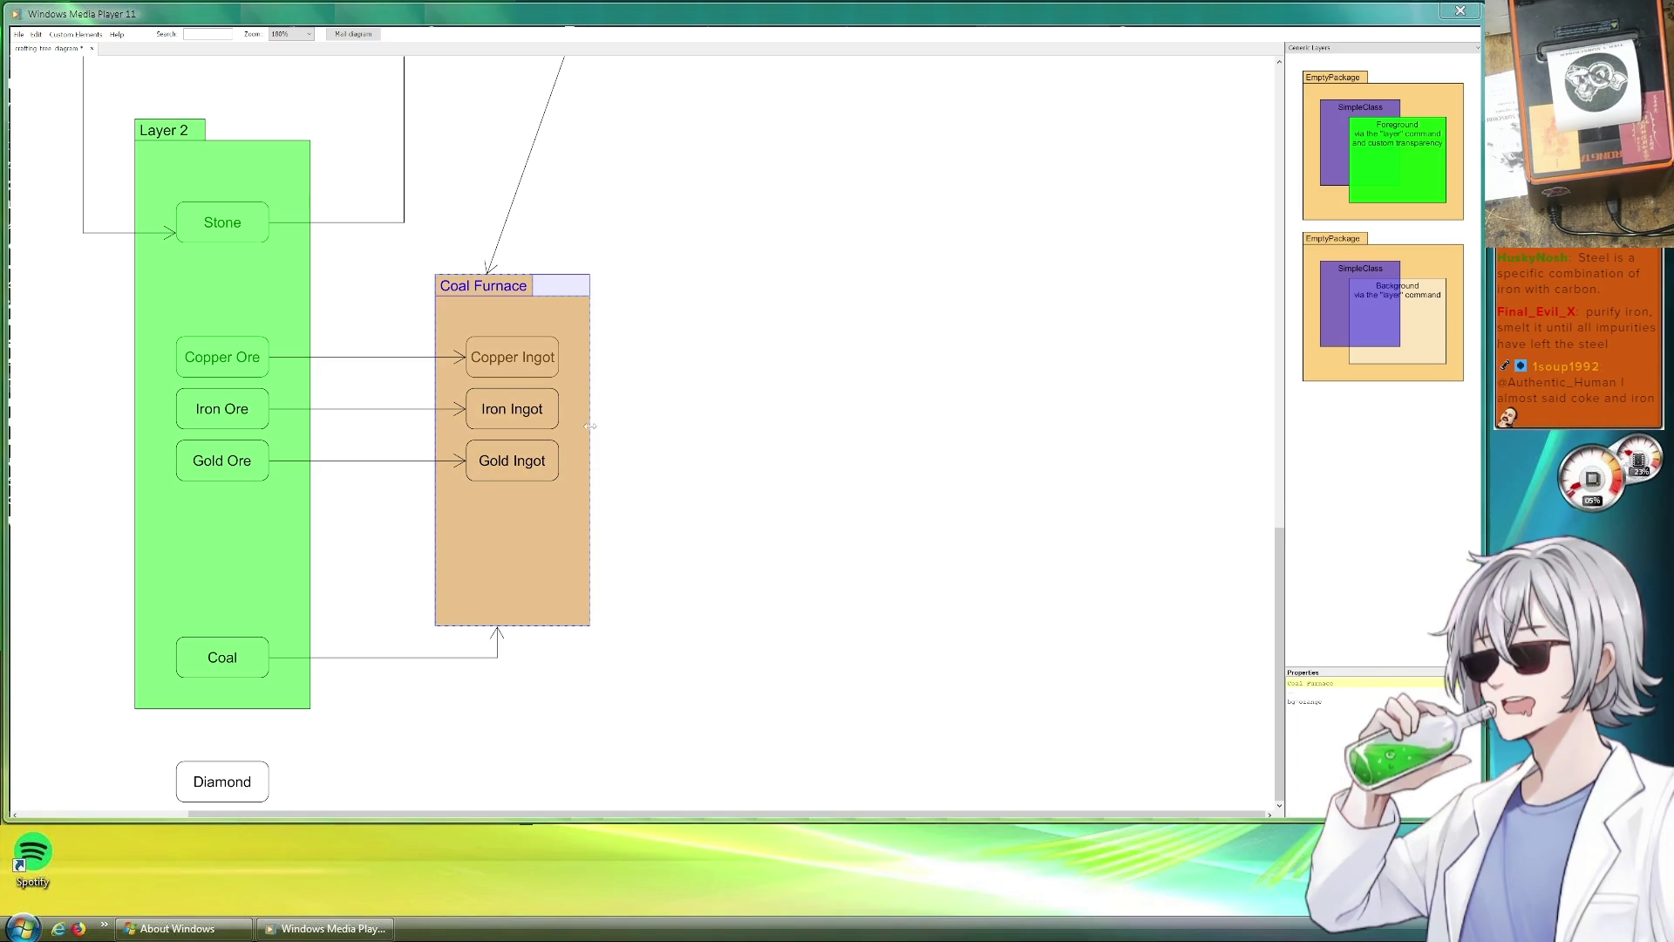
pyautogui.click(763, 443)
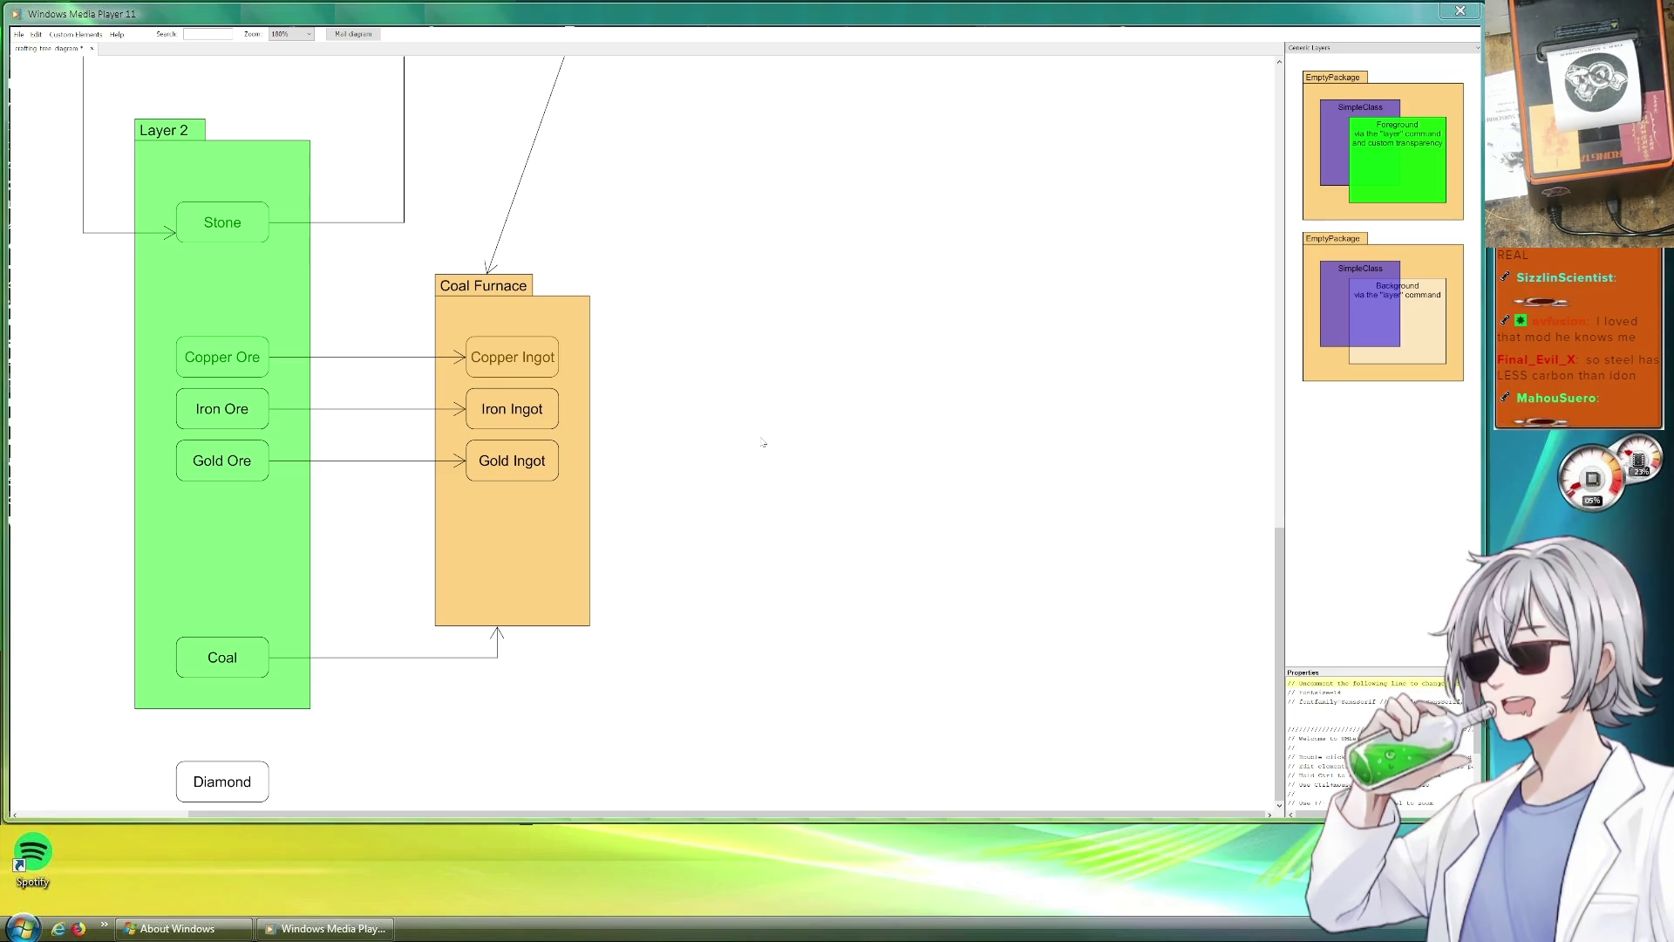
pyautogui.scroll(2, 772, 438)
pyautogui.scroll(2, 852, 463)
pyautogui.scroll(3, 852, 464)
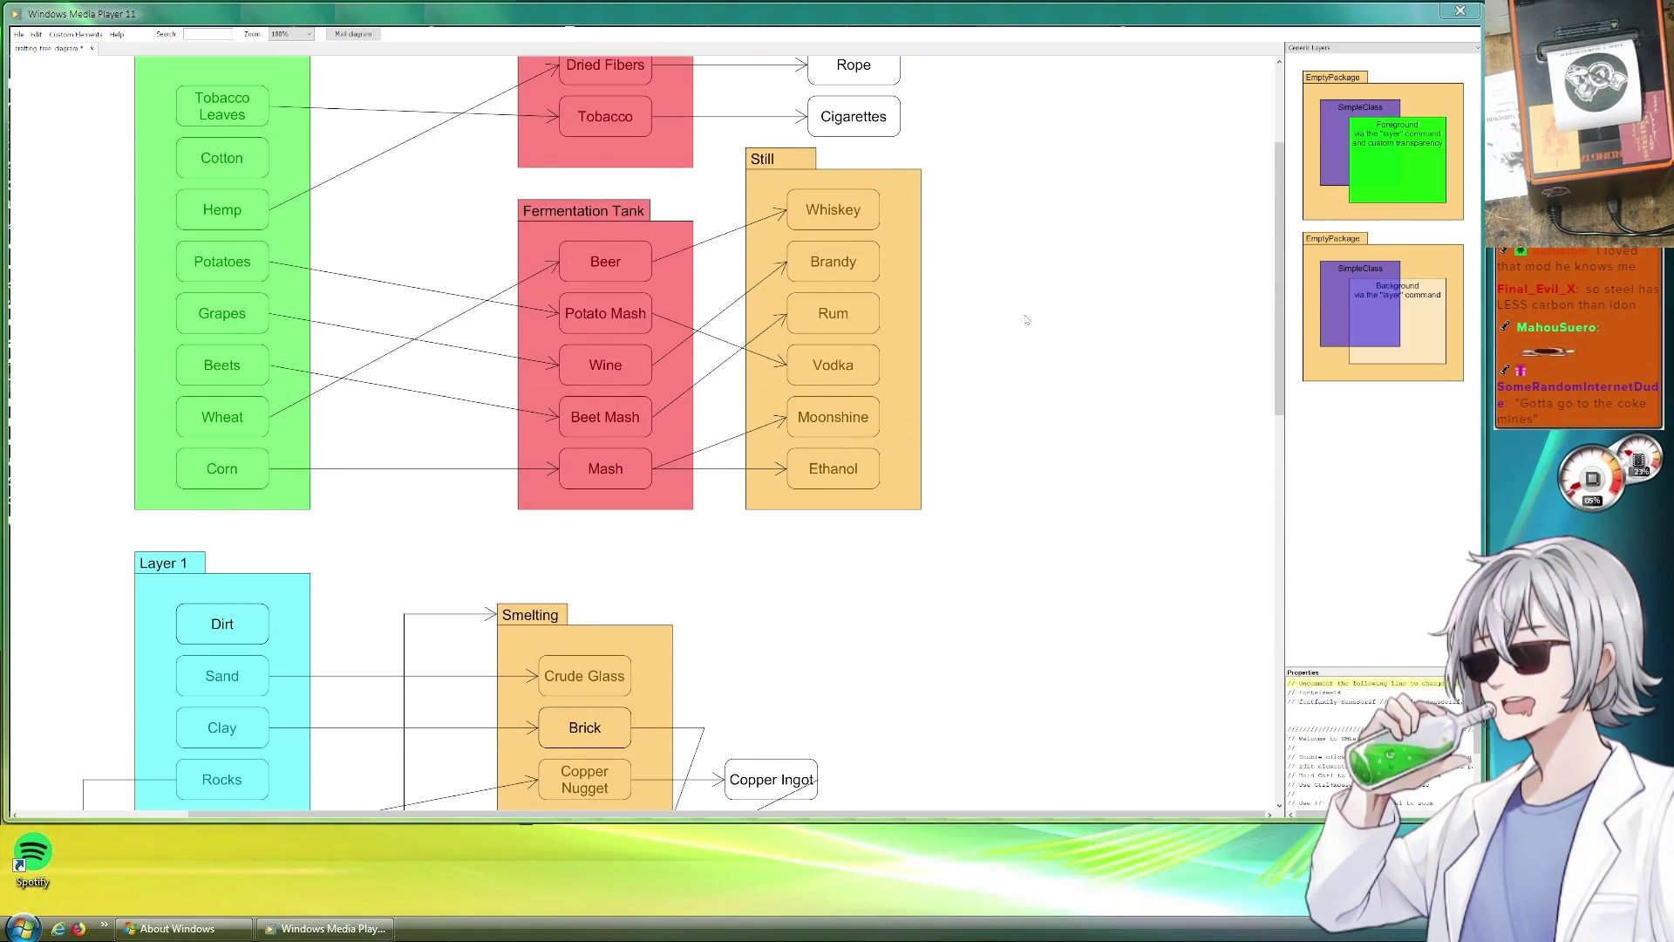
pyautogui.scroll(1, 1025, 343)
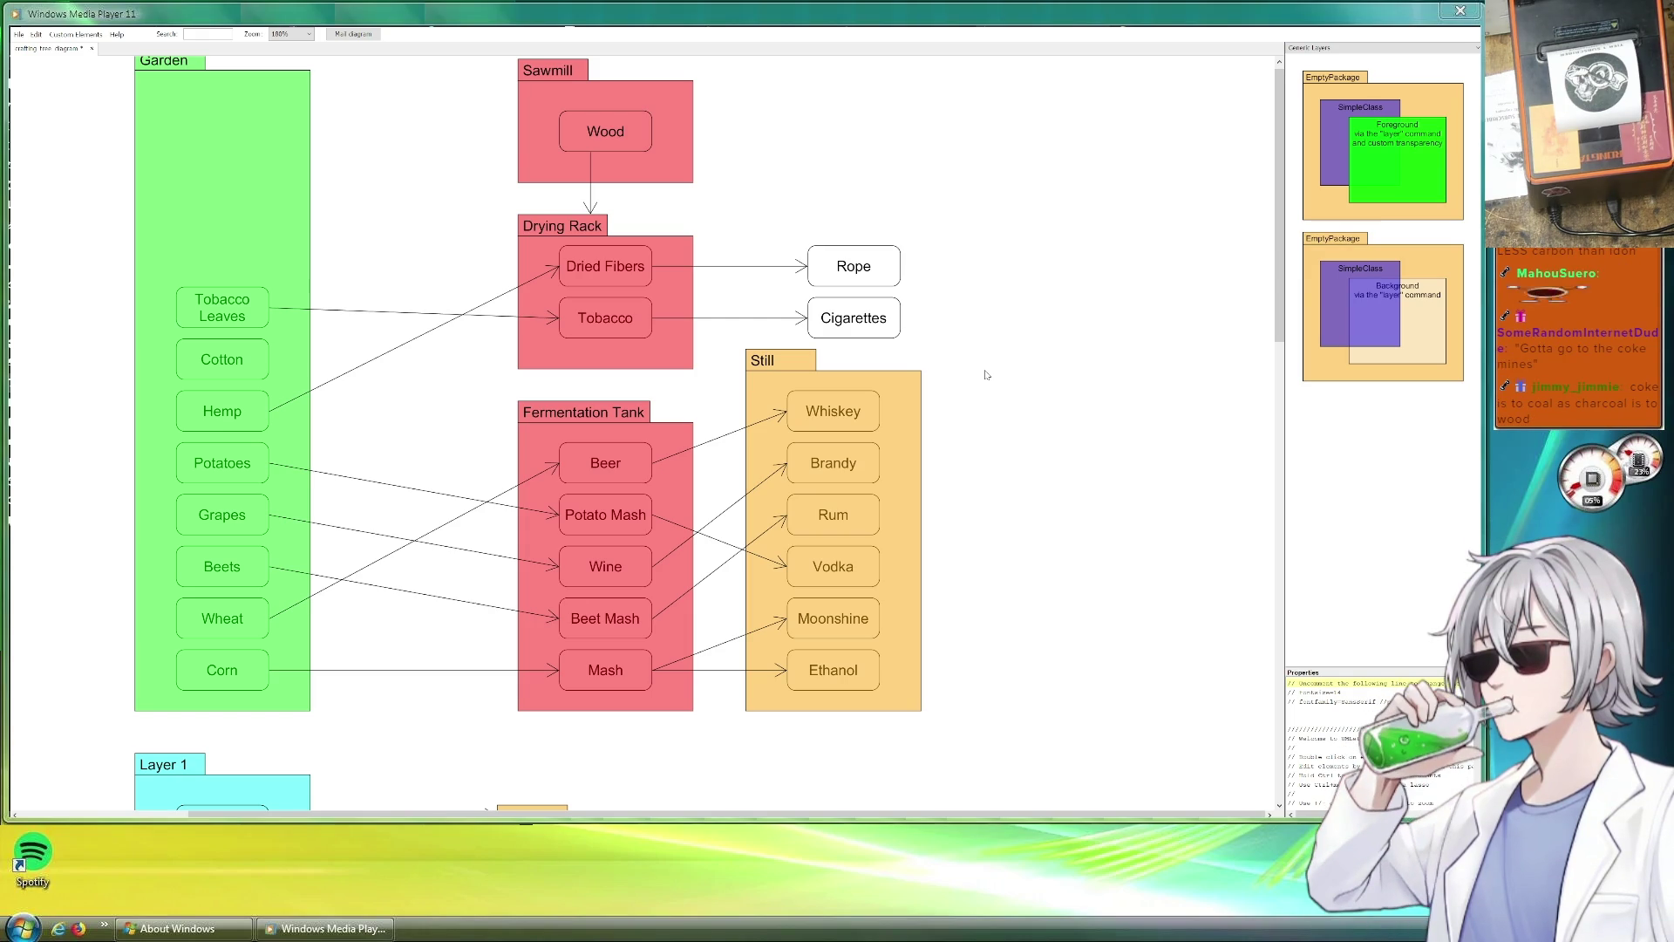
pyautogui.scroll(-3, 988, 393)
pyautogui.scroll(3, 992, 419)
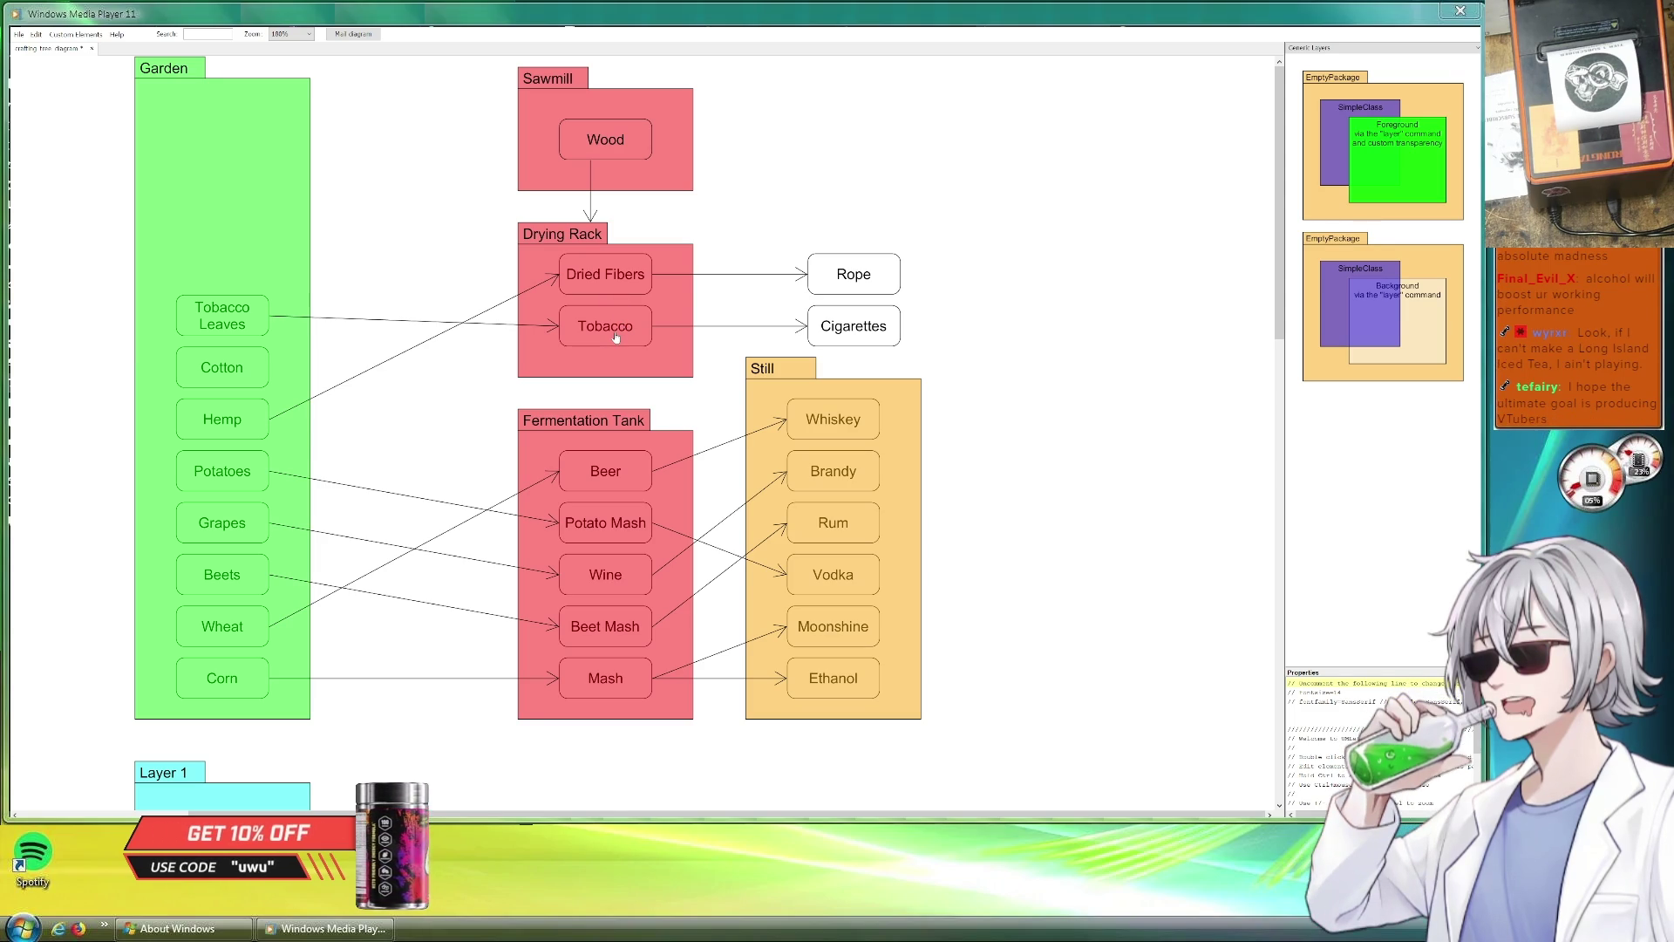
pyautogui.scroll(-2, 988, 361)
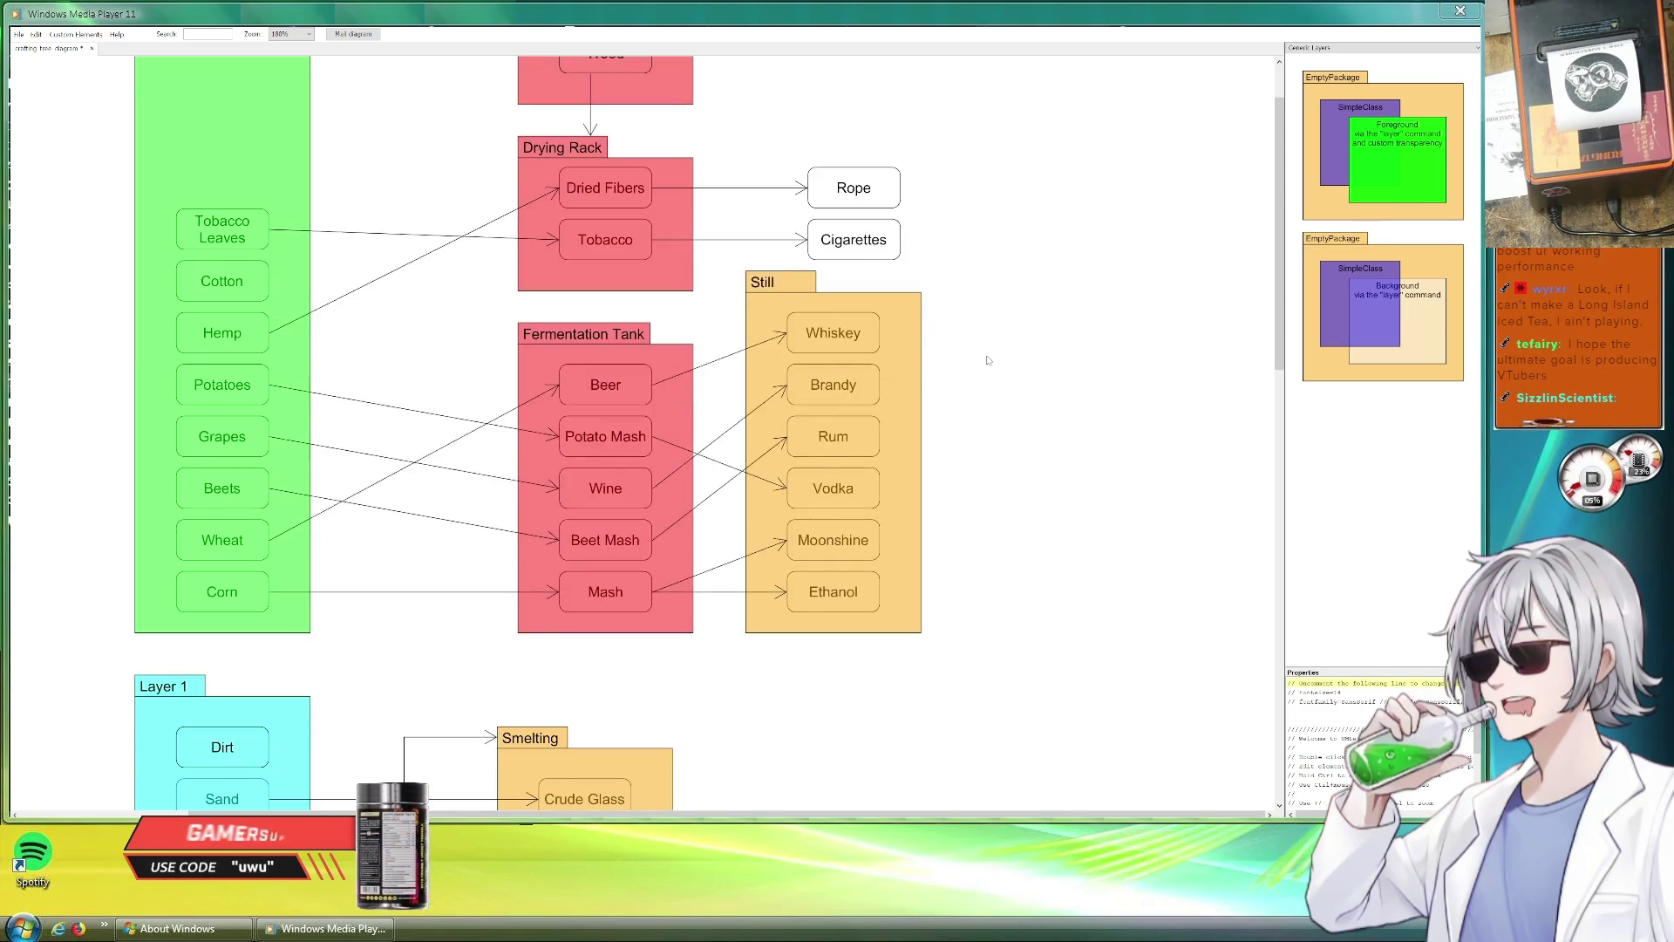
pyautogui.scroll(2, 988, 360)
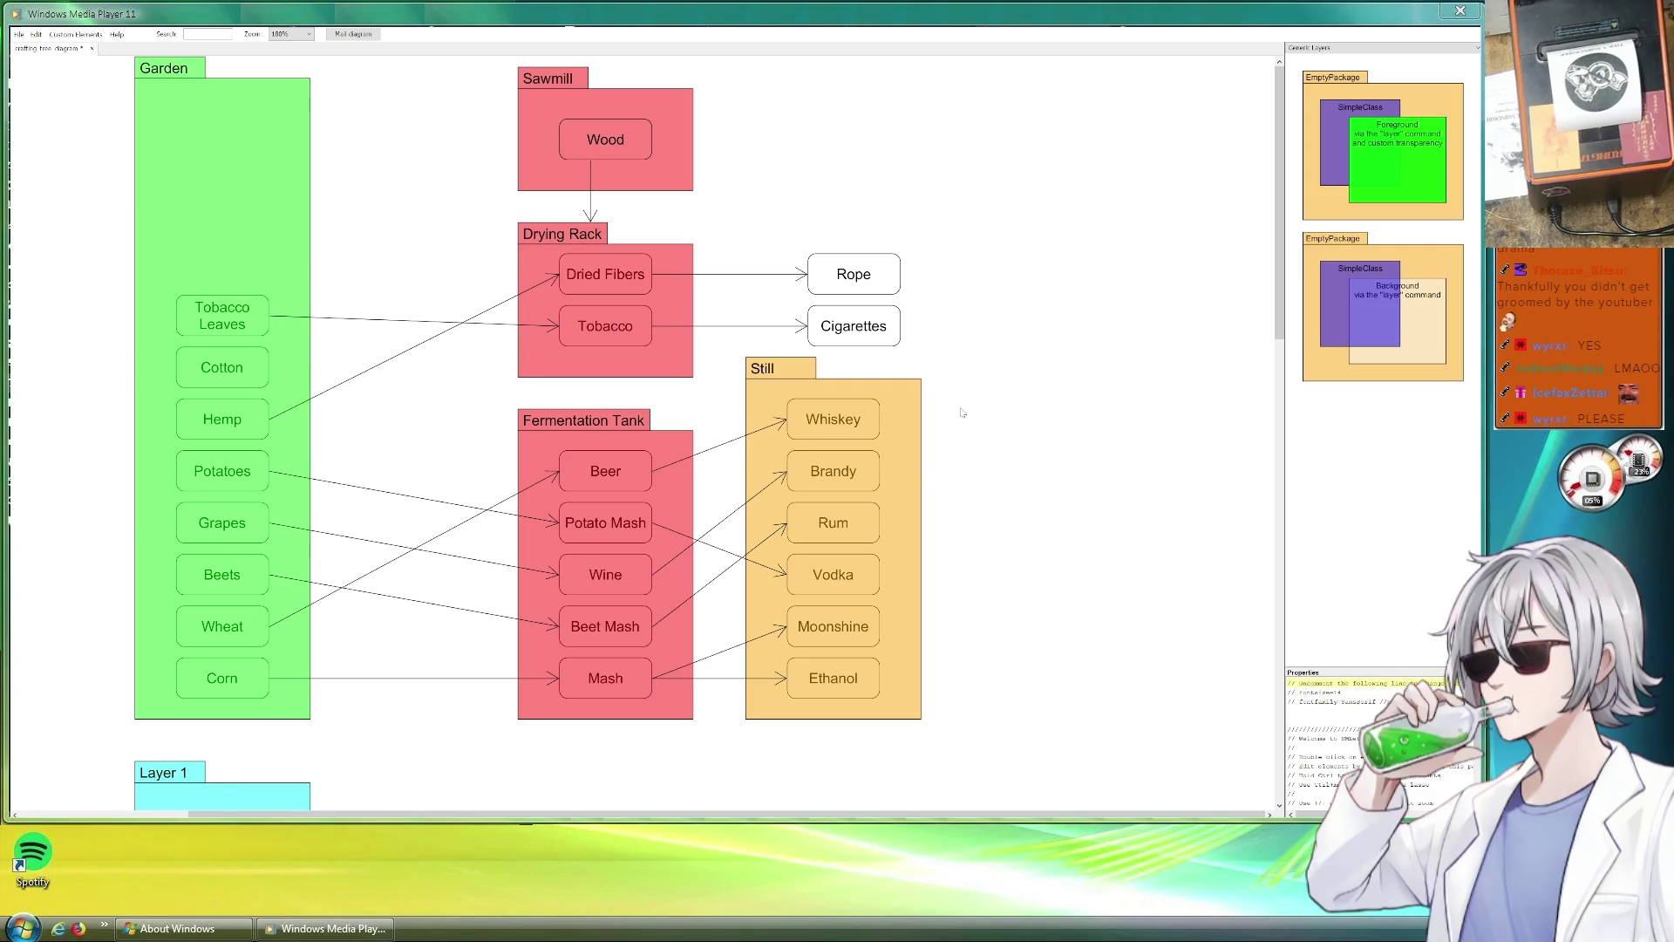
pyautogui.scroll(-1, 956, 418)
pyautogui.scroll(-2, 941, 419)
pyautogui.scroll(-4, 881, 425)
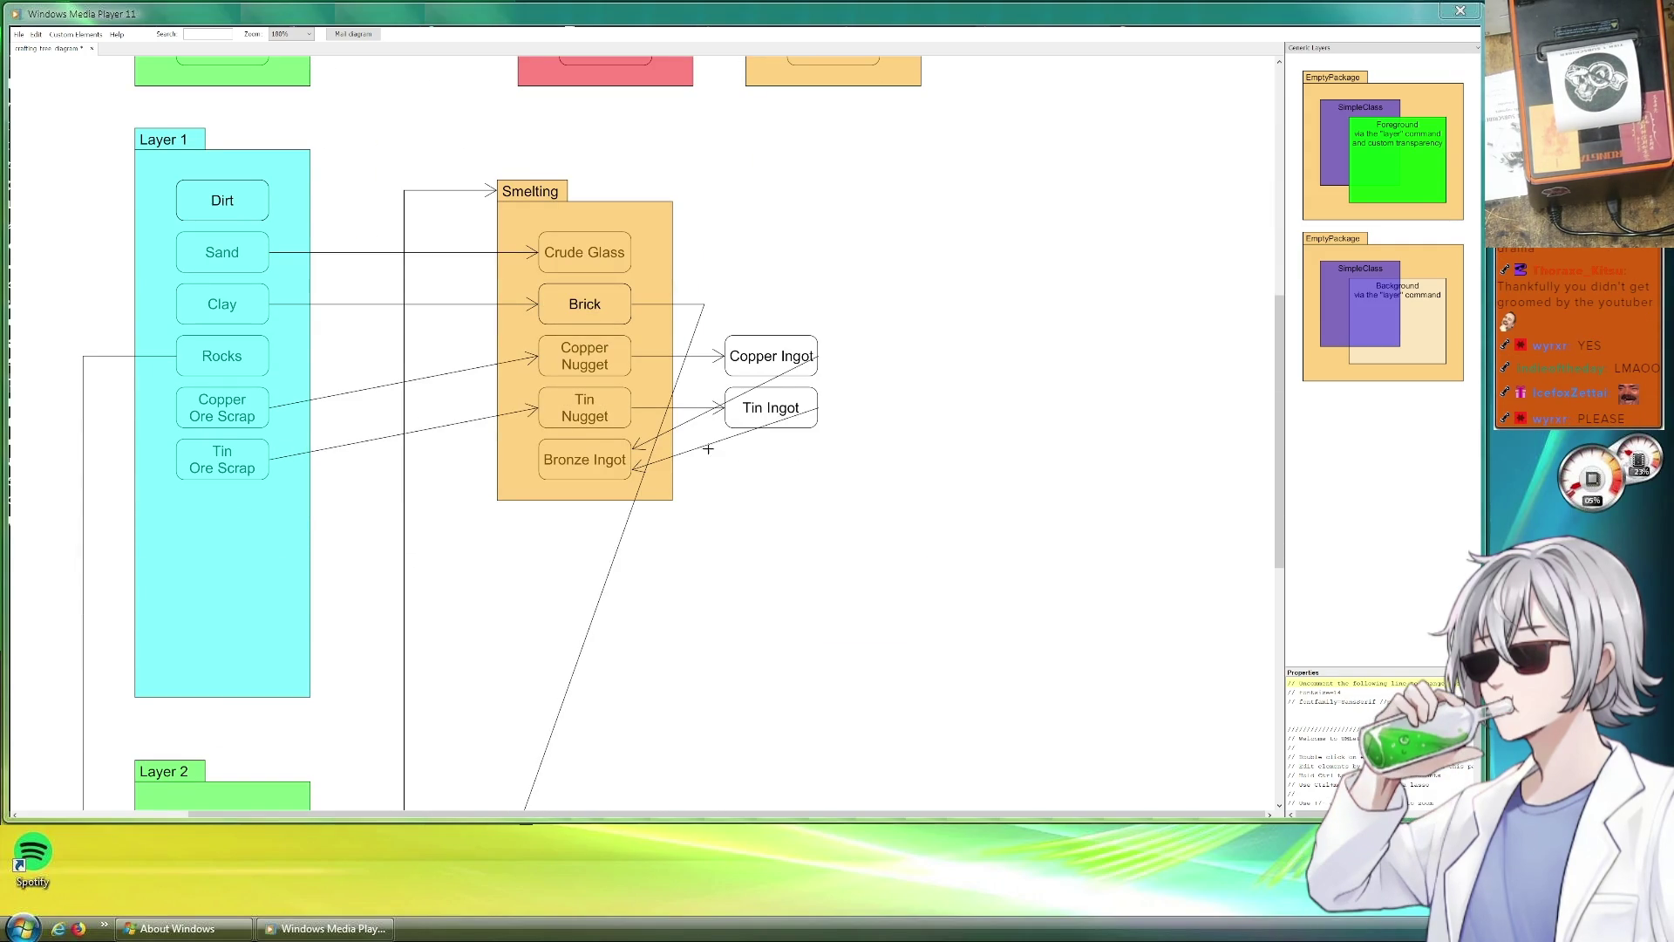
pyautogui.scroll(-2, 749, 455)
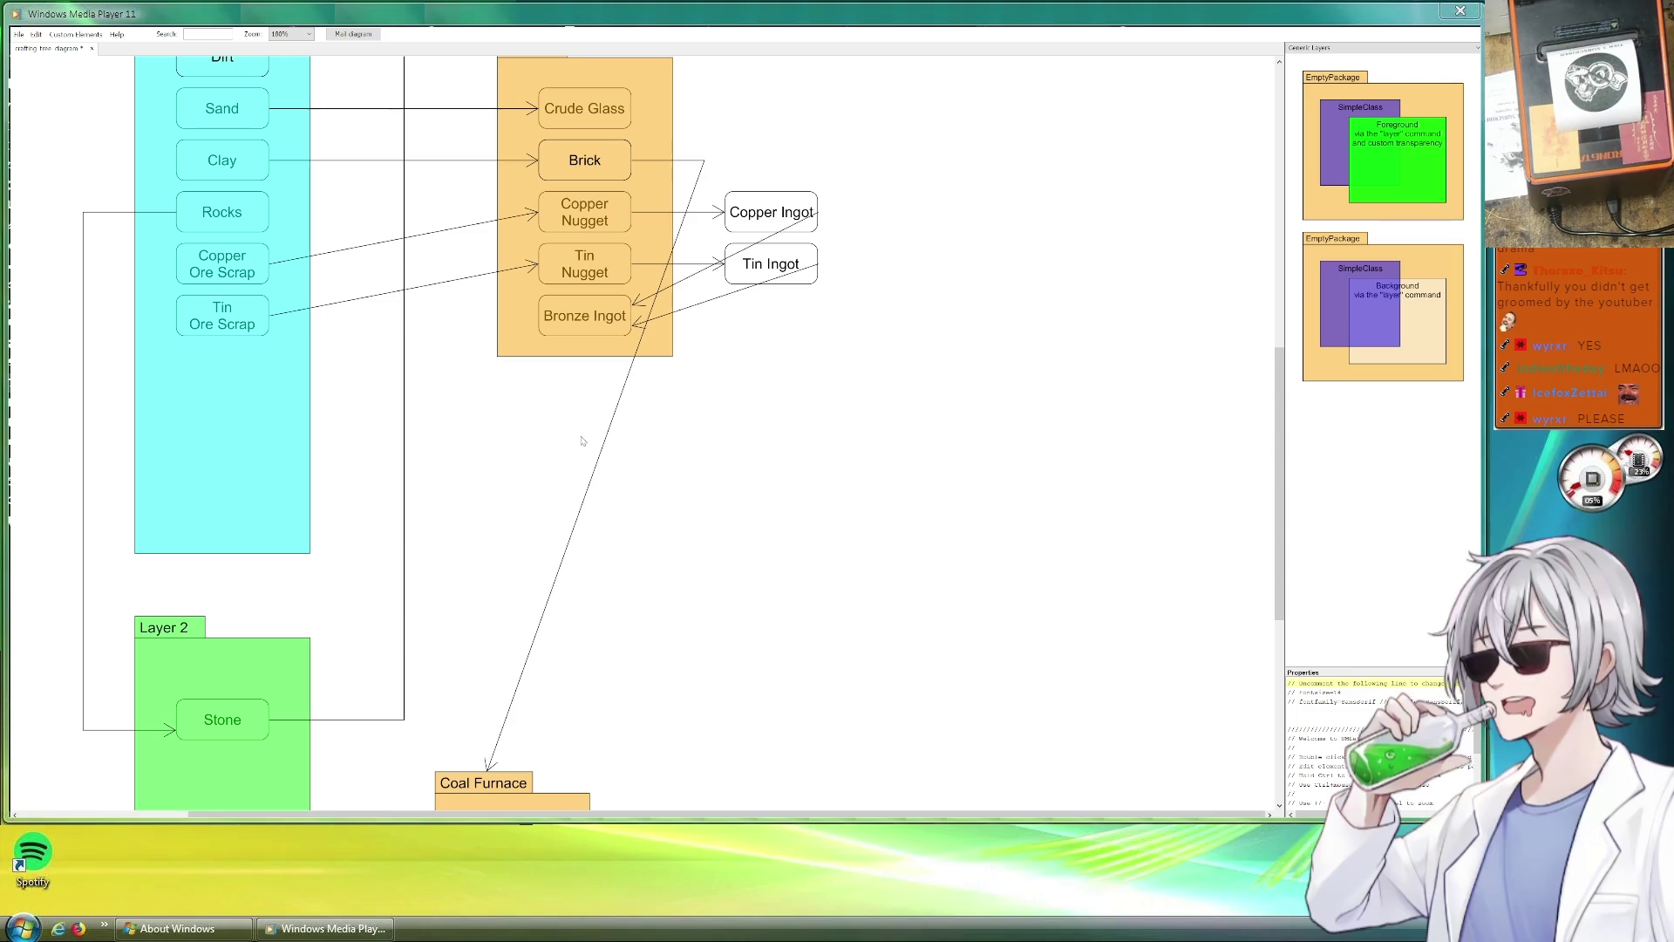
pyautogui.click(585, 316)
pyautogui.hotkey('ctrl', 'c')
pyautogui.hotkey('ctrl', 'v')
pyautogui.moveTo(592, 325); pyautogui.dragTo(589, 444)
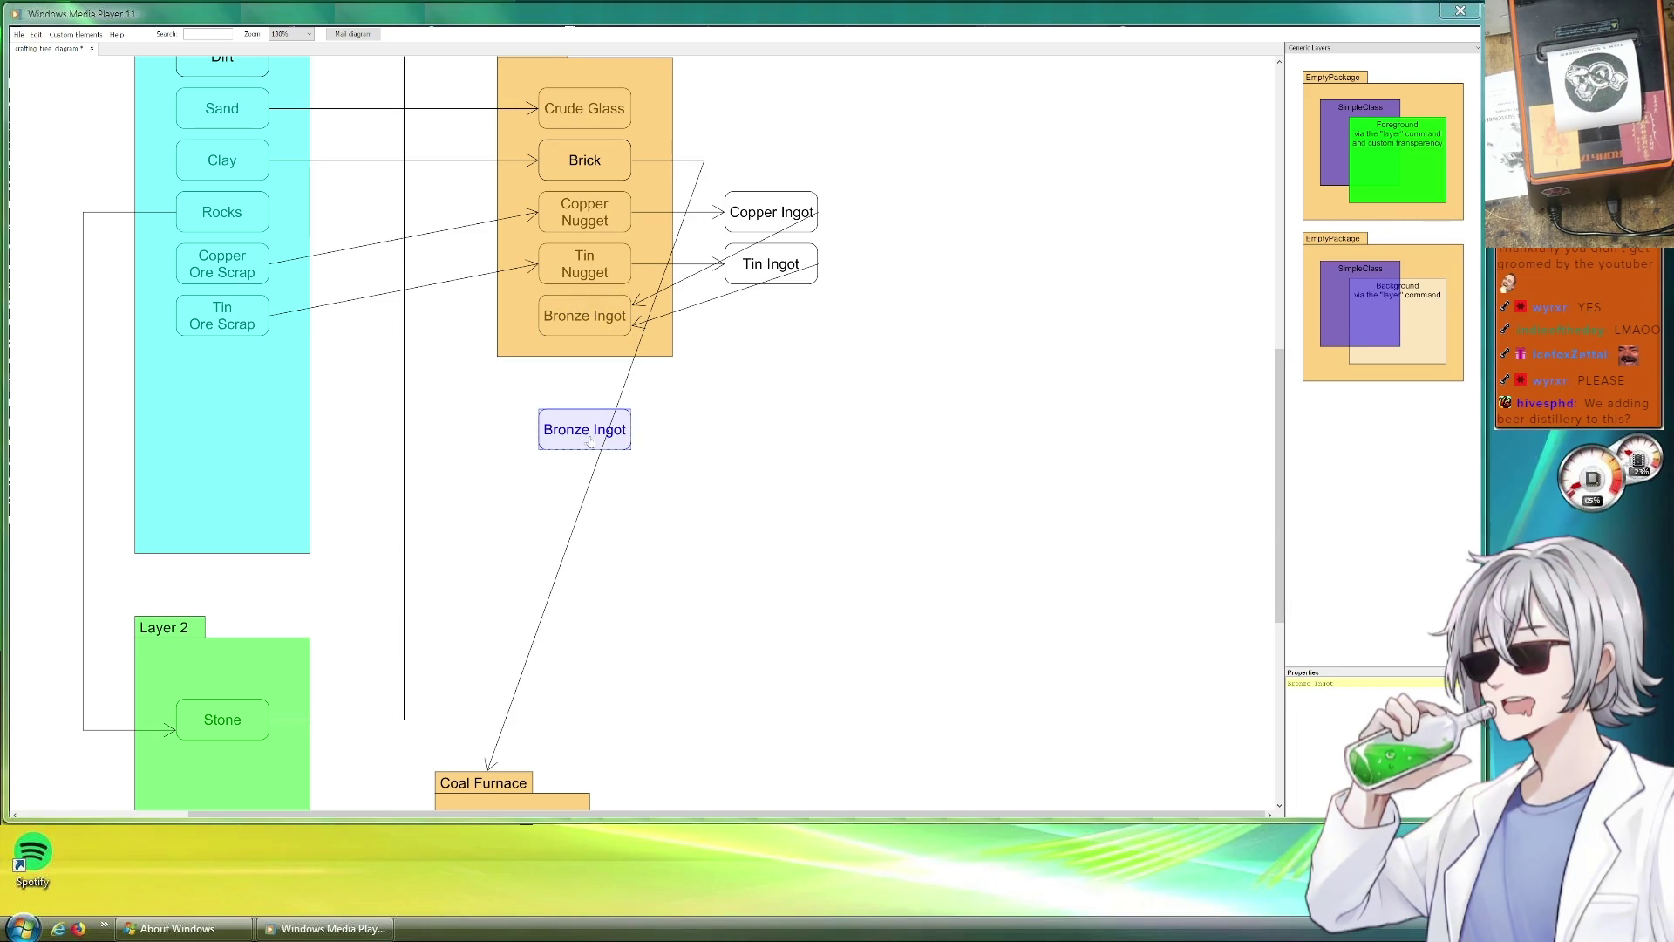
pyautogui.scroll(-1, 759, 423)
pyautogui.scroll(2, 760, 423)
pyautogui.scroll(3, 740, 387)
pyautogui.scroll(4, 716, 348)
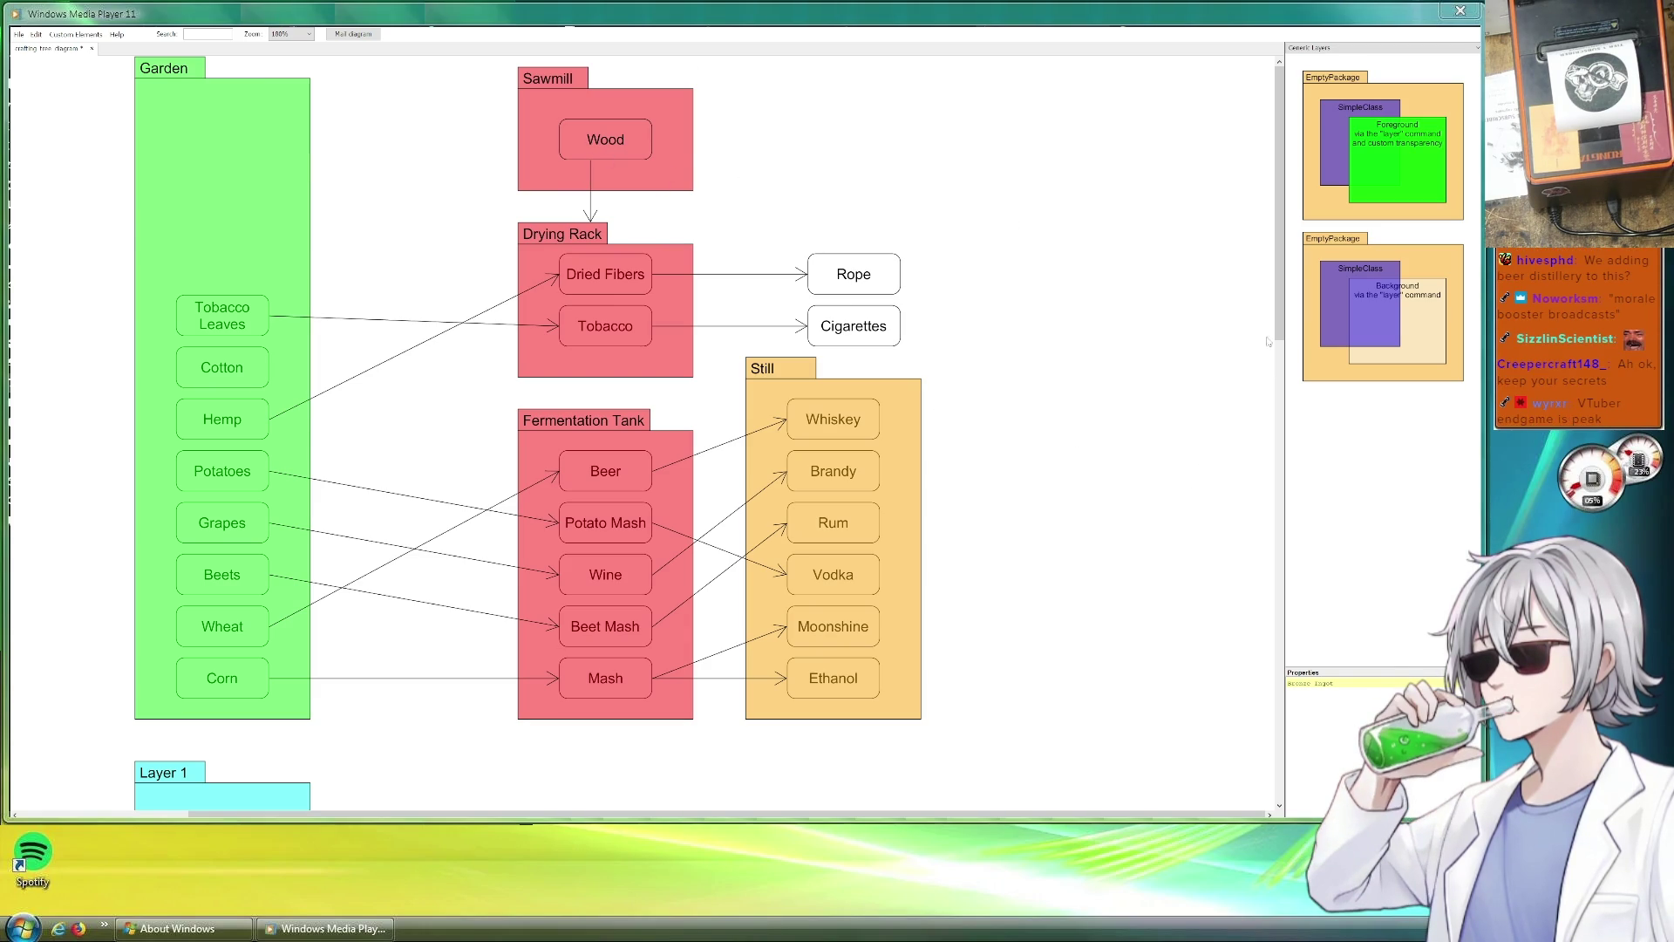
pyautogui.scroll(-2, 485, 794)
pyautogui.scroll(-3, 711, 668)
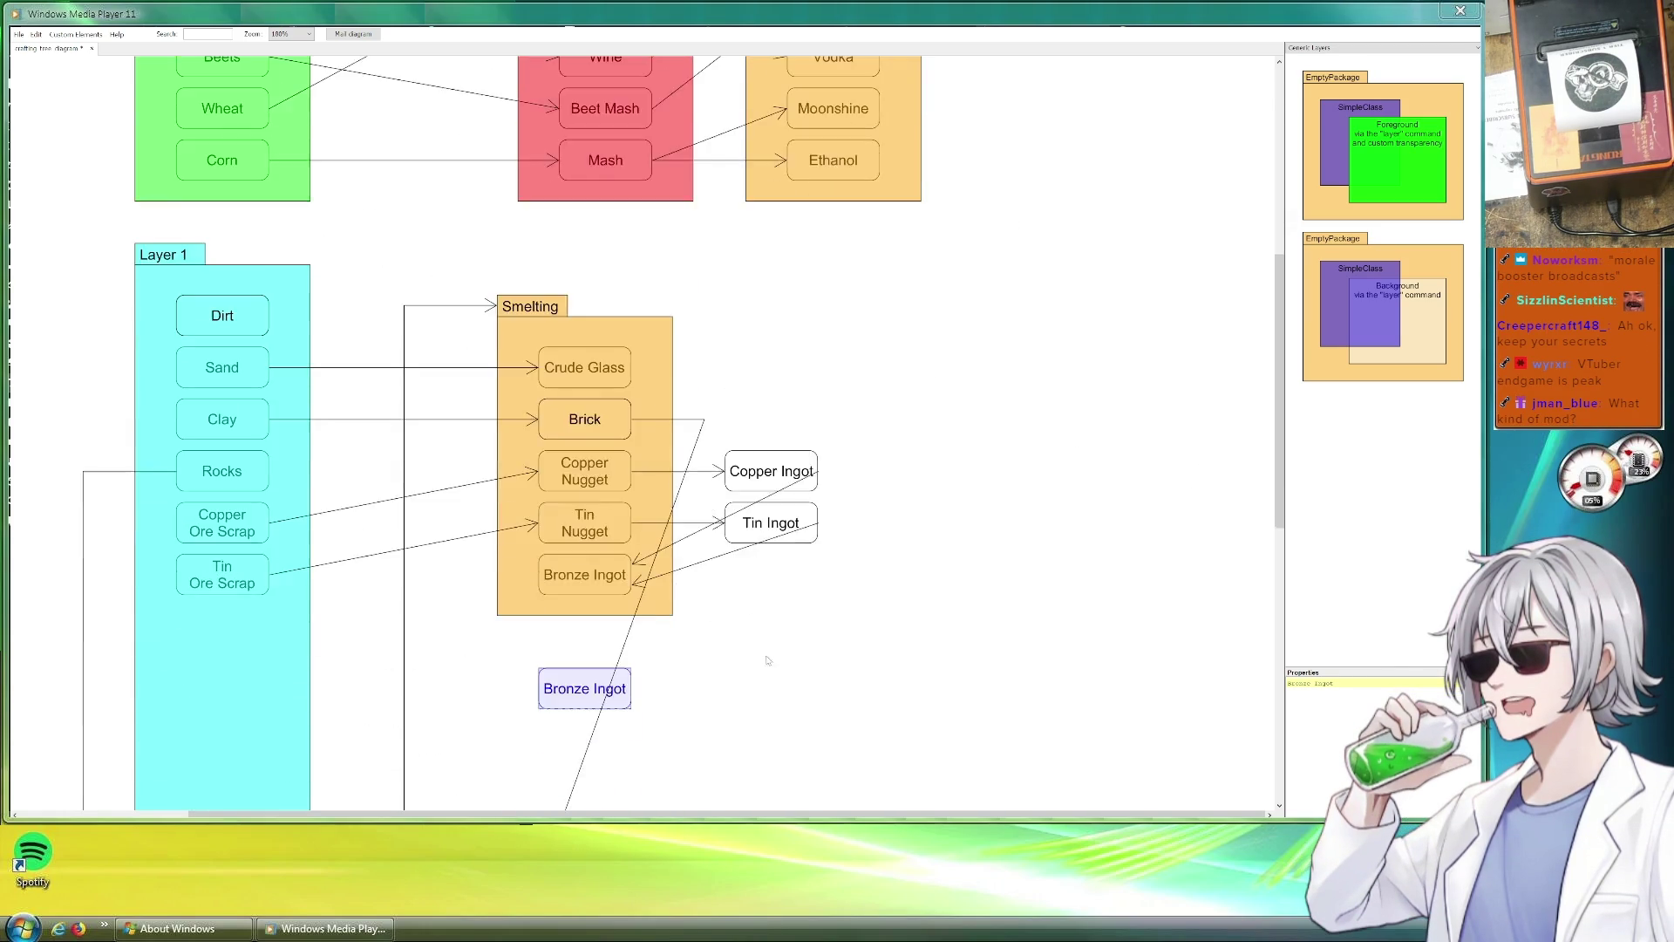
pyautogui.scroll(-2, 713, 667)
pyautogui.scroll(4, 773, 668)
pyautogui.scroll(3, 826, 668)
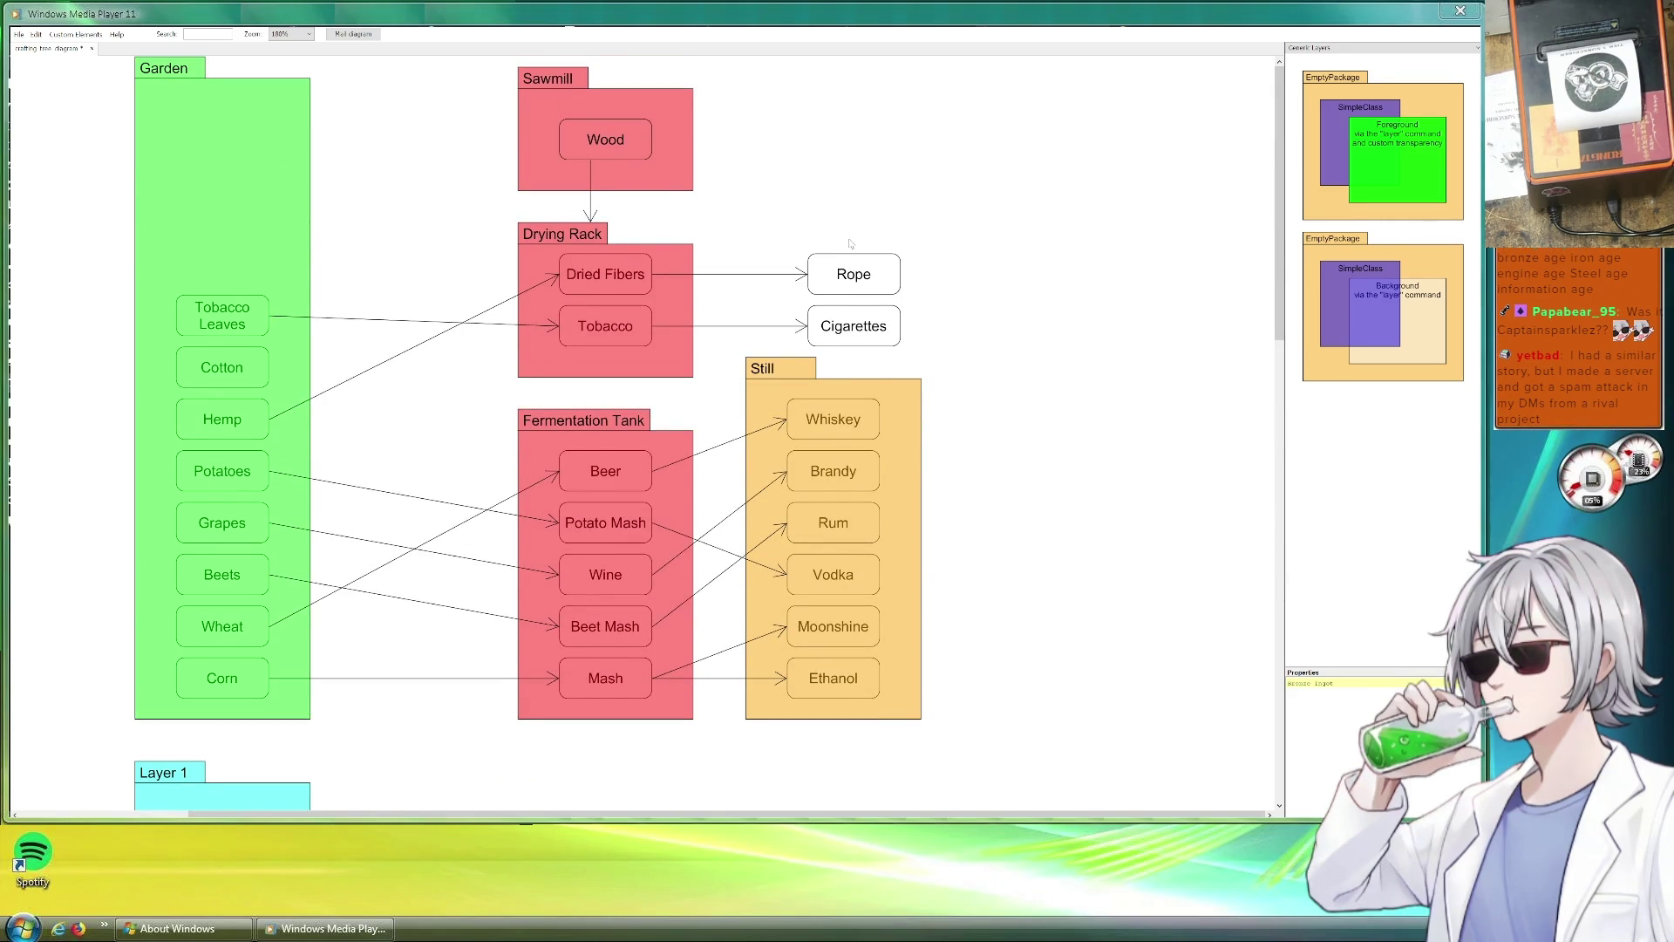
pyautogui.click(590, 191)
# Route a connector from Wood's left side, leftward and down toward Layer 1.
pyautogui.moveTo(608, 209); pyautogui.dragTo(579, 191)
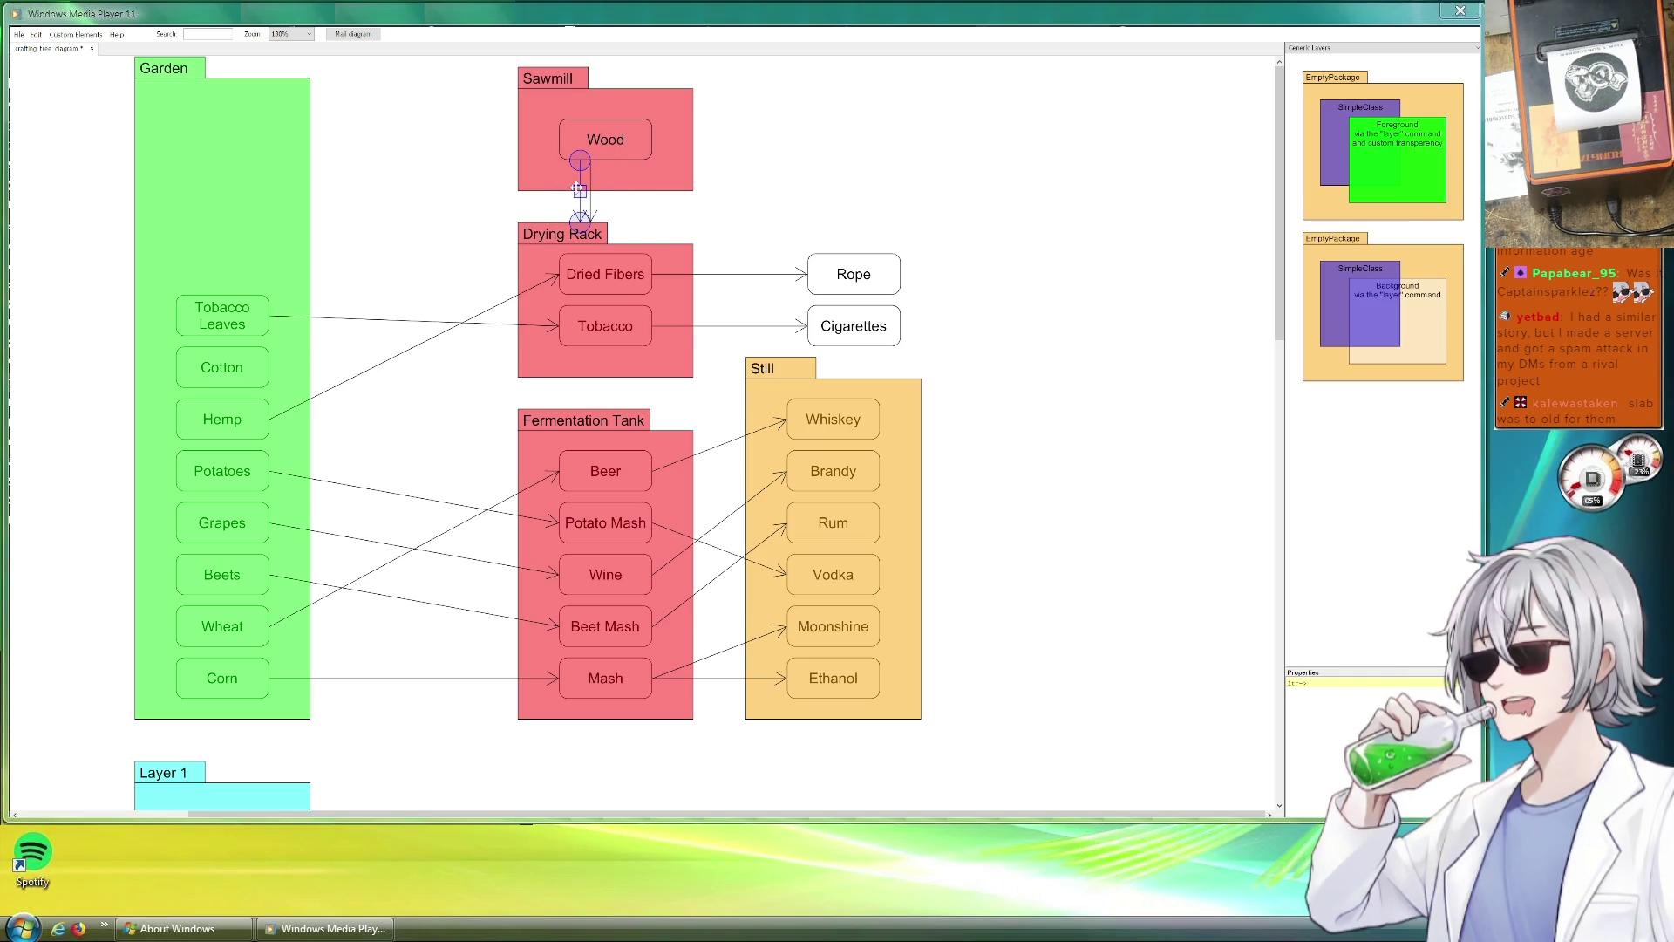
pyautogui.moveTo(579, 216); pyautogui.dragTo(374, 272)
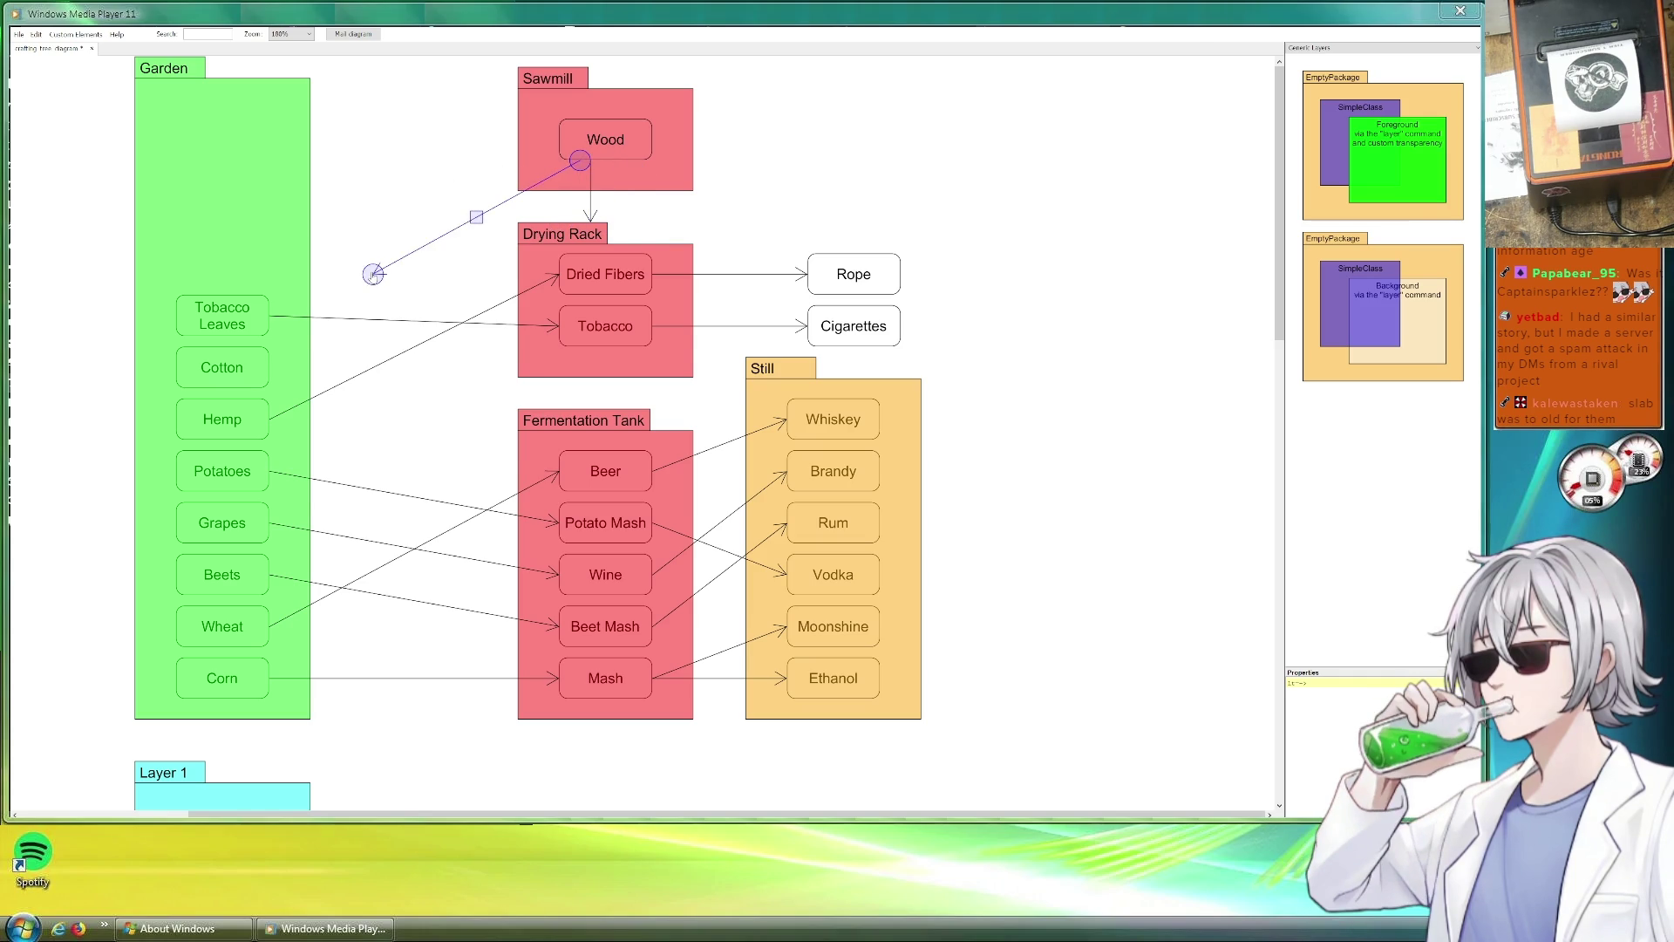
pyautogui.scroll(-3, 394, 281)
pyautogui.scroll(-5, 404, 292)
pyautogui.scroll(-3, 404, 291)
pyautogui.scroll(1, 405, 291)
pyautogui.scroll(10, 401, 271)
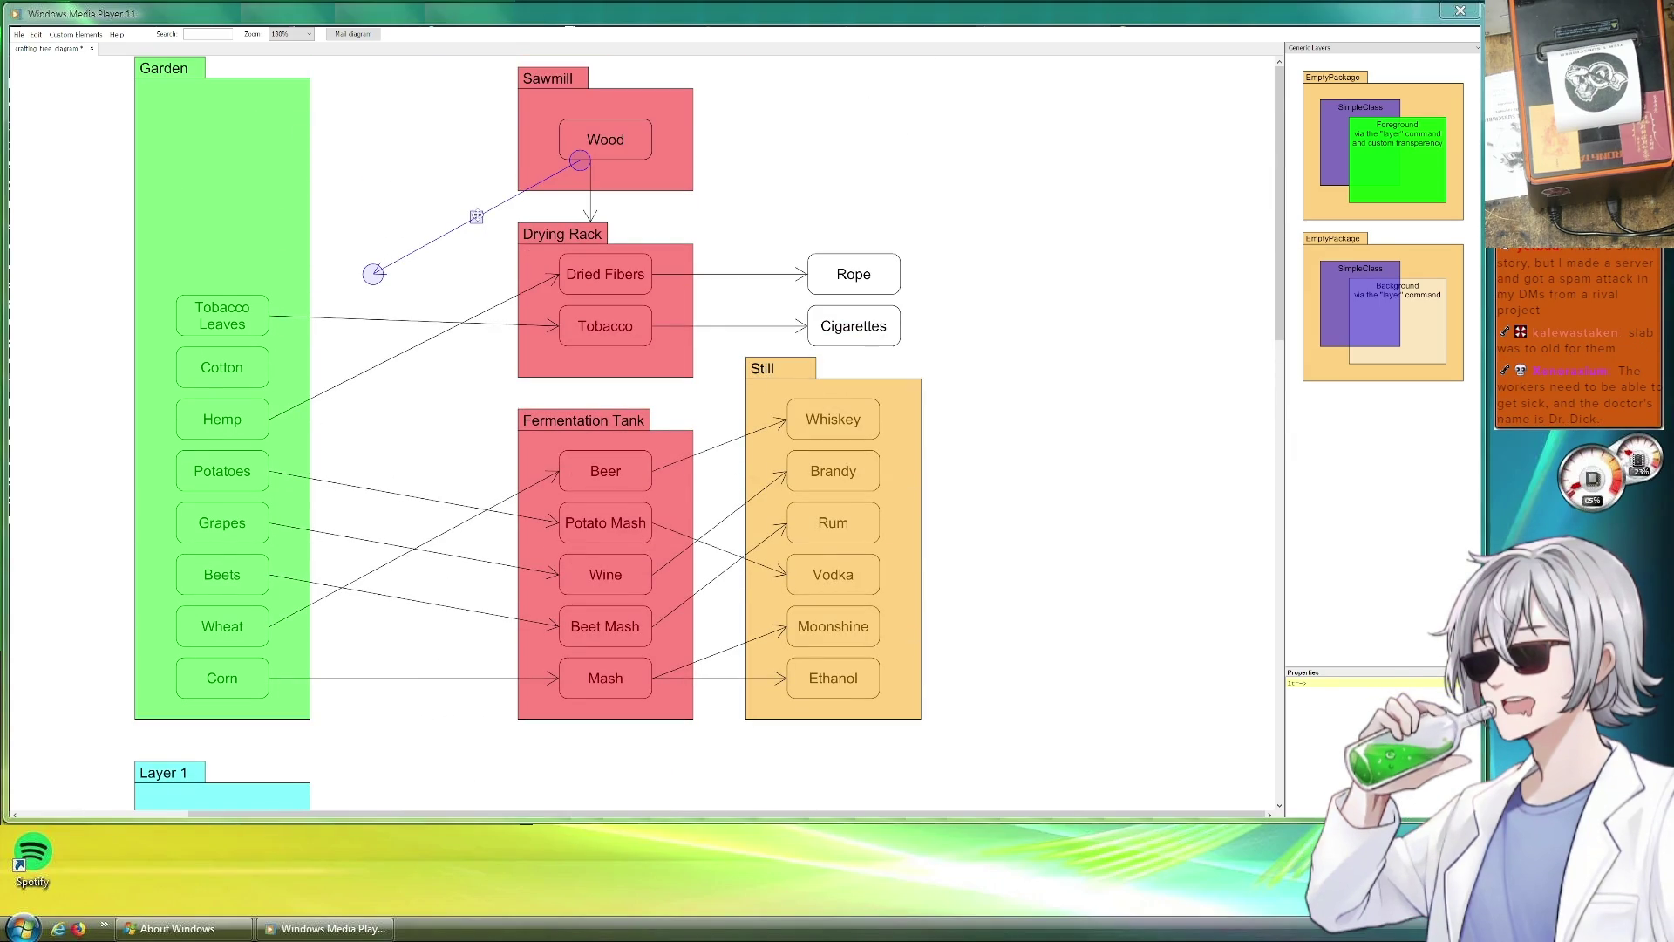
pyautogui.moveTo(579, 160); pyautogui.dragTo(558, 140)
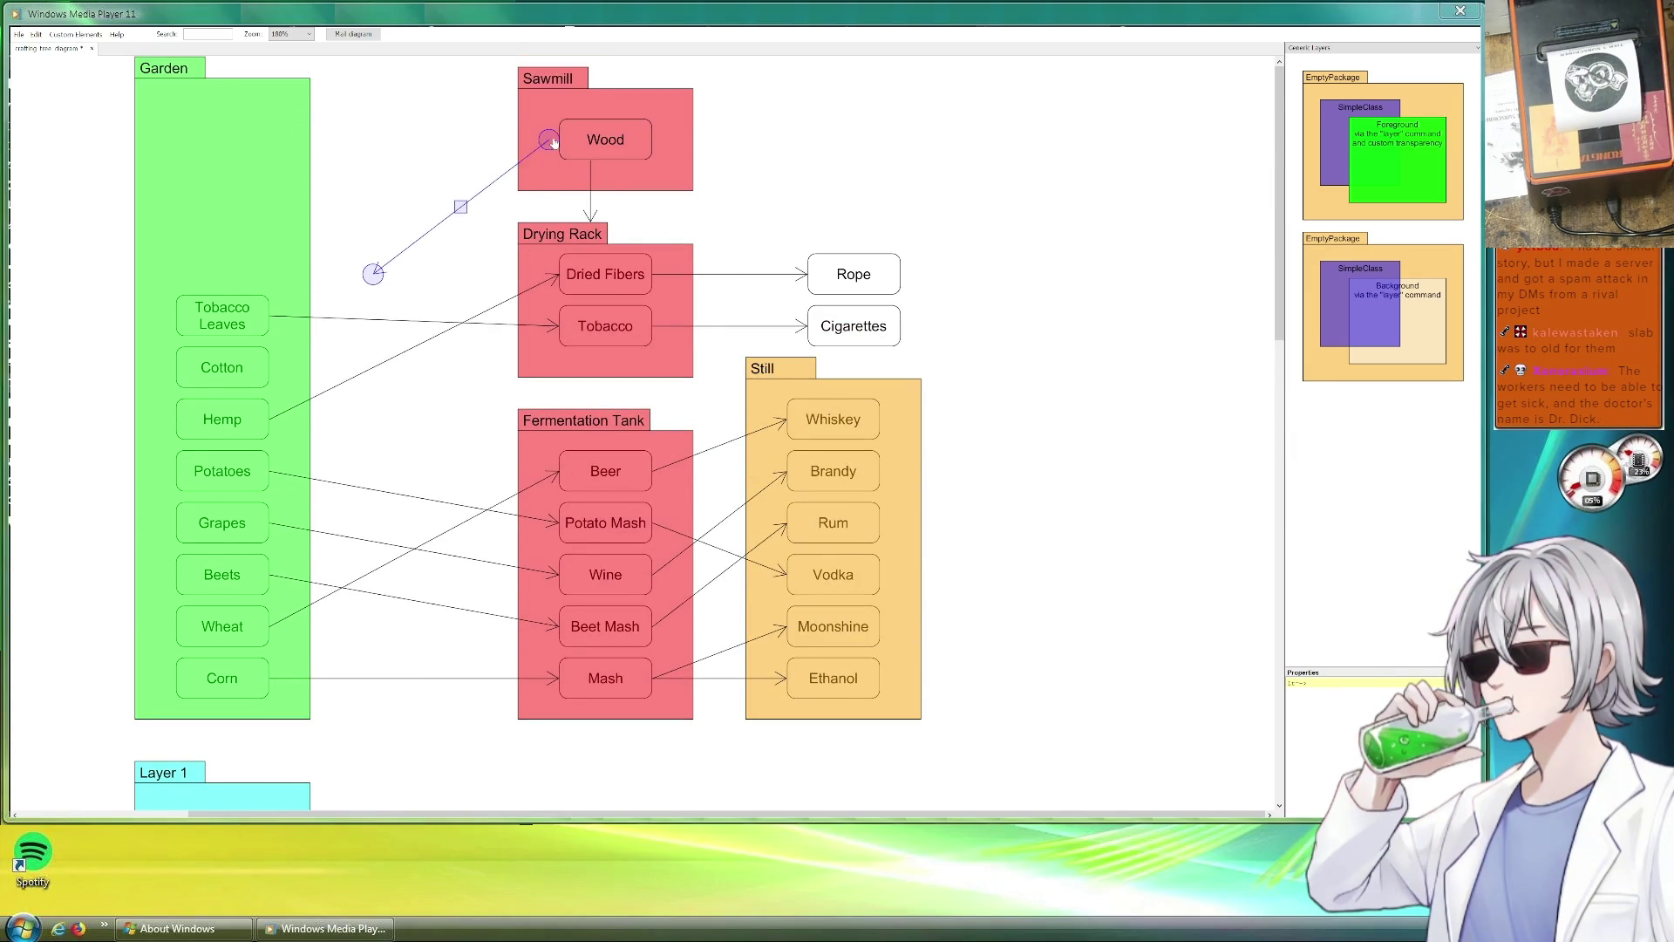
pyautogui.moveTo(465, 207); pyautogui.dragTo(383, 139)
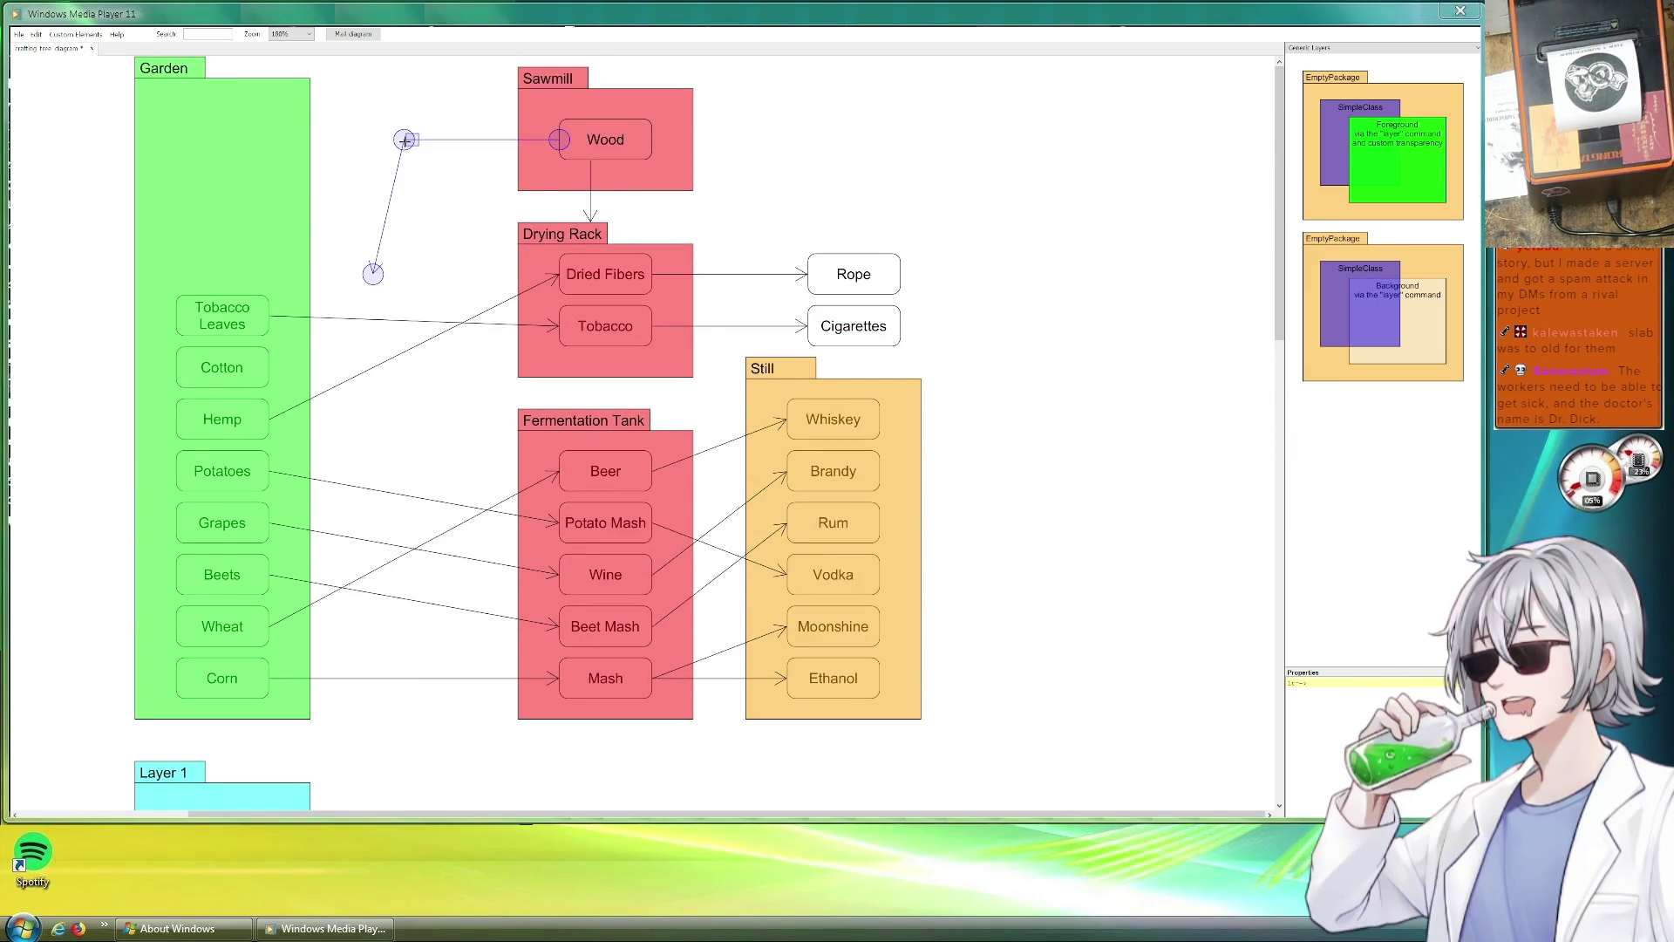
pyautogui.scroll(-1, 377, 241)
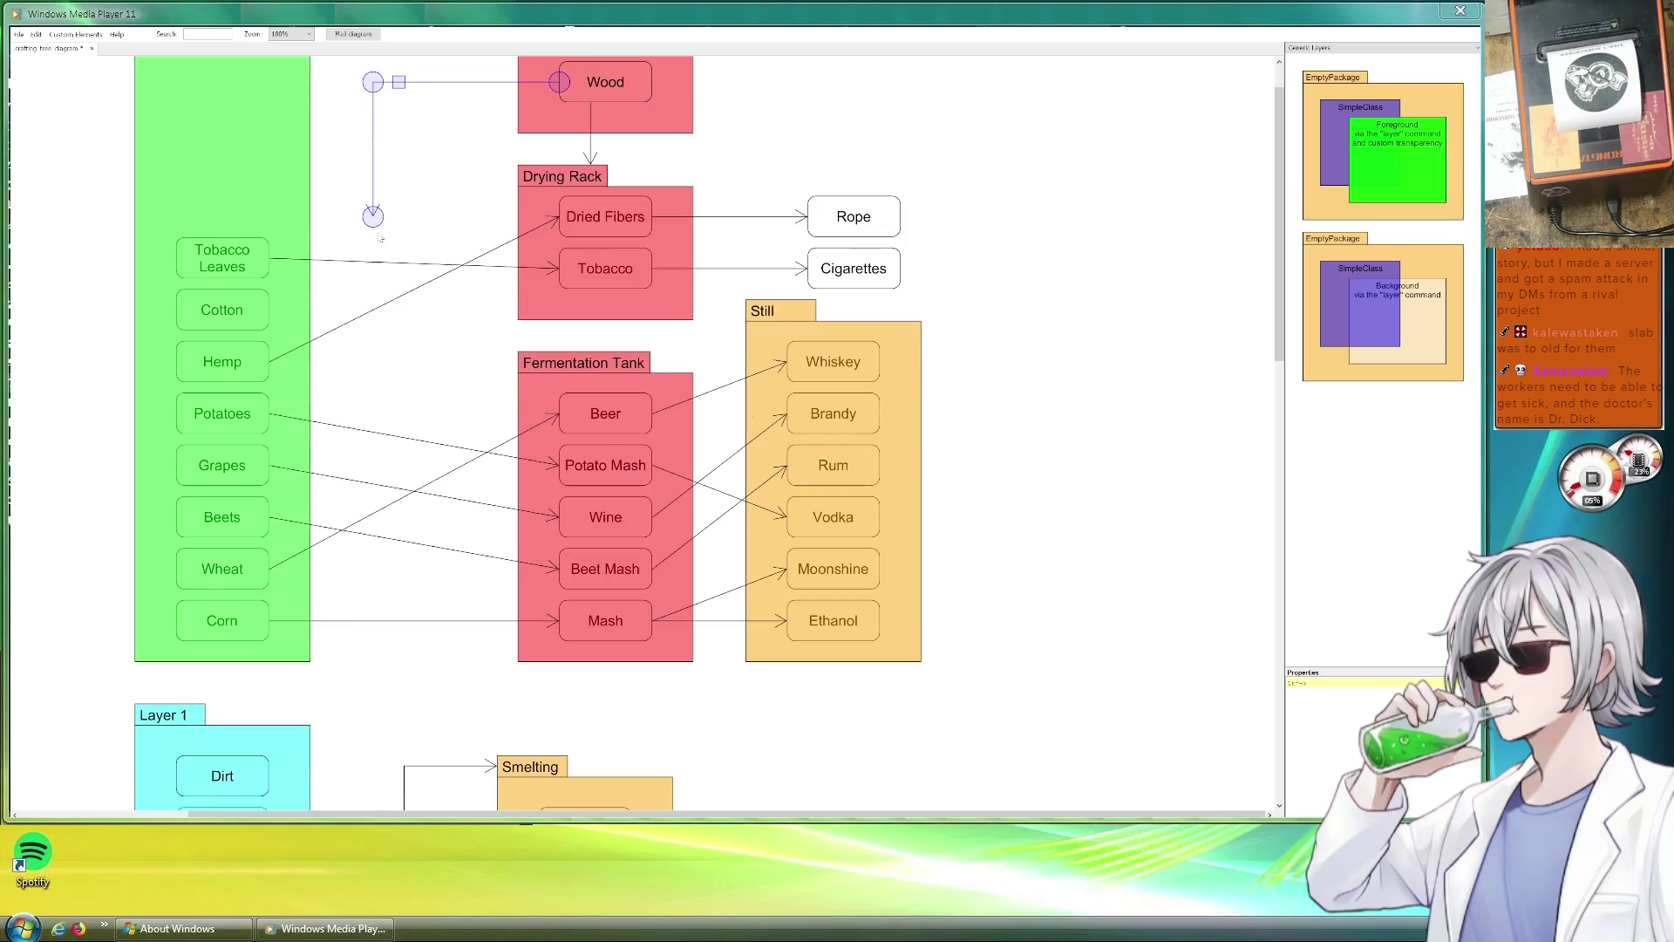
pyautogui.moveTo(373, 218); pyautogui.dragTo(374, 755)
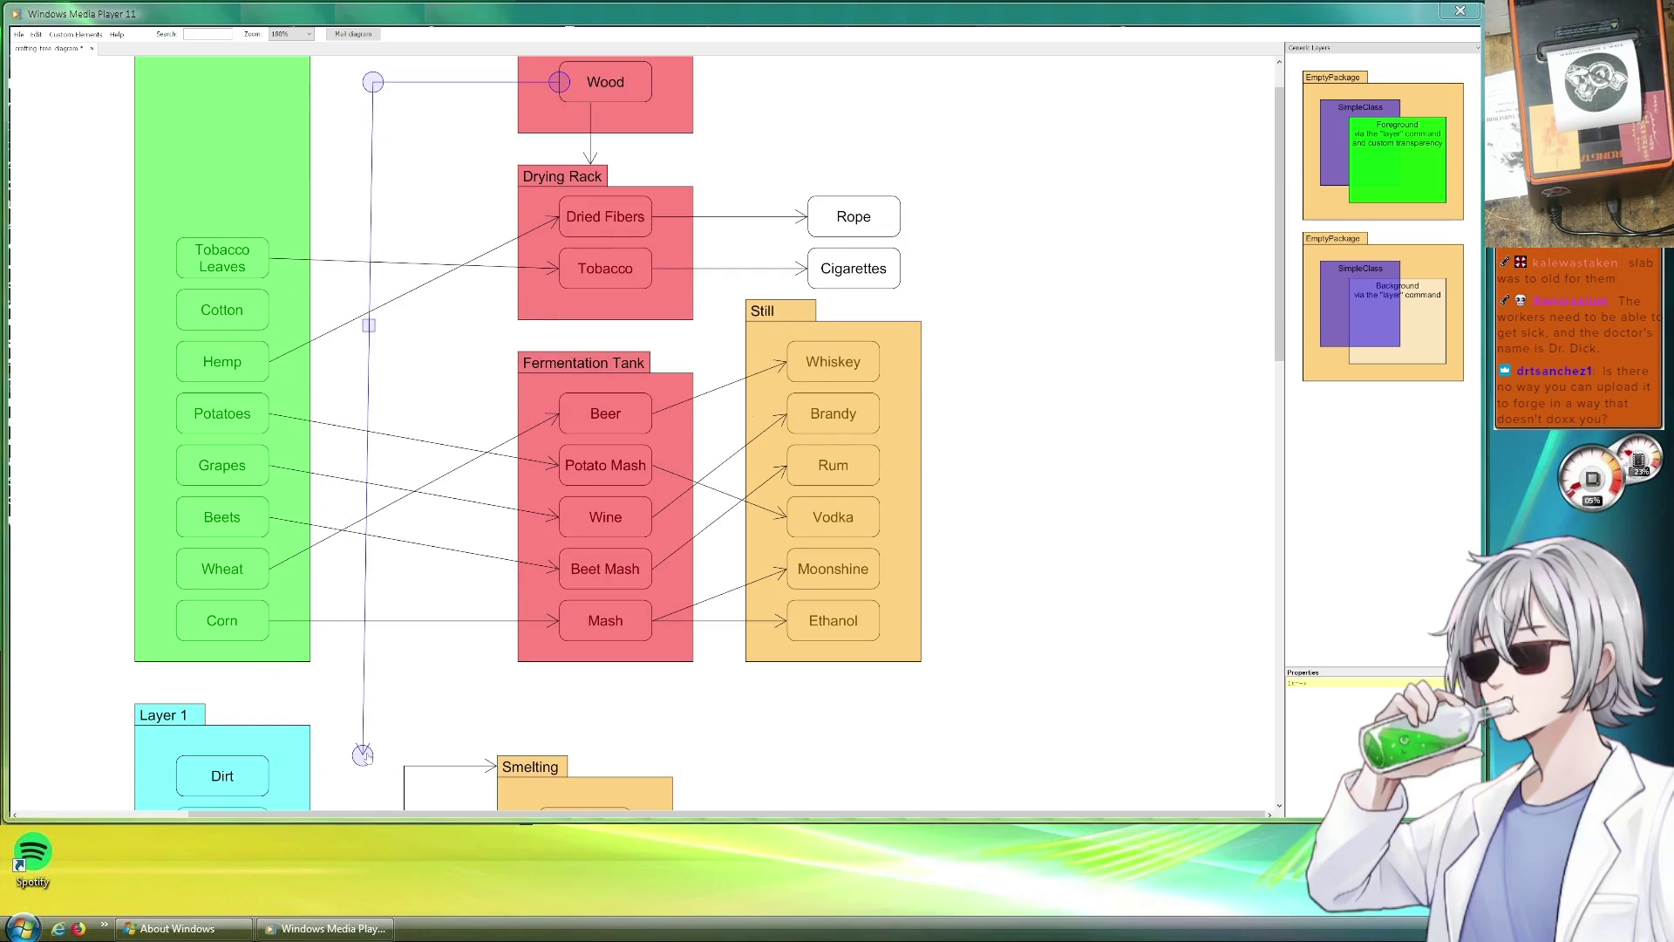
pyautogui.scroll(-10, 421, 681)
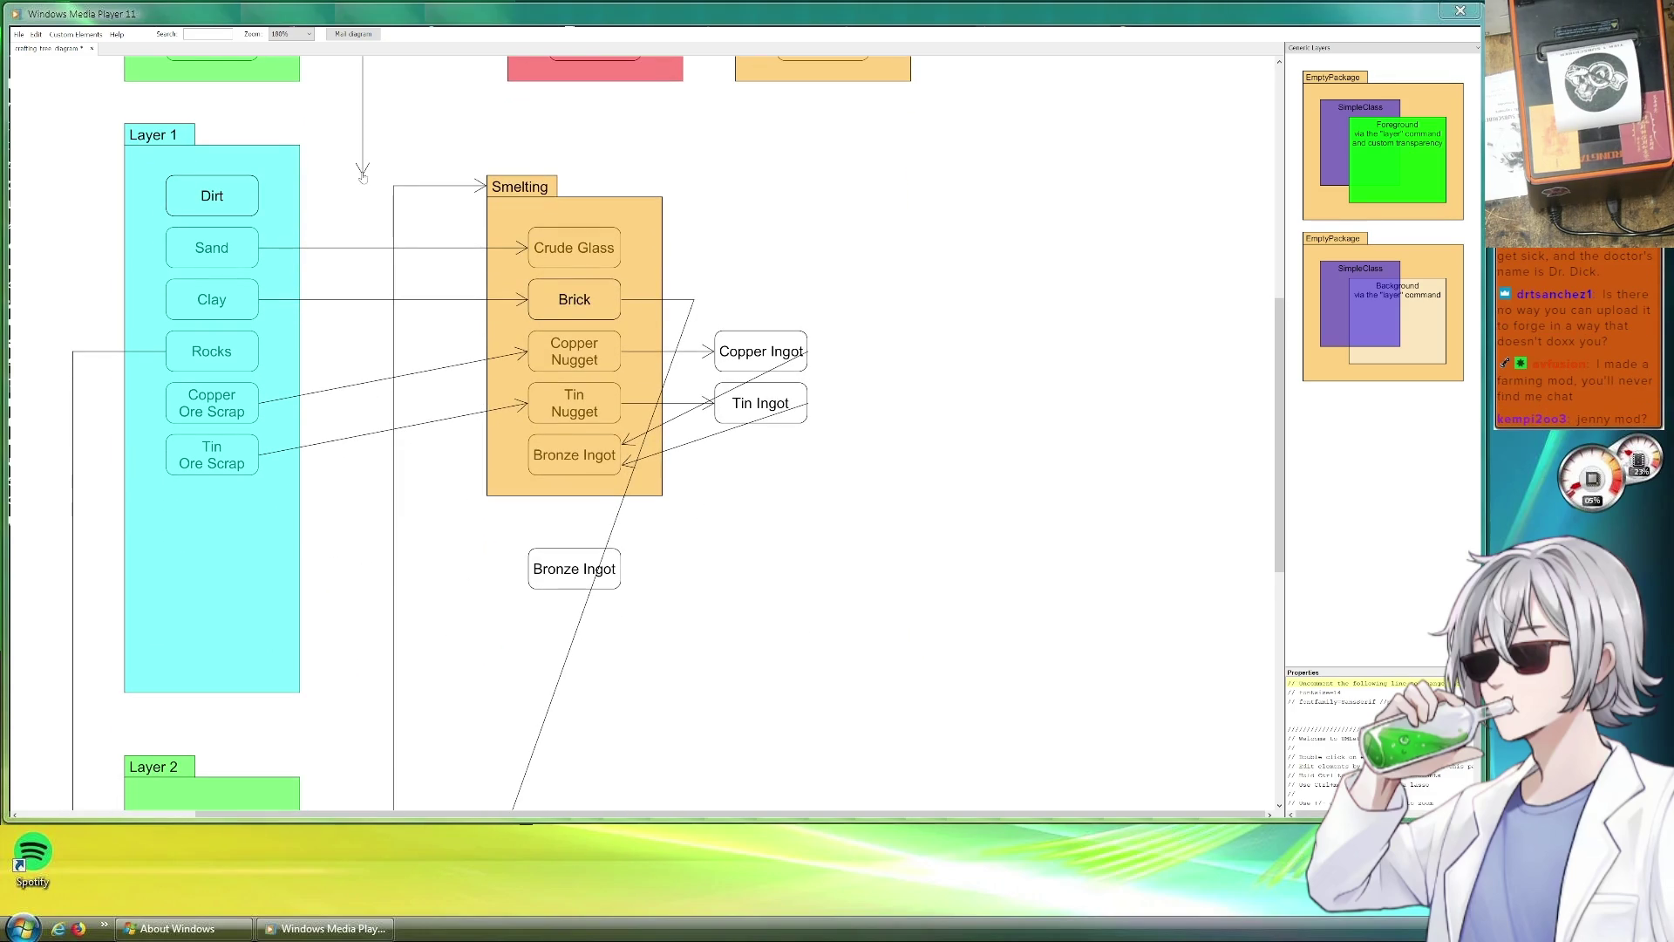
pyautogui.moveTo(362, 175)
pyautogui.mouseDown()
pyautogui.moveTo(362, 309)
pyautogui.moveTo(527, 578)
pyautogui.moveTo(363, 579)
pyautogui.mouseUp()
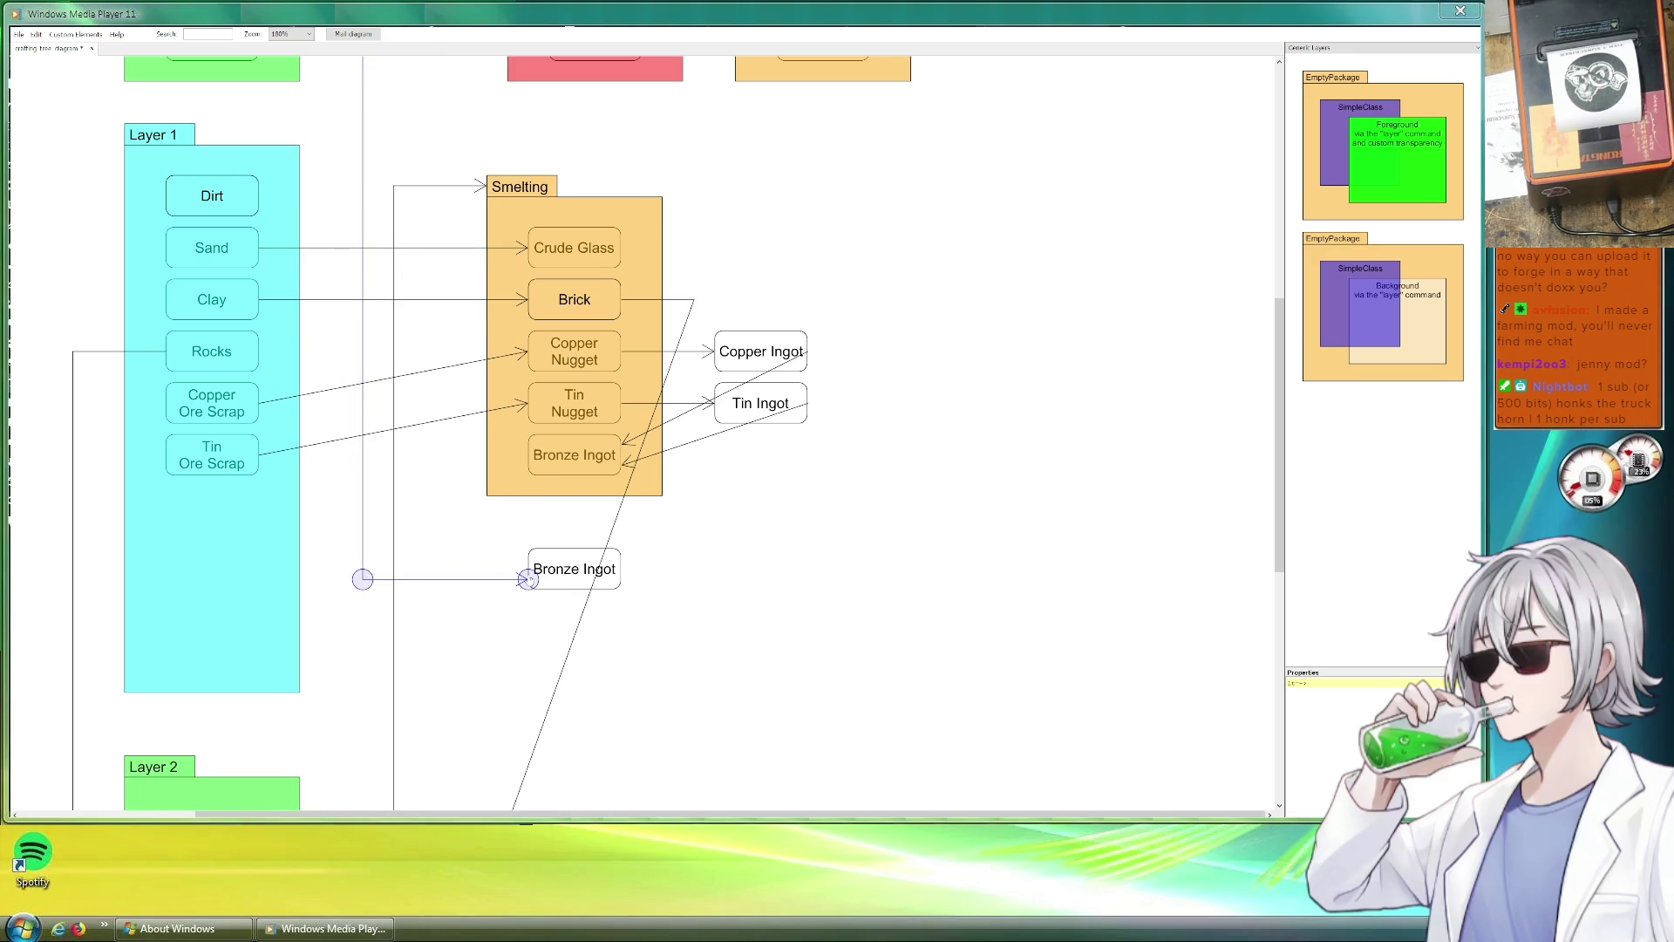
# Link Smelting's Bronze Ingot to the box below it and clear that box's label.
pyautogui.moveTo(661, 404); pyautogui.dragTo(668, 507)
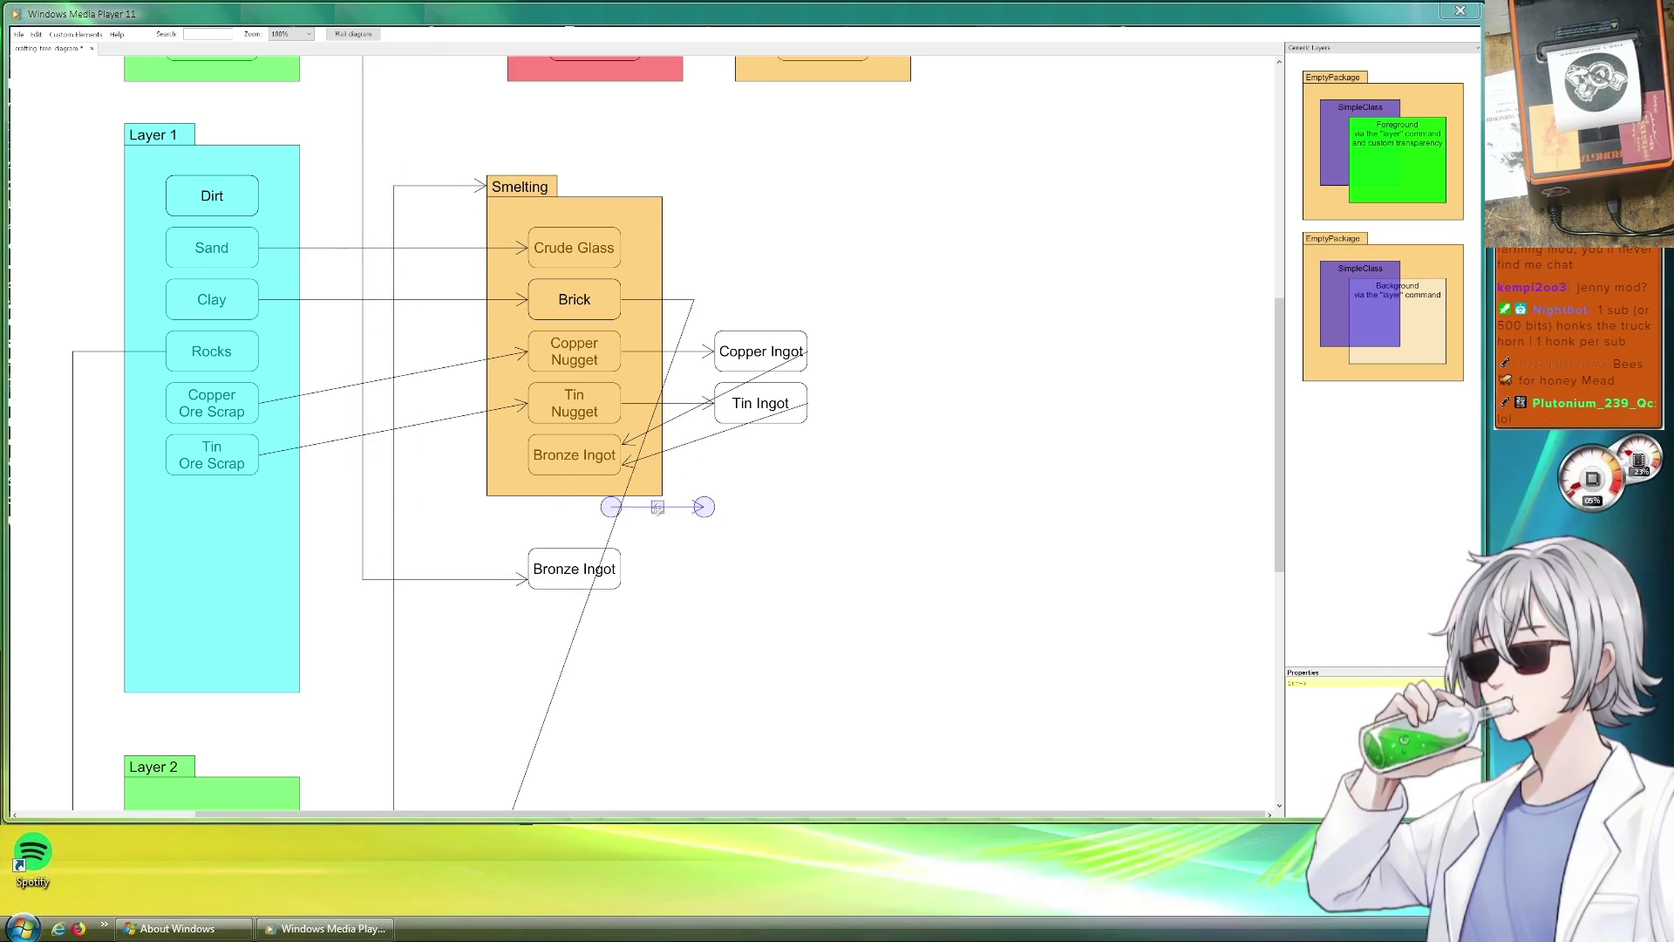
pyautogui.moveTo(669, 507); pyautogui.dragTo(570, 536)
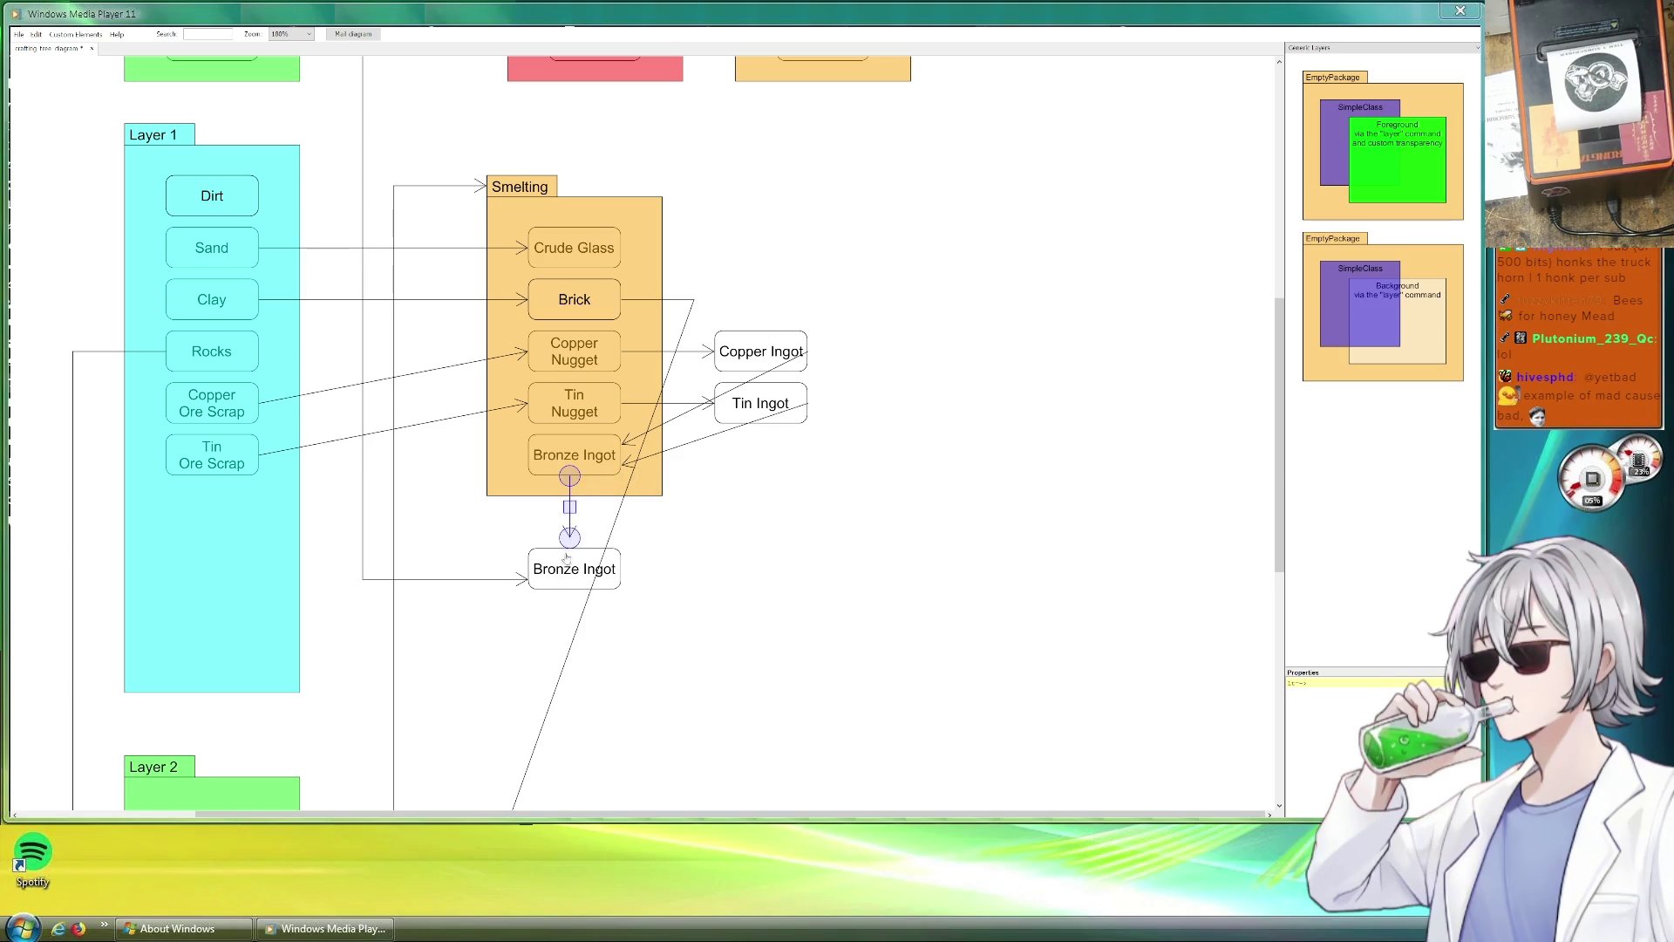
pyautogui.click(573, 583)
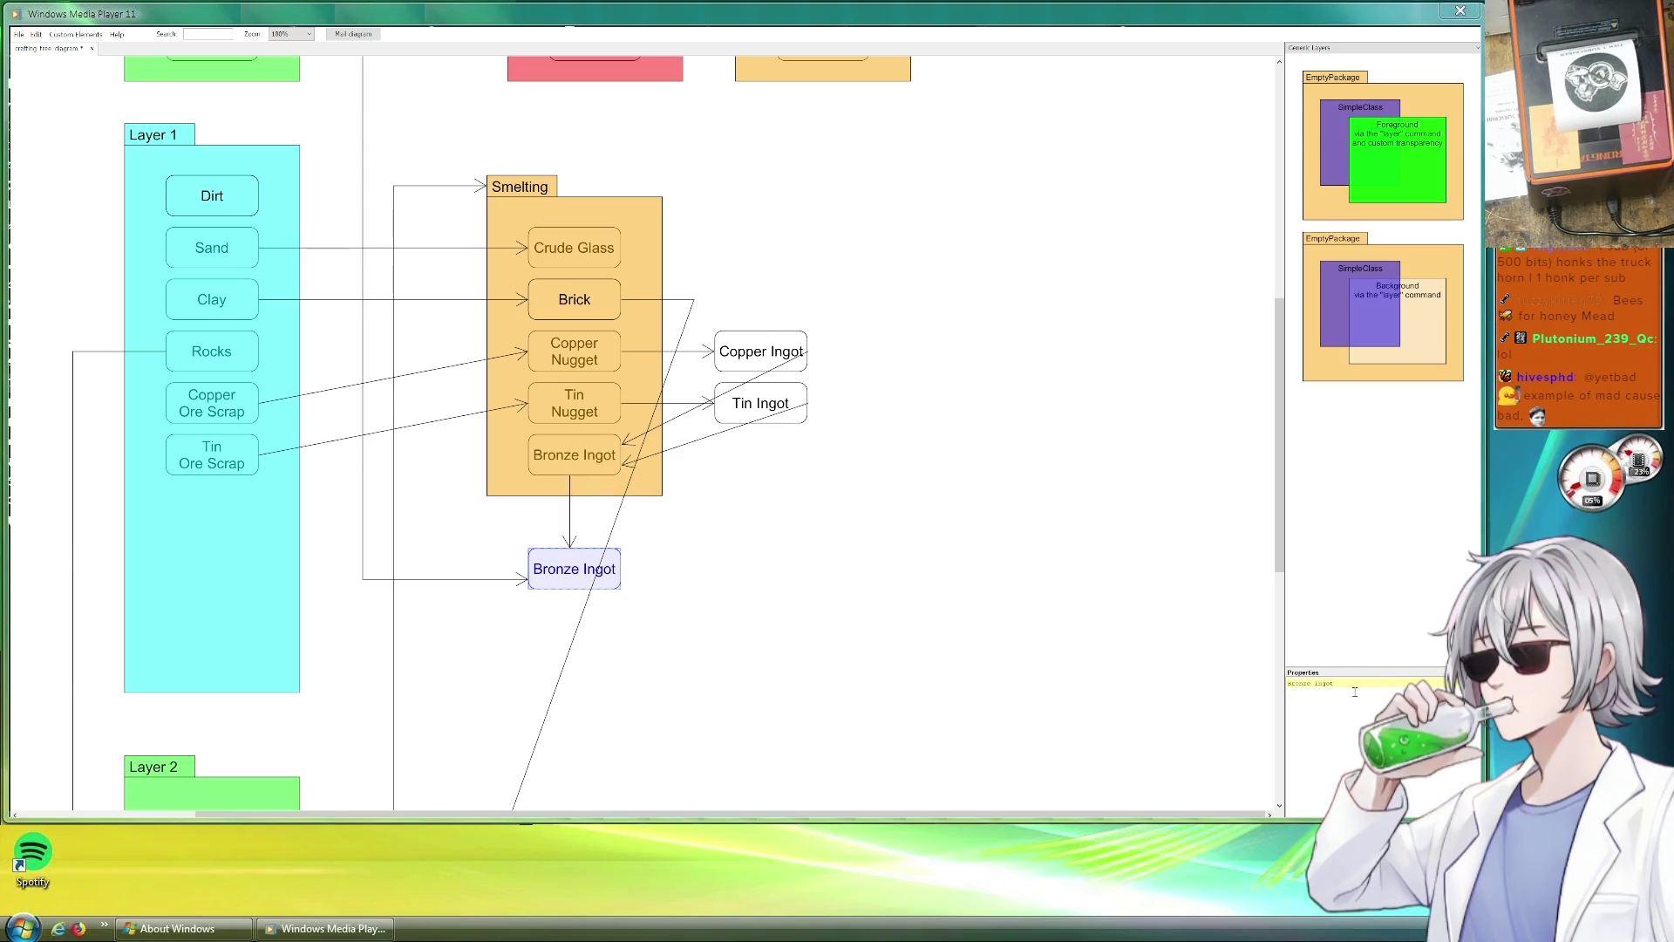
pyautogui.press('Return')
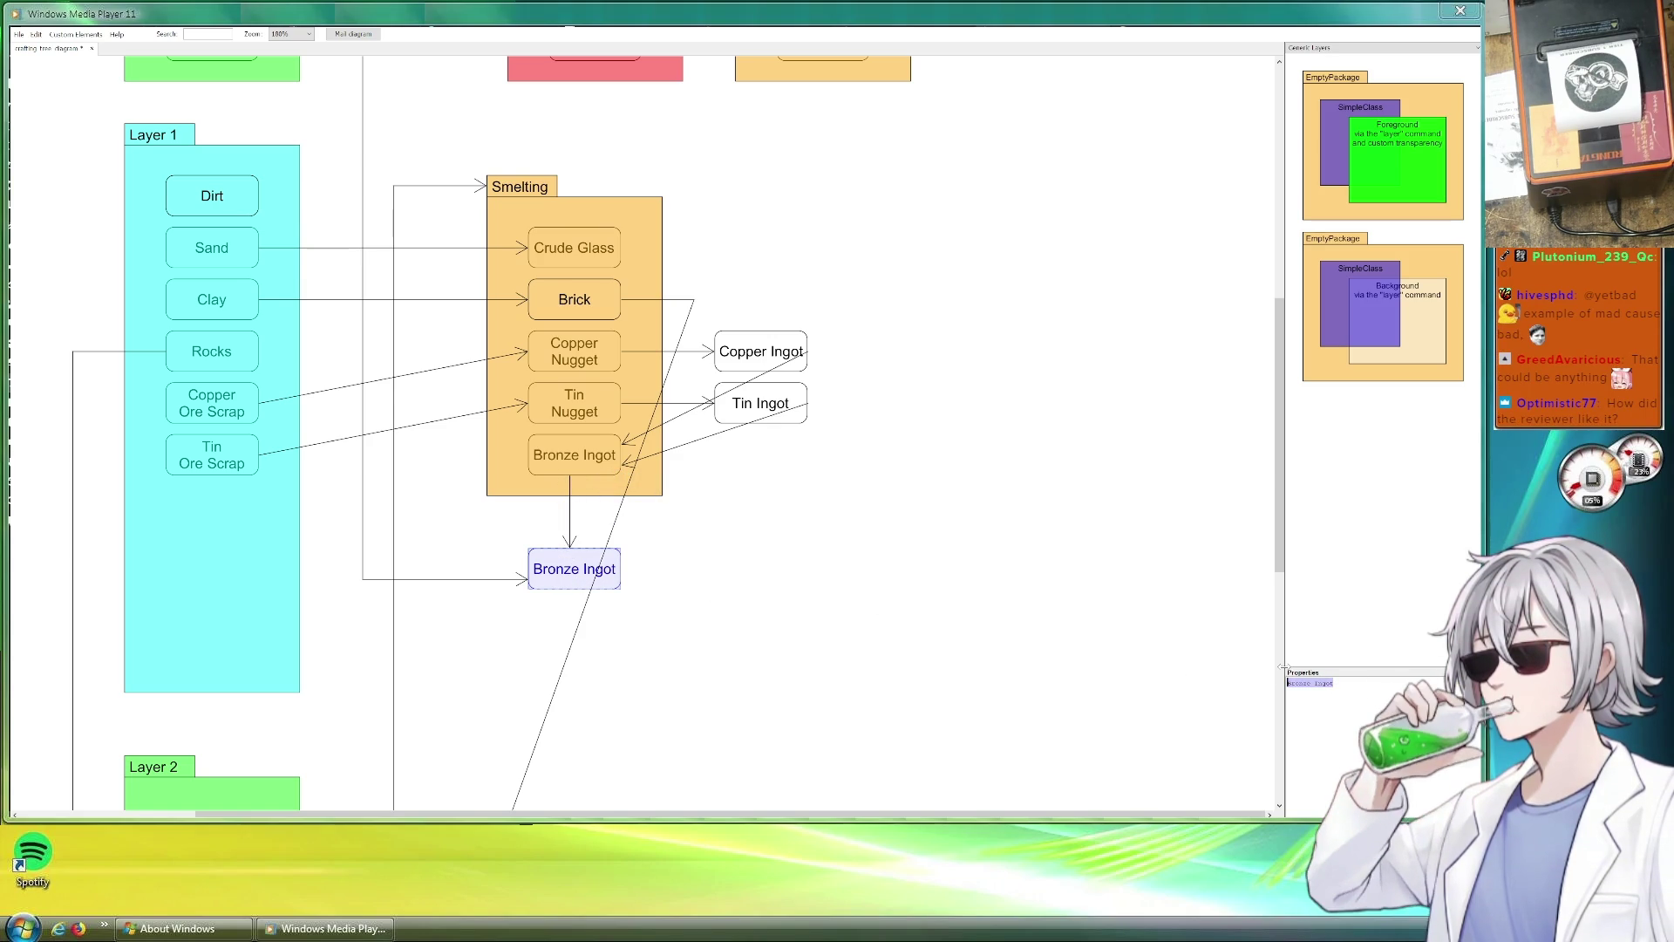
pyautogui.press('BackSpace')
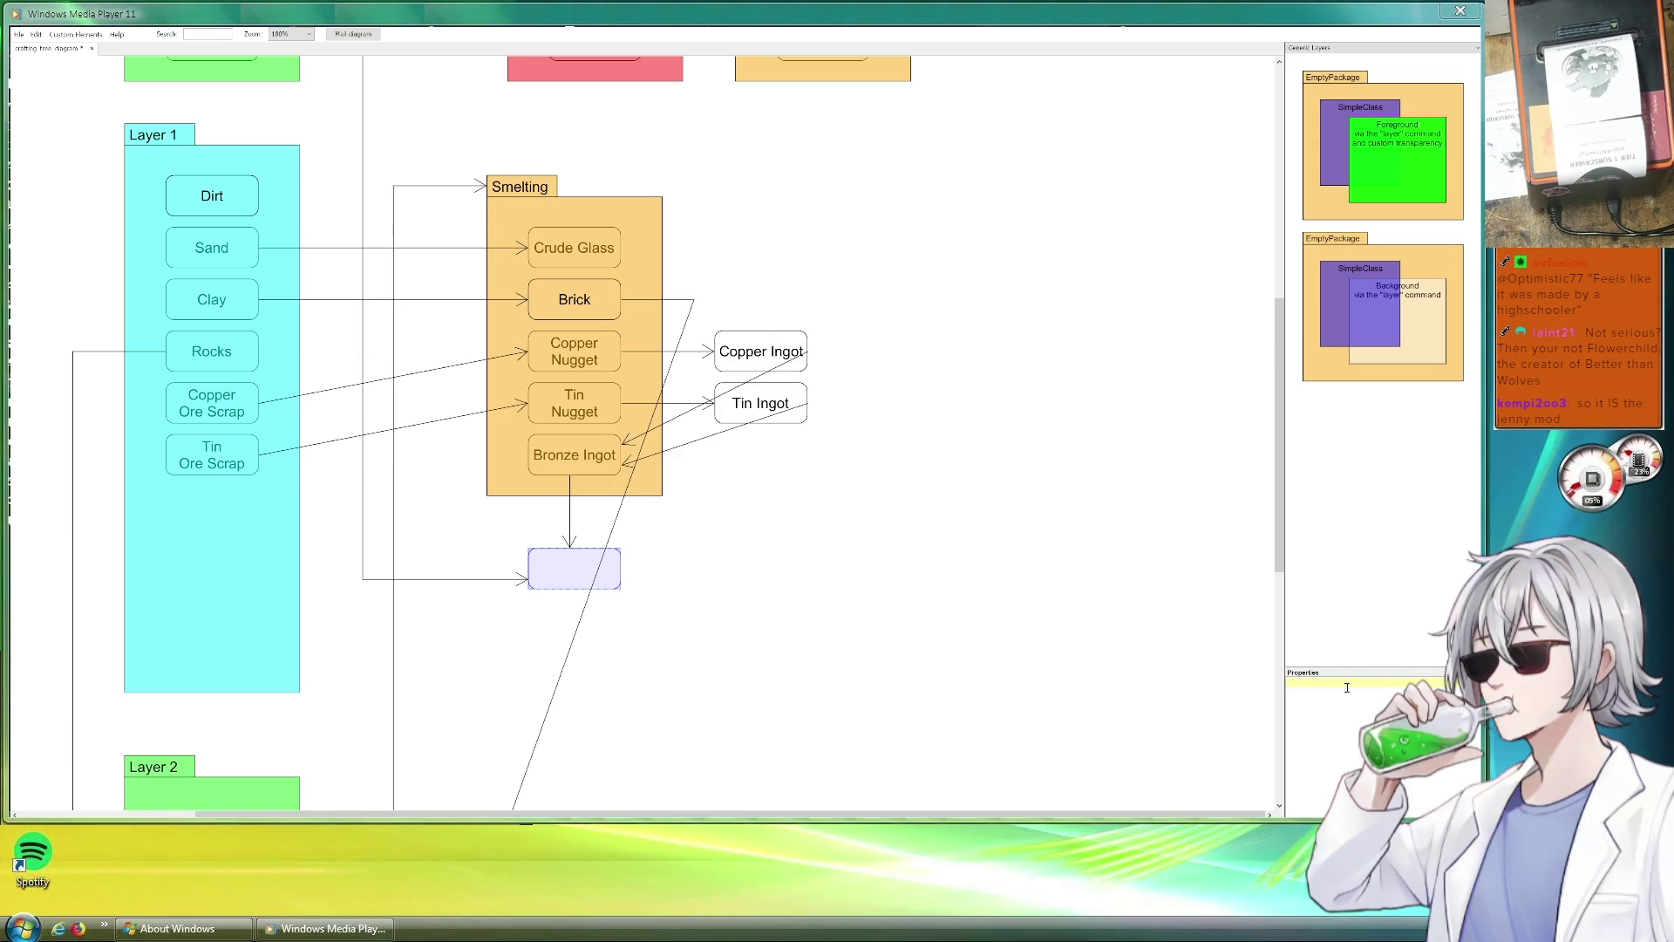
pyautogui.write('Bronze Pickaxe')
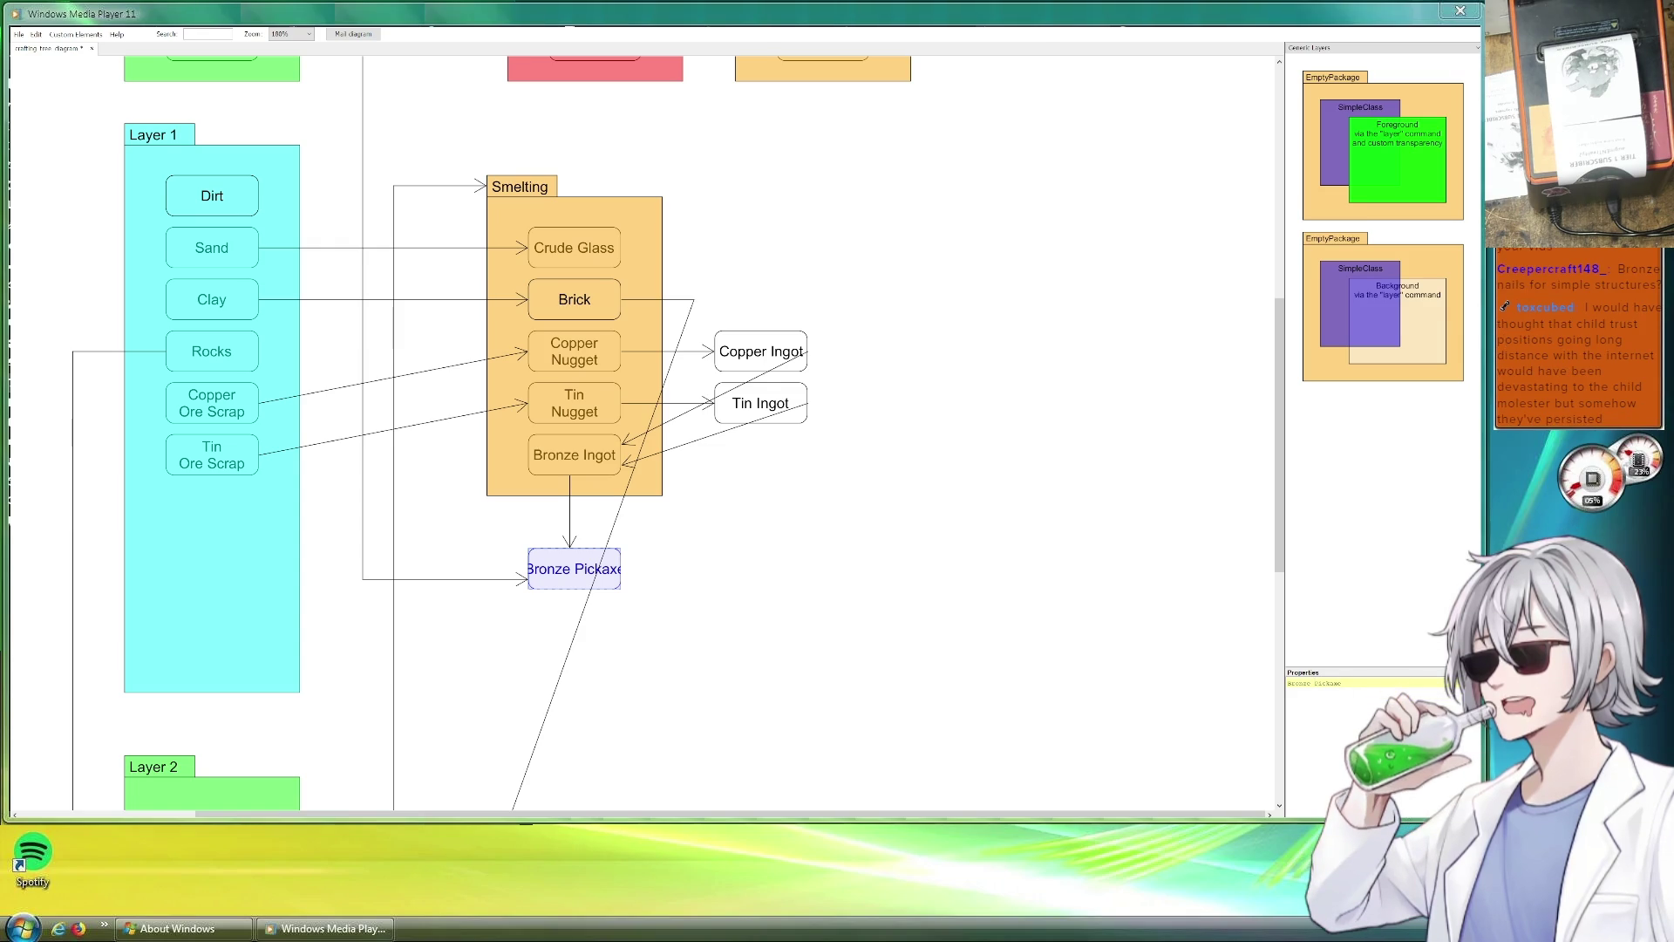
# Label the lower box Bronze Pickaxe with Pickaxe on its own line.
pyautogui.press('BackSpace')
pyautogui.press('Return')
pyautogui.click(974, 621)
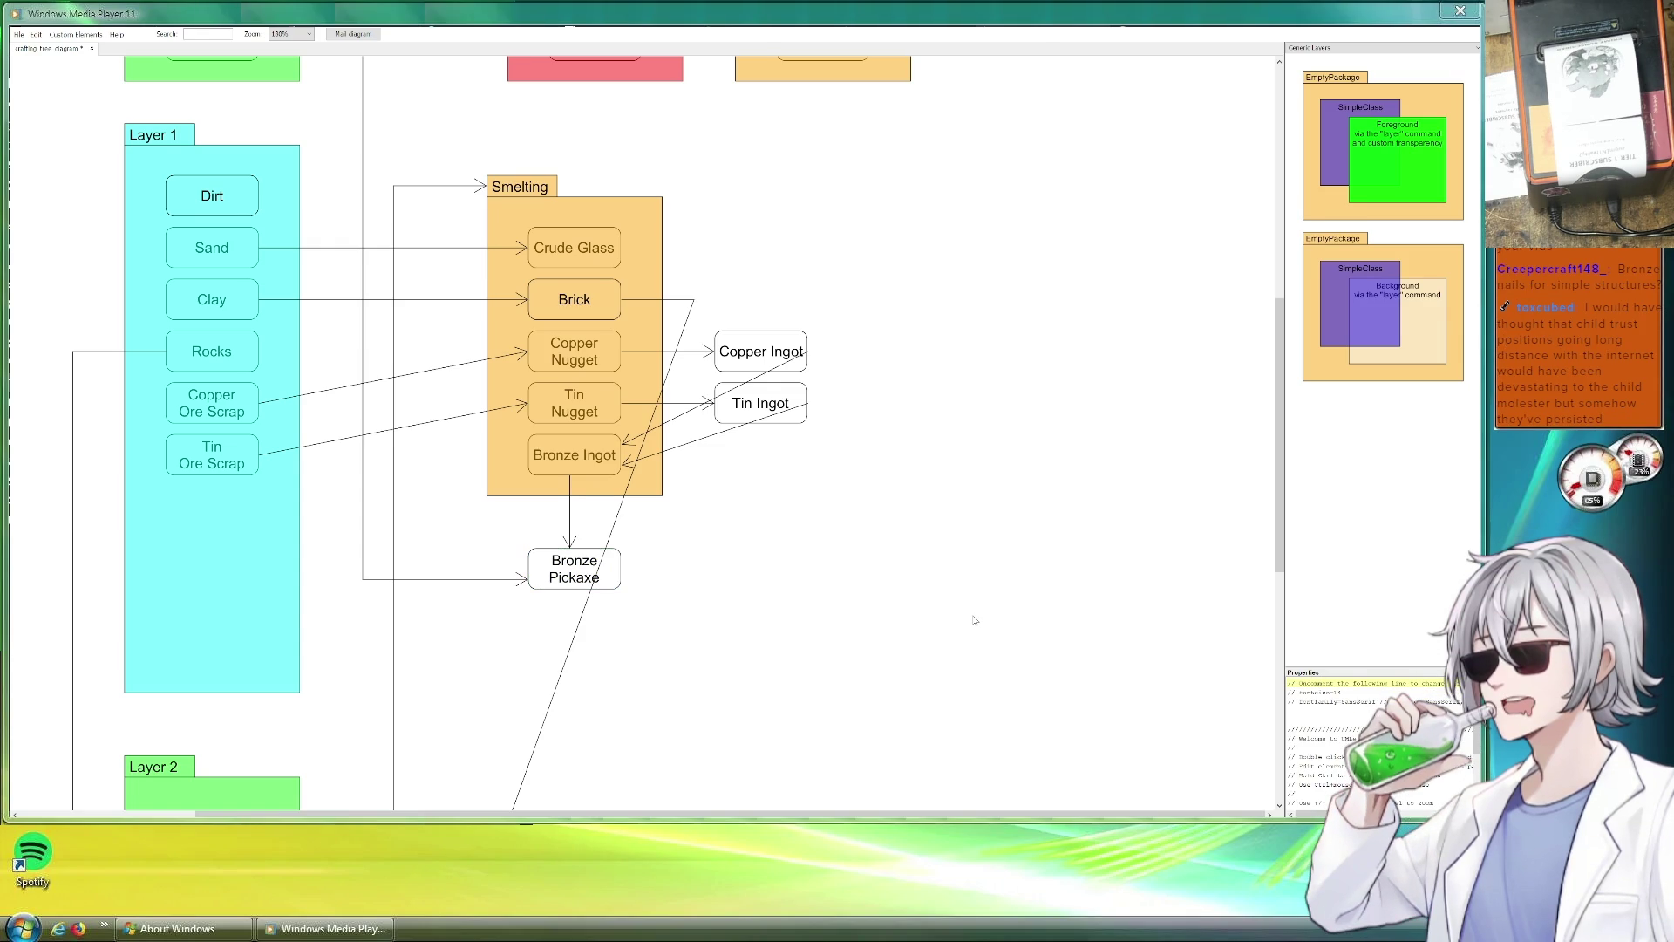
pyautogui.scroll(-3, 671, 587)
pyautogui.scroll(-3, 671, 587)
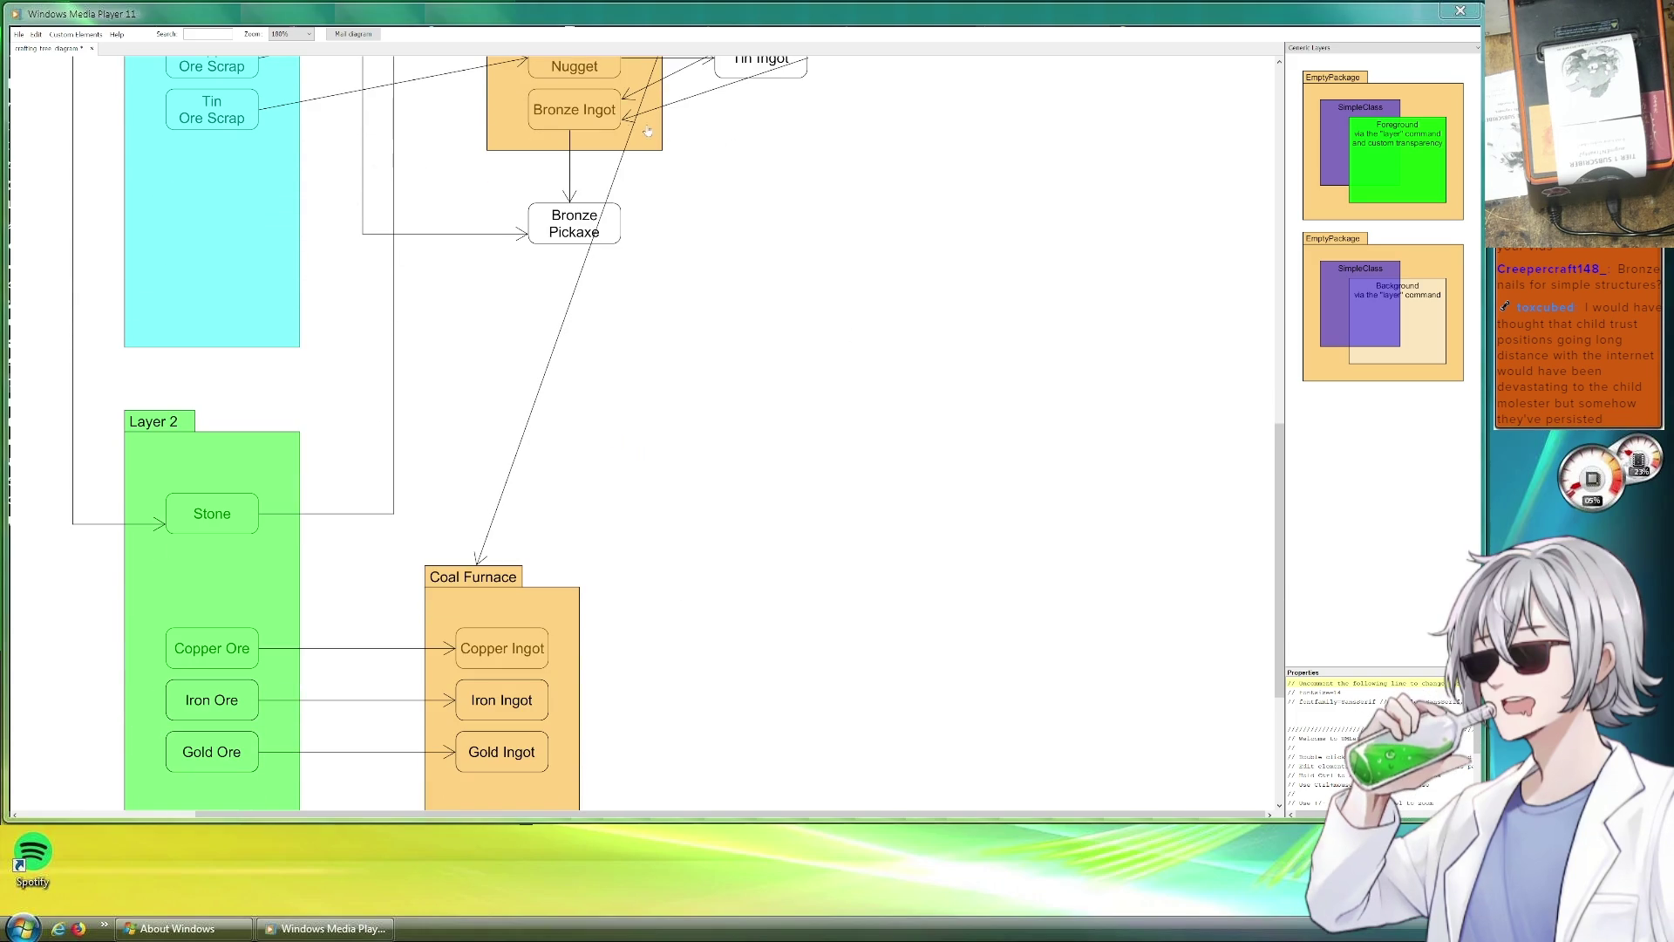
# Duplicate an existing relation for the Bronze Pickaxe link and discard the extra copy.
pyautogui.moveTo(588, 188)
pyautogui.mouseDown()
pyautogui.moveTo(569, 314)
pyautogui.moveTo(170, 408)
pyautogui.mouseUp()
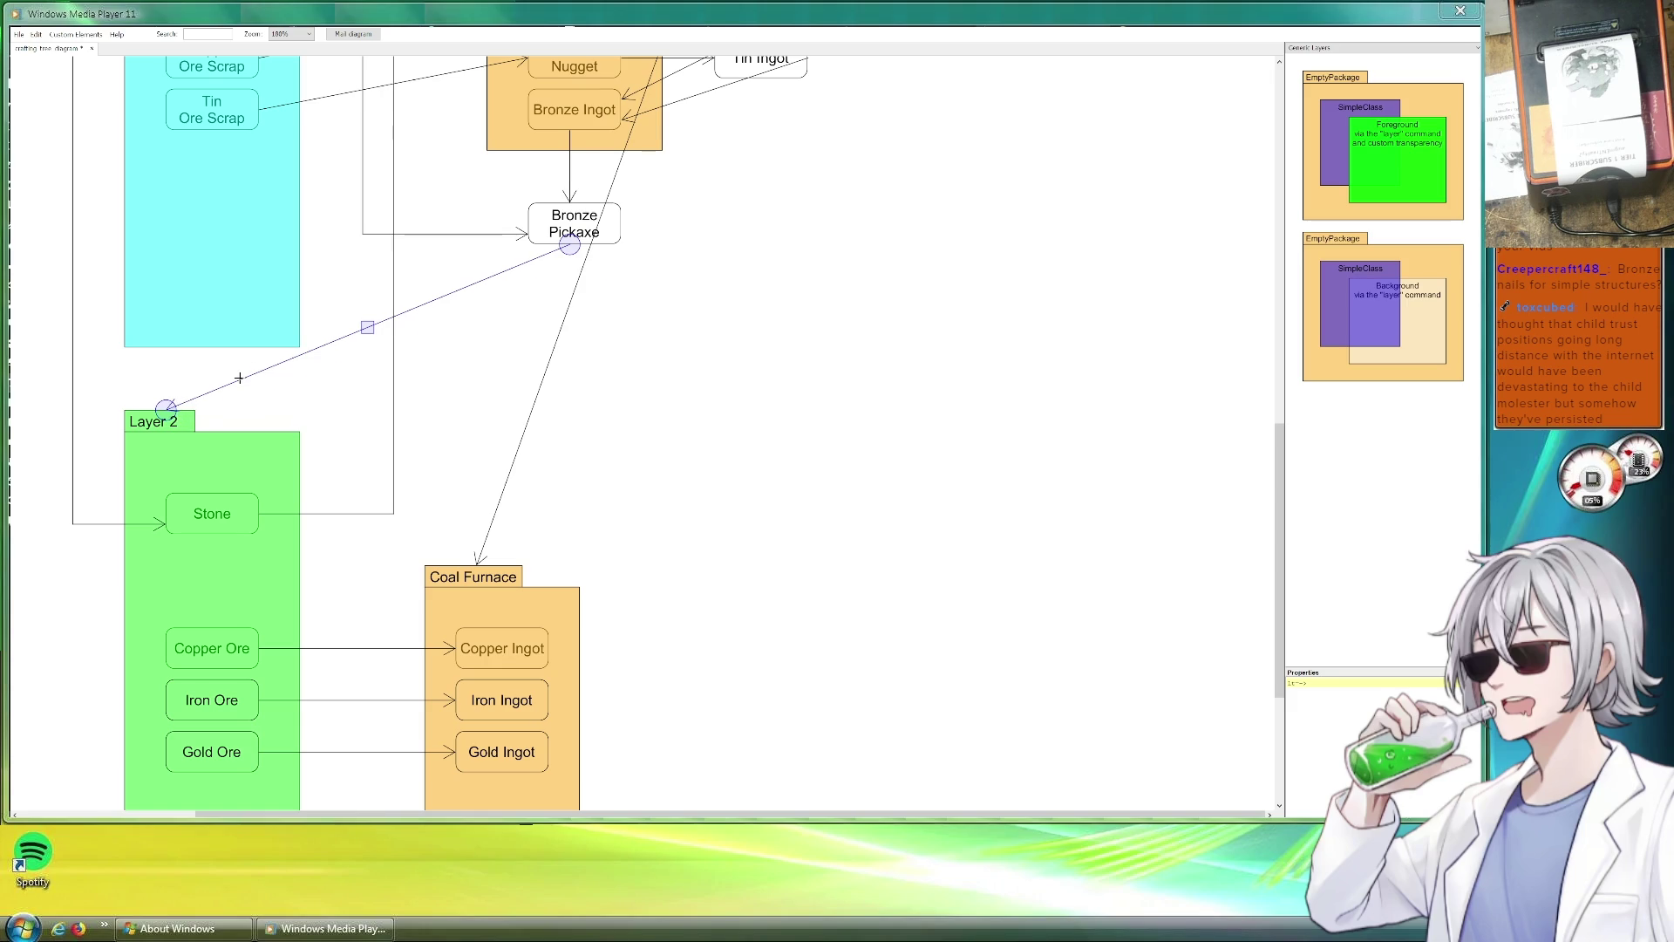
pyautogui.hotkey('ctrl', 'c')
pyautogui.hotkey('ctrl', 'v')
pyautogui.moveTo(375, 351)
pyautogui.mouseDown()
pyautogui.moveTo(672, 348)
pyautogui.moveTo(599, 379)
pyautogui.mouseUp()
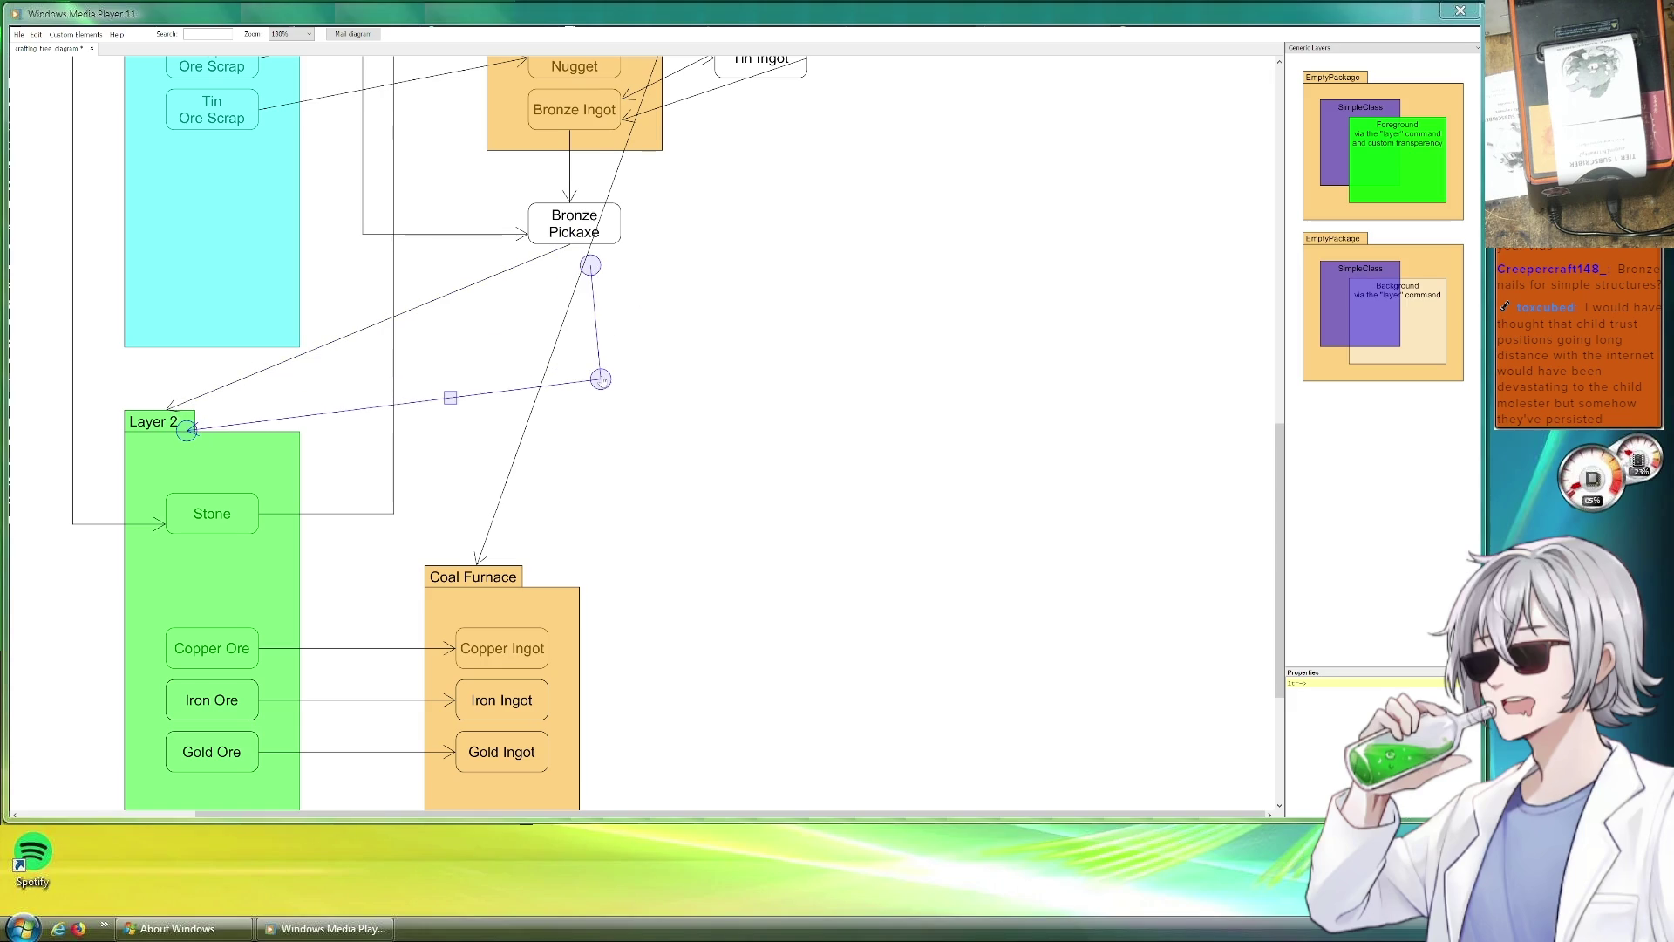
pyautogui.press('Delete')
# Route the link from Layer 2's header across and up into Bronze Pickaxe, then save the diagram.
pyautogui.click(227, 386)
pyautogui.moveTo(235, 382); pyautogui.dragTo(166, 379)
pyautogui.moveTo(494, 270)
pyautogui.mouseDown()
pyautogui.moveTo(559, 387)
pyautogui.moveTo(569, 377)
pyautogui.mouseUp()
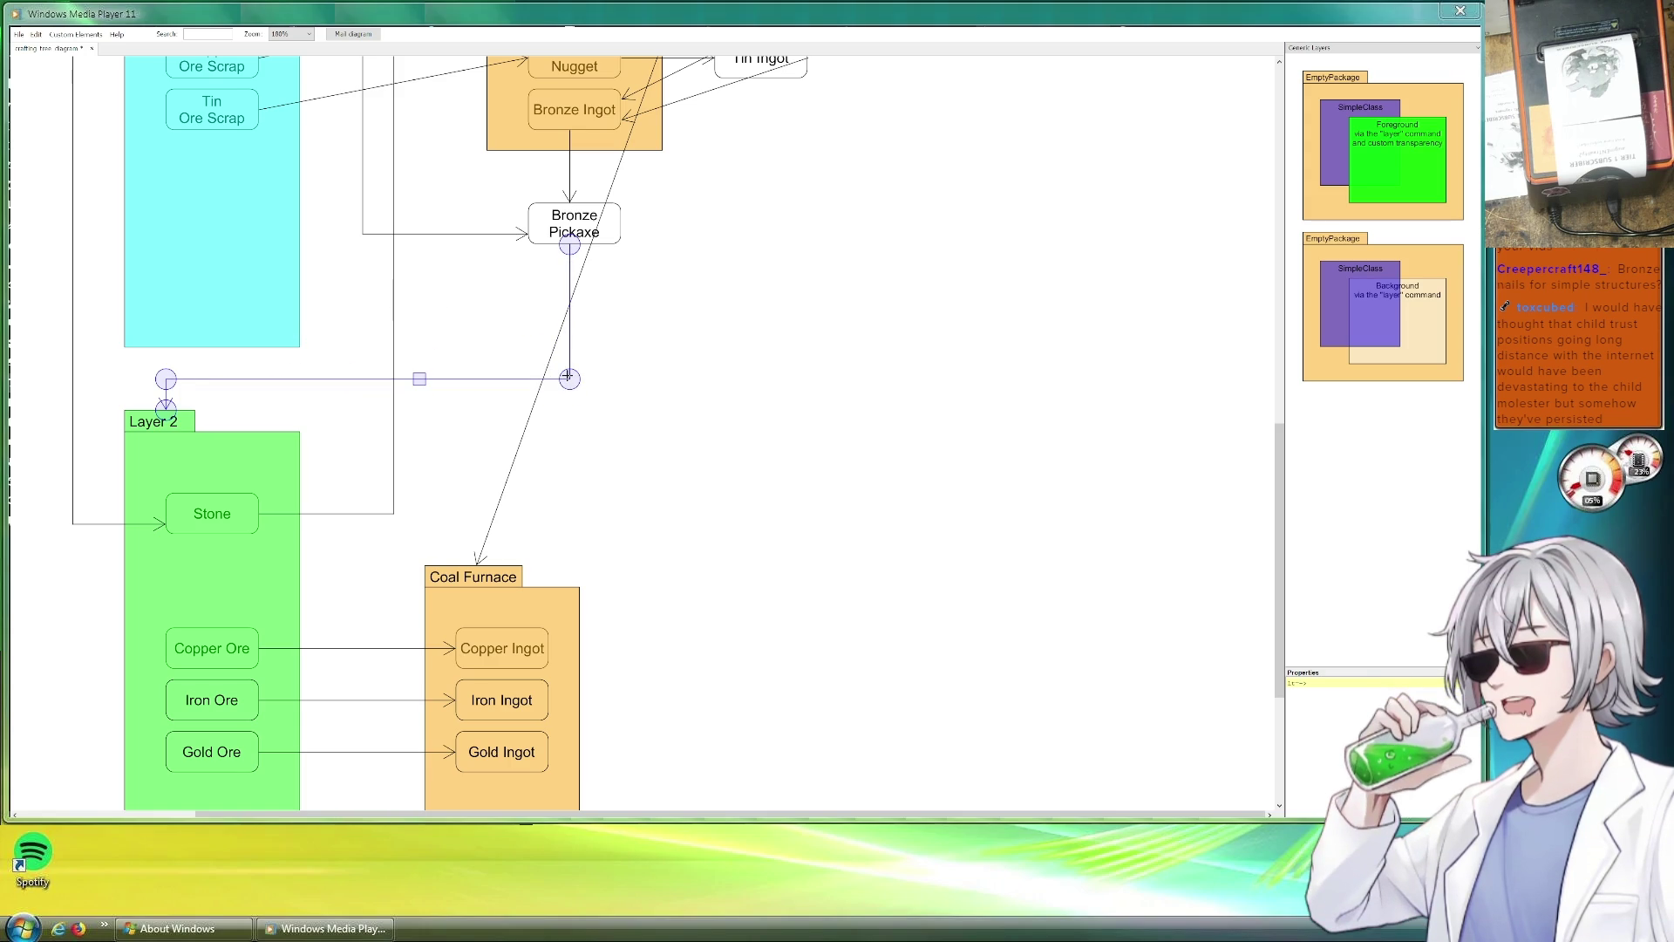
pyautogui.click(695, 357)
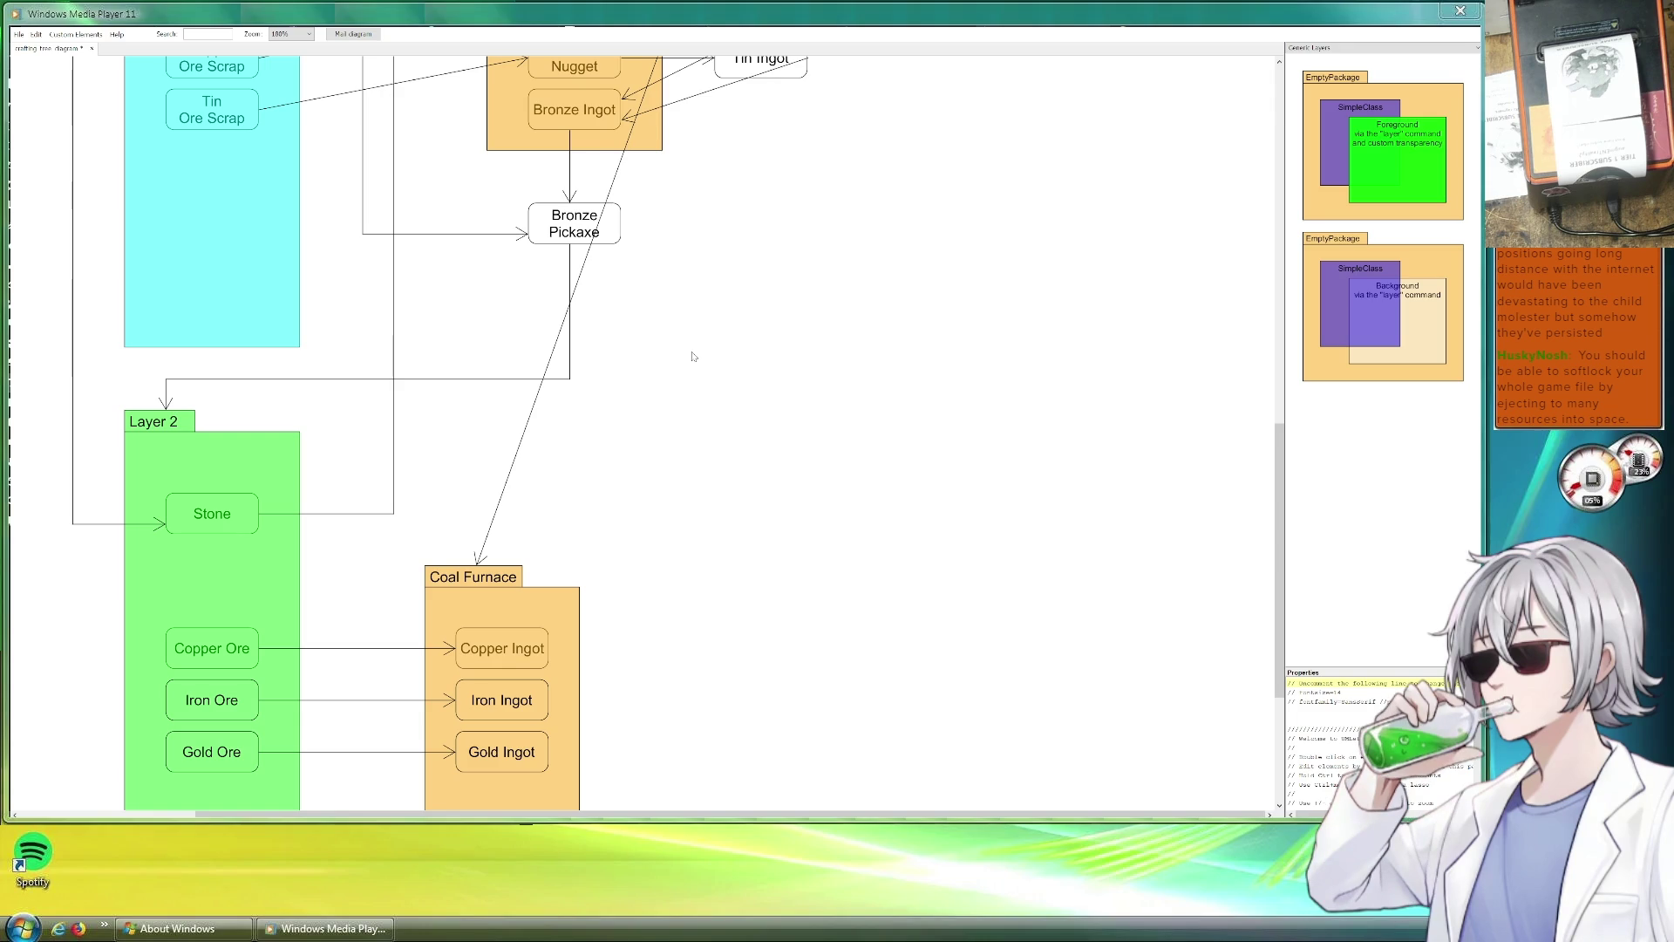
pyautogui.hotkey('ctrl', 's')
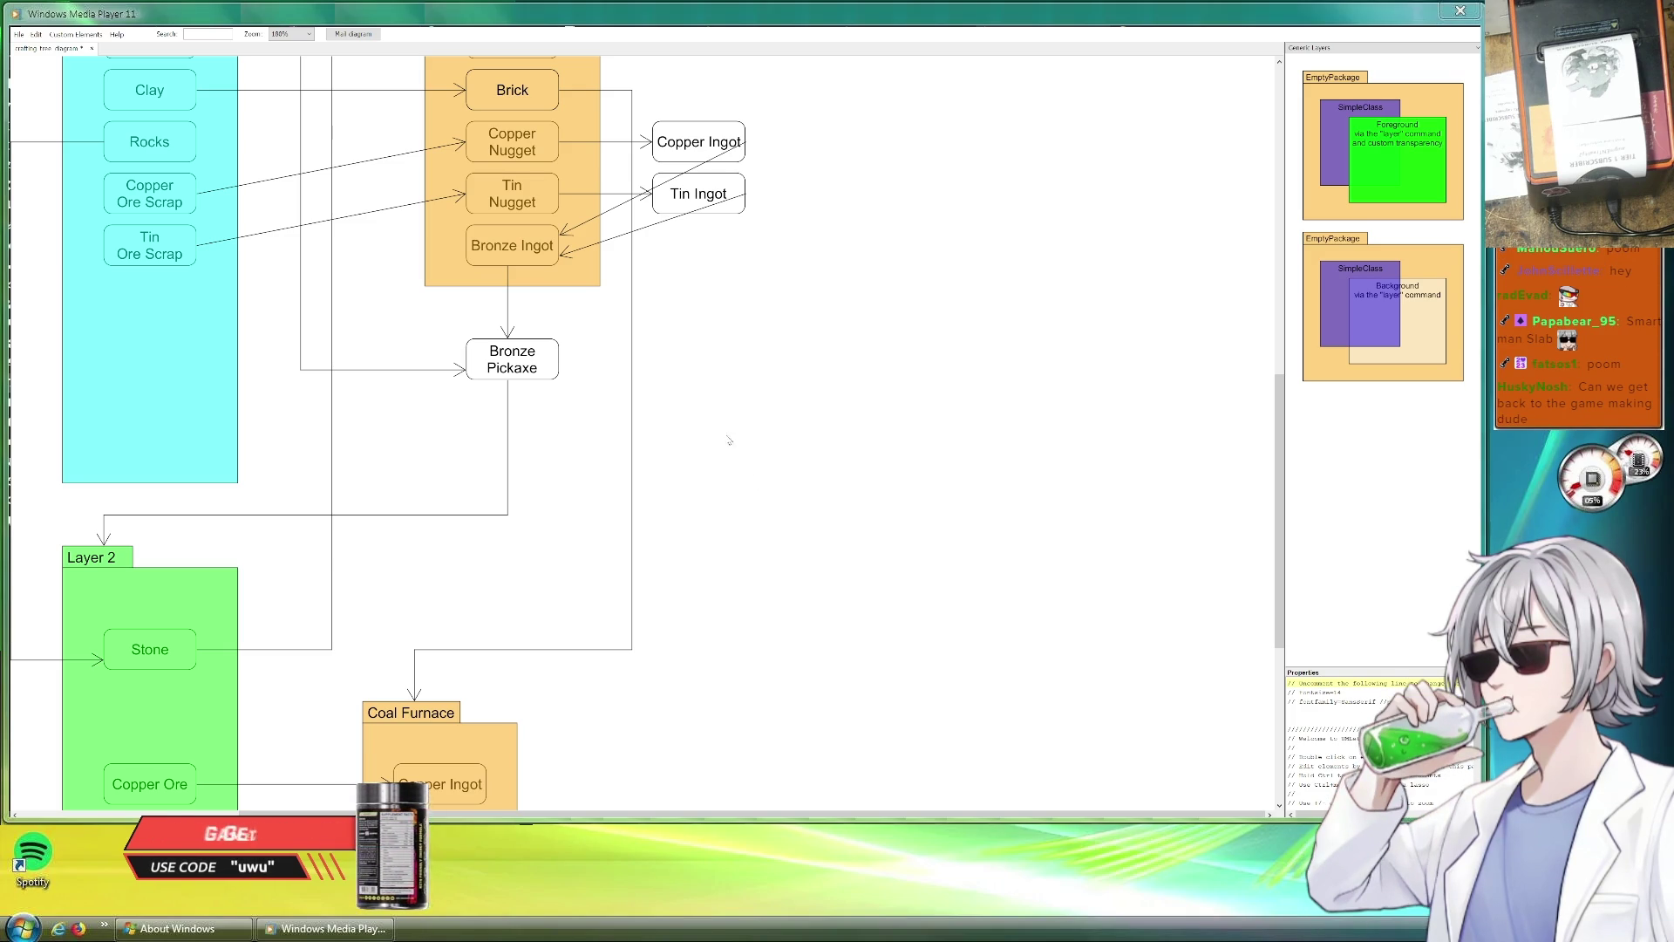
pyautogui.scroll(-1, 629, 445)
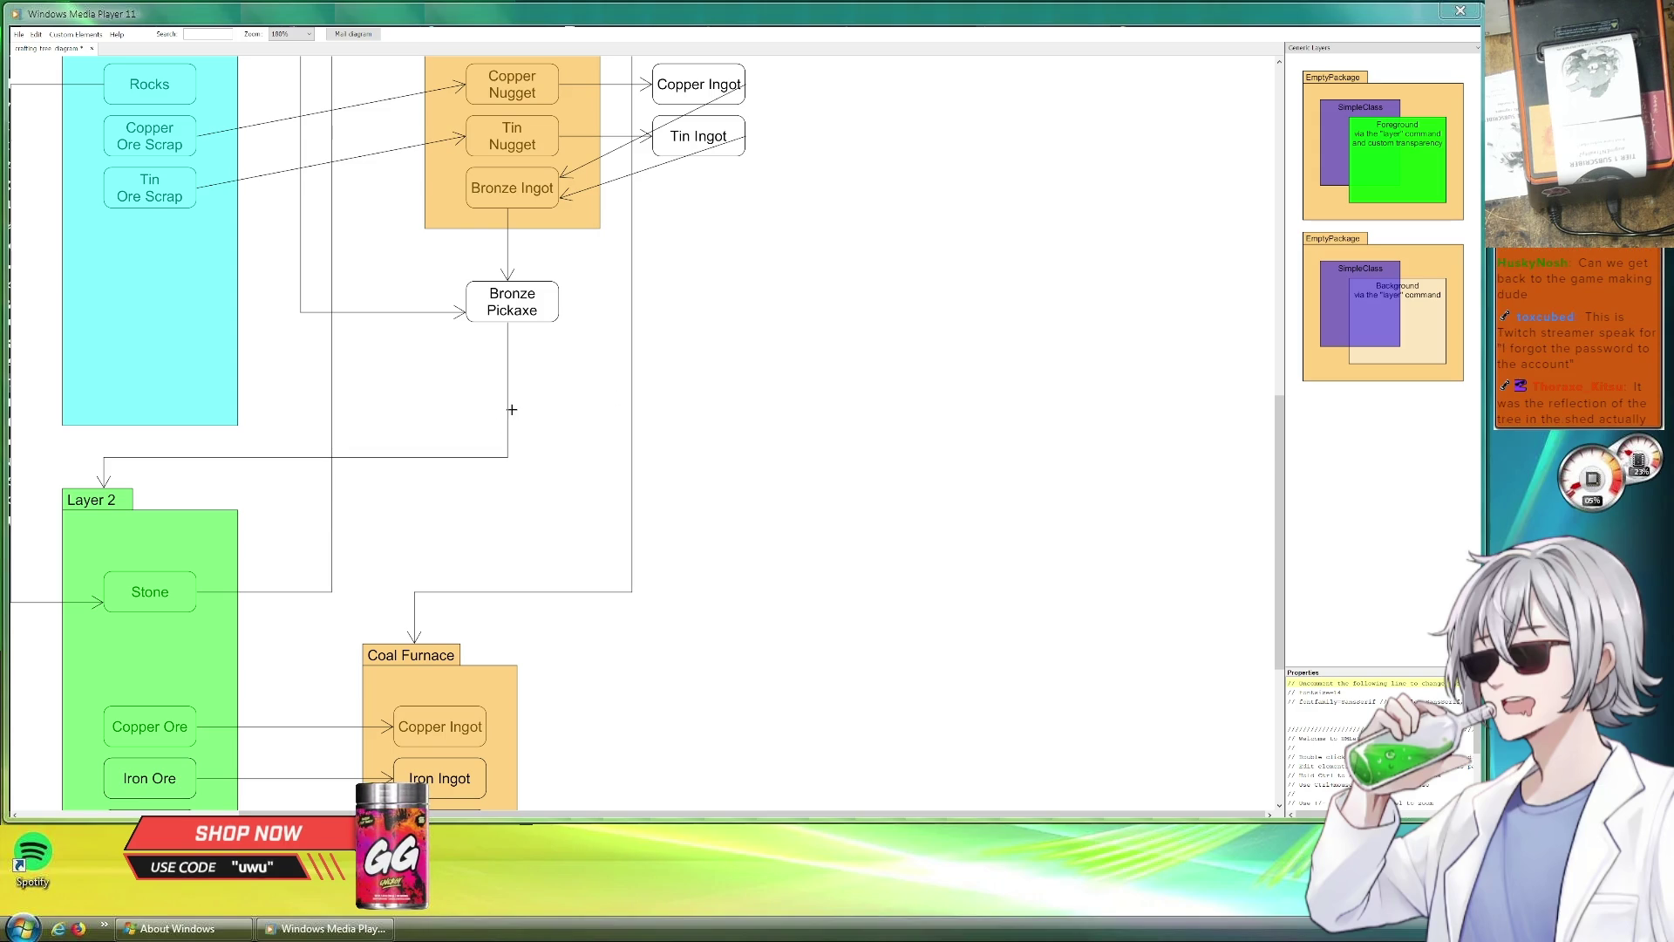
# Adjust the Layer 2 package's left and right edges to widen it slightly.
pyautogui.click(489, 455)
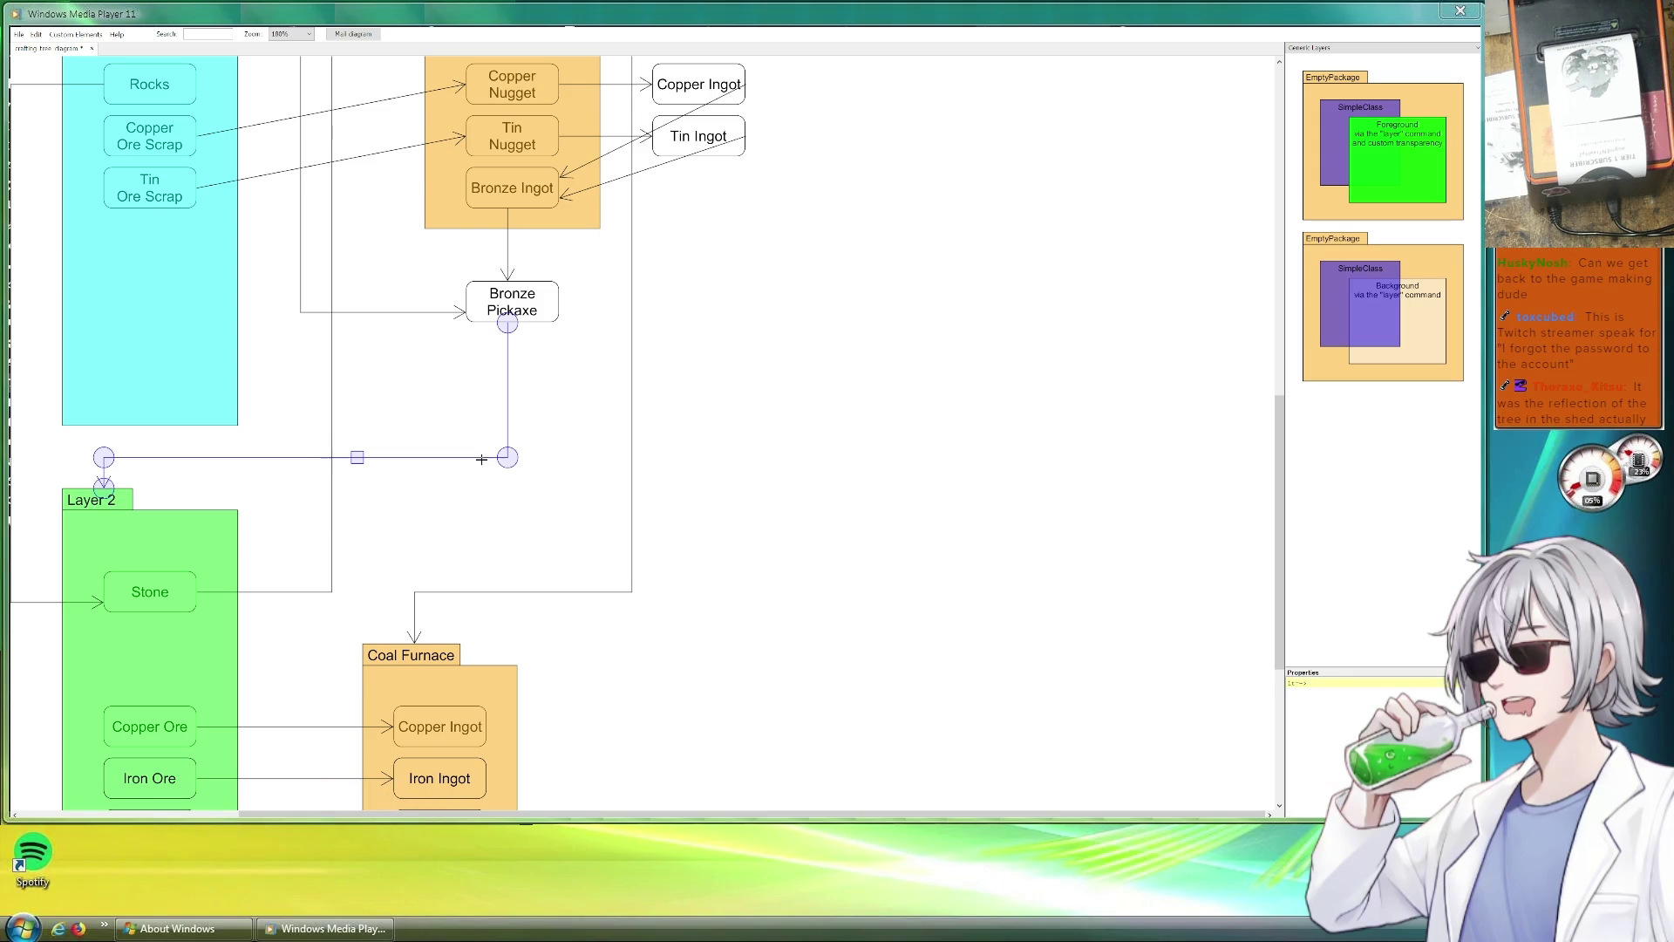
pyautogui.scroll(-1, 589, 482)
pyautogui.scroll(-1, 567, 471)
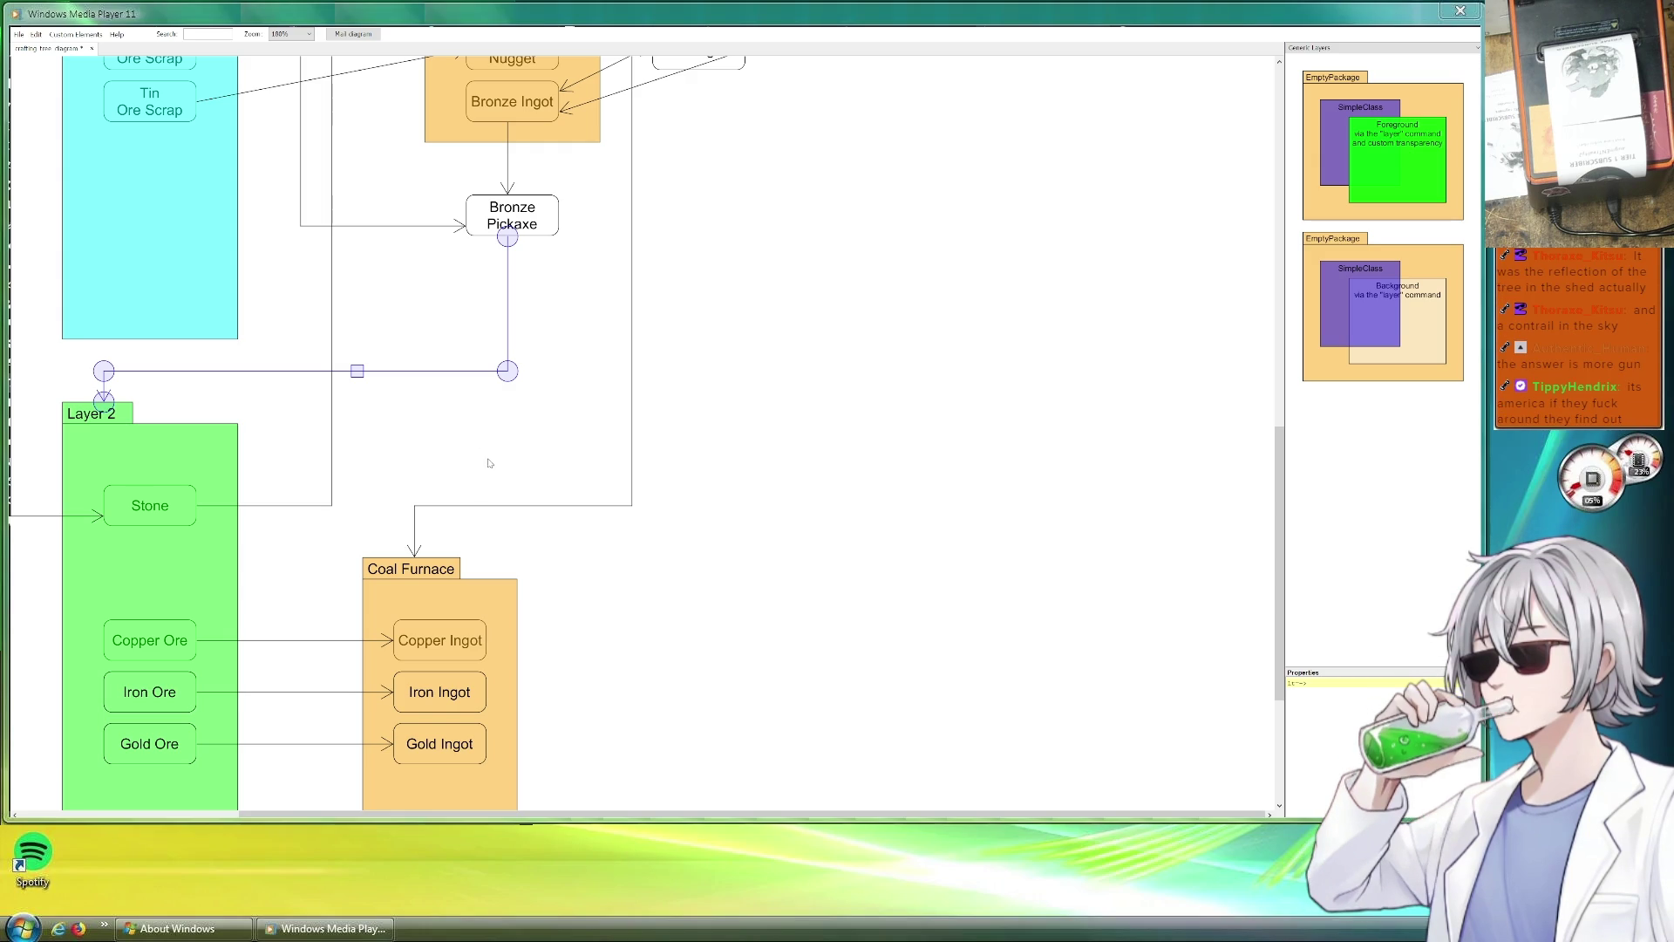
pyautogui.scroll(-2, 489, 461)
pyautogui.scroll(-3, 597, 498)
pyautogui.scroll(-3, 567, 542)
pyautogui.scroll(1, 553, 437)
pyautogui.scroll(3, 509, 486)
pyautogui.scroll(3, 498, 486)
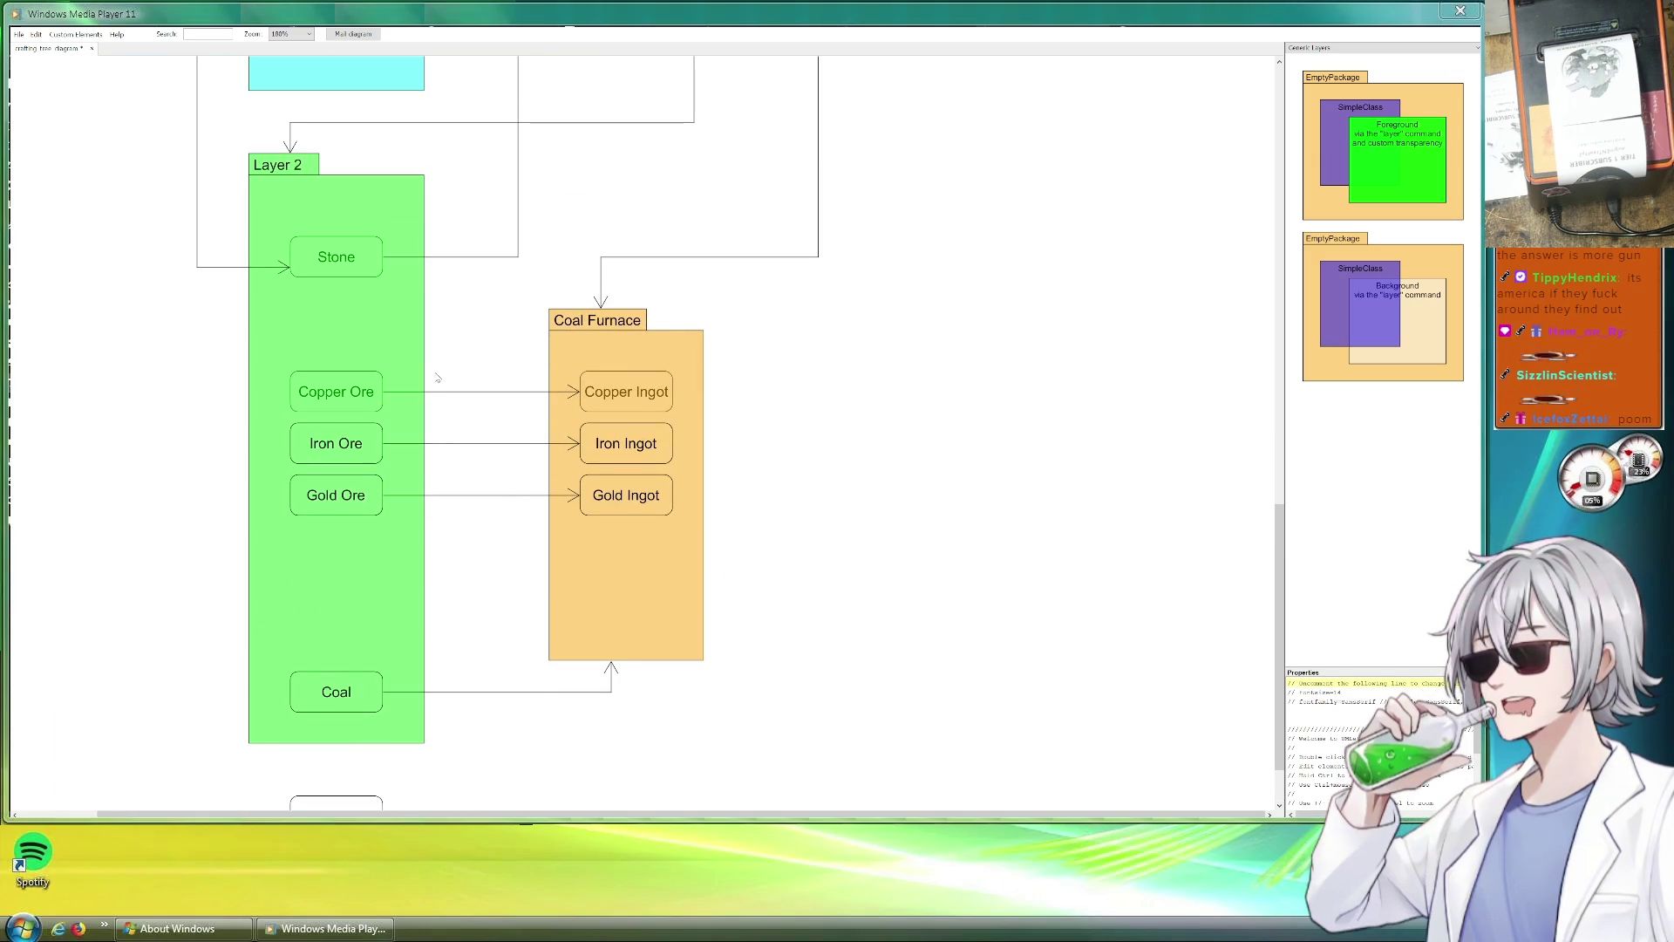
pyautogui.click(315, 360)
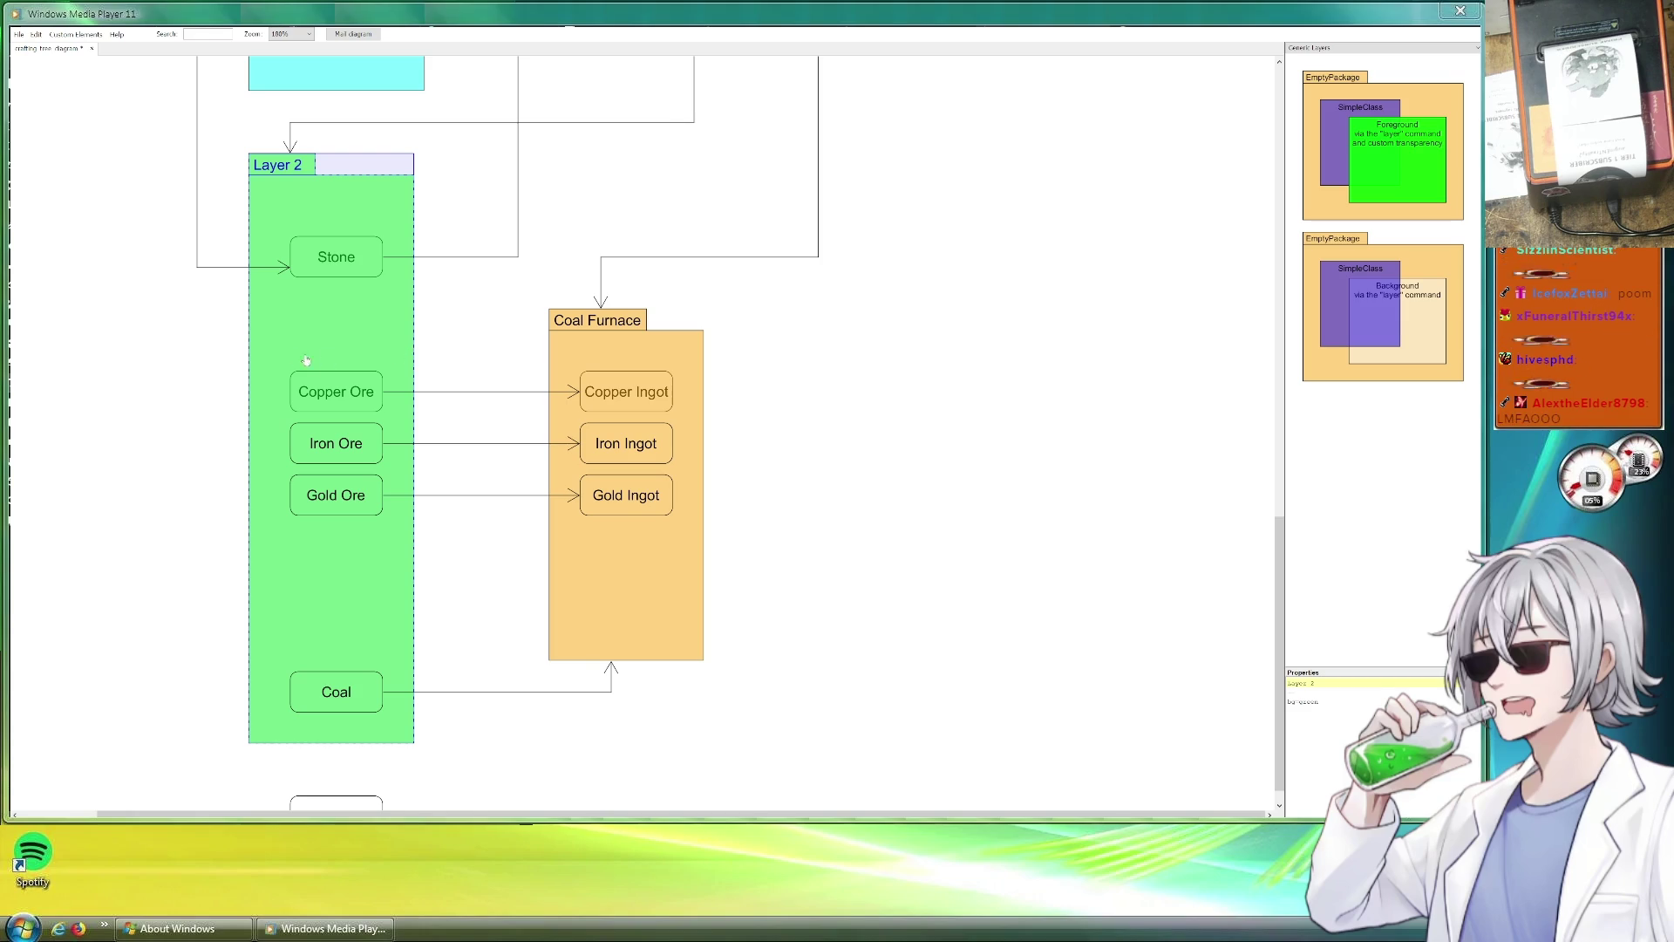
pyautogui.moveTo(248, 346); pyautogui.dragTo(259, 344)
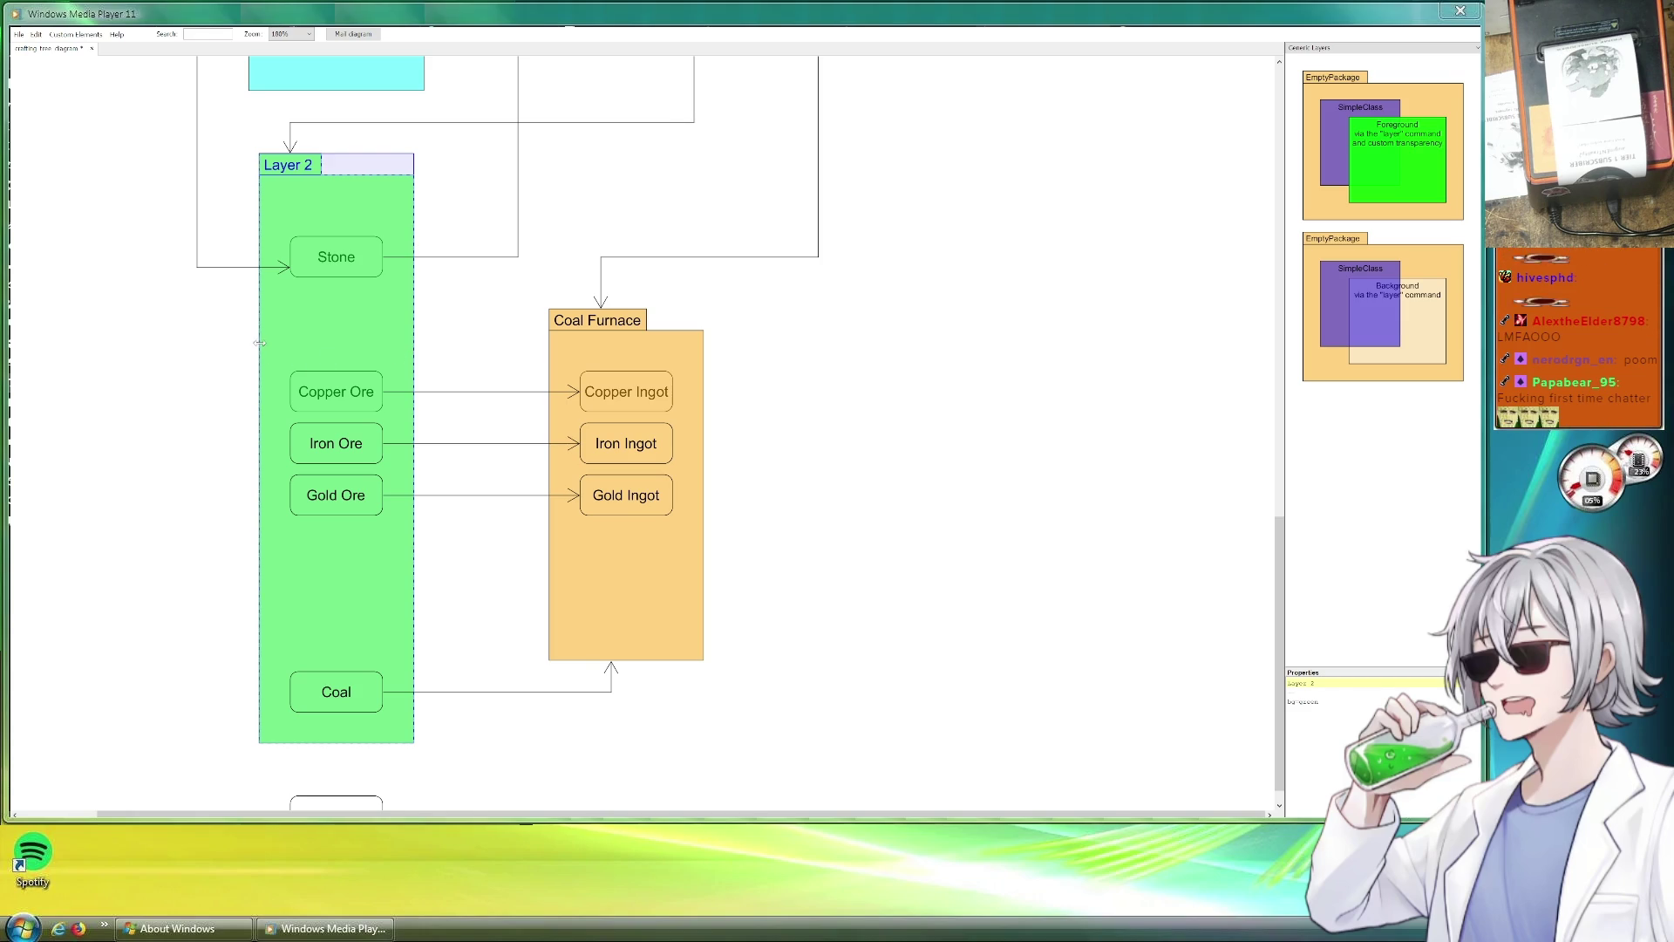
pyautogui.click(474, 347)
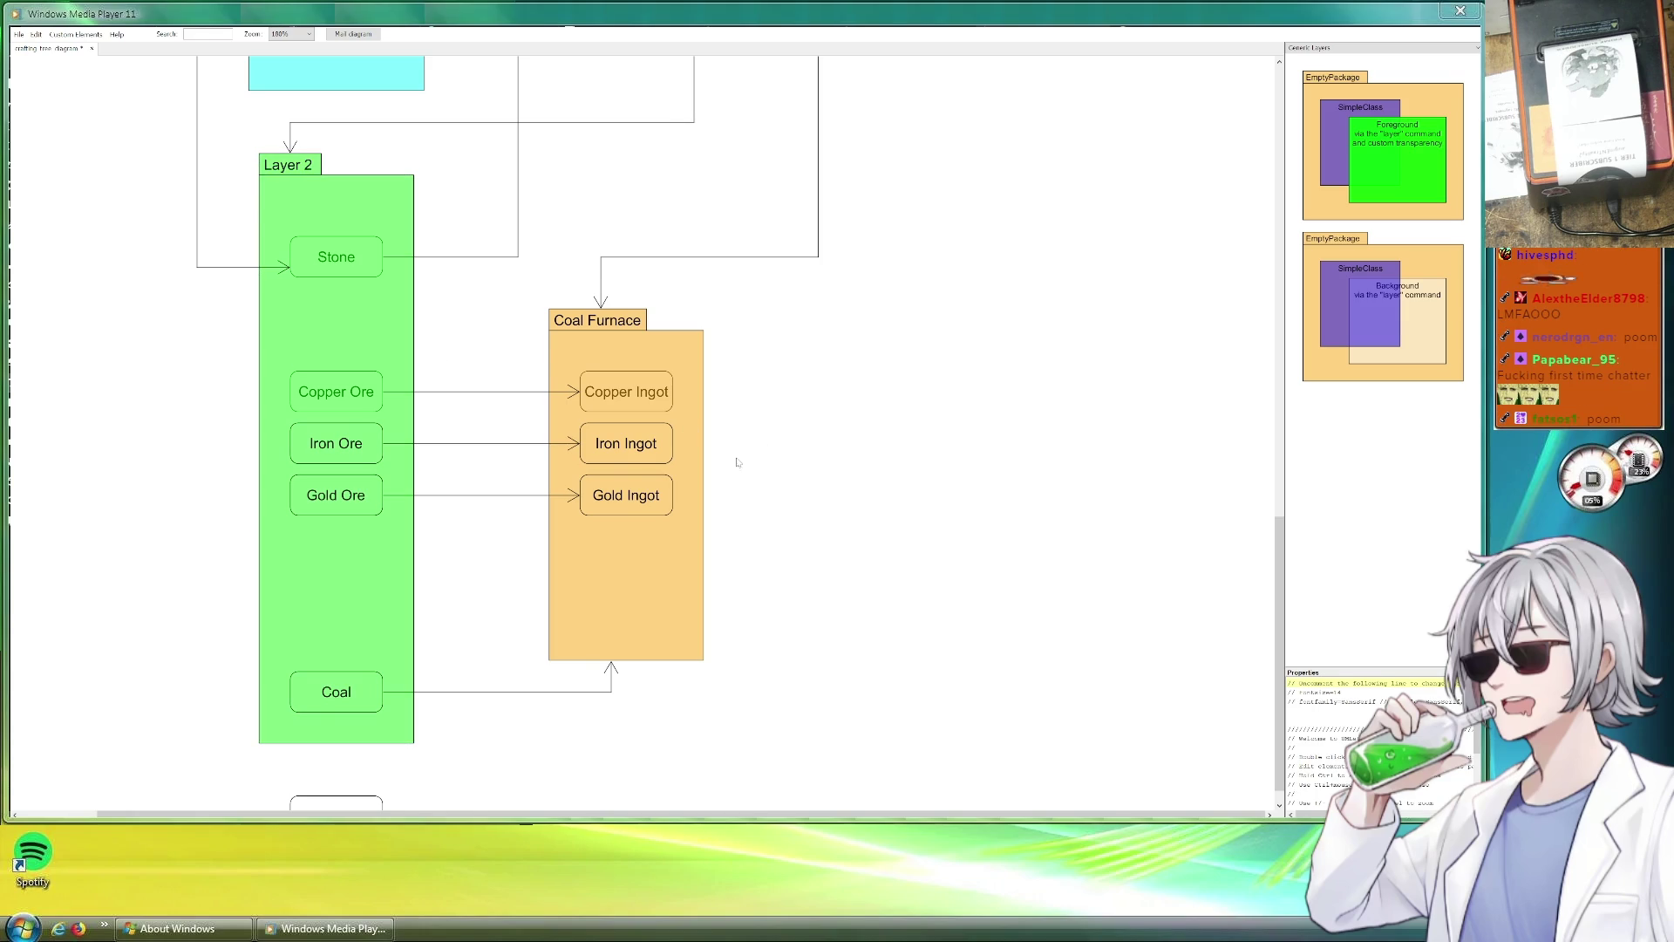
pyautogui.scroll(3, 753, 453)
pyautogui.scroll(-4, 733, 484)
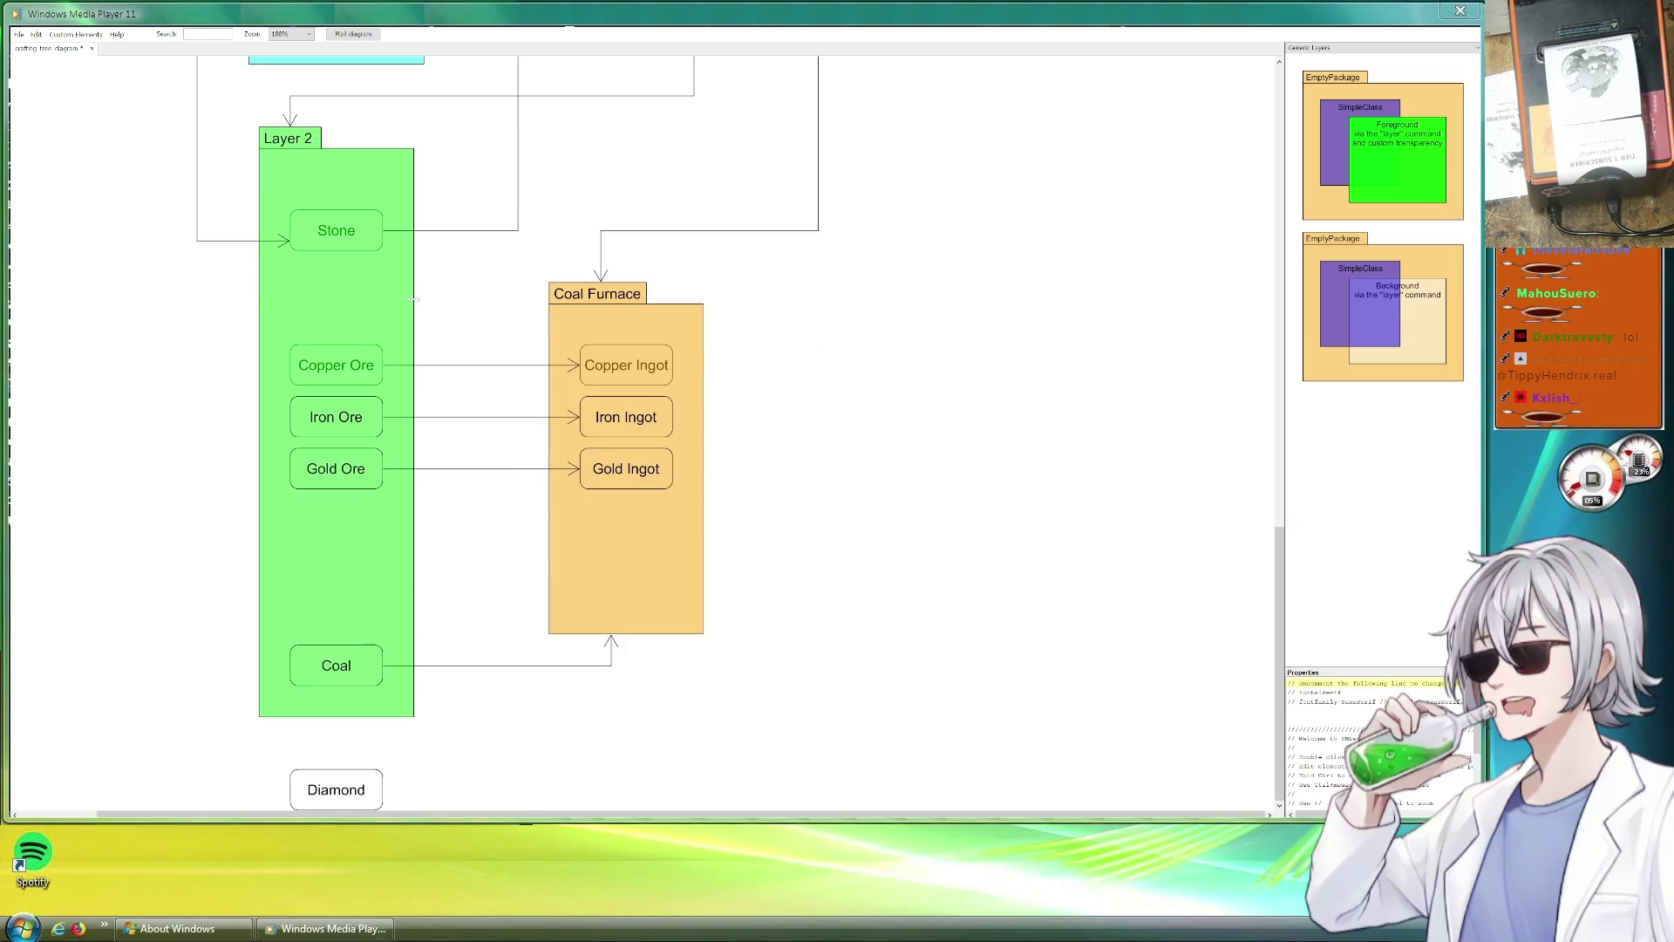
pyautogui.moveTo(414, 300); pyautogui.dragTo(424, 300)
pyautogui.moveTo(258, 299); pyautogui.dragTo(250, 299)
pyautogui.scroll(1, 449, 545)
pyautogui.scroll(-1, 436, 523)
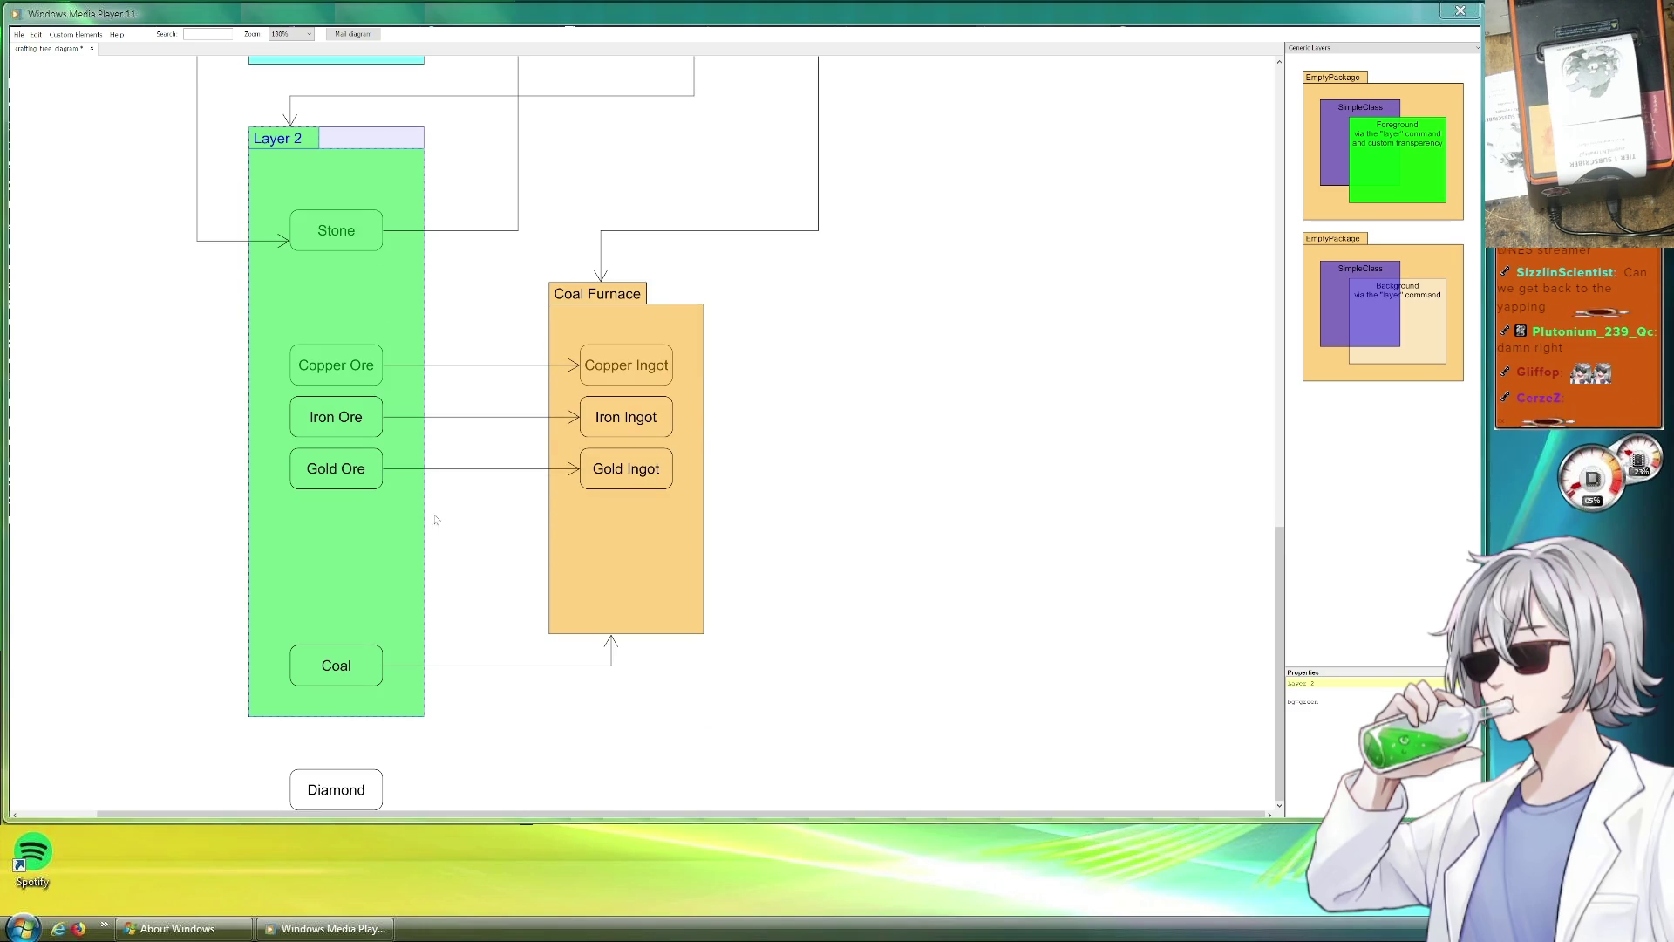
pyautogui.click(348, 471)
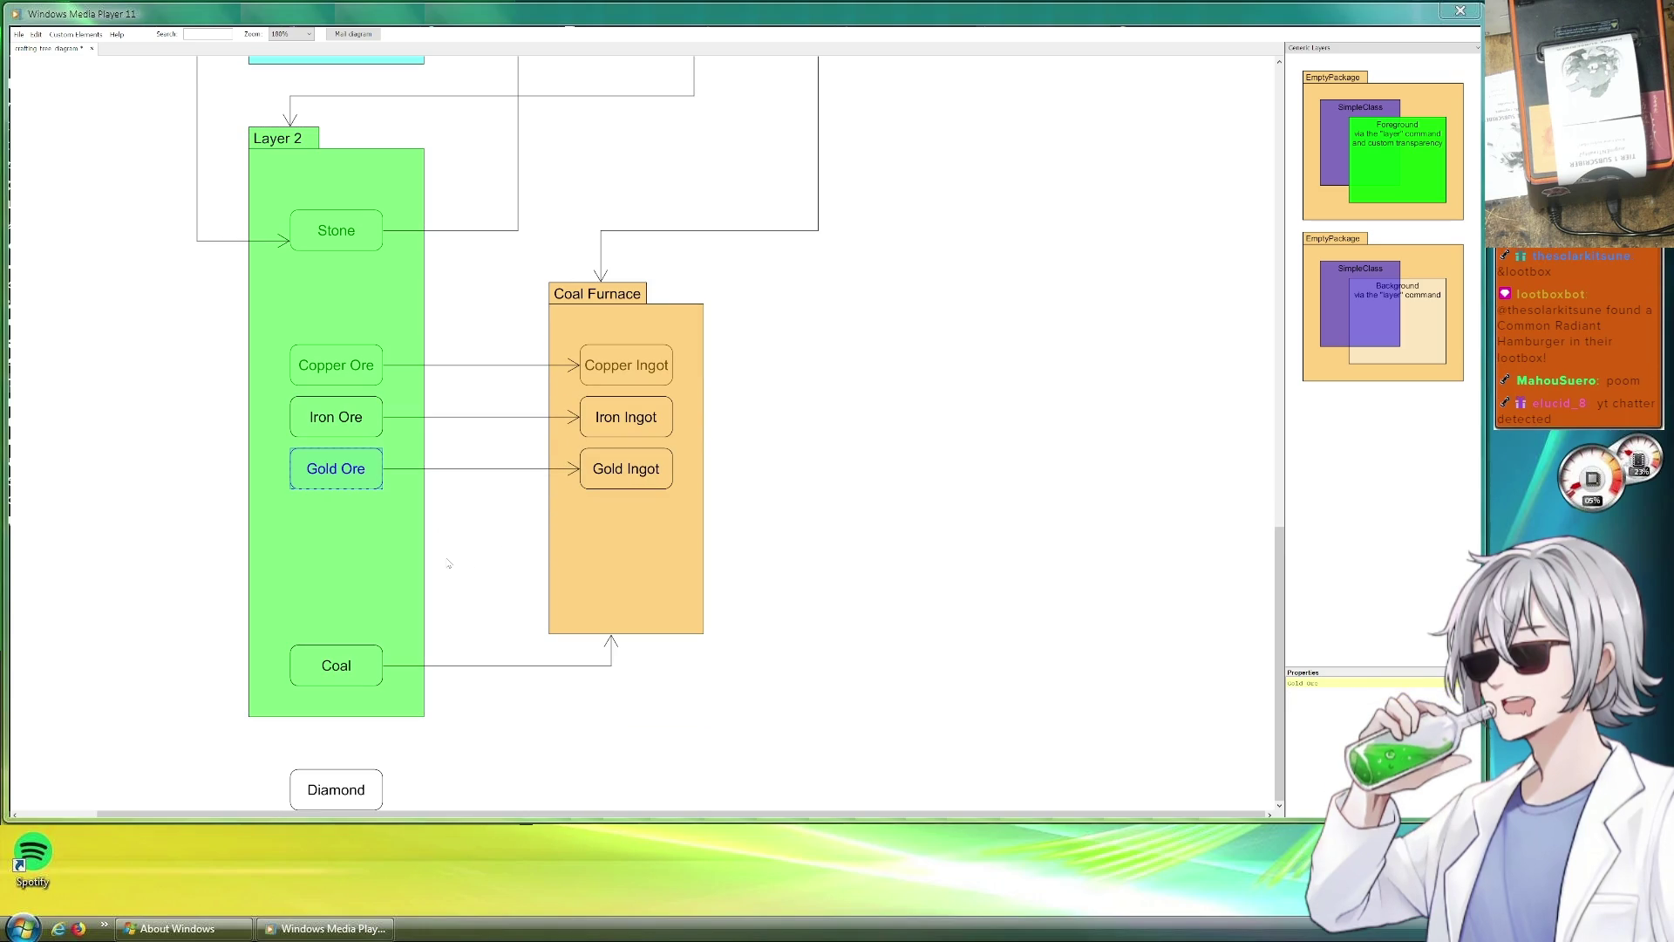
pyautogui.click(943, 389)
pyautogui.hscroll(3, 785, 419)
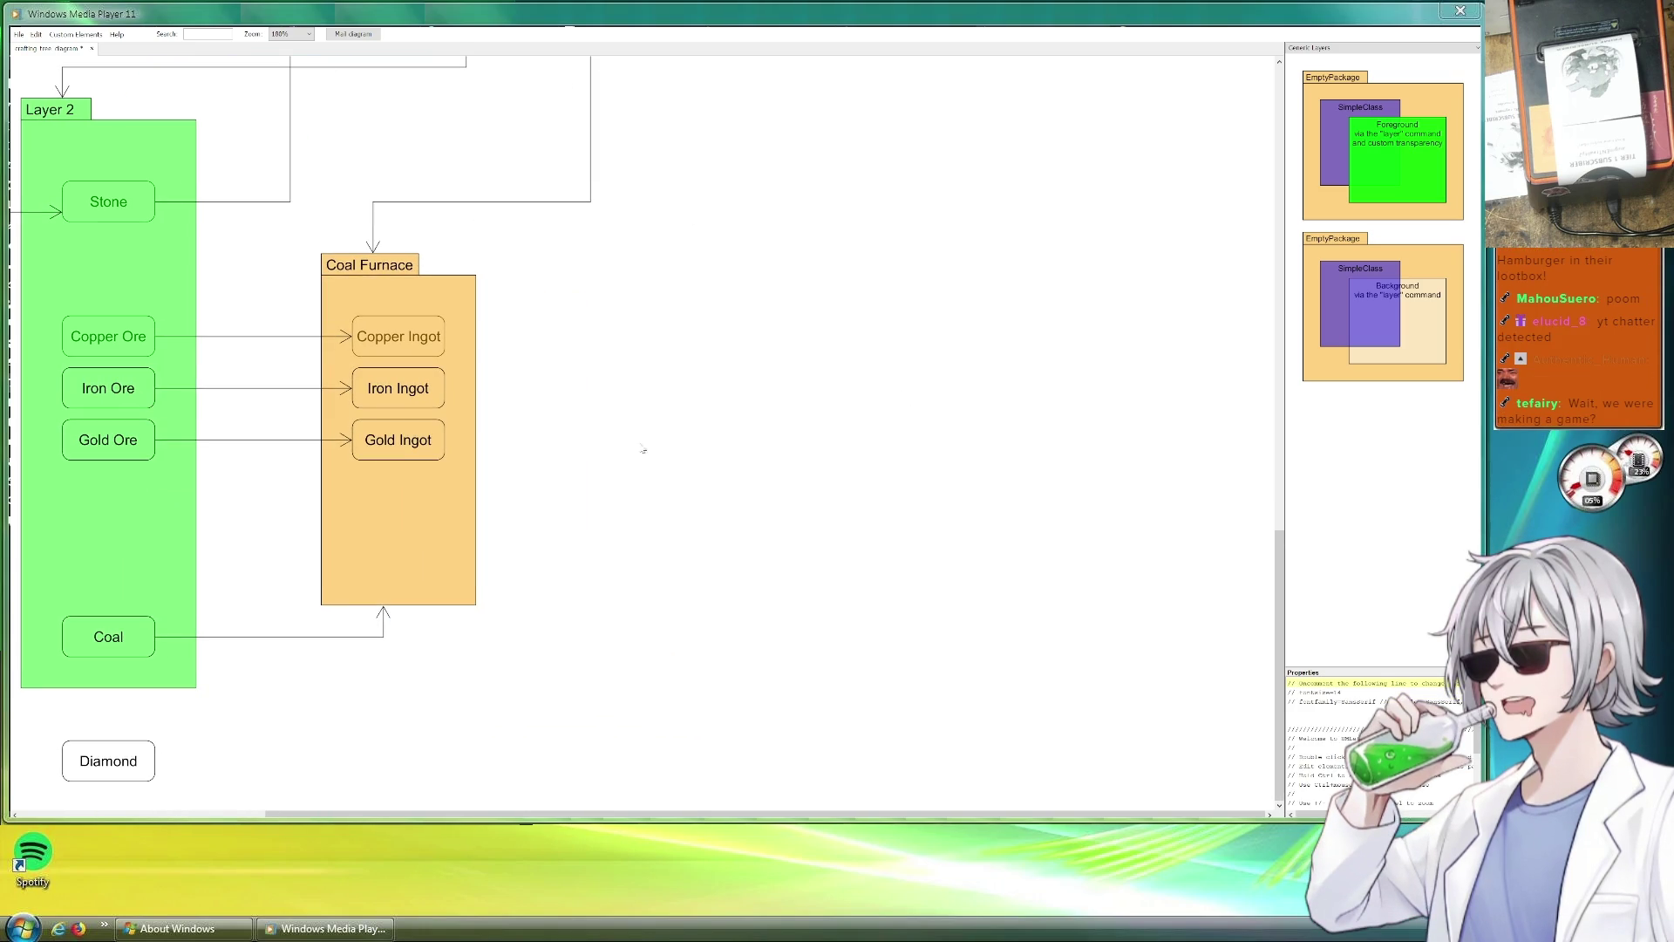
pyautogui.hscroll(-3, 375, 429)
pyautogui.scroll(1, 374, 497)
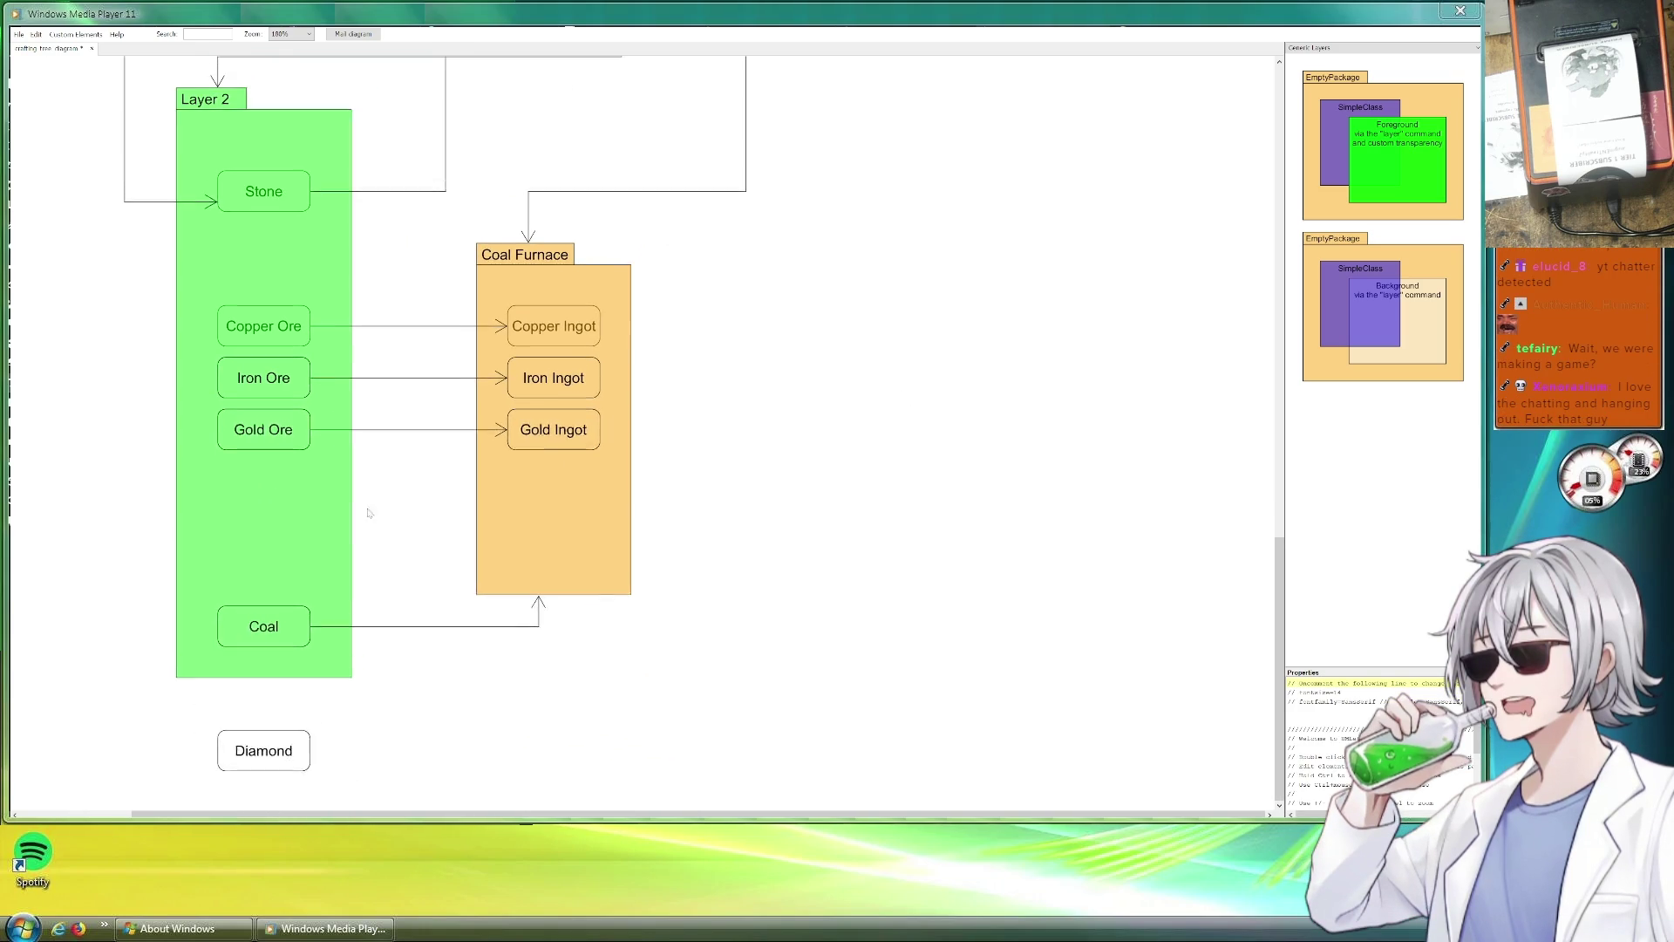
pyautogui.scroll(1, 674, 346)
pyautogui.scroll(2, 639, 386)
pyautogui.scroll(-2, 381, 592)
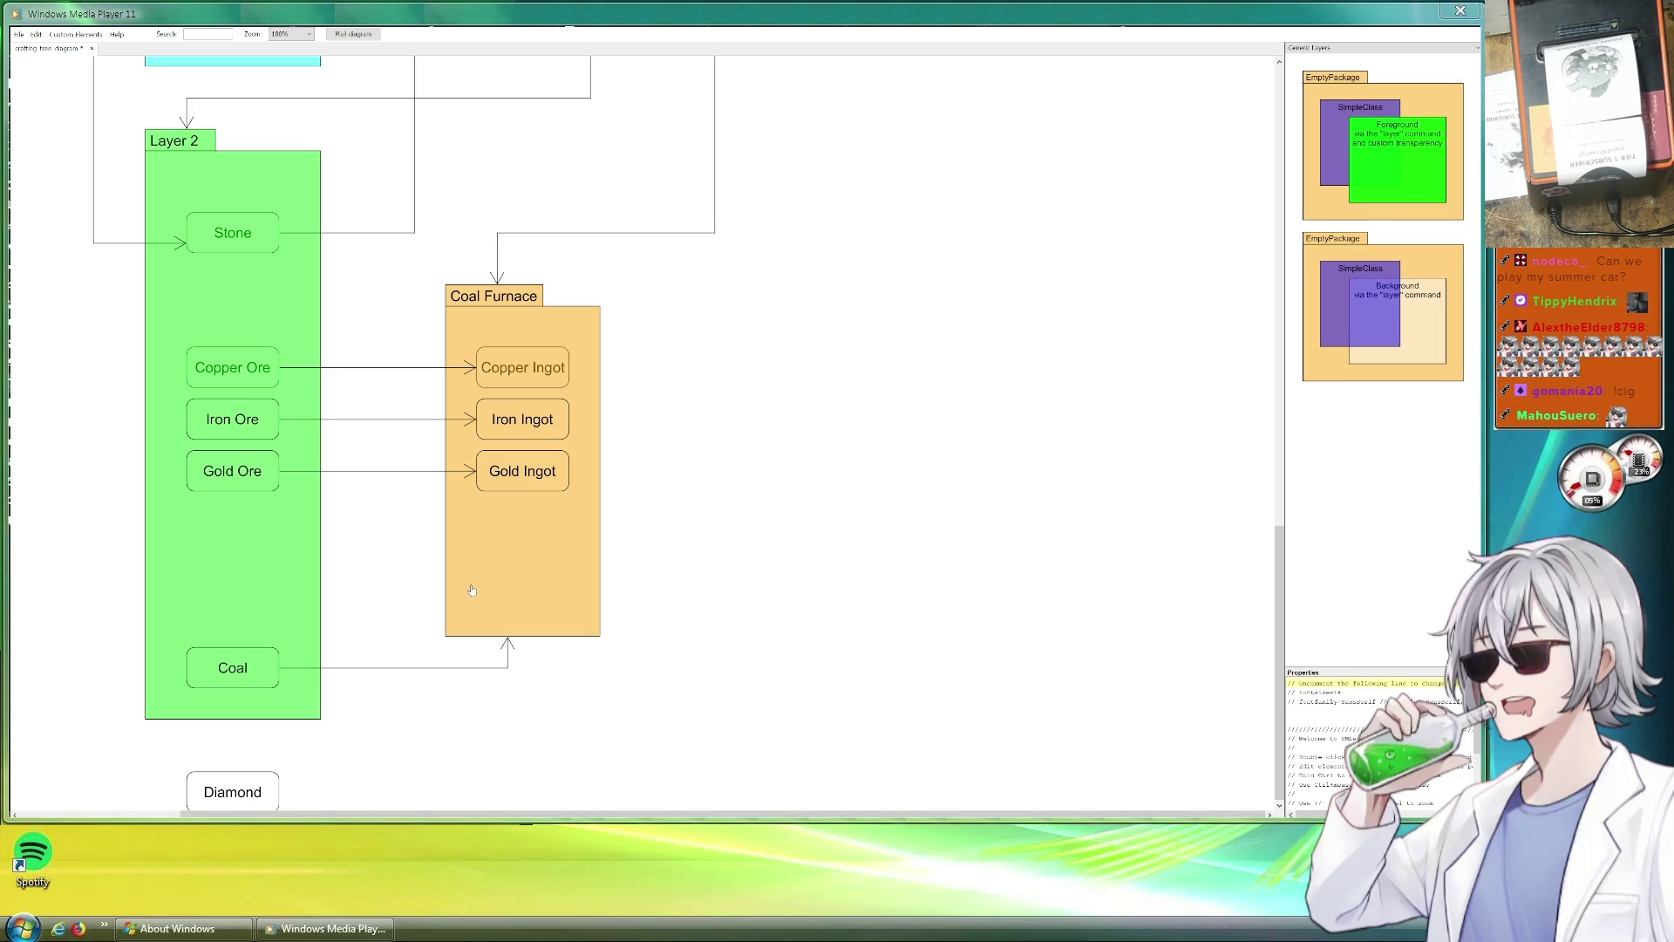
# Place a copy of Coal inside Coal Furnace and rename it Coal Coke.
pyautogui.moveTo(220, 671); pyautogui.dragTo(322, 678)
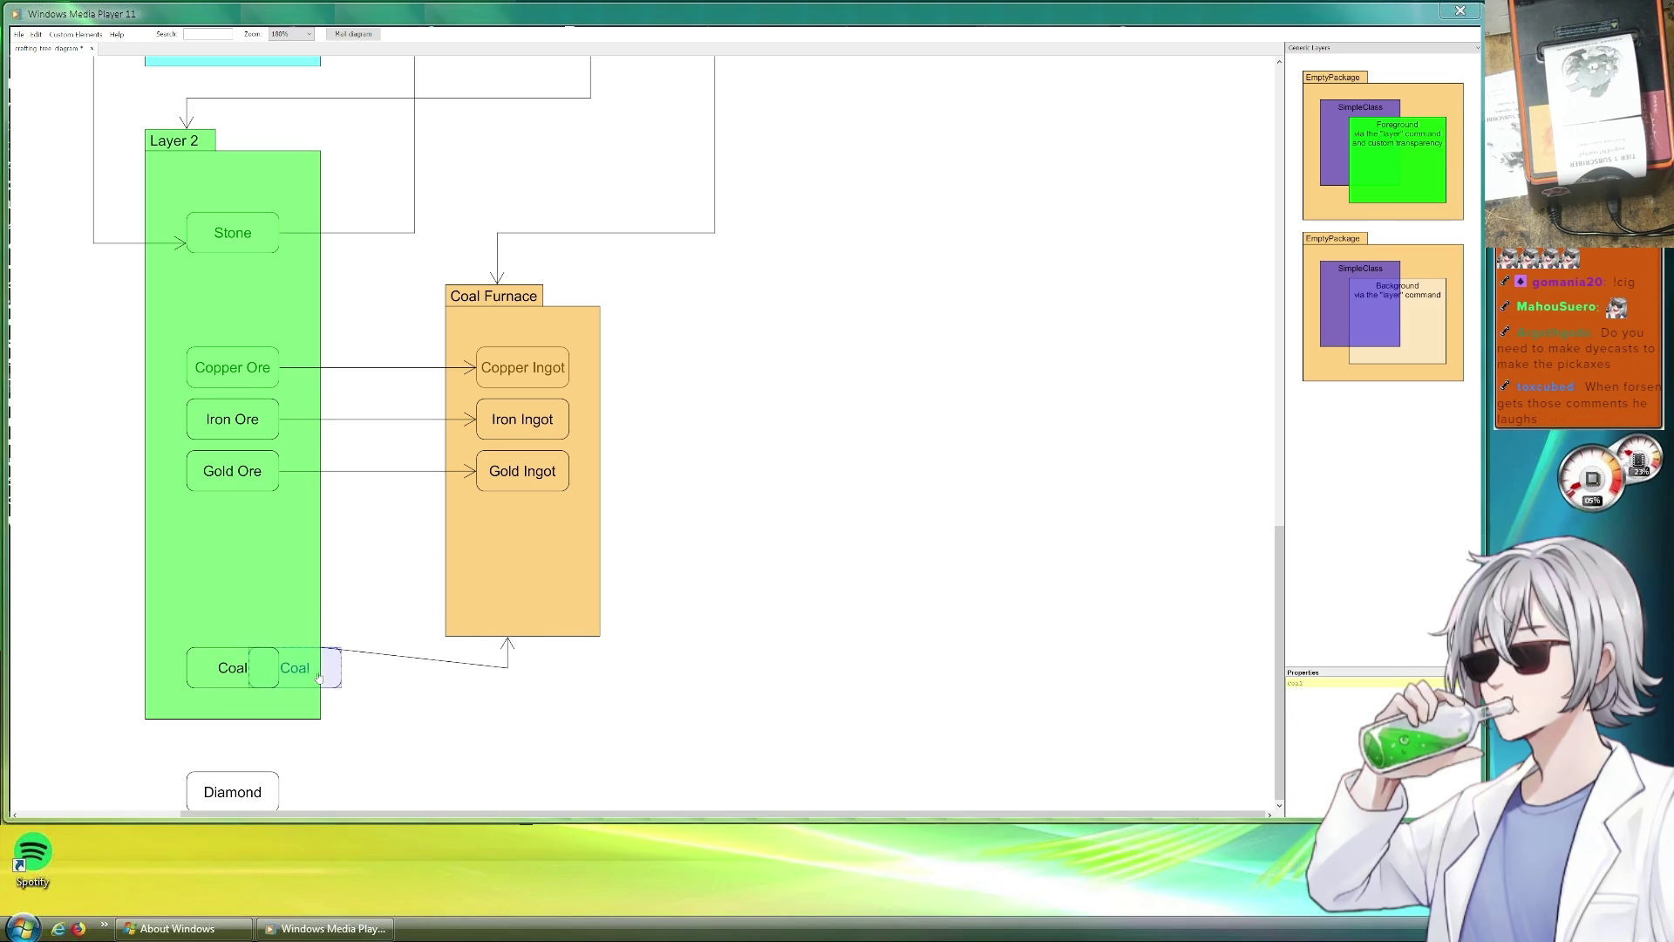
pyautogui.moveTo(322, 679)
pyautogui.mouseDown()
pyautogui.moveTo(461, 576)
pyautogui.moveTo(549, 595)
pyautogui.mouseUp()
pyautogui.click(508, 638)
pyautogui.click(375, 577)
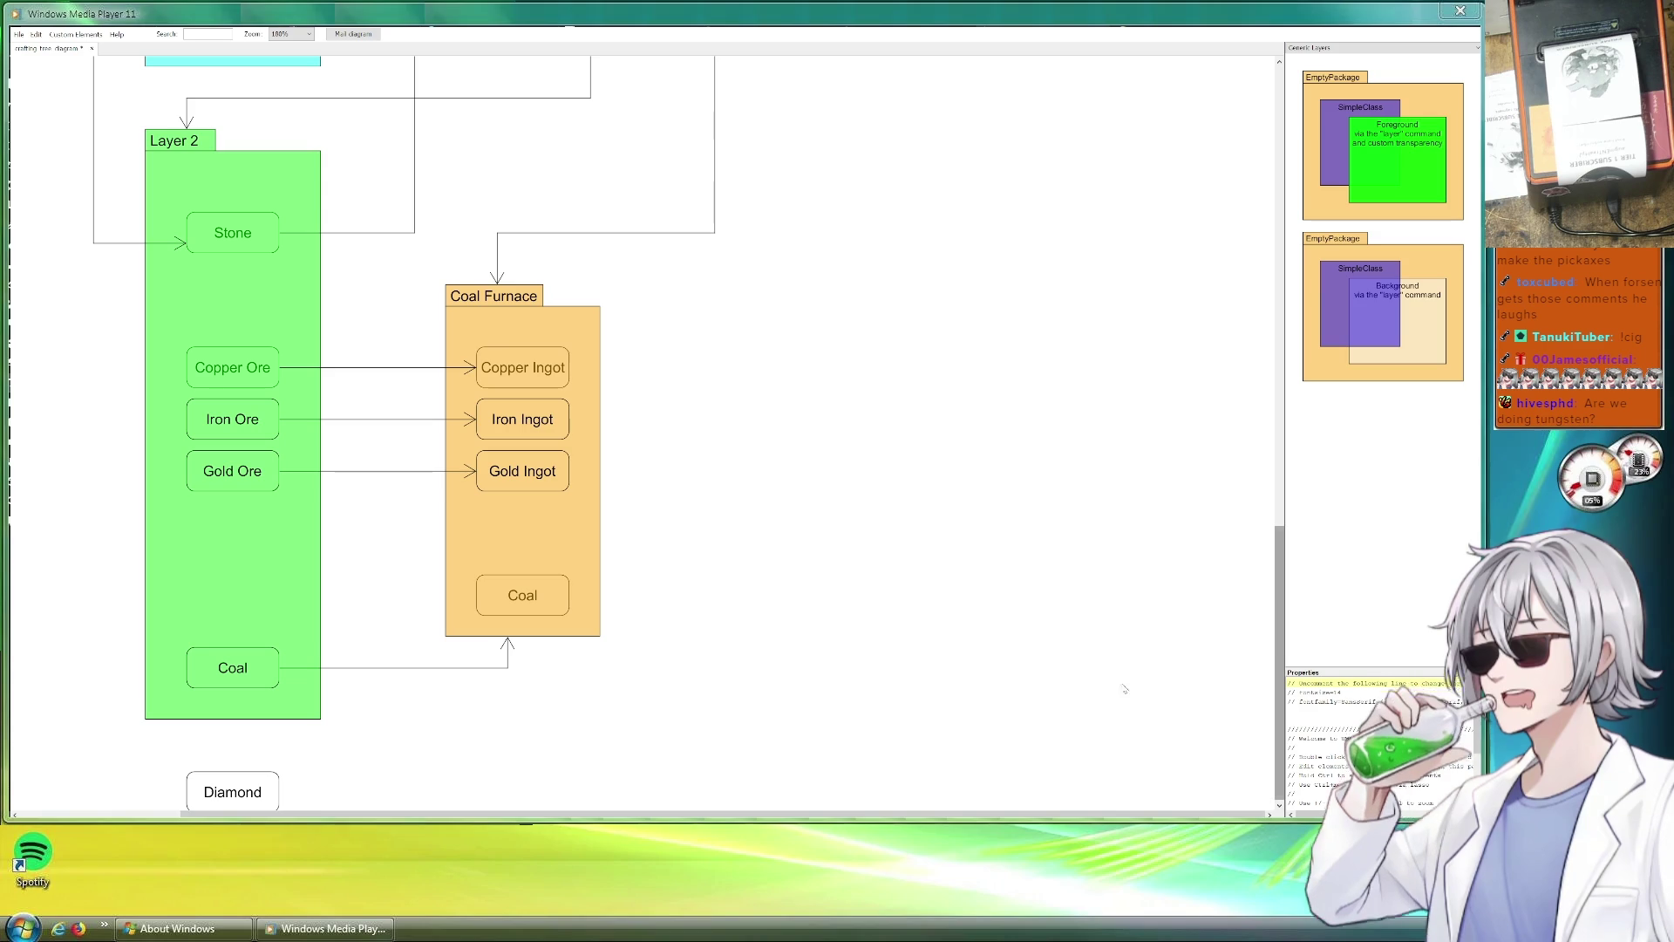
pyautogui.click(556, 597)
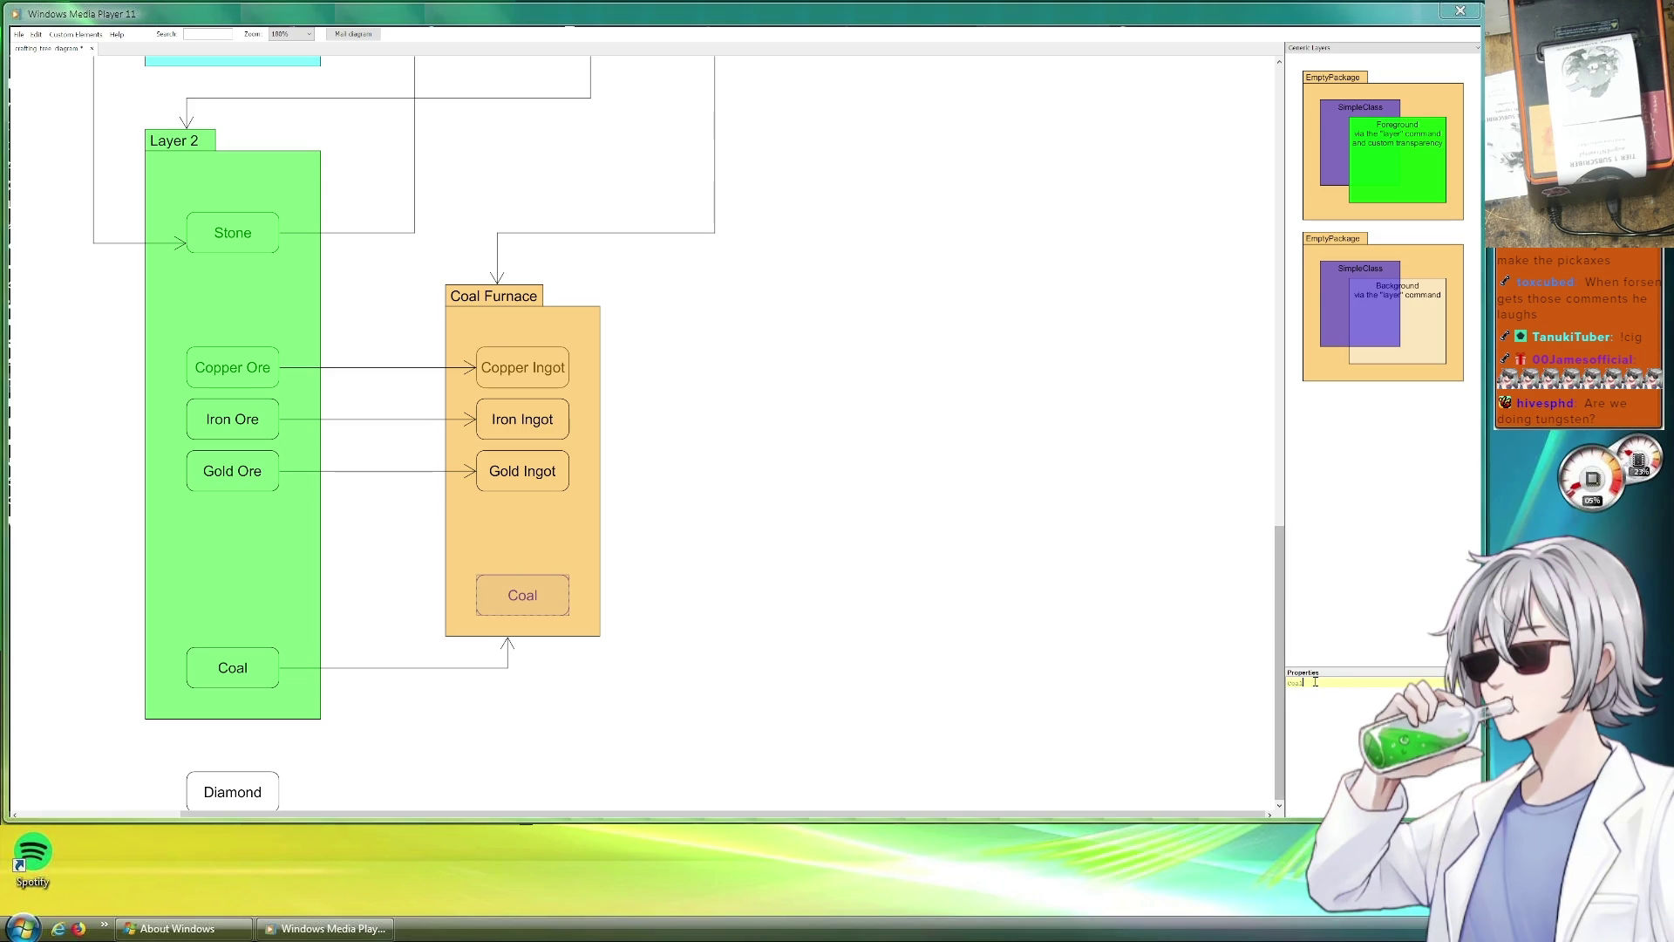
pyautogui.write(' Coke')
pyautogui.click(856, 715)
# Duplicate the Gold Ore arrow so Coal feeds Coal Coke.
pyautogui.click(376, 471)
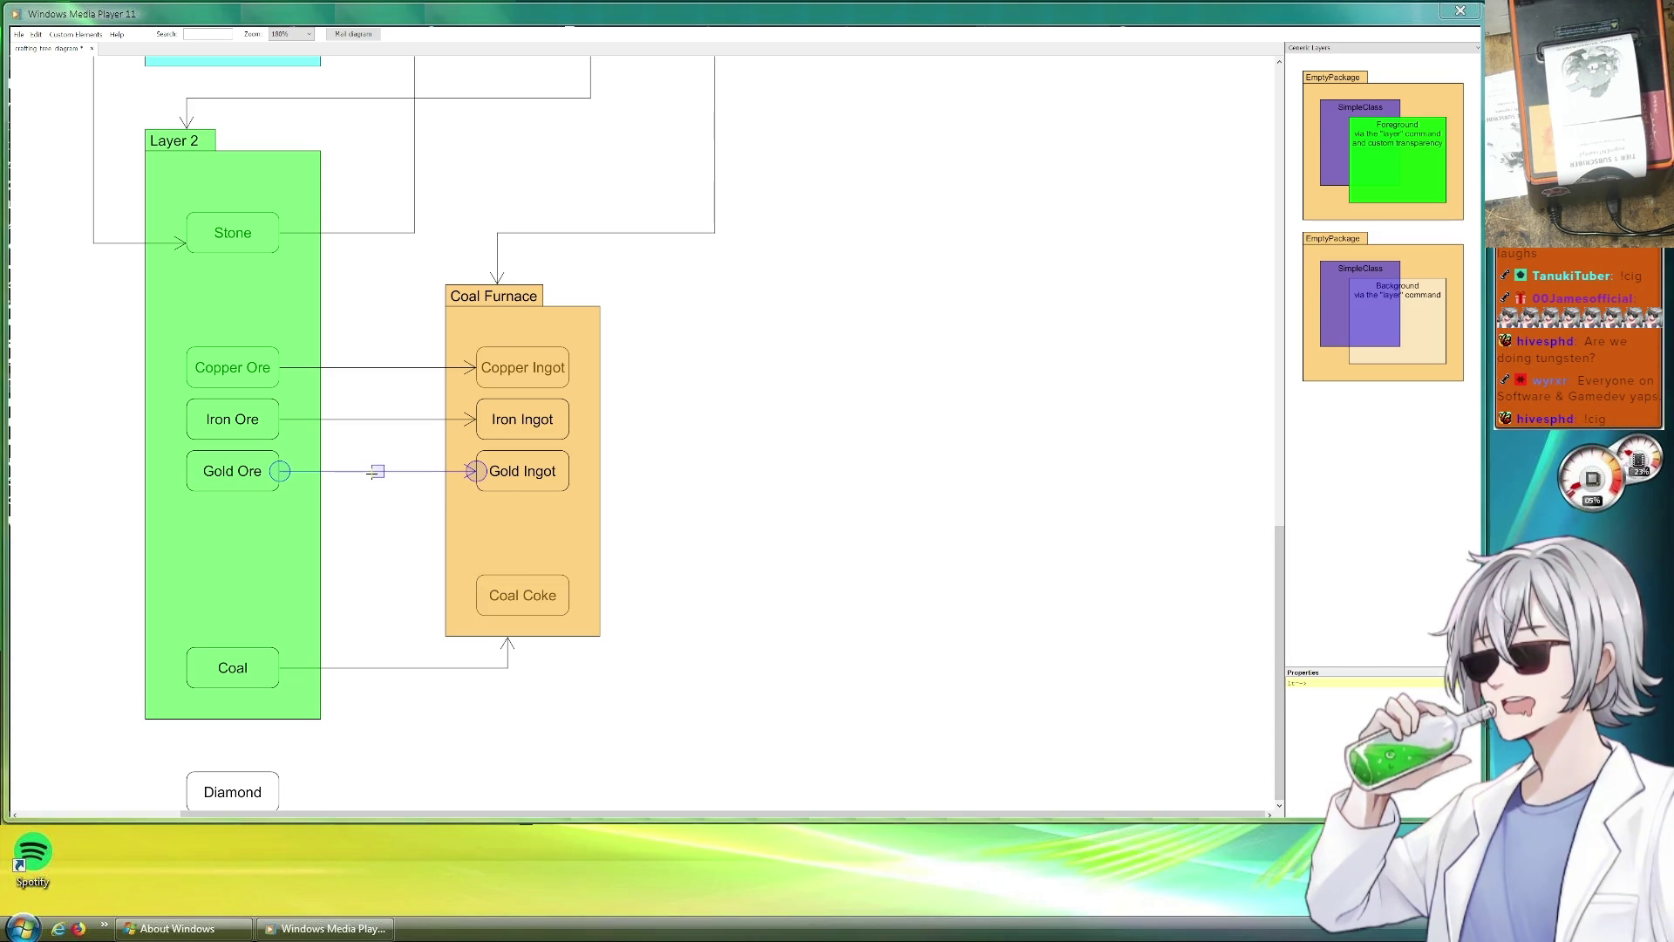
pyautogui.hotkey('ctrl', 'v')
pyautogui.moveTo(398, 491)
pyautogui.mouseDown()
pyautogui.moveTo(345, 572)
pyautogui.moveTo(378, 596)
pyautogui.moveTo(280, 667)
pyautogui.mouseUp()
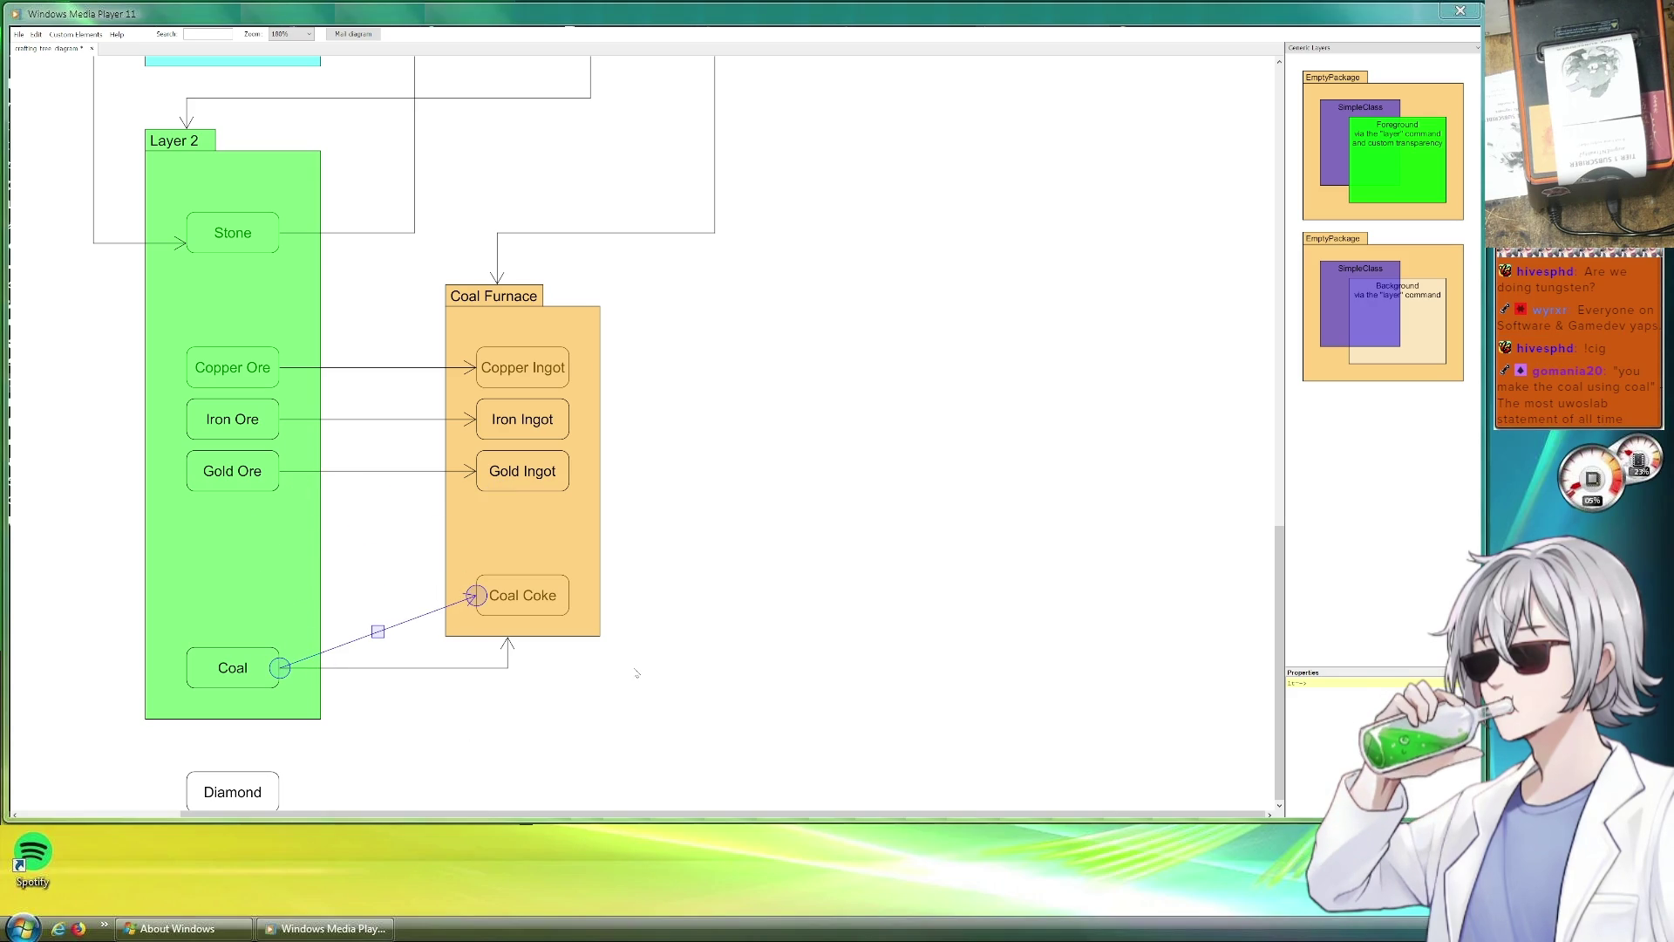
pyautogui.click(709, 632)
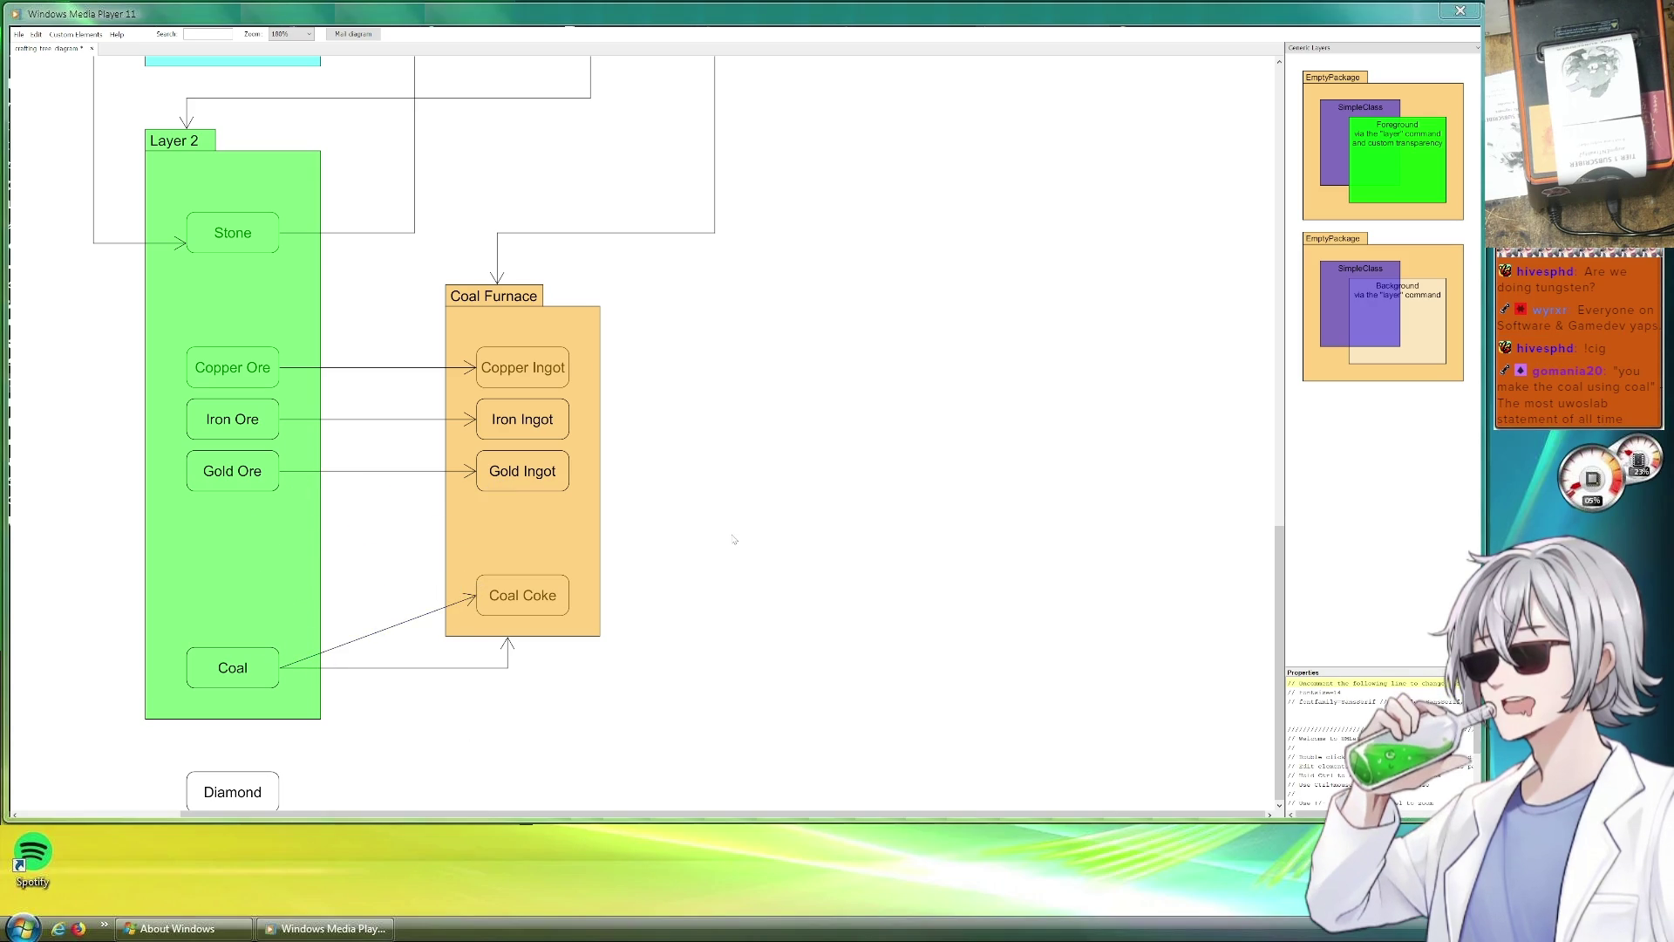
pyautogui.scroll(-1, 679, 566)
# Reposition Coal Coke near the bottom of the Coal Furnace package.
pyautogui.moveTo(525, 593); pyautogui.dragTo(527, 520)
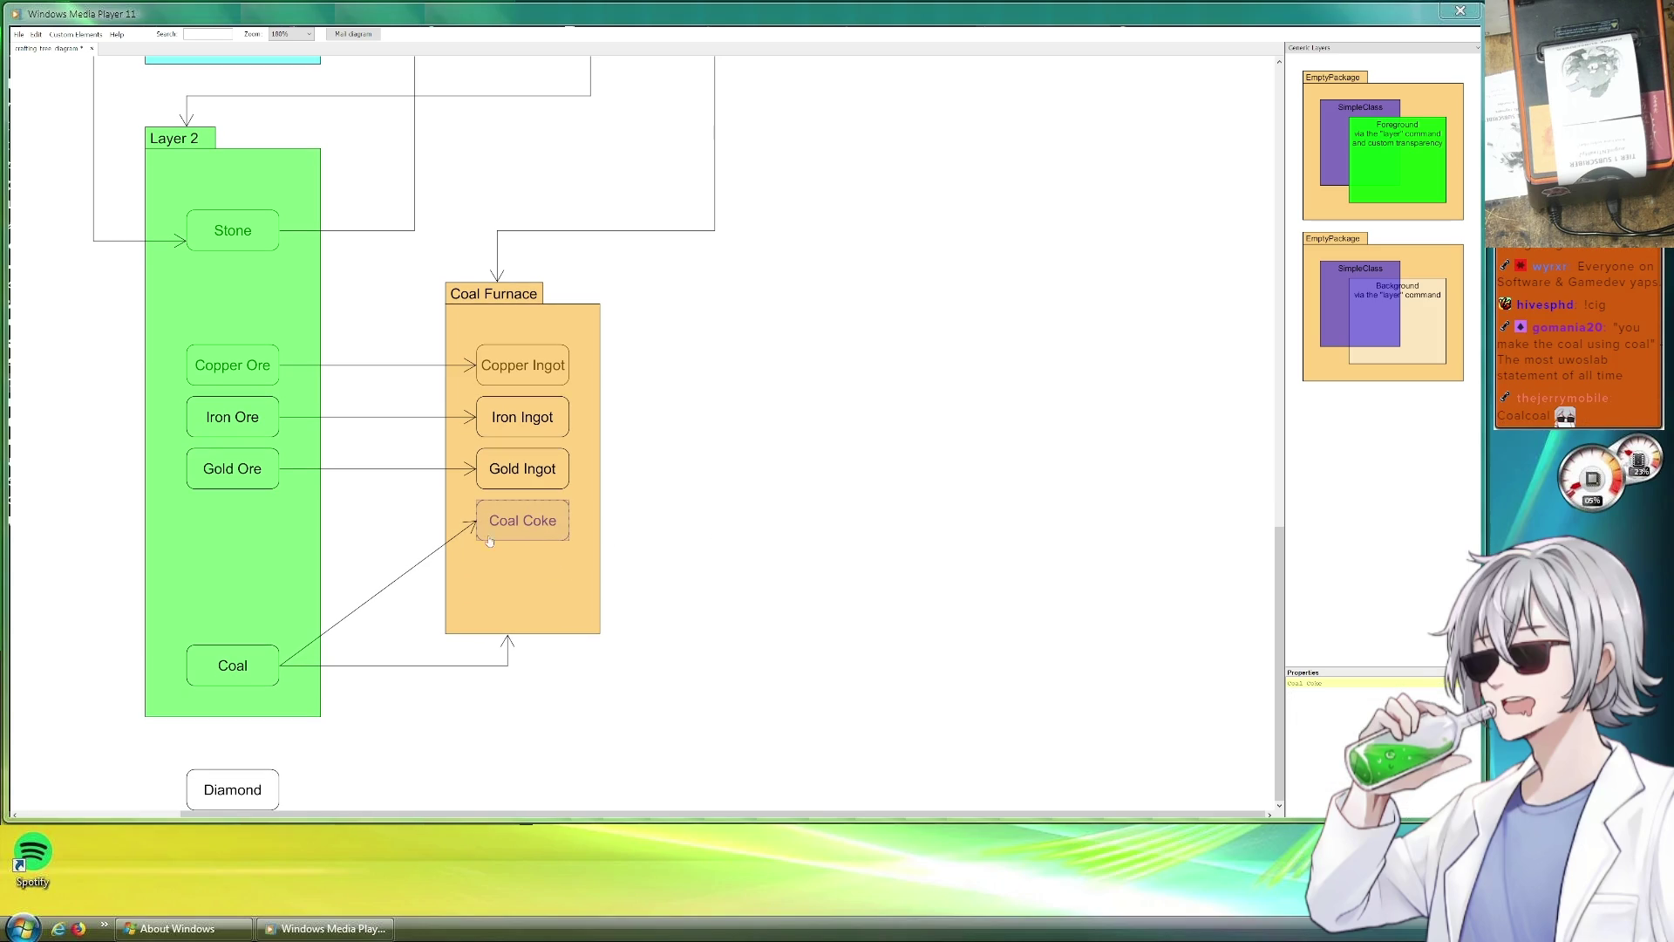
pyautogui.moveTo(243, 688)
pyautogui.mouseDown()
pyautogui.moveTo(242, 584)
pyautogui.moveTo(233, 679)
pyautogui.mouseUp()
pyautogui.moveTo(540, 537); pyautogui.dragTo(539, 620)
pyautogui.click(777, 559)
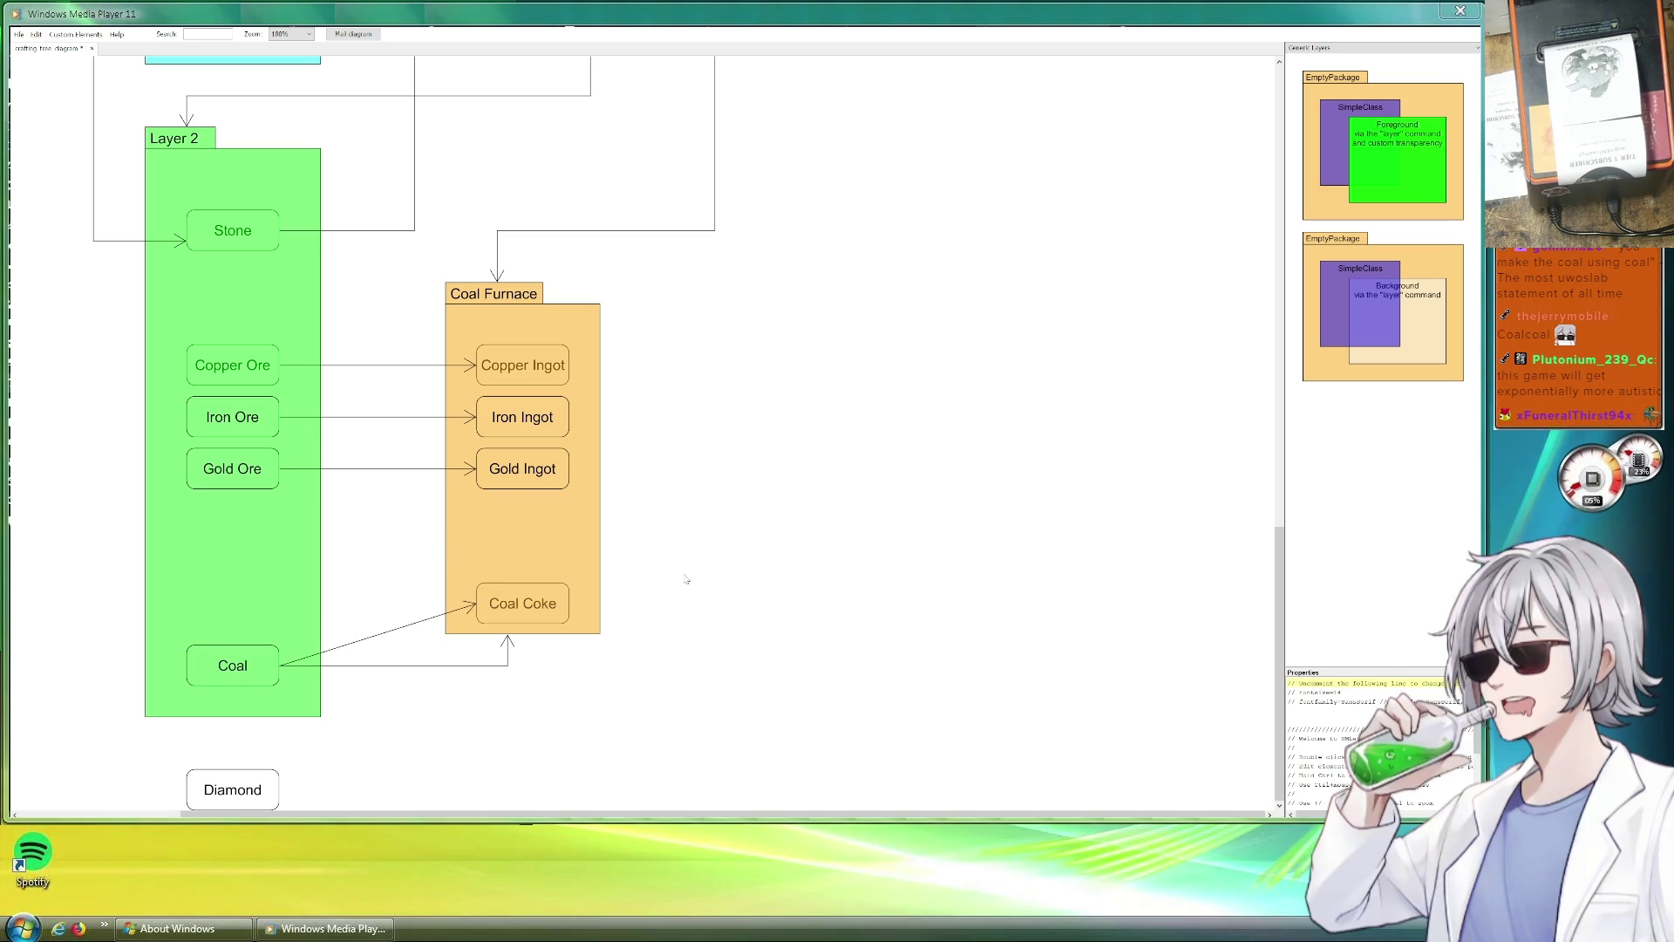
pyautogui.scroll(2, 752, 580)
pyautogui.scroll(-2, 752, 579)
pyautogui.scroll(5, 742, 579)
pyautogui.scroll(-5, 743, 580)
pyautogui.scroll(7, 745, 584)
pyautogui.scroll(6, 744, 583)
pyautogui.scroll(5, 740, 589)
pyautogui.scroll(4, 737, 595)
pyautogui.scroll(1, 736, 596)
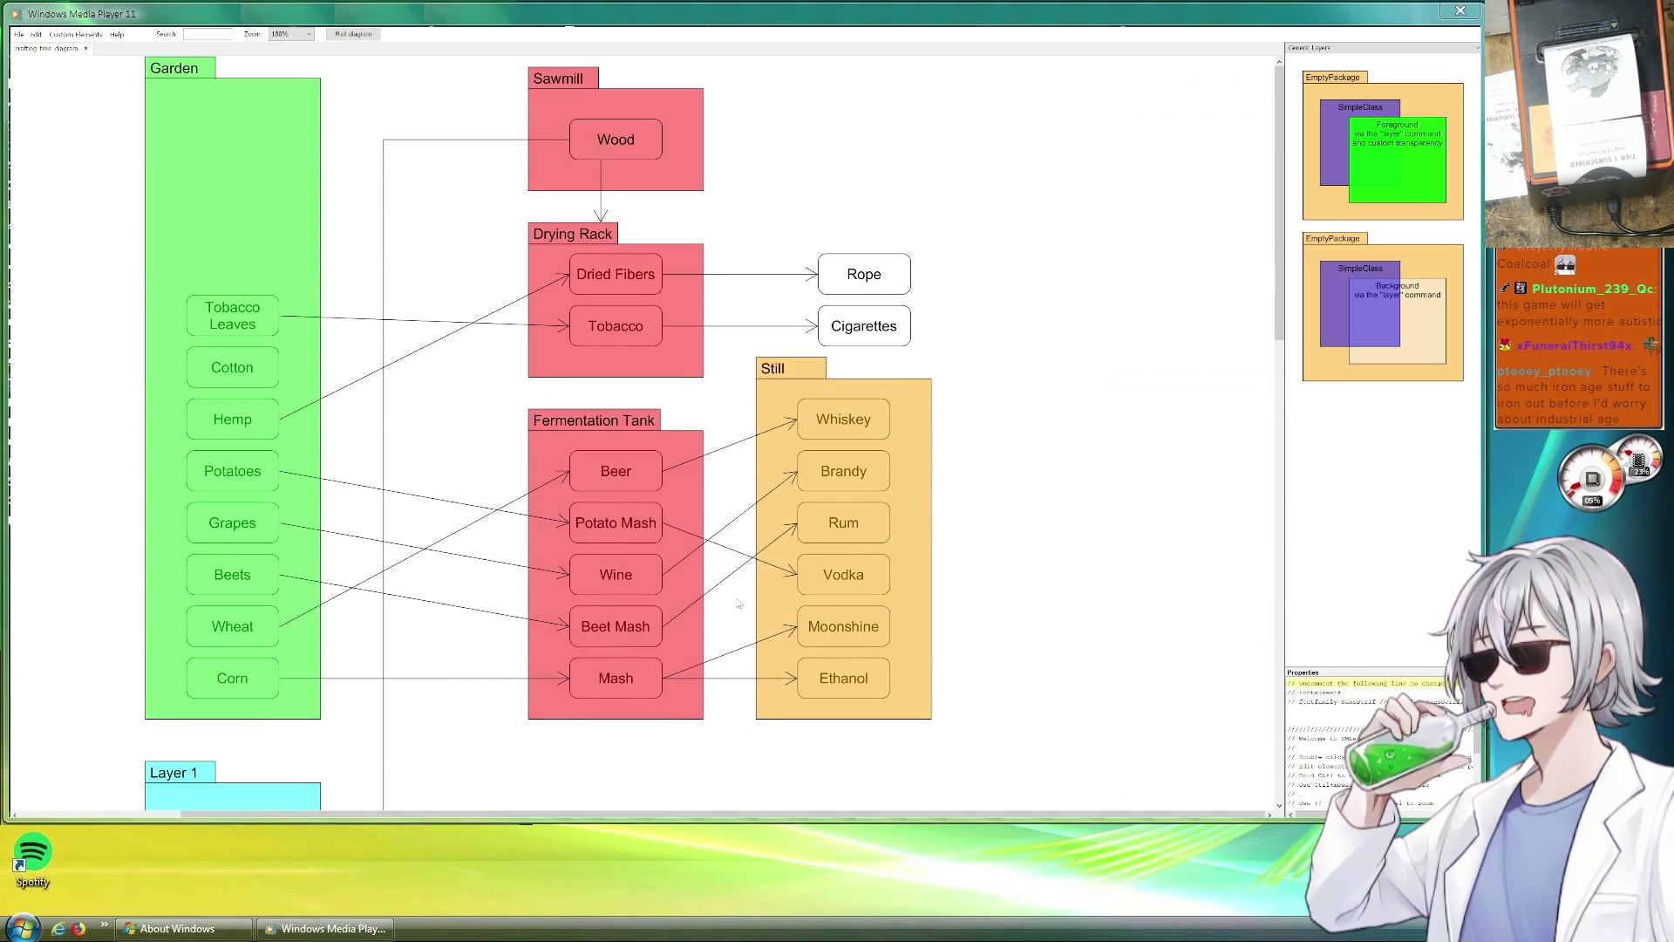
pyautogui.scroll(-4, 774, 426)
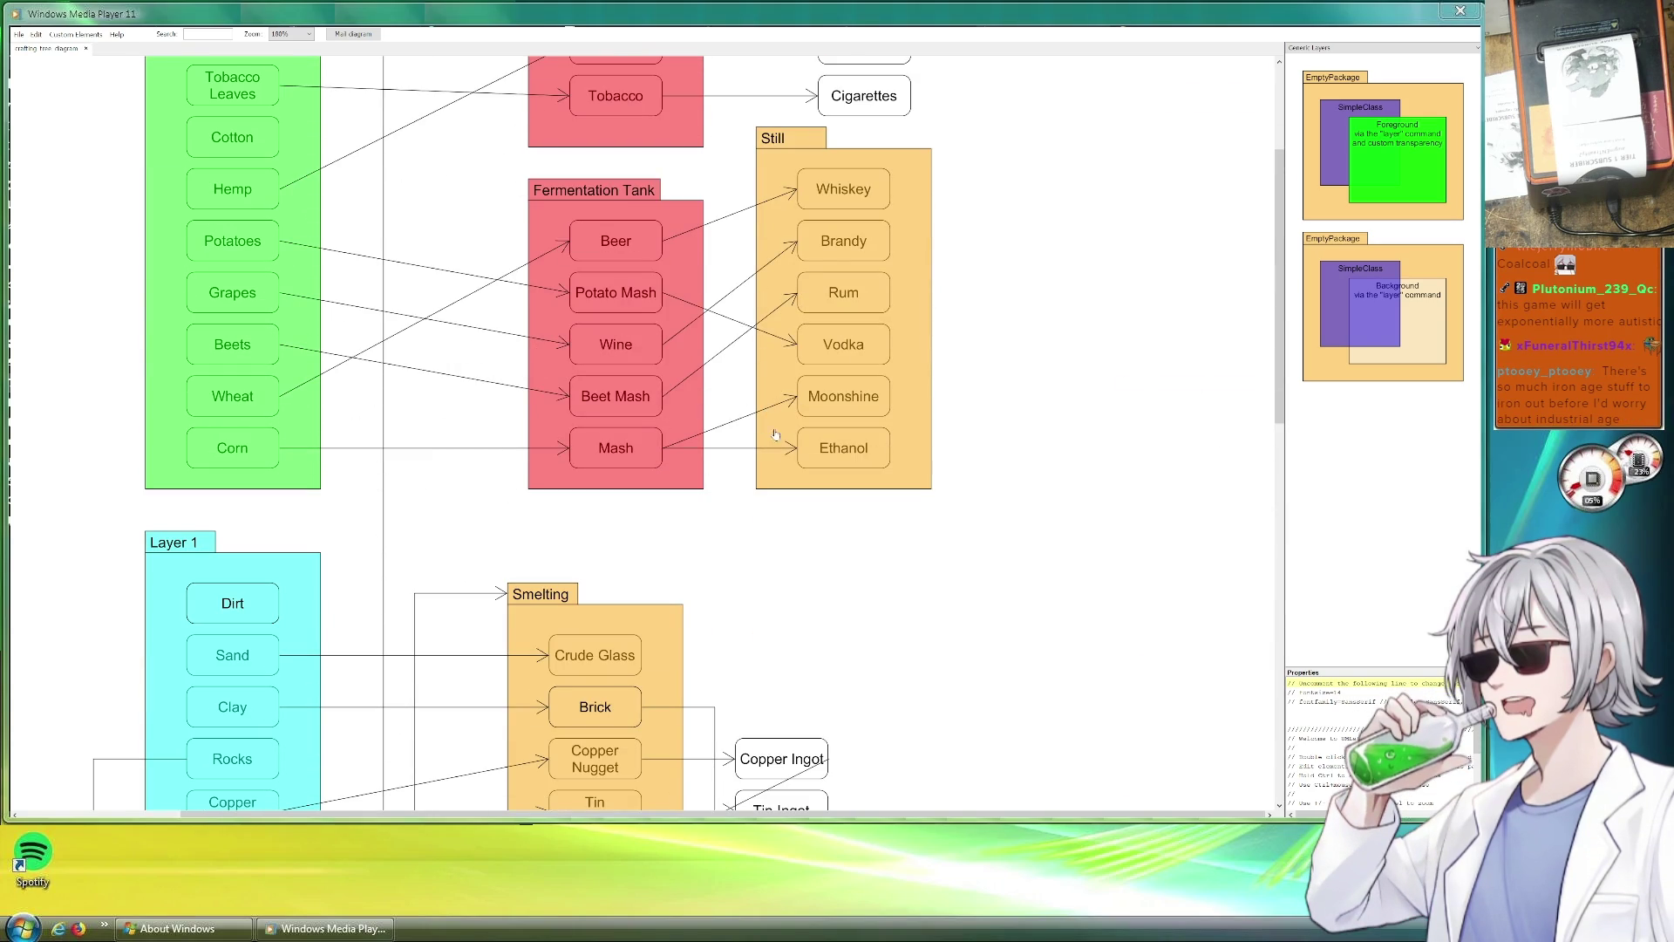
pyautogui.scroll(-4, 746, 420)
pyautogui.scroll(-3, 791, 437)
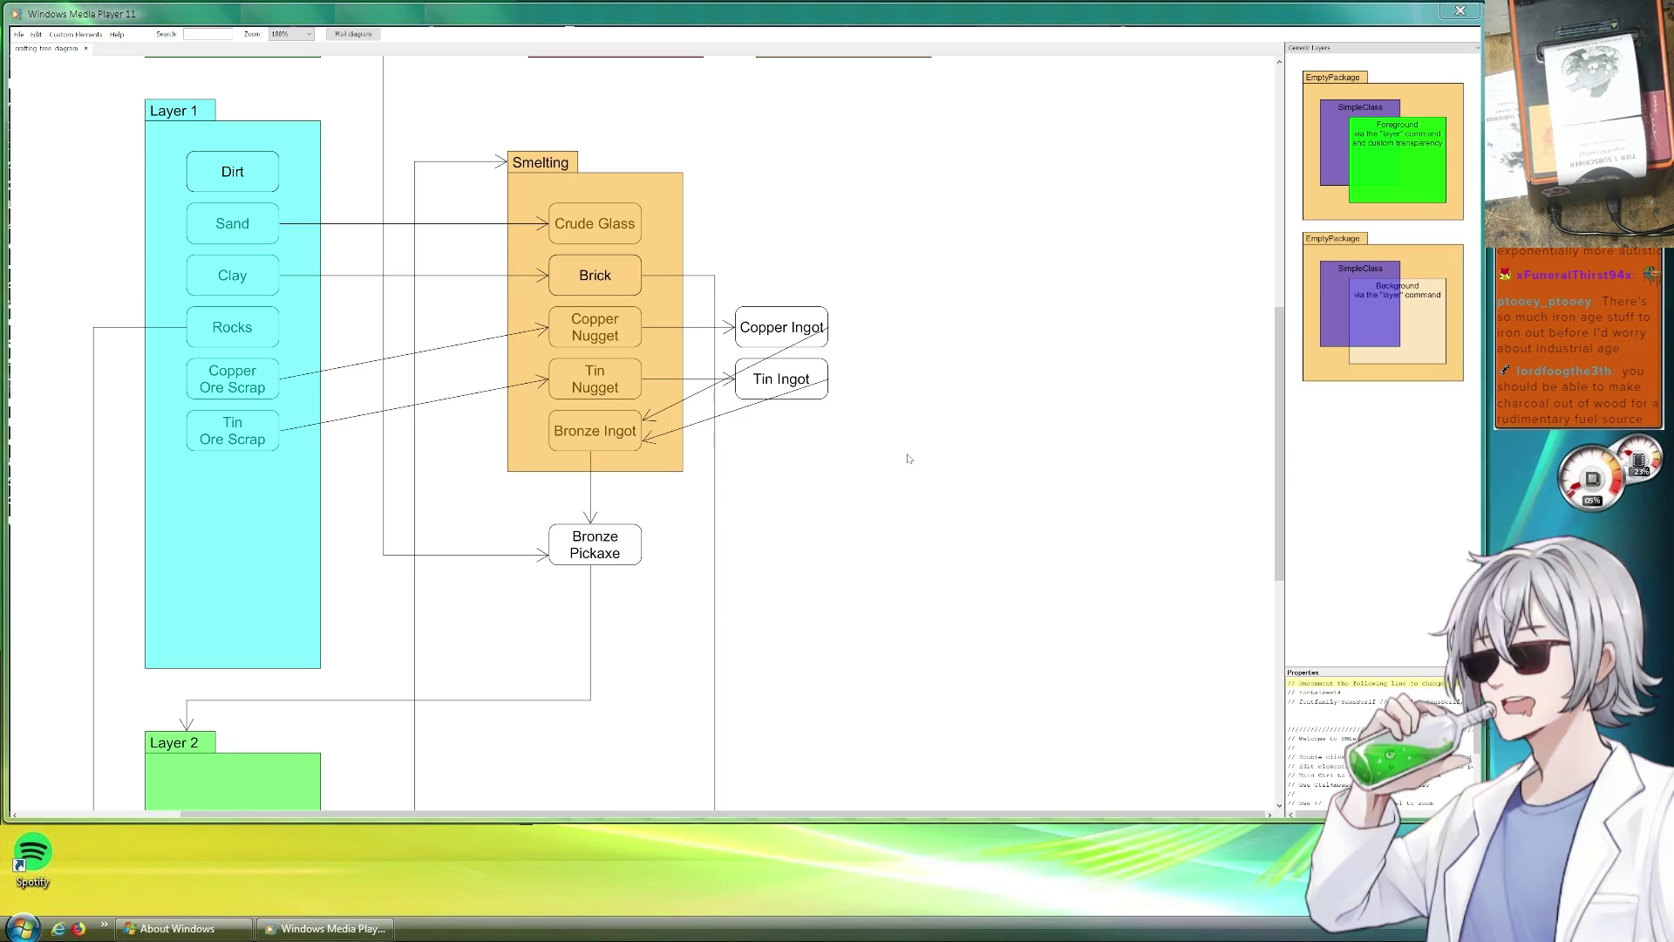
pyautogui.scroll(4, 908, 459)
pyautogui.scroll(3, 498, 503)
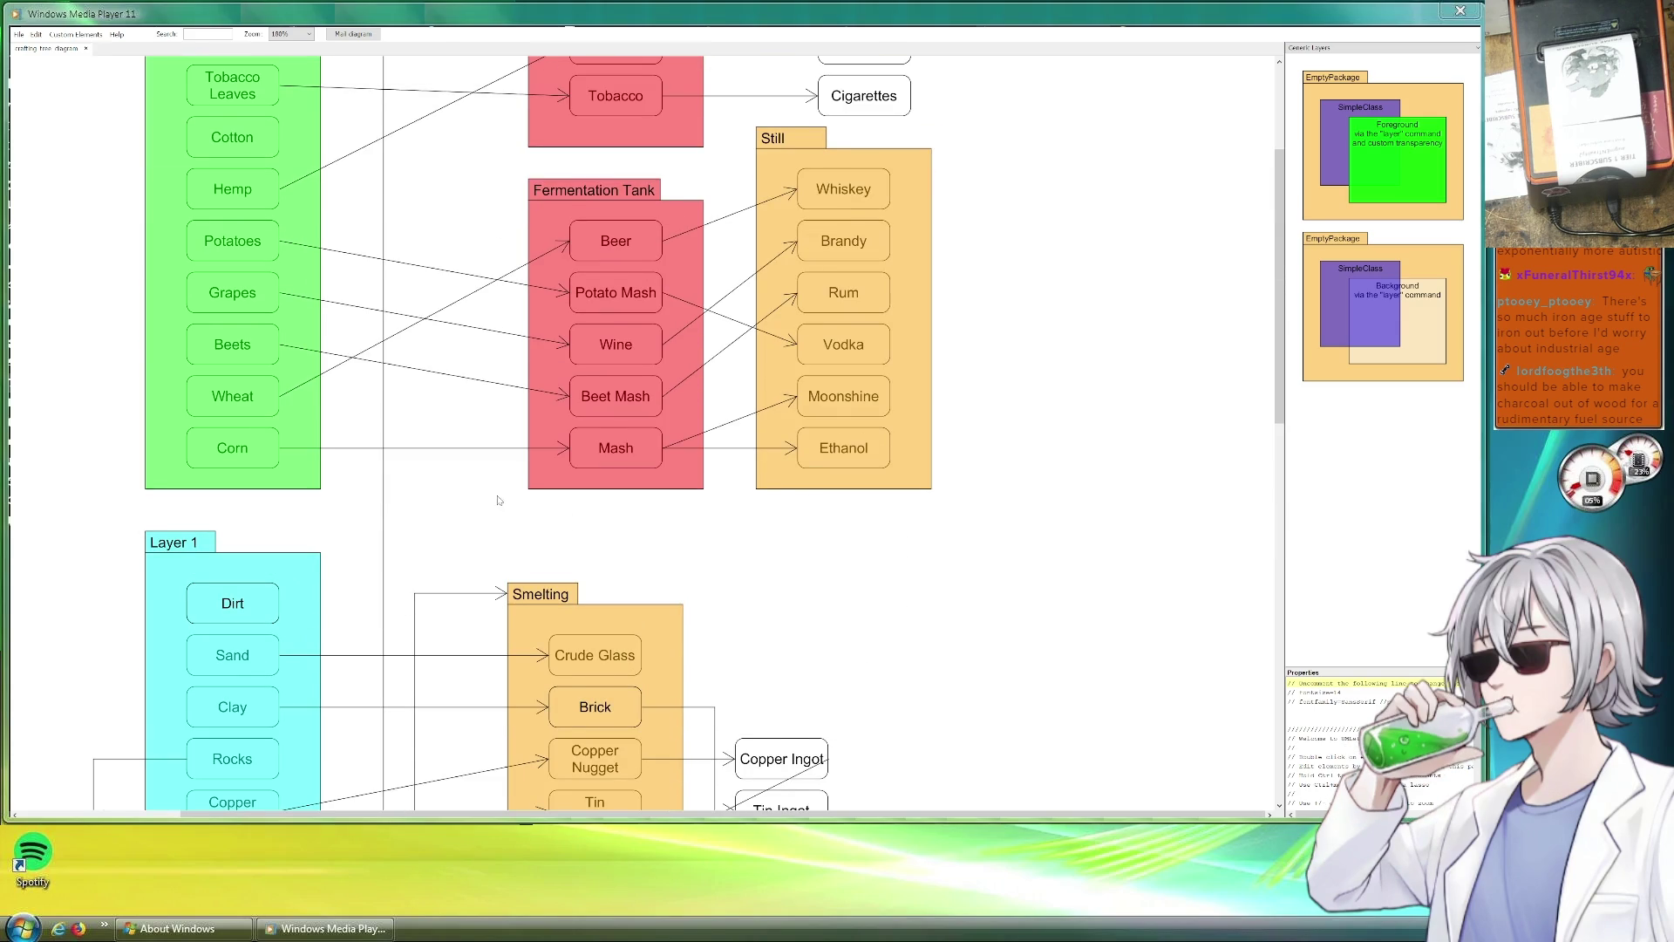
pyautogui.scroll(-3, 498, 502)
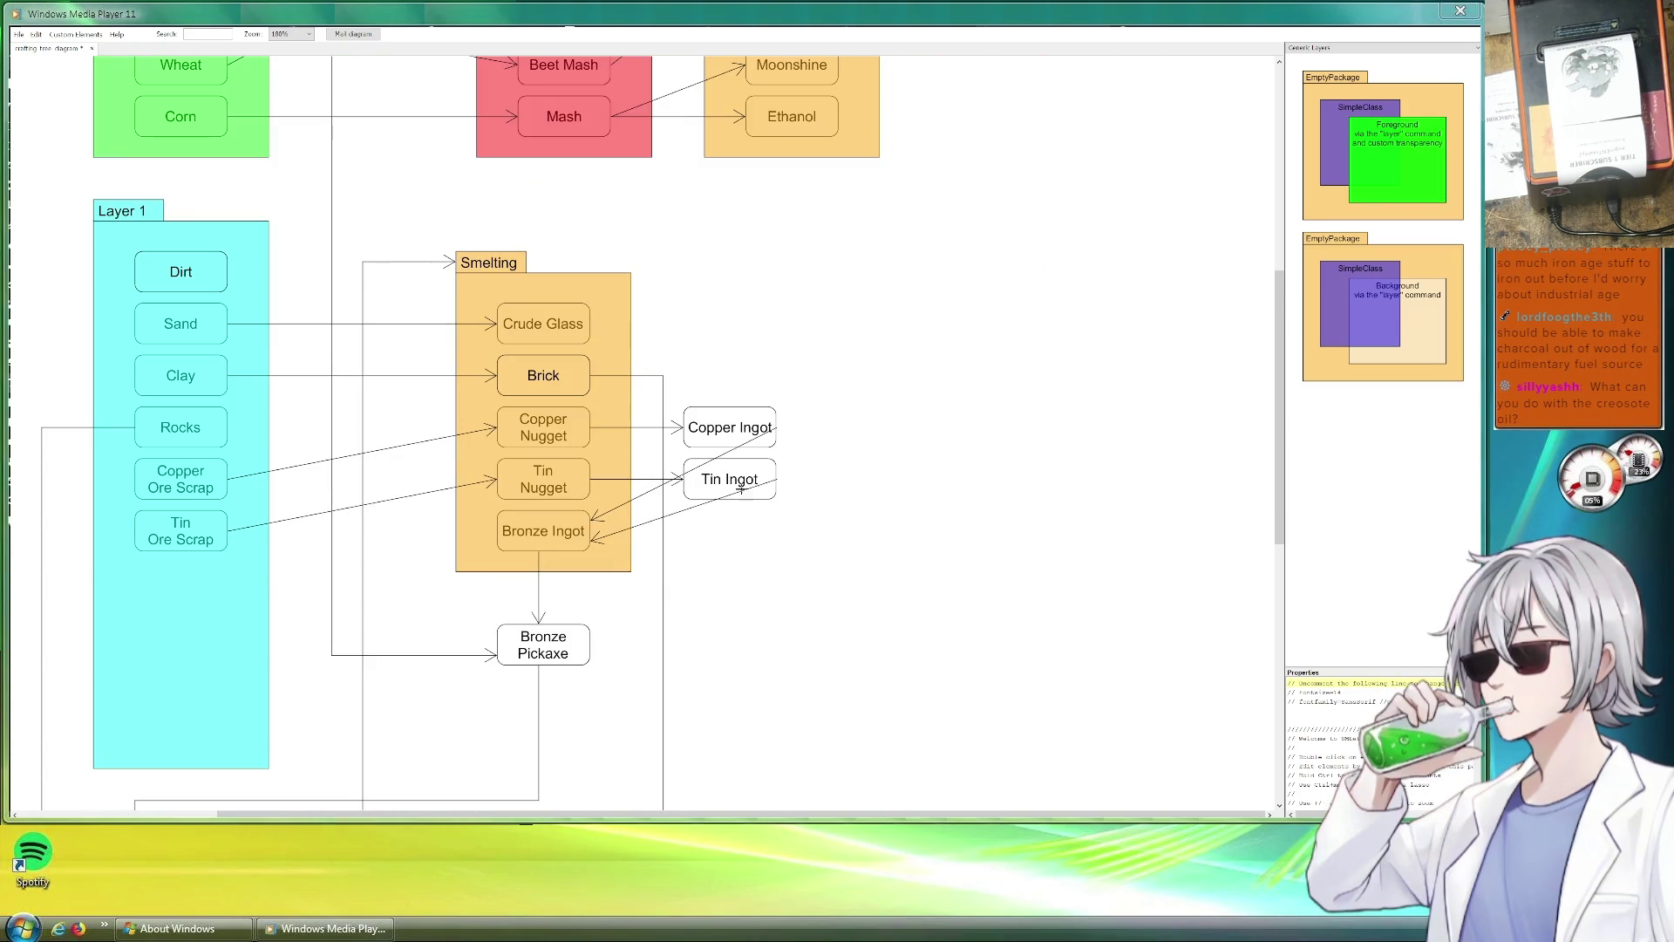
pyautogui.moveTo(765, 486); pyautogui.dragTo(782, 479)
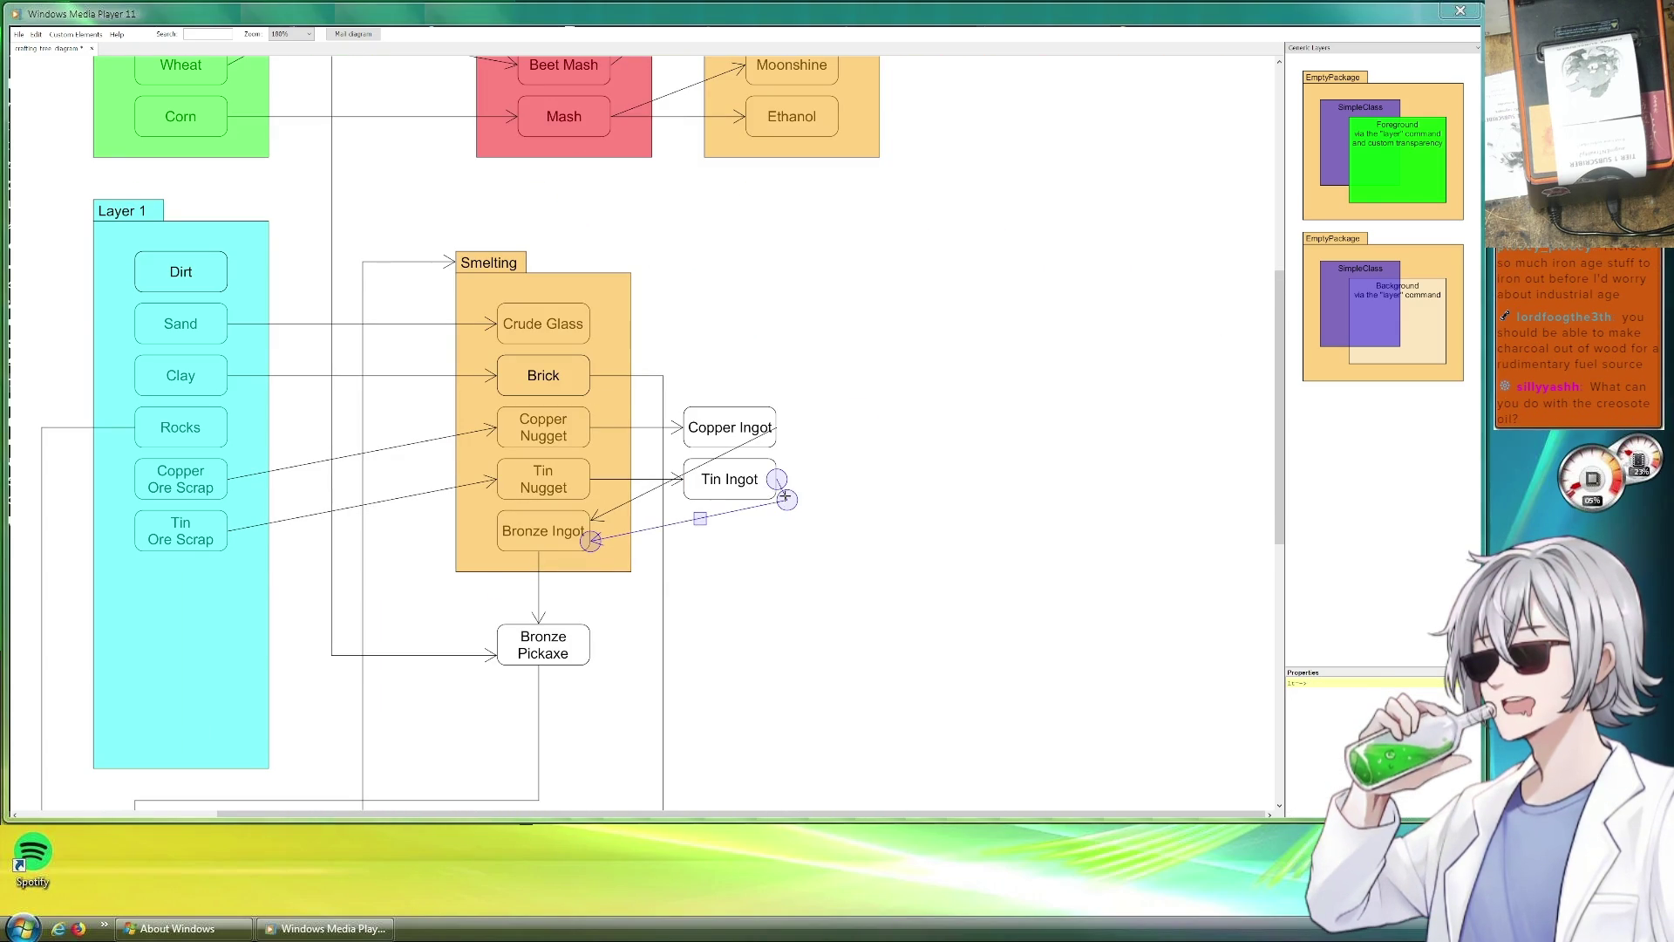
# Reroute the Tin Ingot and Copper Ingot arrows to Bronze Ingot around the right side.
pyautogui.moveTo(694, 507); pyautogui.dragTo(784, 539)
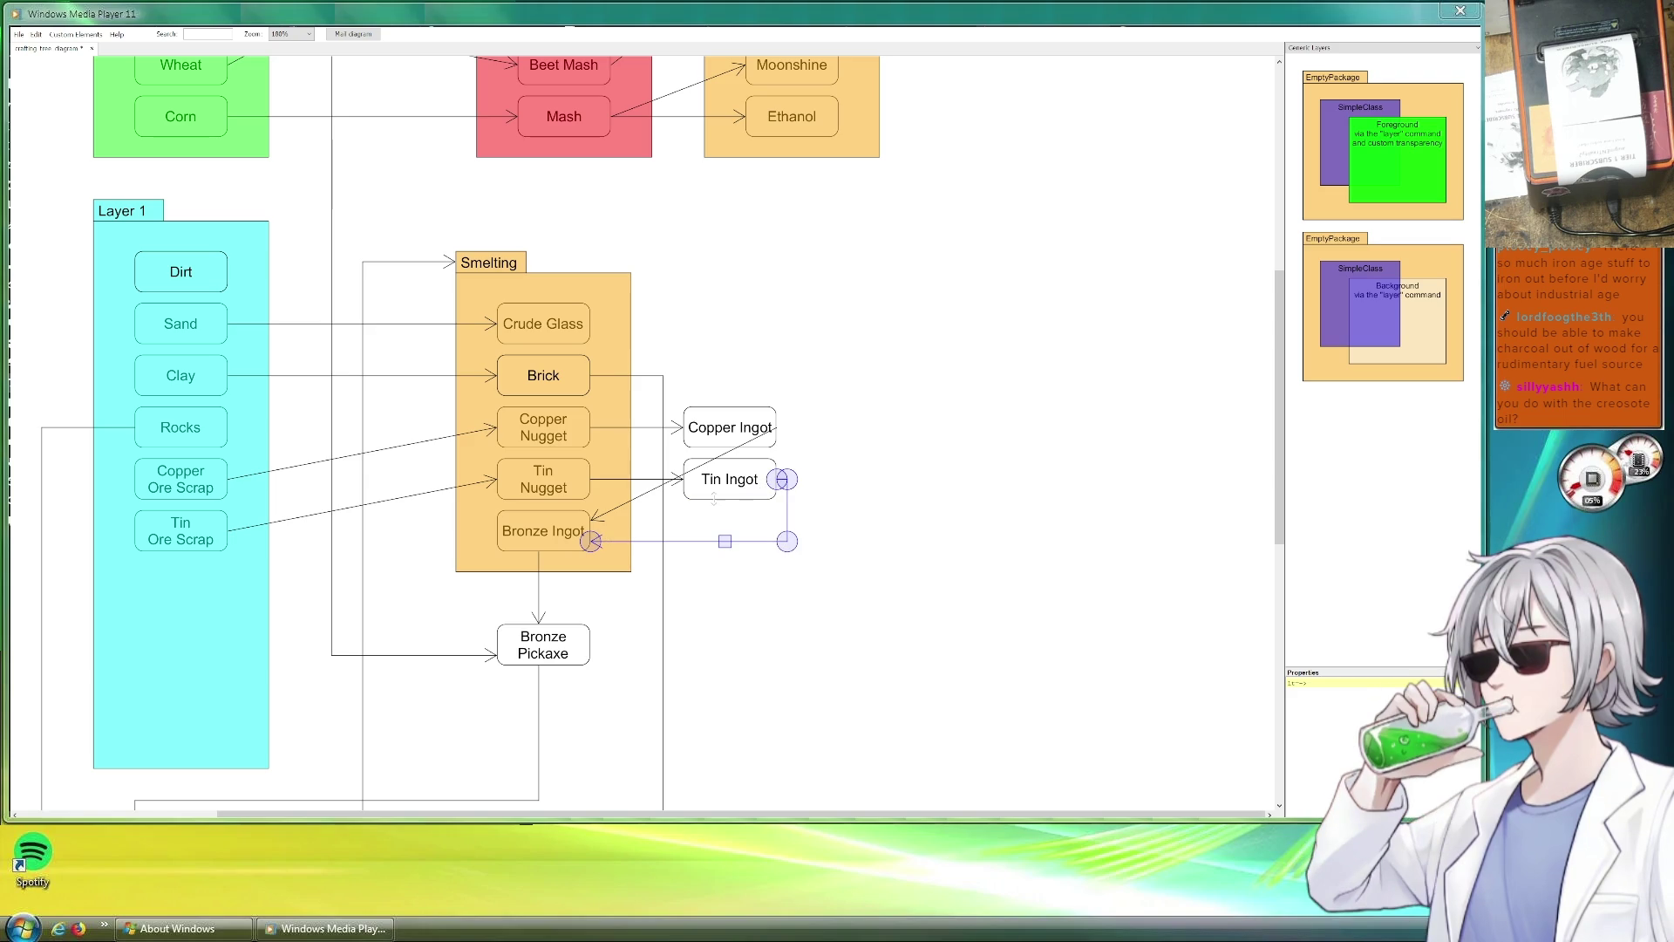
pyautogui.moveTo(686, 433)
pyautogui.mouseDown()
pyautogui.moveTo(808, 428)
pyautogui.moveTo(807, 521)
pyautogui.mouseUp()
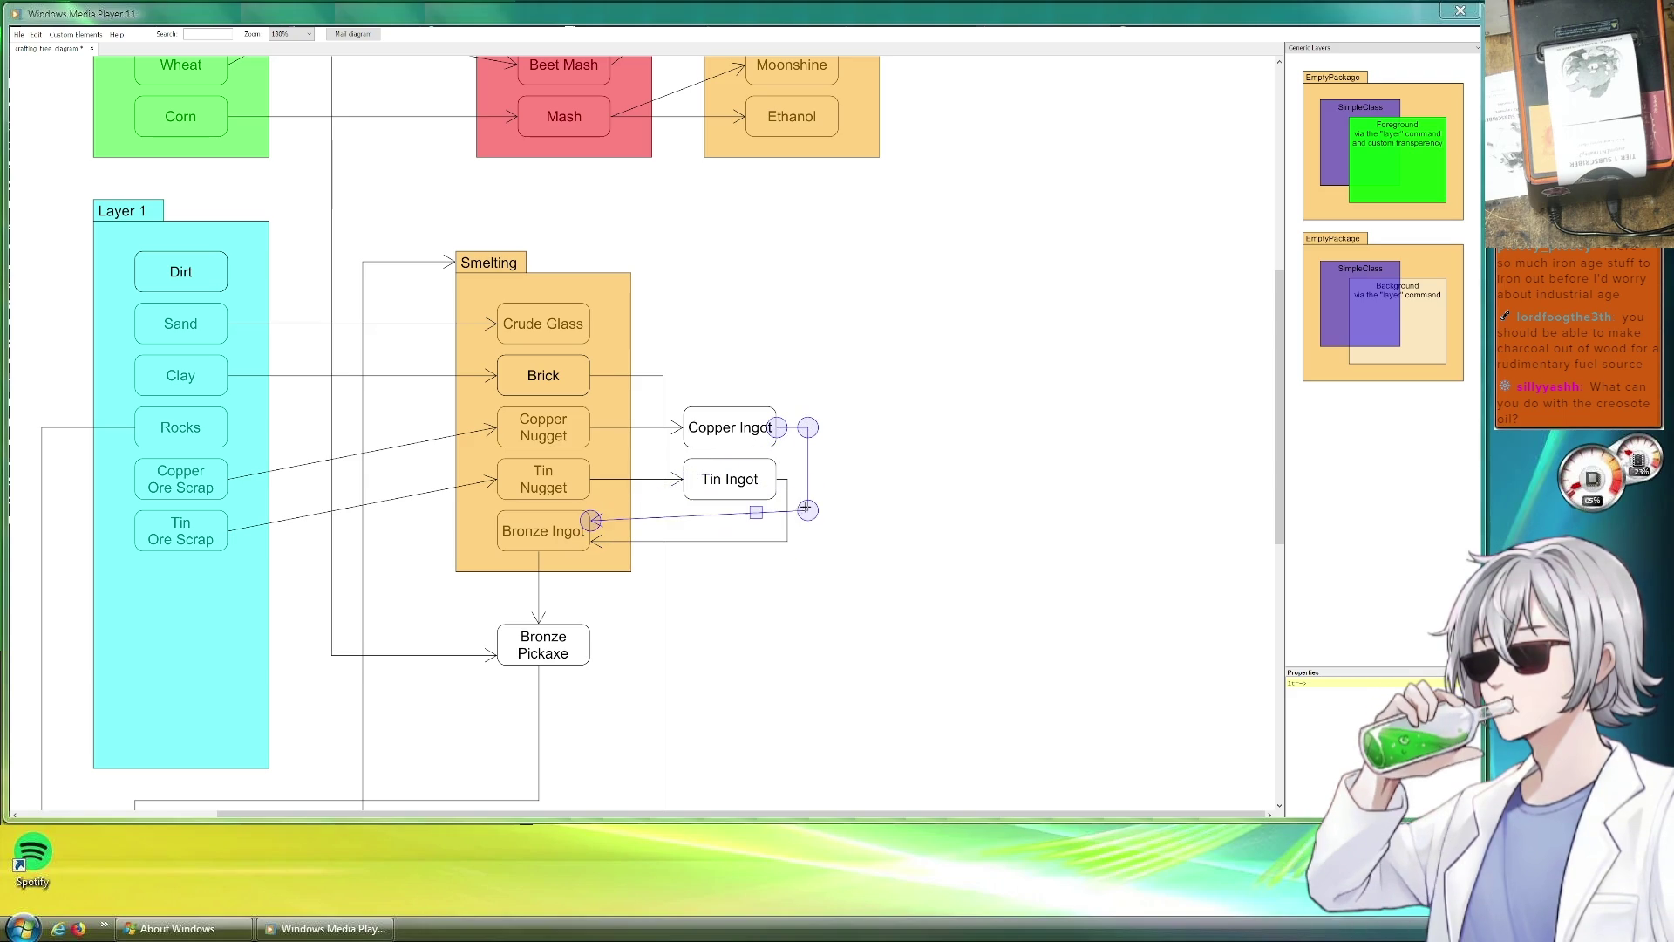
pyautogui.click(882, 498)
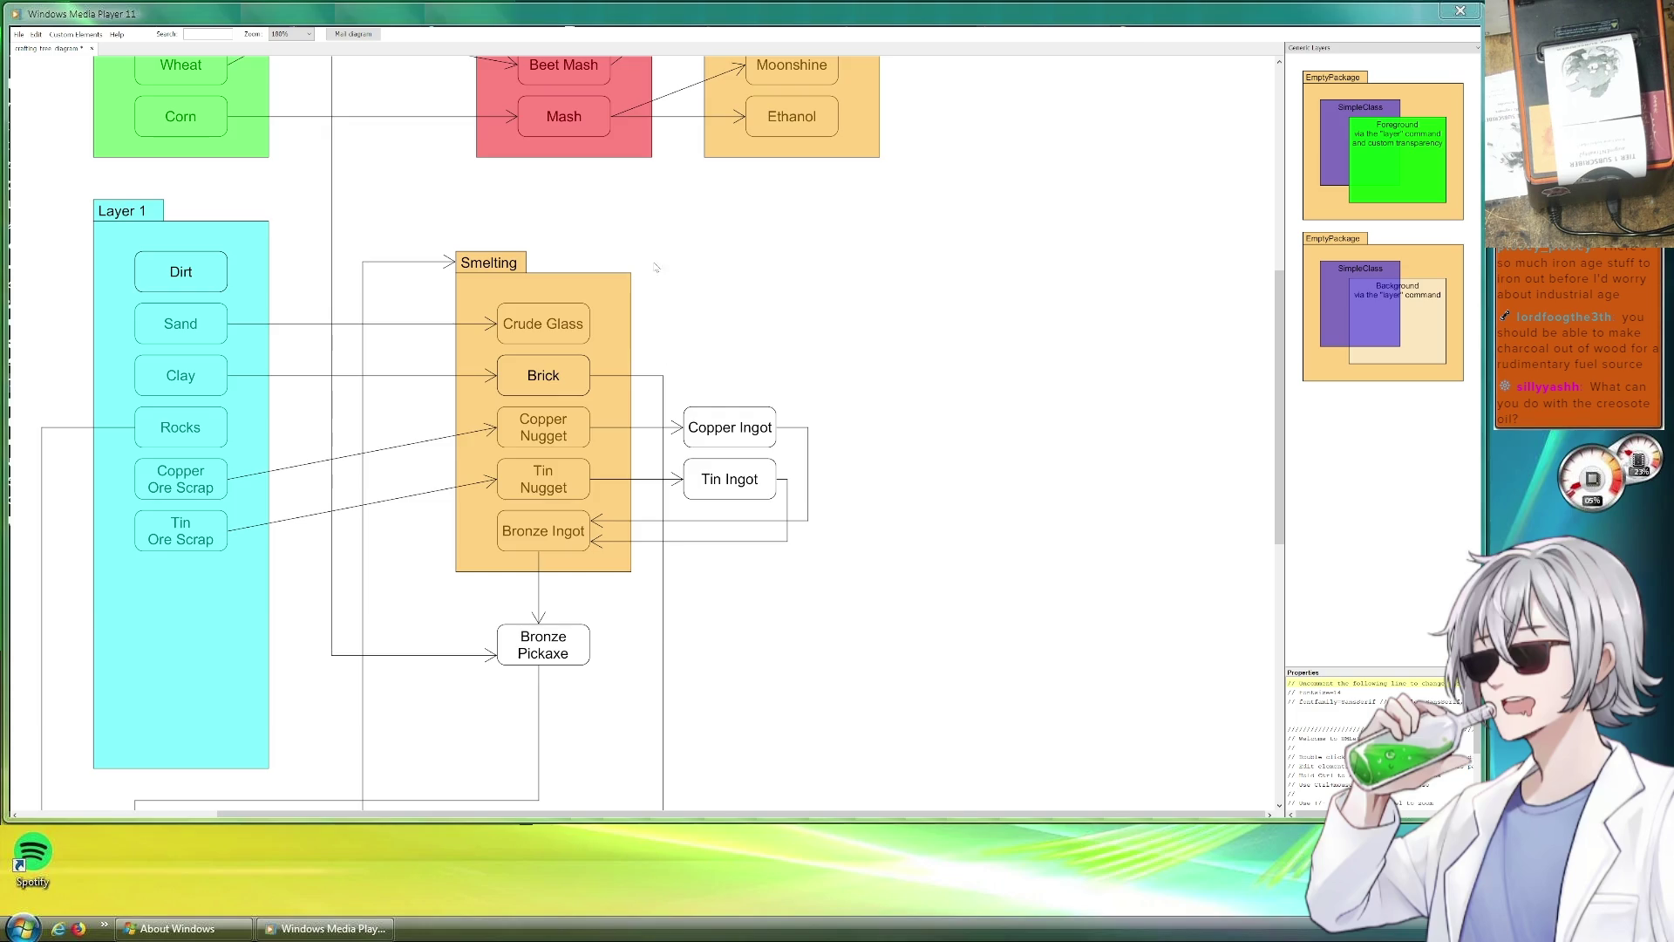
pyautogui.scroll(-3, 646, 298)
pyautogui.scroll(5, 712, 448)
pyautogui.scroll(4, 713, 447)
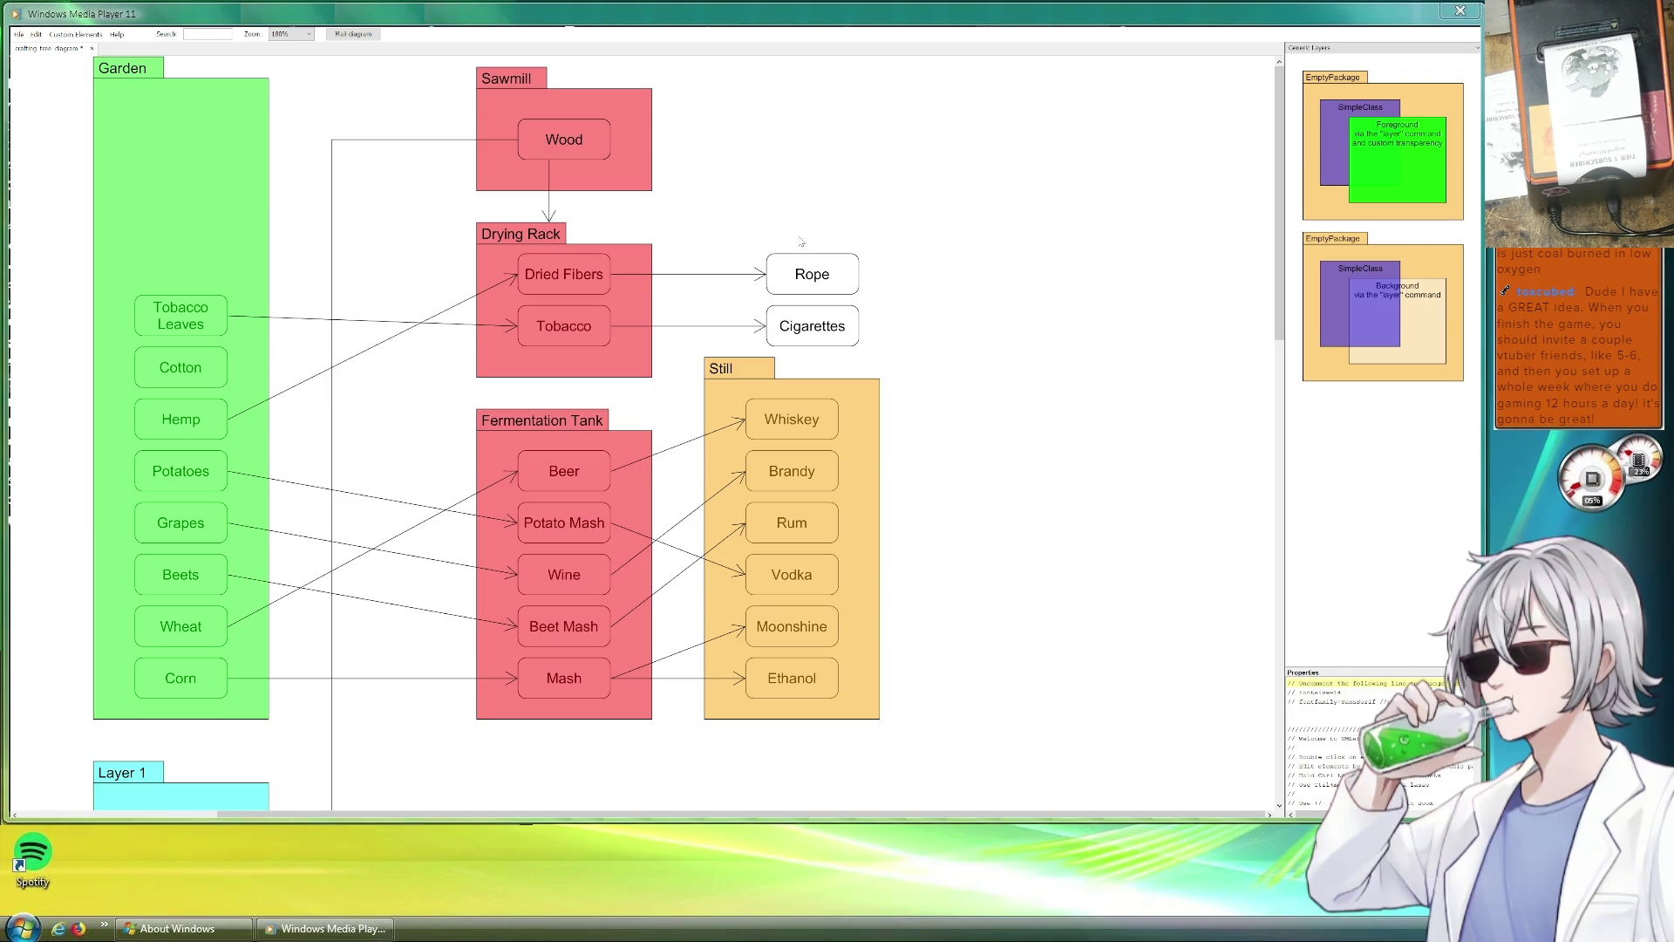
pyautogui.scroll(-3, 786, 289)
pyautogui.scroll(-7, 738, 374)
pyautogui.scroll(-3, 740, 375)
pyautogui.scroll(-3, 755, 349)
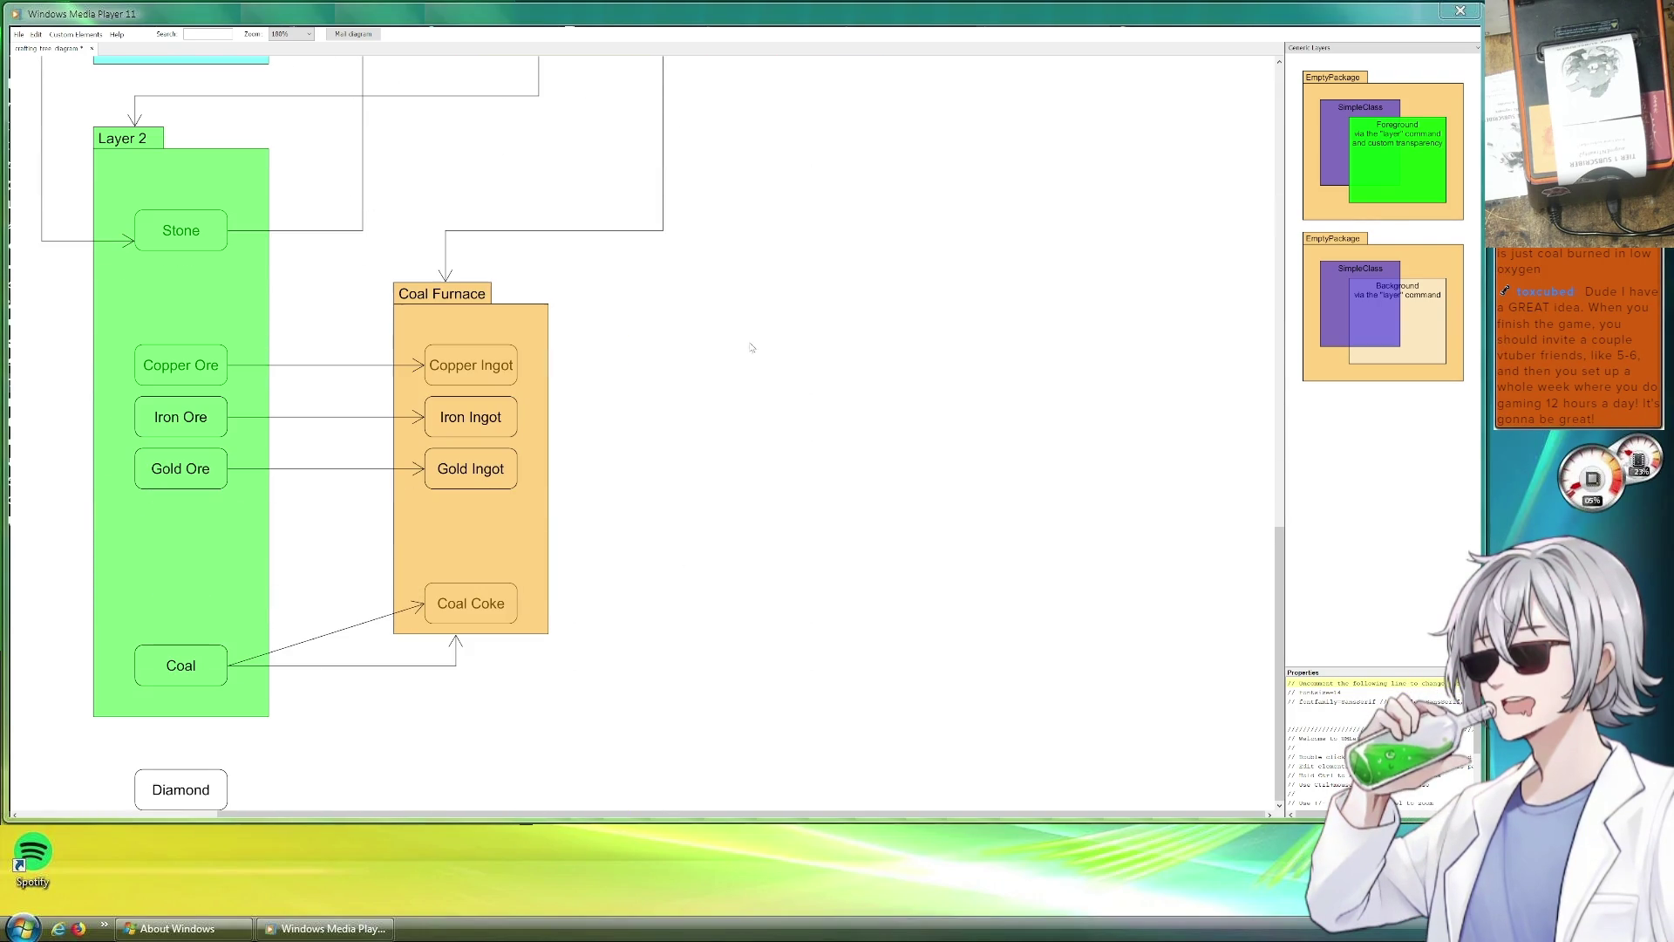
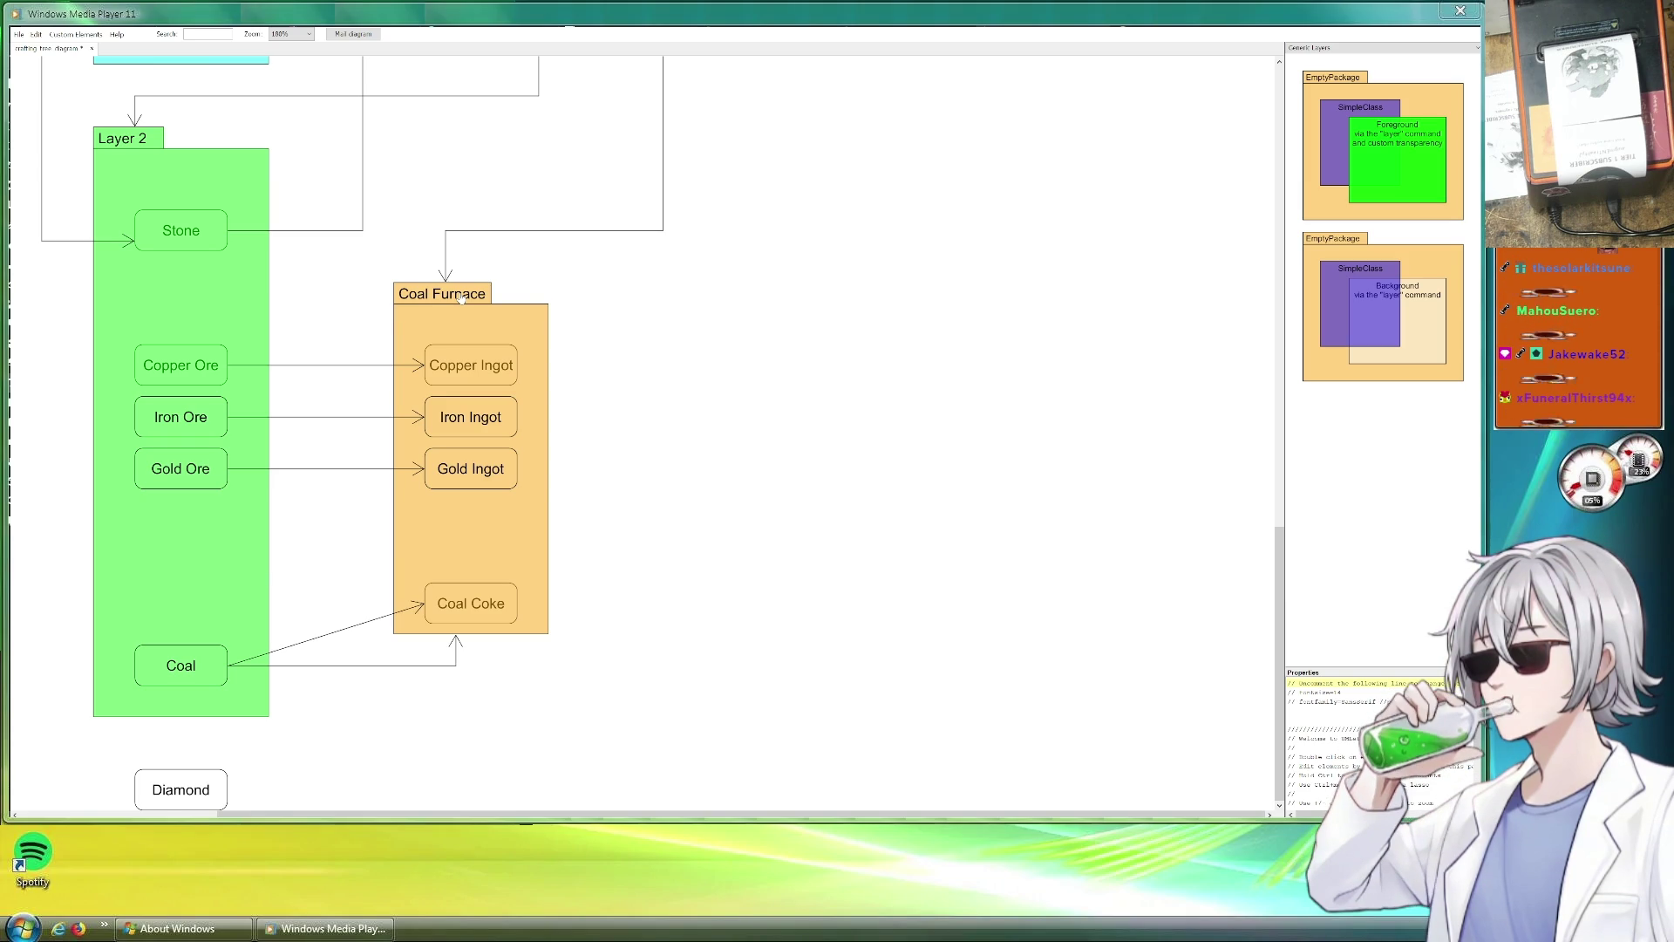
# Copy the Coal Furnace package to the right and rename the copy 'Blast Furnace'.
pyautogui.moveTo(461, 298)
pyautogui.mouseDown()
pyautogui.moveTo(481, 320)
pyautogui.moveTo(840, 293)
pyautogui.mouseUp()
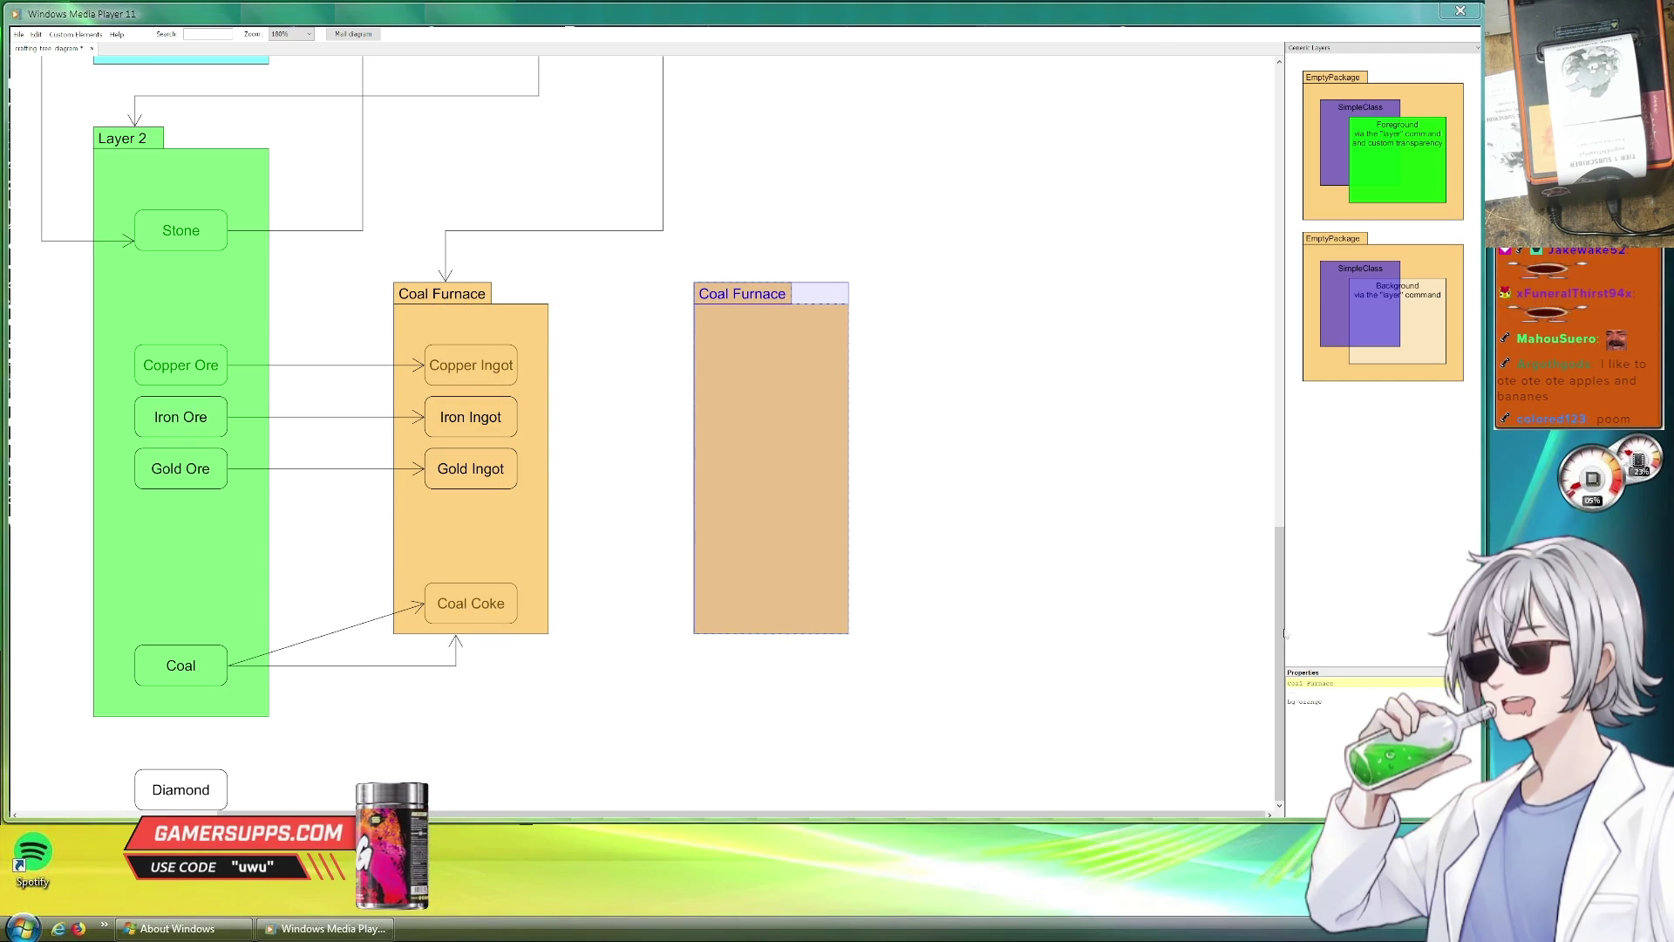
pyautogui.tripleClick(1312, 682)
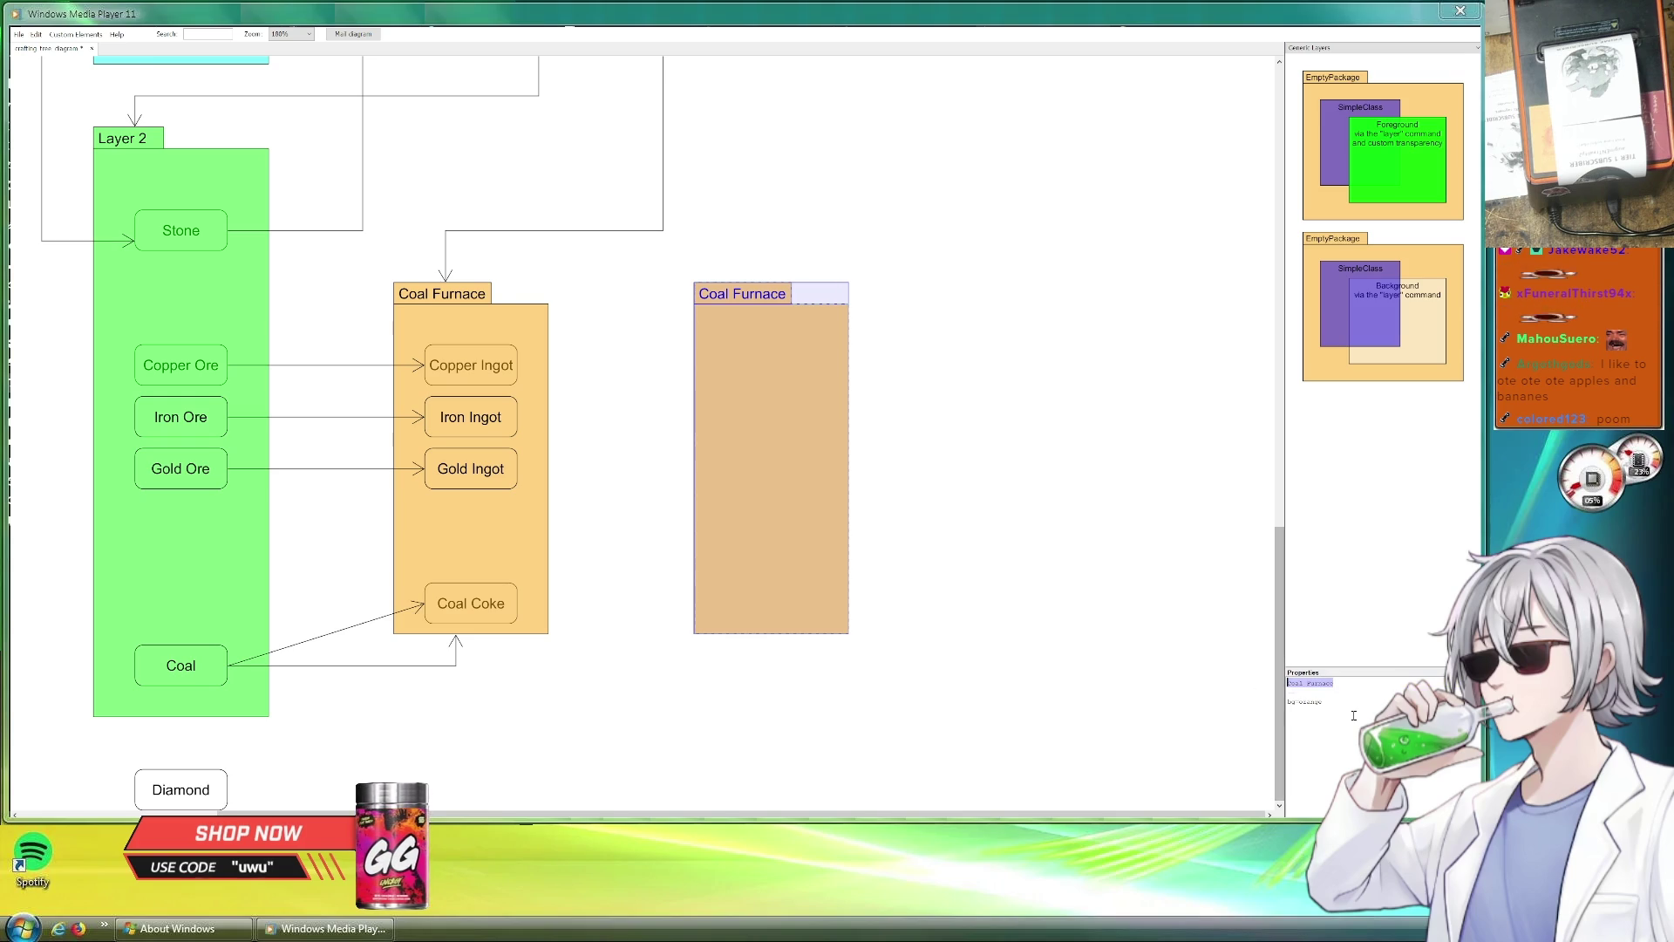
pyautogui.write('Blast C')
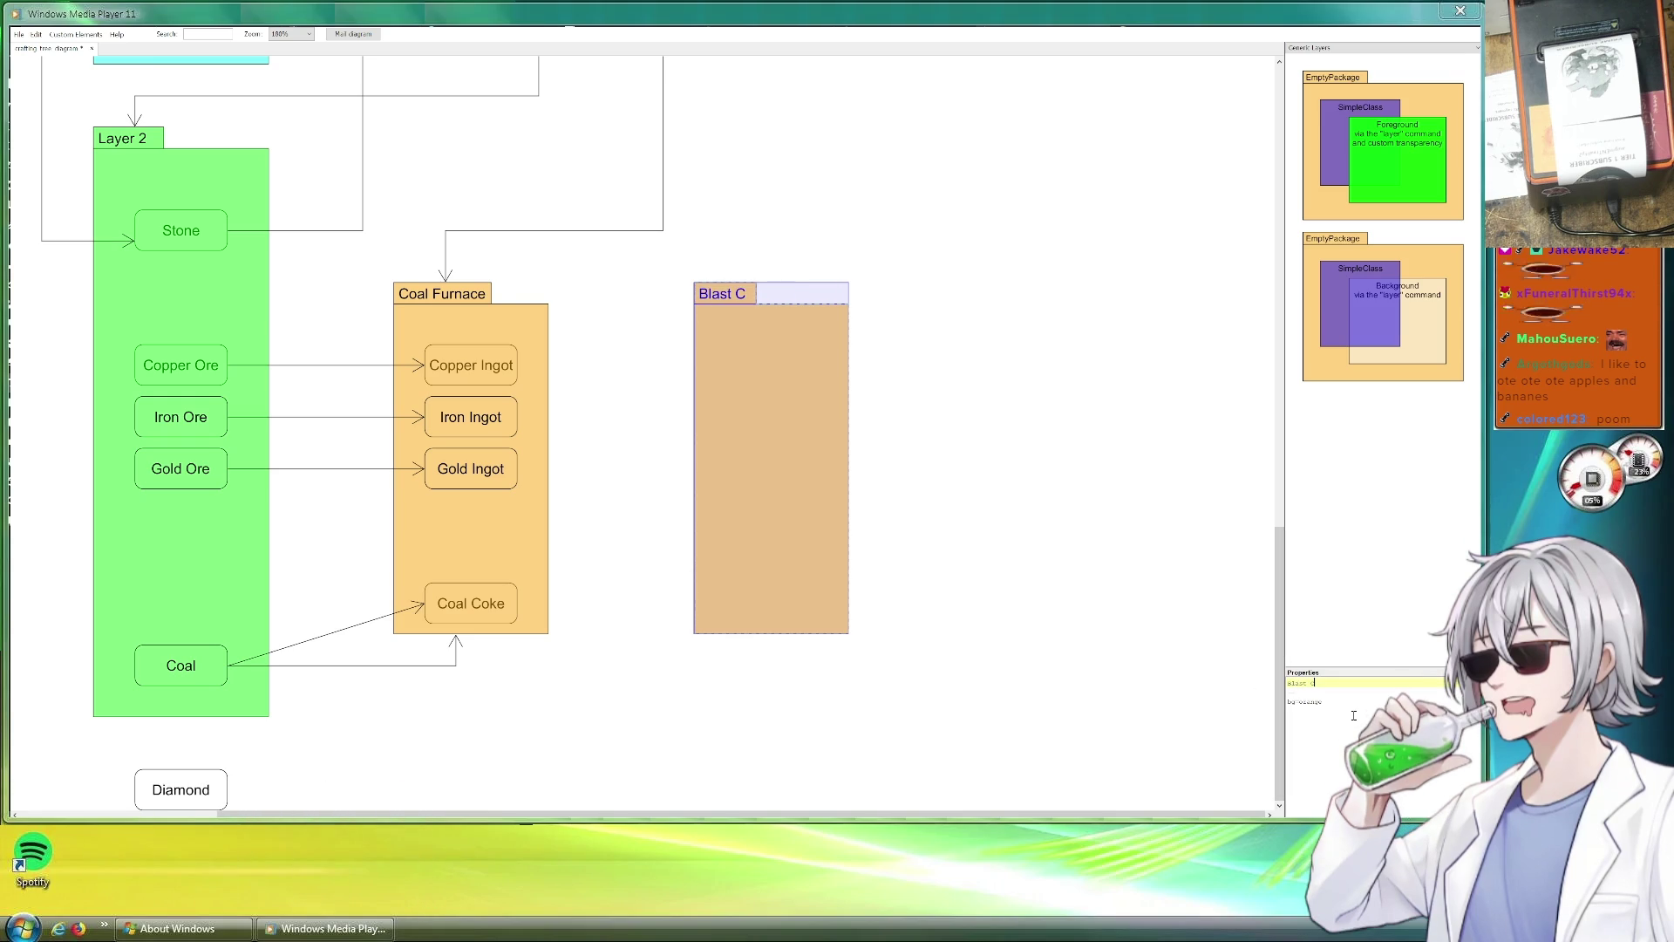
pyautogui.press('BackSpace')
pyautogui.write('Fur')
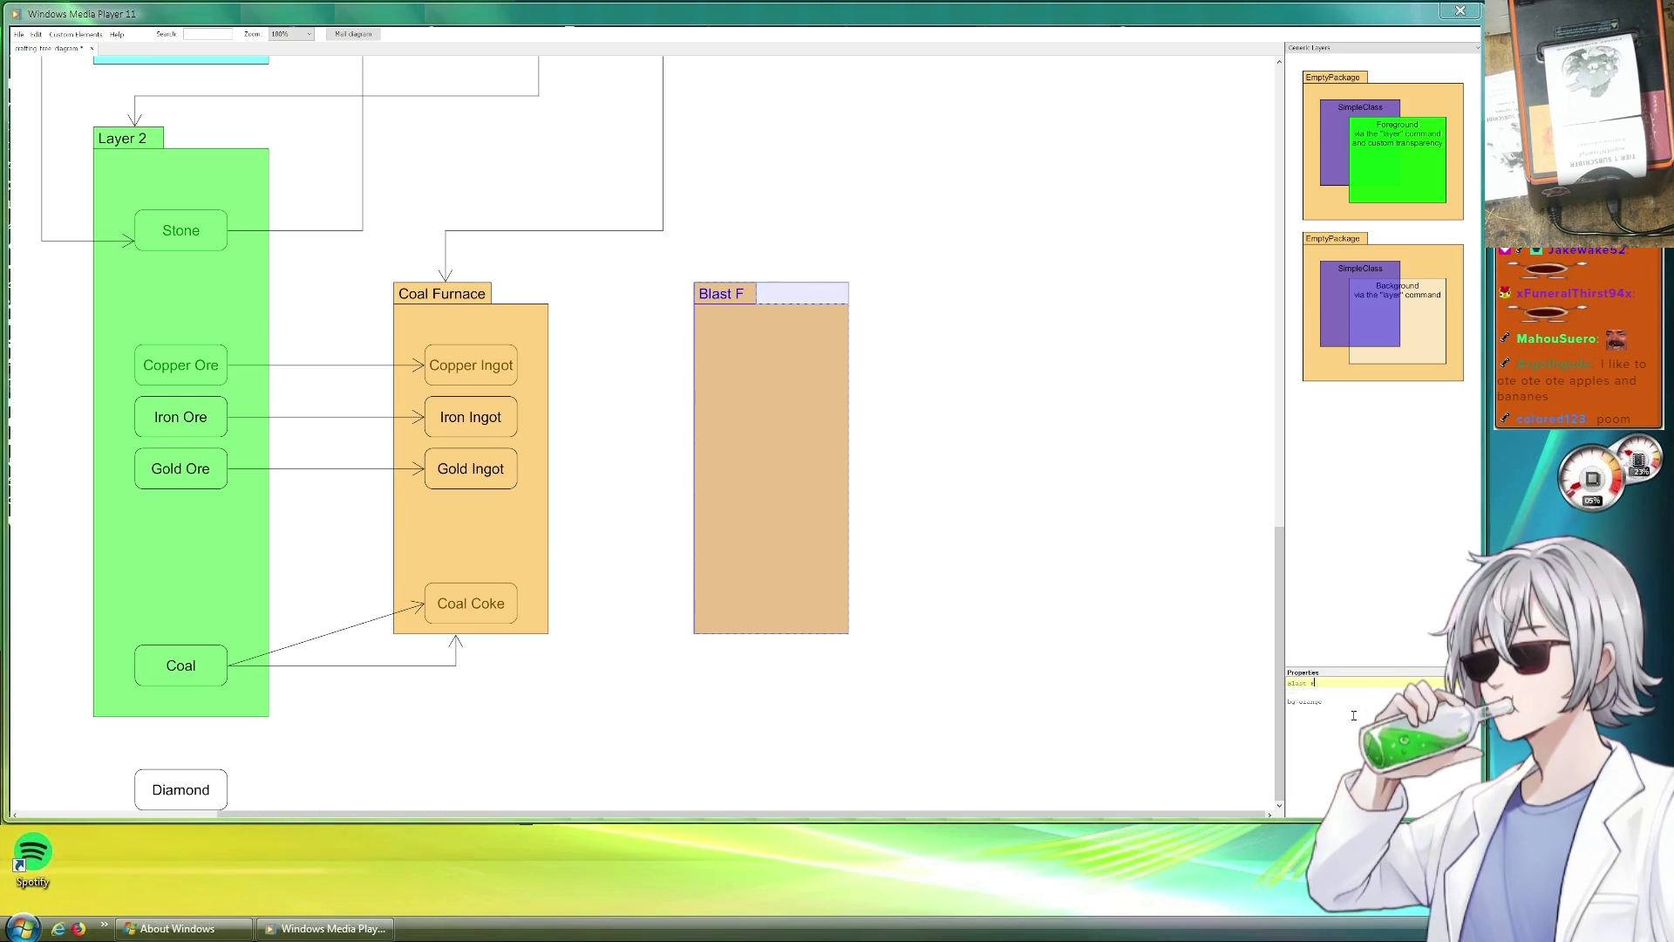
pyautogui.write('nace')
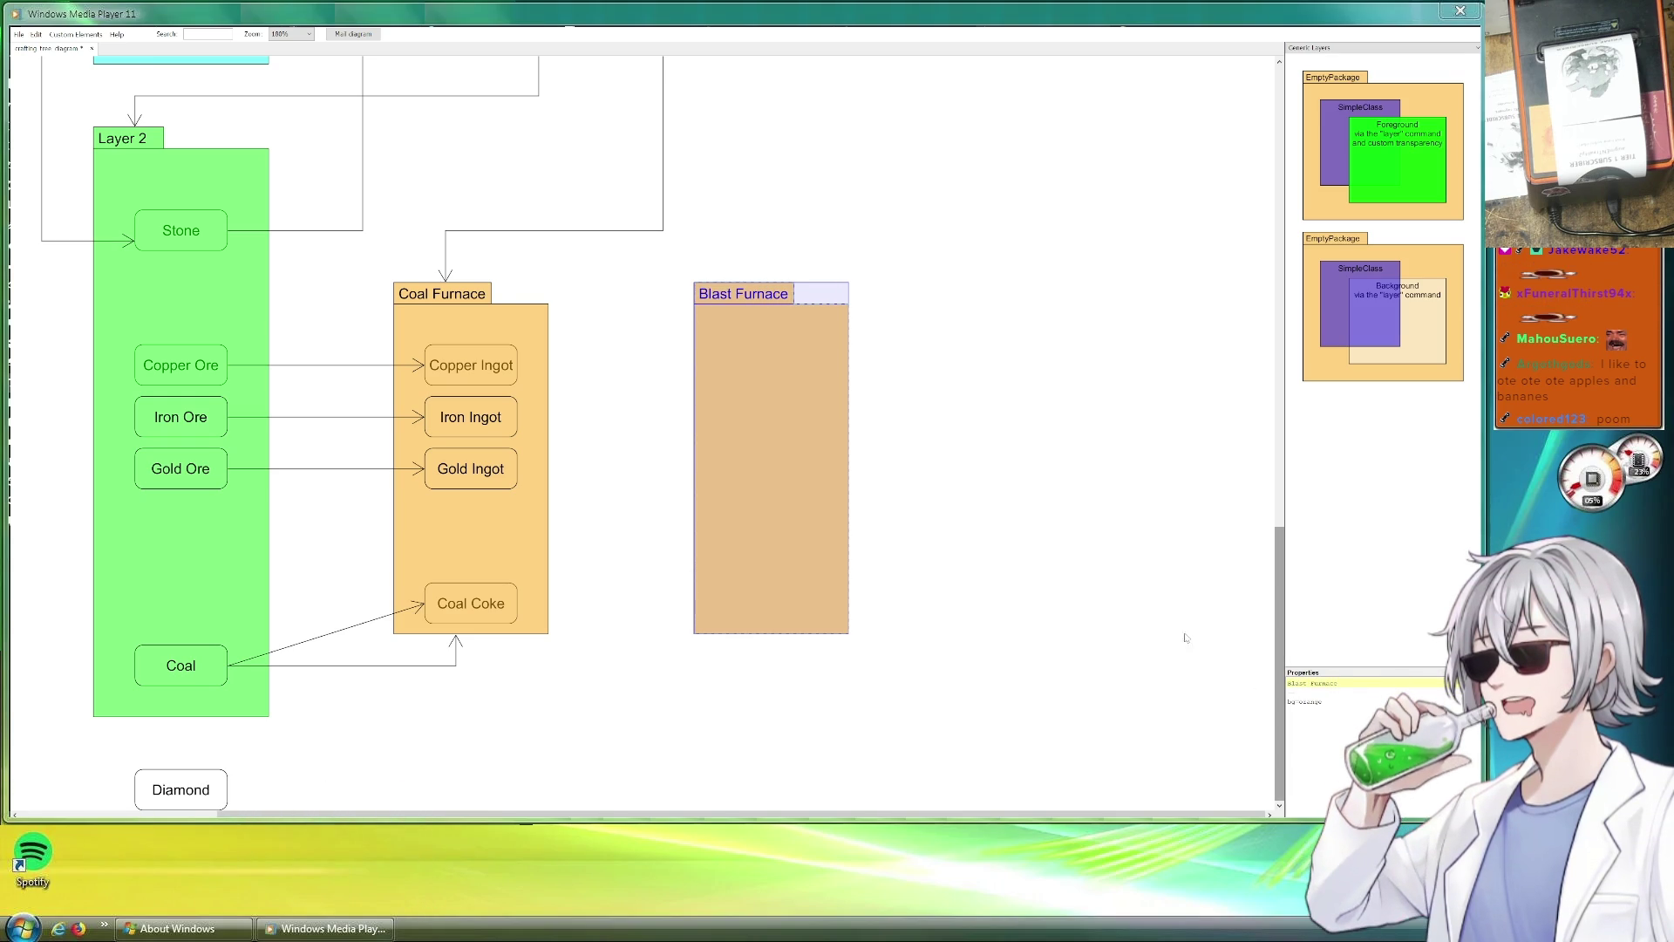
# Deselect the Blast Furnace package and nudge it slightly to the right.
pyautogui.click(1013, 498)
pyautogui.moveTo(780, 400); pyautogui.dragTo(774, 400)
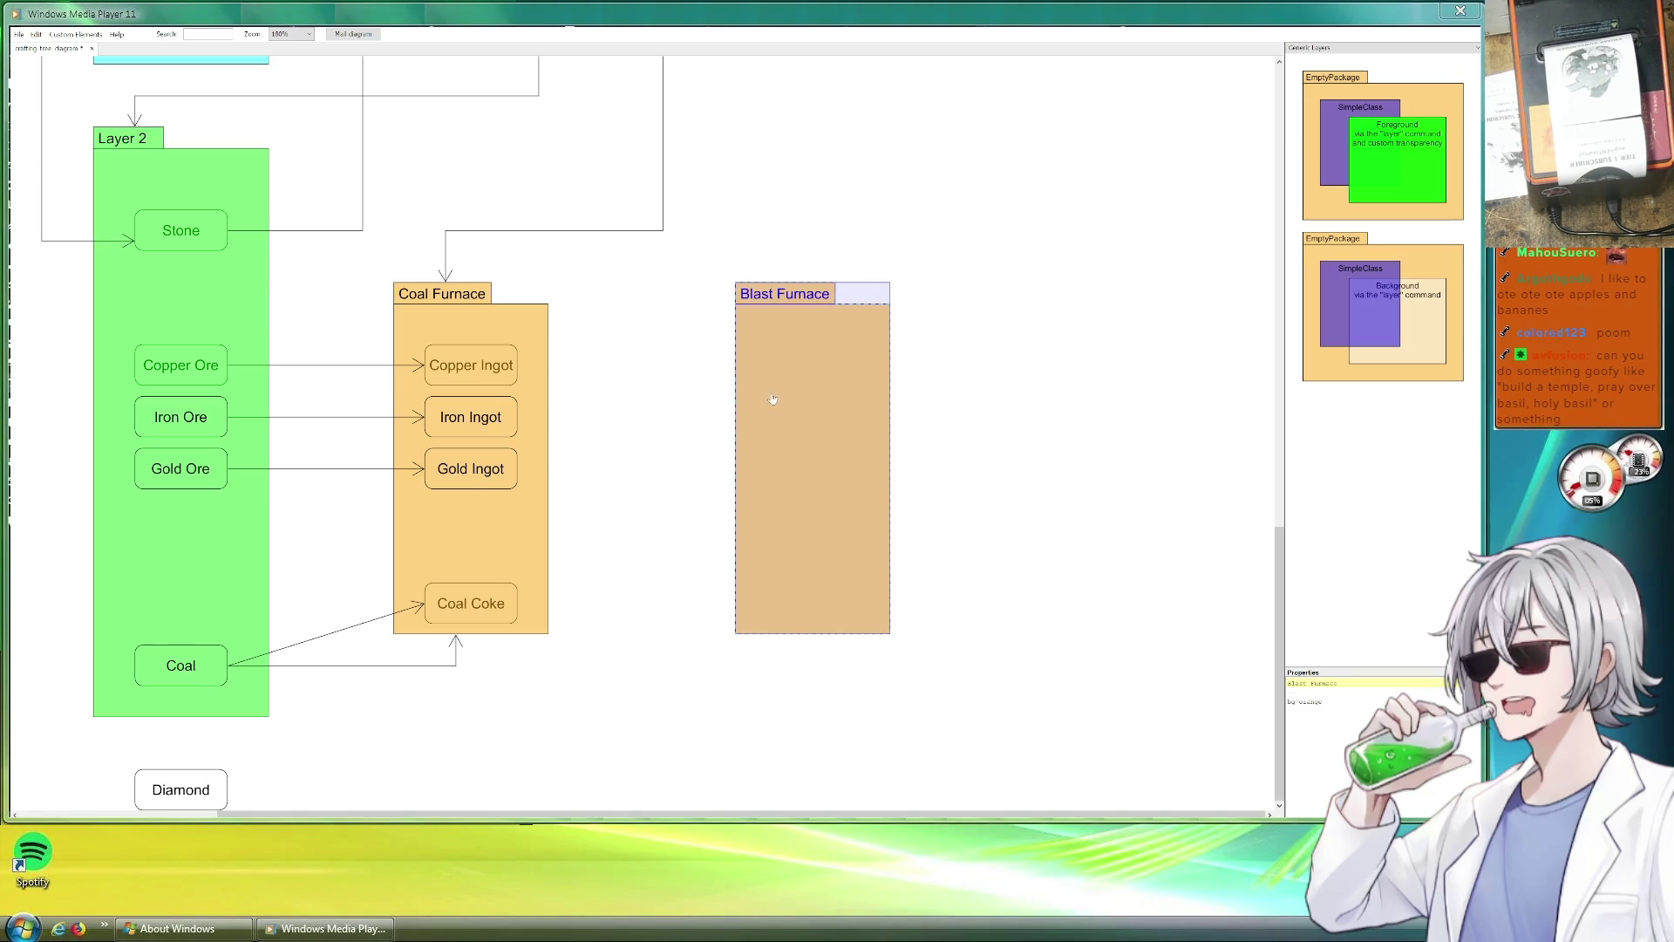
pyautogui.click(672, 423)
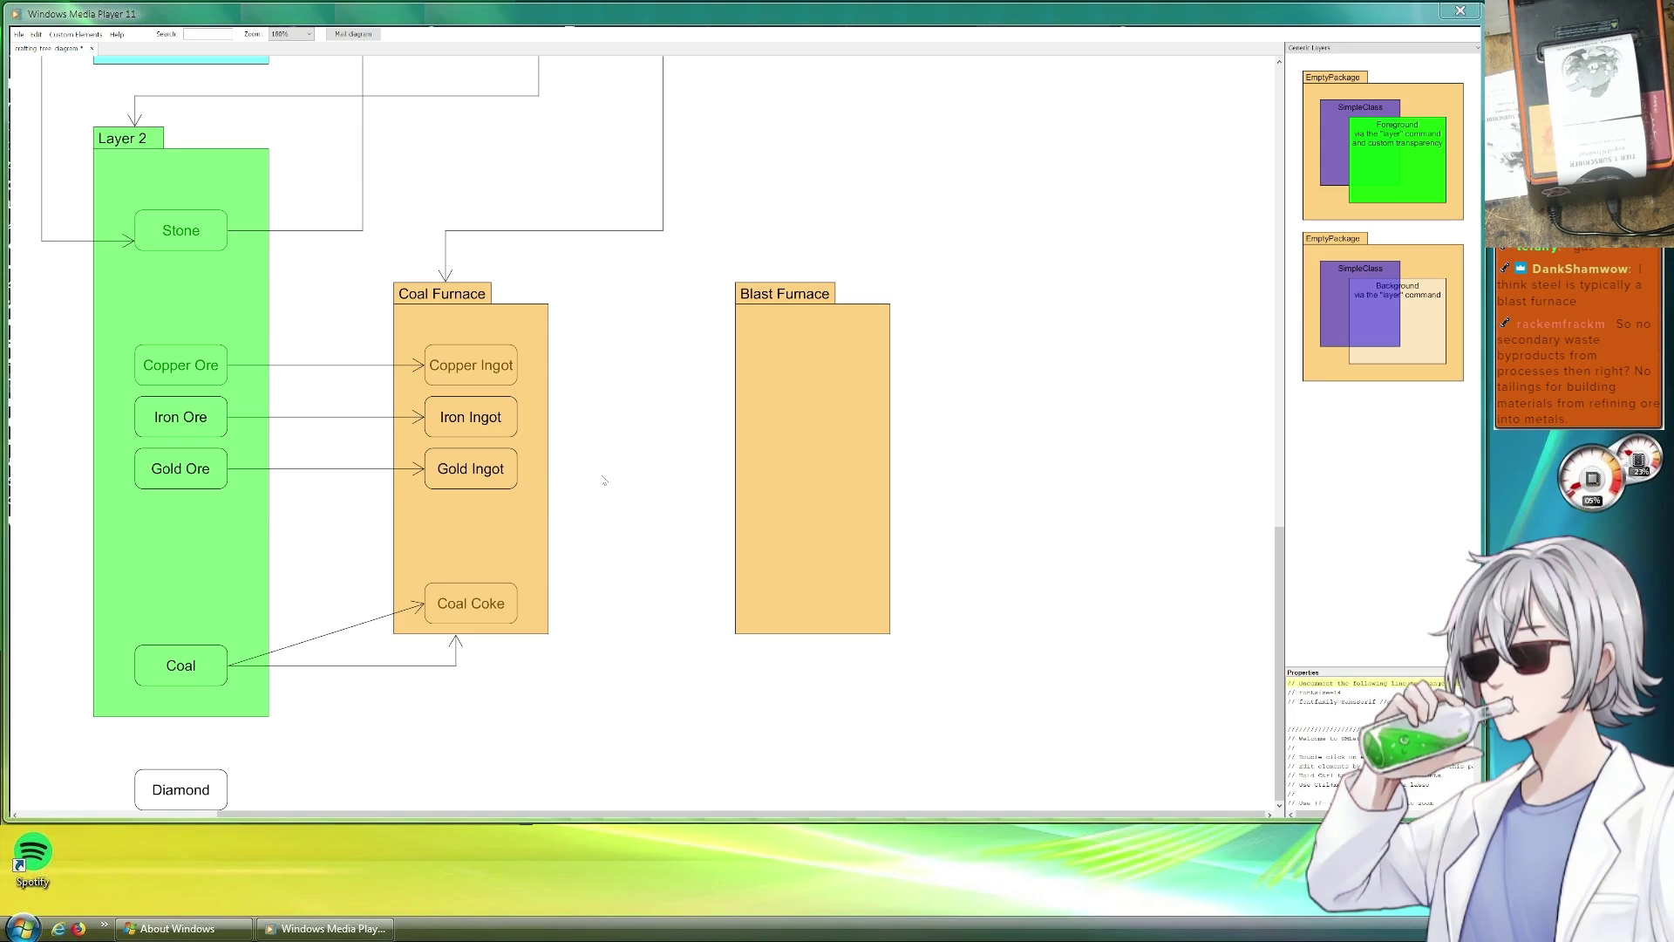
# Duplicate the Blast Furnace package, then remove the unwanted copy again.
pyautogui.click(492, 607)
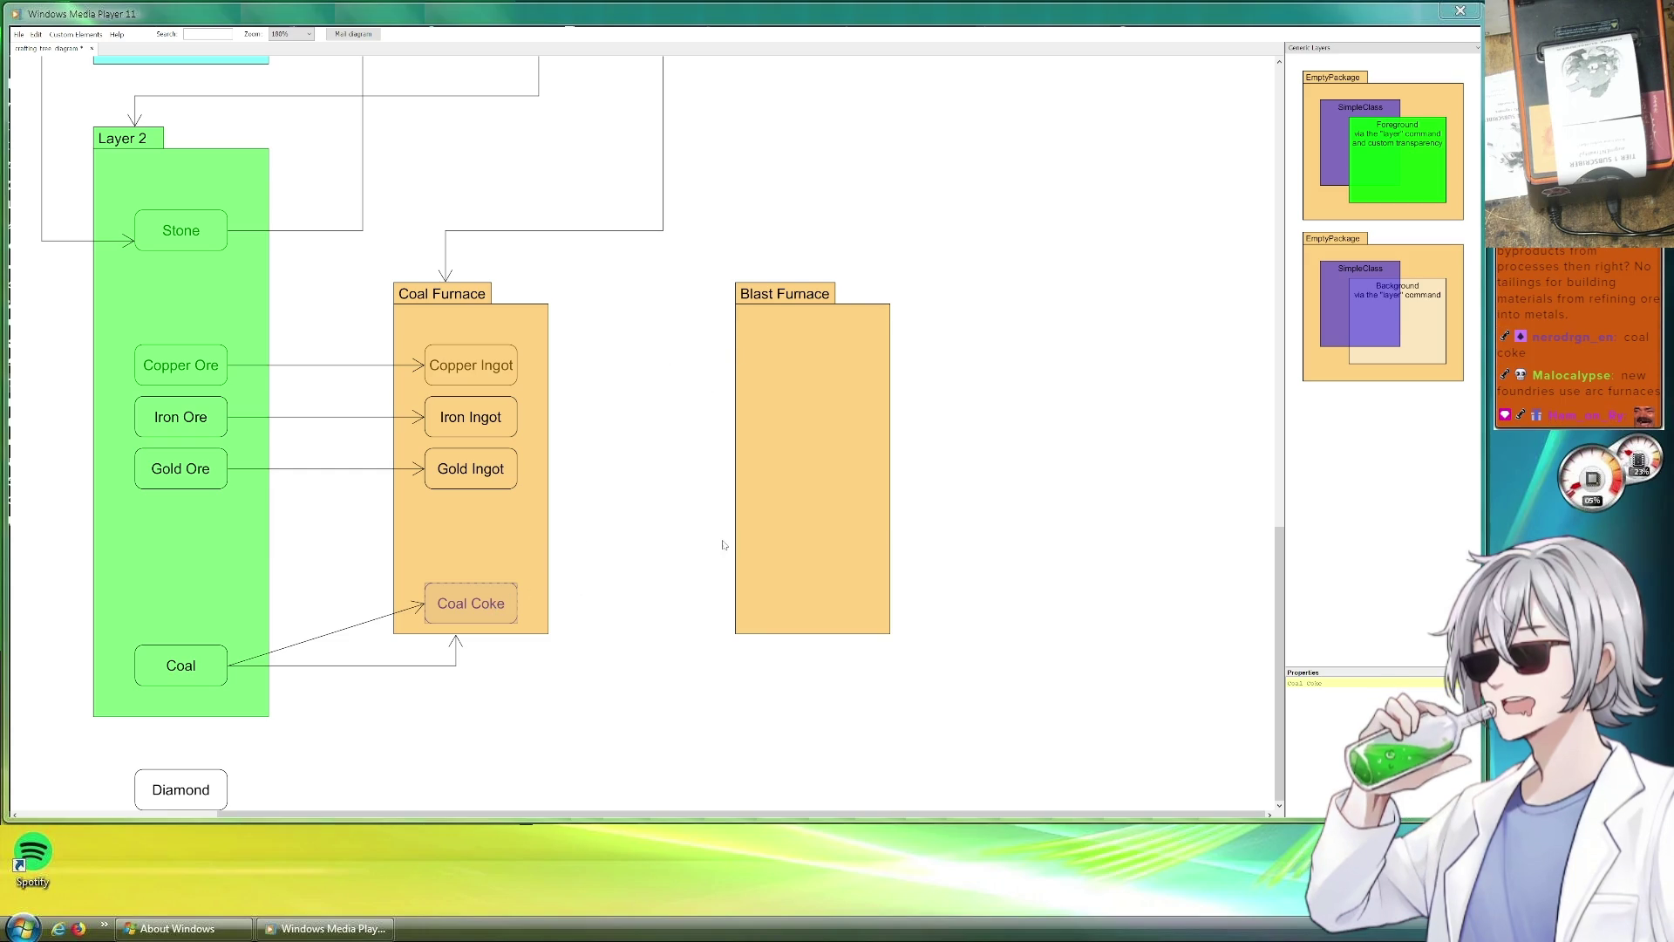
pyautogui.click(795, 515)
pyautogui.hotkey('ctrl', 'c')
pyautogui.hotkey('ctrl', 'v')
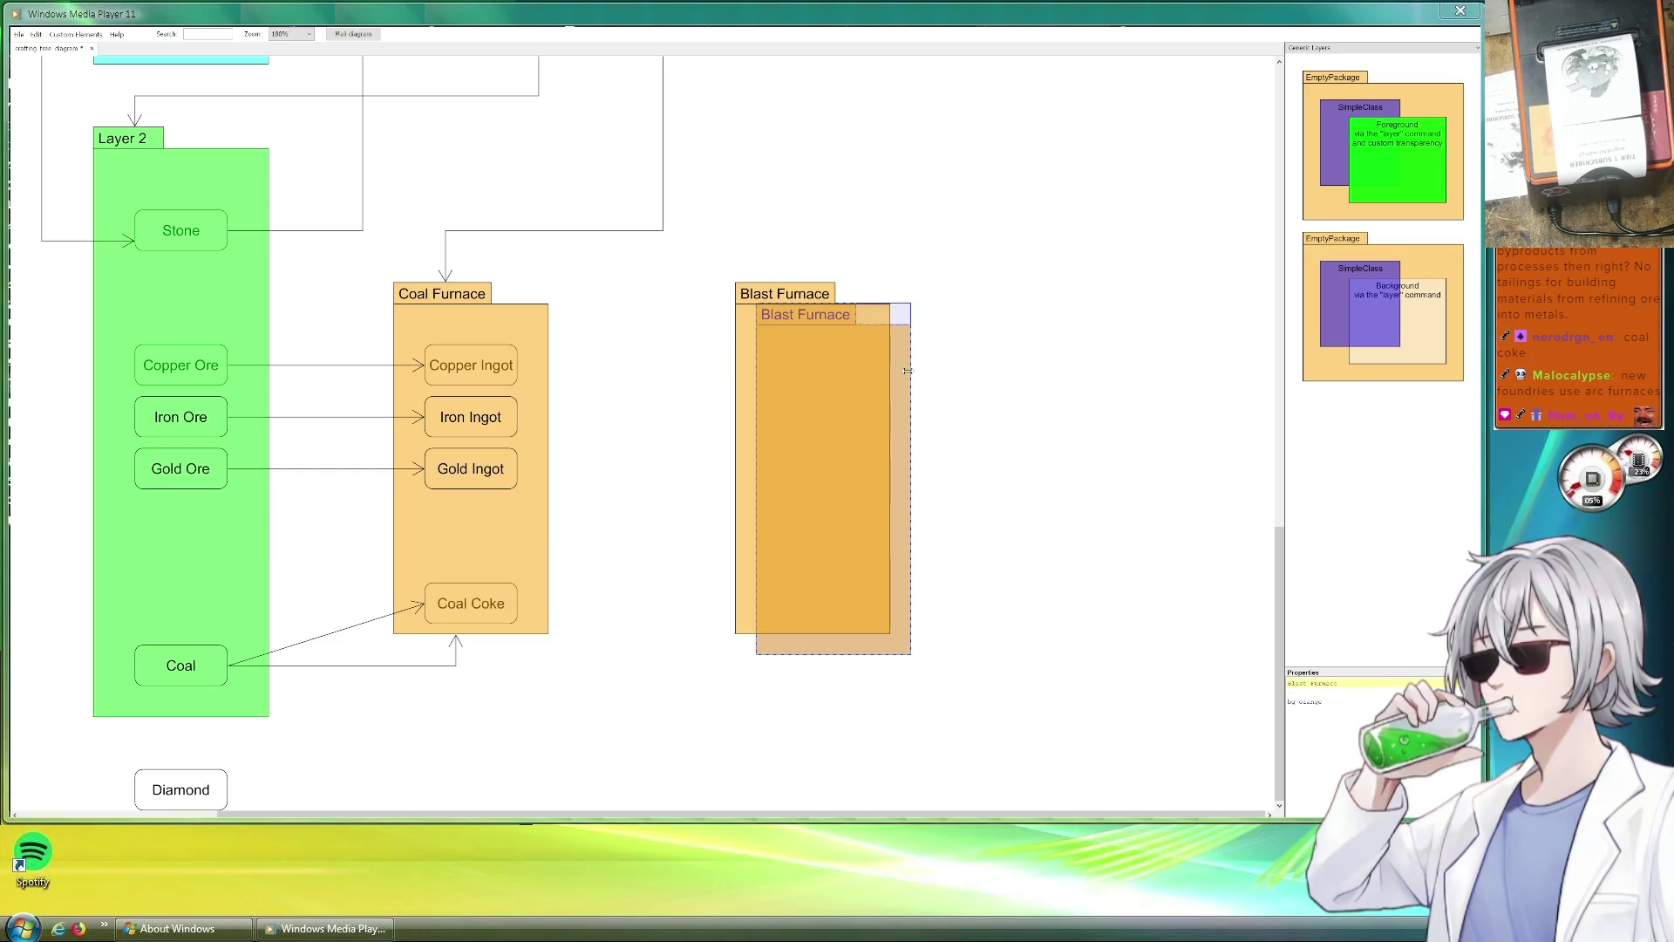
pyautogui.moveTo(907, 370); pyautogui.dragTo(992, 379)
pyautogui.press('Delete')
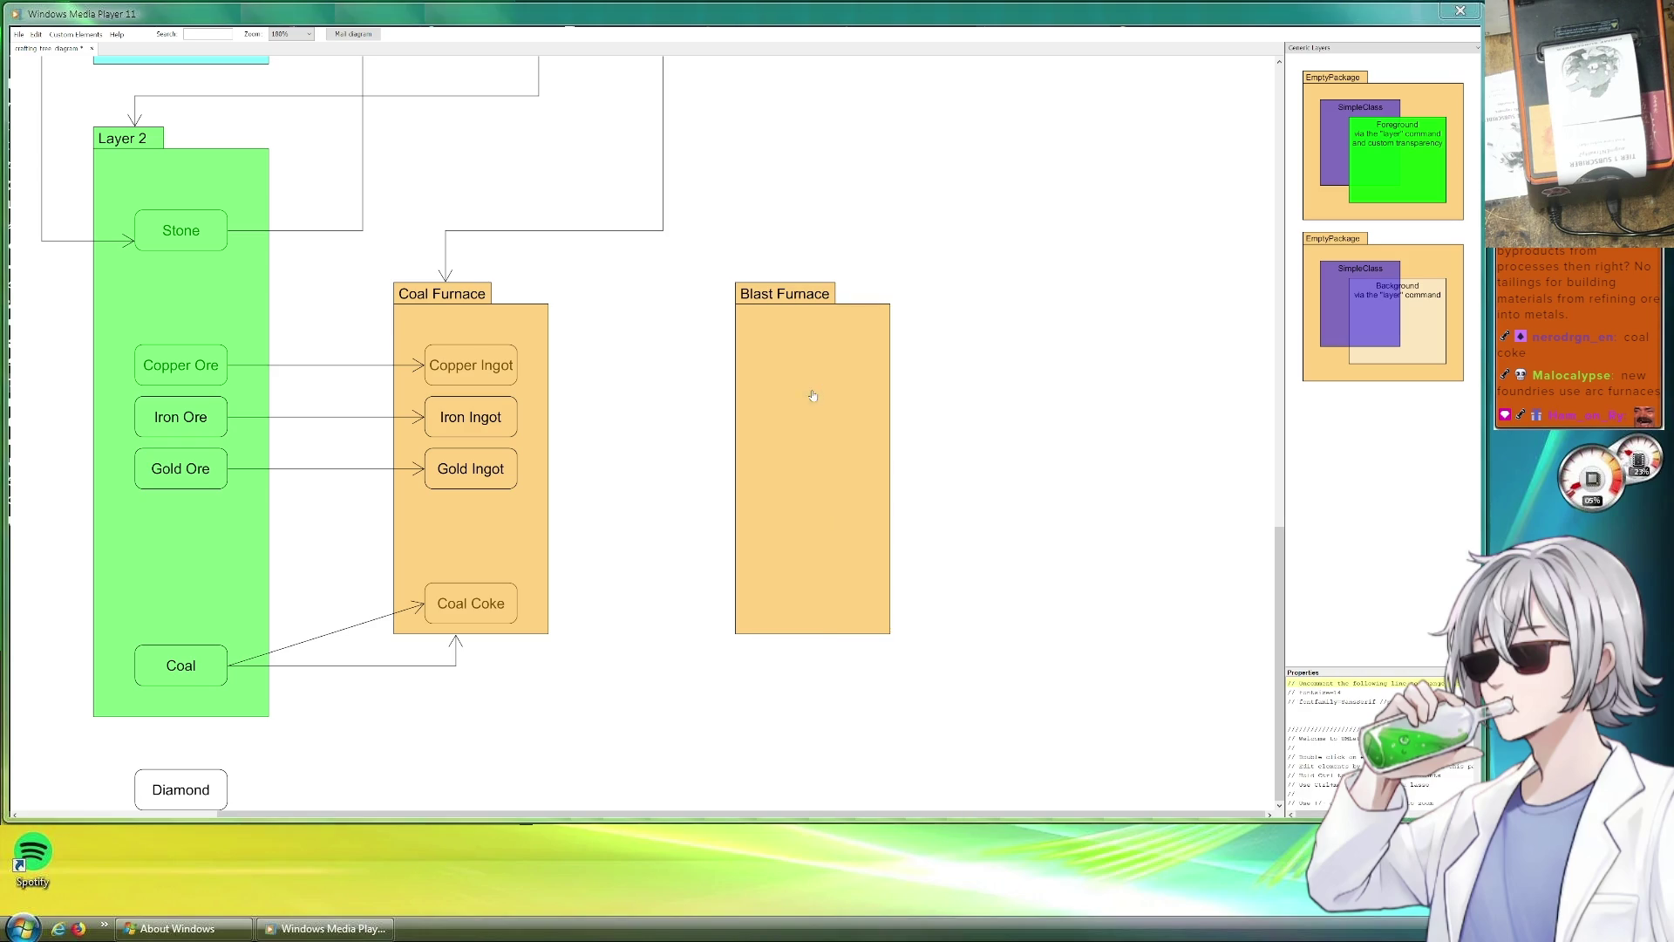
# Move Blast Furnace left toward Coal Furnace and select Coal Coke for connecting.
pyautogui.moveTo(811, 396); pyautogui.dragTo(739, 395)
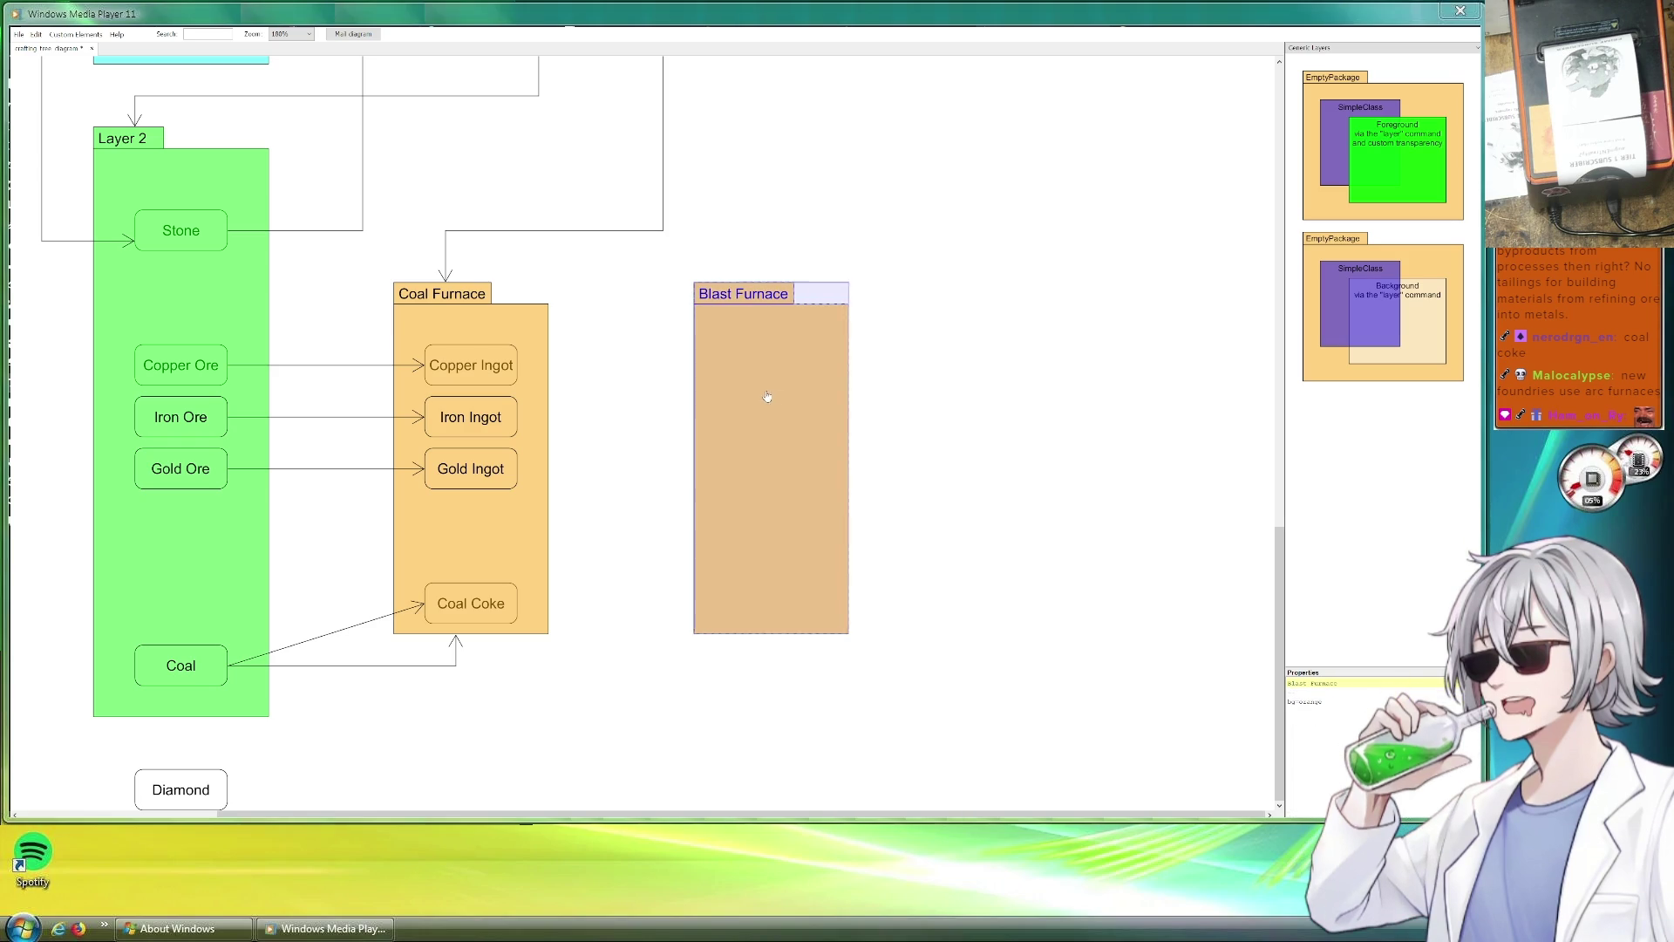
pyautogui.click(475, 612)
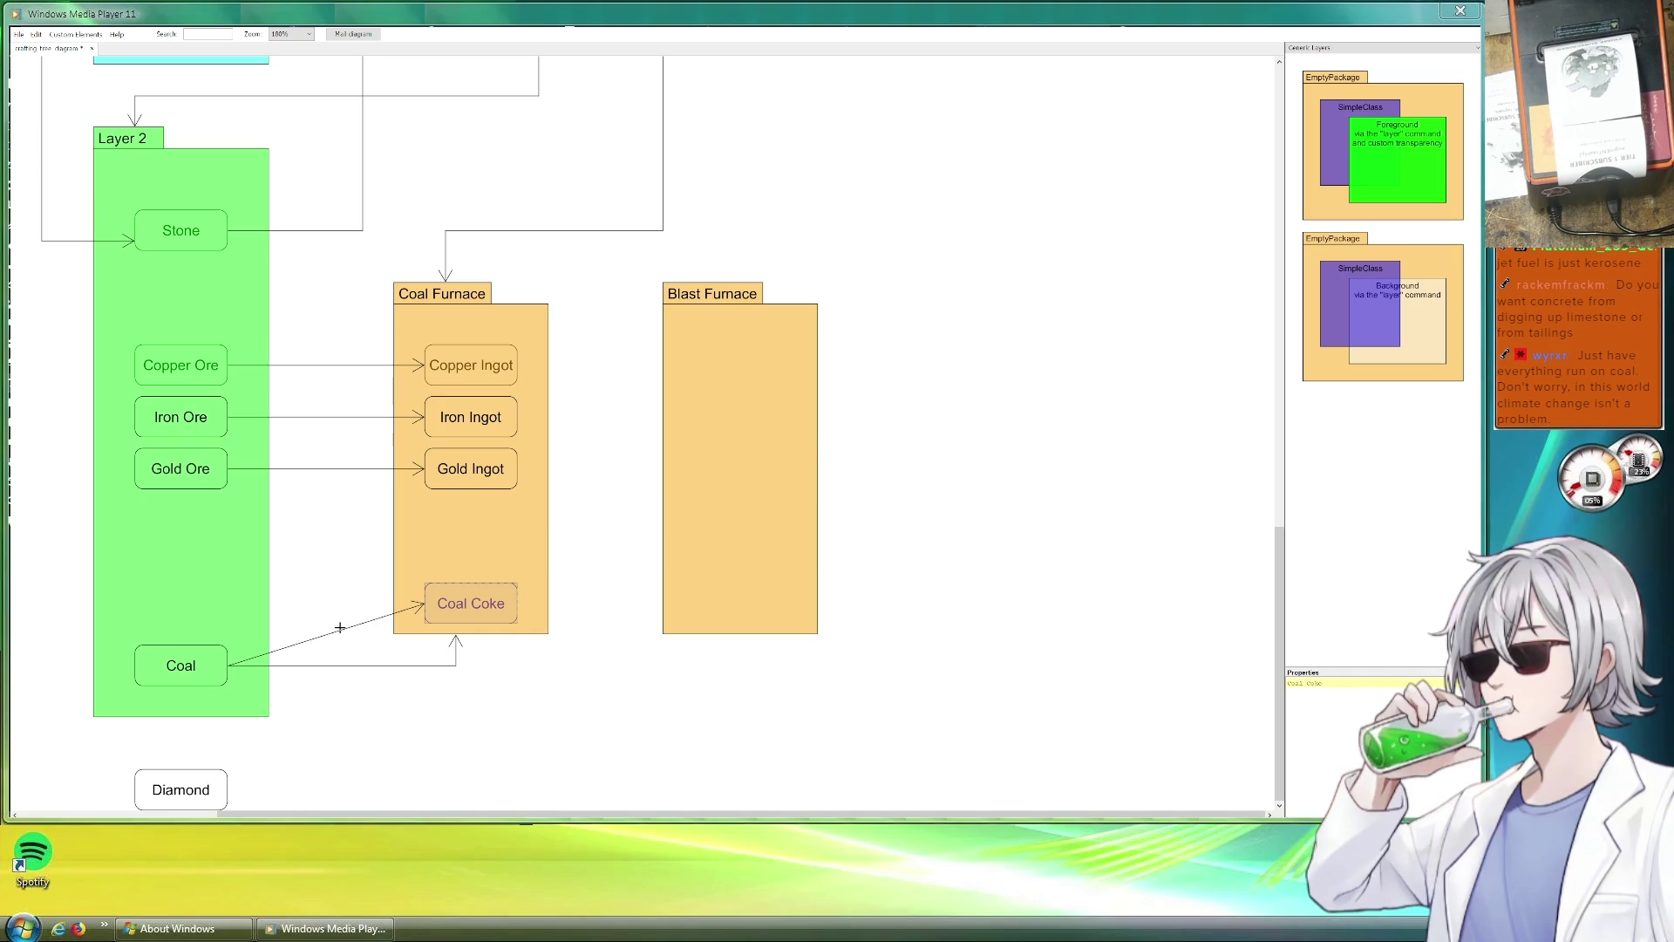
# Draw an arrow from Coal Coke into the Blast Furnace package.
pyautogui.moveTo(326, 634)
pyautogui.mouseDown()
pyautogui.moveTo(346, 655)
pyautogui.moveTo(680, 564)
pyautogui.moveTo(662, 603)
pyautogui.mouseUp()
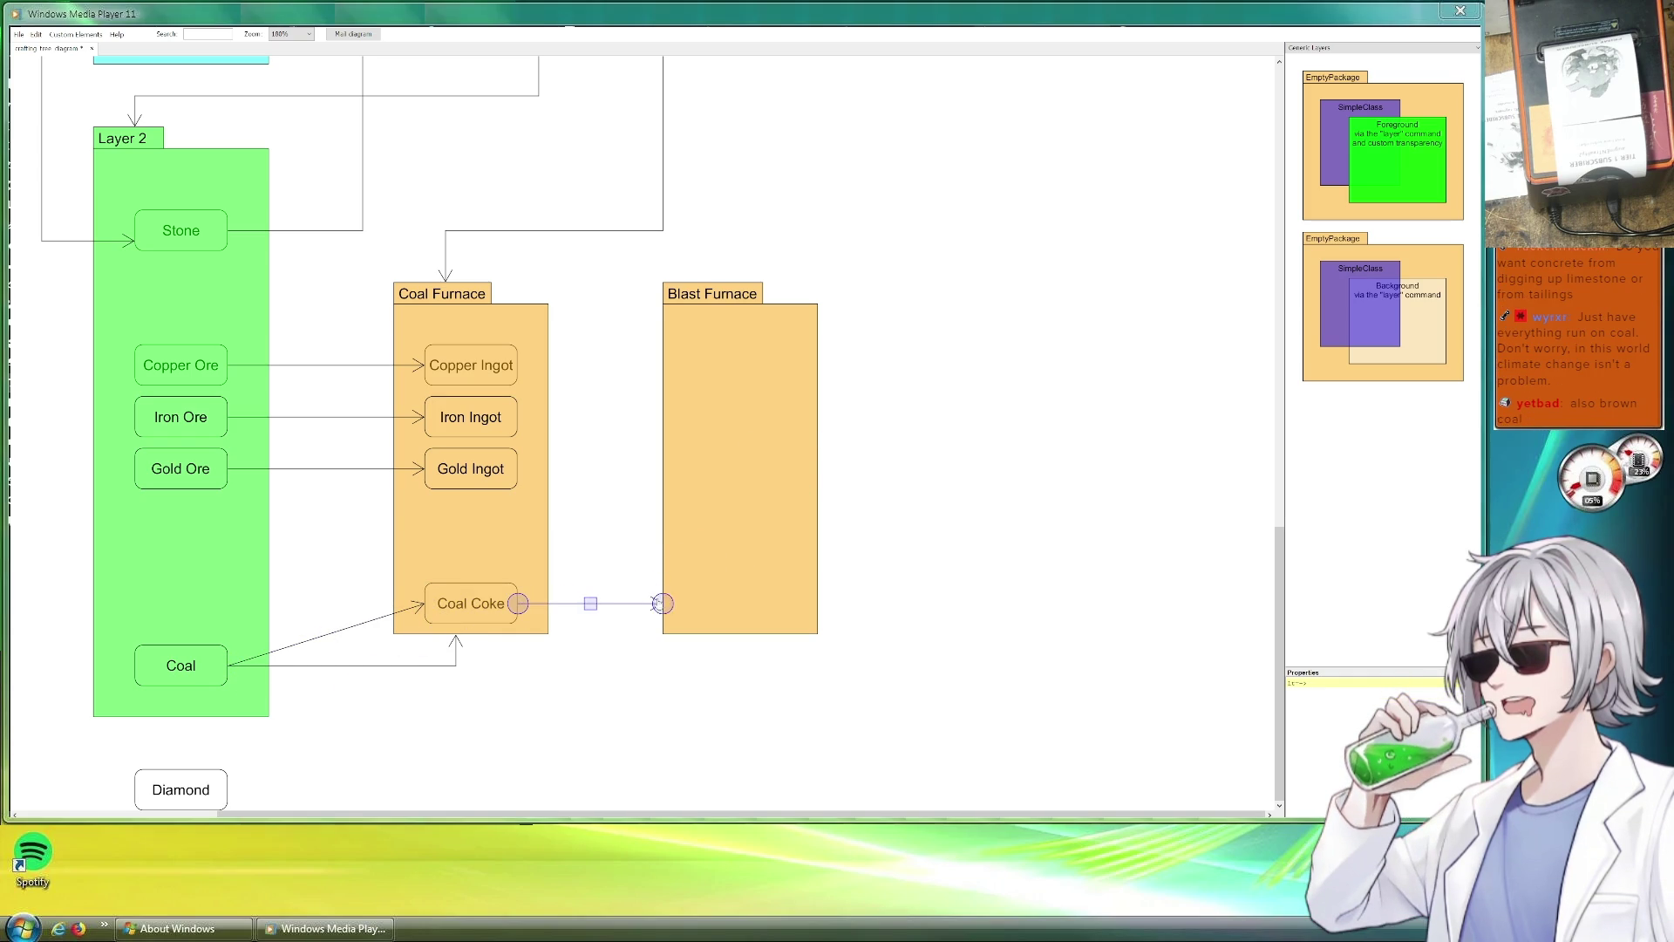
pyautogui.click(912, 553)
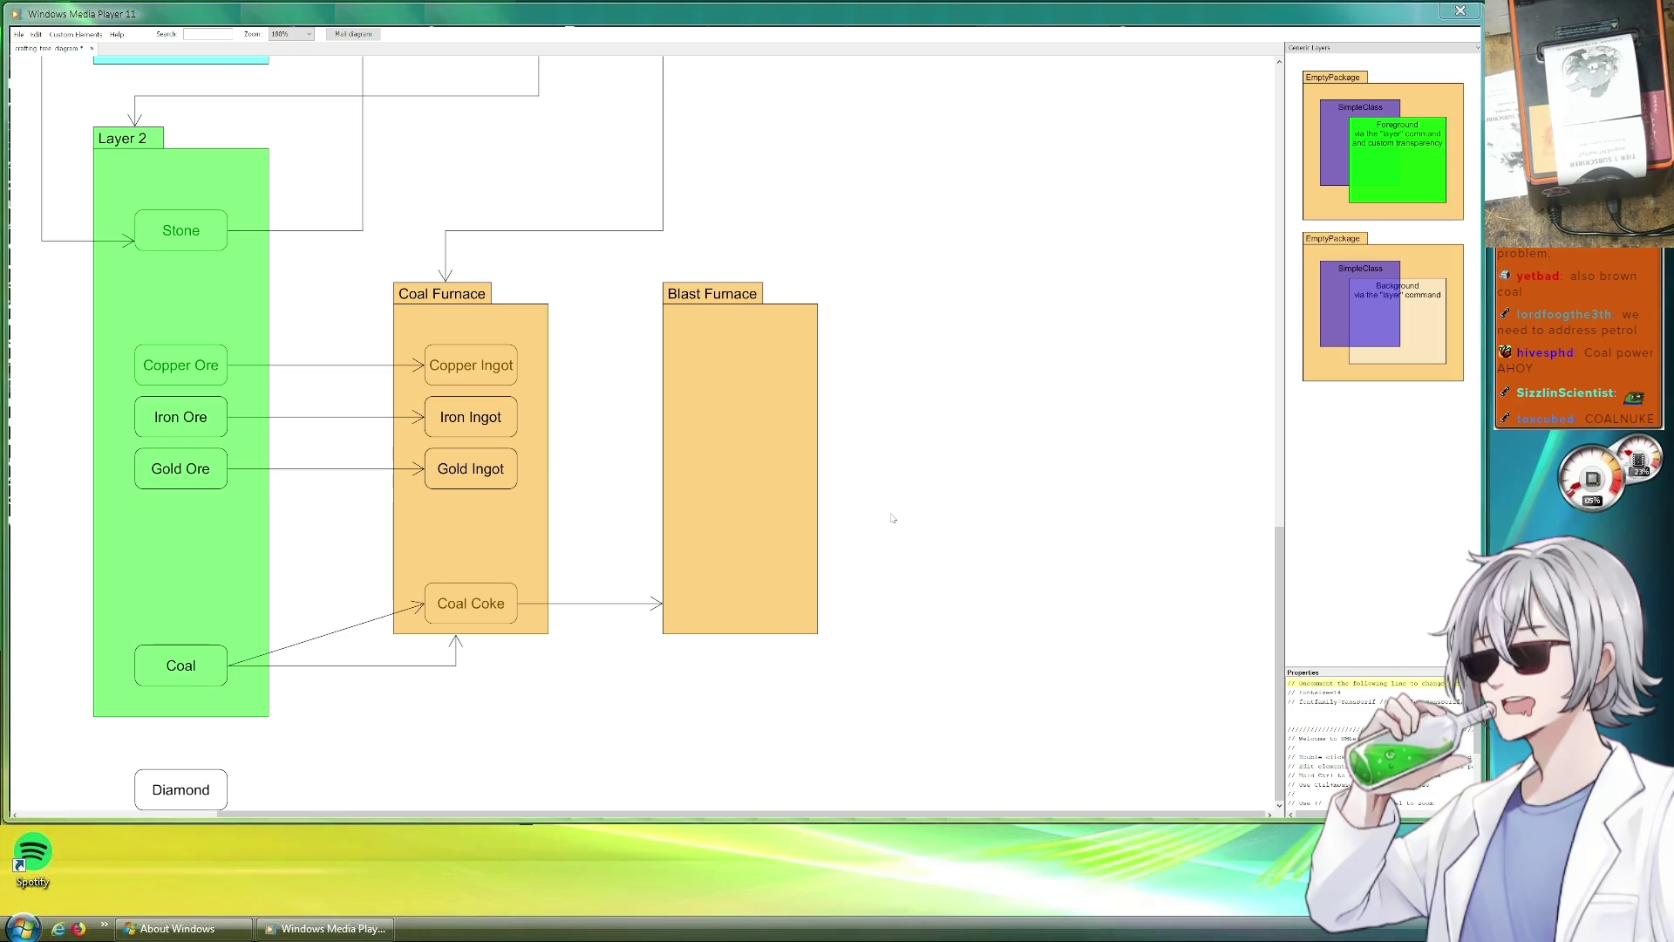
# Shorten the Blast Furnace package slightly from its bottom edge.
pyautogui.click(741, 633)
pyautogui.moveTo(742, 634); pyautogui.dragTo(742, 623)
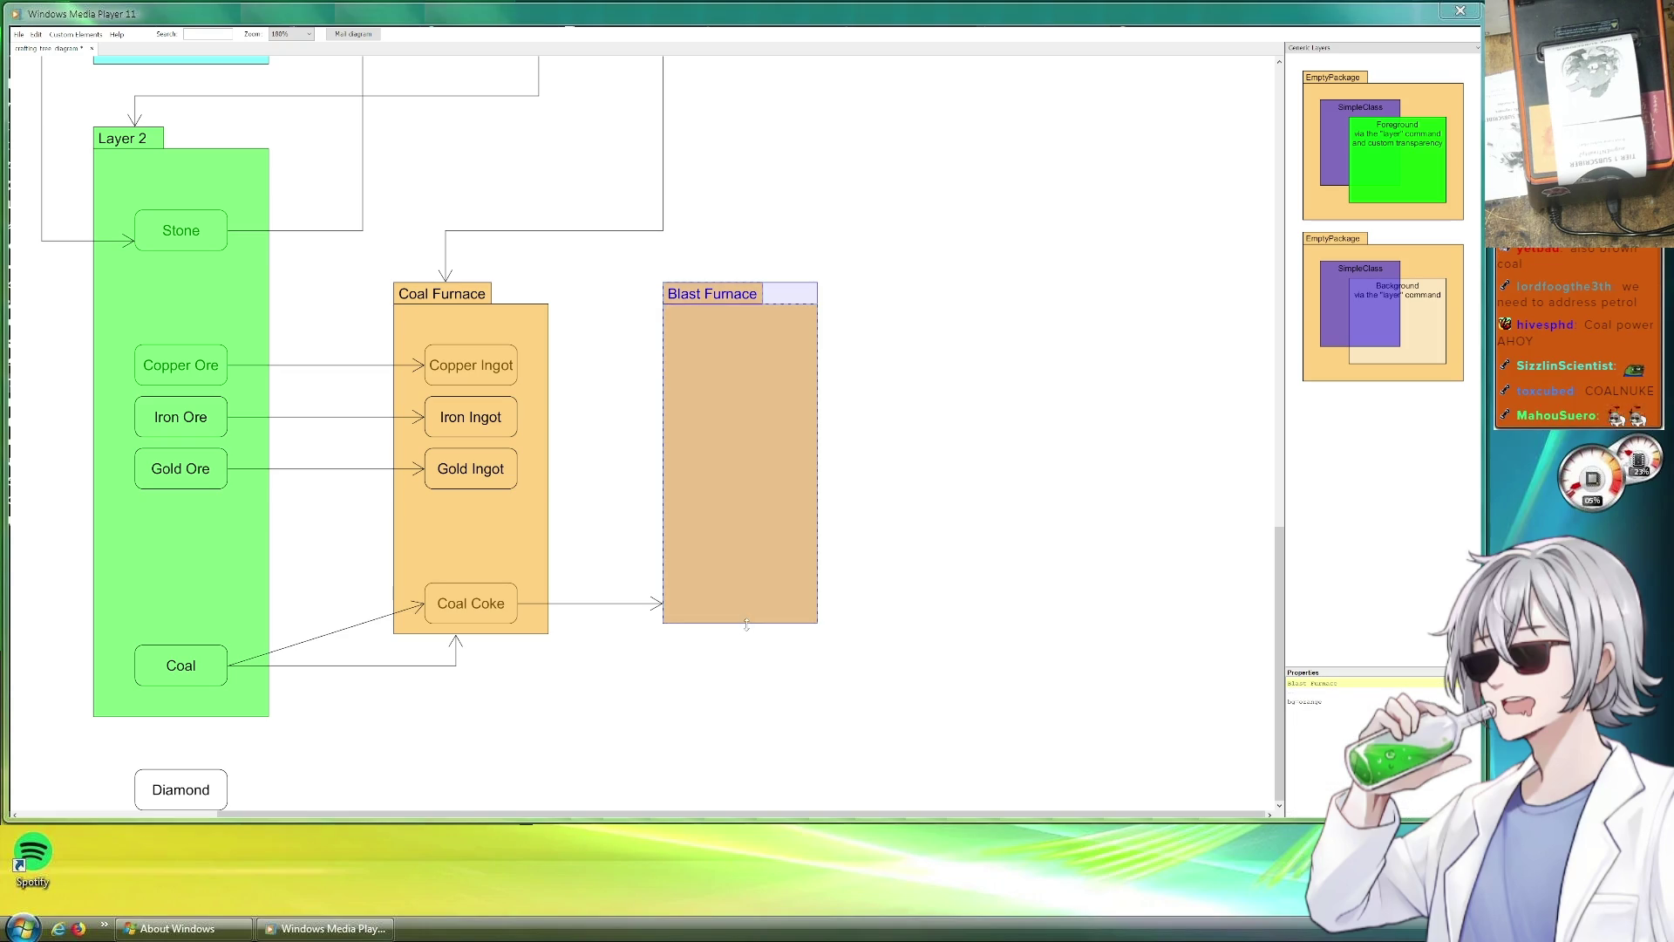
pyautogui.click(902, 531)
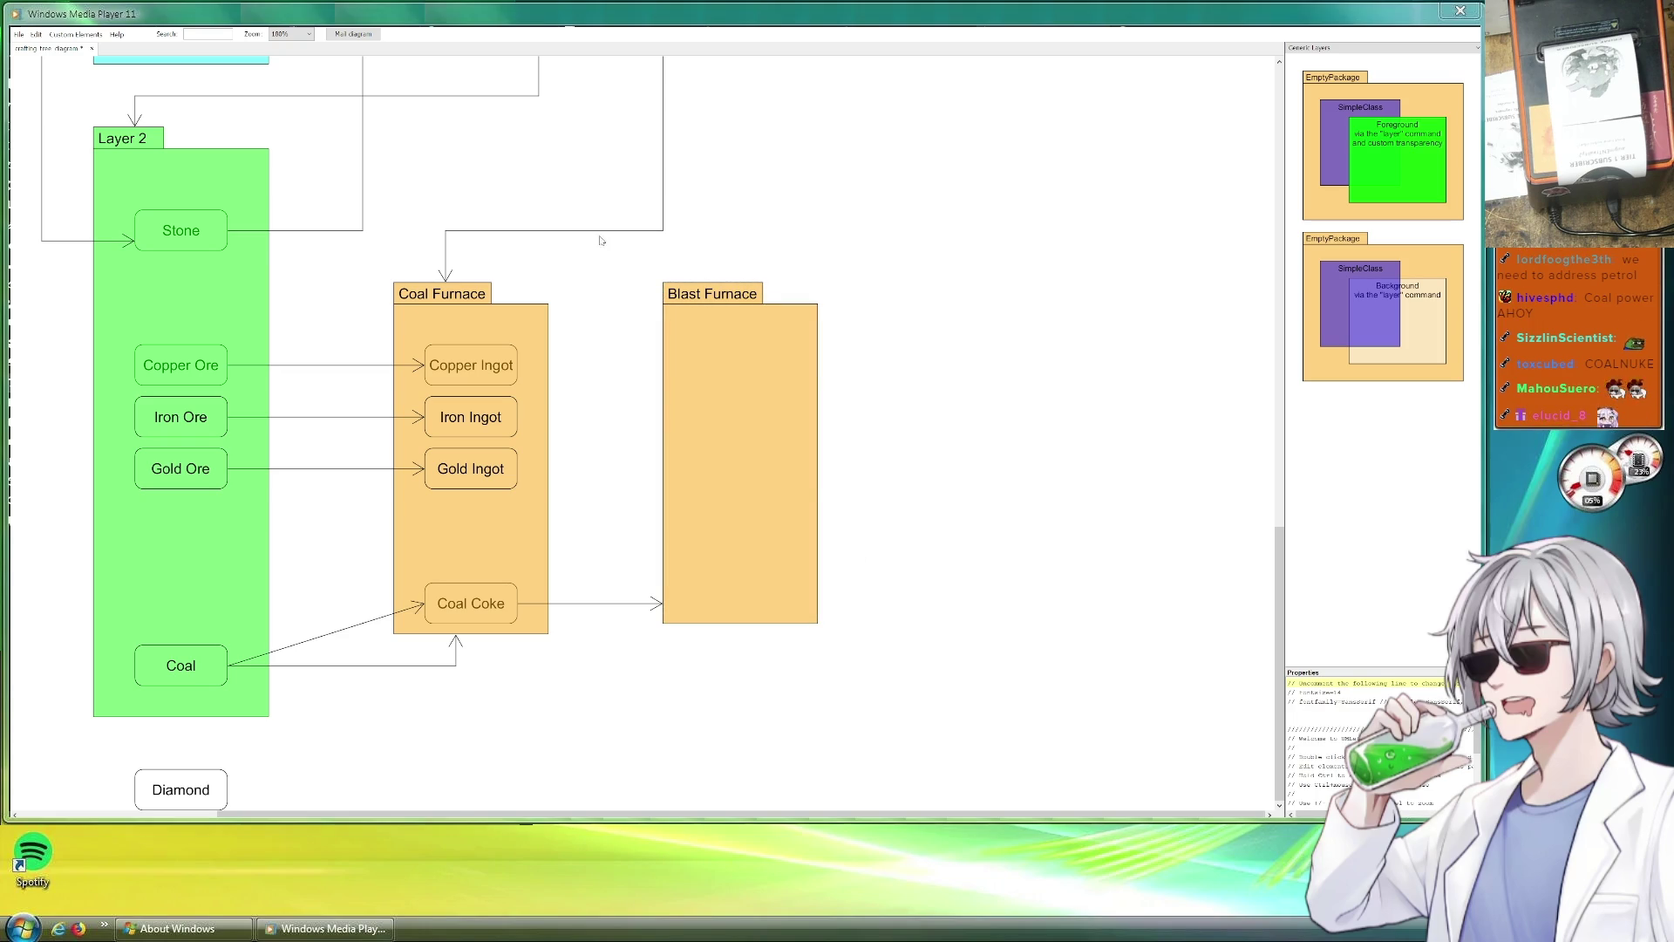
pyautogui.scroll(3, 885, 534)
pyautogui.scroll(3, 823, 431)
pyautogui.scroll(3, 553, 419)
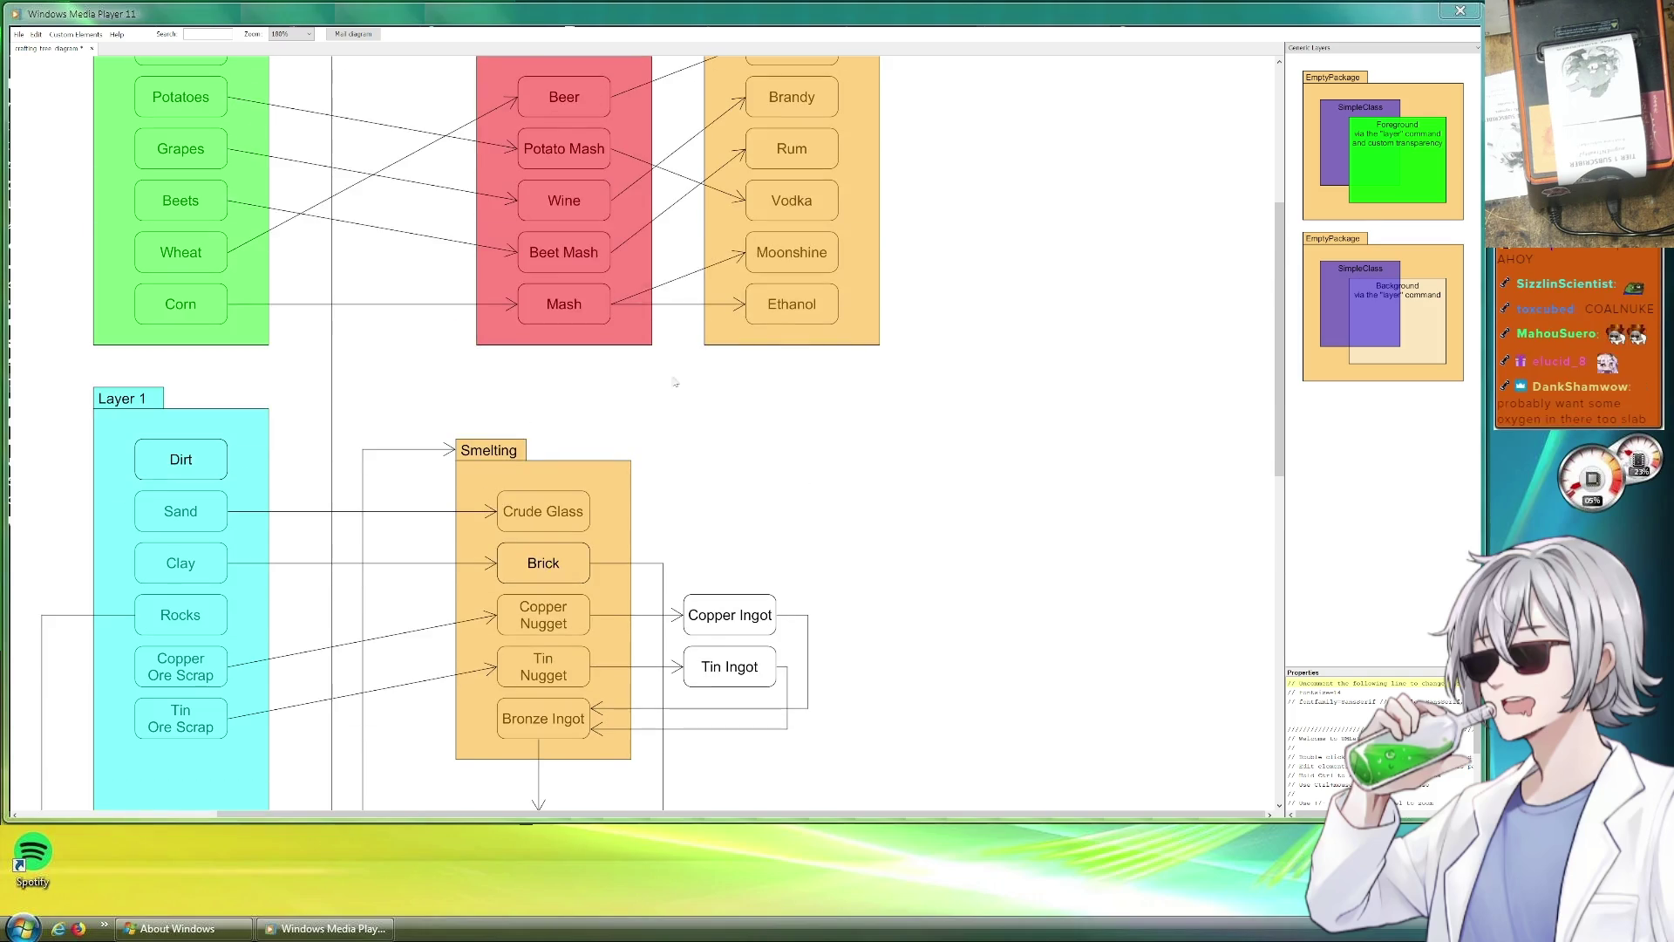
pyautogui.scroll(3, 872, 273)
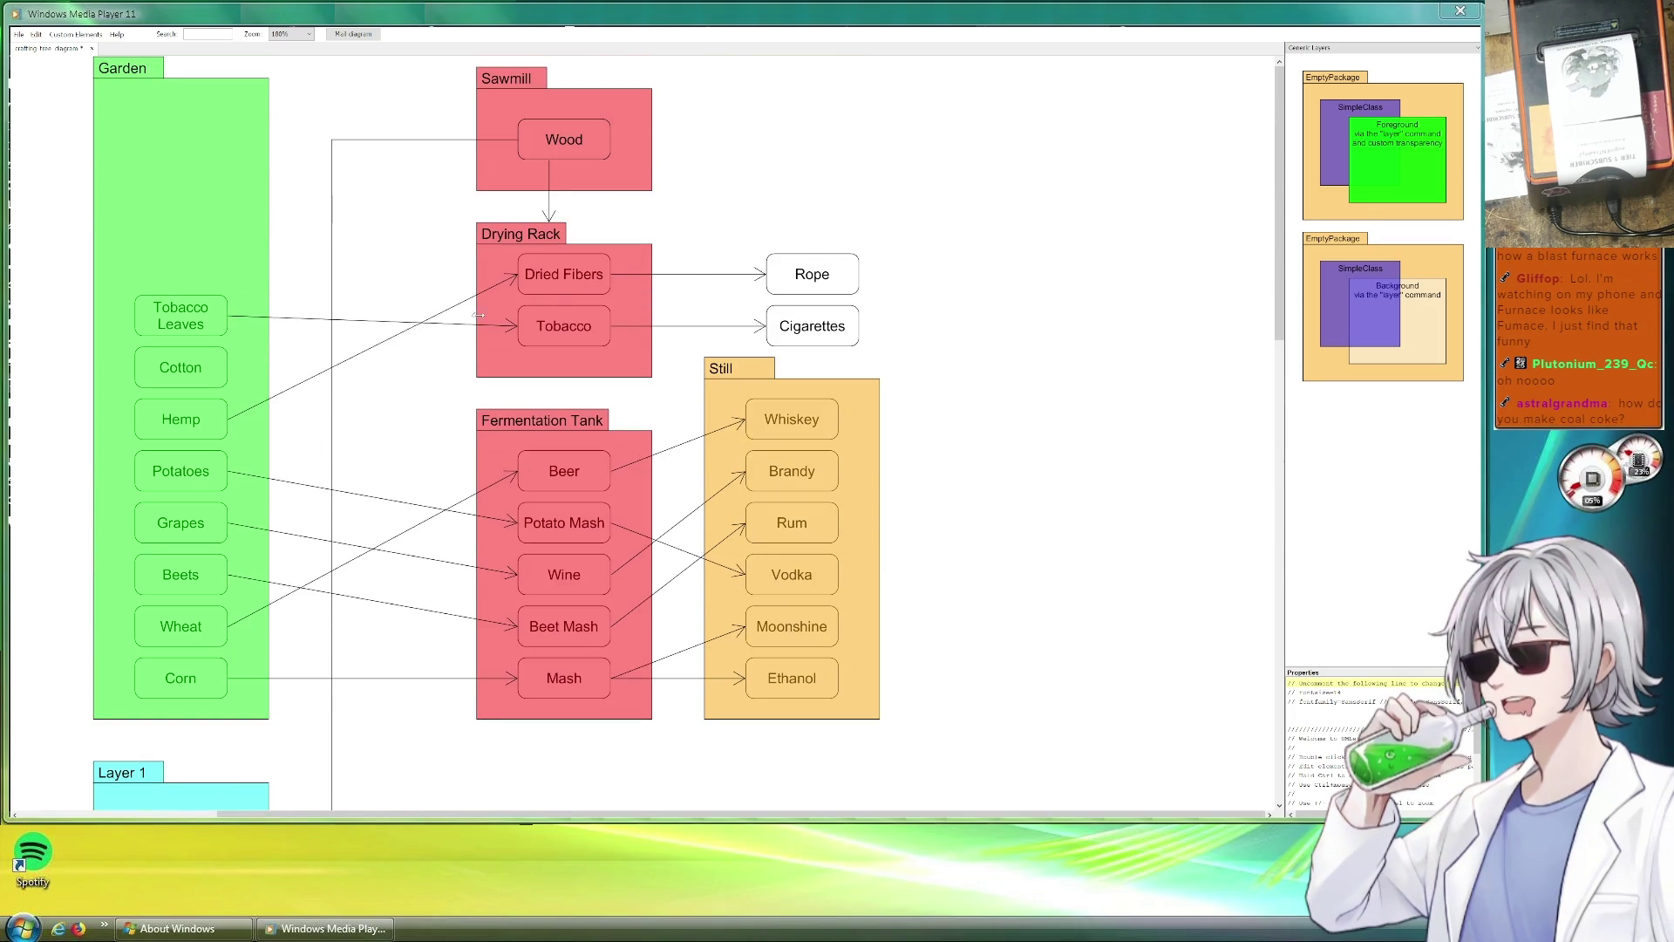
pyautogui.scroll(-3, 712, 448)
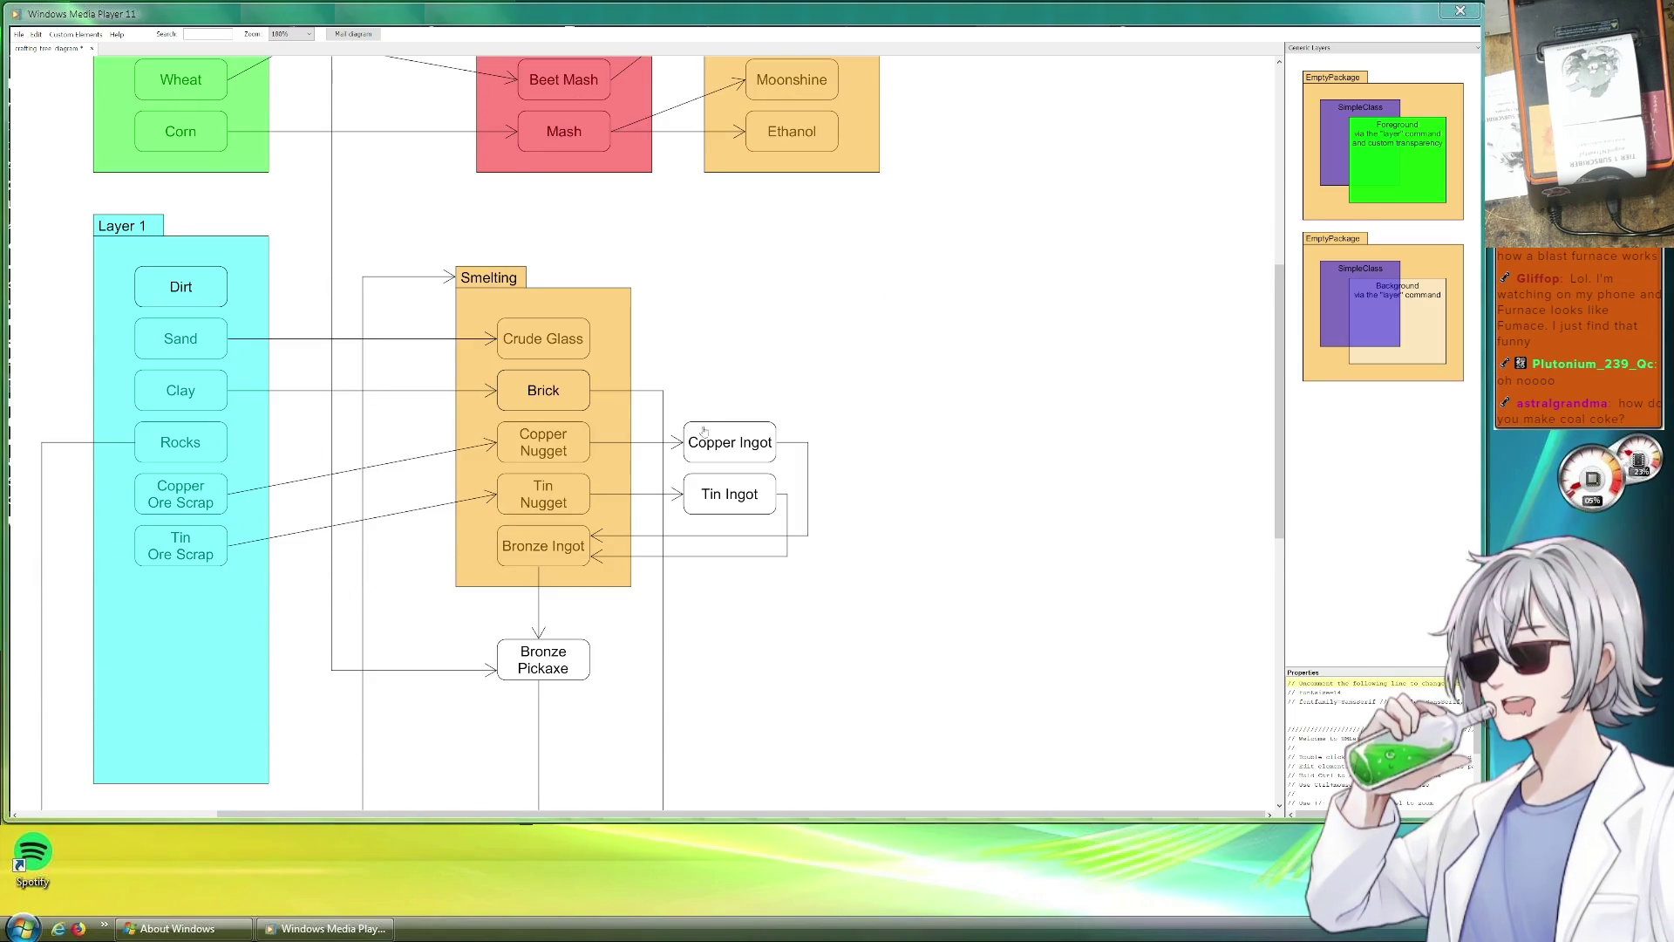
pyautogui.scroll(1, 712, 436)
pyautogui.scroll(1, 808, 231)
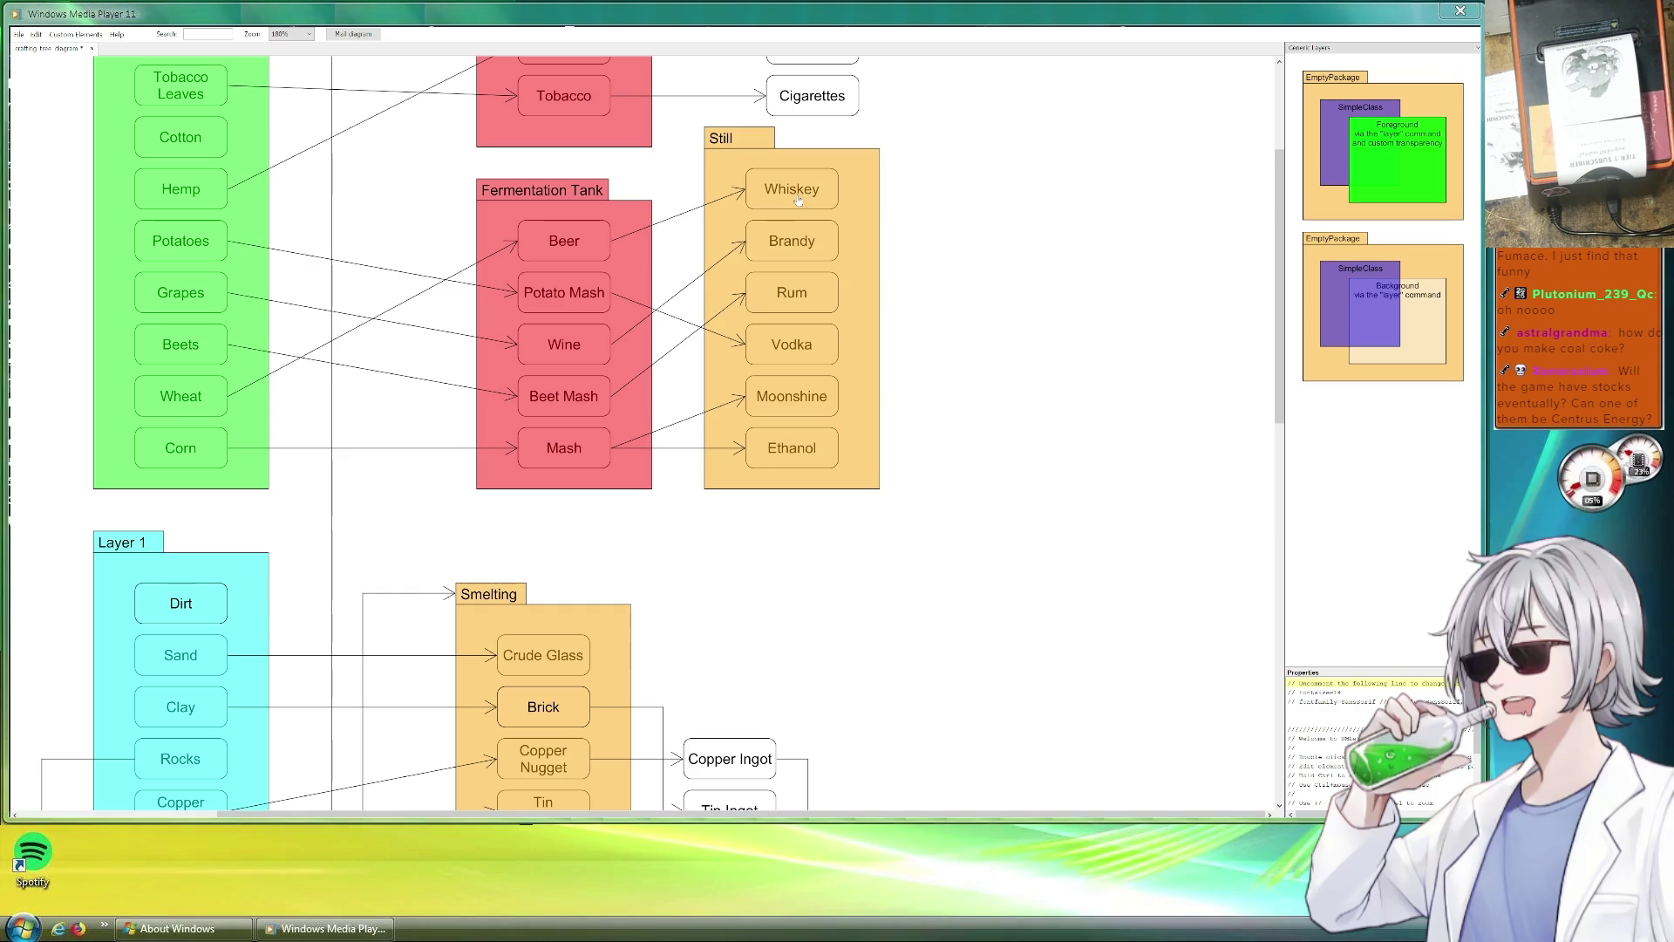
pyautogui.scroll(-3, 719, 395)
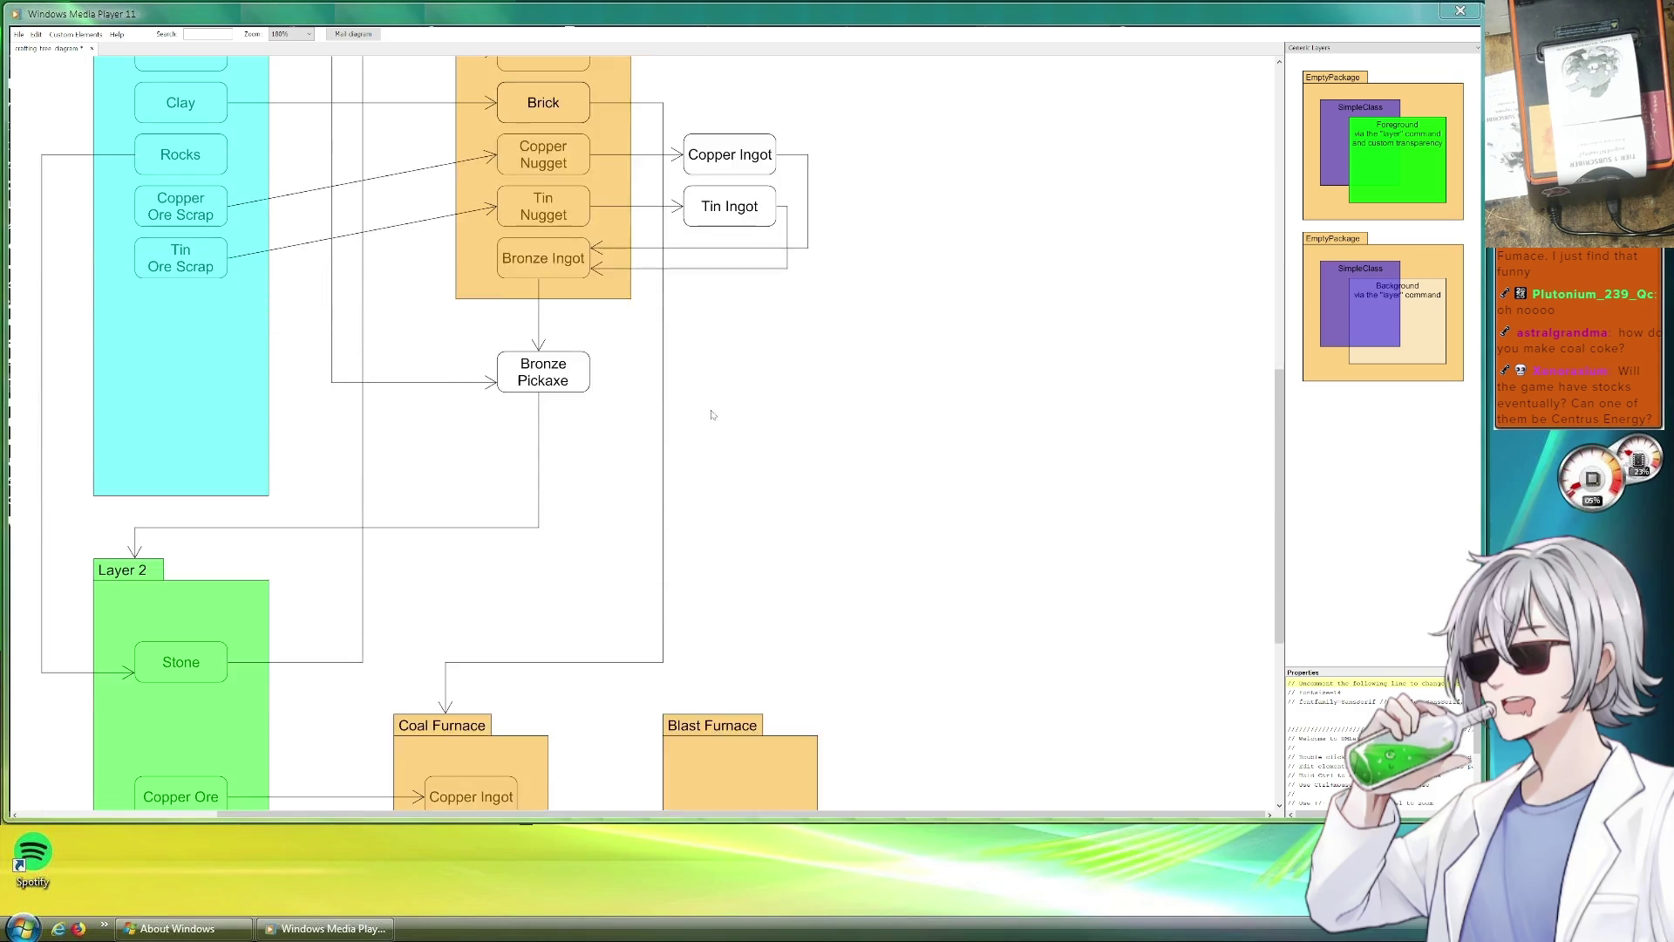
pyautogui.scroll(-2, 684, 412)
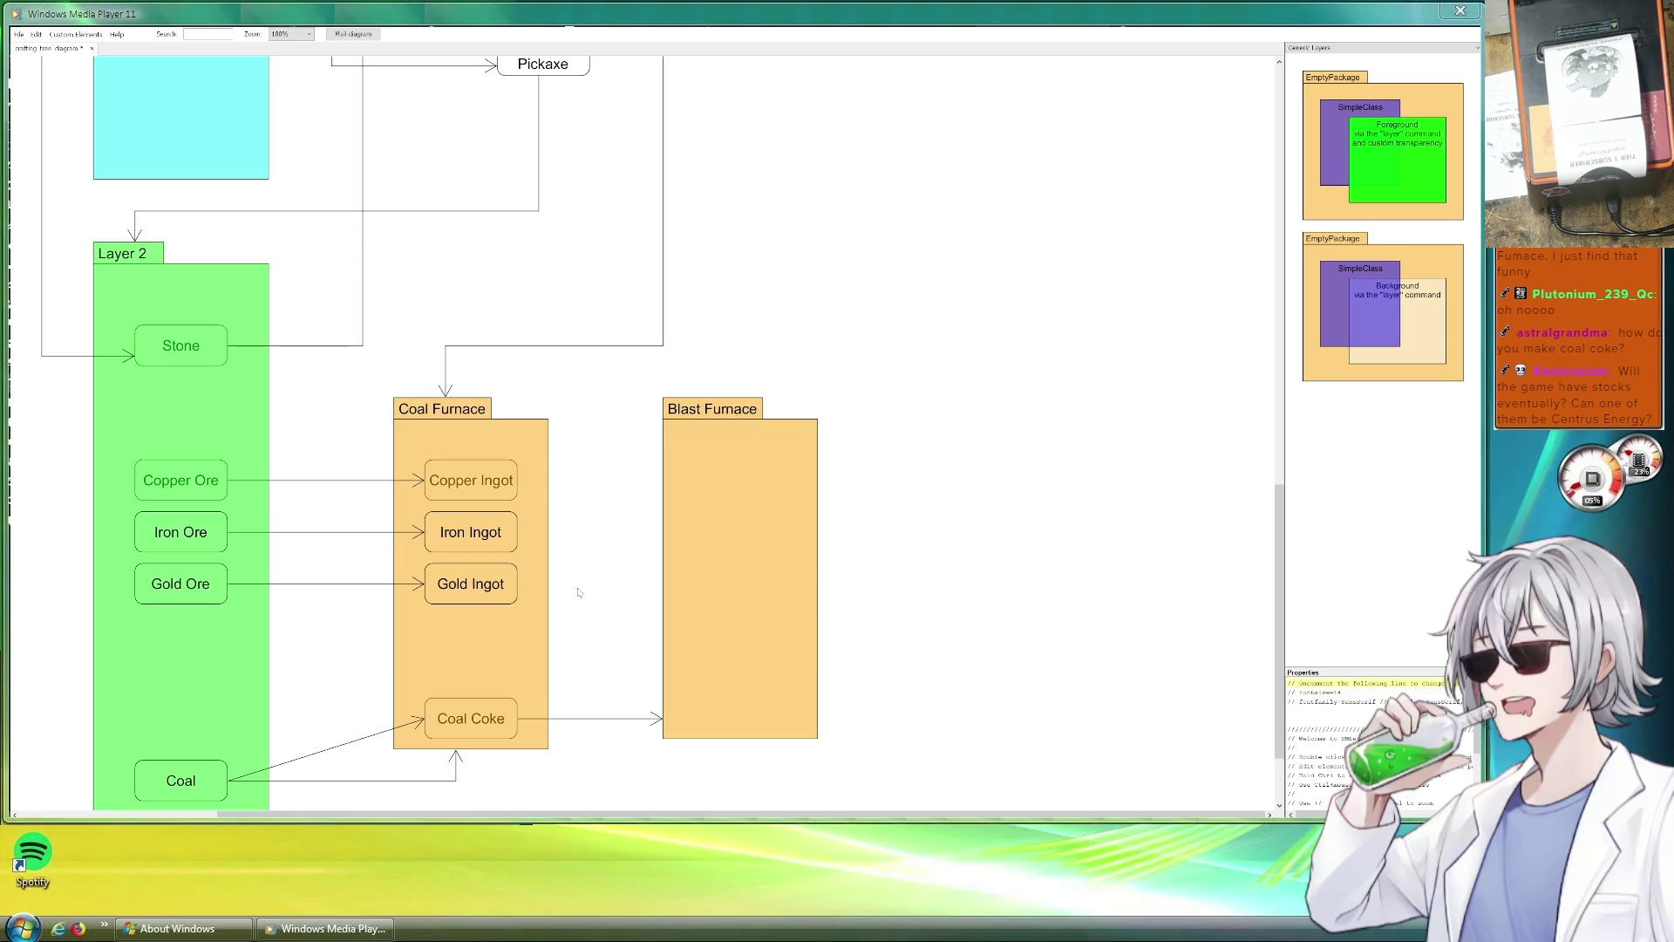
# Extend Coal Furnace upward and add a Charcoal item at its top, copied from Copper Ingot.
pyautogui.click(485, 409)
pyautogui.moveTo(486, 392); pyautogui.dragTo(485, 369)
pyautogui.moveTo(472, 497); pyautogui.dragTo(504, 431)
pyautogui.hotkey('ctrl', 'a')
pyautogui.write('Charcoal')
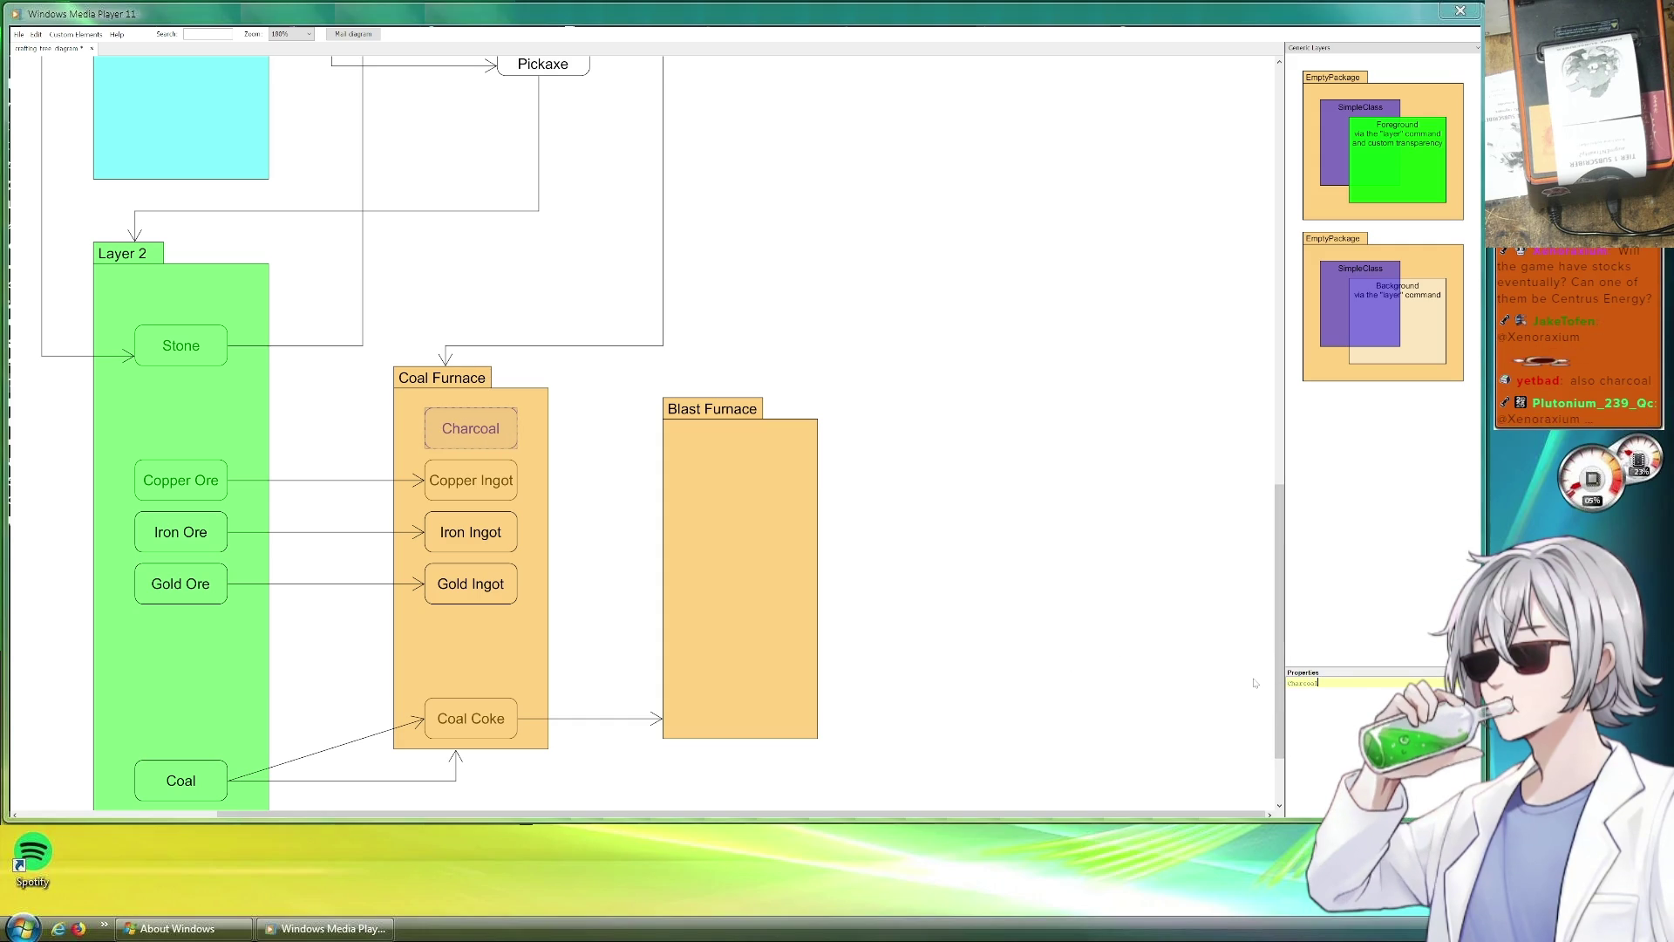
pyautogui.click(905, 337)
pyautogui.scroll(-1, 796, 327)
pyautogui.scroll(3, 801, 308)
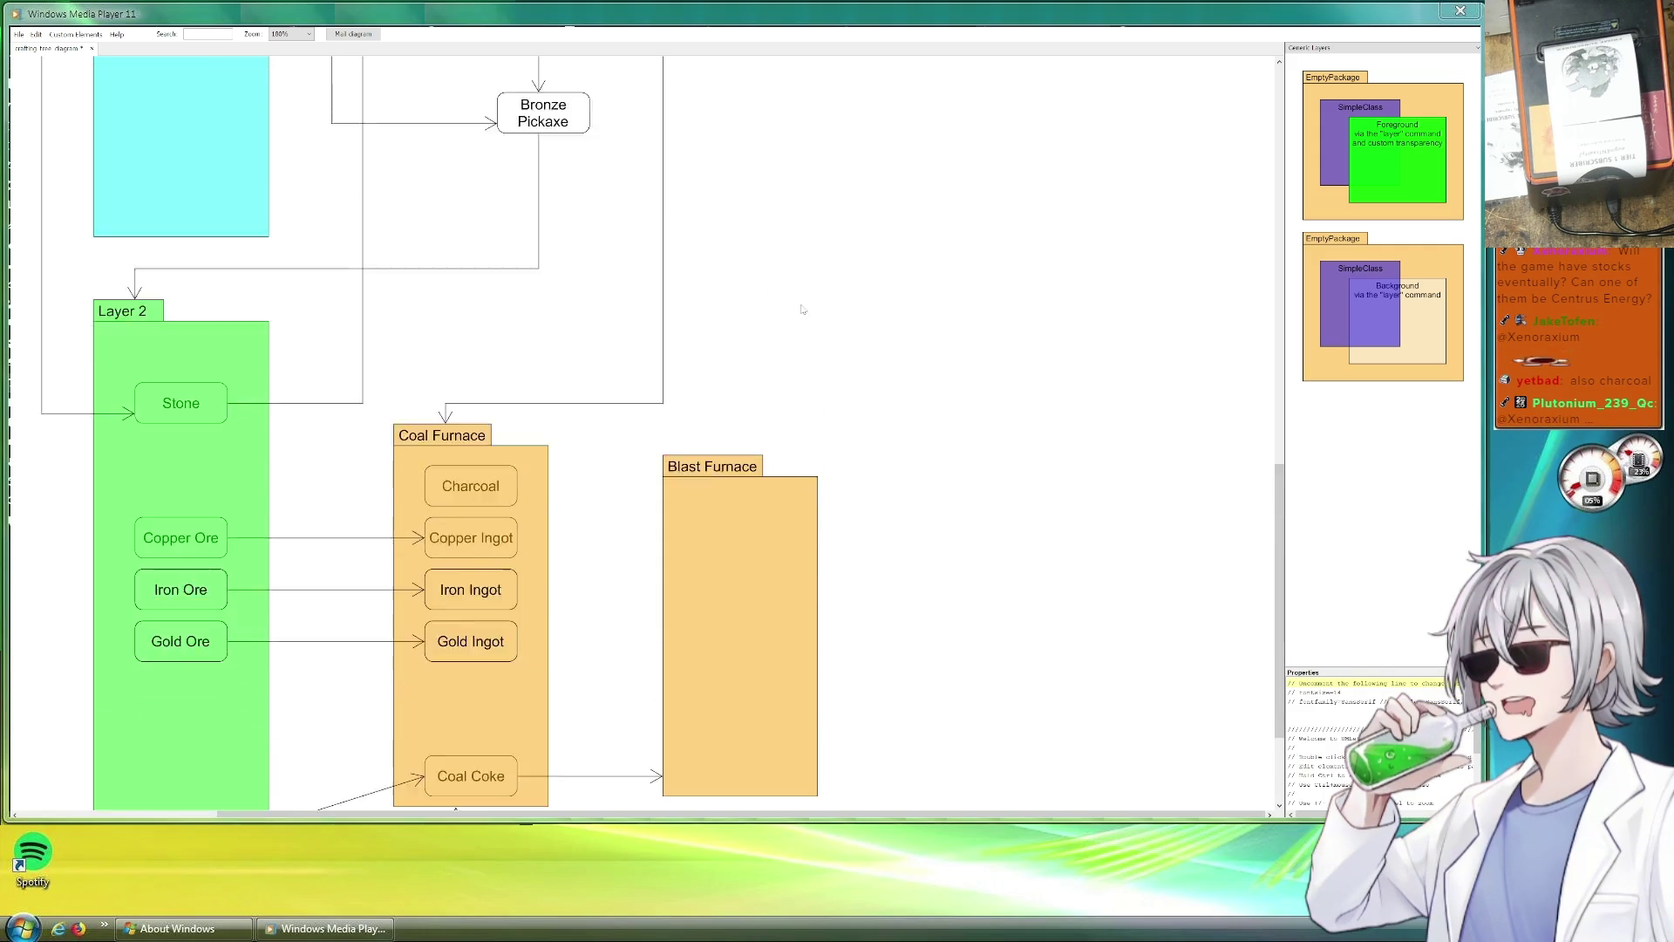
pyautogui.scroll(3, 801, 308)
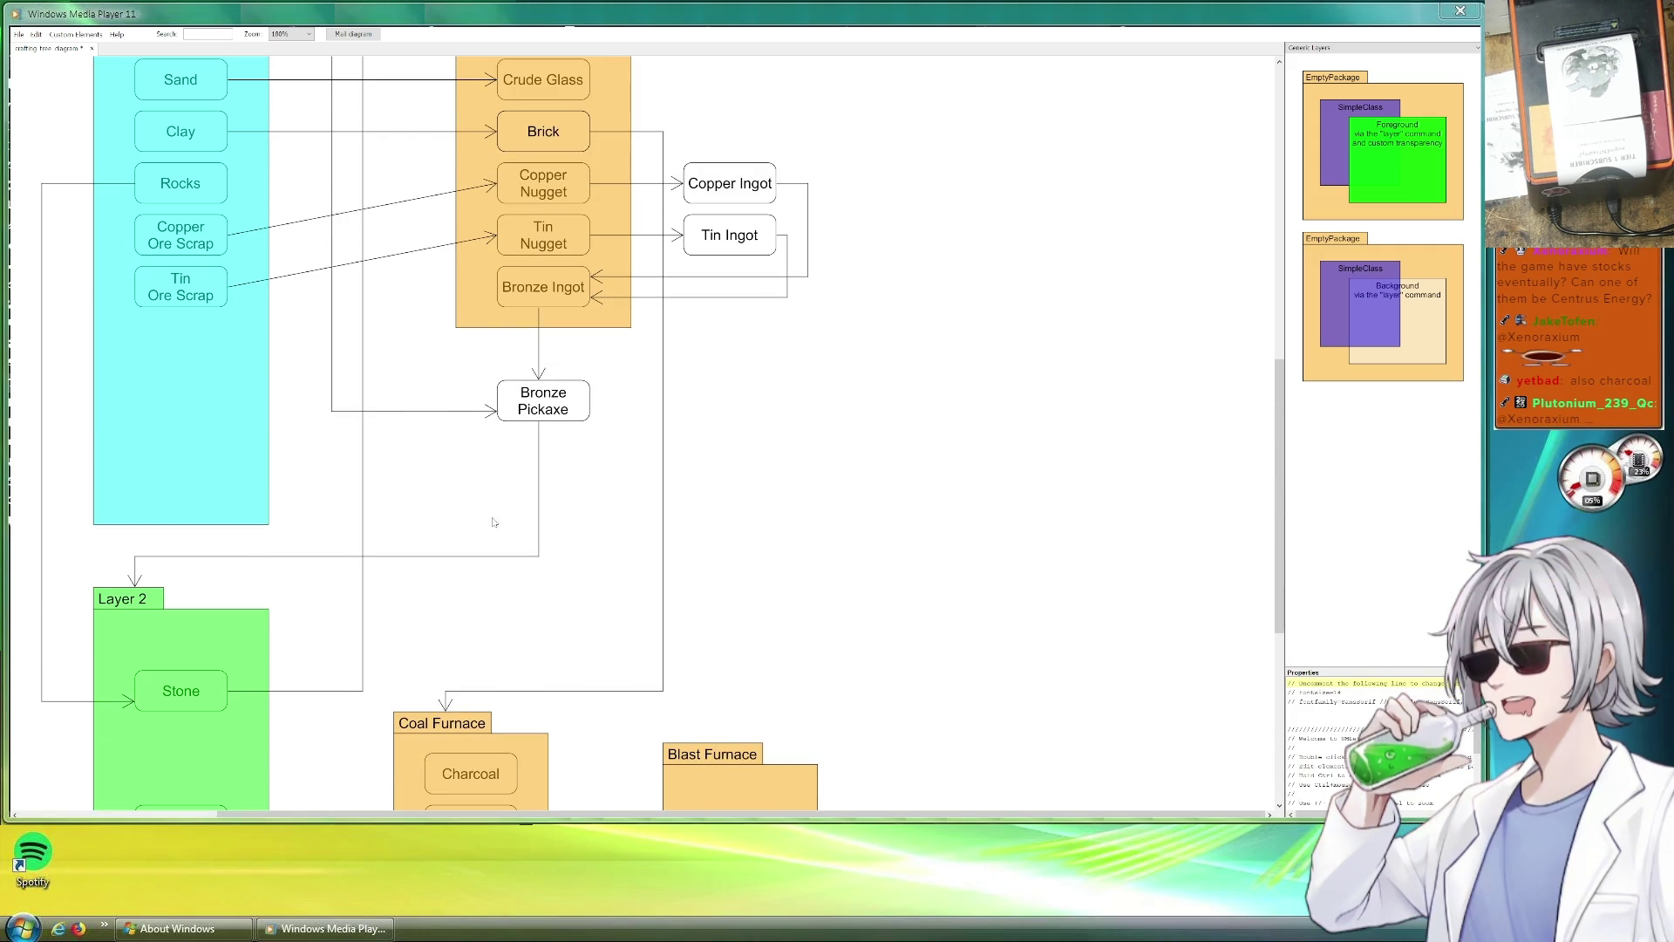
pyautogui.scroll(-2, 496, 510)
pyautogui.scroll(-2, 336, 505)
# Route a right-angled arrow from beside Bronze Pickaxe's feed line into Charcoal.
pyautogui.moveTo(303, 511); pyautogui.dragTo(430, 95)
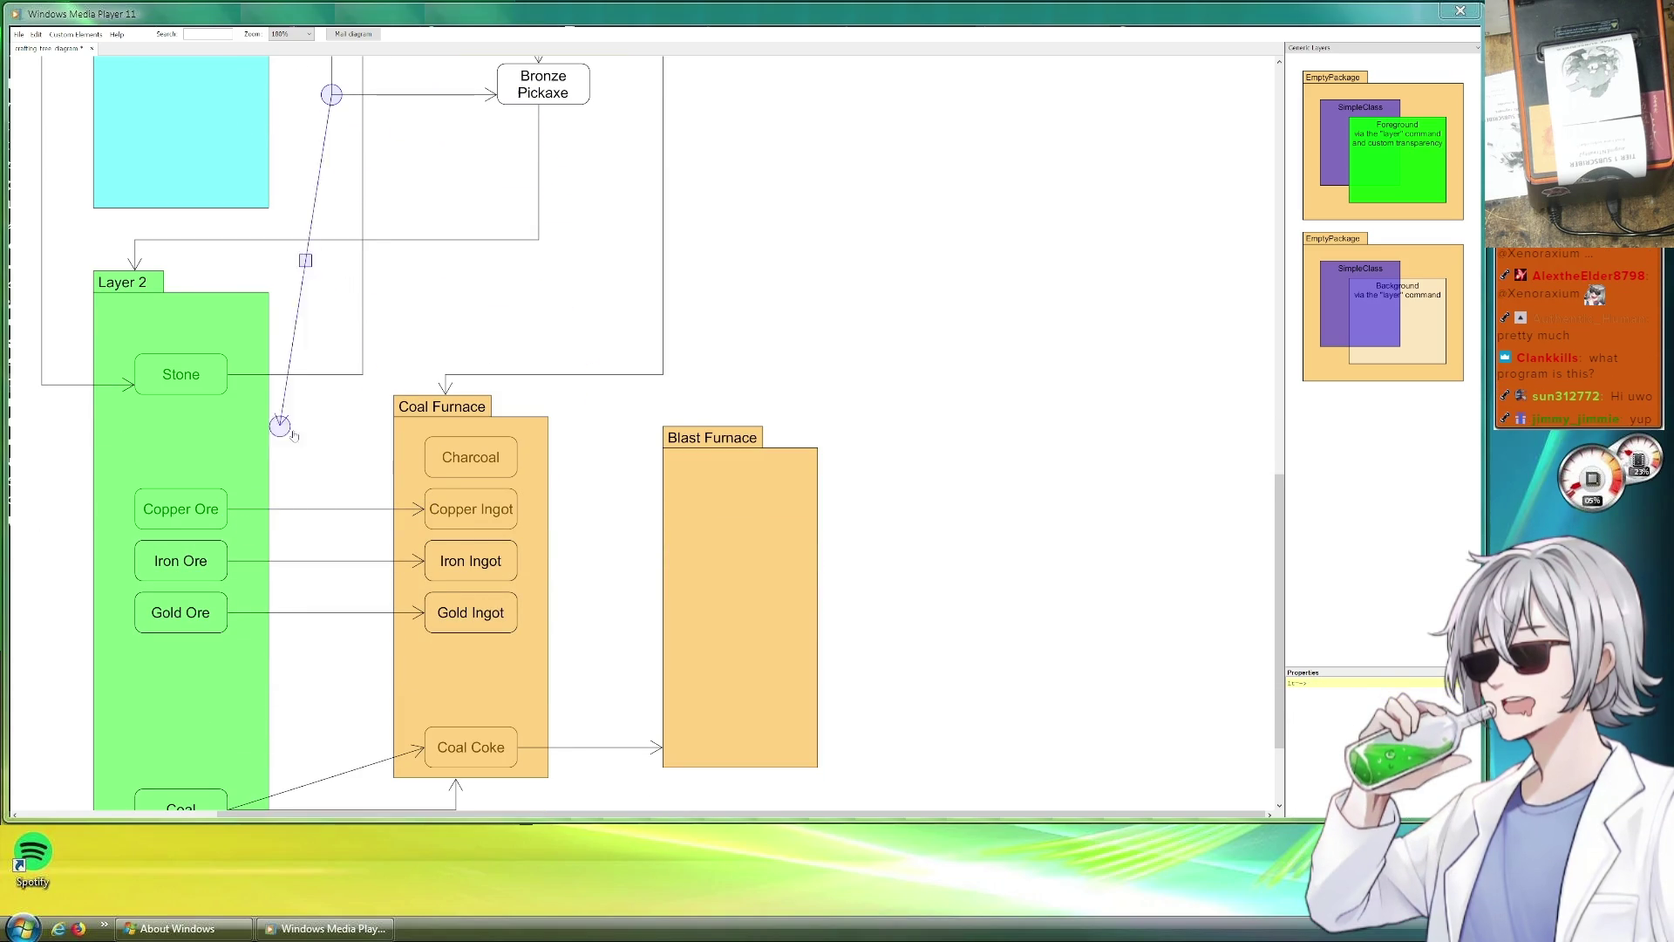
pyautogui.moveTo(527, 94); pyautogui.dragTo(428, 468)
pyautogui.moveTo(378, 280)
pyautogui.mouseDown()
pyautogui.moveTo(322, 456)
pyautogui.moveTo(421, 456)
pyautogui.mouseUp()
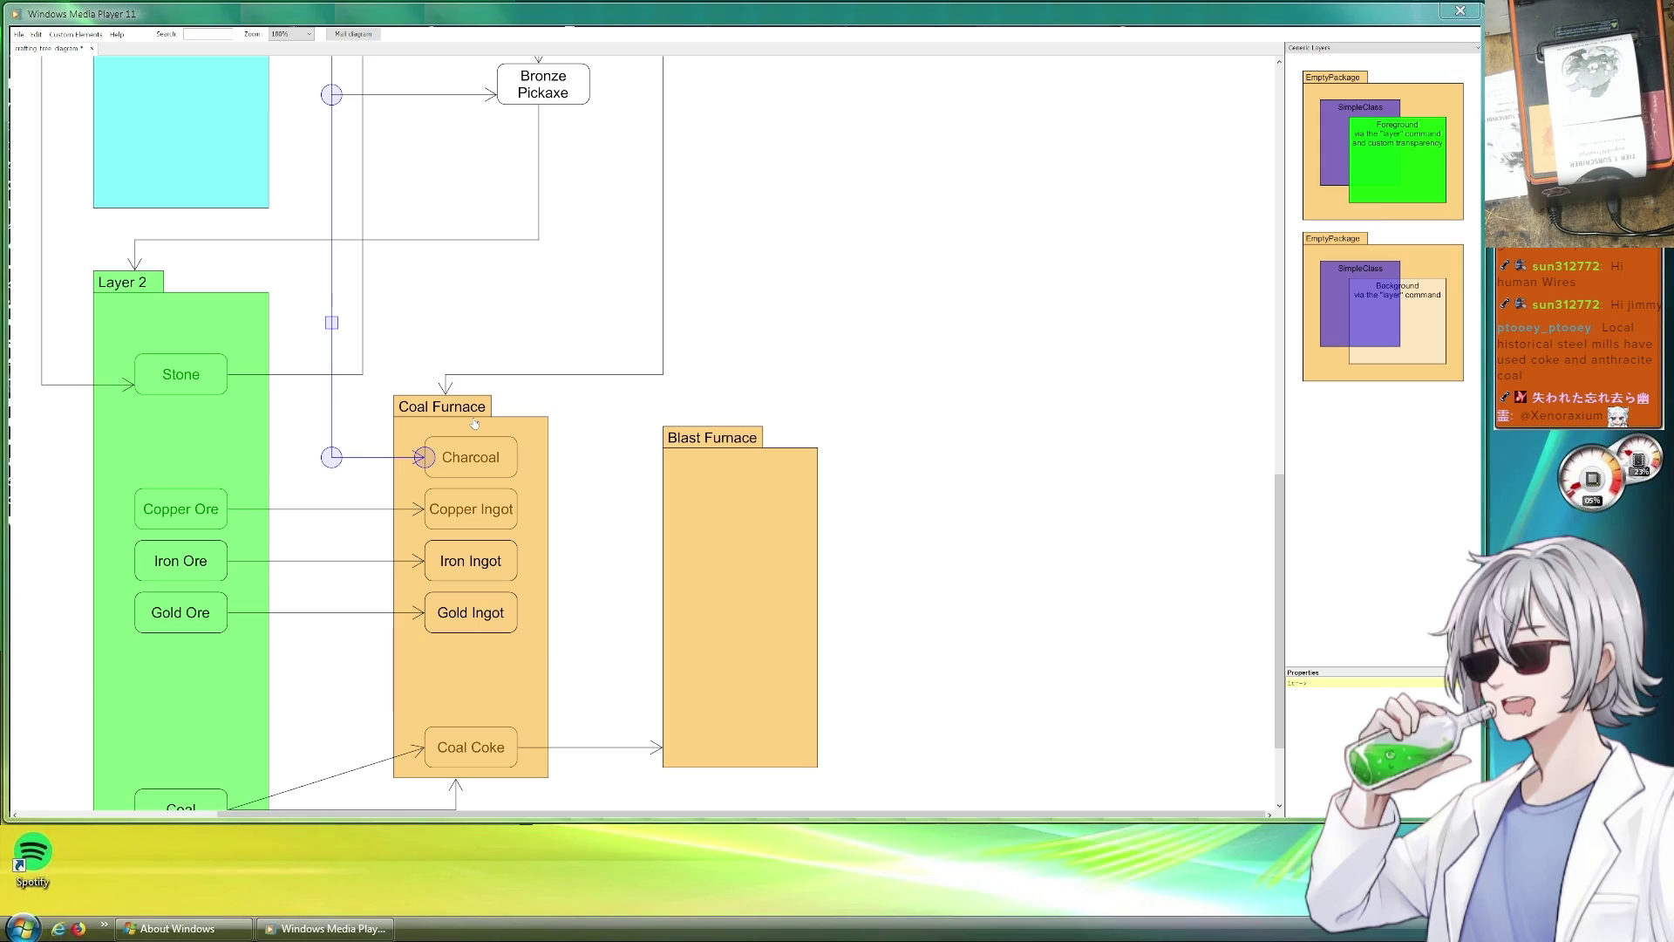
pyautogui.click(797, 364)
pyautogui.scroll(-2, 552, 479)
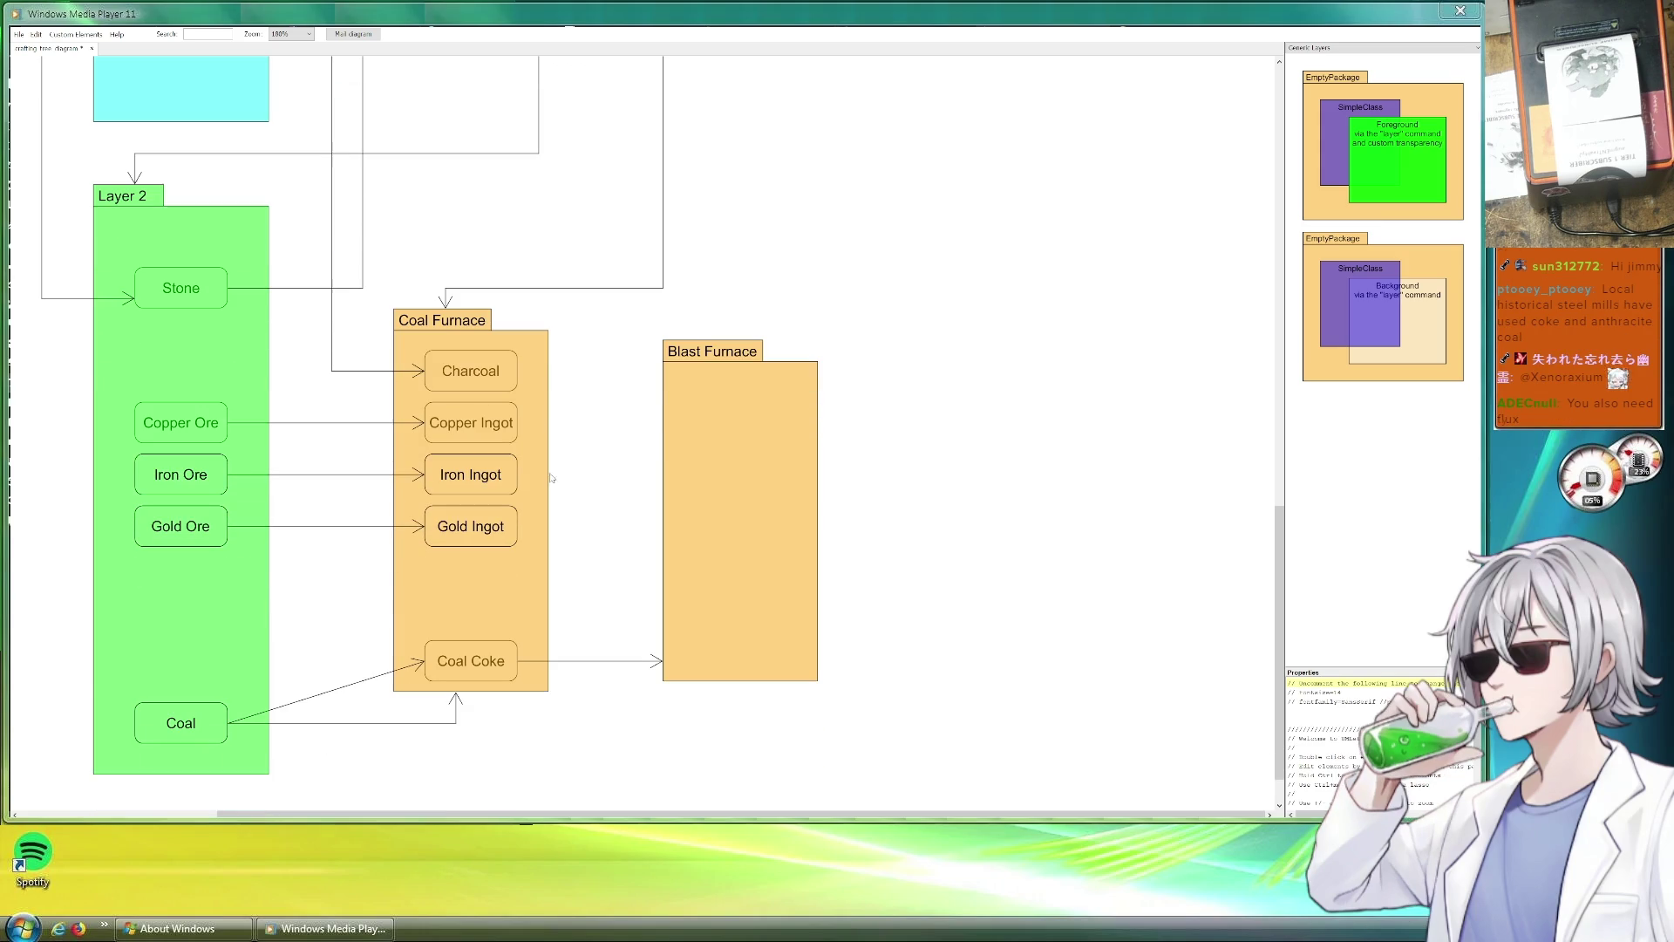
# Extend the Blast Furnace package upward, level with Coal Furnace's top.
pyautogui.click(738, 390)
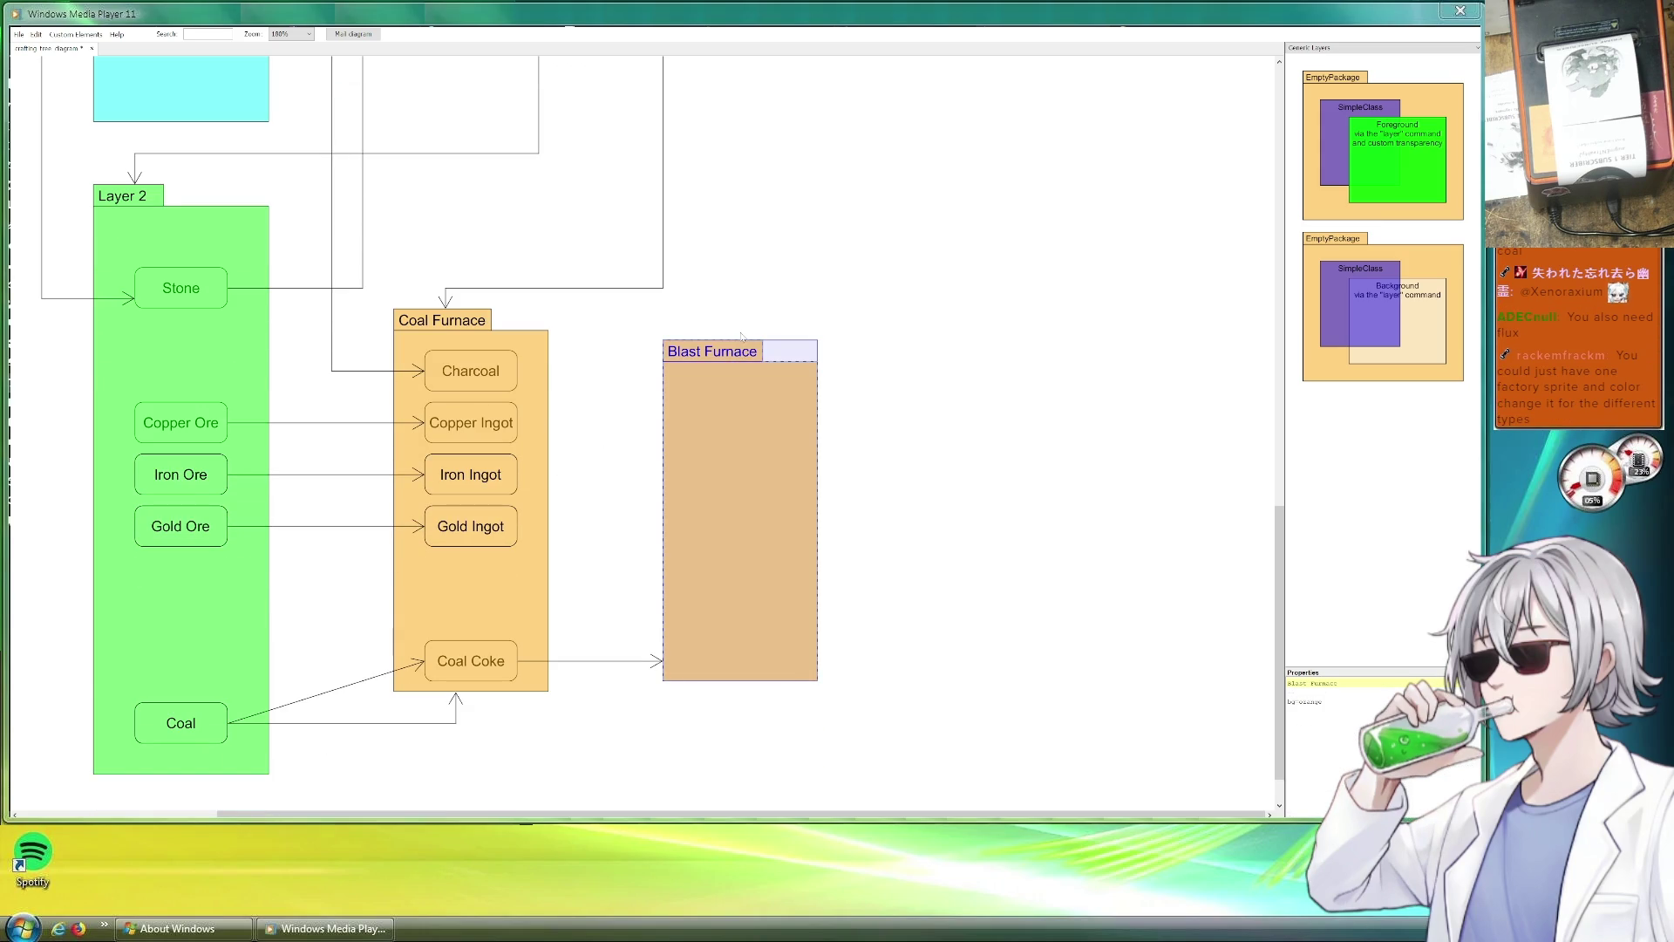
pyautogui.moveTo(742, 339); pyautogui.dragTo(744, 310)
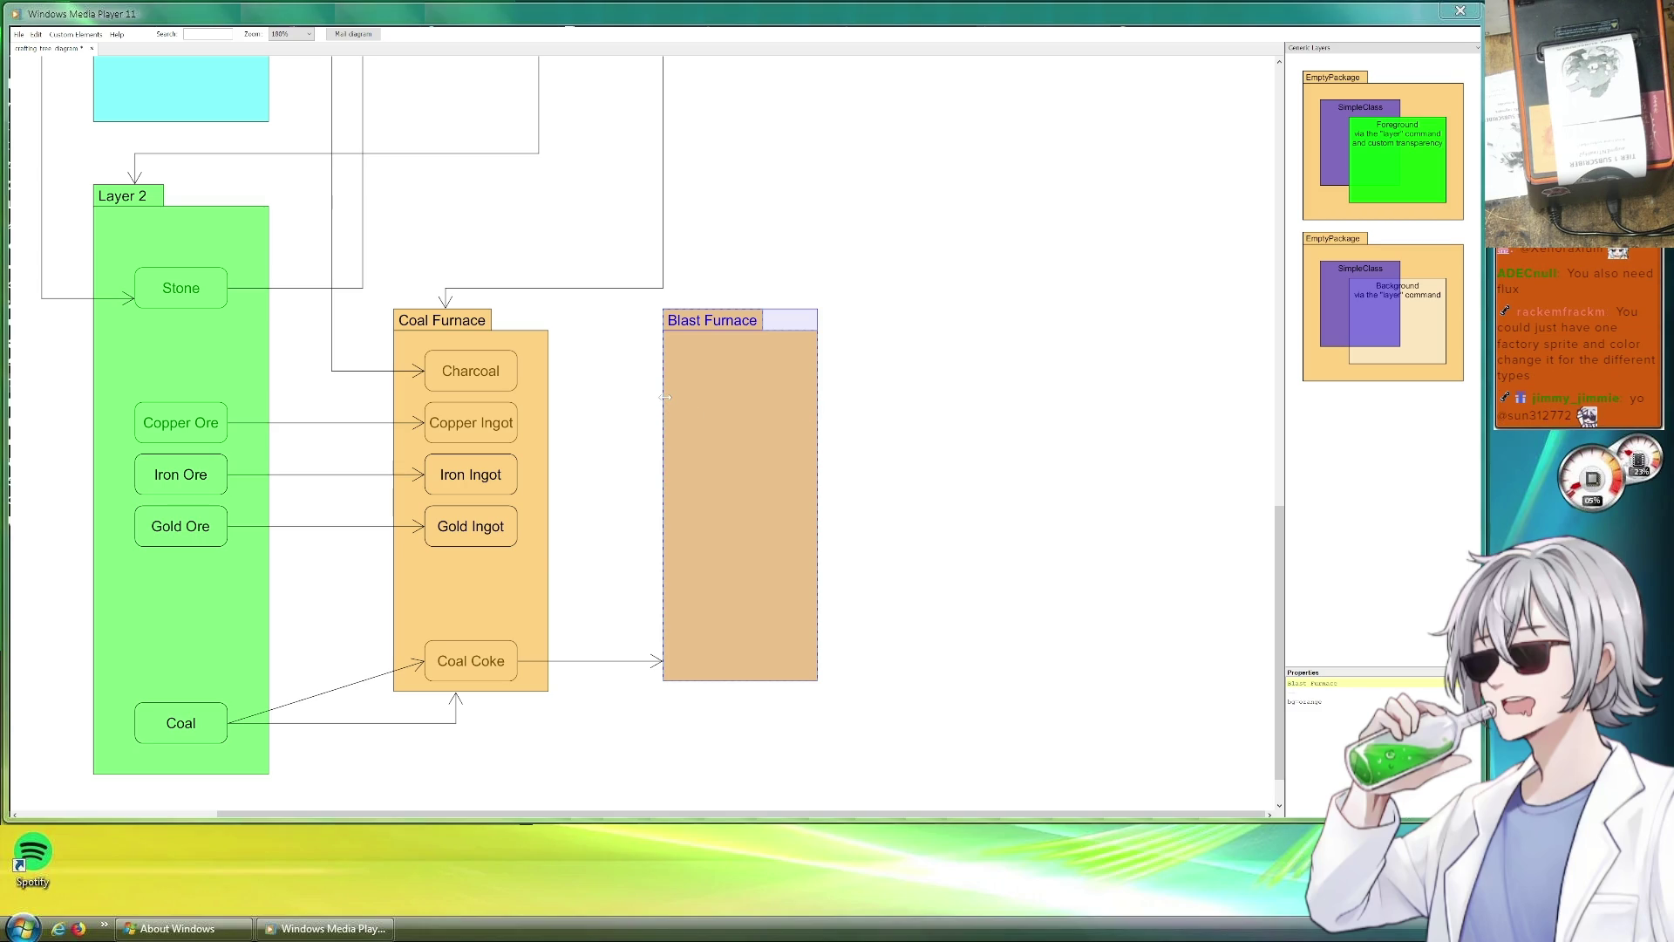
pyautogui.scroll(-1, 783, 454)
pyautogui.scroll(4, 784, 454)
pyautogui.scroll(4, 784, 453)
pyautogui.scroll(6, 784, 453)
pyautogui.scroll(3, 772, 465)
pyautogui.scroll(1, 750, 491)
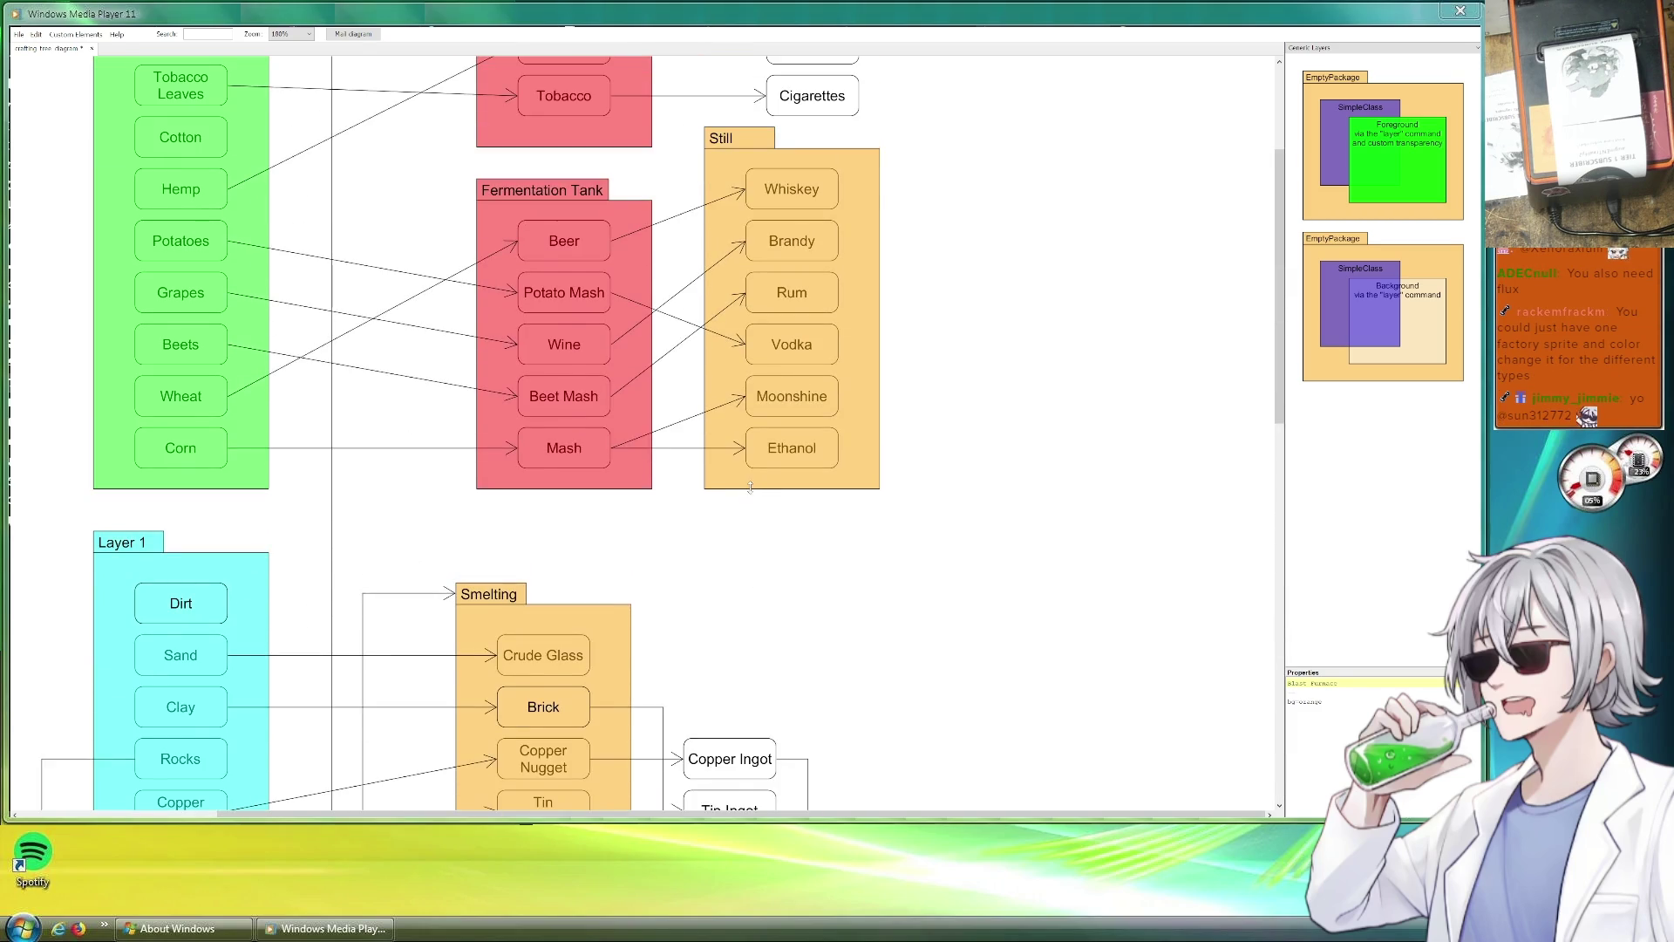
pyautogui.scroll(-3, 749, 490)
pyautogui.scroll(-3, 748, 487)
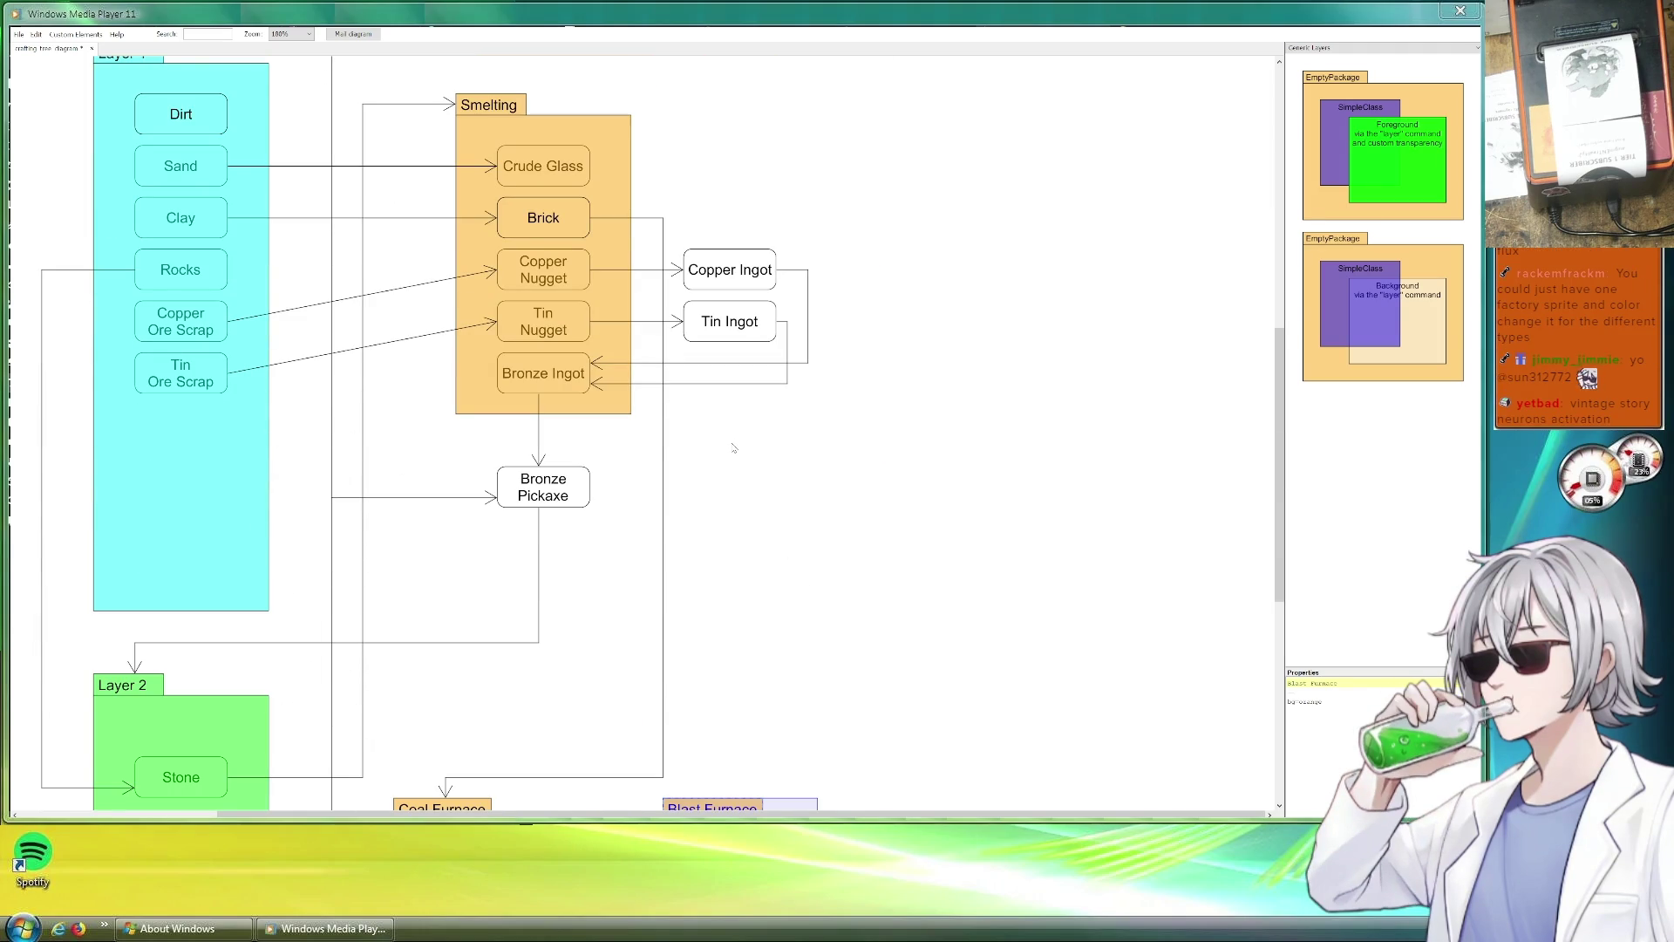
pyautogui.scroll(-1, 732, 448)
pyautogui.scroll(-3, 733, 446)
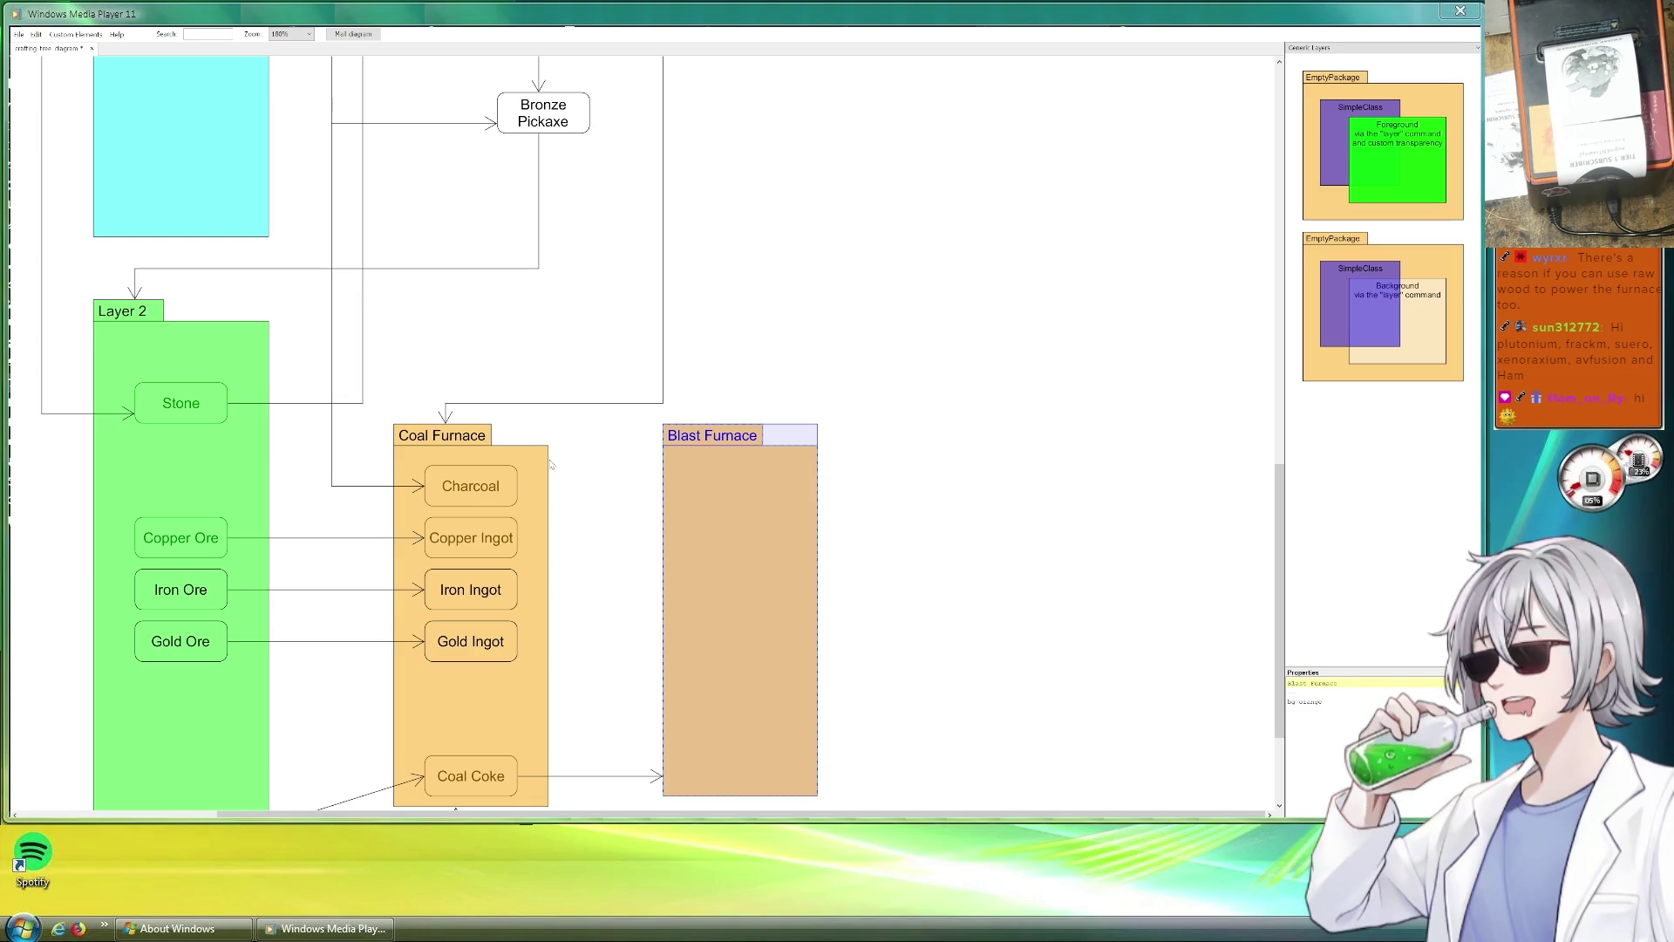
pyautogui.scroll(-3, 550, 462)
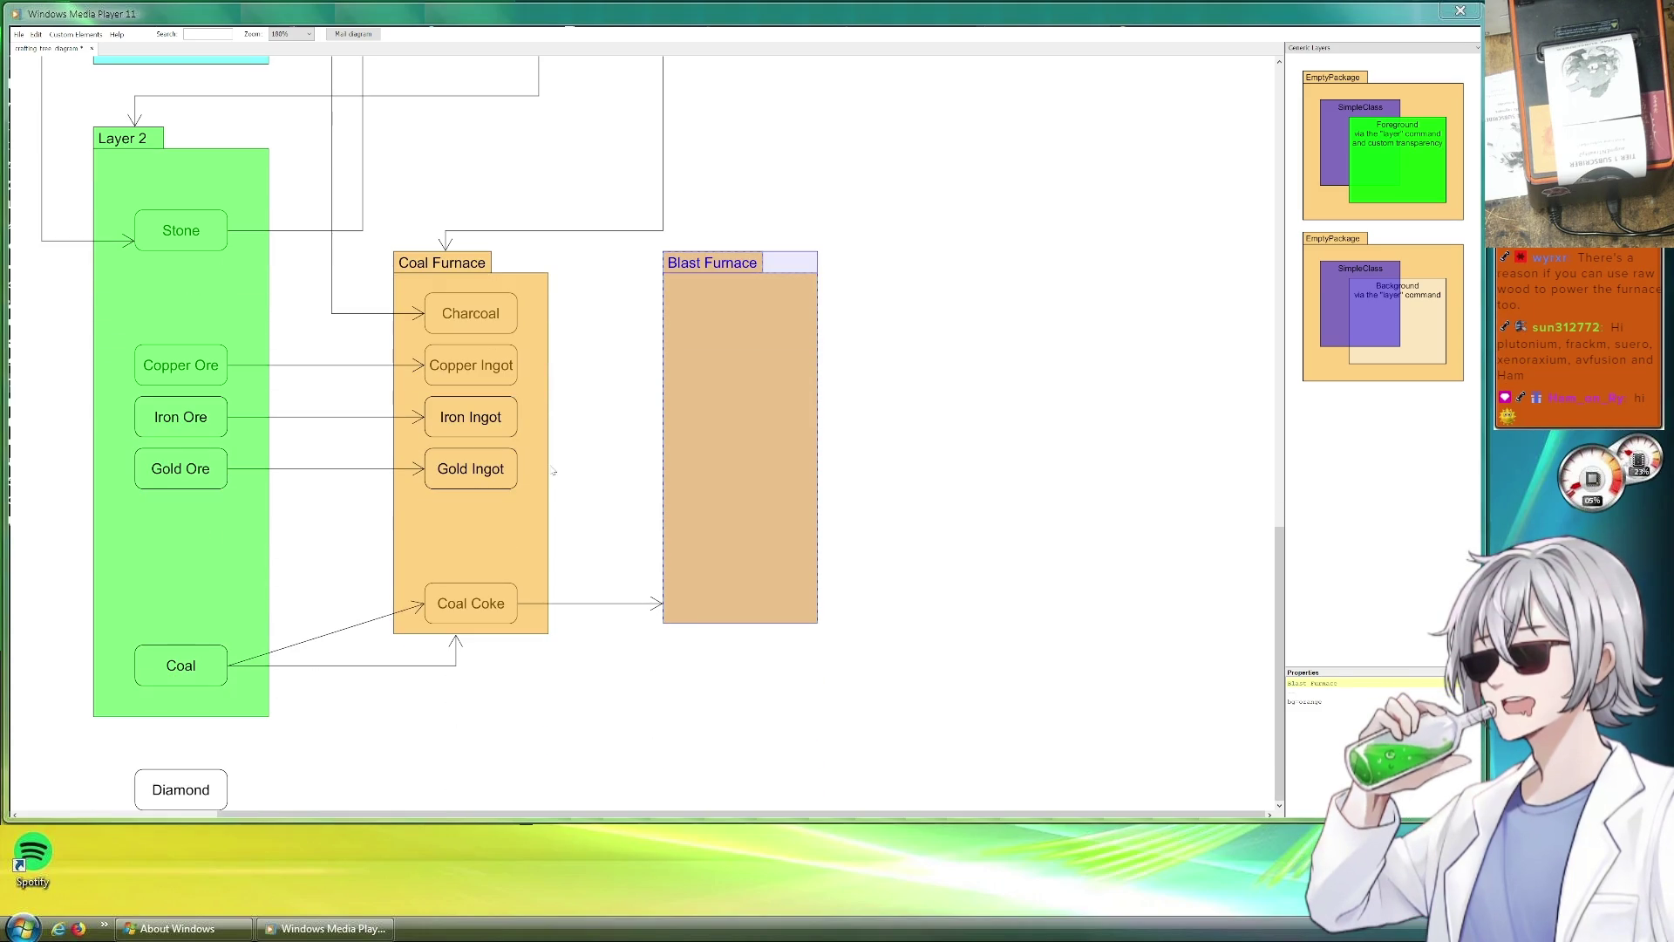
pyautogui.scroll(4, 553, 470)
pyautogui.scroll(3, 553, 469)
pyautogui.scroll(-3, 555, 473)
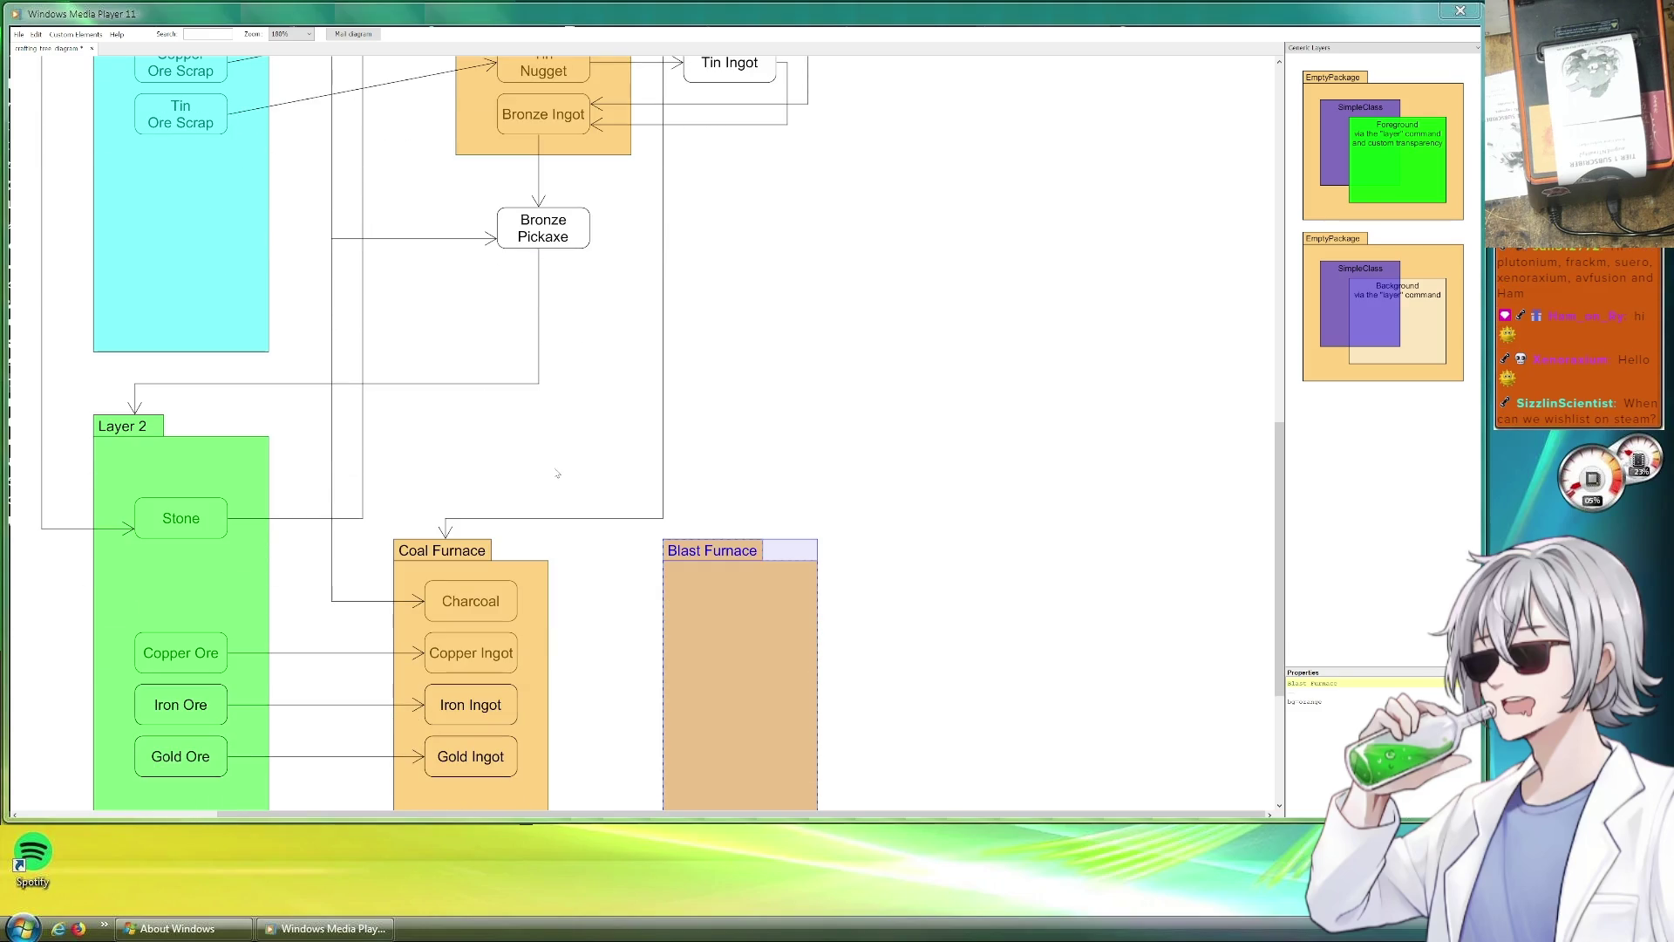
pyautogui.scroll(-3, 555, 475)
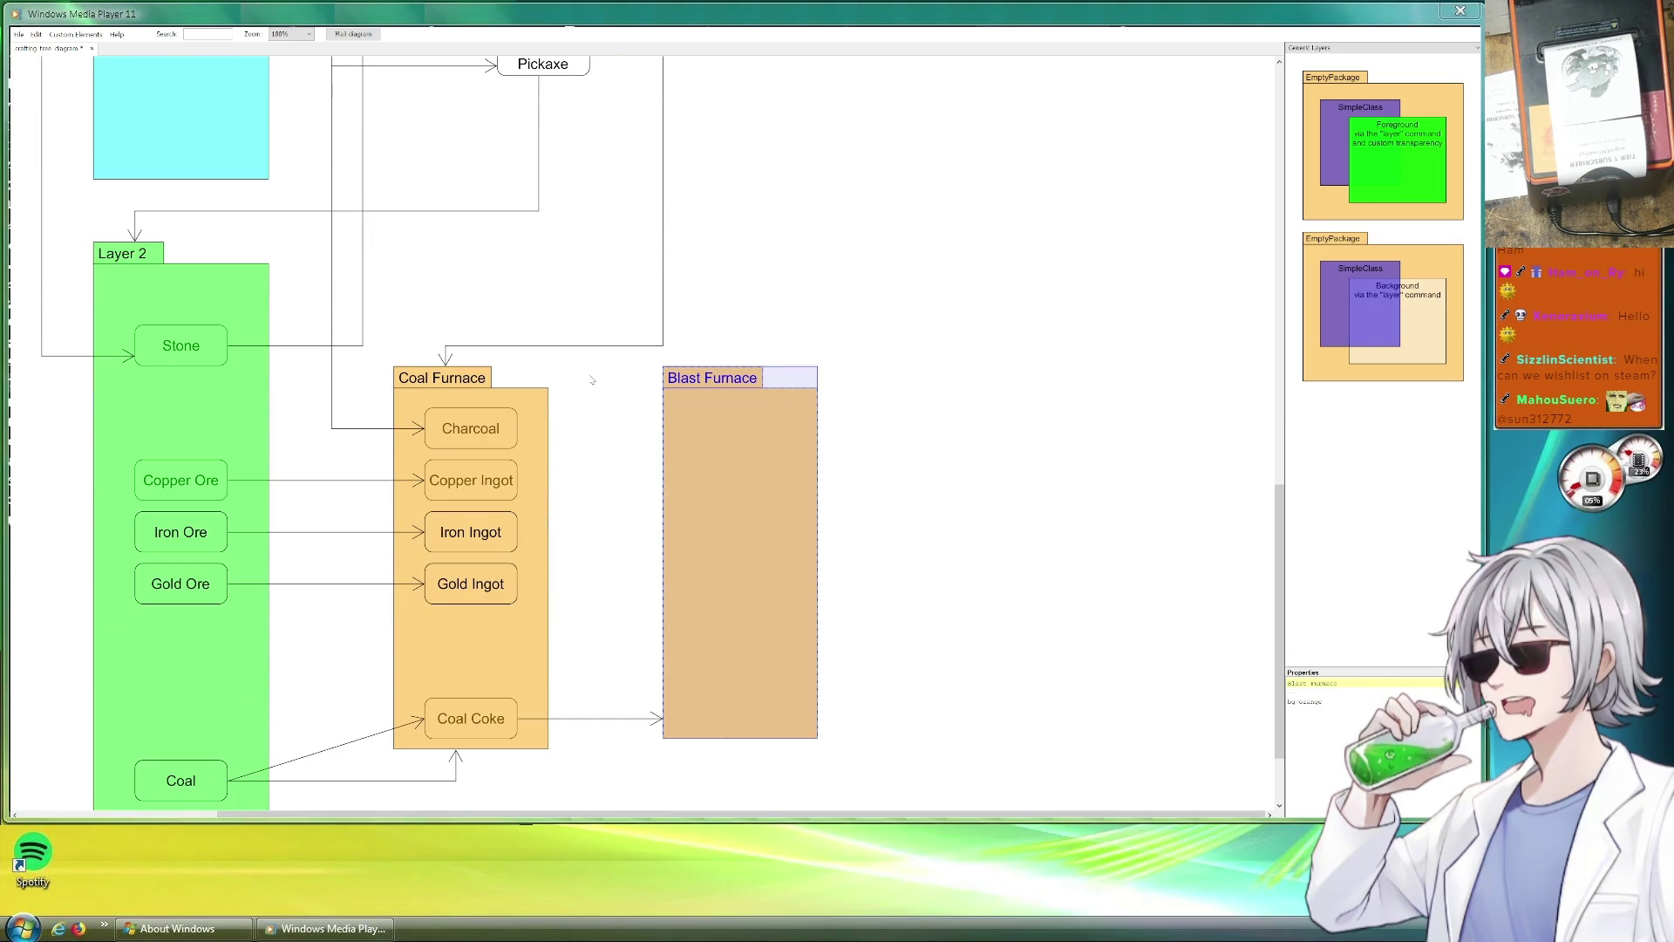
pyautogui.scroll(-2, 592, 376)
pyautogui.scroll(-1, 588, 374)
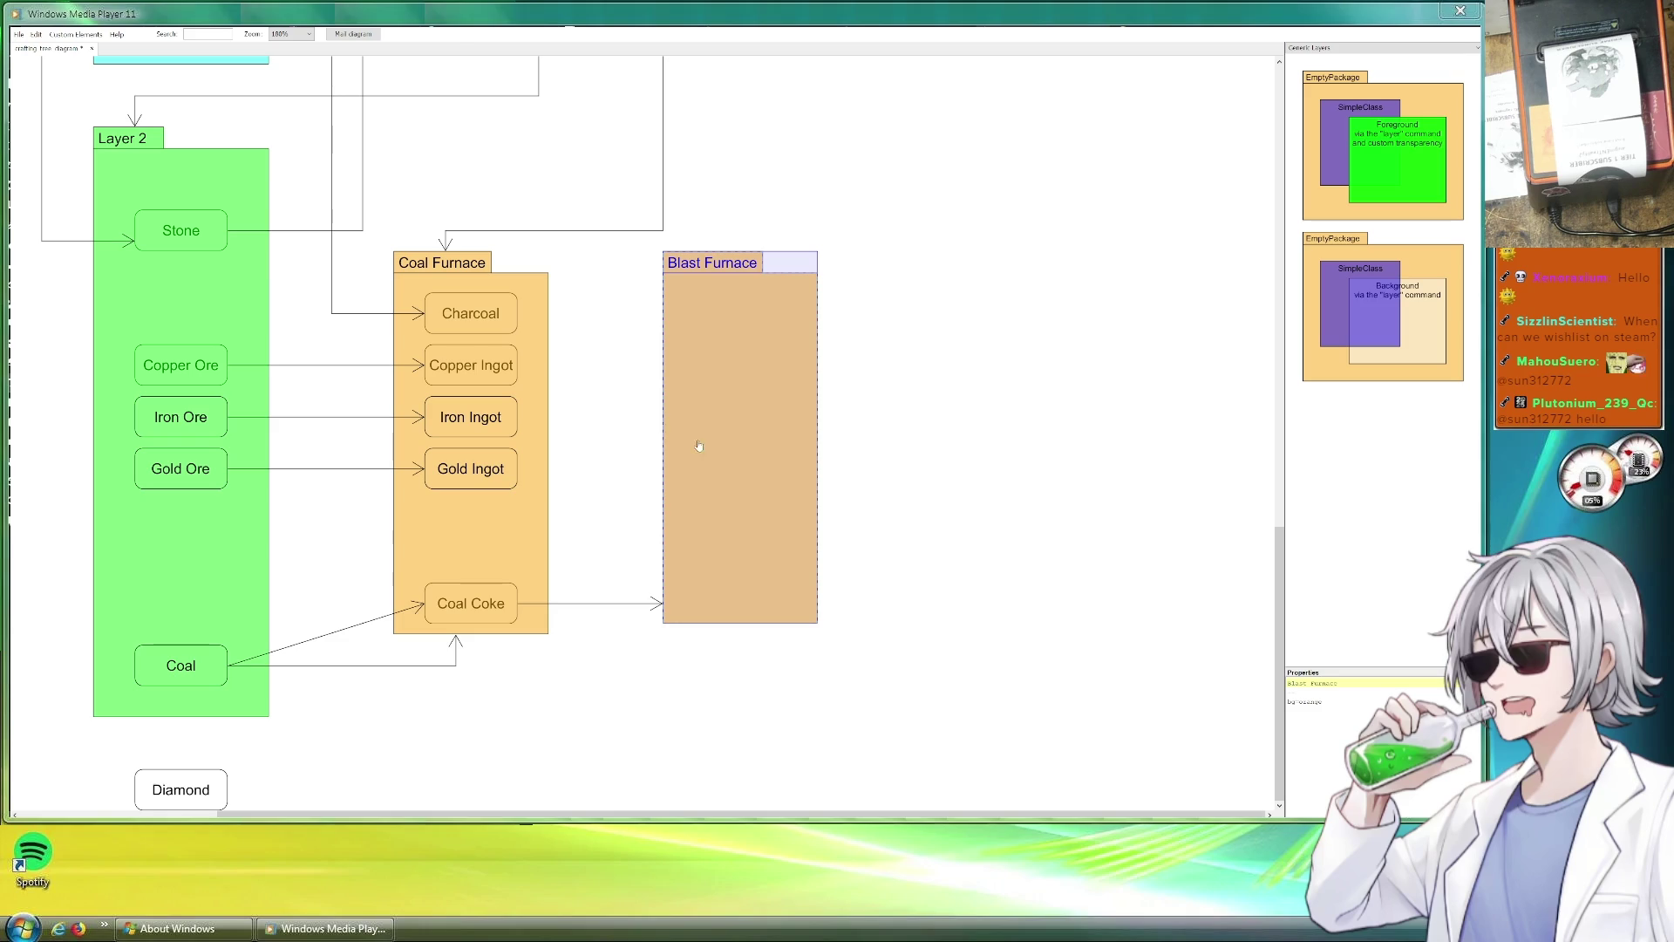
# Move Blast Furnace farther right and place a Coal Furnace copy in the gap.
pyautogui.click(925, 466)
pyautogui.moveTo(925, 467); pyautogui.dragTo(790, 498)
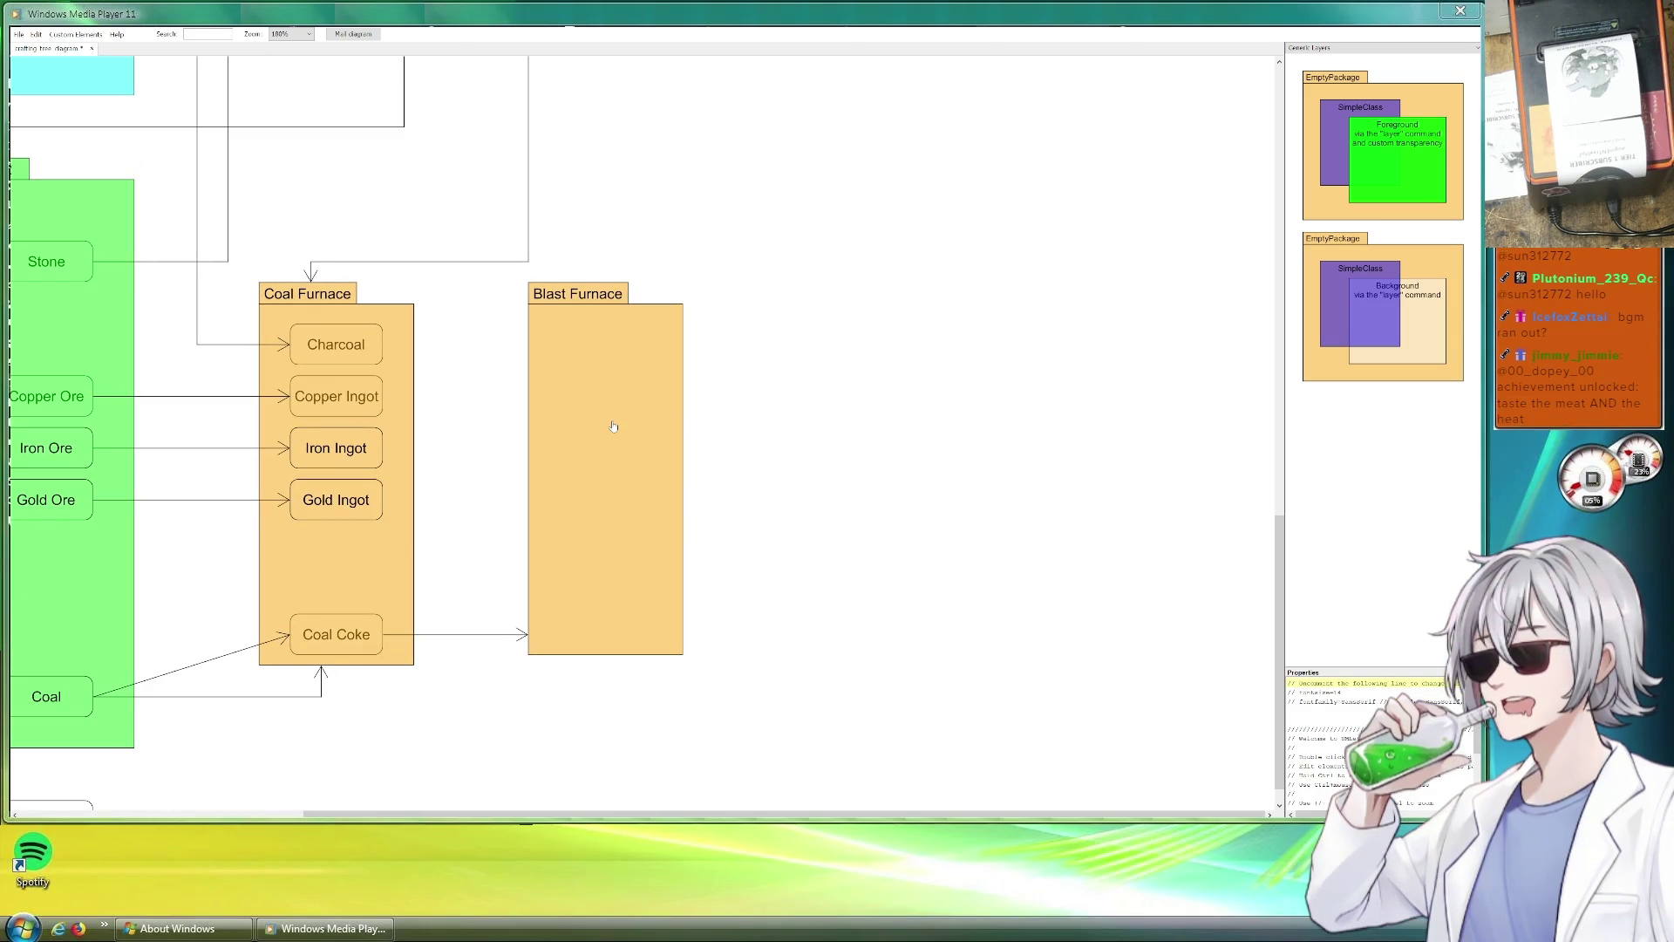
pyautogui.moveTo(624, 429); pyautogui.dragTo(800, 427)
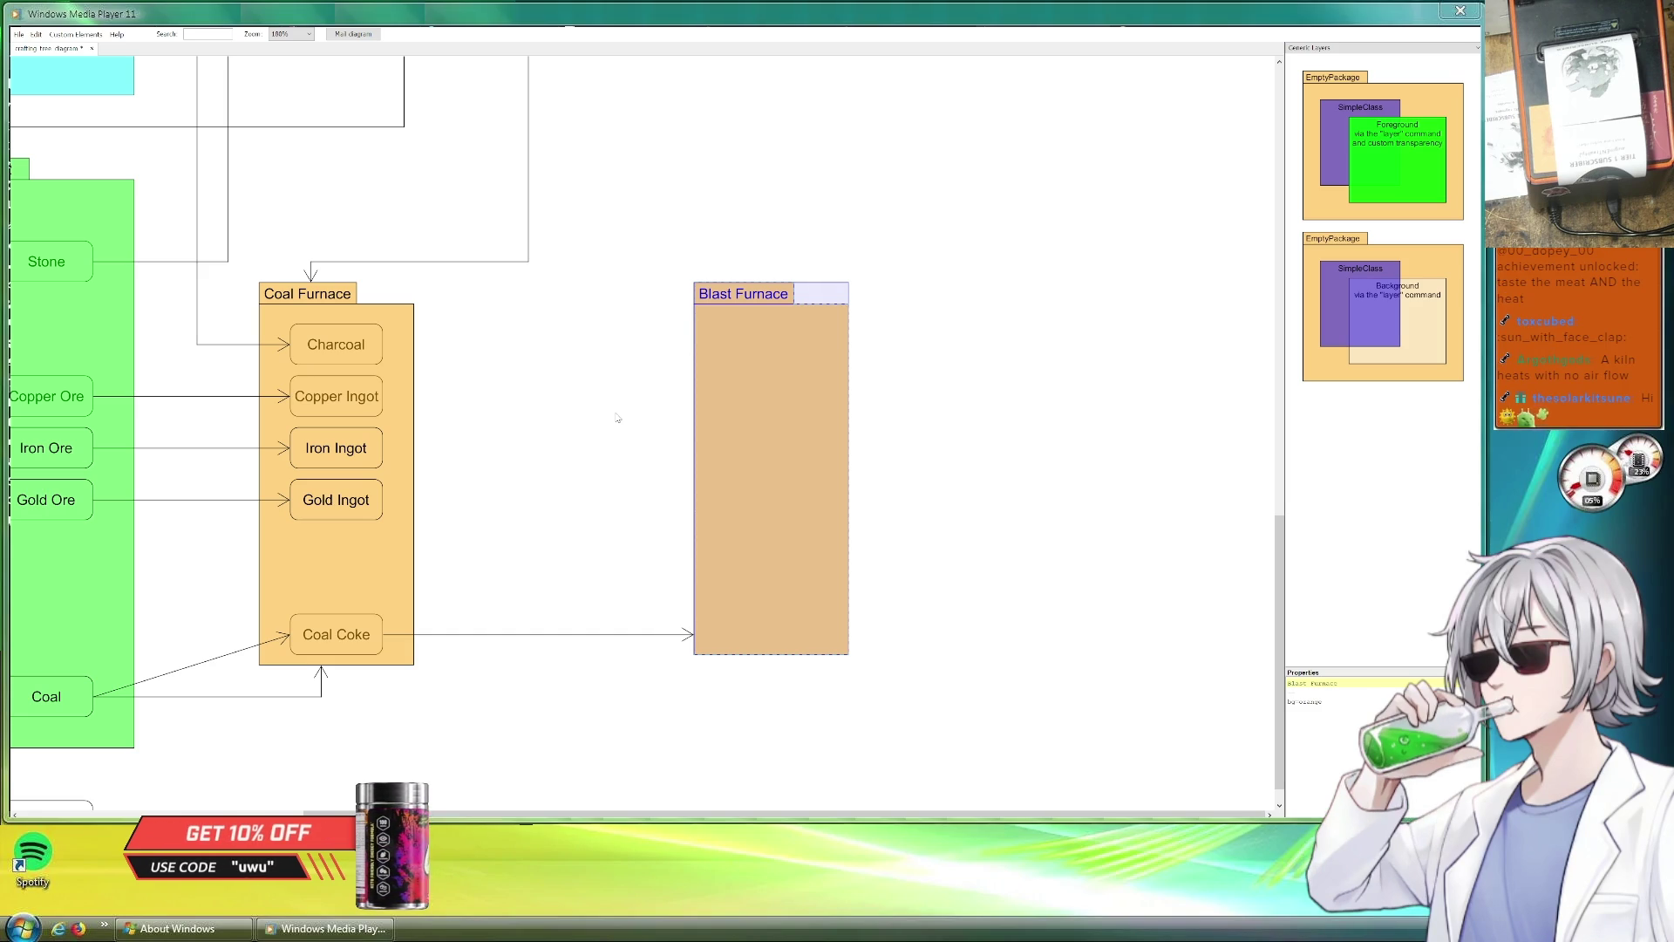
pyautogui.moveTo(402, 350)
pyautogui.mouseDown()
pyautogui.moveTo(423, 371)
pyautogui.moveTo(589, 339)
pyautogui.mouseUp()
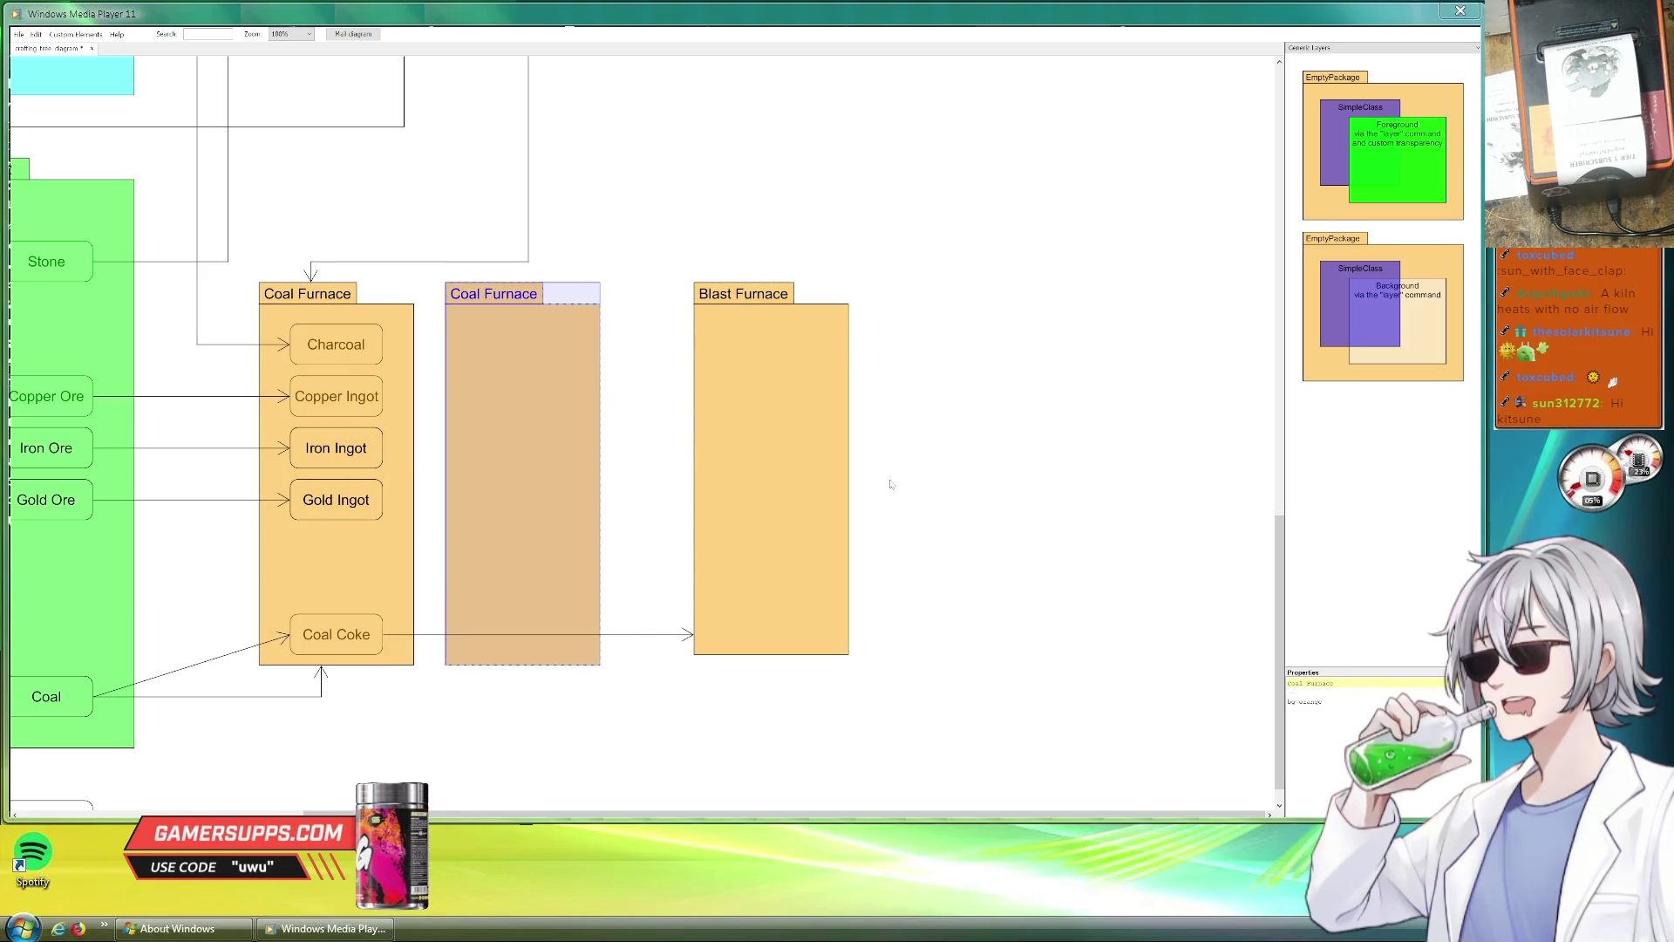
# Rename the copied package 'Kiln' and move Coal Coke into it.
pyautogui.moveTo(1335, 683); pyautogui.dragTo(1289, 682)
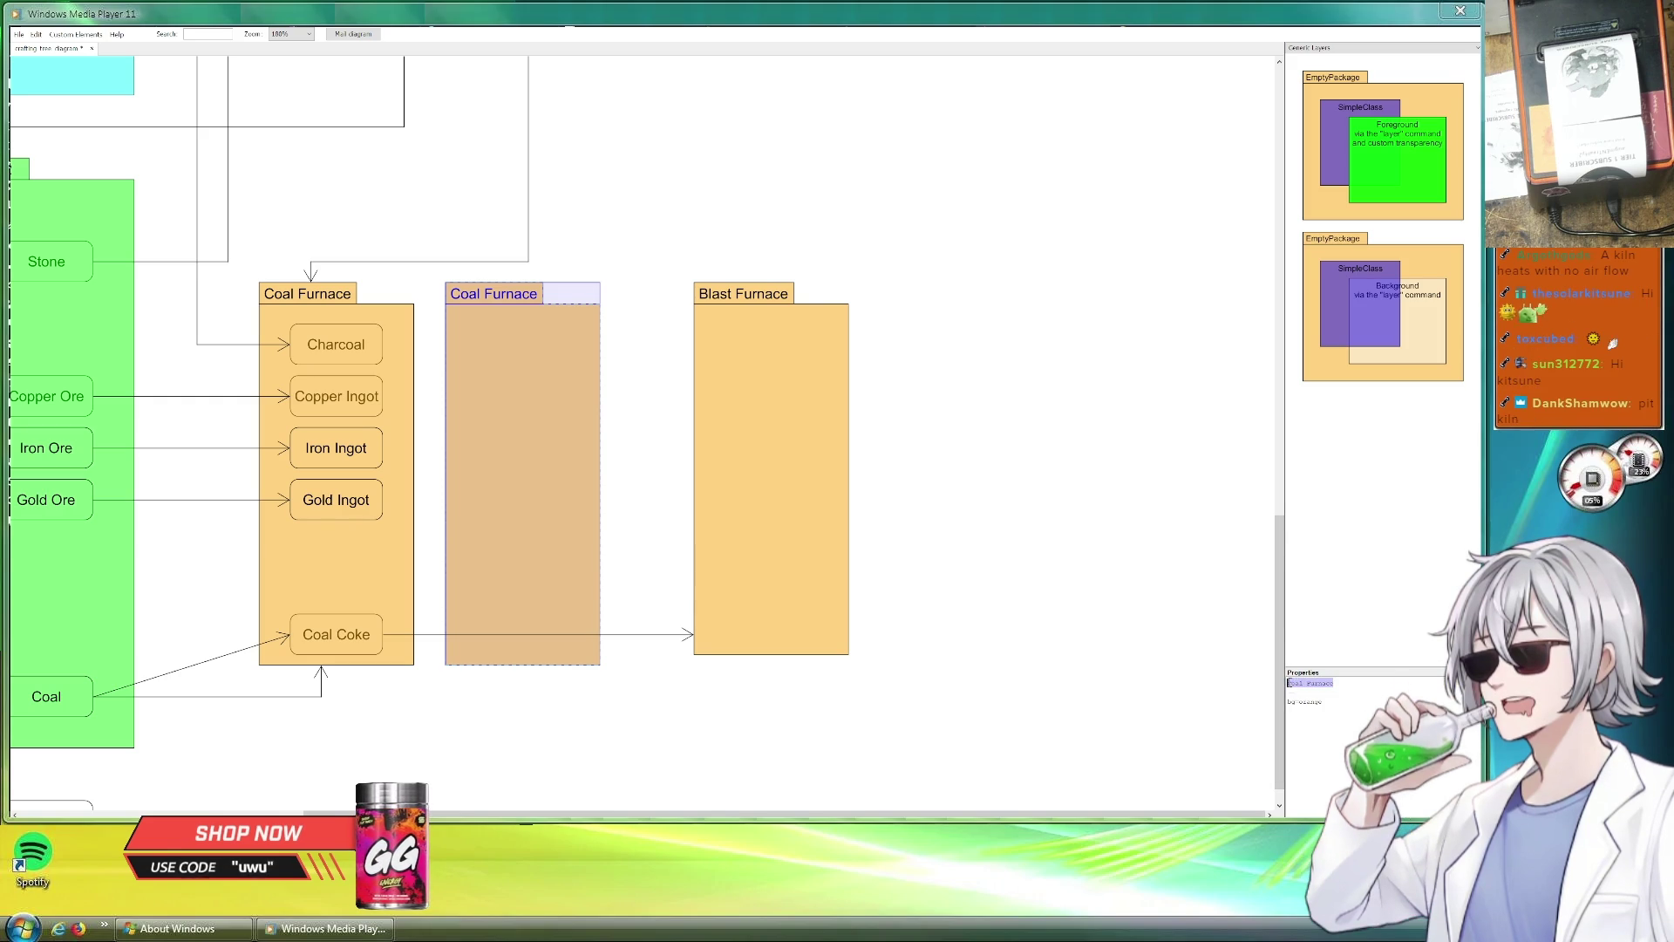
pyautogui.write('Kiln')
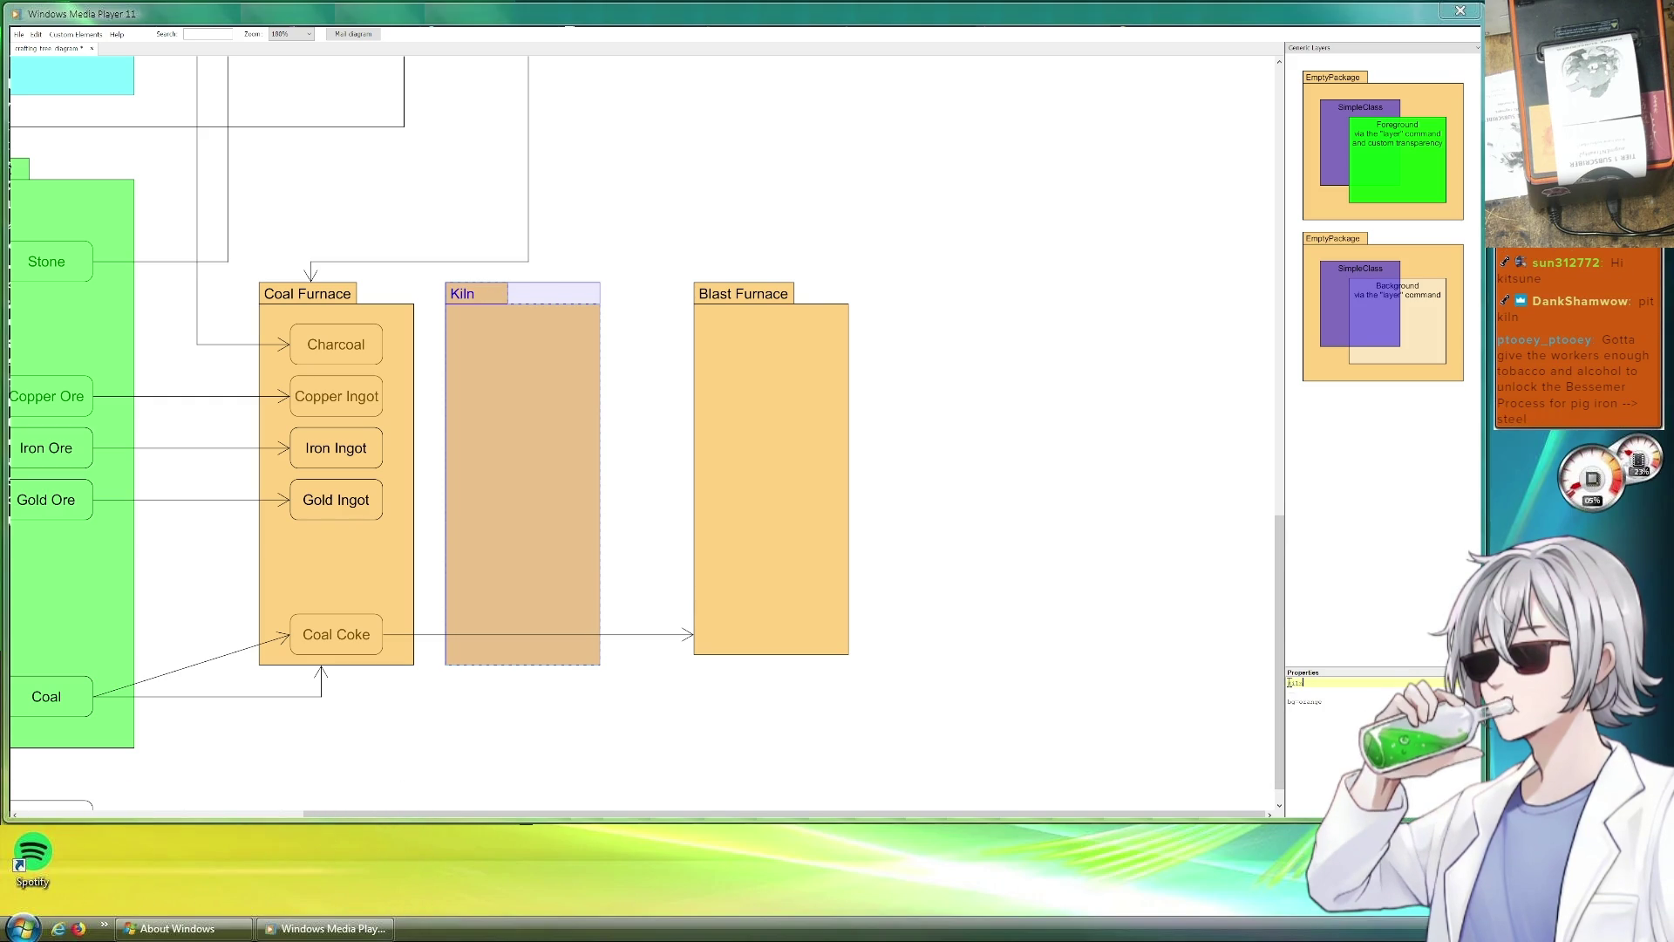
pyautogui.click(1104, 601)
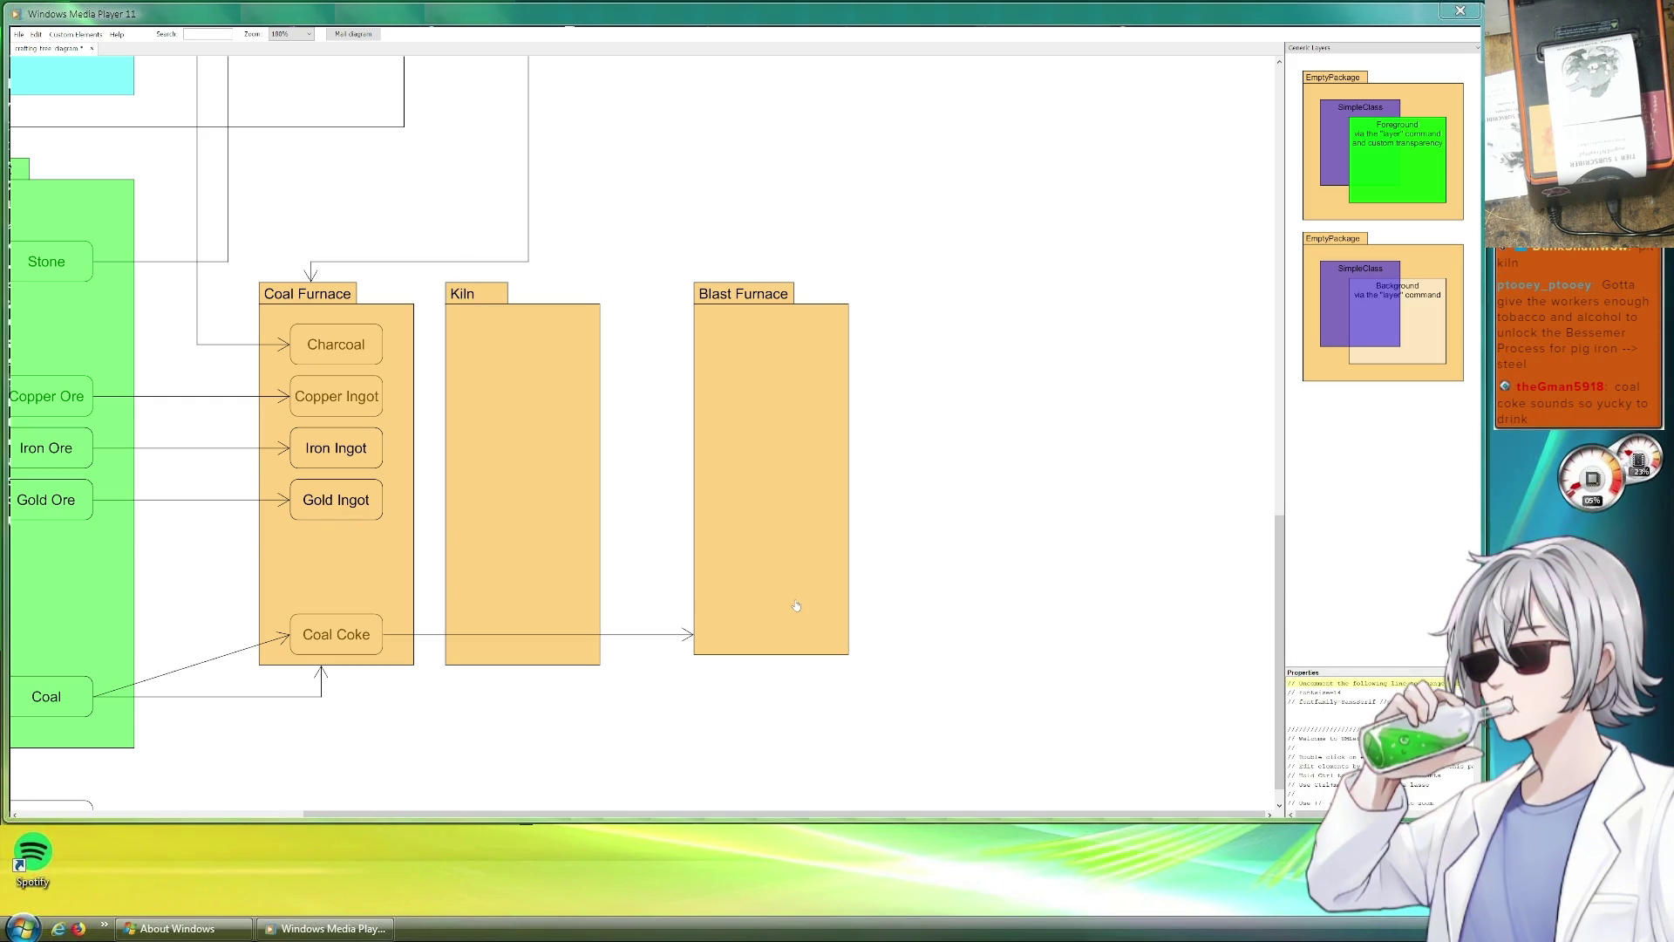
pyautogui.moveTo(355, 639); pyautogui.dragTo(531, 638)
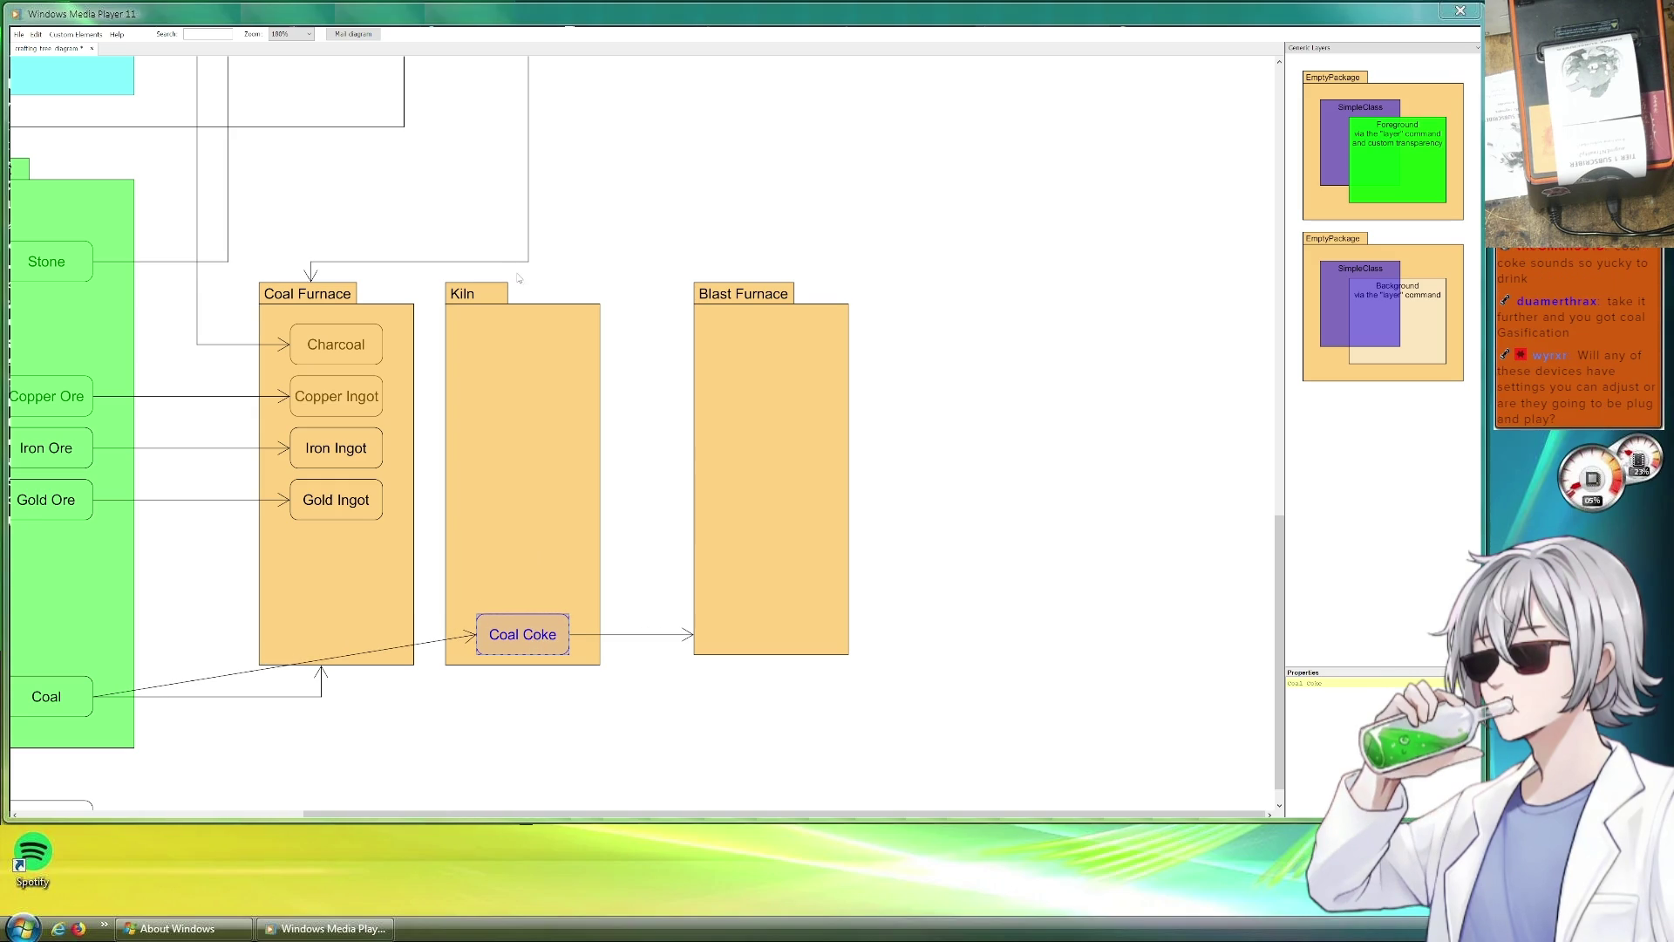
# Shorten the Kiln package by lowering its top edge.
pyautogui.click(508, 294)
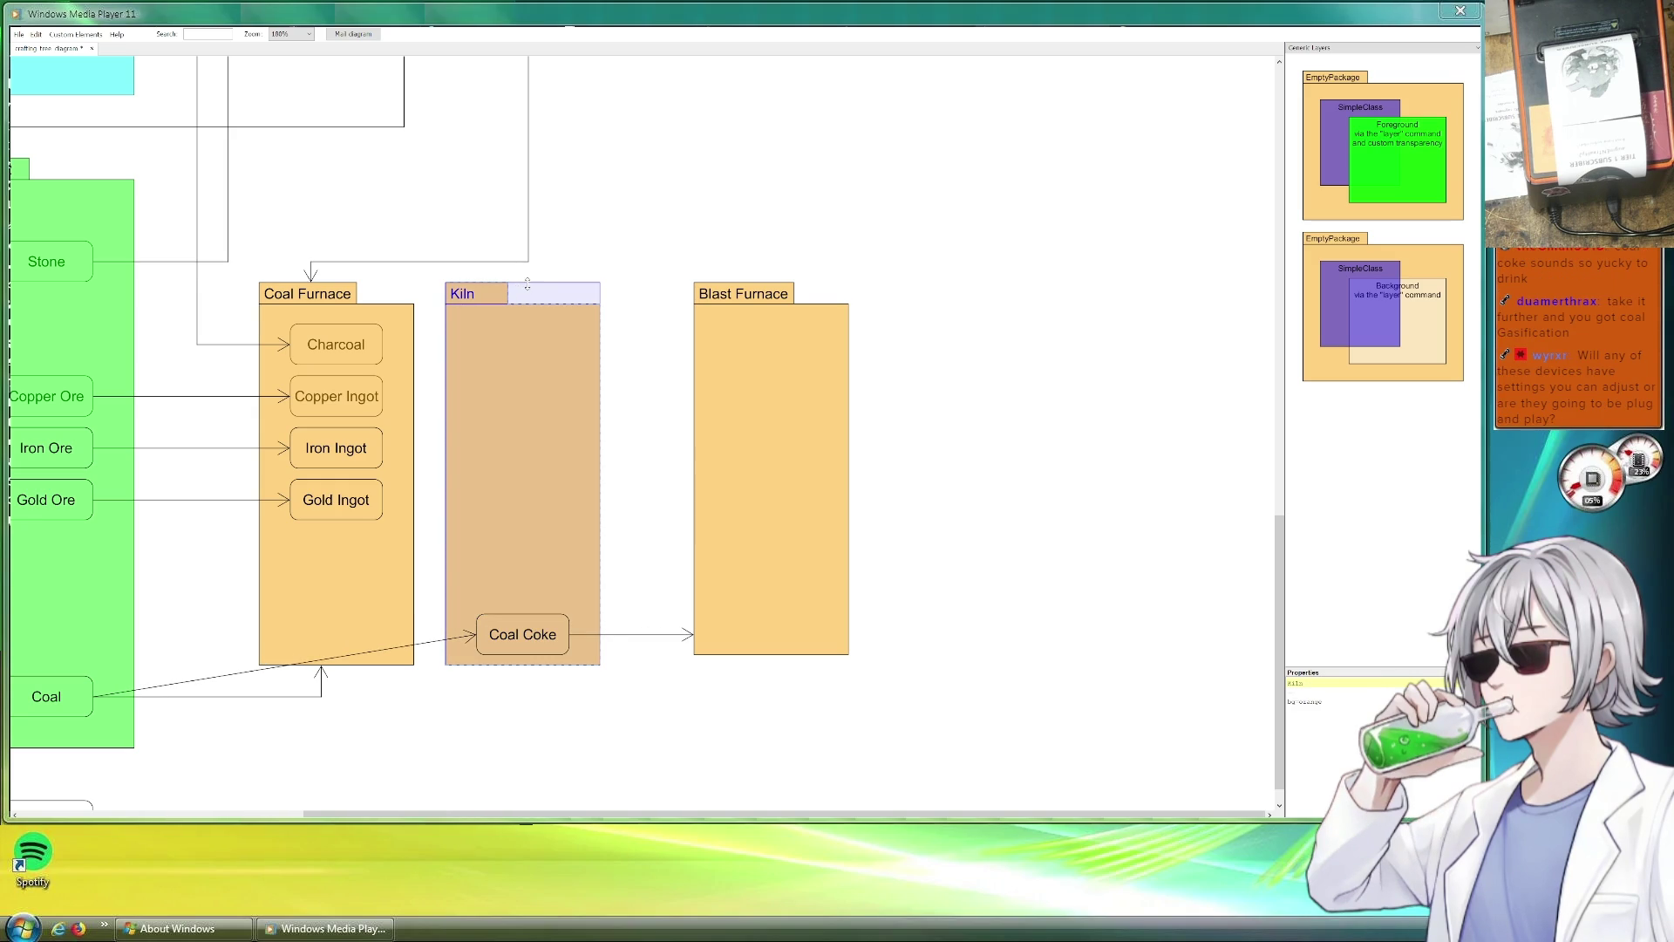
pyautogui.moveTo(527, 281); pyautogui.dragTo(534, 468)
# Move Charcoal into the Kiln package above Coal Coke.
pyautogui.moveTo(331, 343); pyautogui.dragTo(524, 580)
pyautogui.click(198, 345)
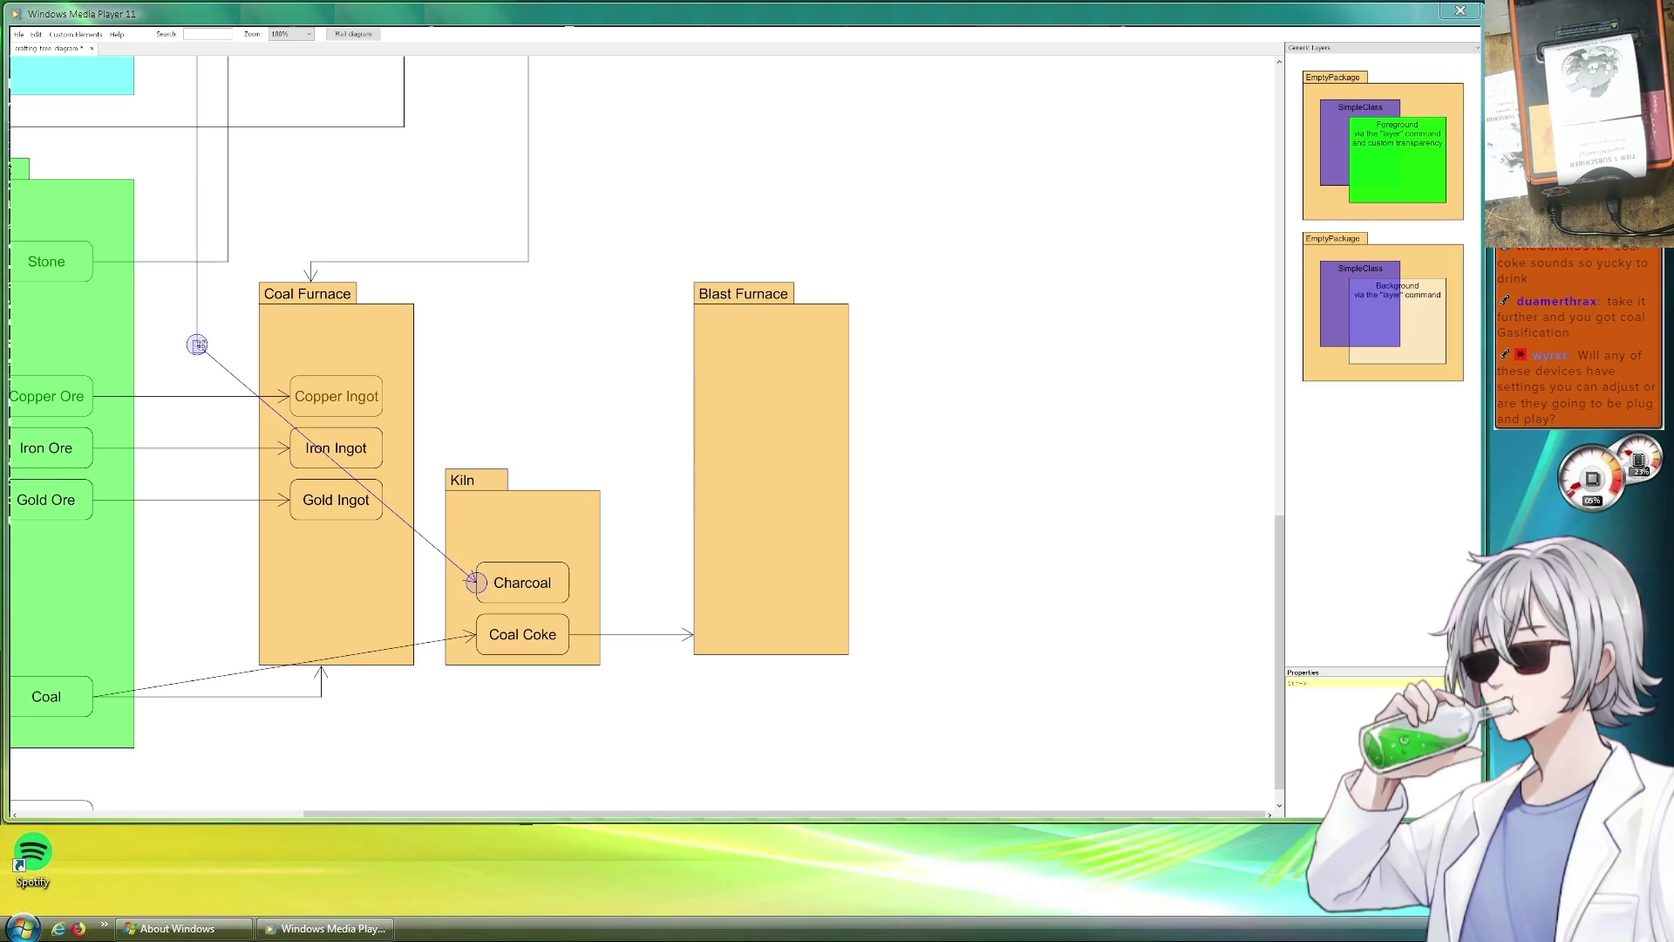
pyautogui.moveTo(198, 346); pyautogui.dragTo(198, 346)
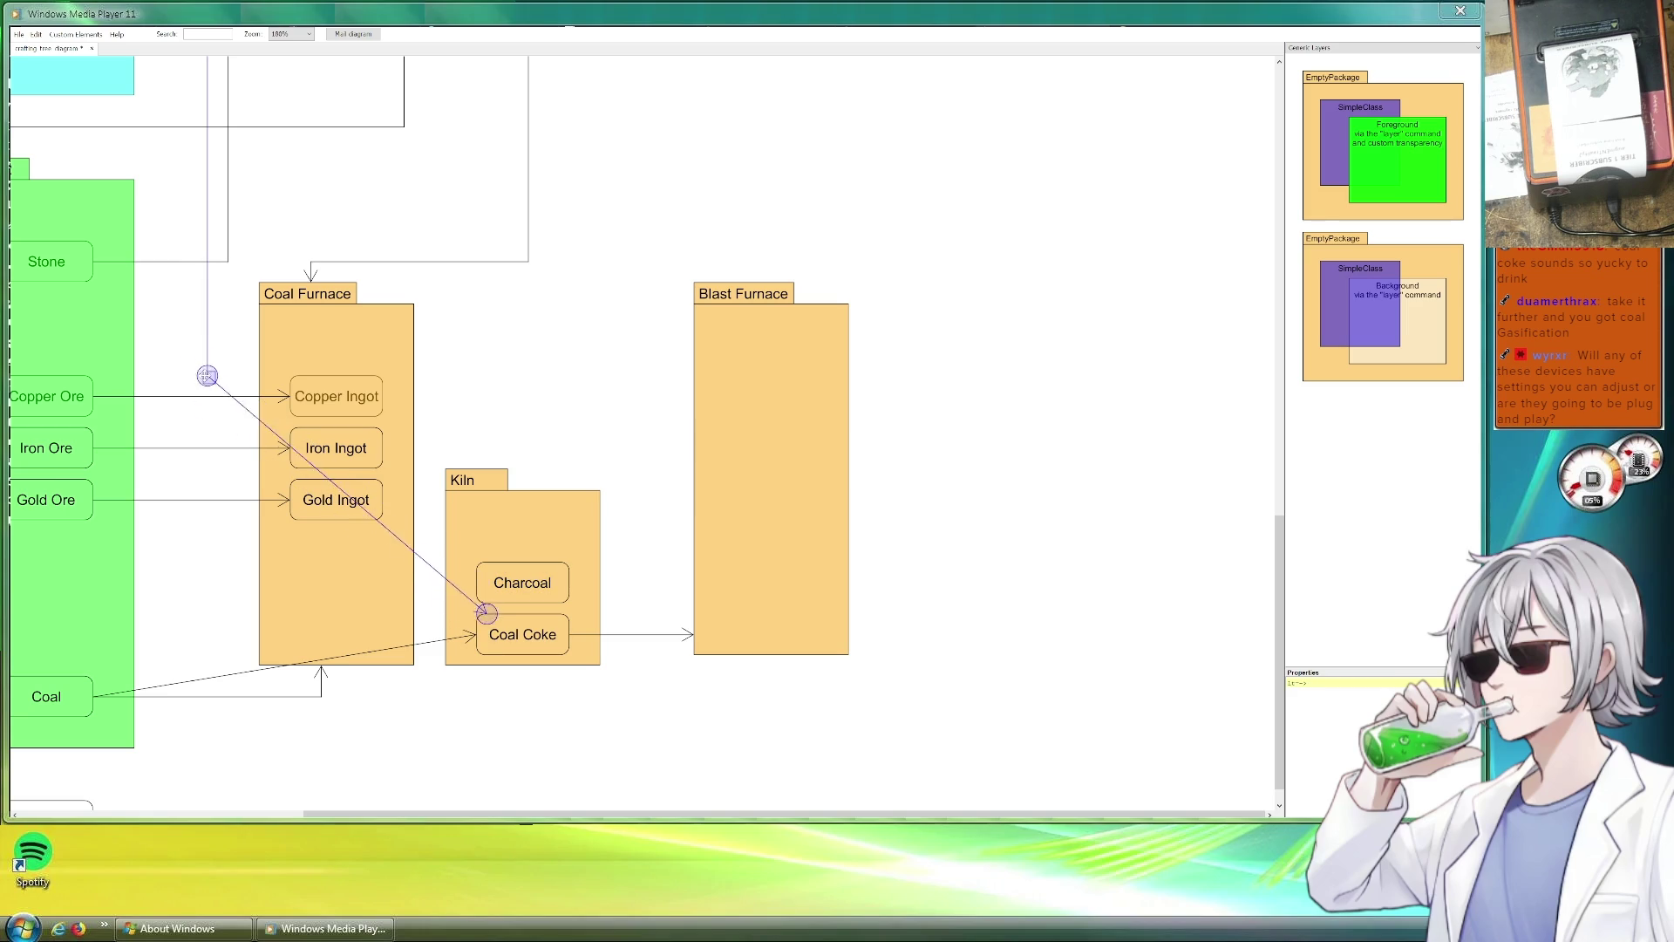
pyautogui.click(493, 338)
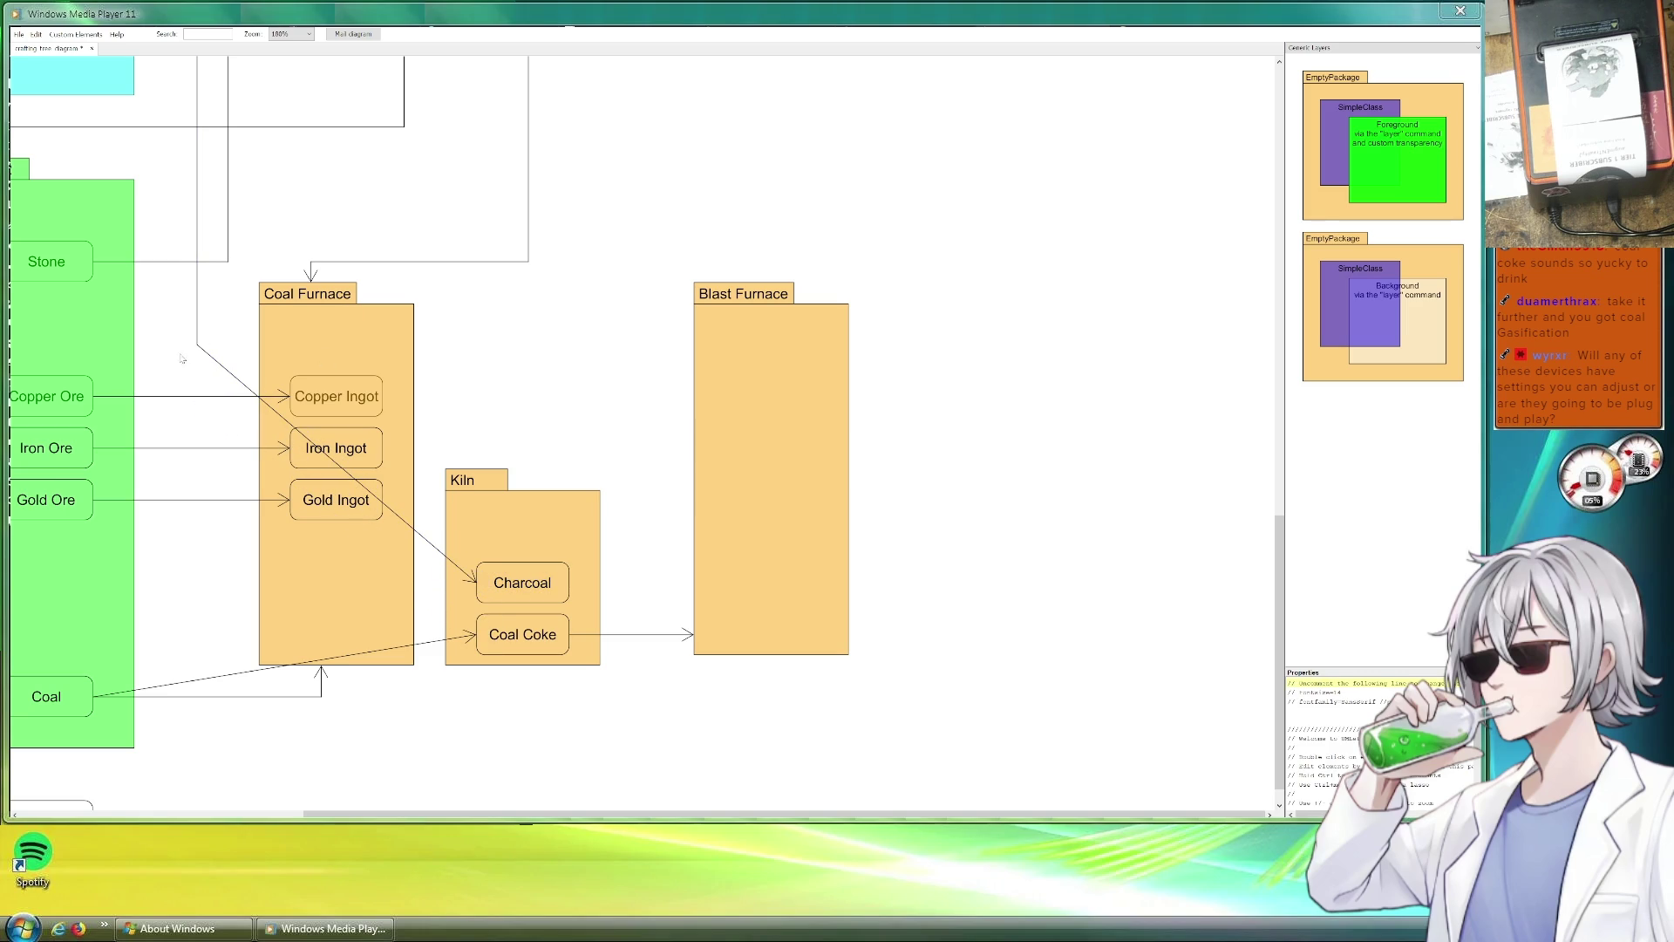
# Reroute Charcoal's incoming arrow straight down and then across to it.
pyautogui.click(196, 328)
pyautogui.moveTo(196, 344)
pyautogui.mouseDown()
pyautogui.moveTo(215, 592)
pyautogui.moveTo(187, 583)
pyautogui.mouseUp()
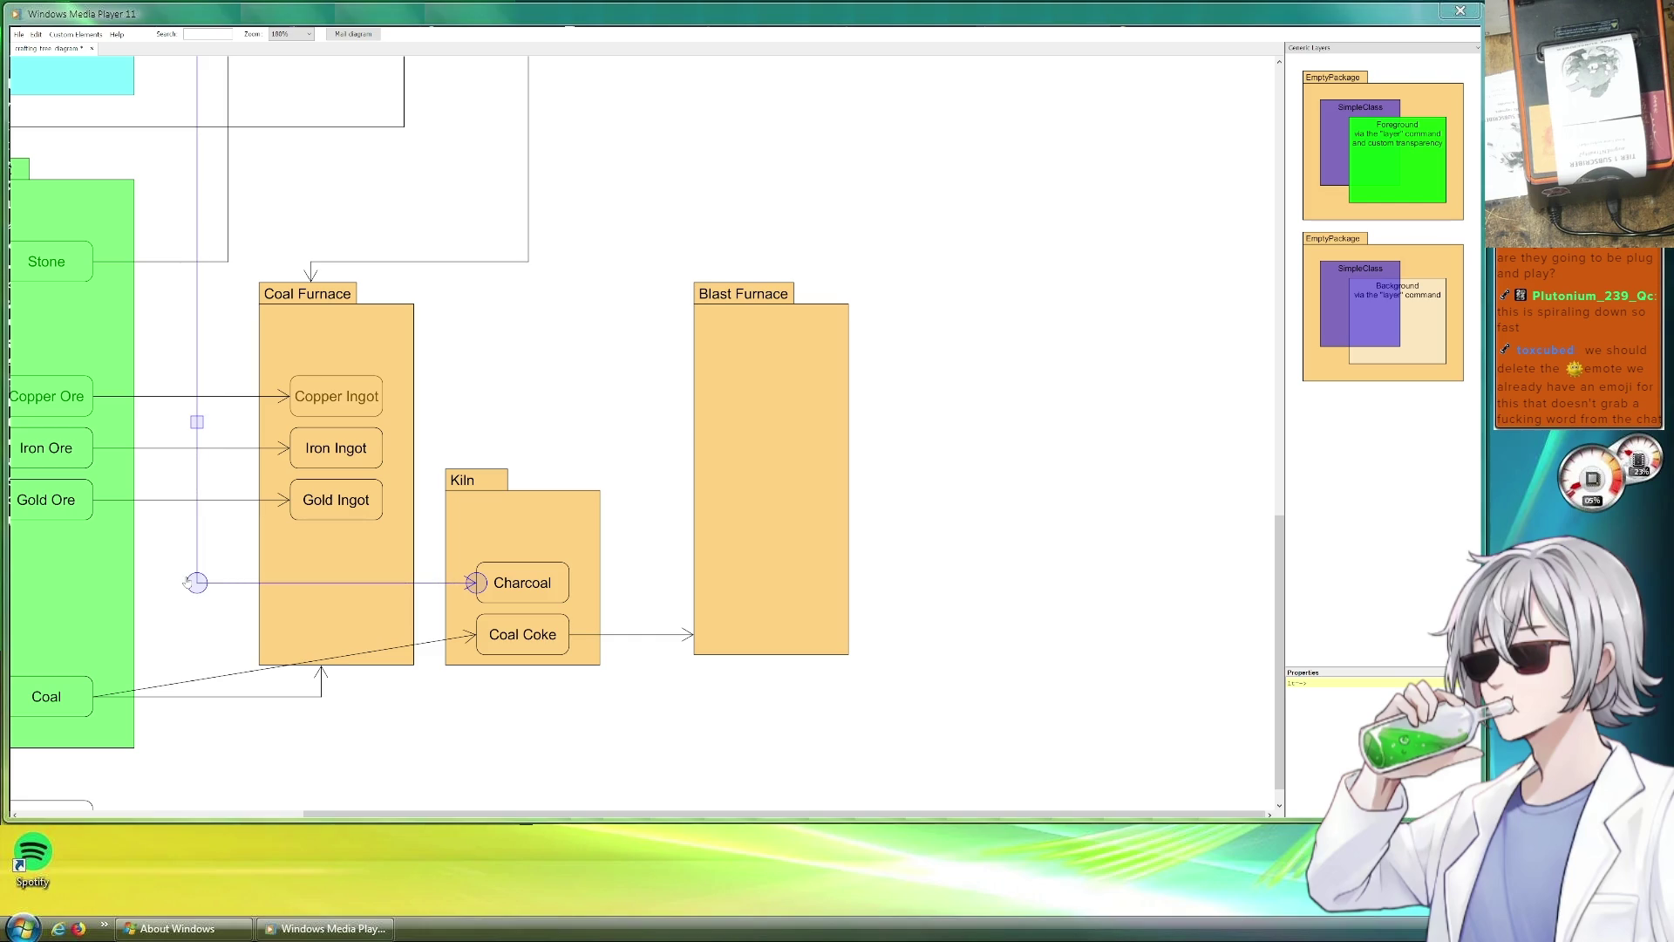
pyautogui.click(514, 406)
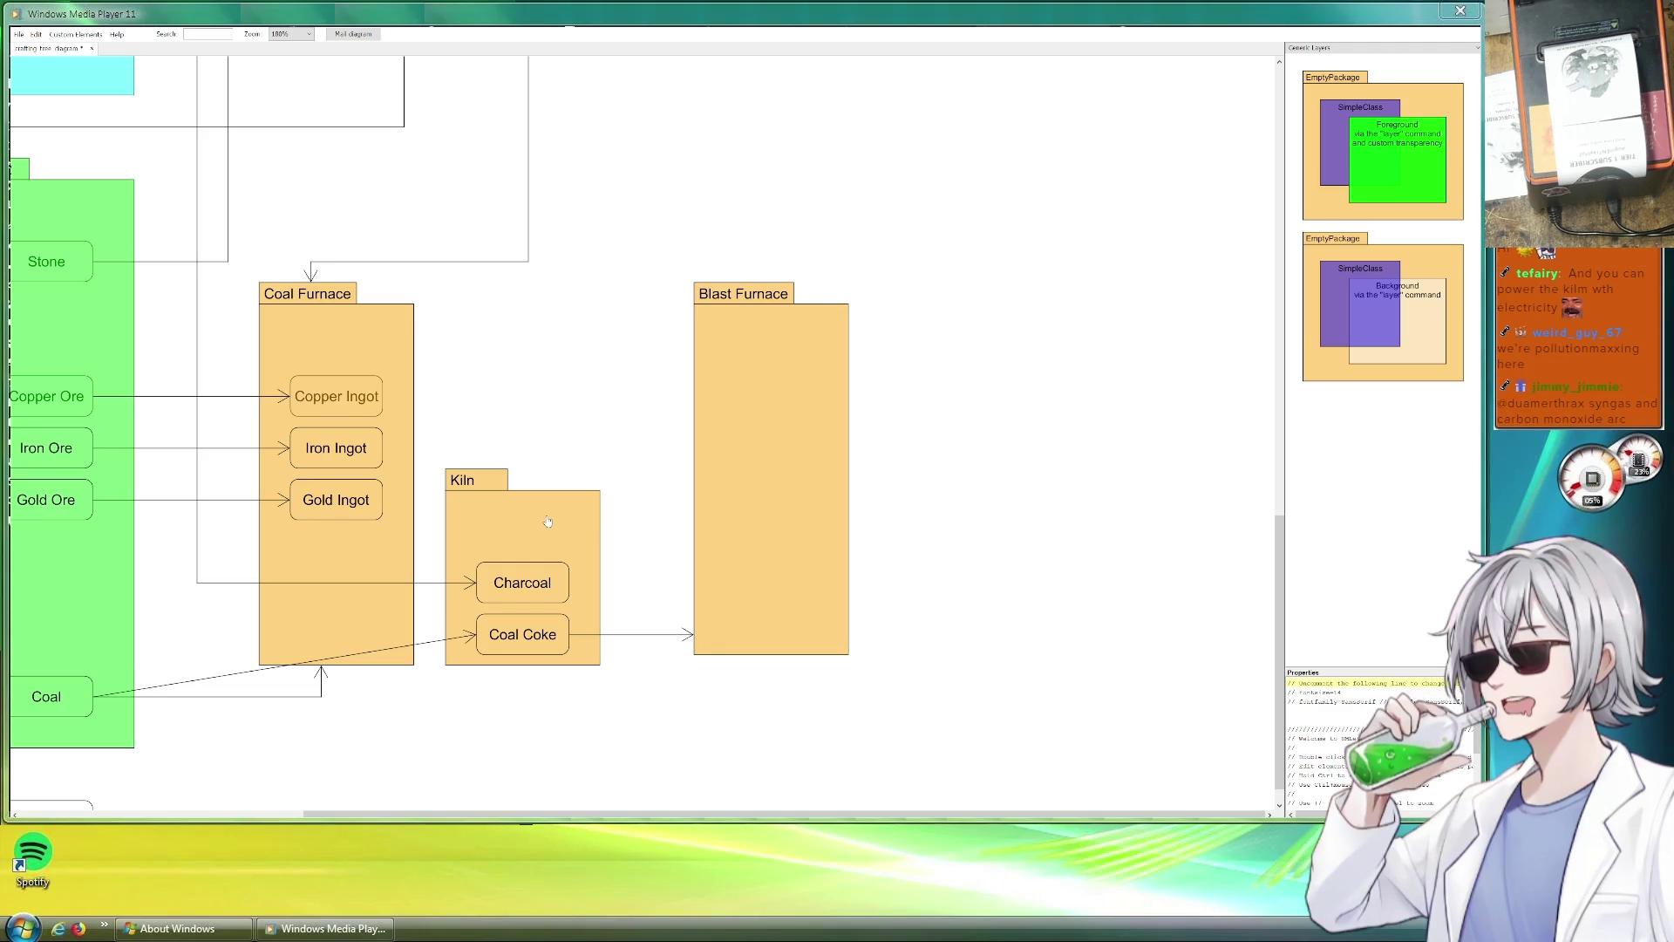
pyautogui.scroll(-1, 540, 522)
pyautogui.scroll(2, 543, 520)
pyautogui.scroll(3, 548, 521)
pyautogui.scroll(3, 549, 521)
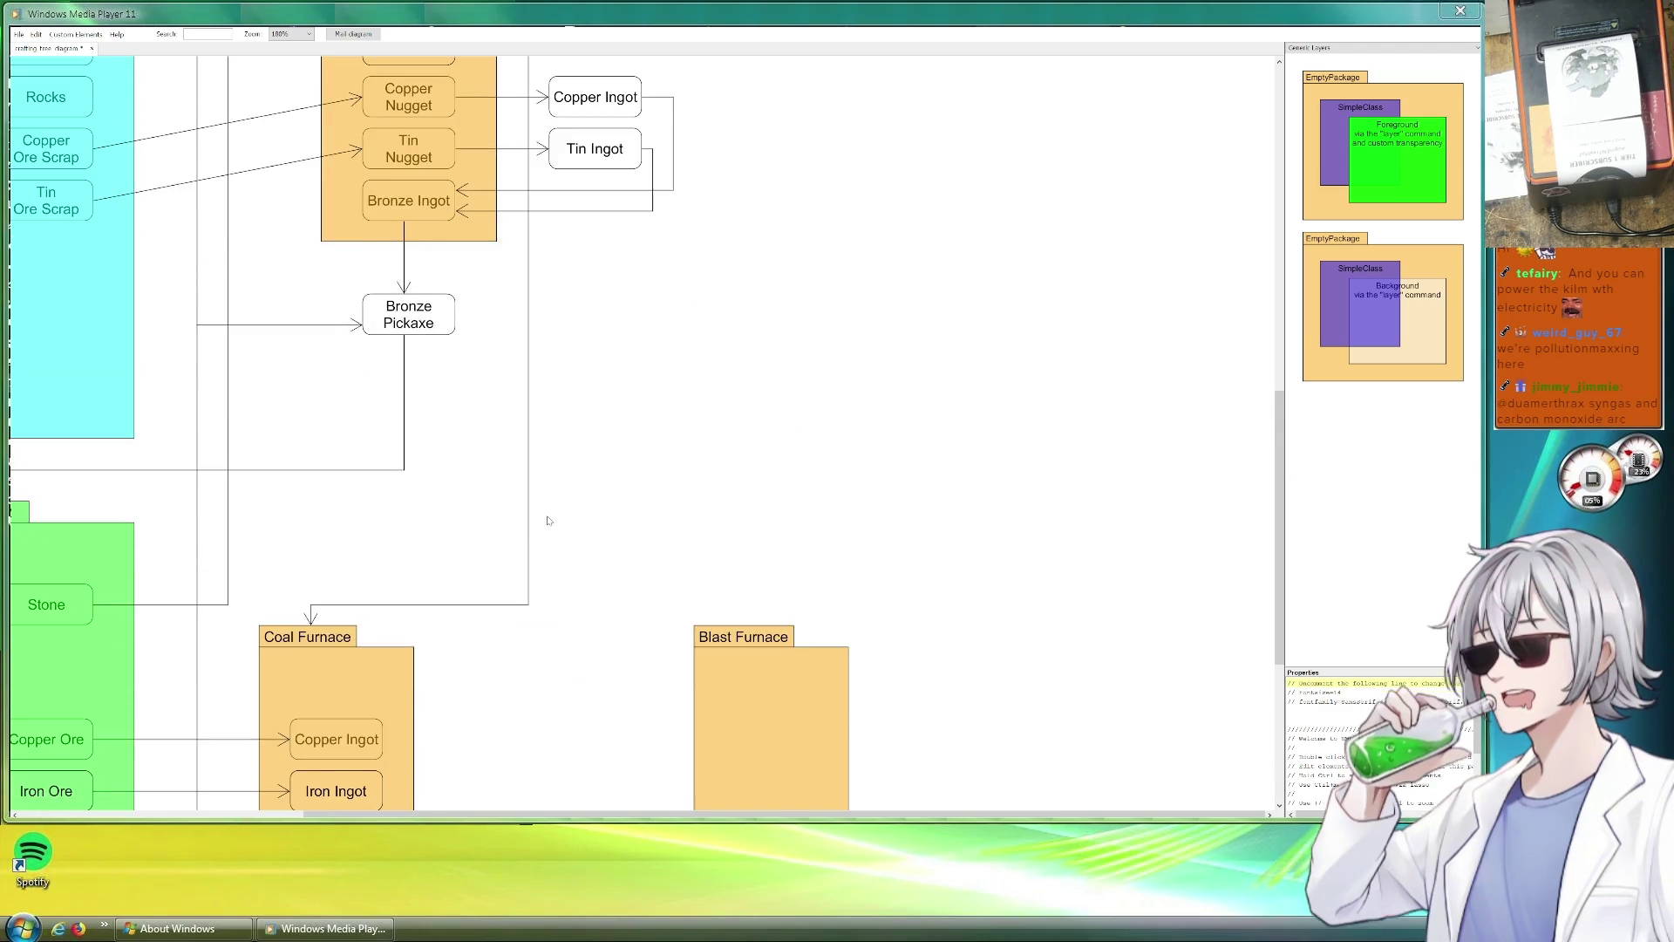
pyautogui.scroll(2, 547, 523)
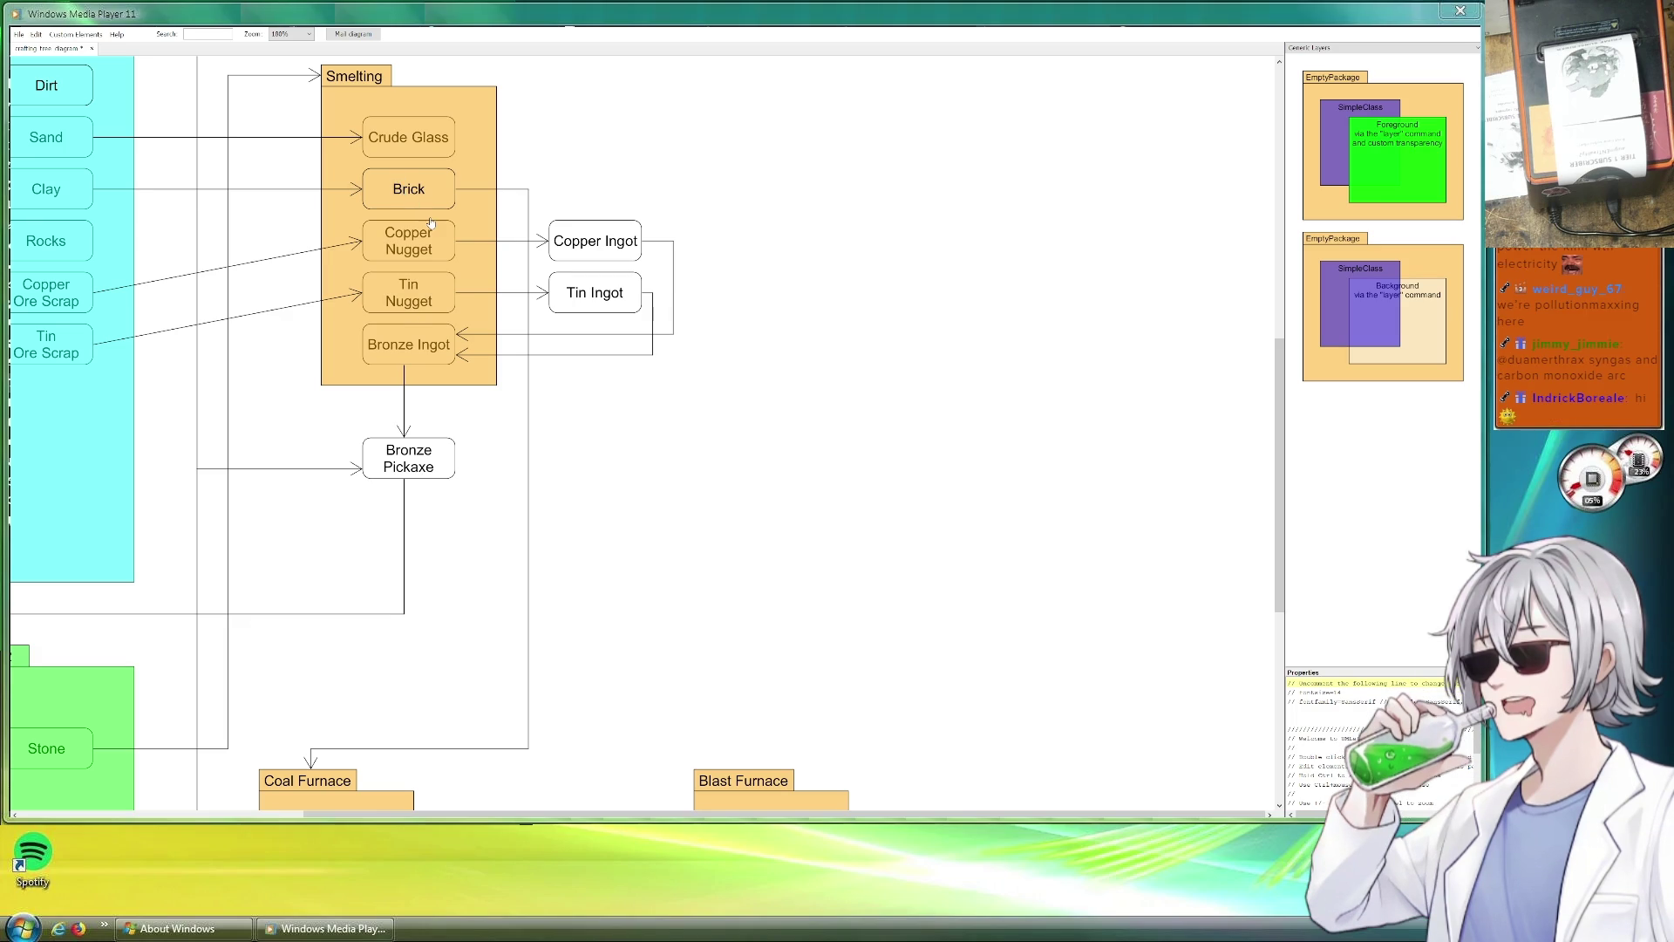
pyautogui.scroll(-2, 636, 376)
pyautogui.scroll(-5, 572, 418)
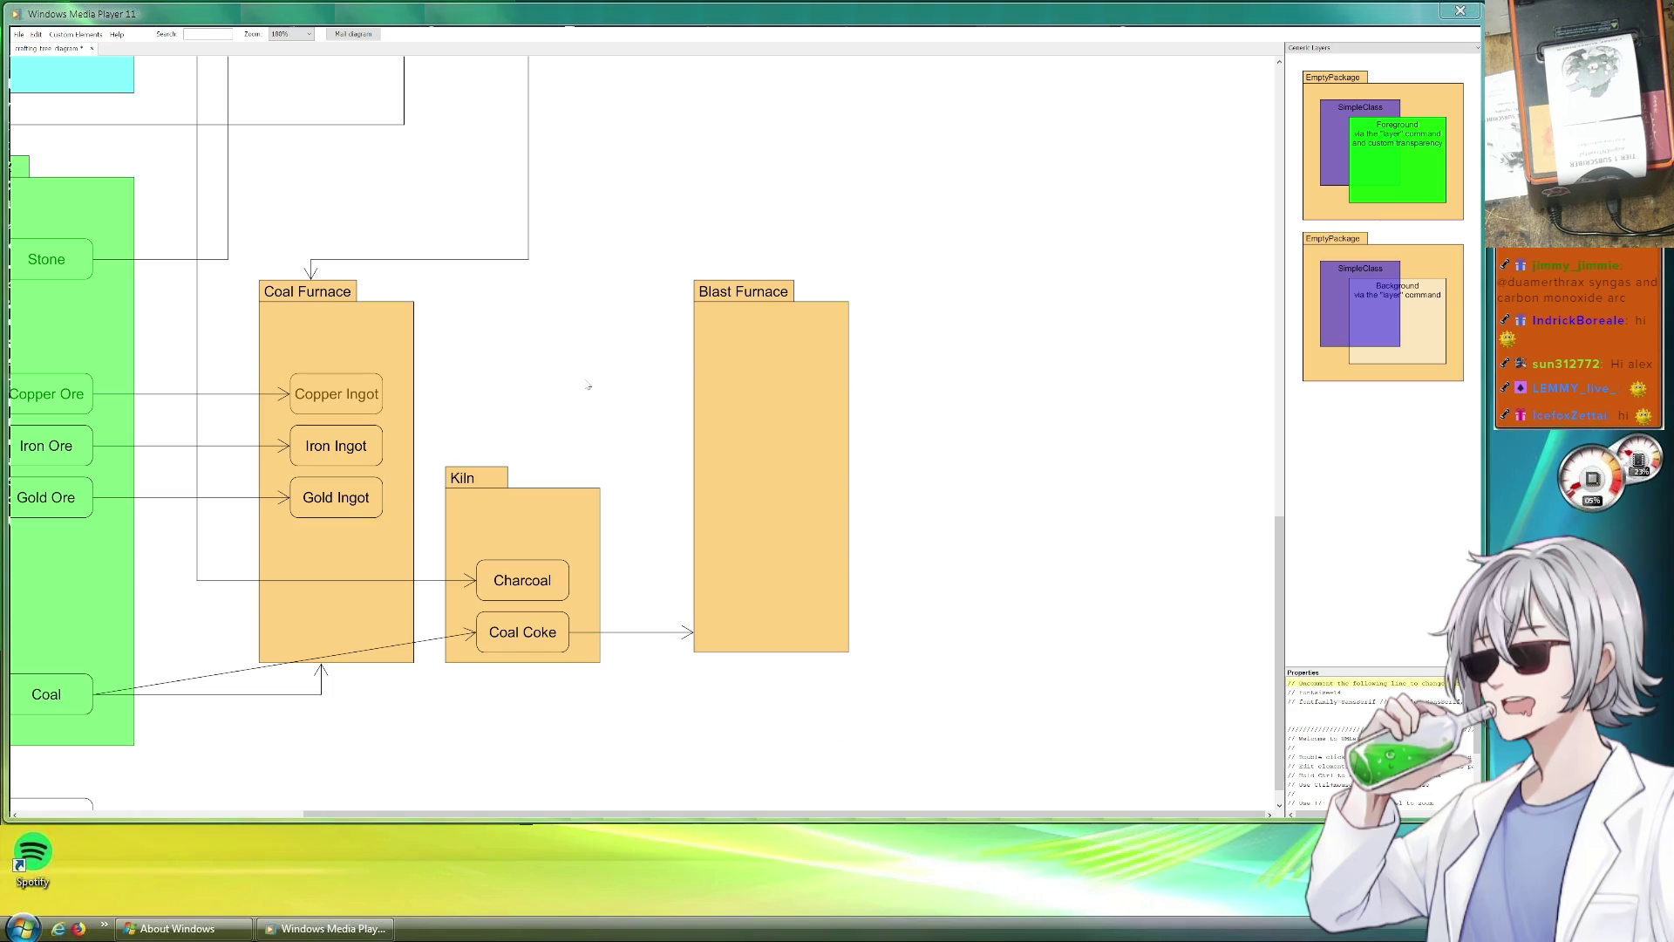
pyautogui.scroll(8, 582, 387)
pyautogui.scroll(2, 581, 385)
pyautogui.scroll(-2, 582, 382)
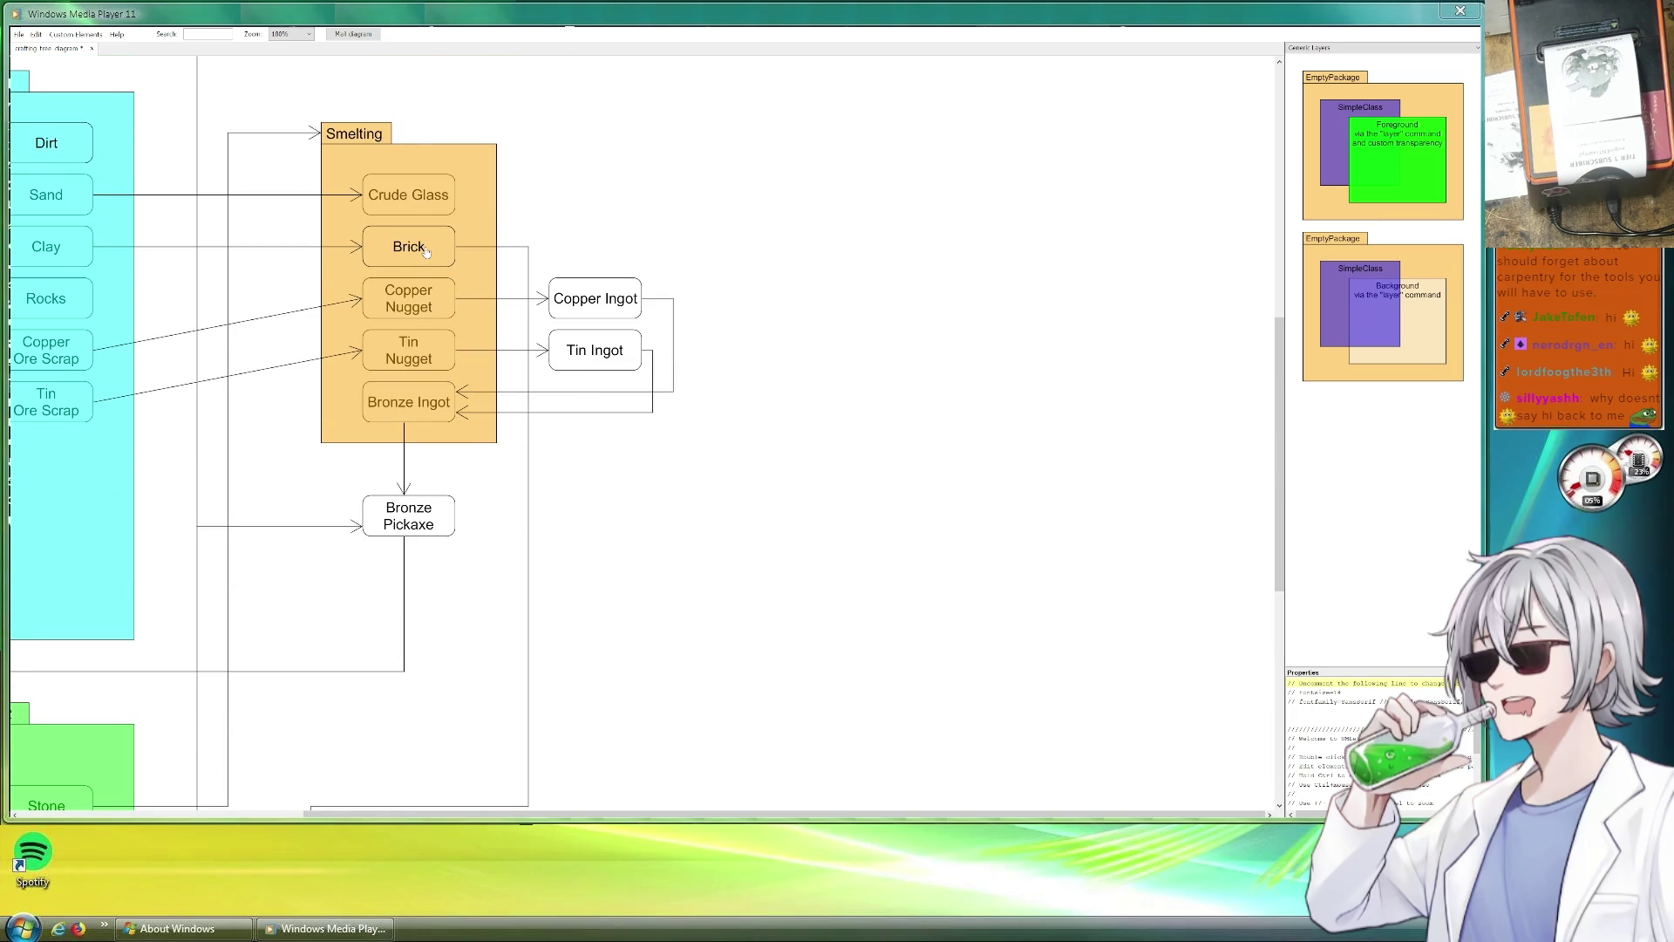
pyautogui.scroll(-1, 426, 249)
pyautogui.scroll(-1, 429, 262)
pyautogui.scroll(-1, 457, 318)
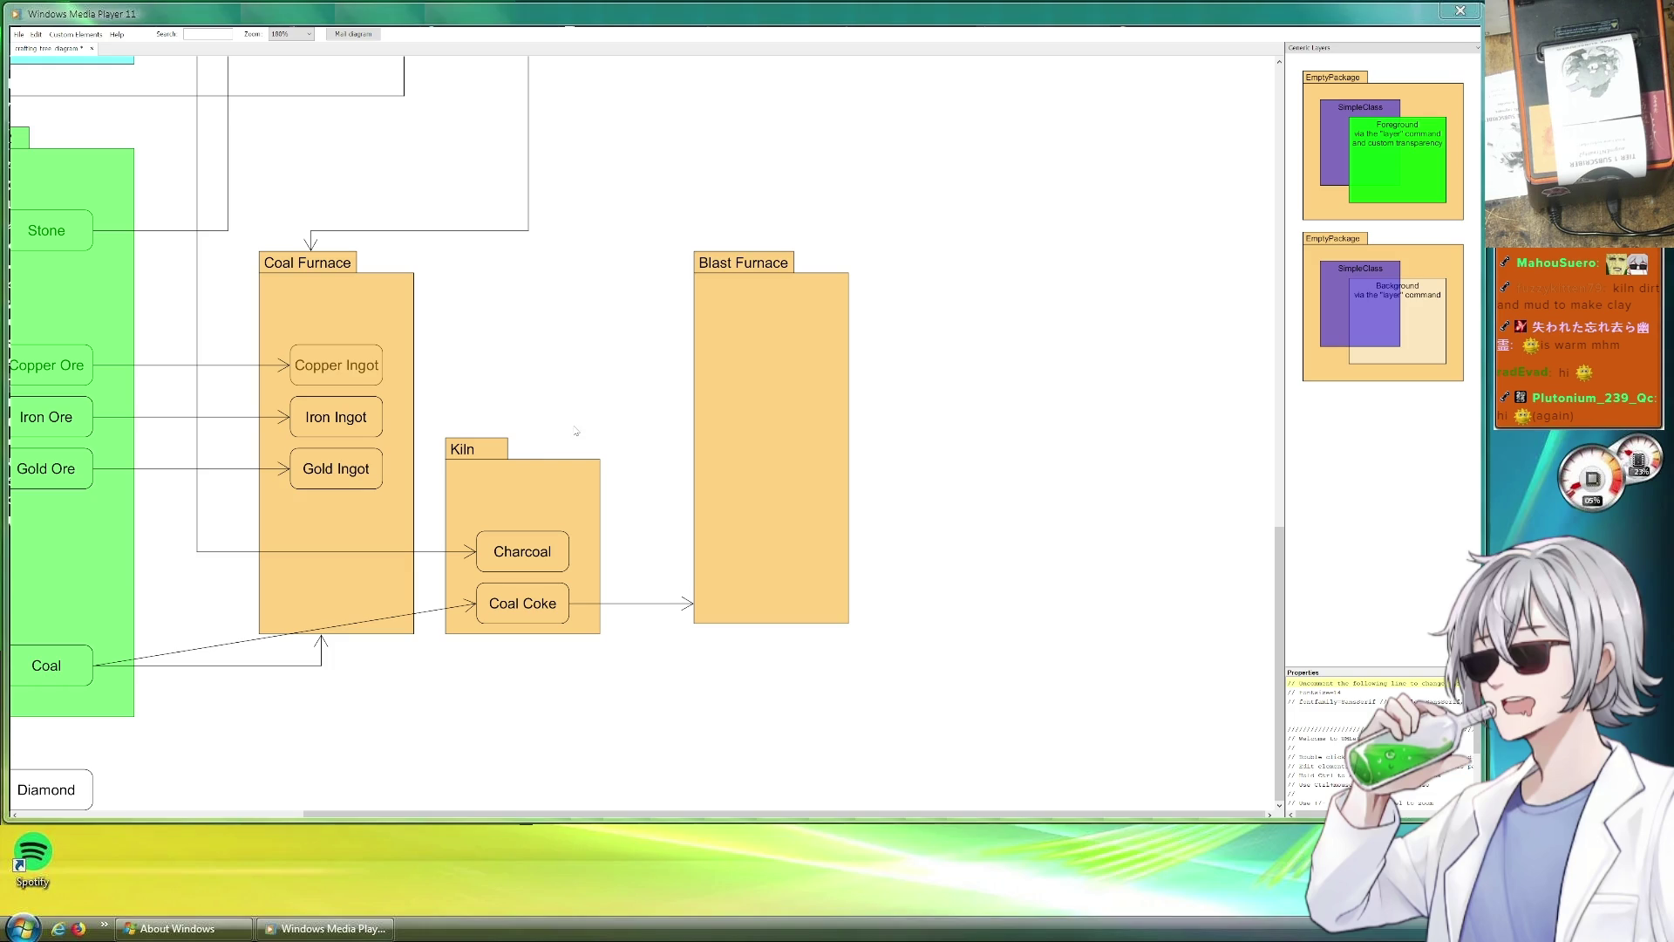
pyautogui.scroll(10, 654, 341)
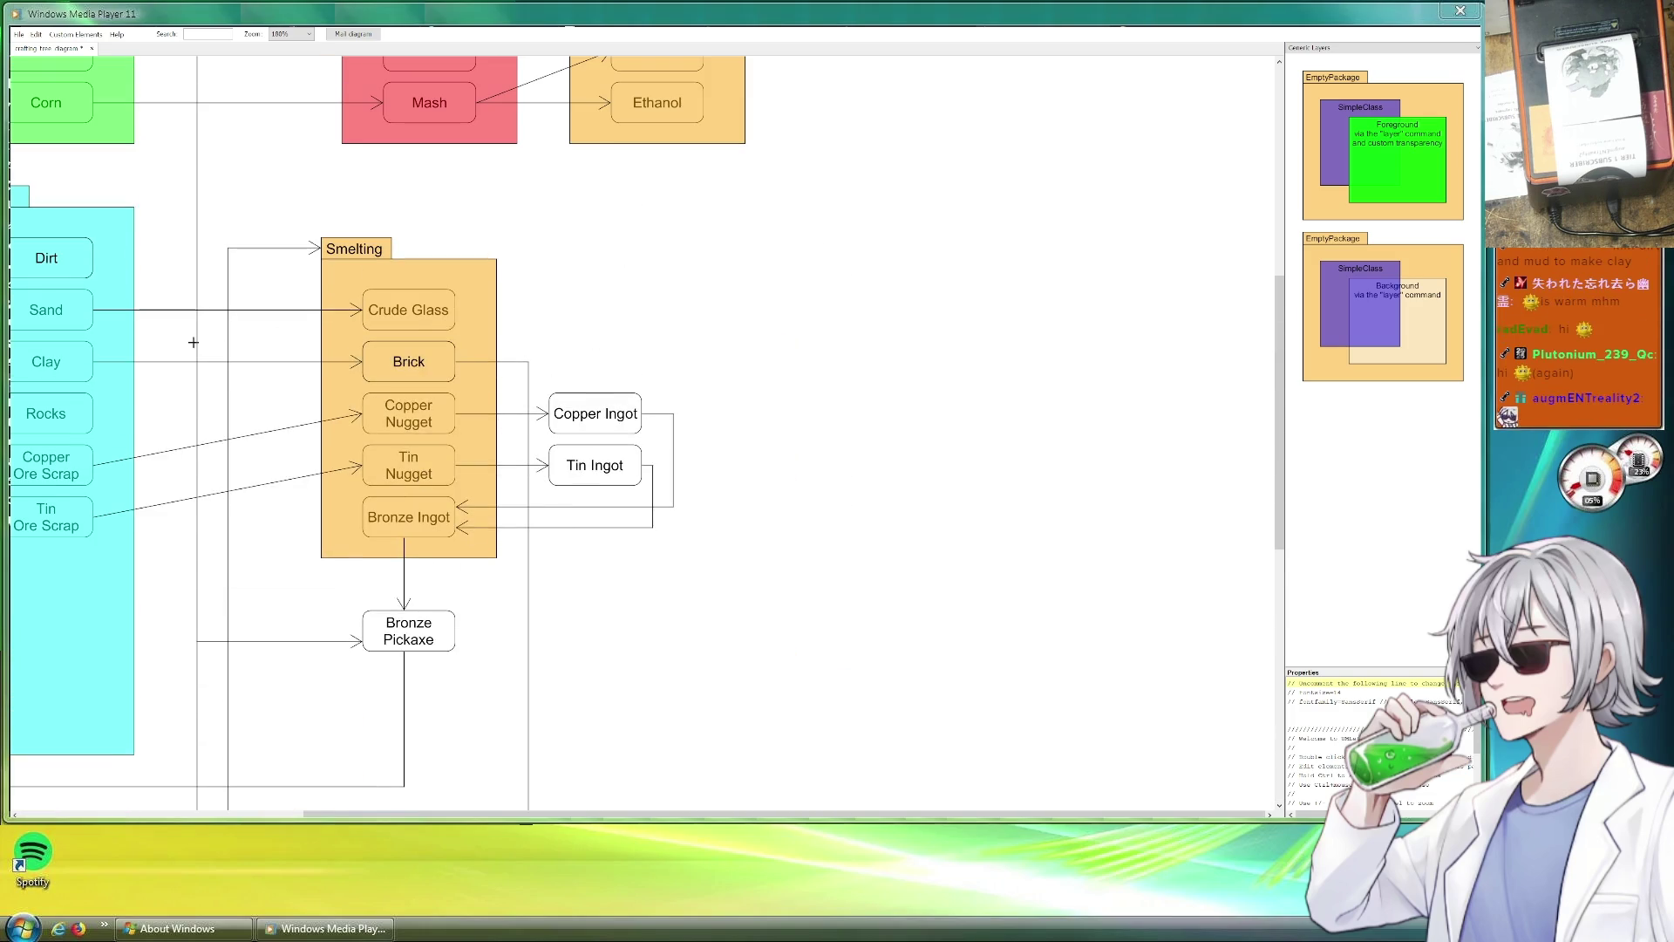
pyautogui.hscroll(-2, 481, 306)
pyautogui.hscroll(-1, 480, 307)
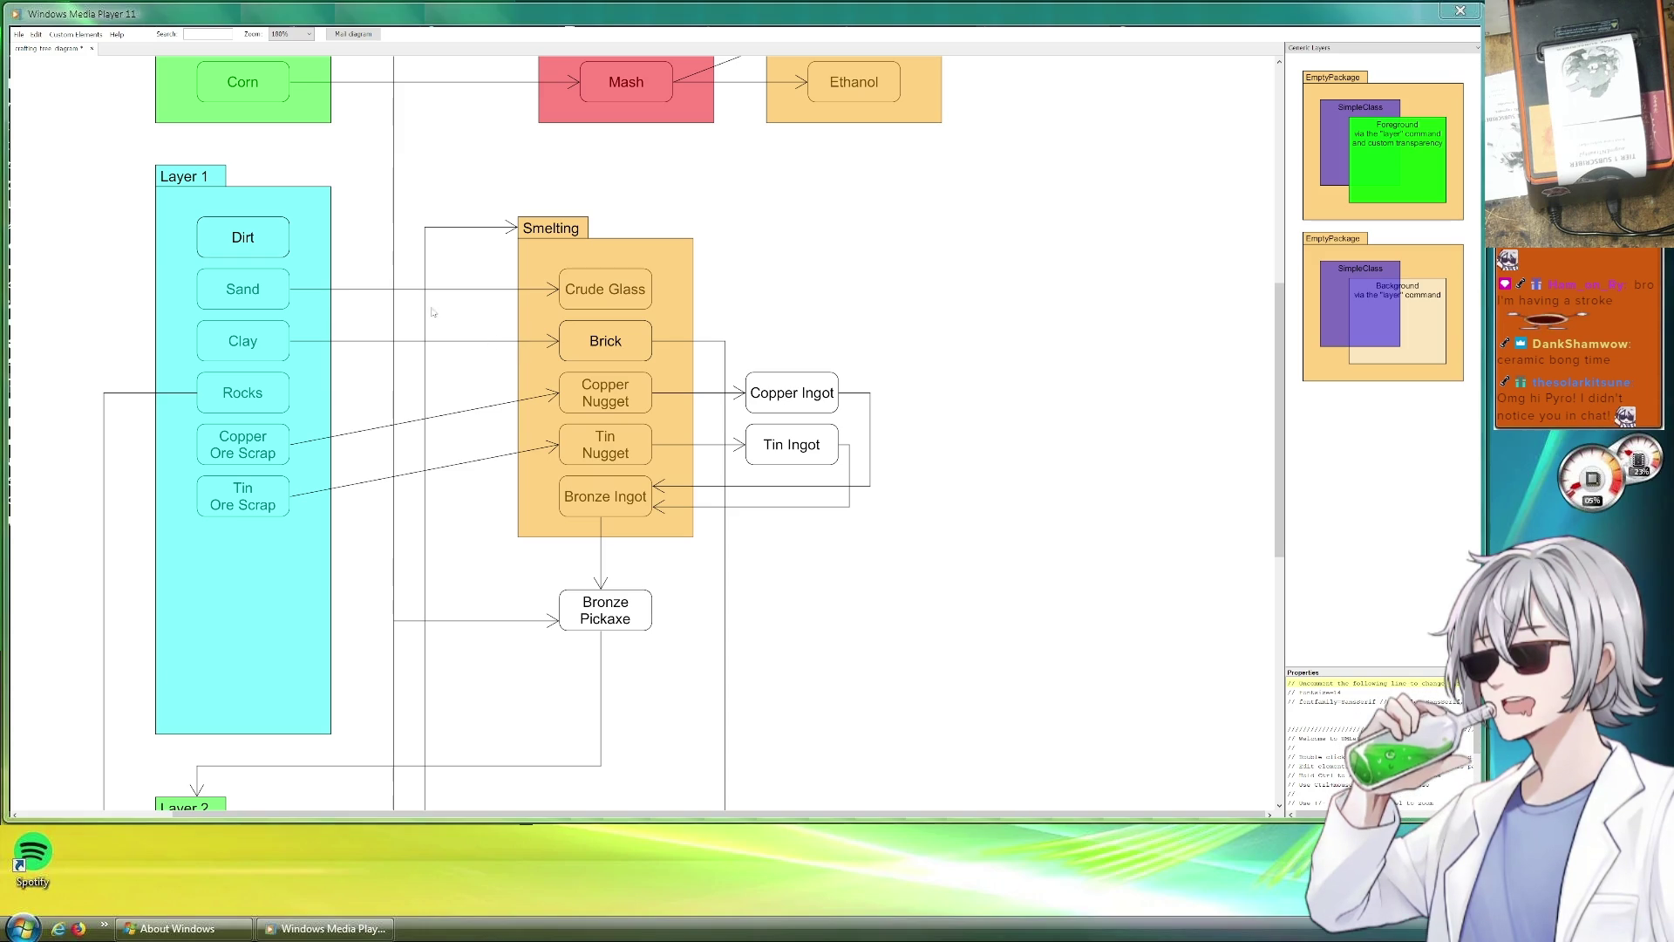
pyautogui.moveTo(254, 343); pyautogui.dragTo(442, 342)
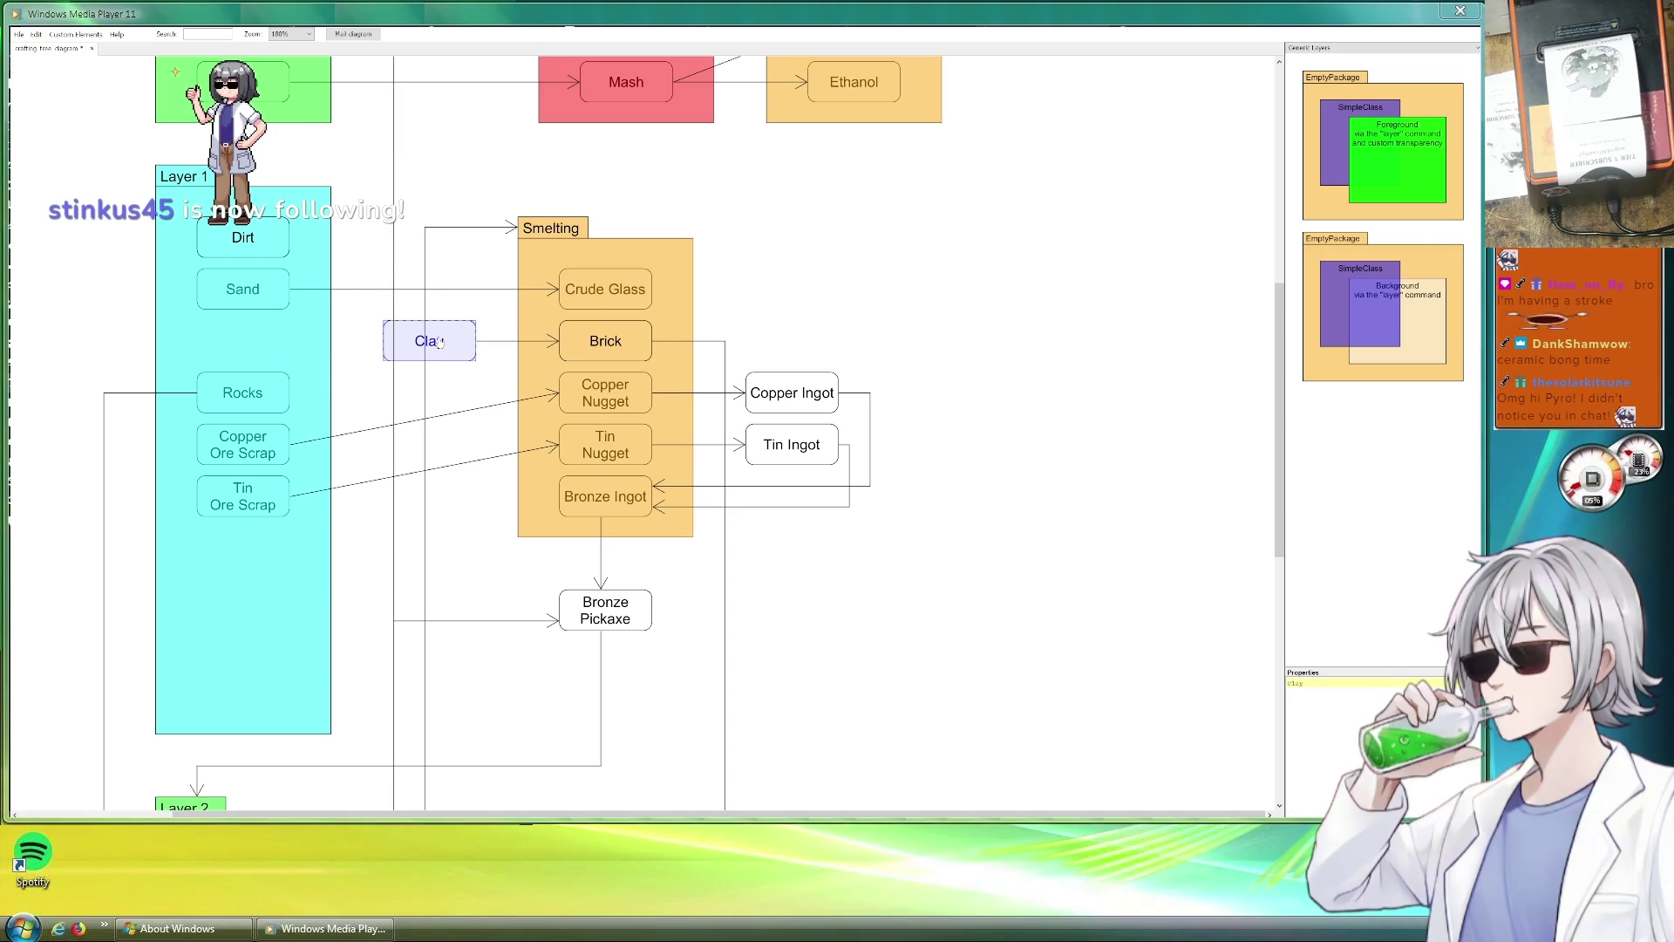
# Copy the Sand item below itself and rename the copy 'Mud'.
pyautogui.moveTo(300, 285); pyautogui.dragTo(272, 360)
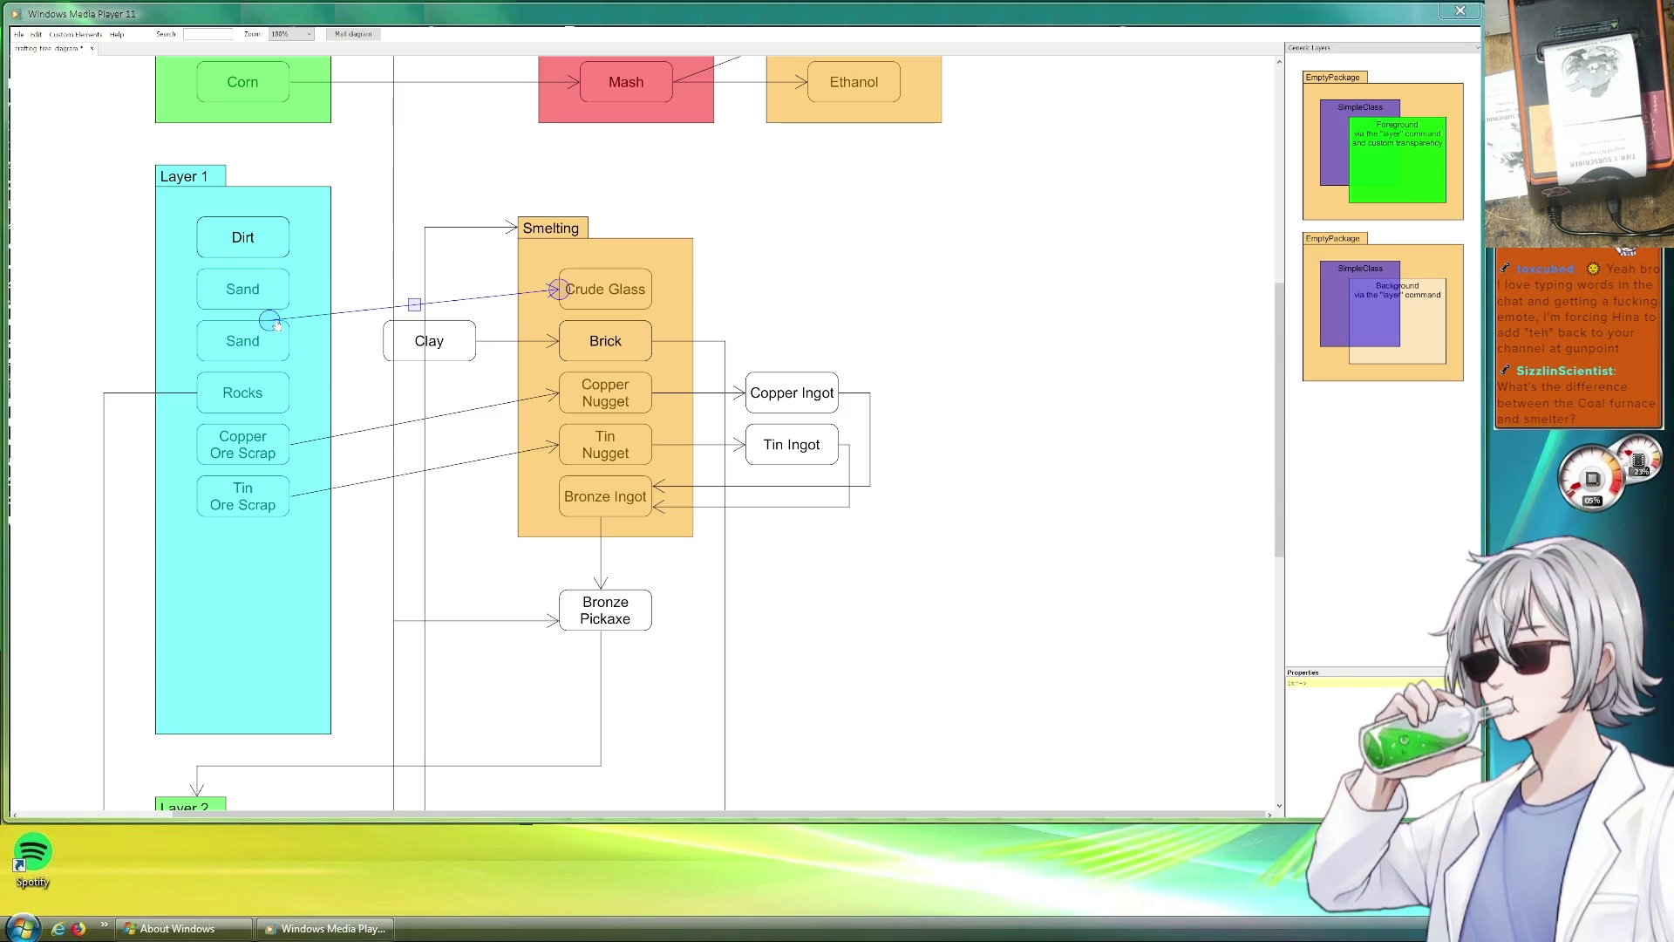
pyautogui.click(314, 268)
pyautogui.click(256, 336)
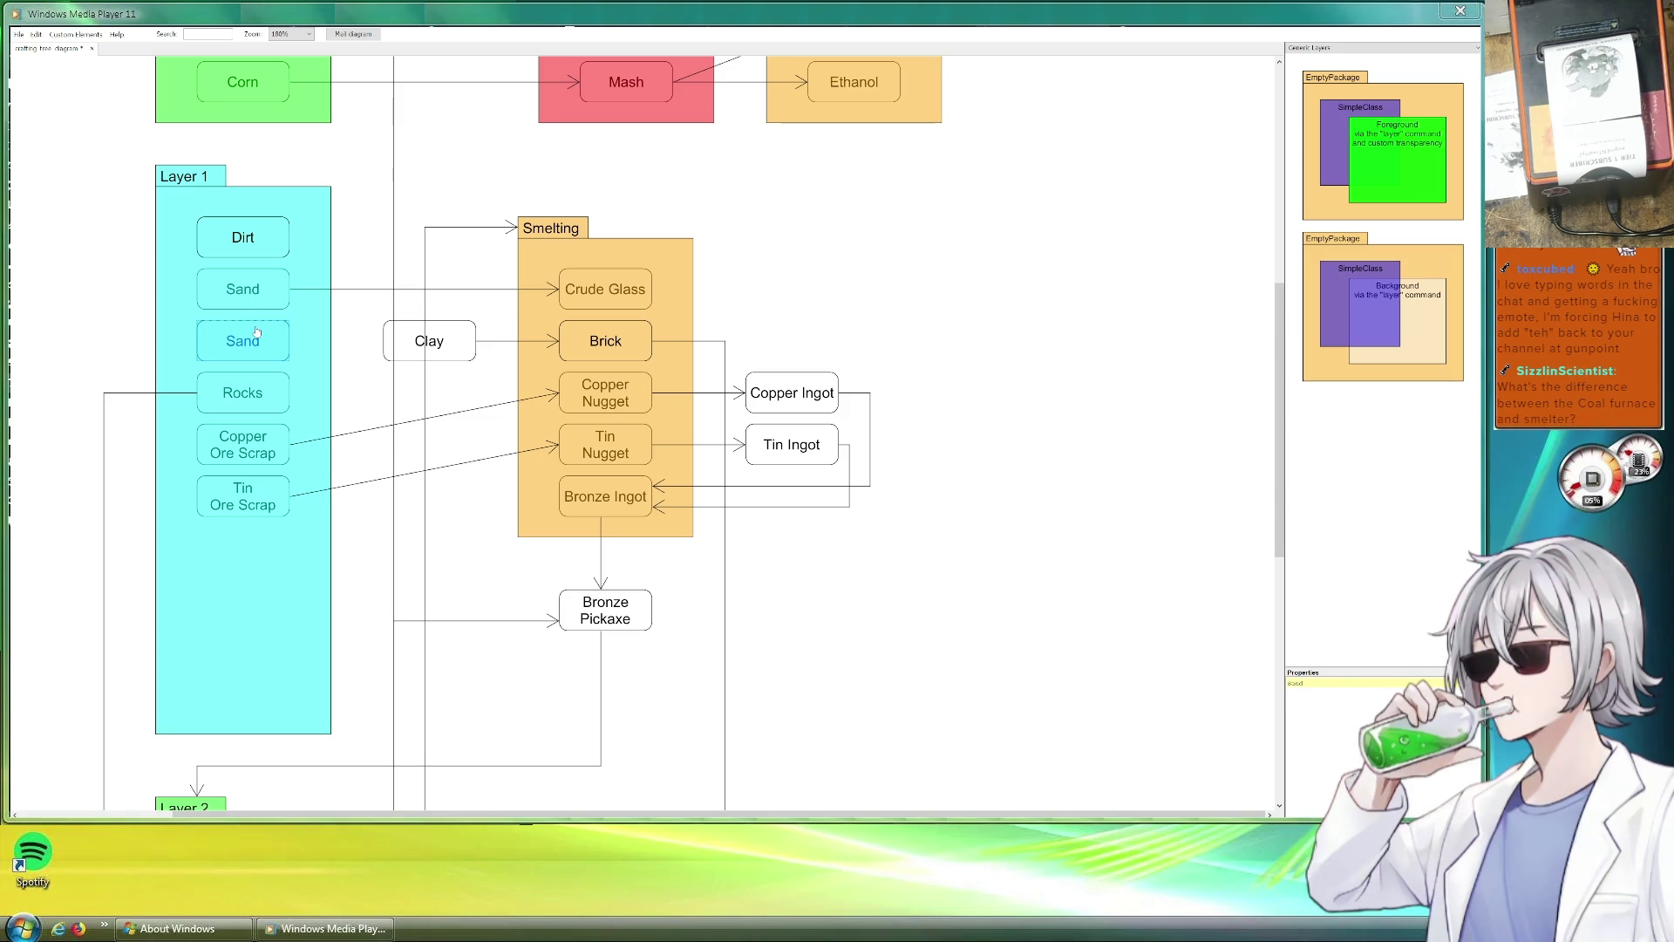
pyautogui.write('Mud')
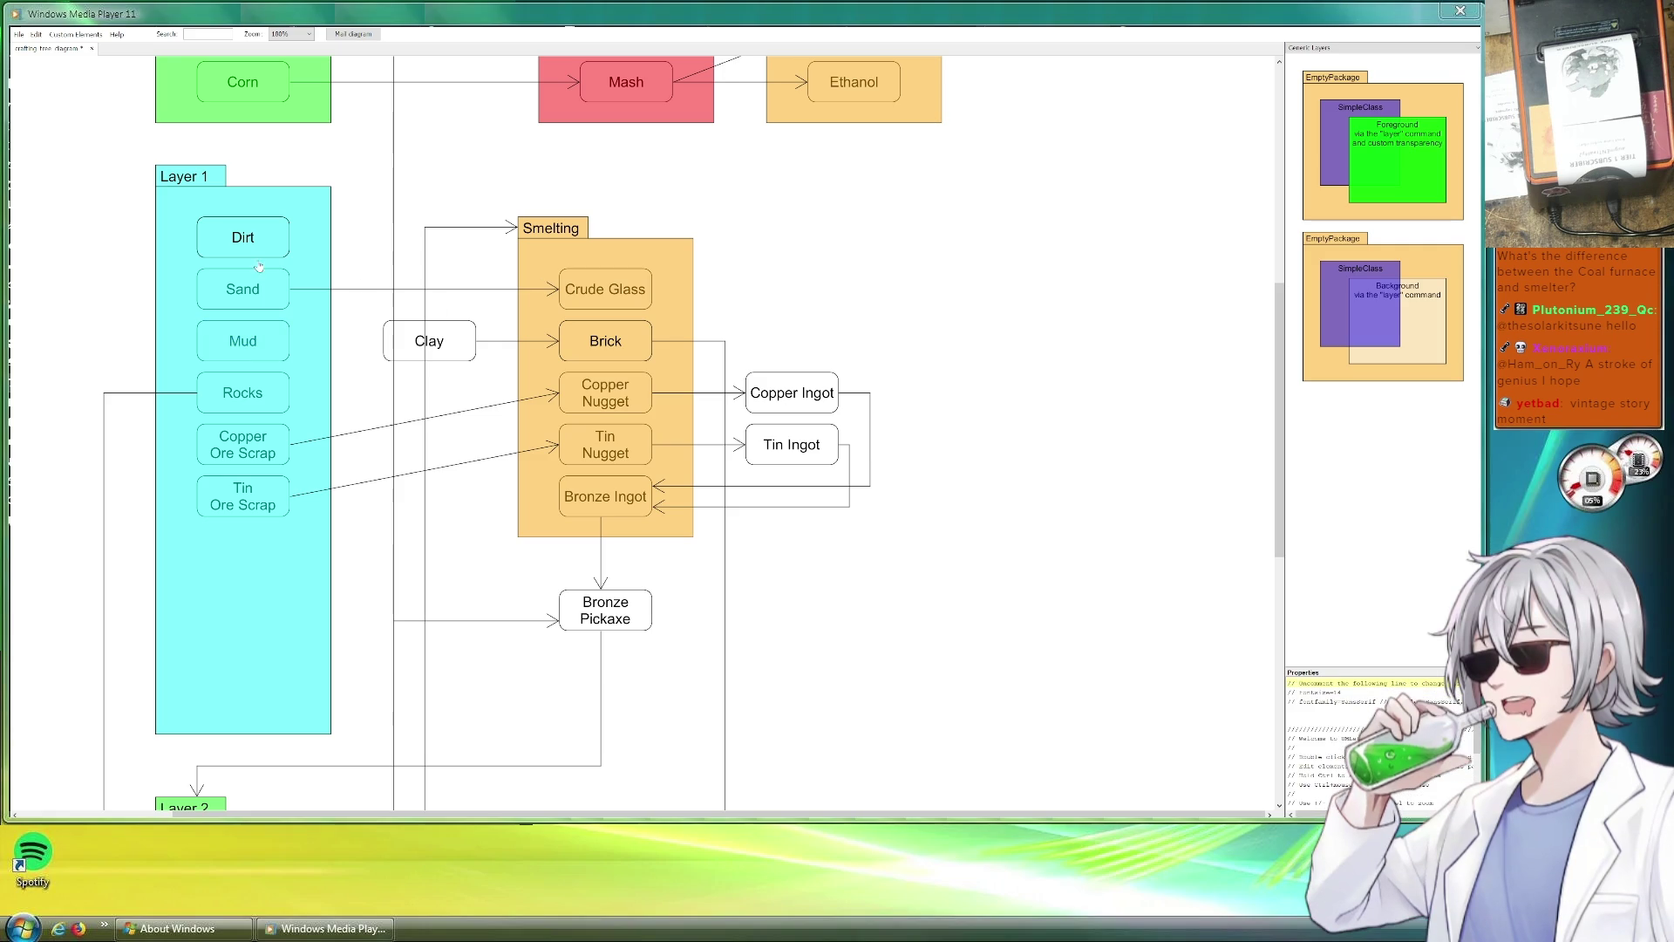
# Add arrows from Dirt and from Mud leading into Clay.
pyautogui.click(415, 289)
pyautogui.moveTo(291, 237)
pyautogui.mouseDown()
pyautogui.moveTo(556, 232)
pyautogui.moveTo(382, 341)
pyautogui.mouseUp()
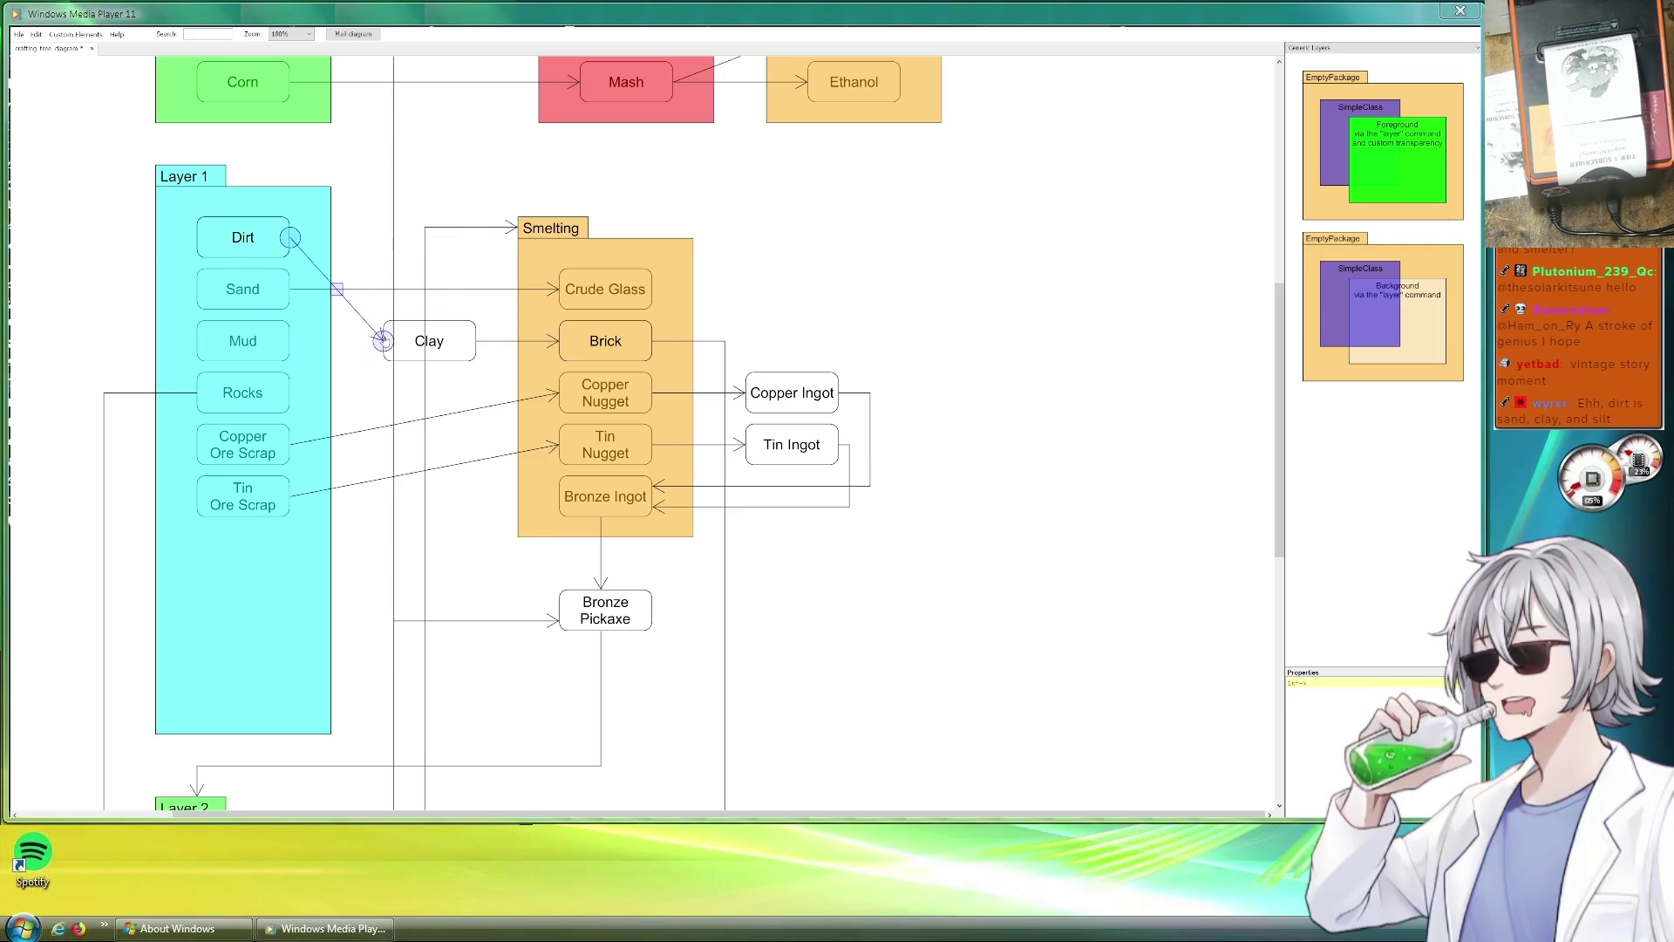
pyautogui.moveTo(344, 284)
pyautogui.mouseDown()
pyautogui.moveTo(382, 434)
pyautogui.moveTo(382, 342)
pyautogui.mouseUp()
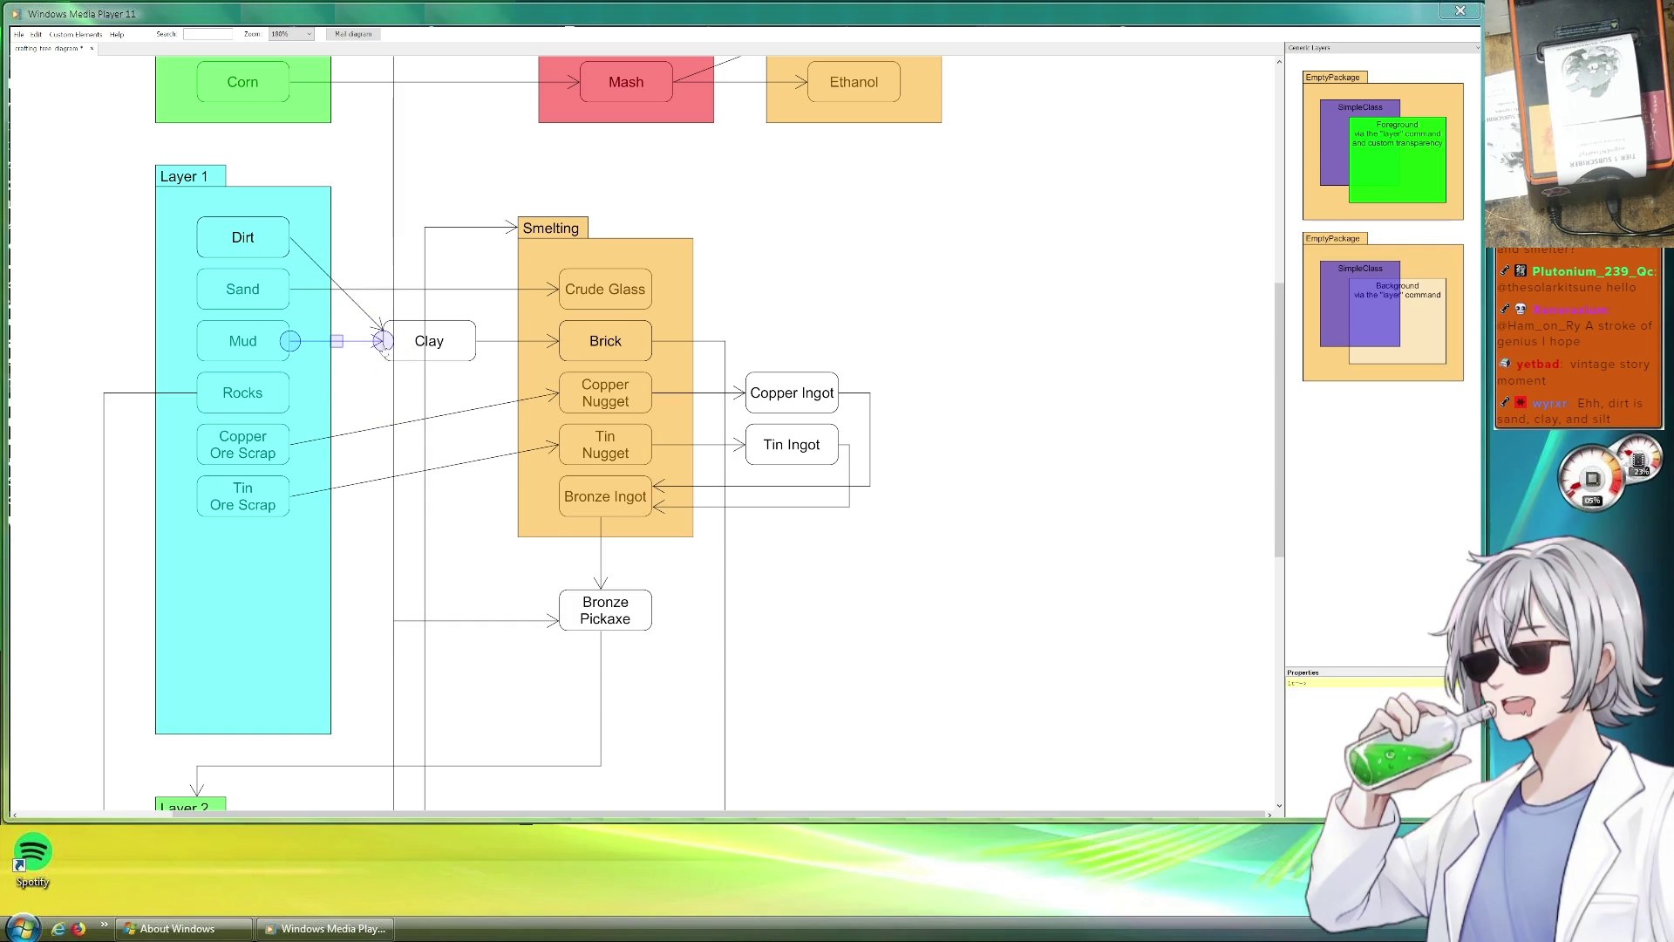
pyautogui.click(969, 281)
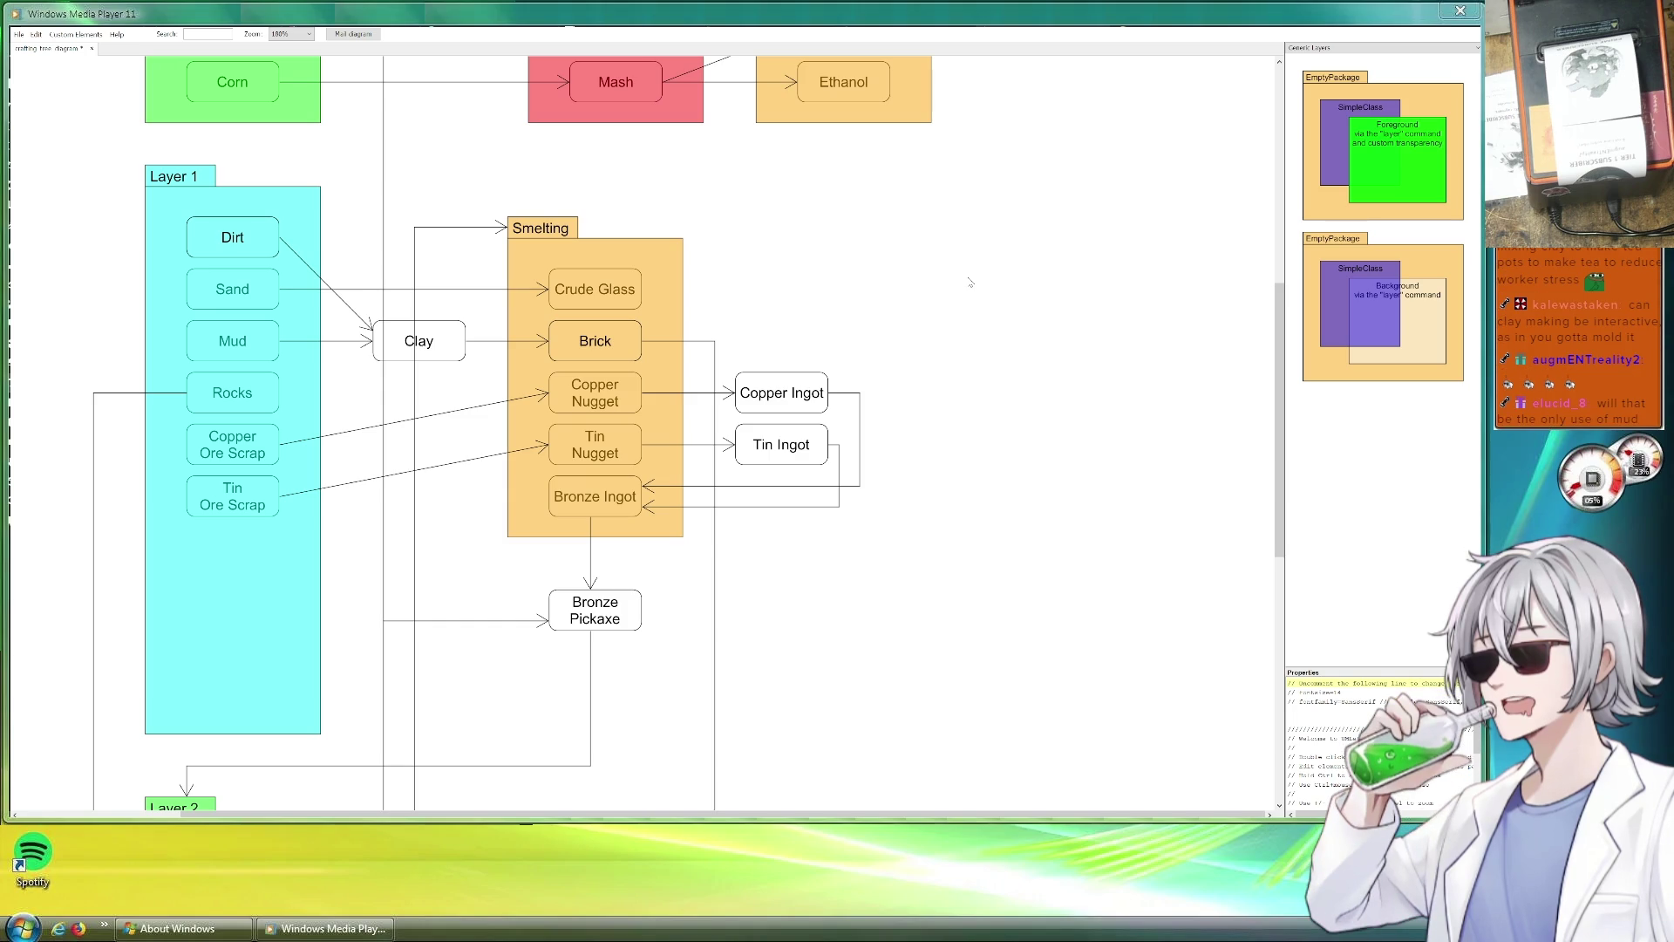
pyautogui.scroll(-2, 1015, 341)
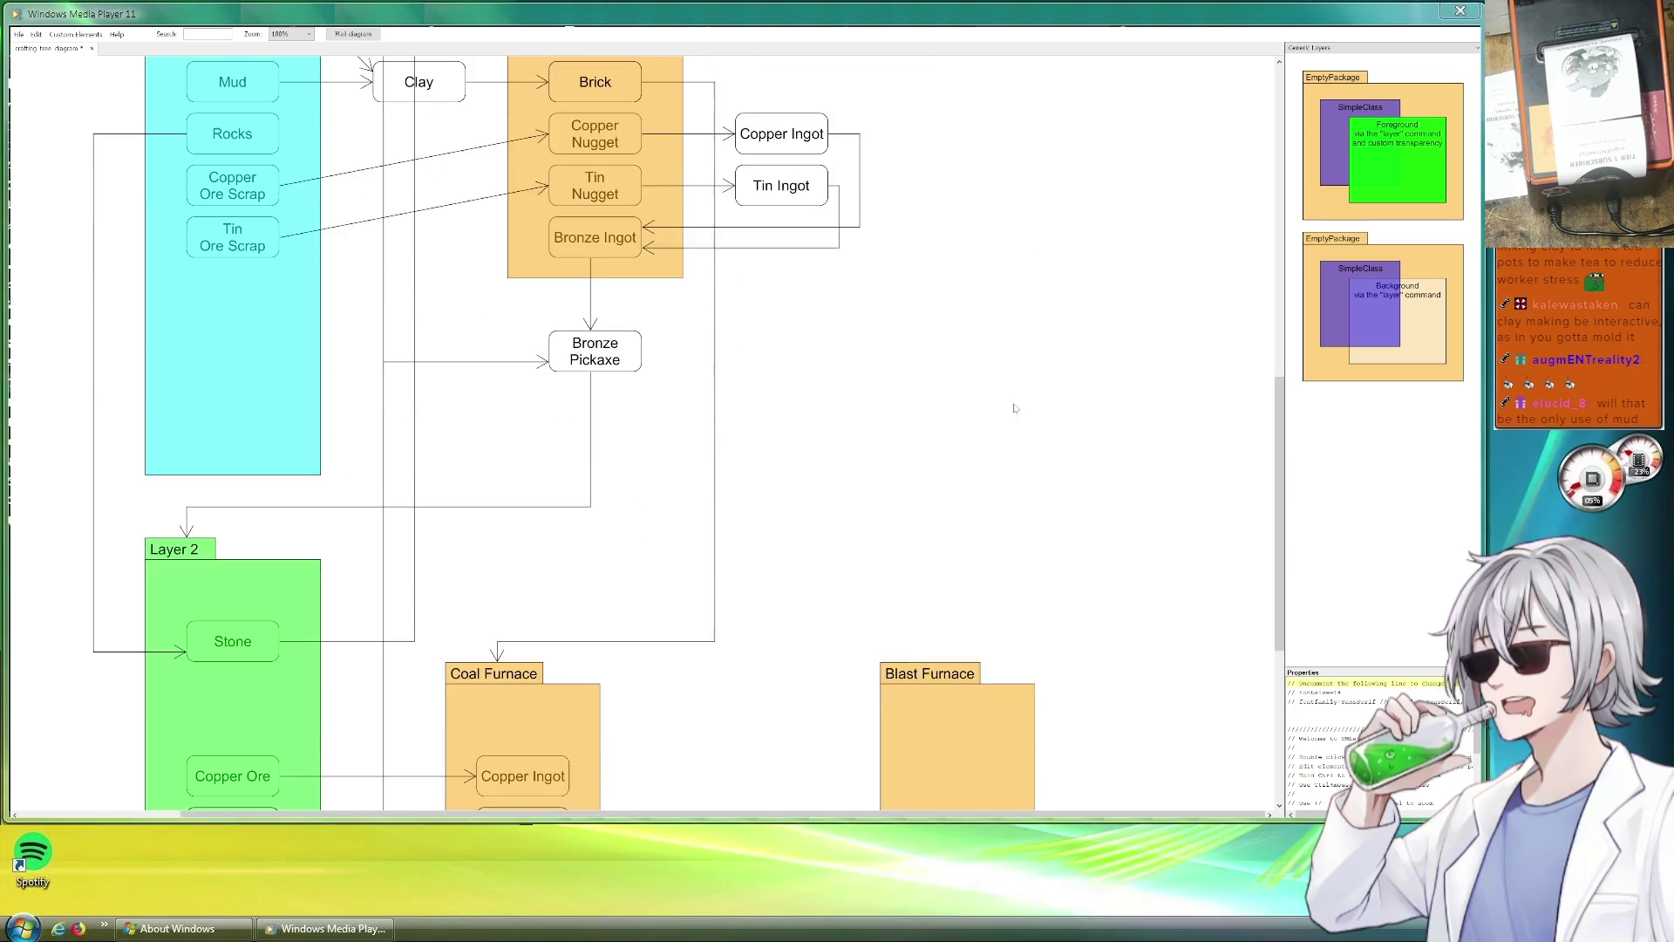
pyautogui.scroll(-2, 814, 411)
pyautogui.scroll(-1, 740, 475)
pyautogui.click(729, 476)
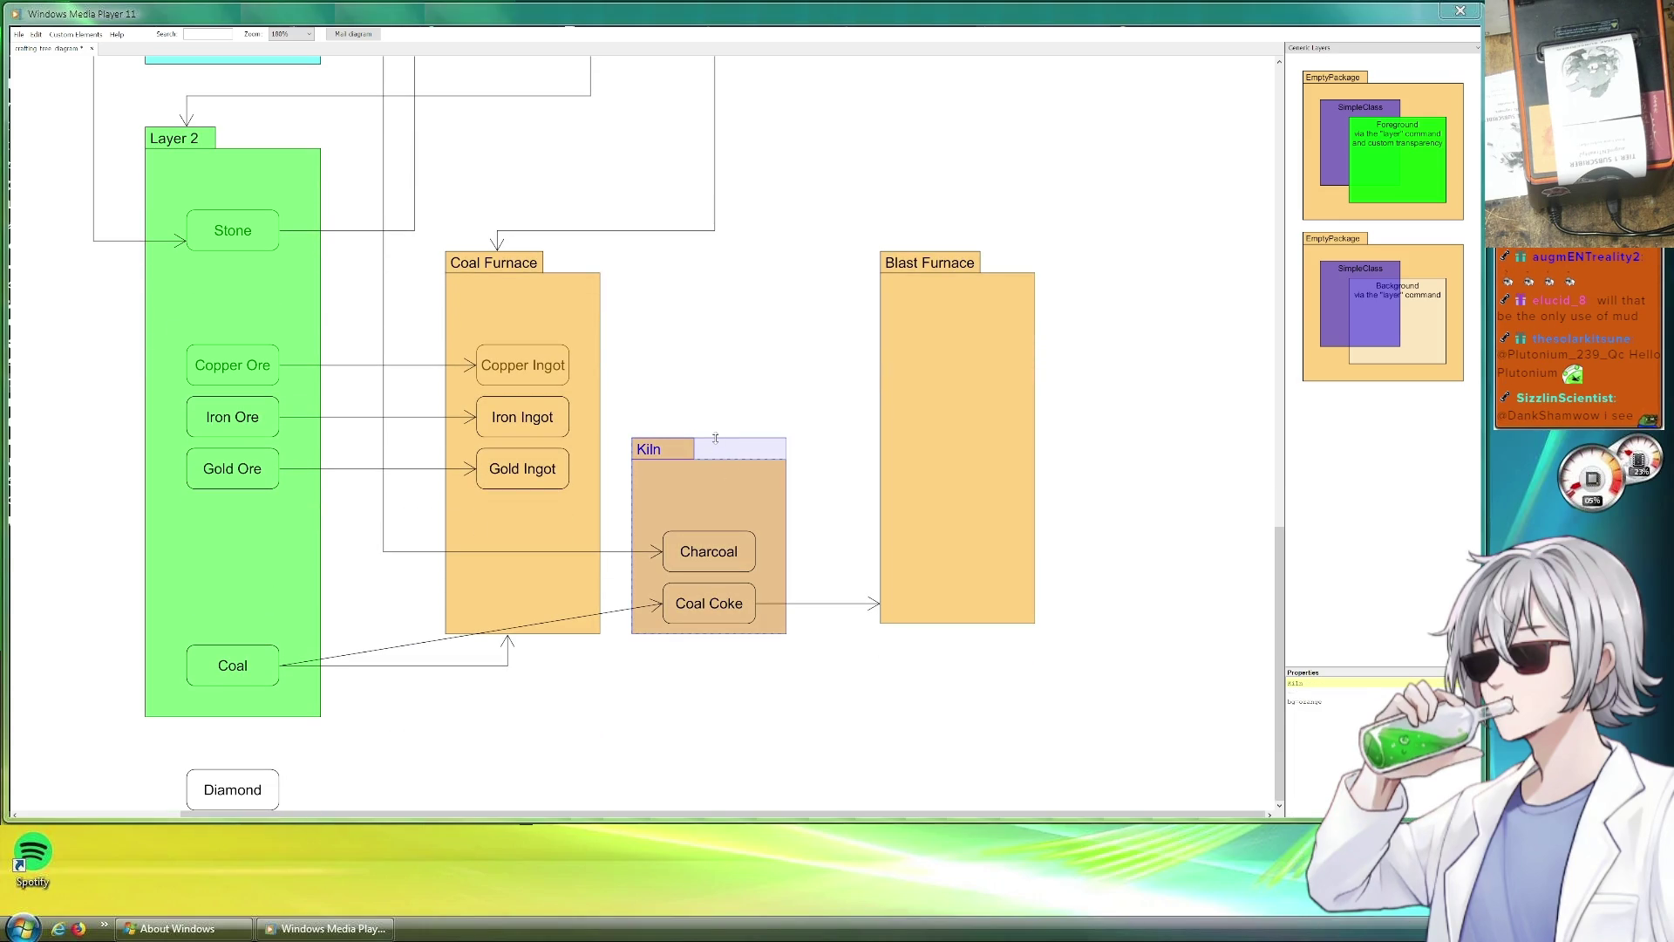
pyautogui.scroll(2, 723, 365)
pyautogui.scroll(1, 588, 356)
pyautogui.scroll(2, 449, 349)
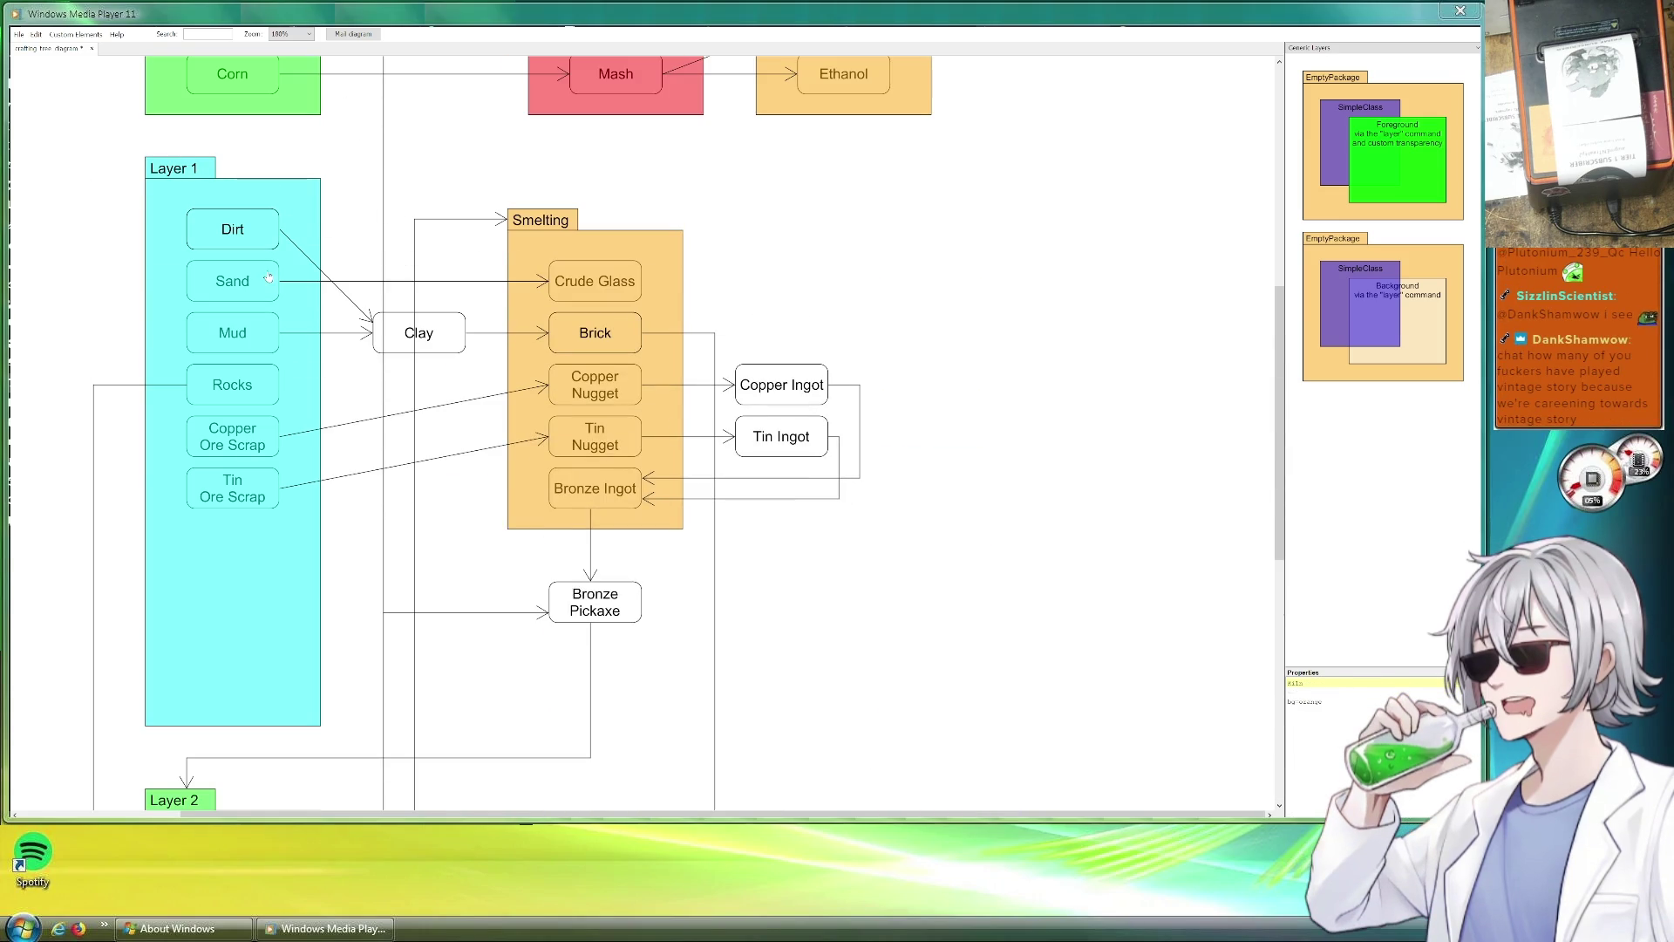
pyautogui.scroll(-1, 448, 352)
pyautogui.scroll(-1, 590, 379)
pyautogui.scroll(-2, 793, 438)
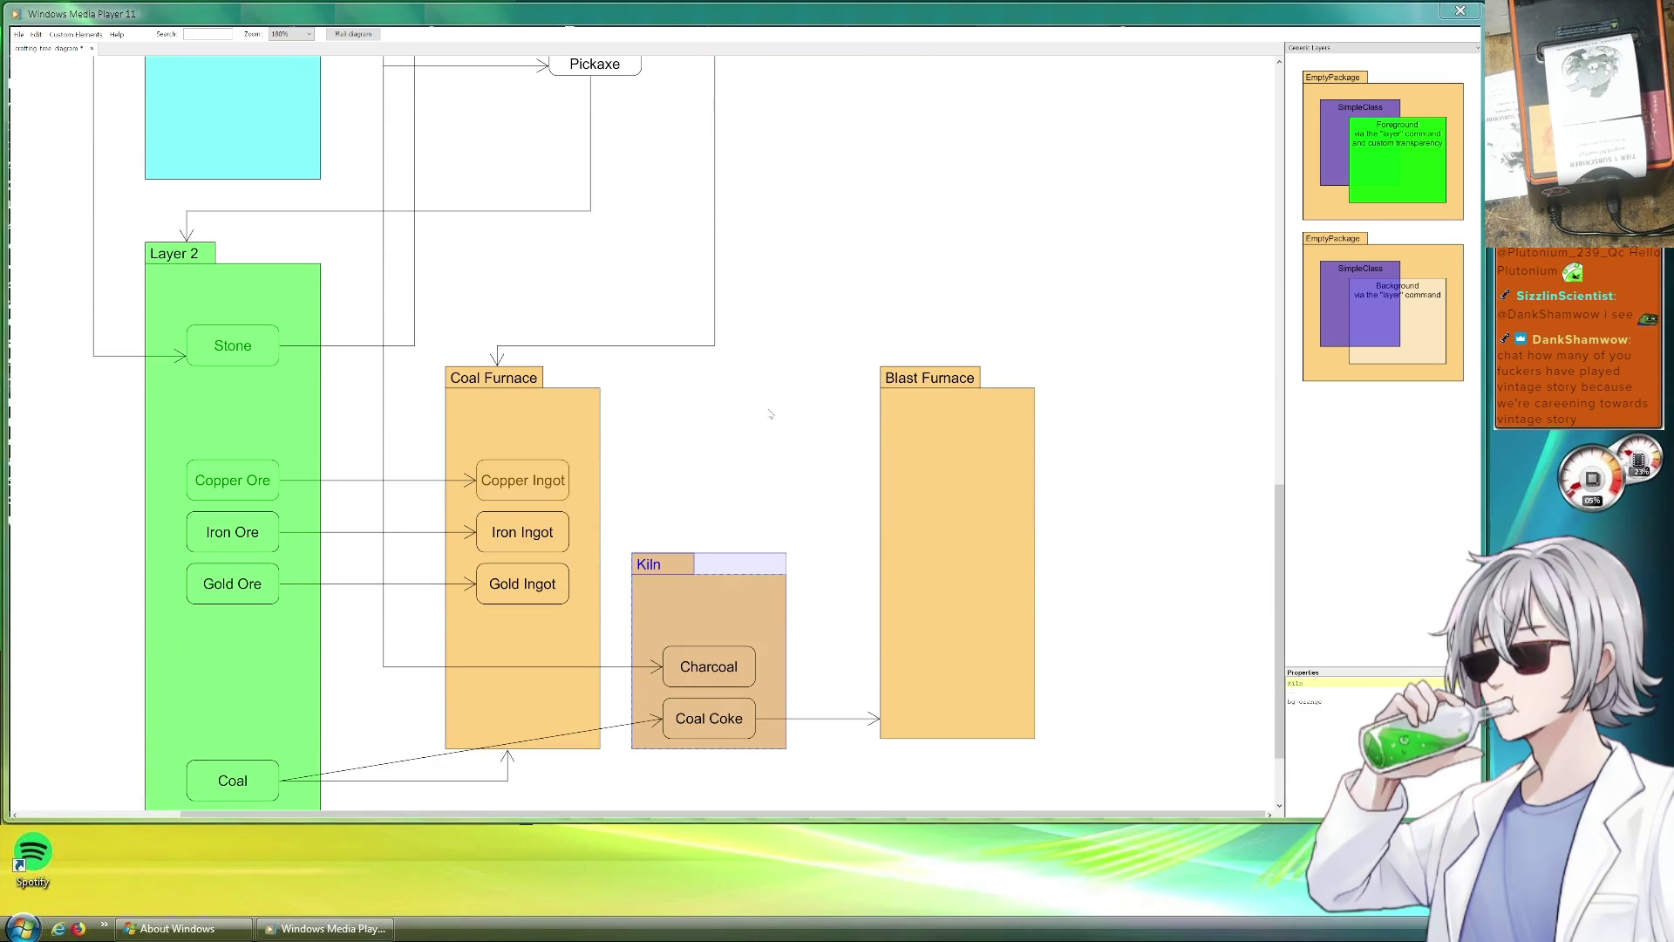
pyautogui.scroll(2, 772, 415)
pyautogui.scroll(3, 588, 393)
pyautogui.scroll(-1, 390, 375)
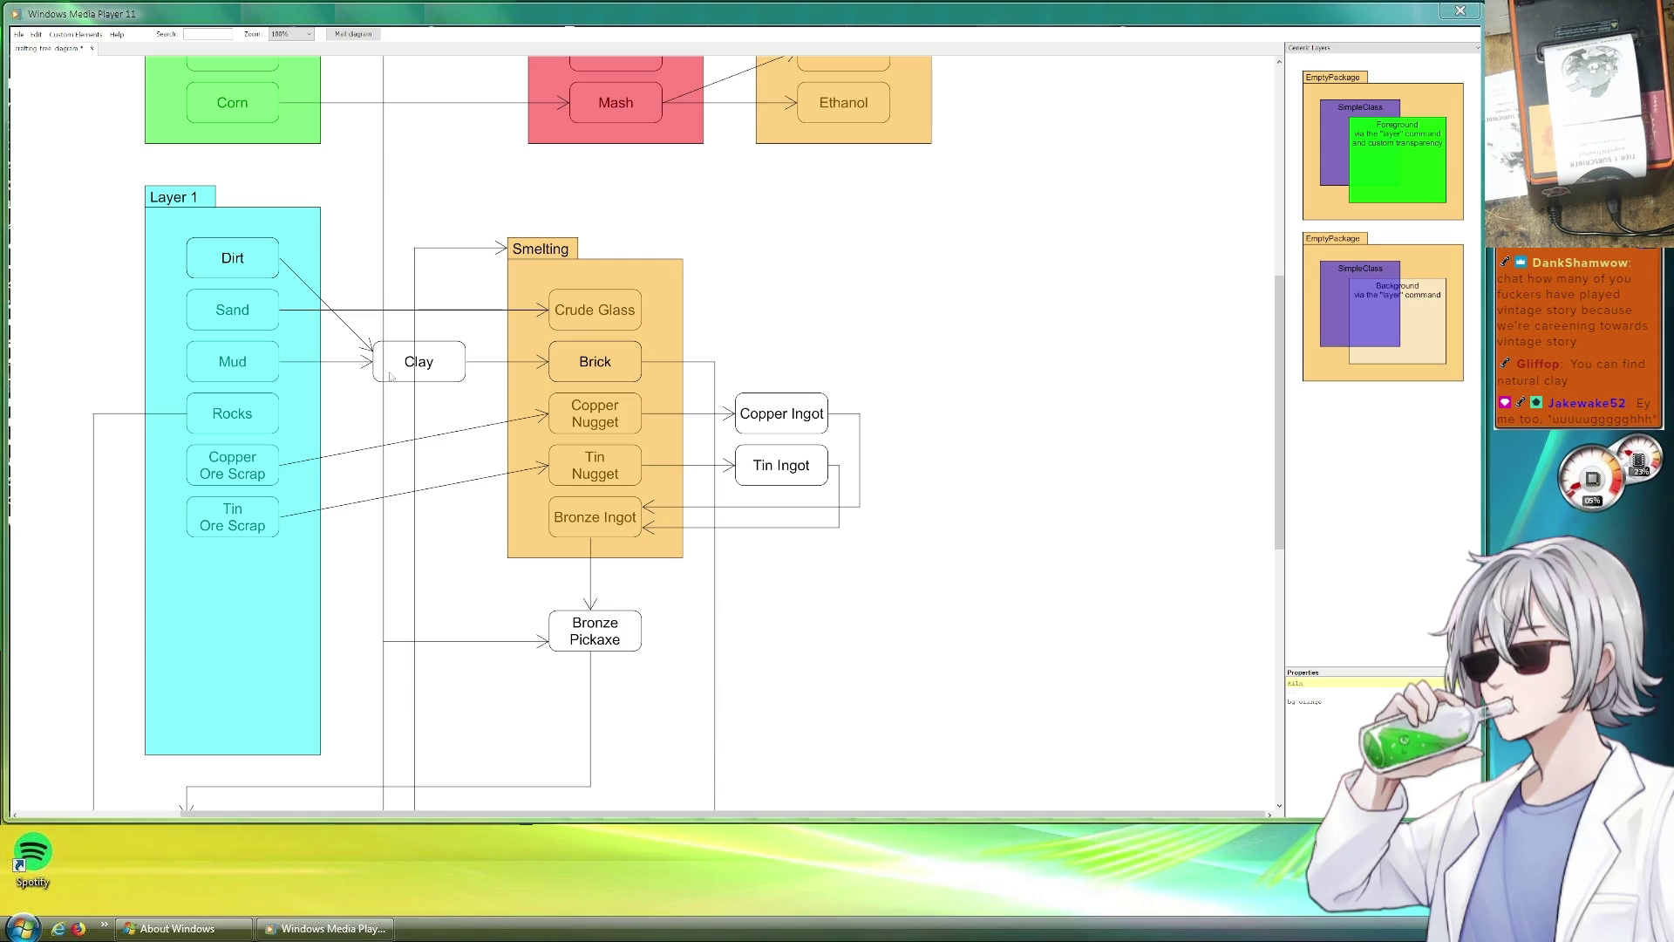
pyautogui.scroll(-3, 388, 375)
pyautogui.scroll(-5, 389, 375)
pyautogui.scroll(5, 388, 375)
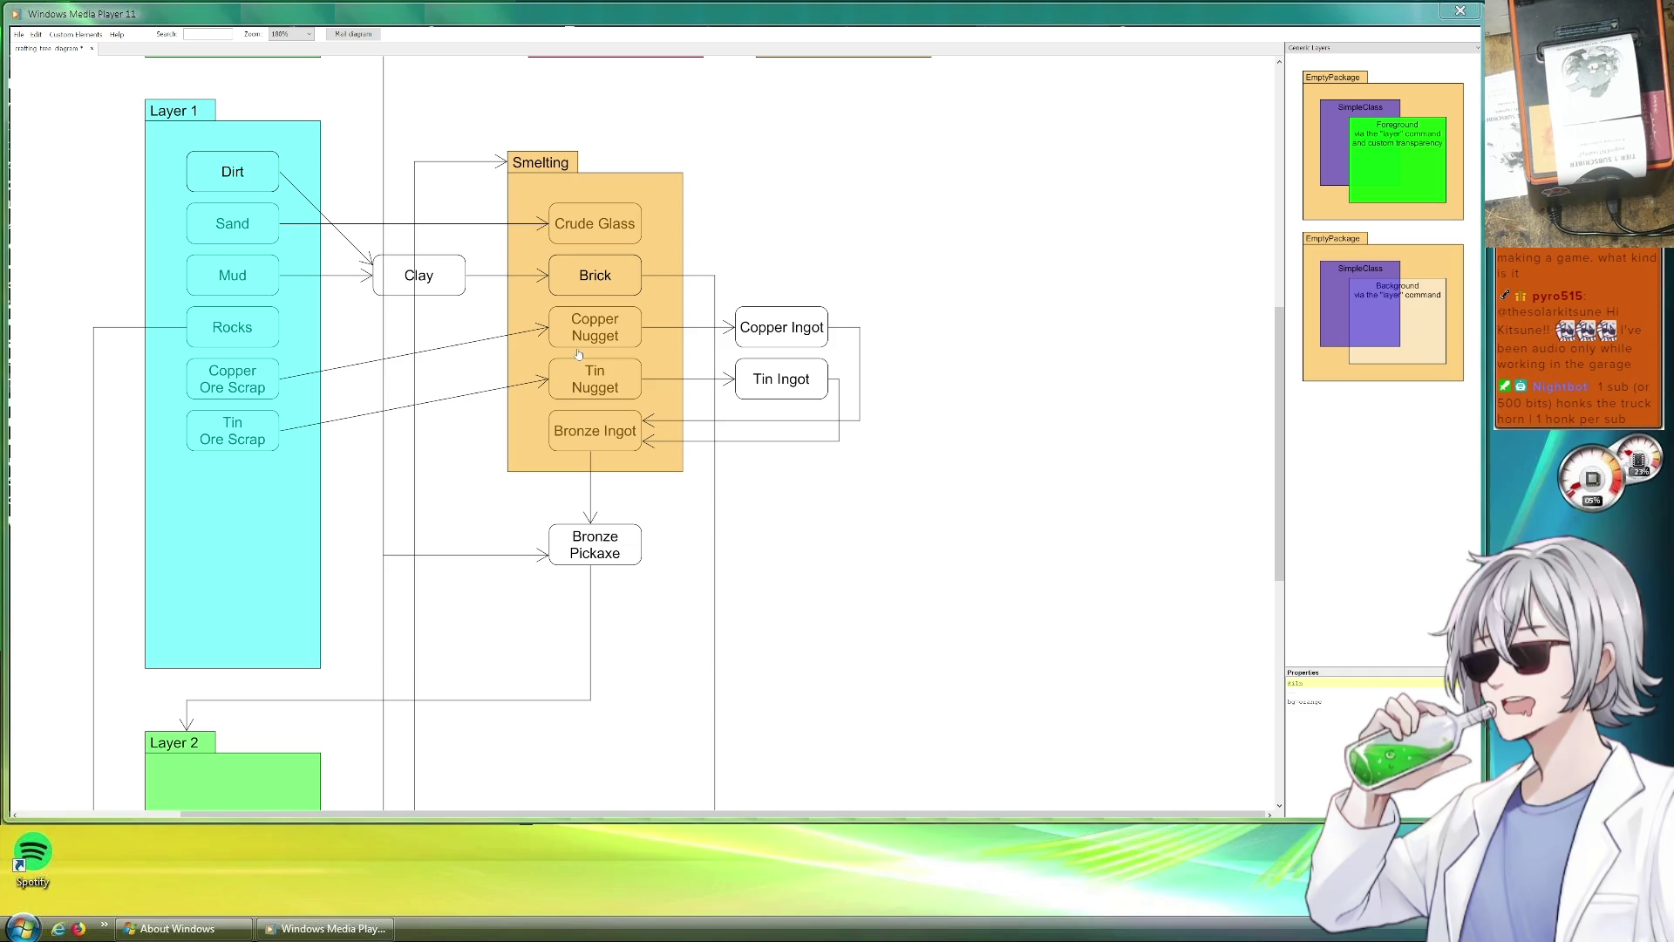
pyautogui.scroll(-3, 759, 400)
pyautogui.scroll(4, 755, 404)
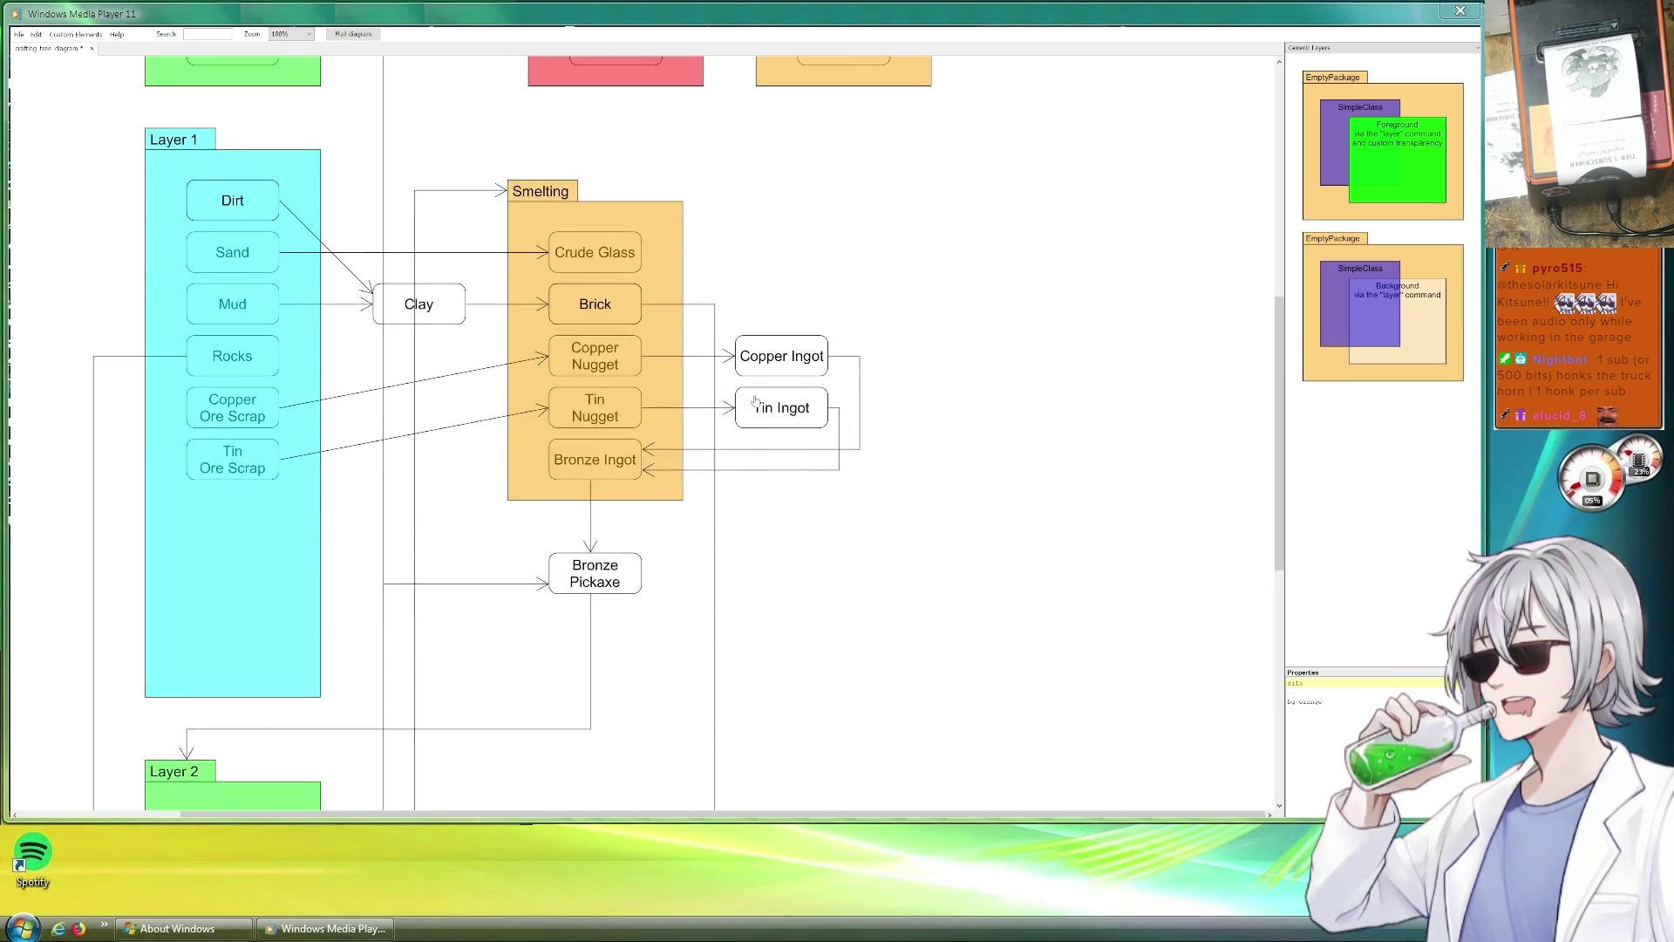
pyautogui.scroll(5, 755, 404)
pyautogui.scroll(5, 746, 409)
pyautogui.scroll(-1, 728, 419)
pyautogui.scroll(-8, 728, 419)
pyautogui.scroll(-5, 729, 421)
pyautogui.scroll(-4, 749, 452)
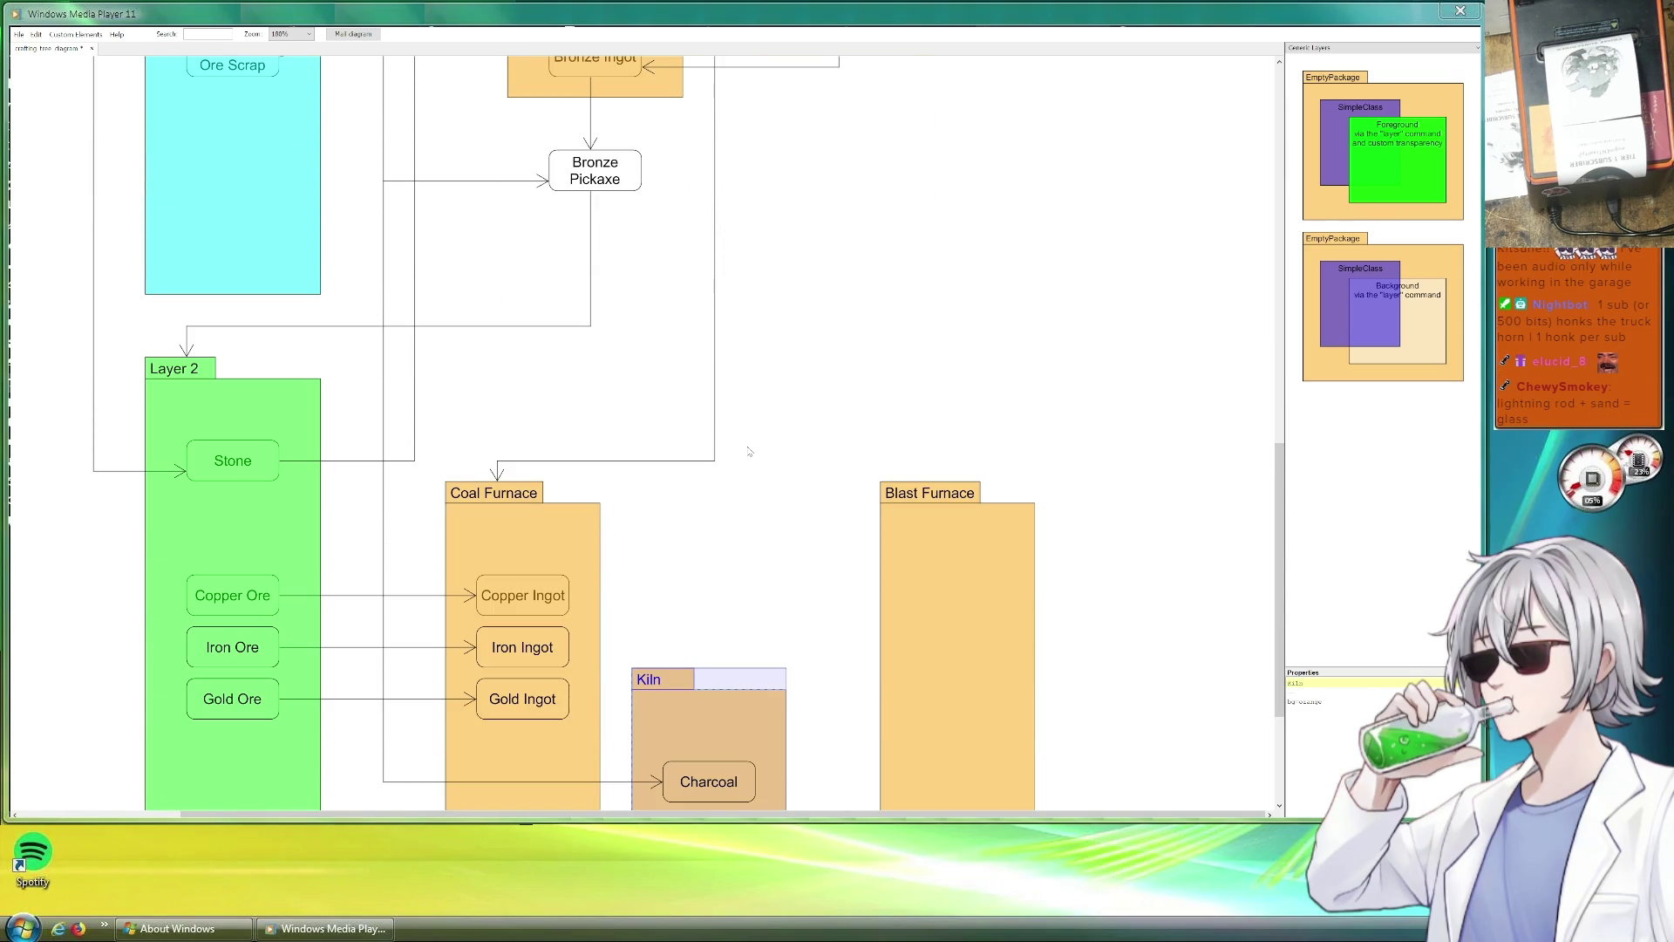
pyautogui.click(748, 452)
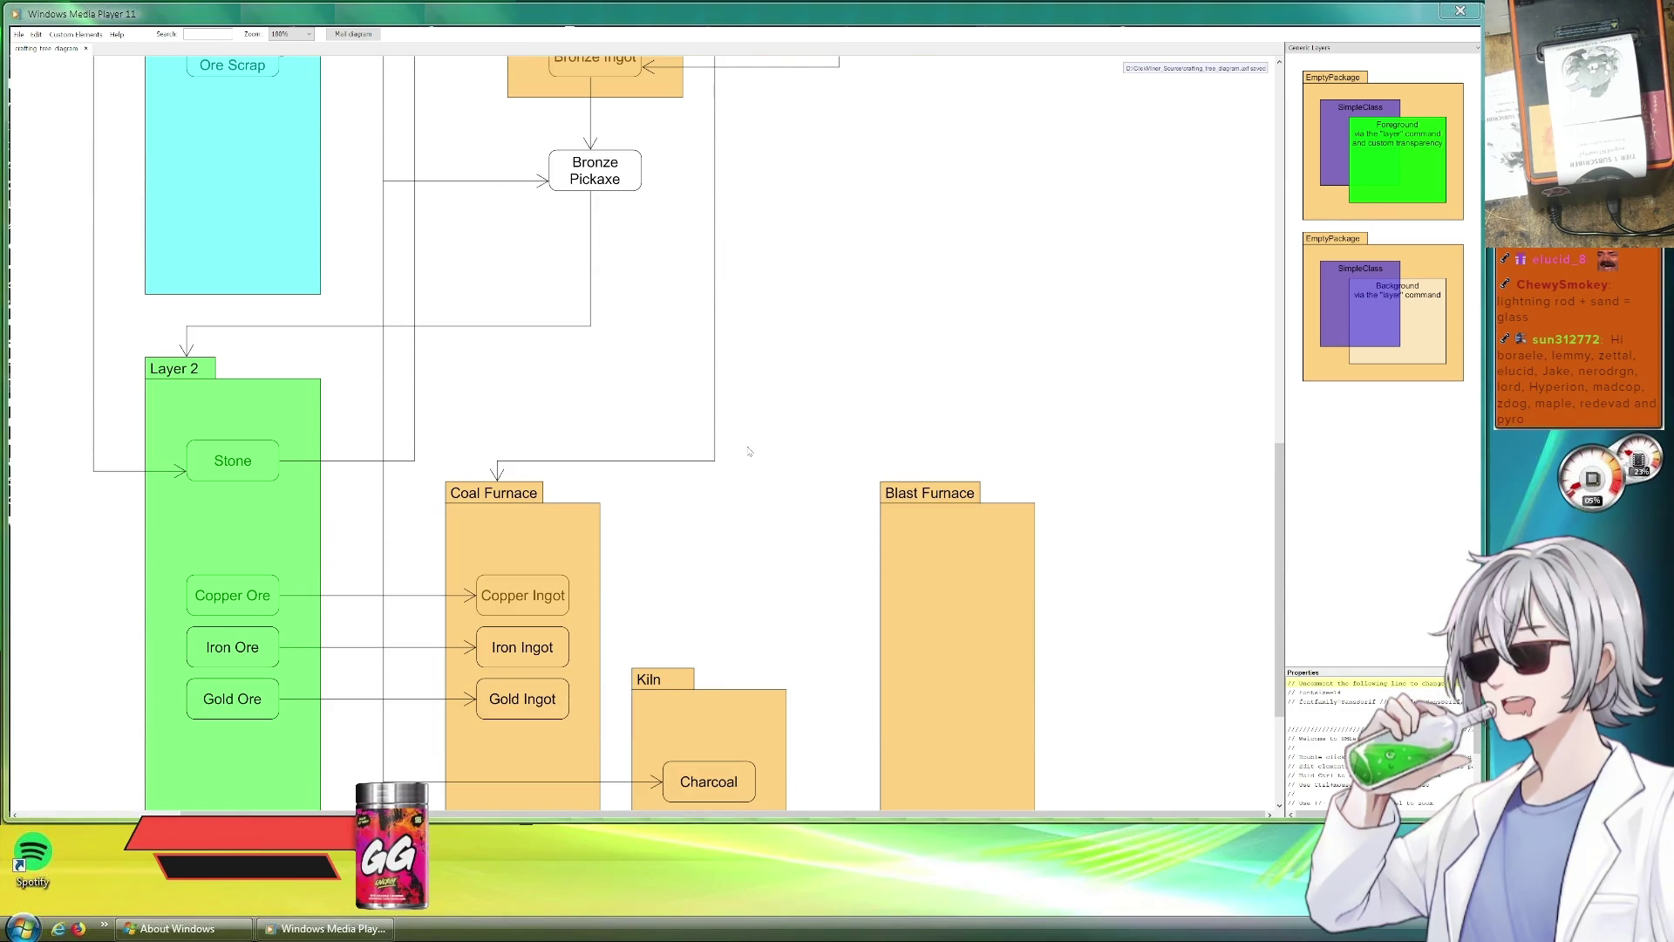
pyautogui.scroll(3, 748, 452)
pyautogui.scroll(3, 991, 499)
pyautogui.scroll(4, 990, 501)
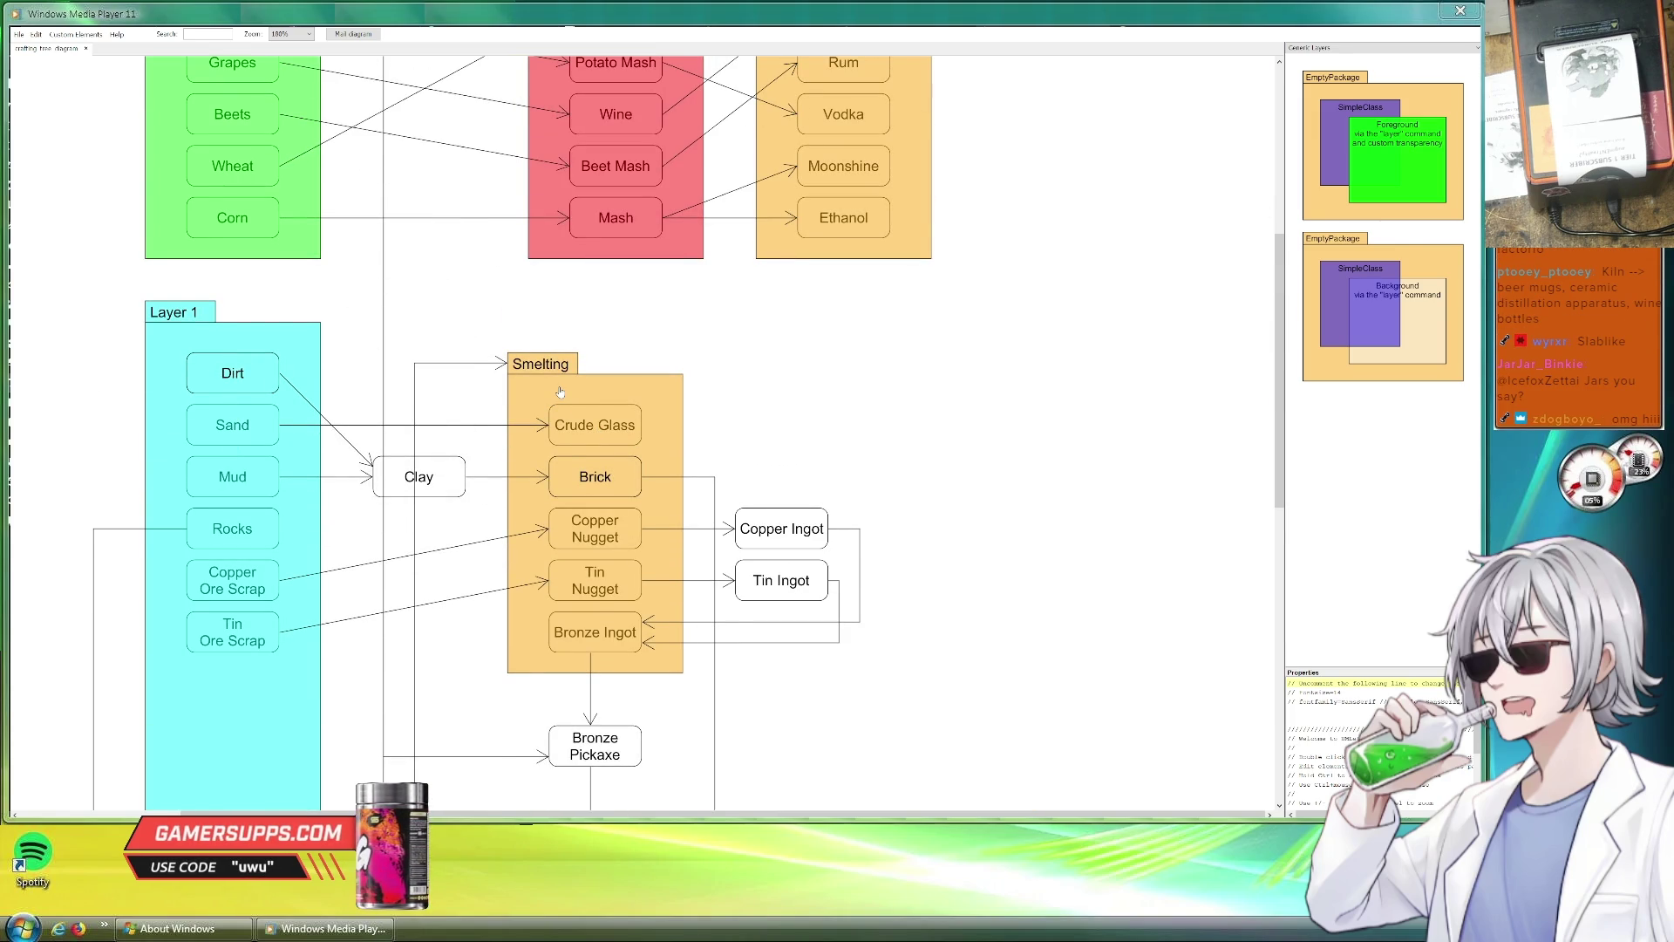
pyautogui.scroll(-2, 559, 393)
pyautogui.scroll(-10, 549, 432)
pyautogui.scroll(-5, 537, 474)
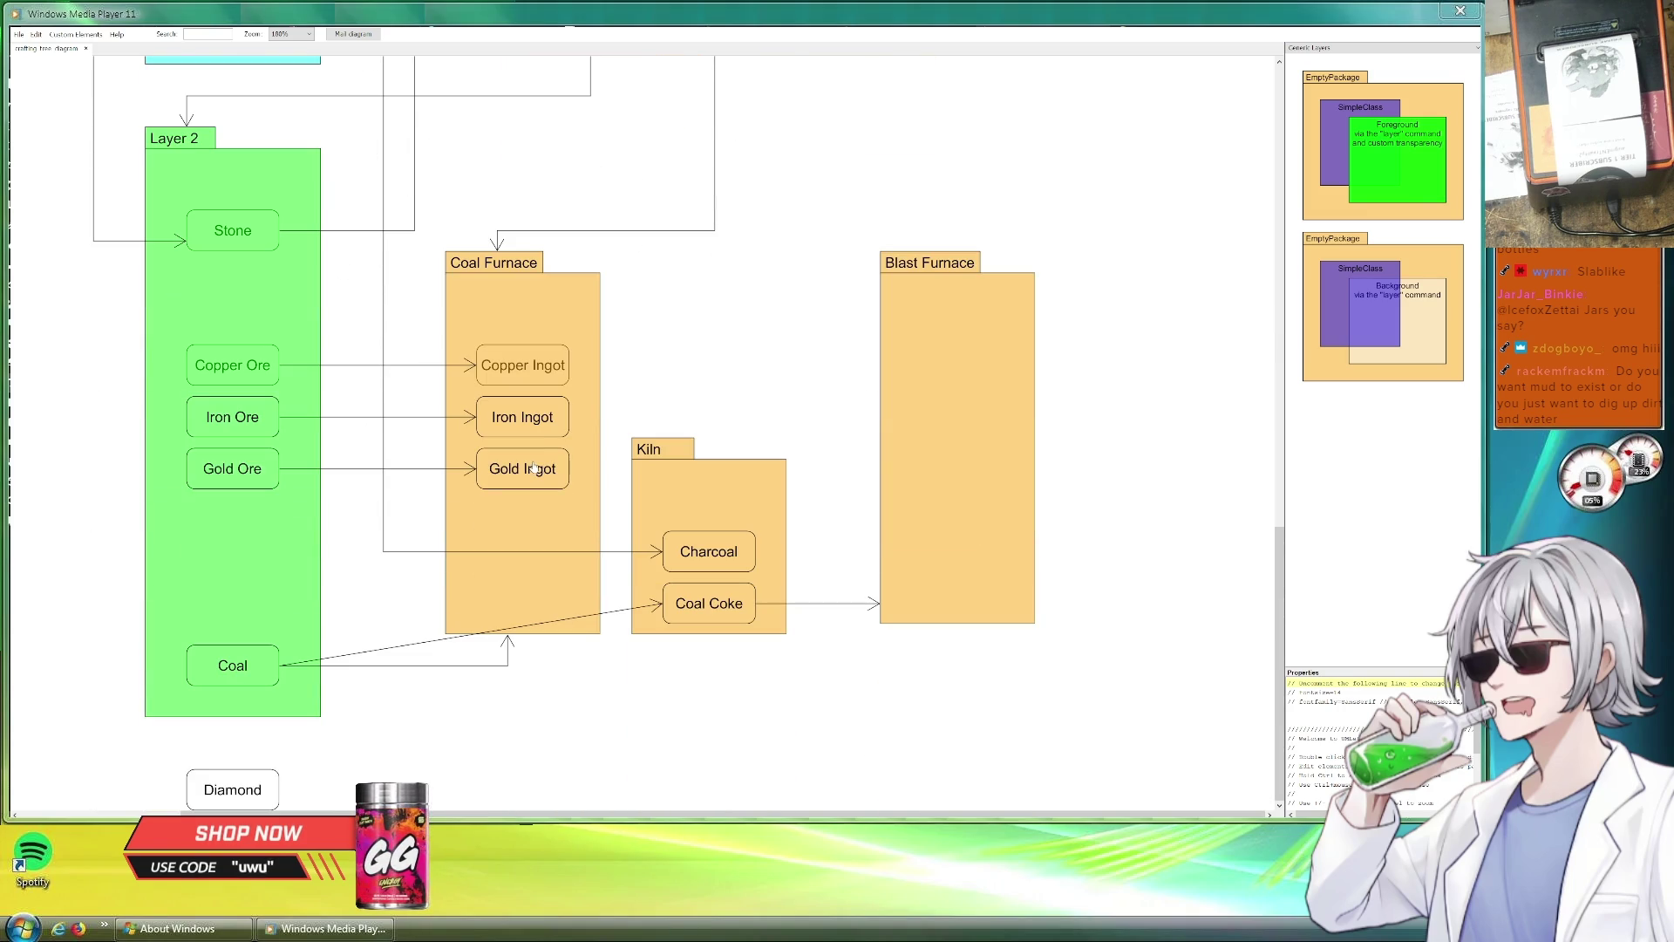
pyautogui.scroll(5, 534, 474)
pyautogui.scroll(4, 542, 483)
pyautogui.scroll(5, 555, 490)
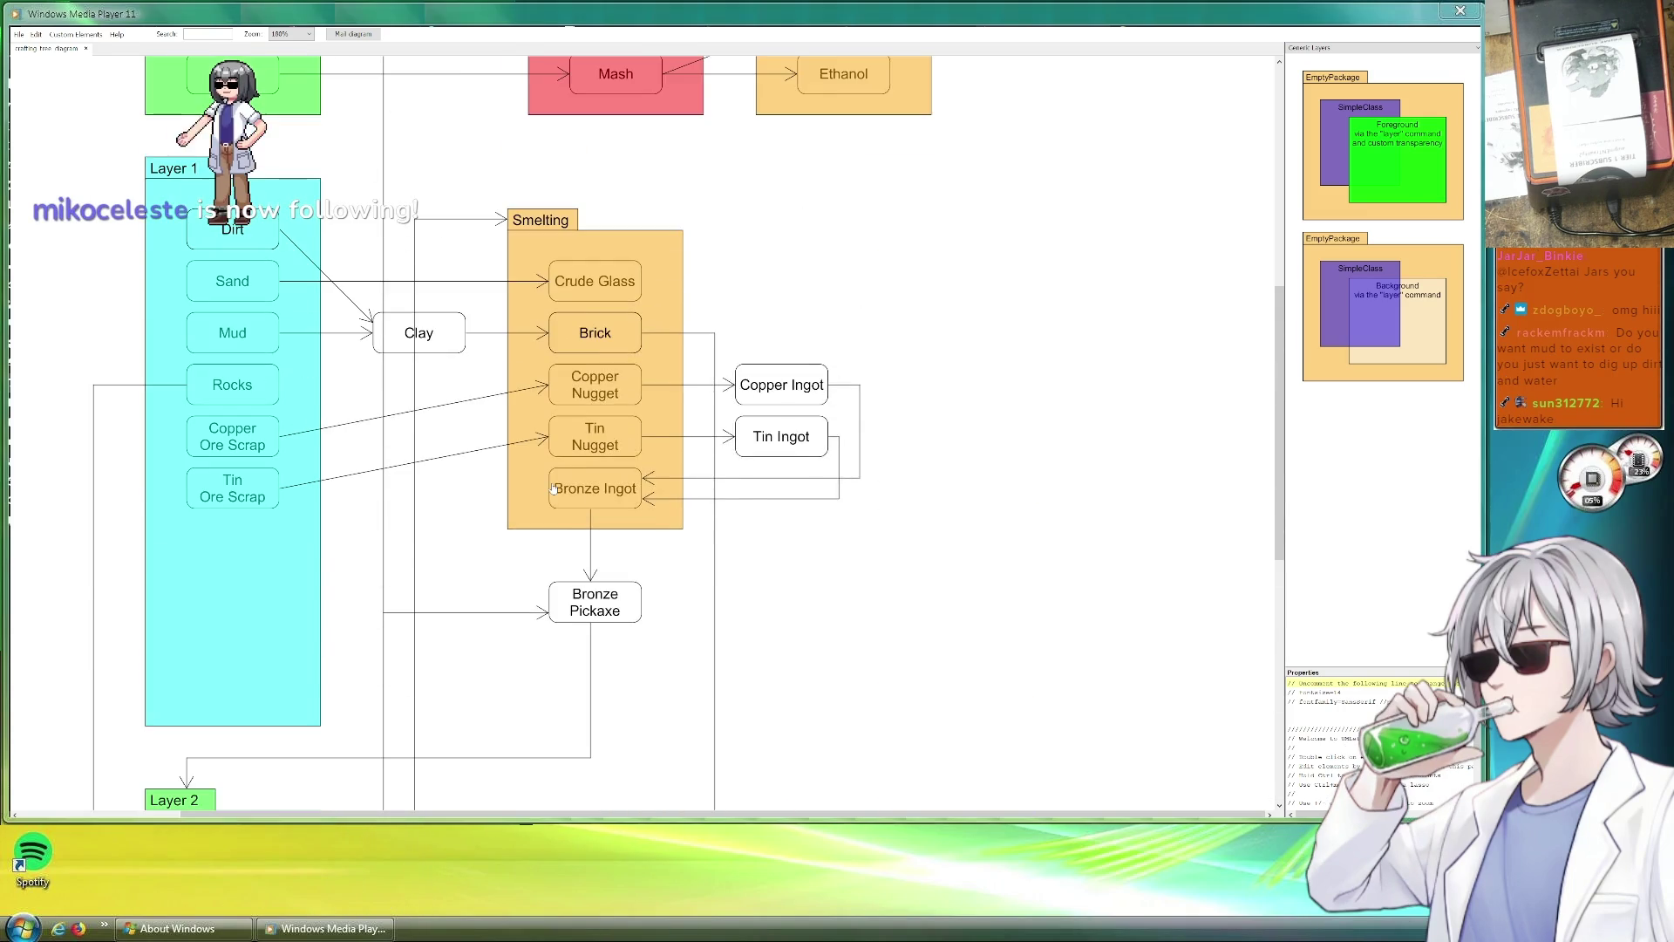
pyautogui.scroll(4, 554, 488)
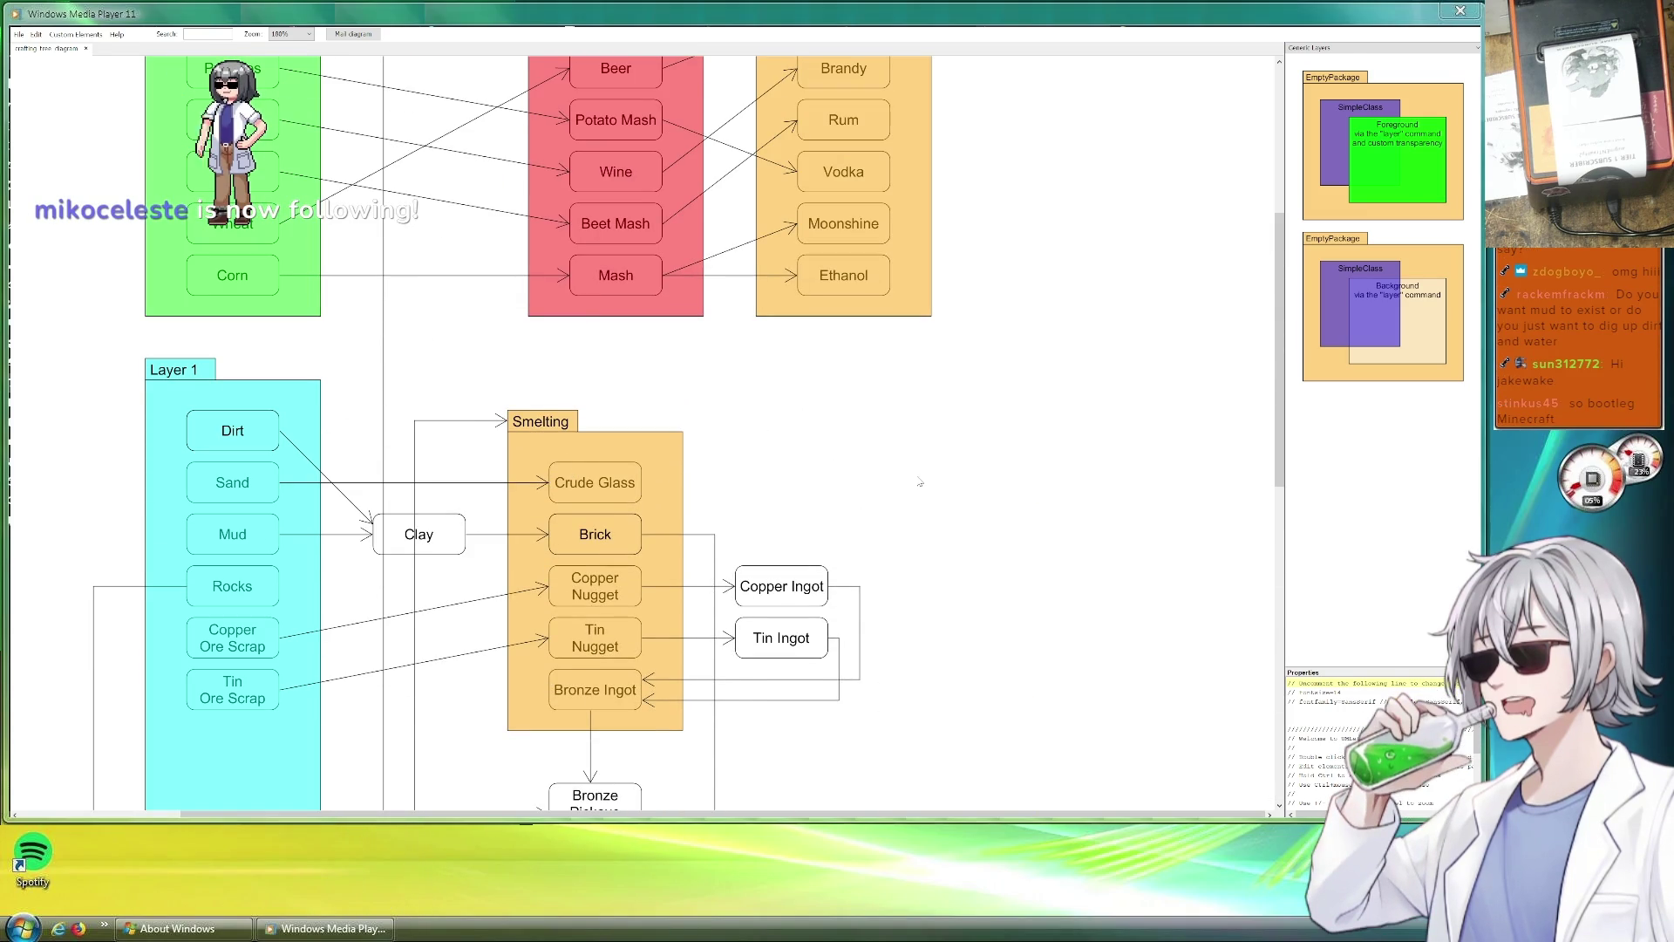
pyautogui.scroll(-3, 707, 428)
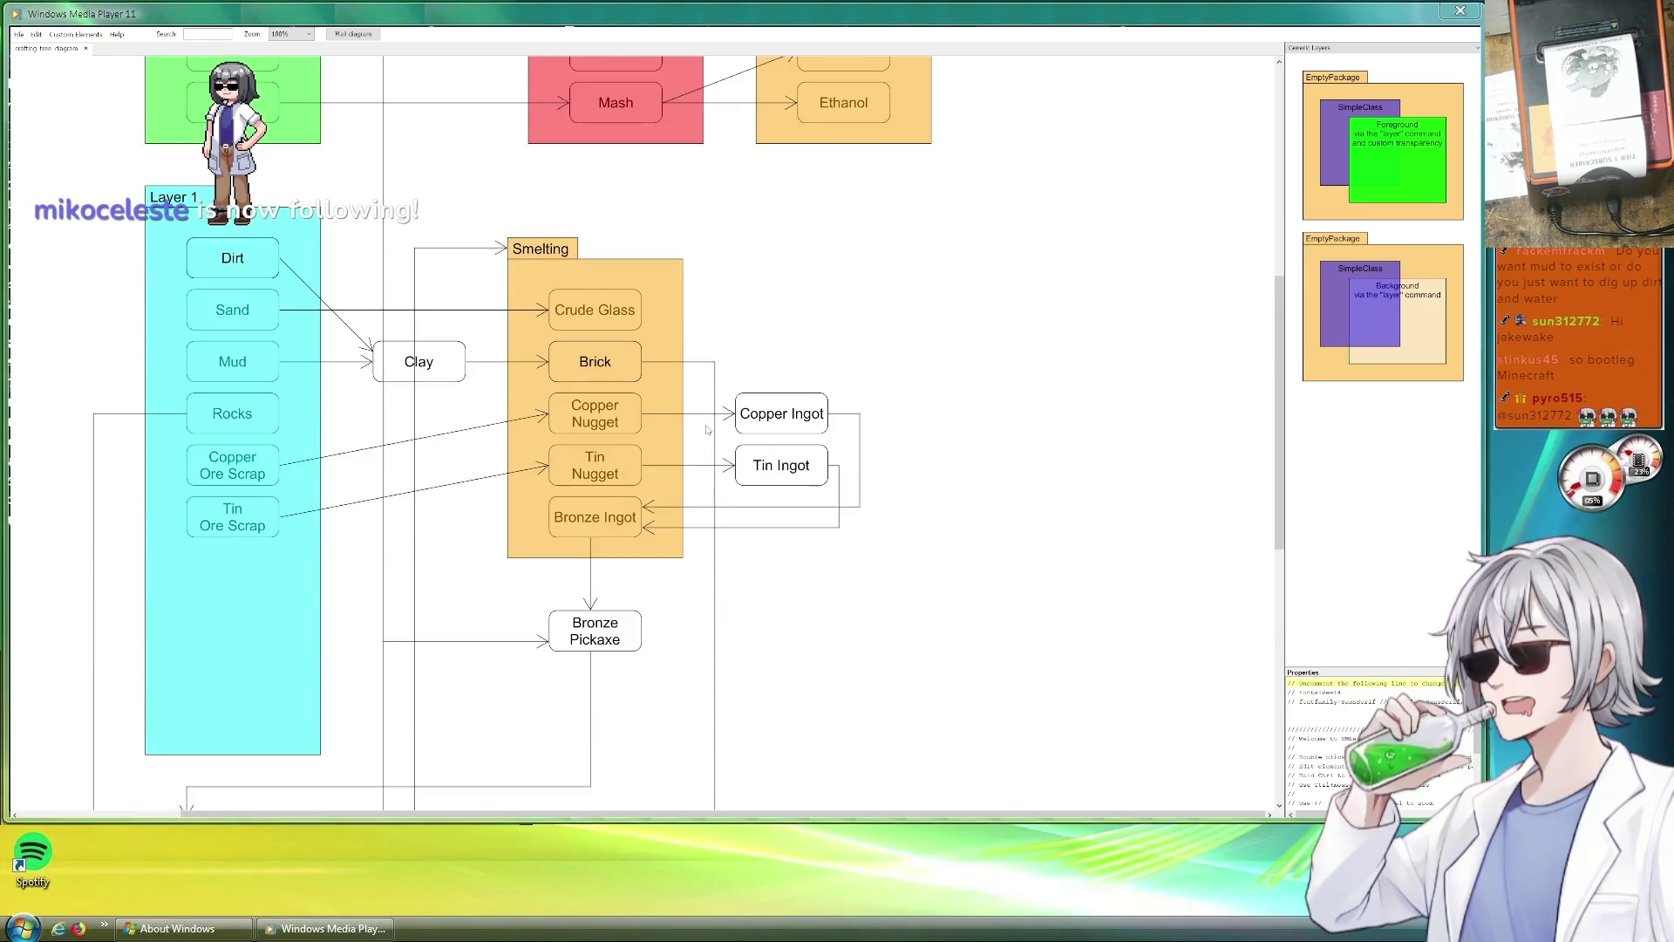
pyautogui.scroll(-9, 707, 428)
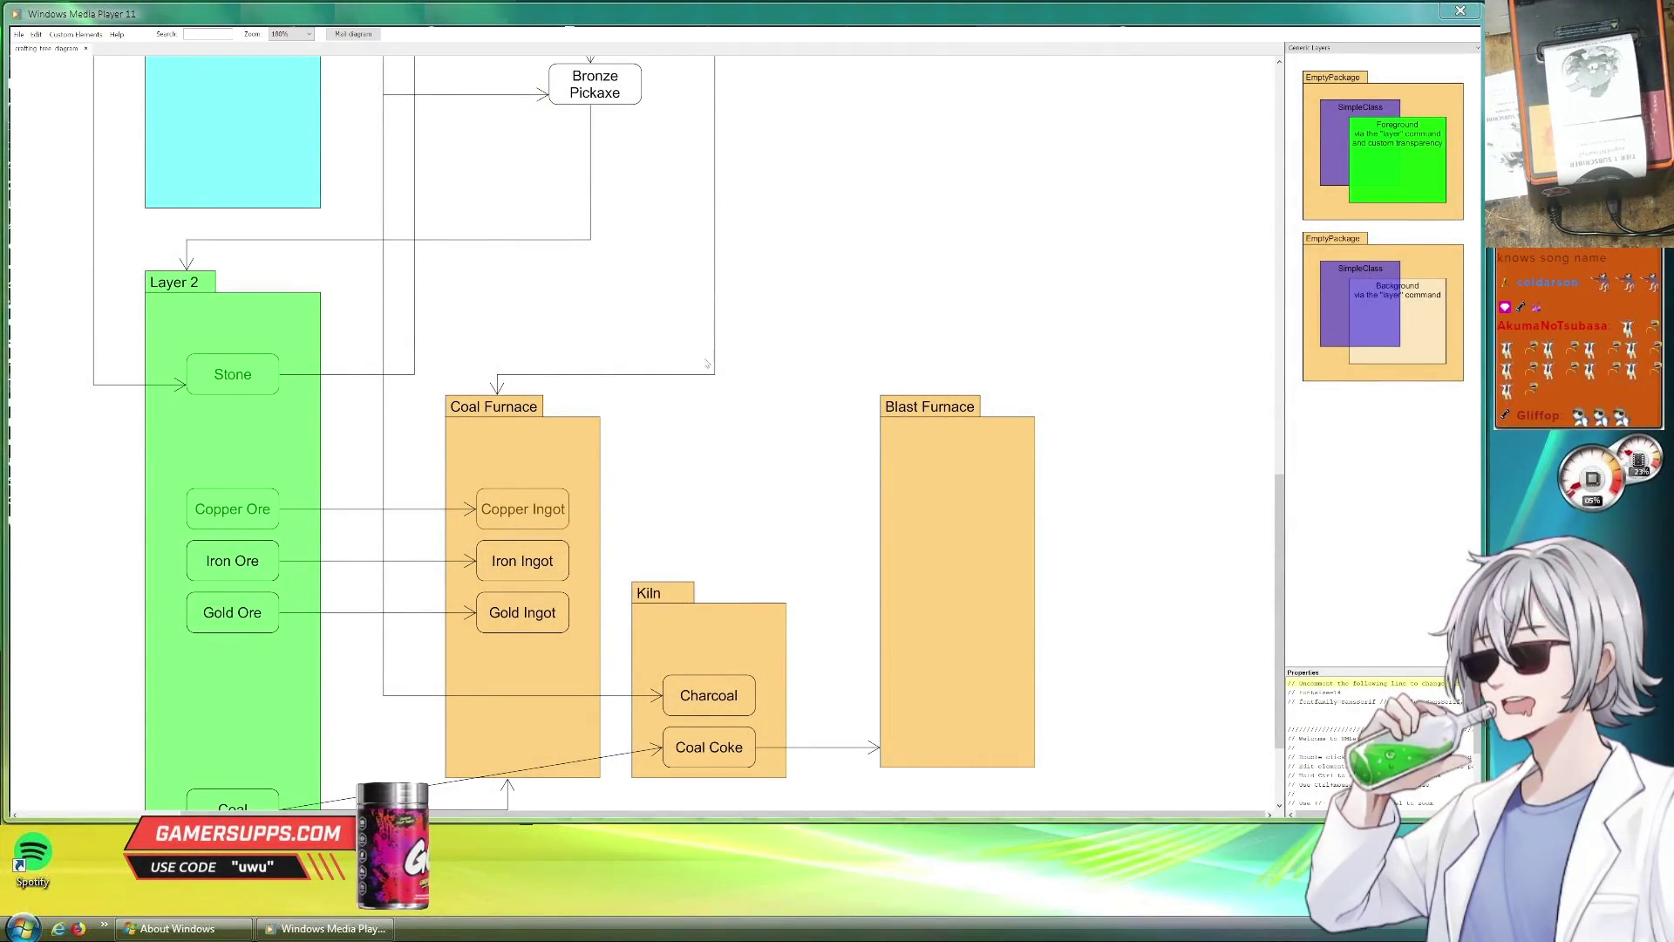
pyautogui.scroll(-2, 718, 397)
pyautogui.scroll(1, 730, 384)
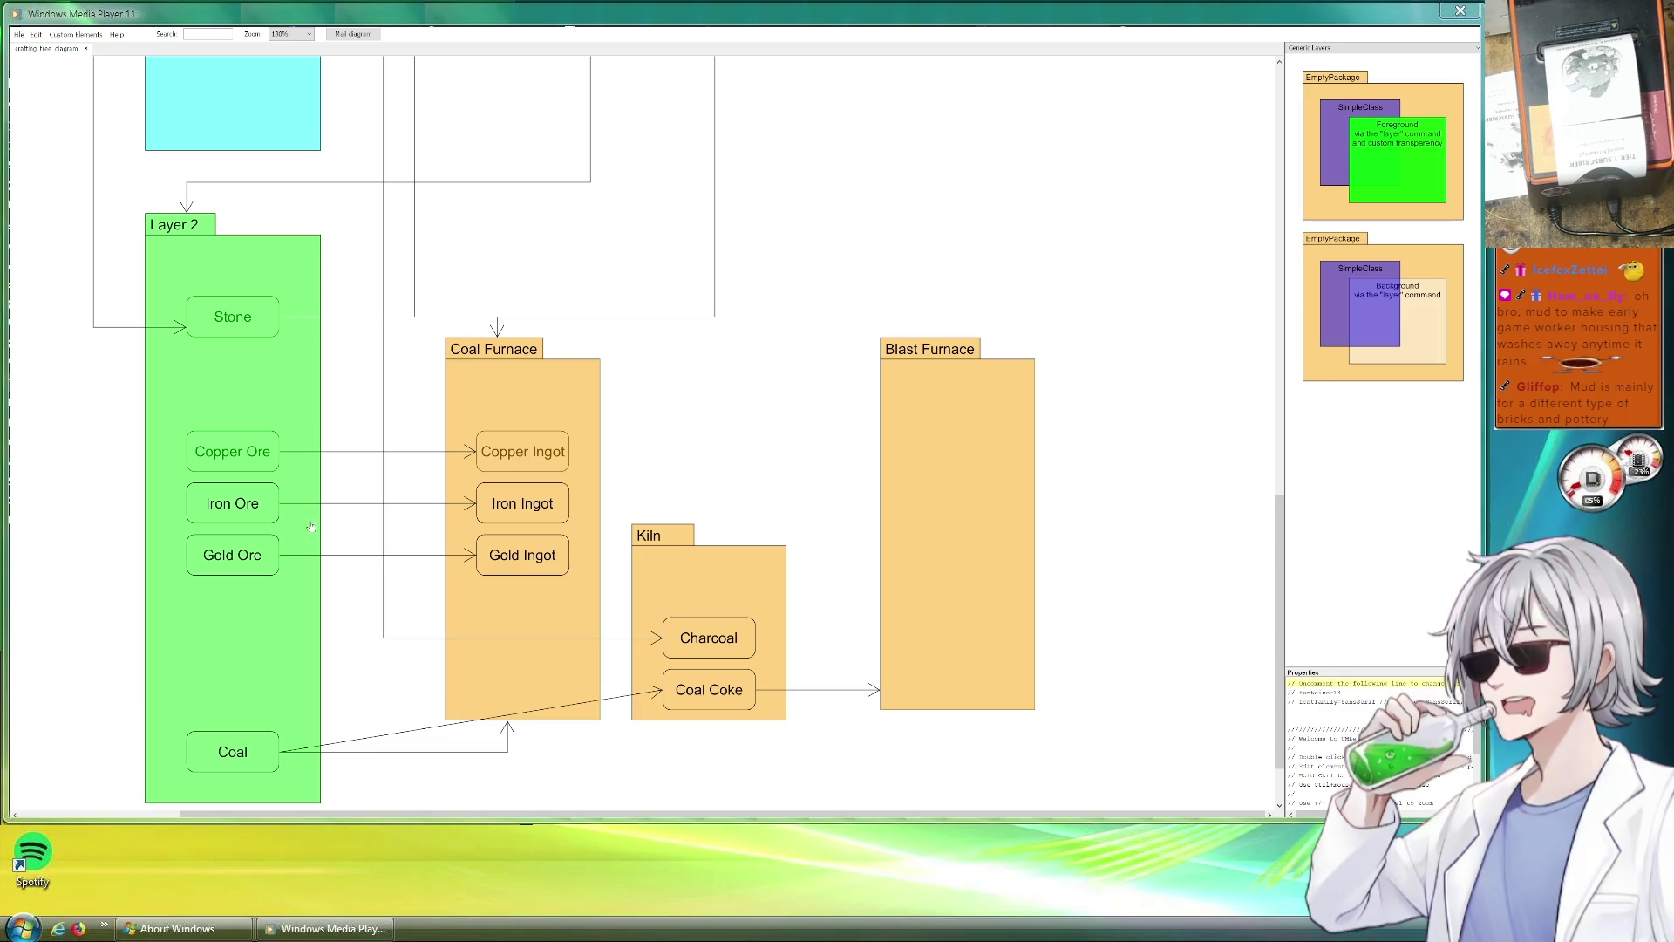
pyautogui.scroll(-1, 311, 520)
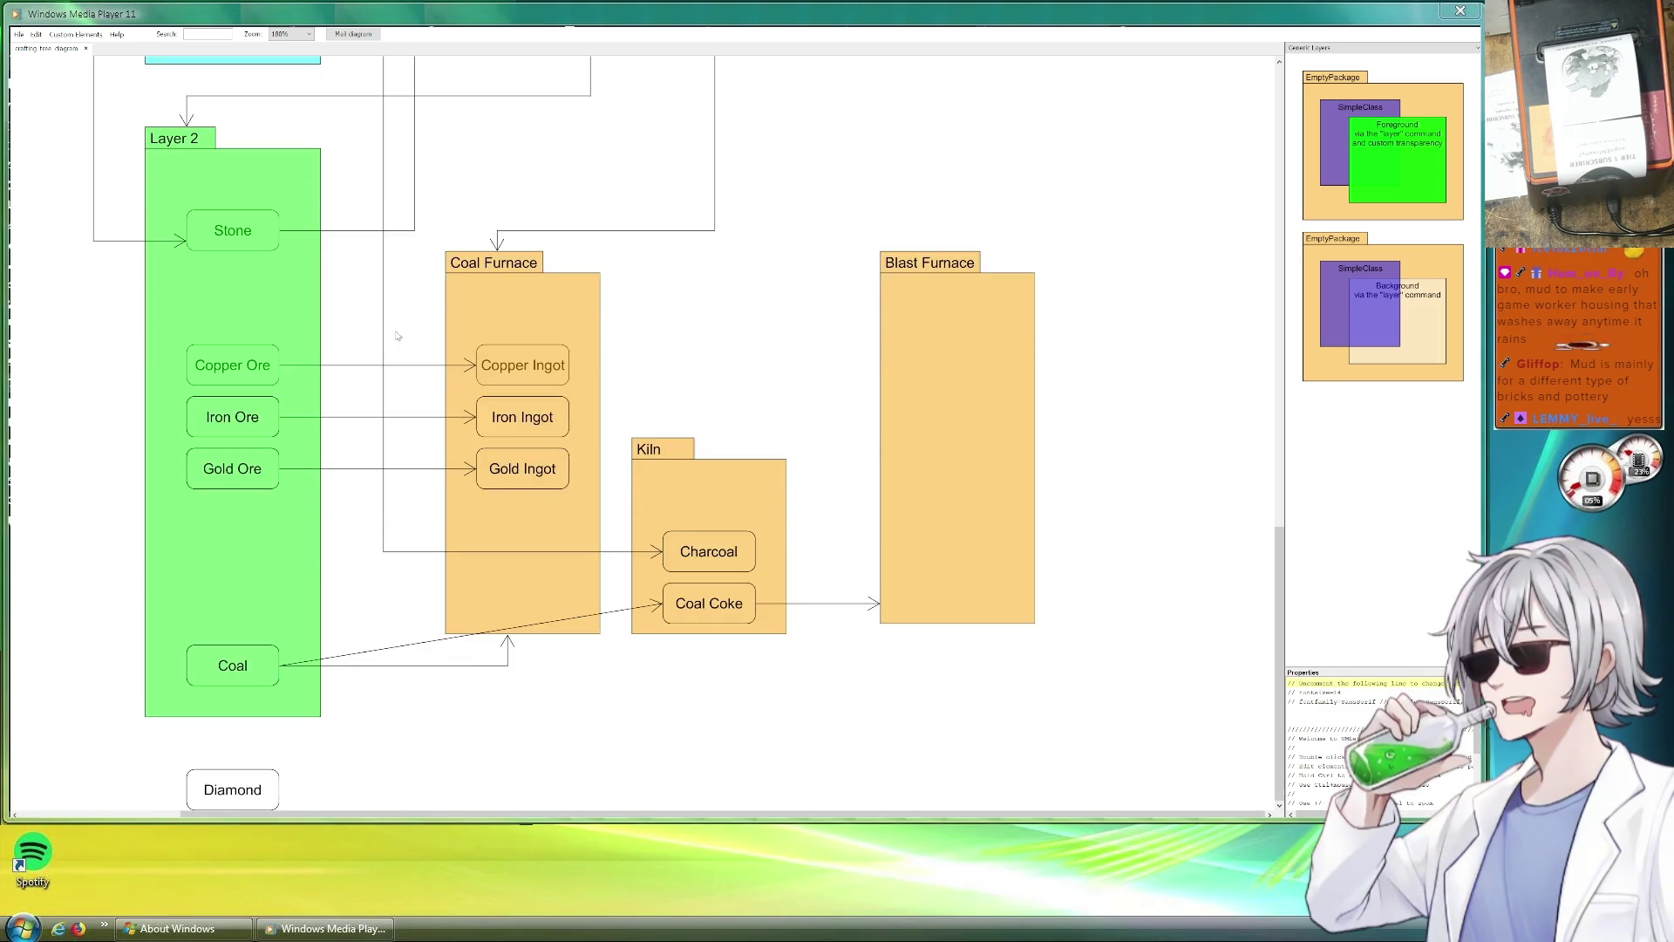
pyautogui.scroll(5, 388, 389)
pyautogui.scroll(3, 388, 389)
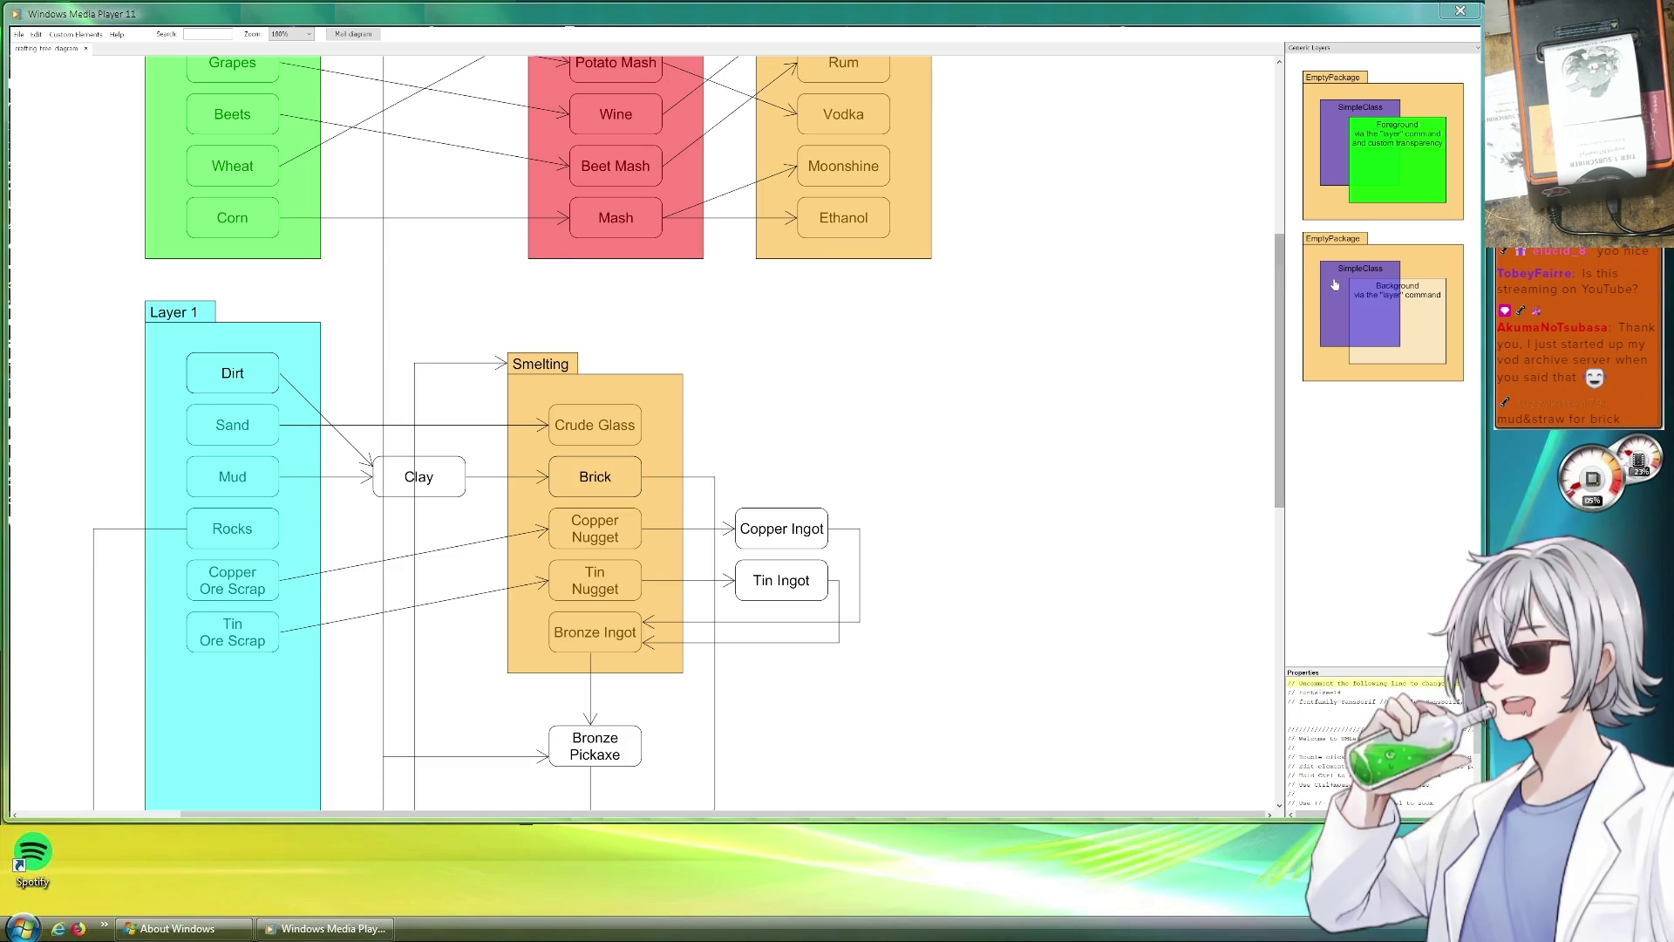
pyautogui.scroll(3, 1009, 282)
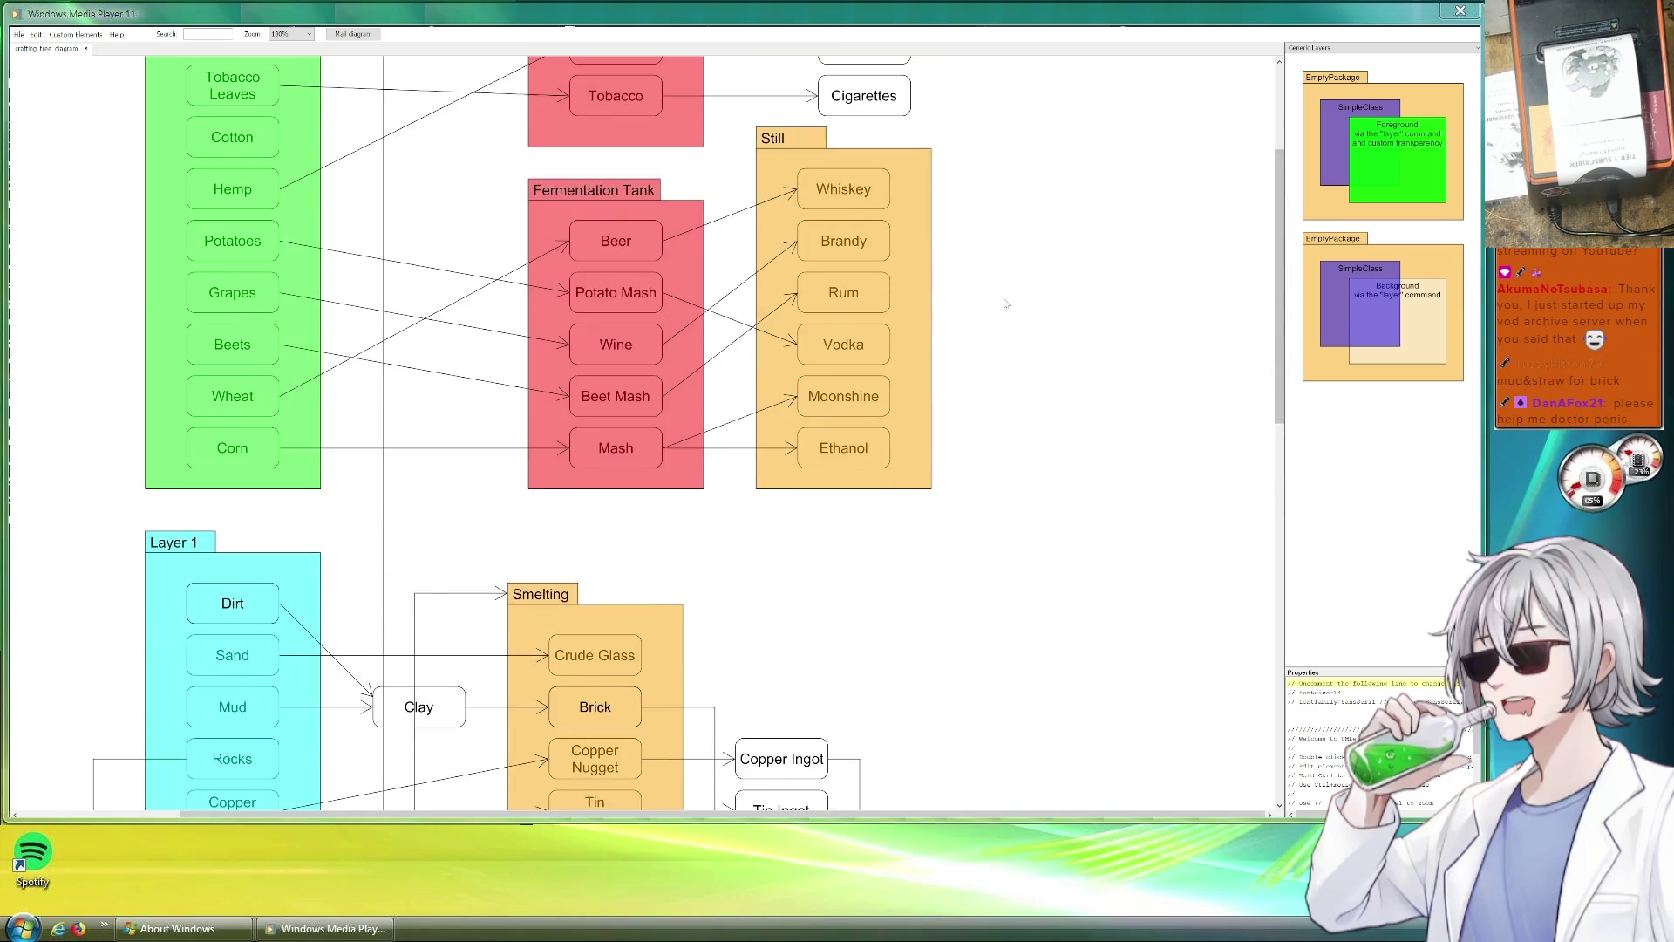
pyautogui.scroll(3, 1002, 302)
pyautogui.scroll(1, 999, 316)
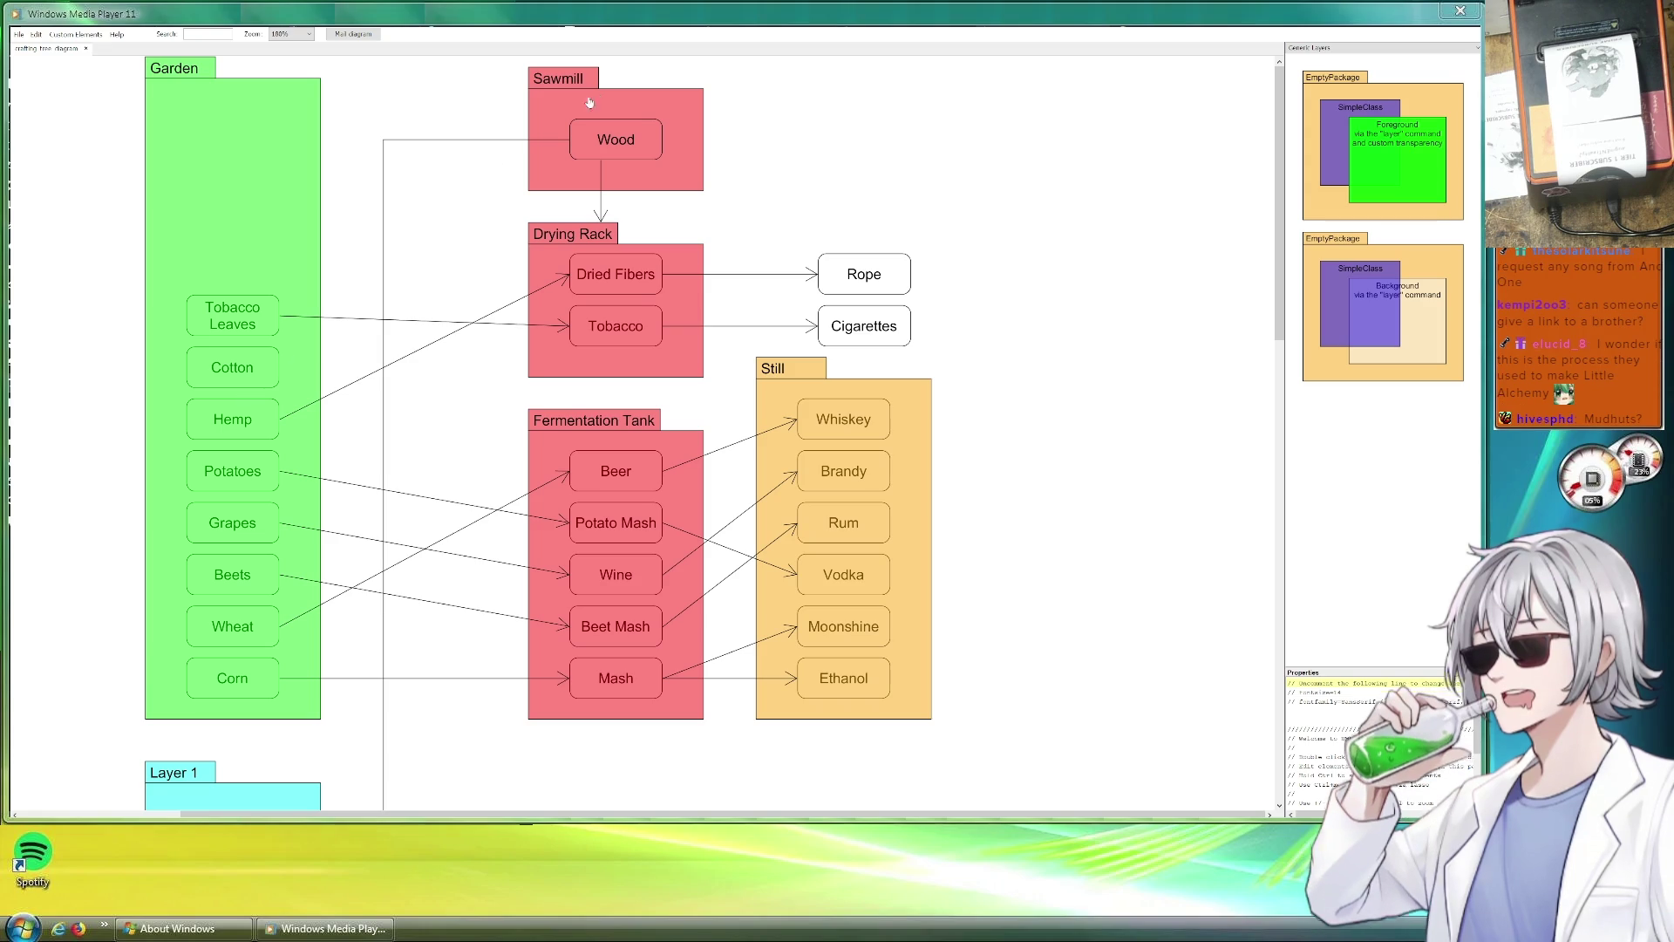
pyautogui.scroll(-3, 523, 263)
pyautogui.scroll(-3, 432, 340)
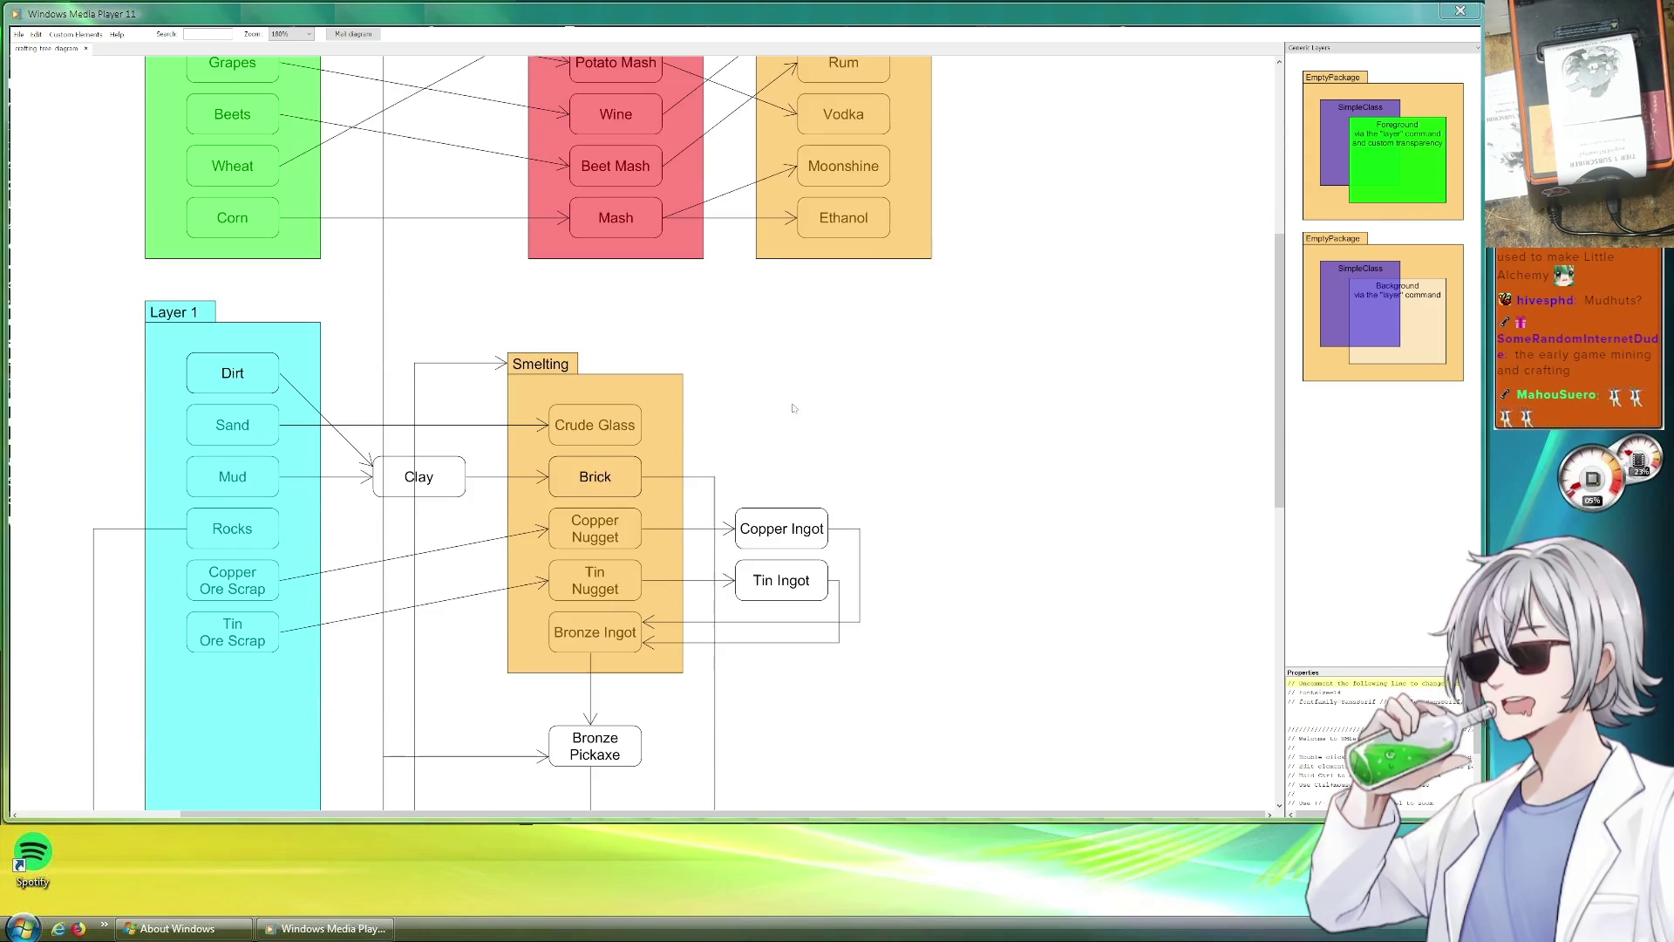
pyautogui.scroll(2, 403, 368)
pyautogui.scroll(1, 401, 386)
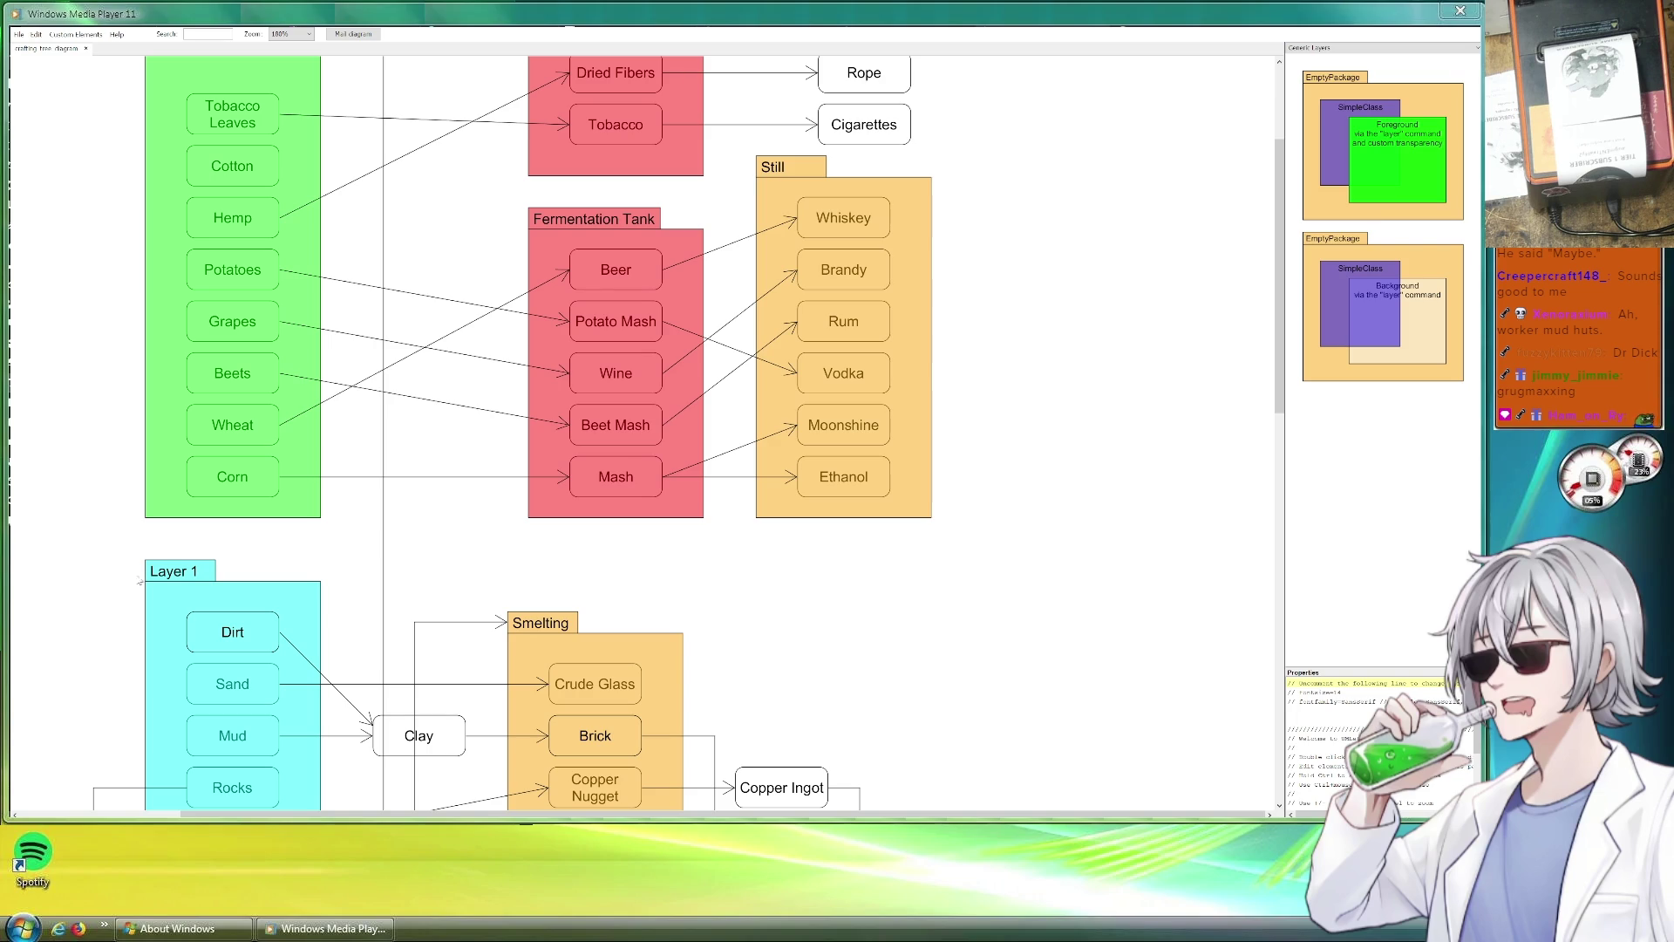
pyautogui.scroll(-1, 850, 512)
pyautogui.scroll(-3, 831, 530)
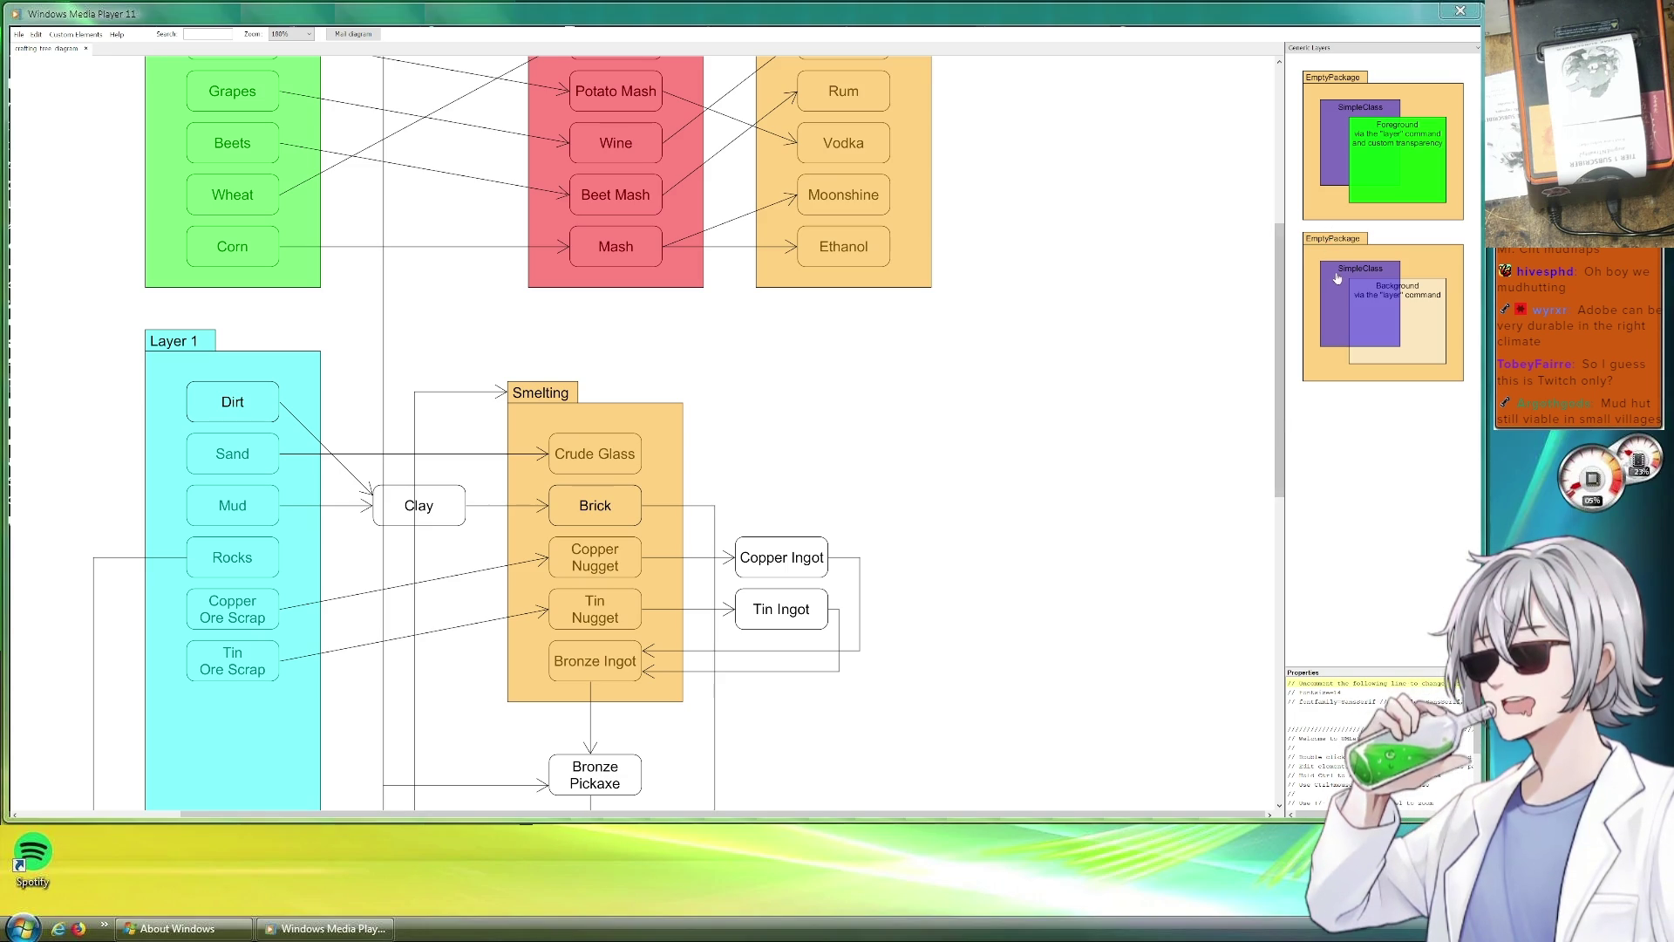
# Add a class box labelled 'Worker Hut' / '(Mining)' below Still and make it taller.
pyautogui.moveTo(1338, 278); pyautogui.dragTo(839, 393)
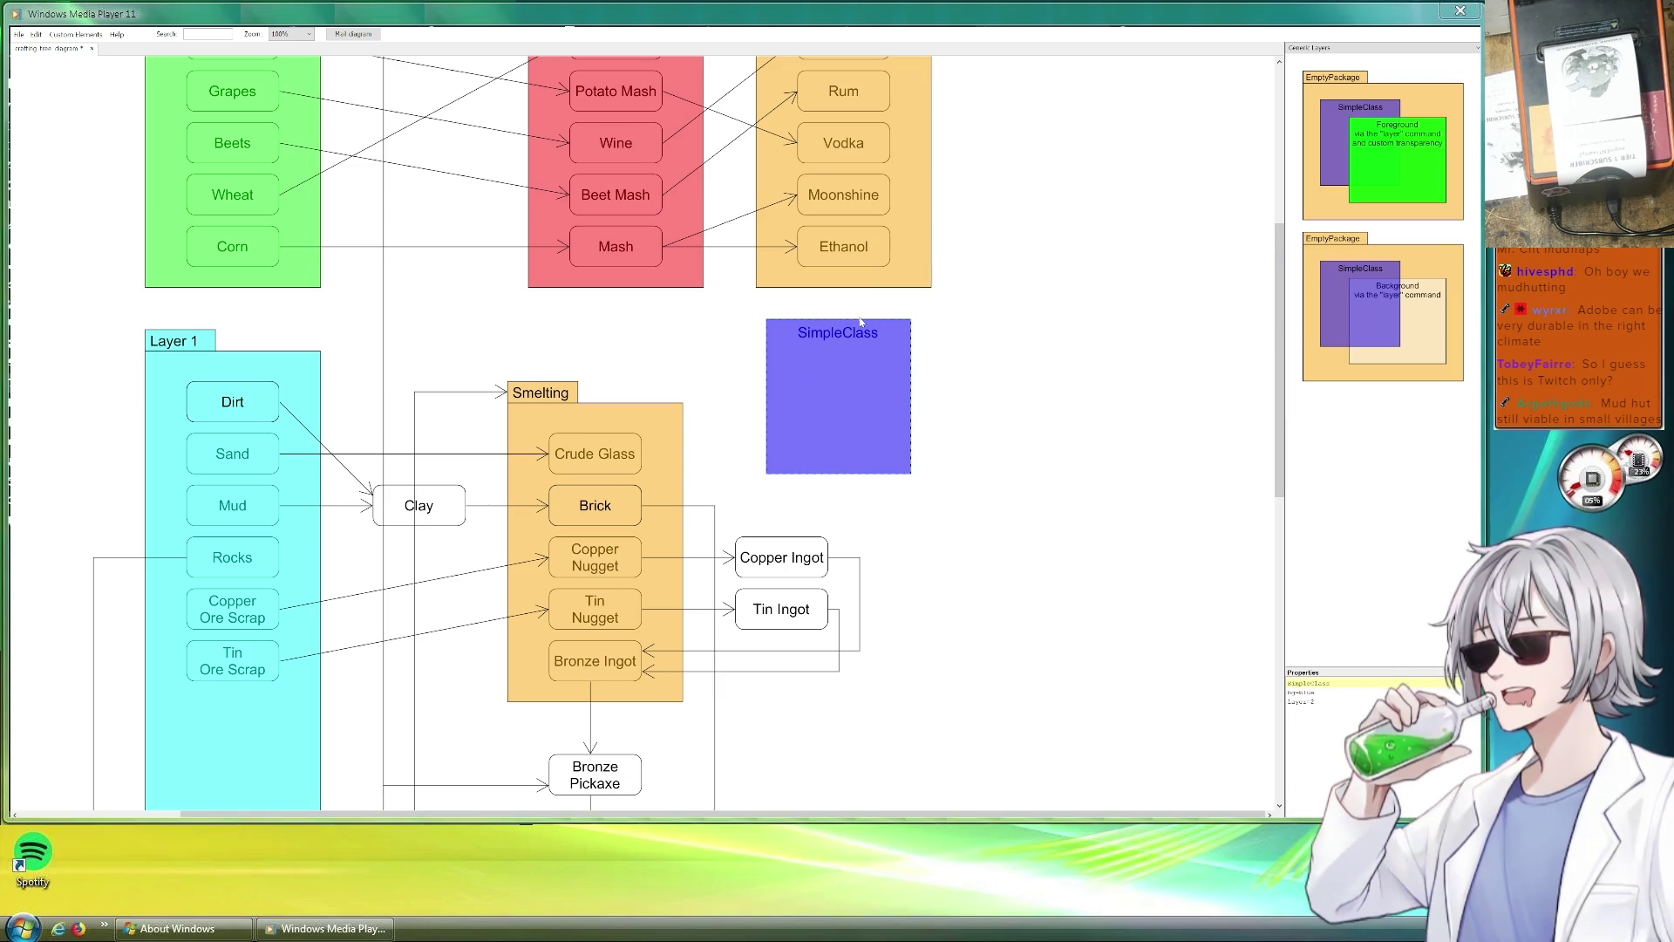
pyautogui.moveTo(860, 319)
pyautogui.mouseDown()
pyautogui.moveTo(860, 411)
pyautogui.moveTo(868, 356)
pyautogui.mouseUp()
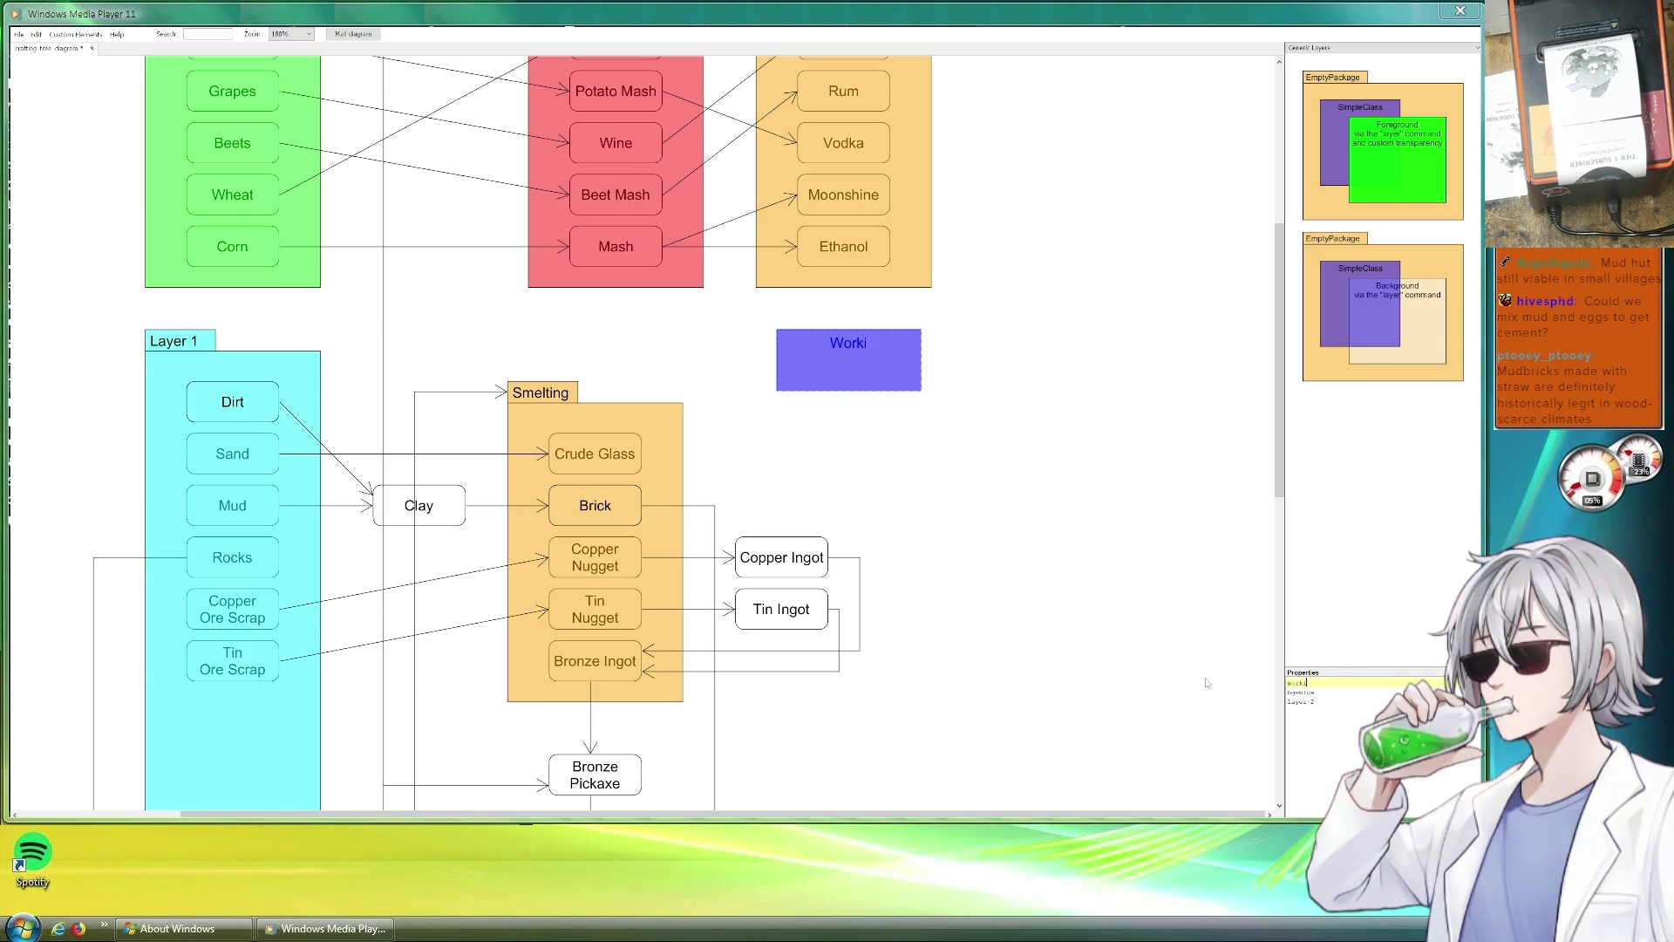
pyautogui.write('Hut')
pyautogui.press('Return')
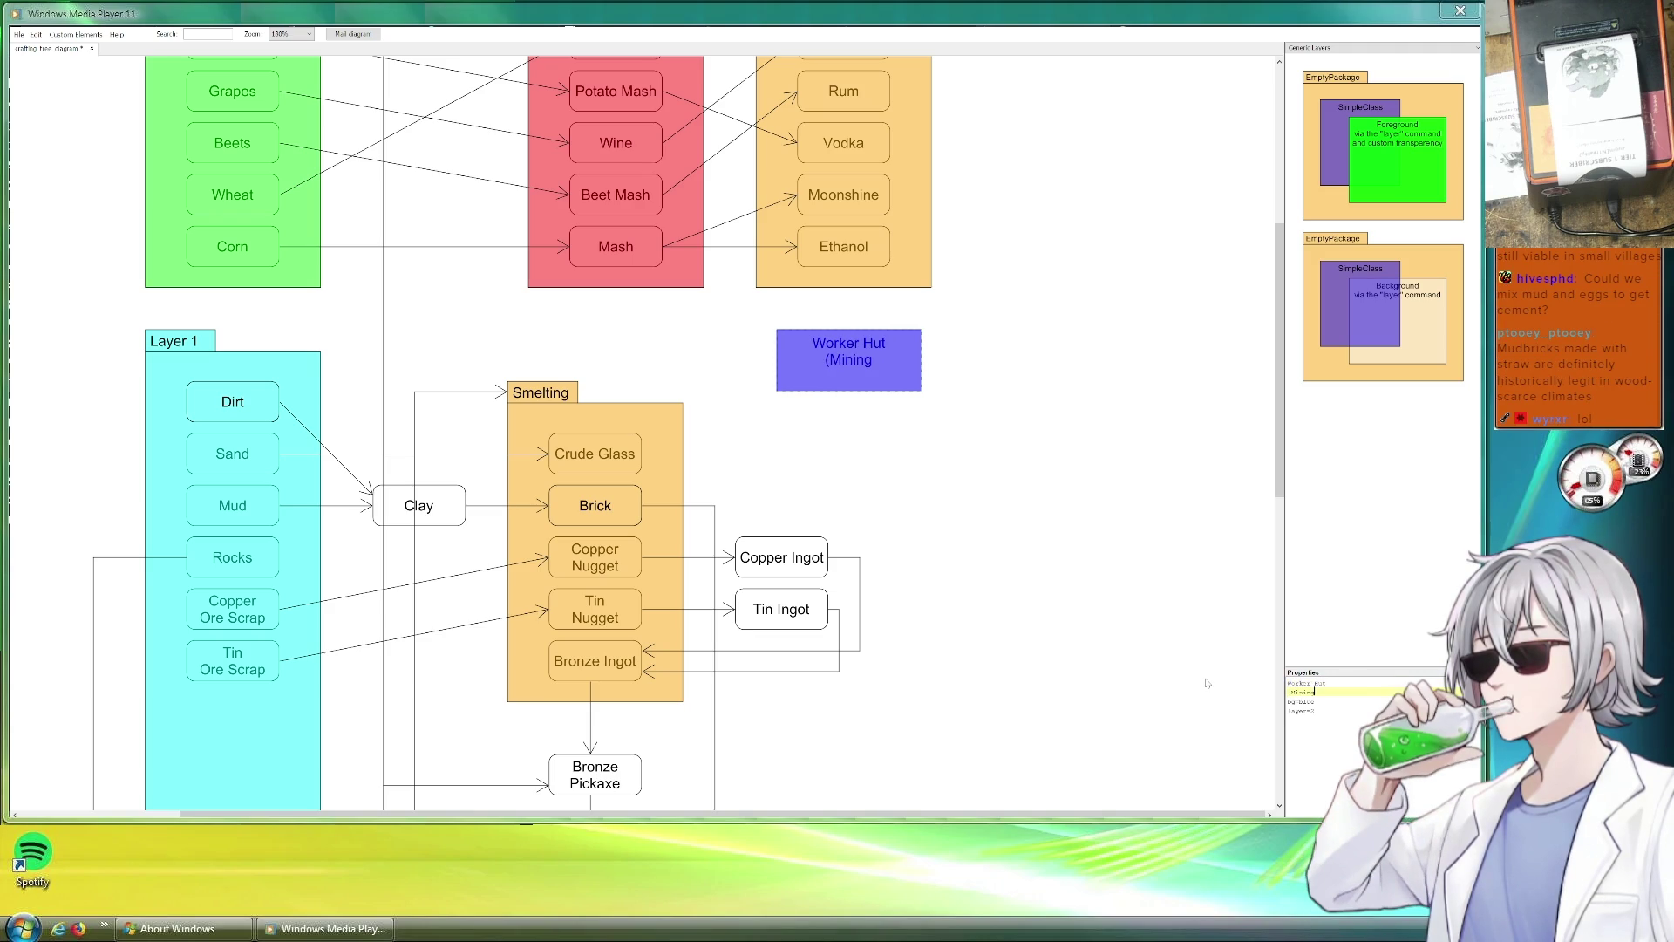
pyautogui.write(')')
pyautogui.scroll(5, 464, 360)
pyautogui.scroll(-5, 684, 444)
pyautogui.click(1047, 647)
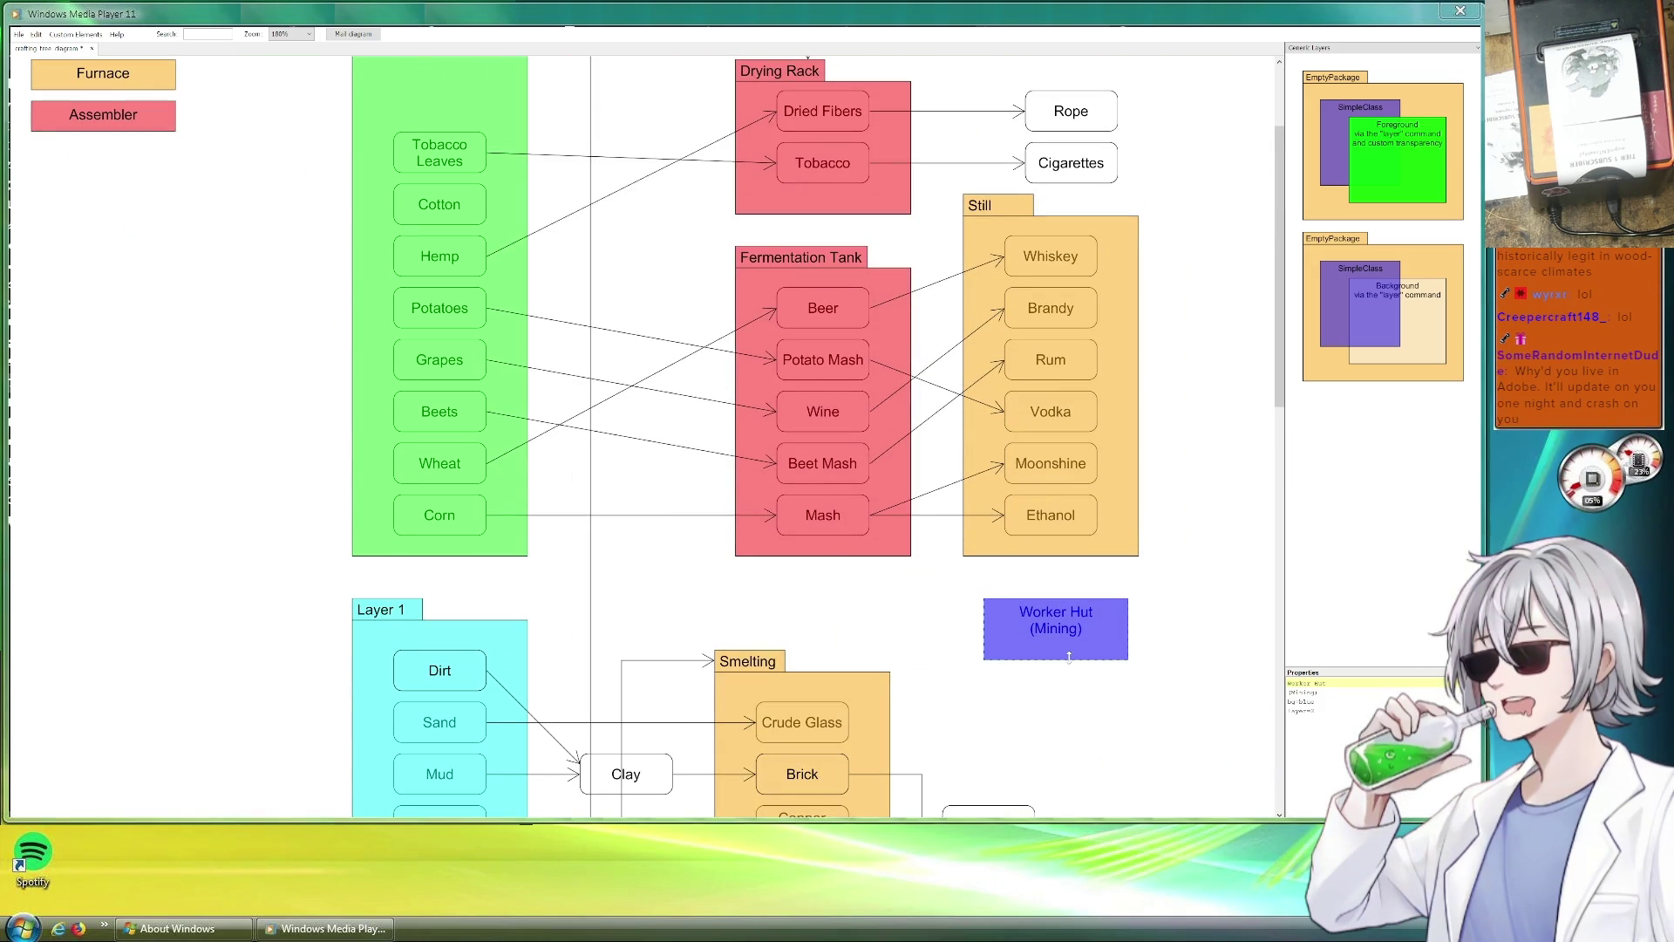
pyautogui.moveTo(1071, 642); pyautogui.dragTo(1072, 647)
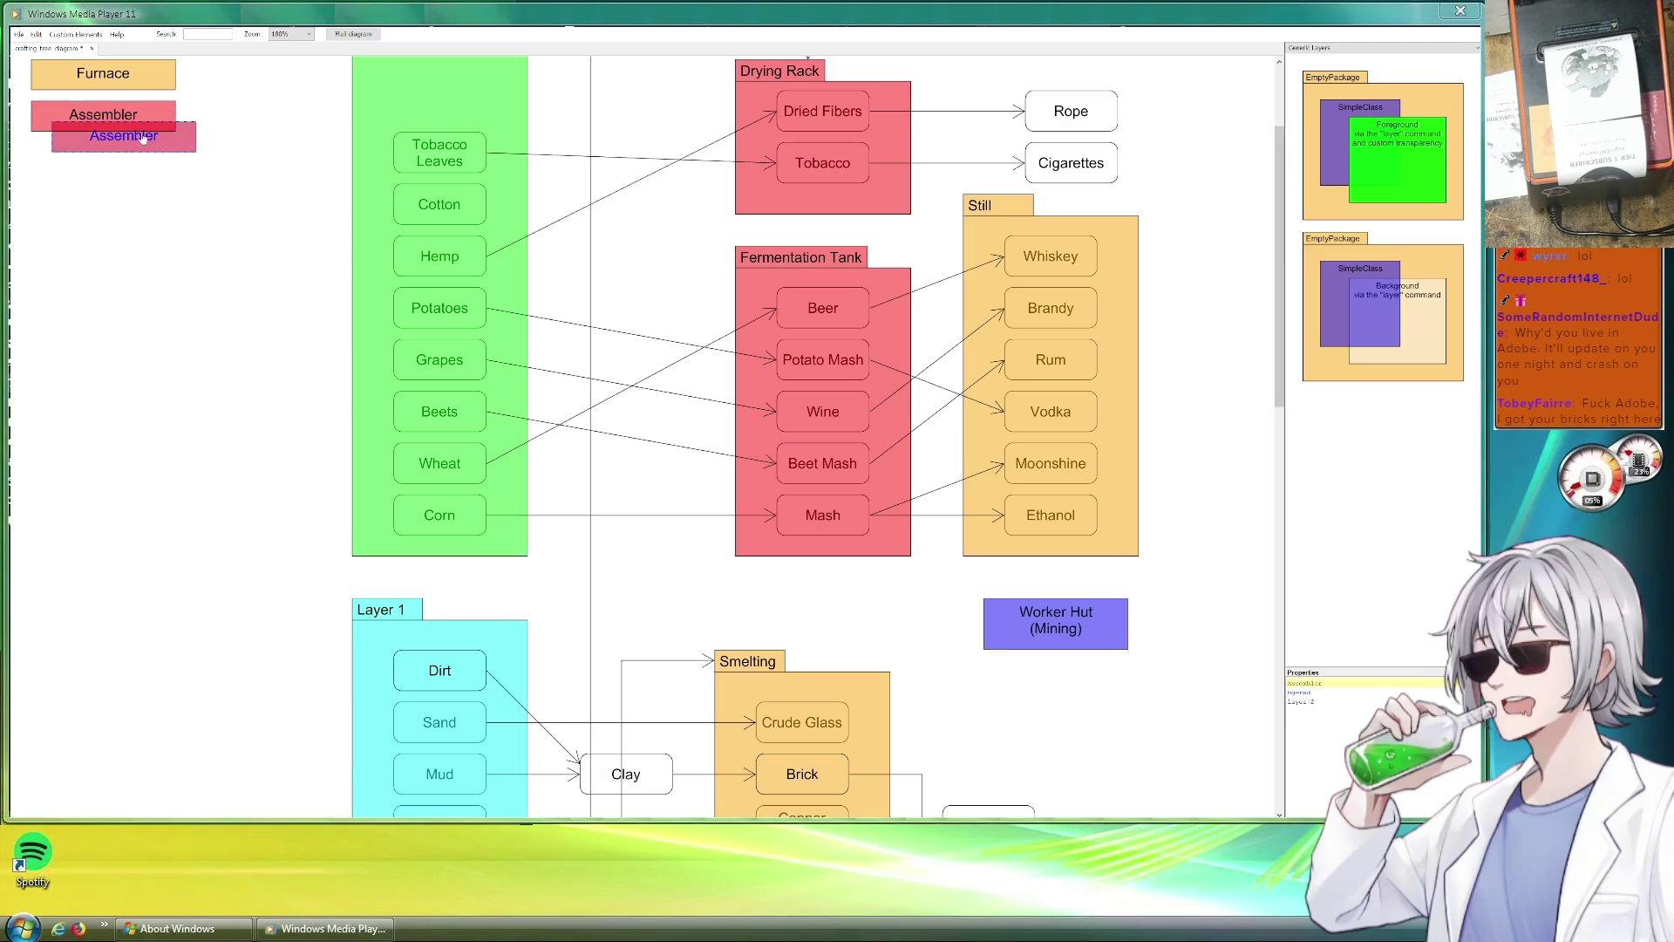
# Duplicate the Assembler legend entry as a yellow Automation entry below it.
pyautogui.moveTo(121, 128); pyautogui.dragTo(144, 166)
pyautogui.click(1282, 681)
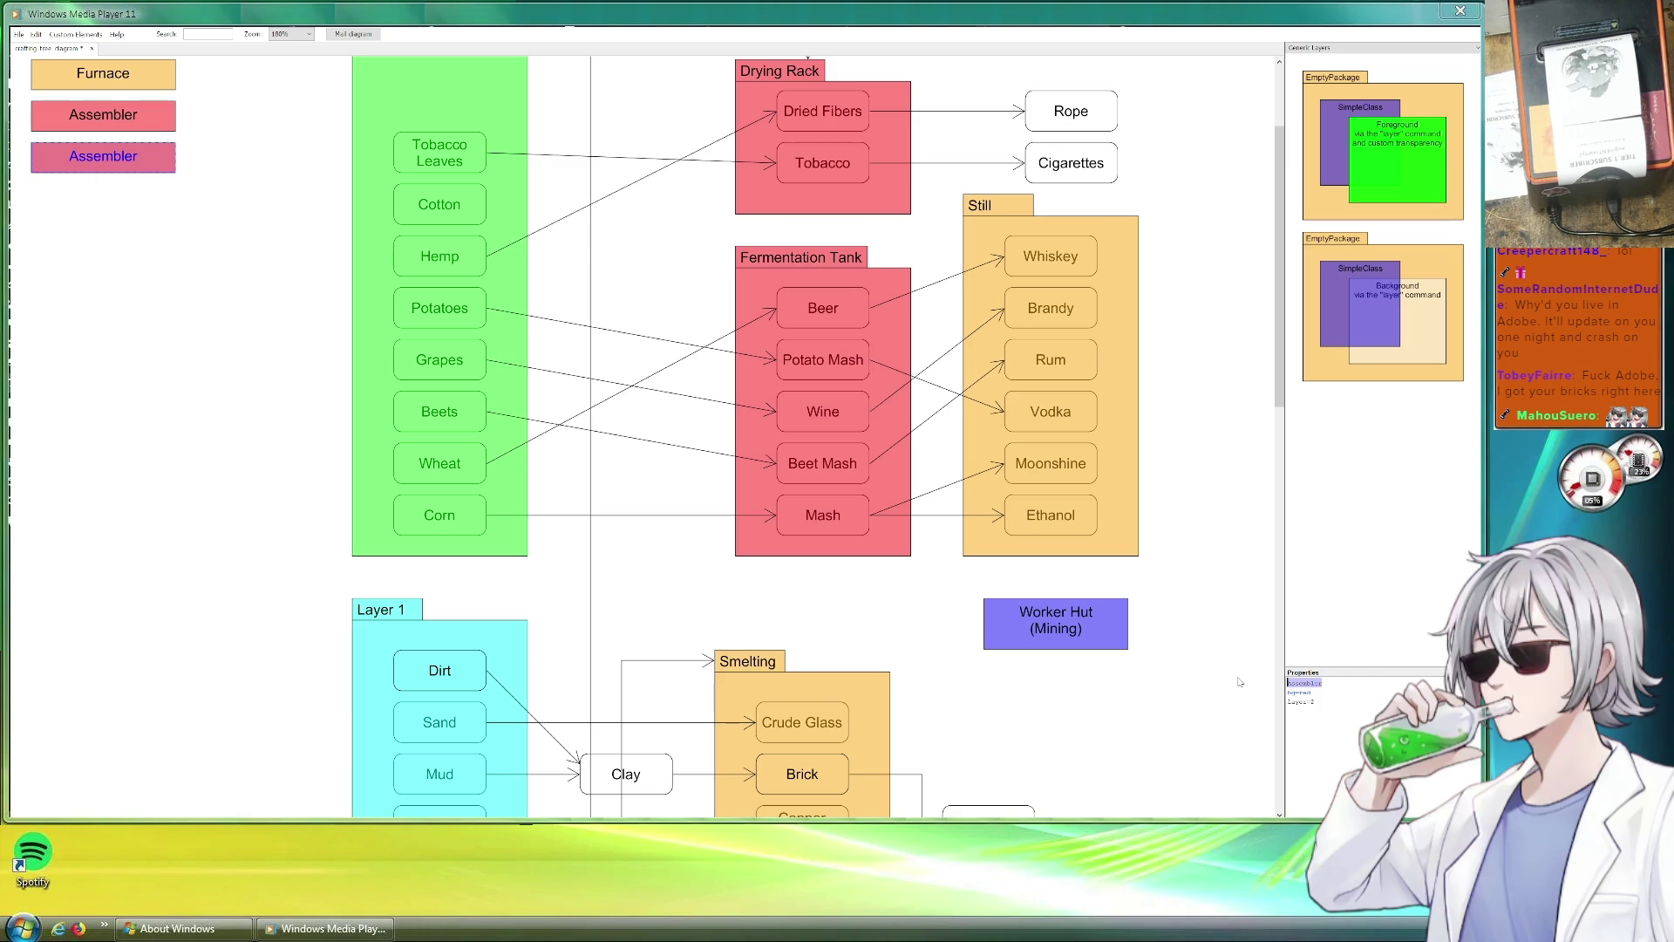
pyautogui.write('Automation')
pyautogui.click(1312, 693)
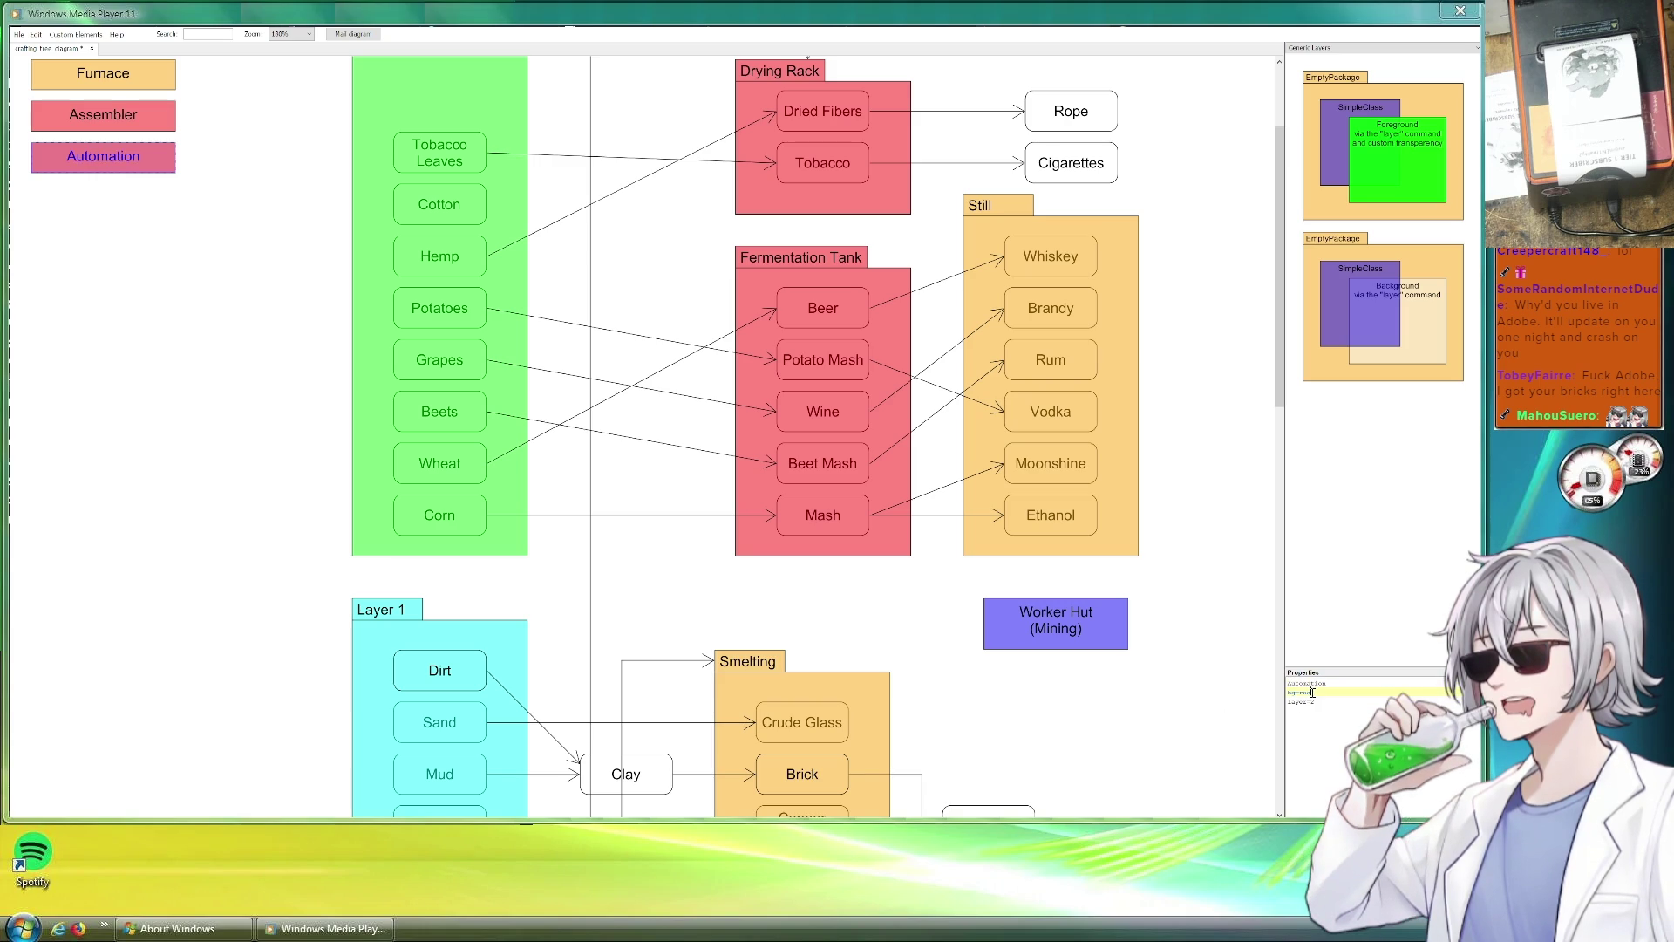
pyautogui.press('BackSpace')
pyautogui.press('BackSpace')
pyautogui.press('BackSpace')
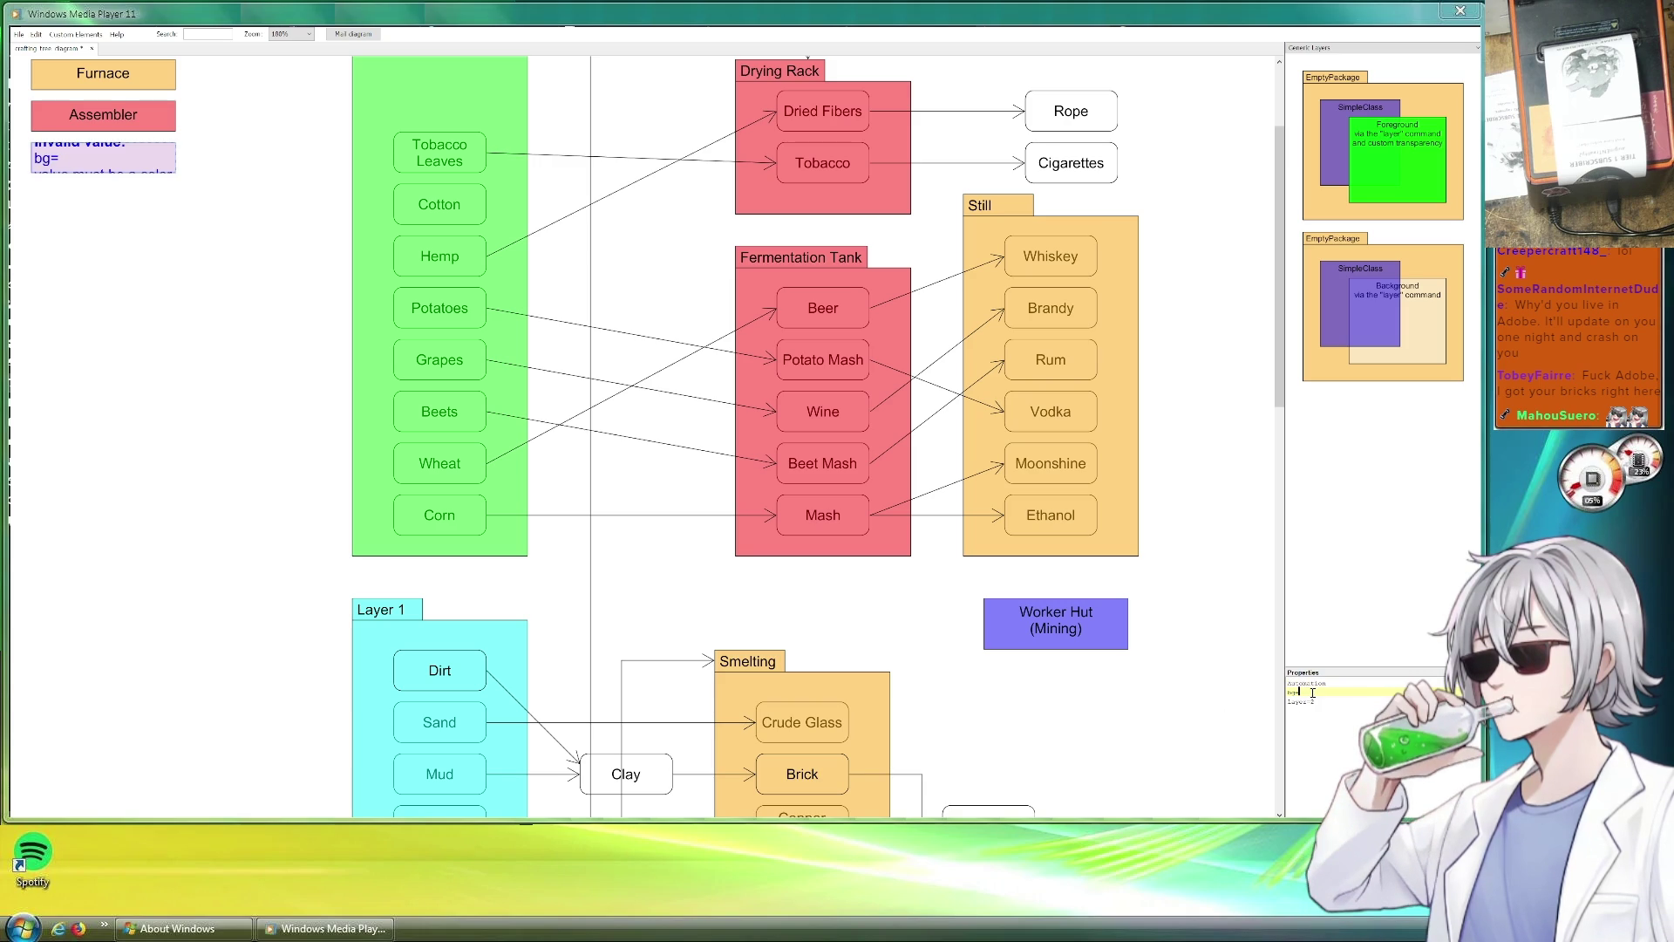
pyautogui.write('yellow')
# Recolour the Worker Hut (Mining) box yellow to match the Automation entry.
pyautogui.click(247, 201)
pyautogui.click(1047, 628)
pyautogui.doubleClick(1305, 701)
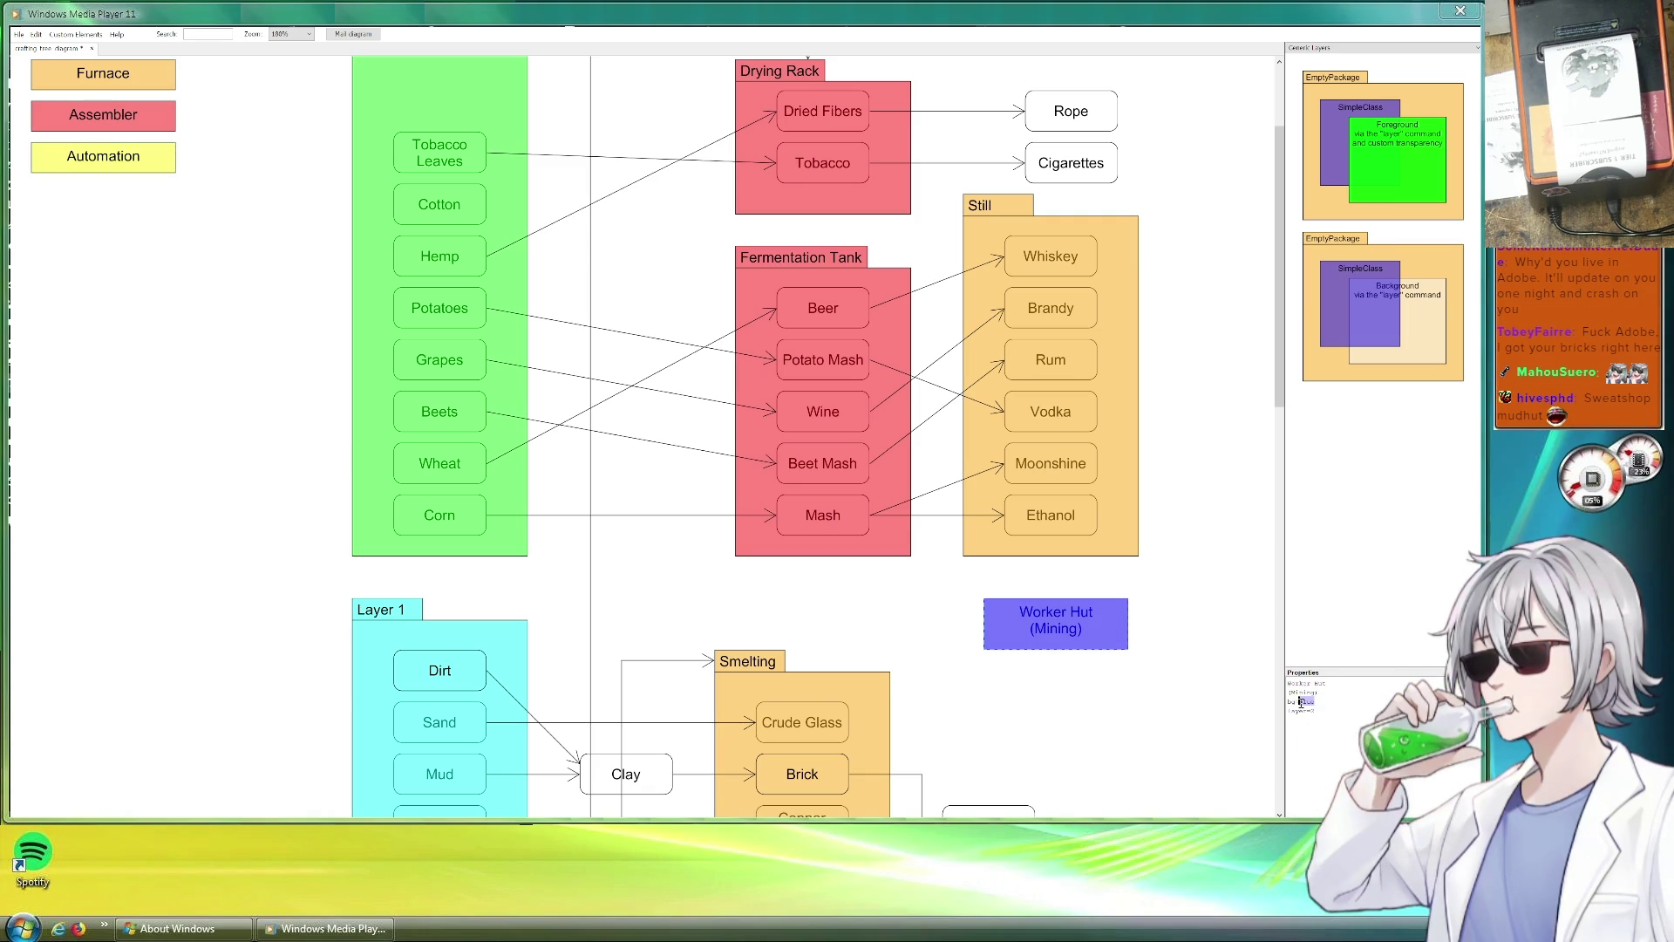
pyautogui.write('Yellow')
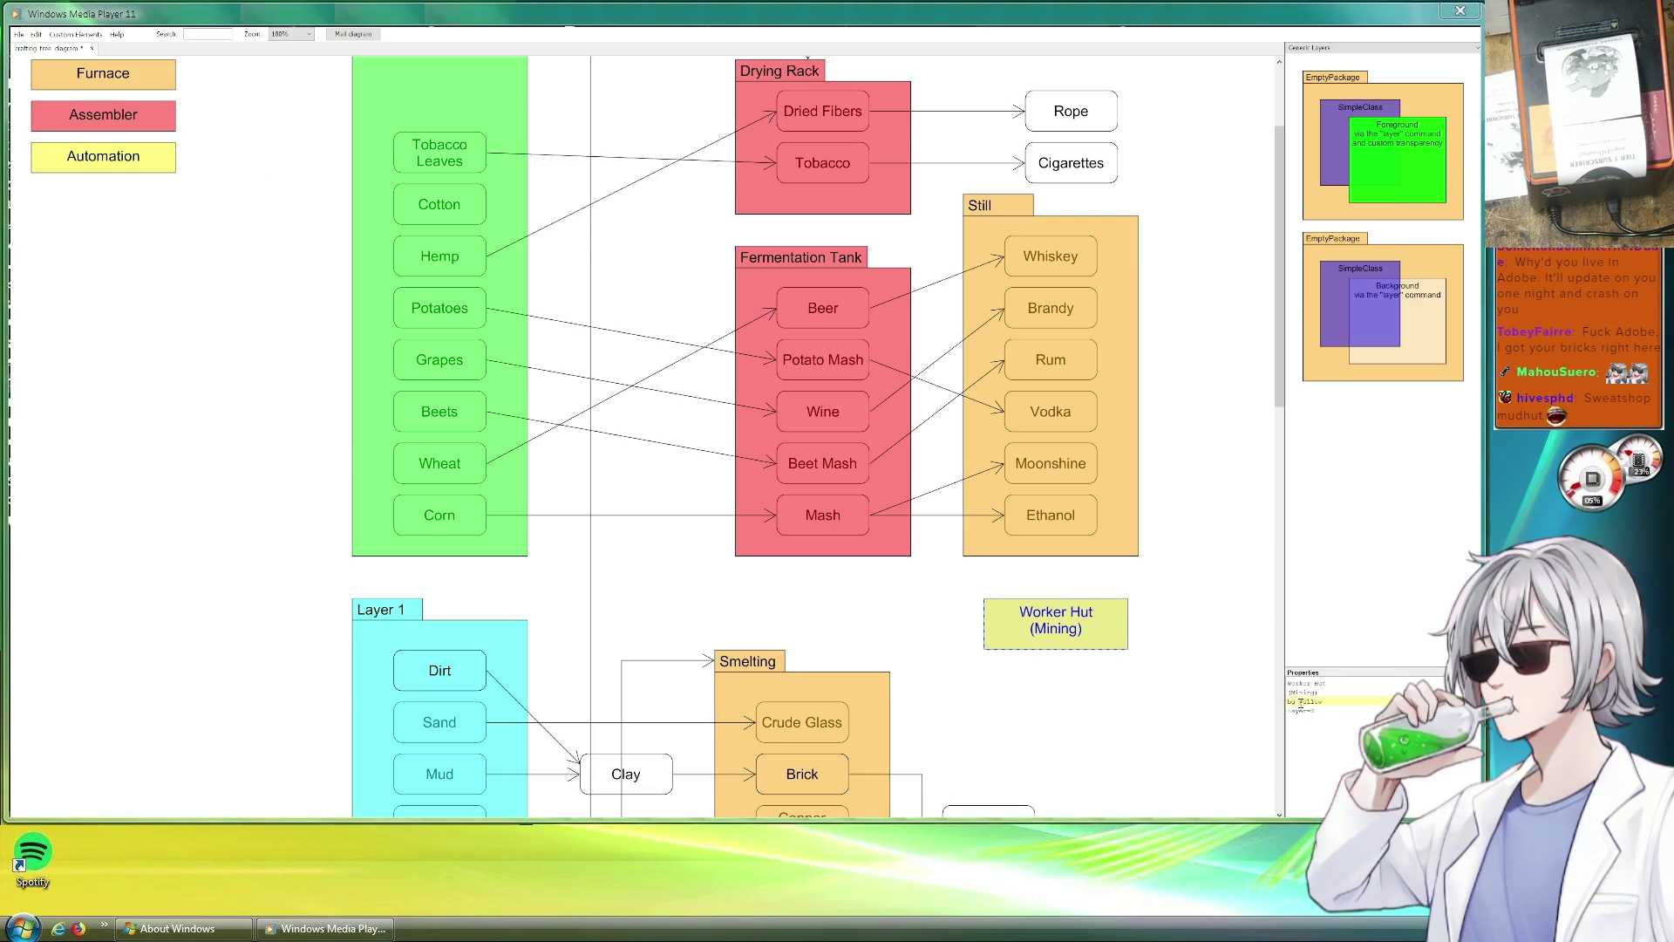
pyautogui.click(1070, 719)
pyautogui.scroll(-3, 852, 666)
pyautogui.hscroll(3, 859, 611)
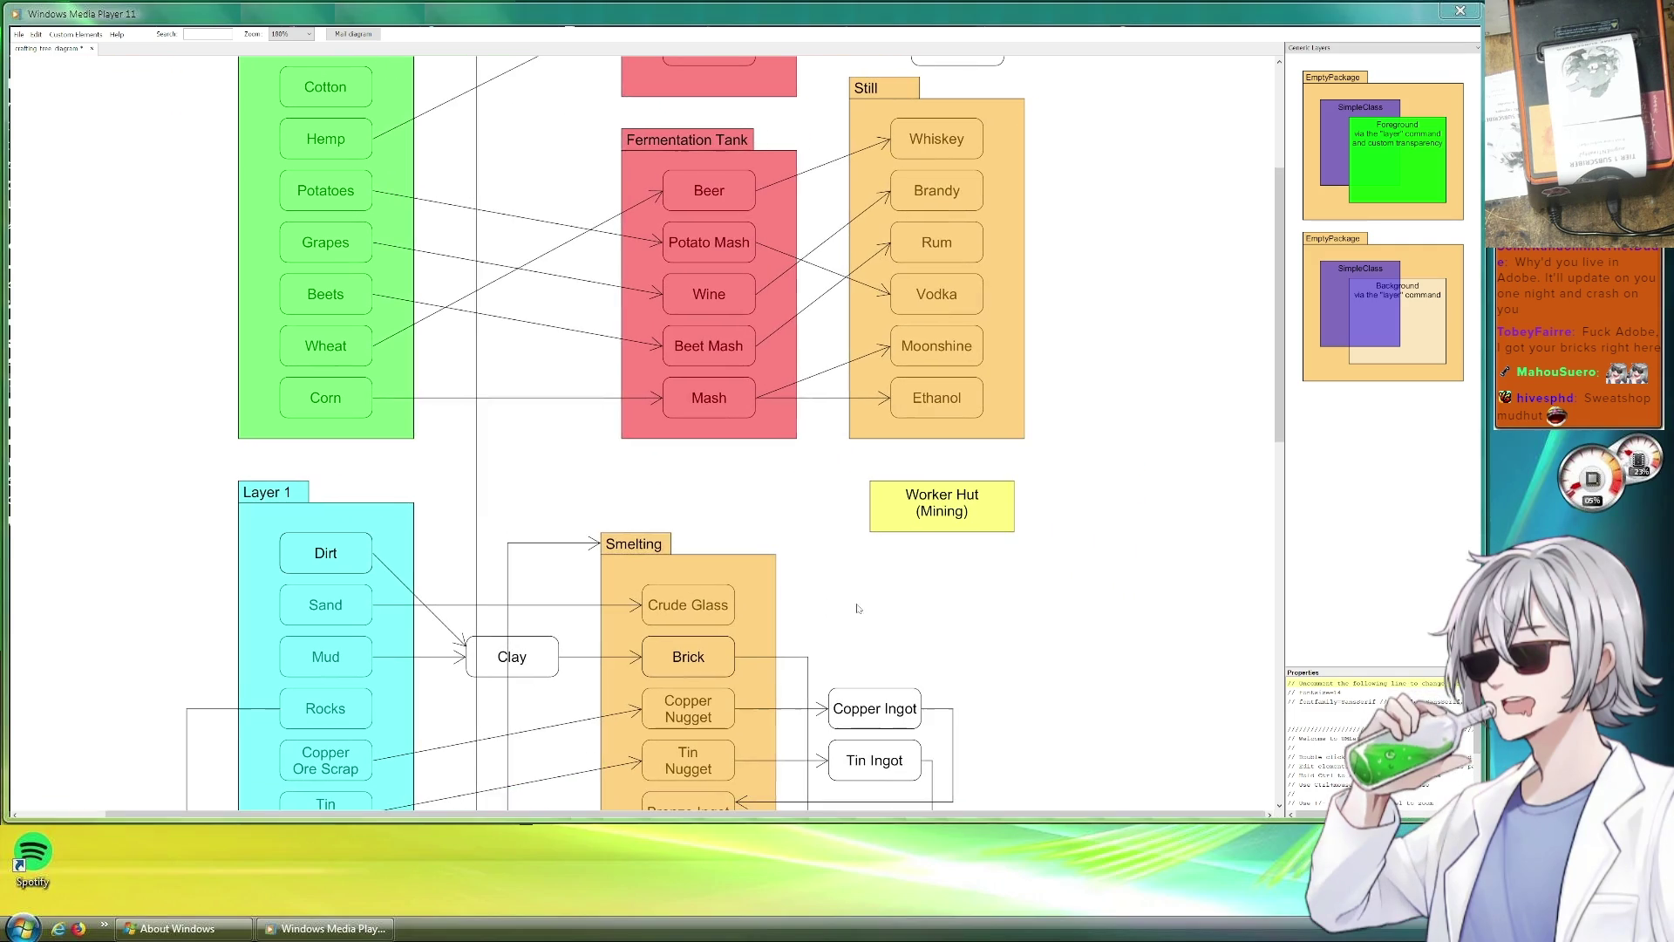
# Wire dashed arrows from Dirt and from Mud to the Worker Hut box, bending the Mud connector.
pyautogui.click(419, 597)
pyautogui.moveTo(466, 637)
pyautogui.mouseDown()
pyautogui.moveTo(447, 607)
pyautogui.moveTo(865, 491)
pyautogui.mouseUp()
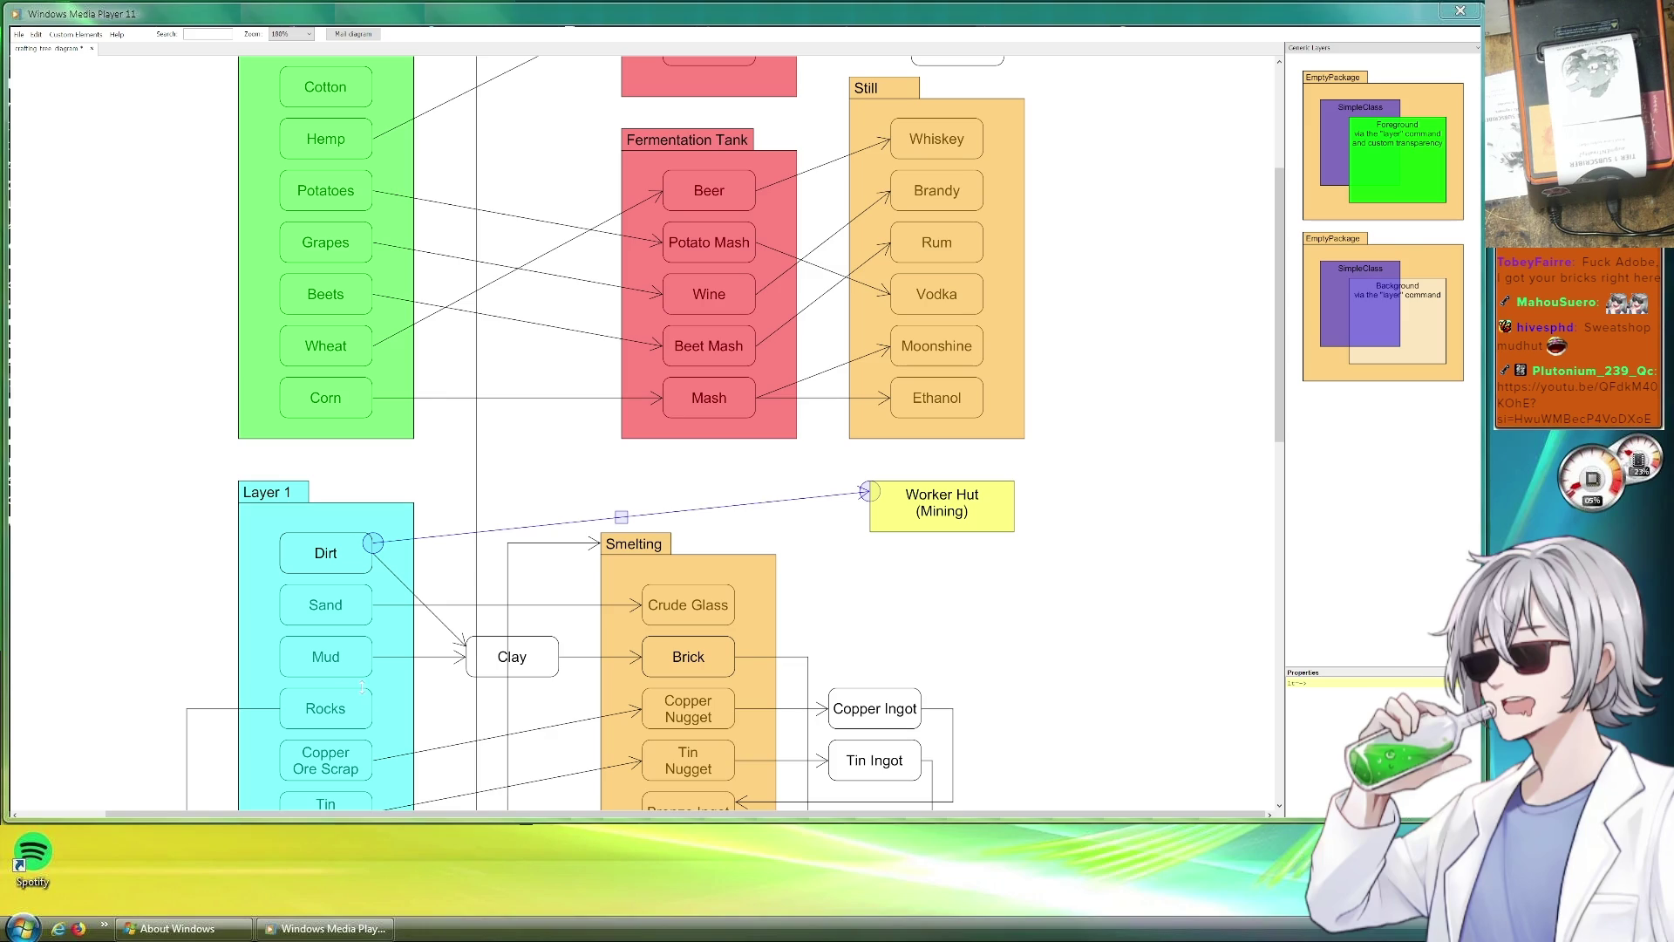
pyautogui.click(445, 637)
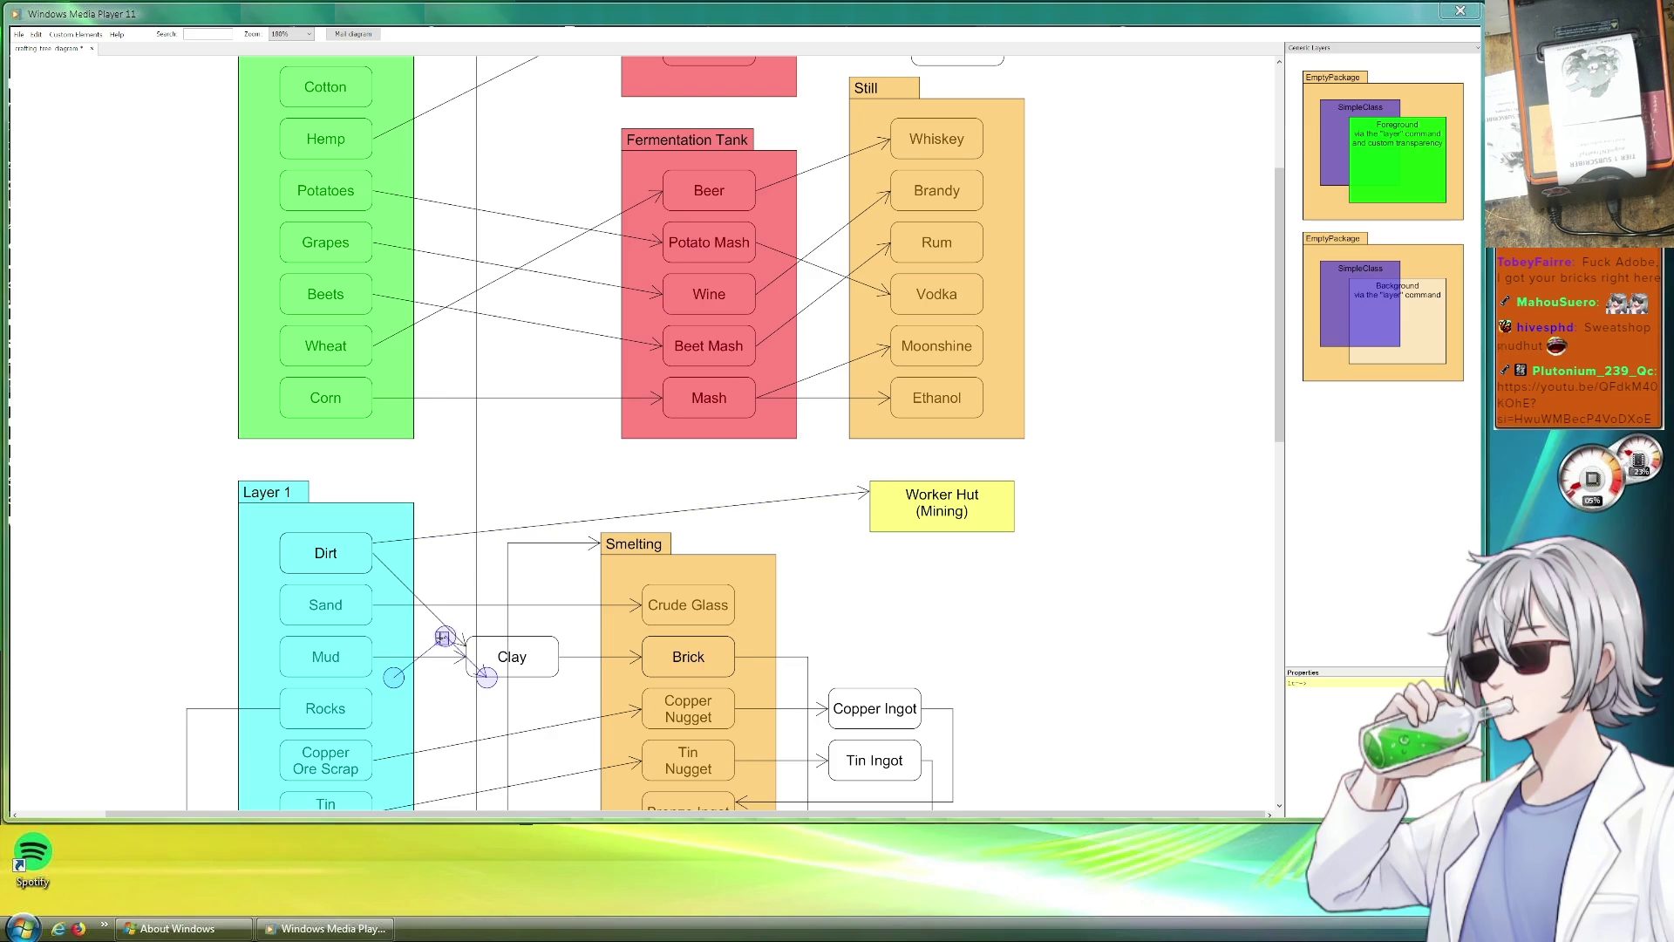
pyautogui.moveTo(392, 679)
pyautogui.mouseDown()
pyautogui.moveTo(377, 657)
pyautogui.moveTo(527, 510)
pyautogui.moveTo(519, 522)
pyautogui.mouseUp()
pyautogui.moveTo(487, 676); pyautogui.dragTo(860, 508)
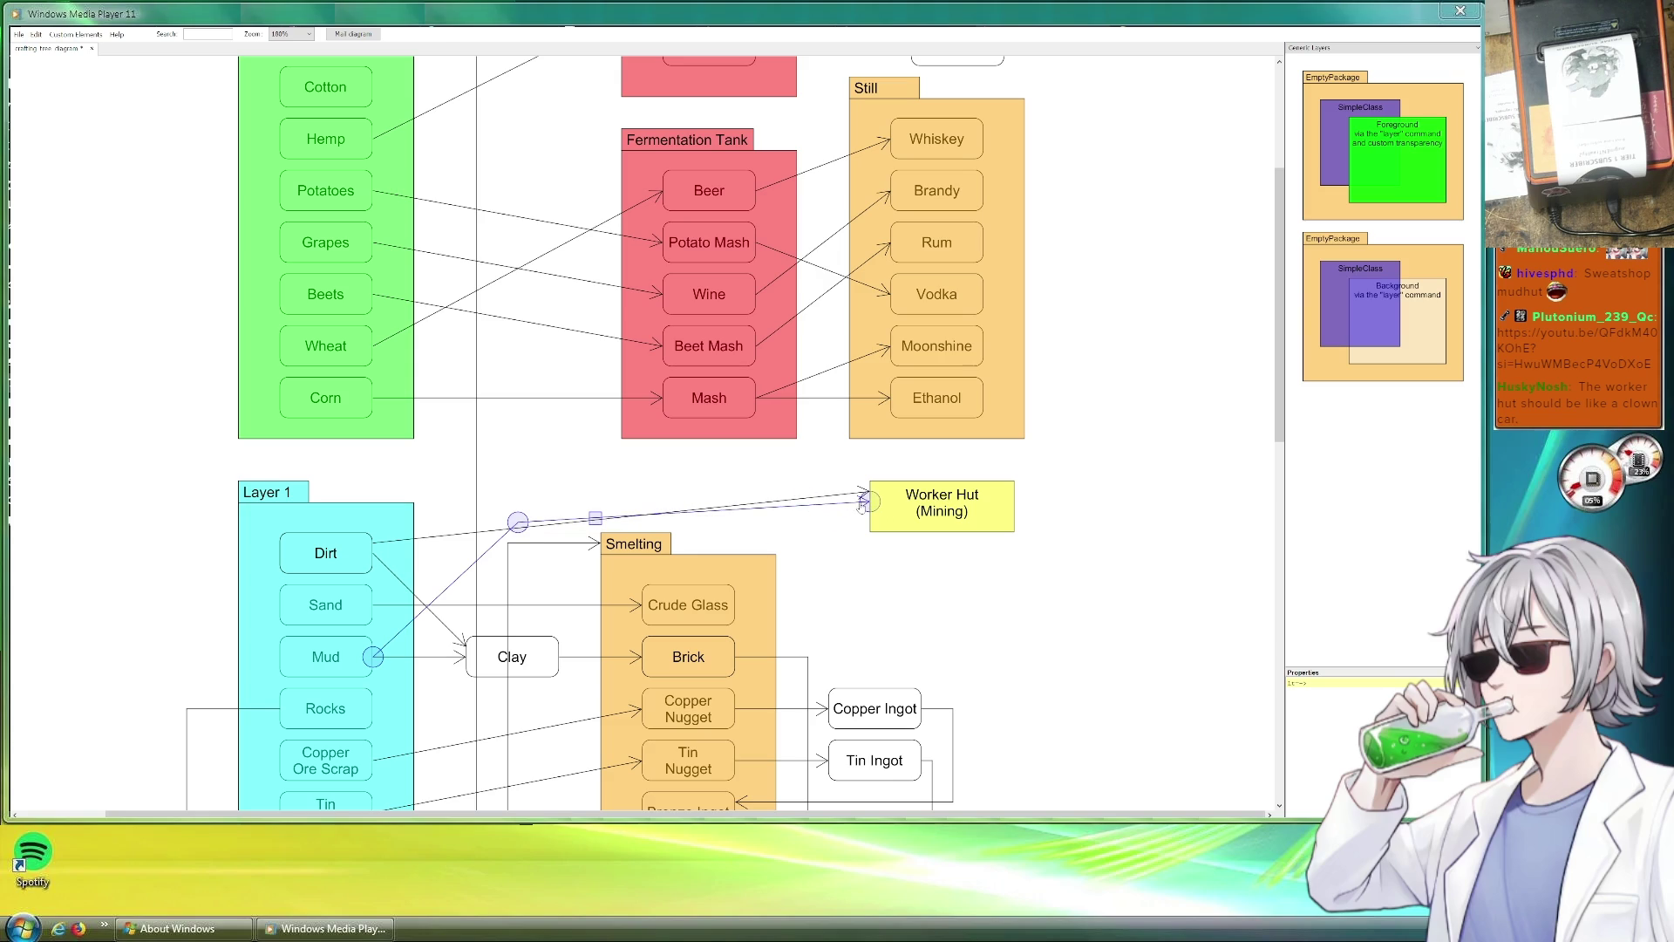
pyautogui.moveTo(518, 523); pyautogui.dragTo(568, 532)
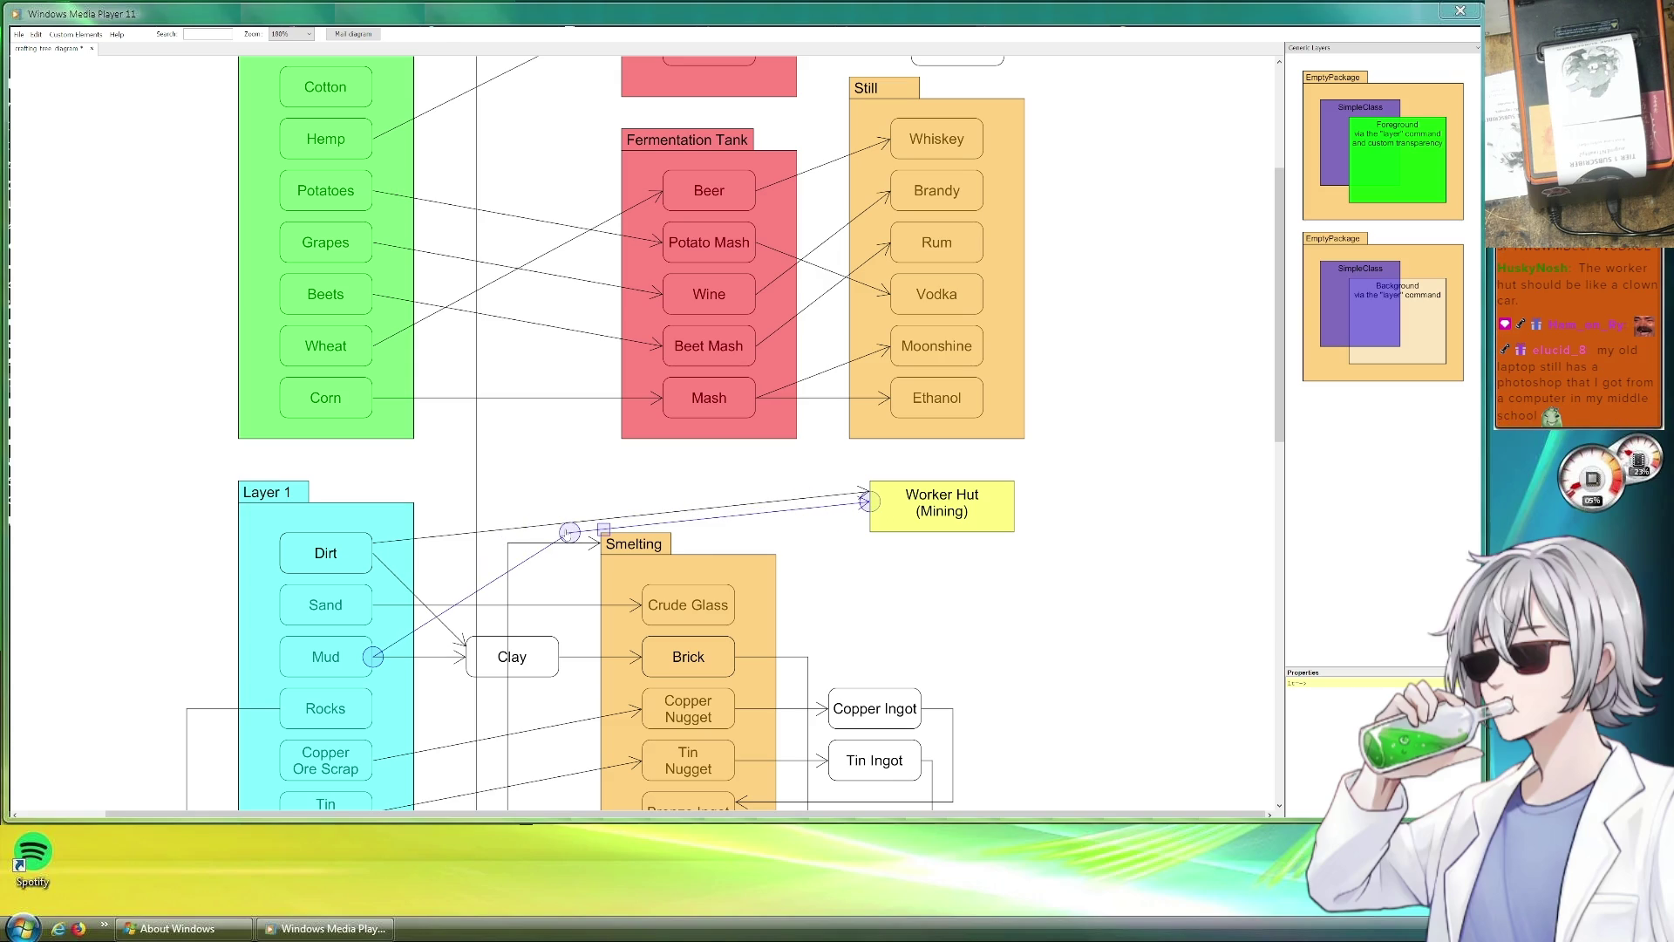
pyautogui.click(830, 580)
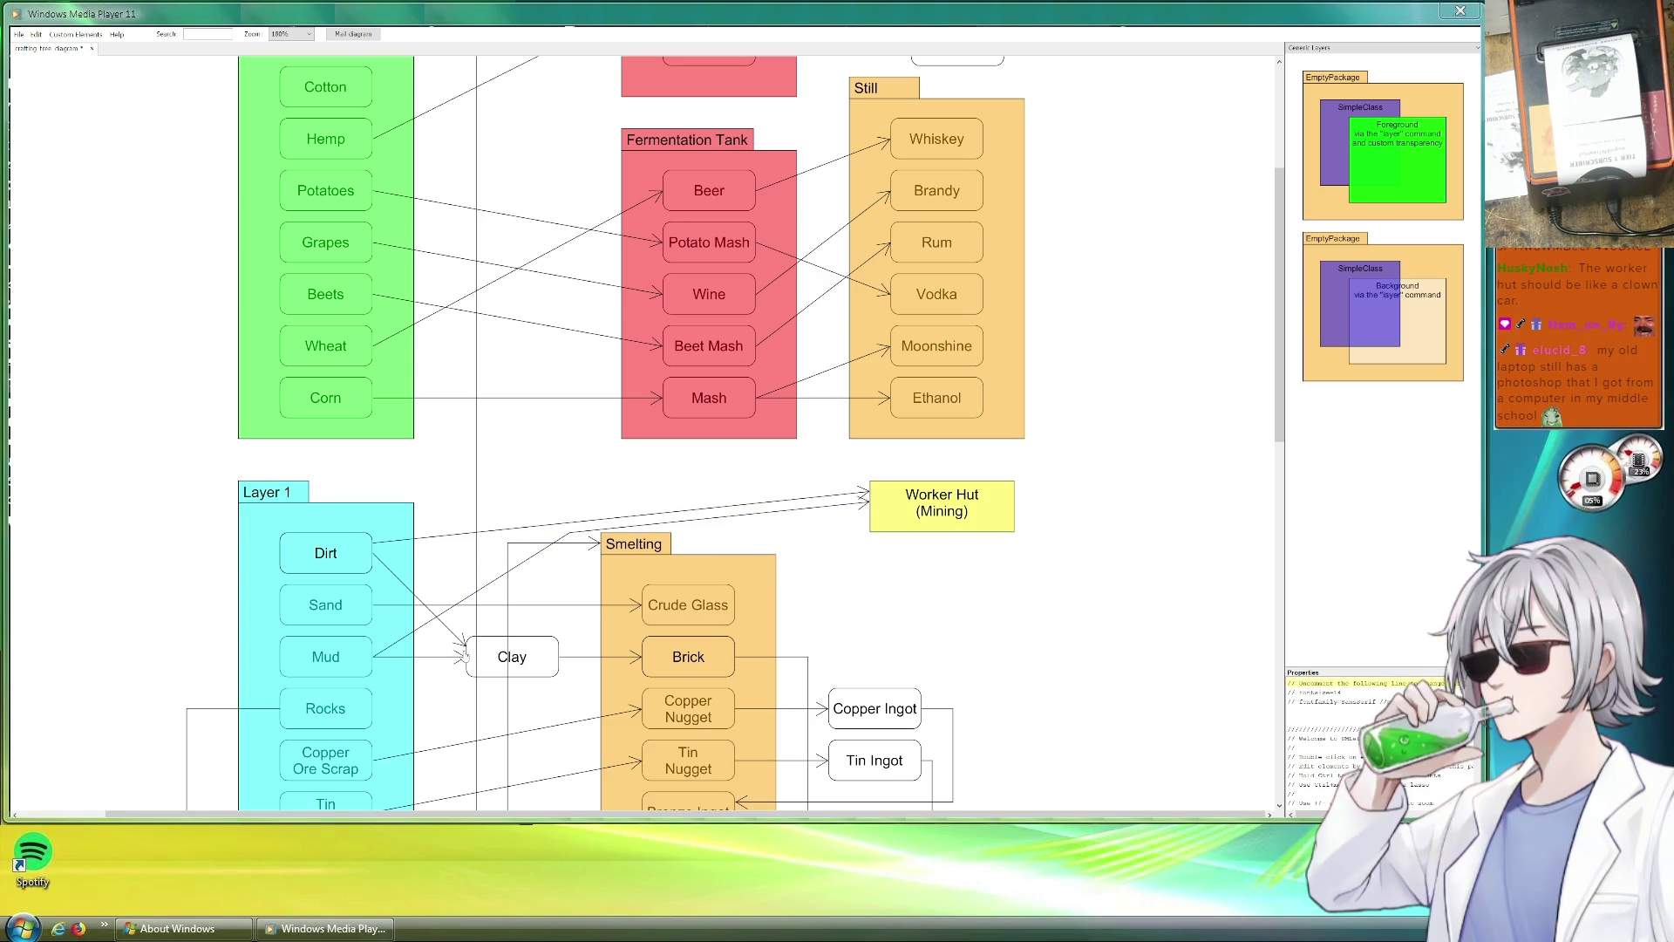
pyautogui.moveTo(516, 467); pyautogui.dragTo(454, 520)
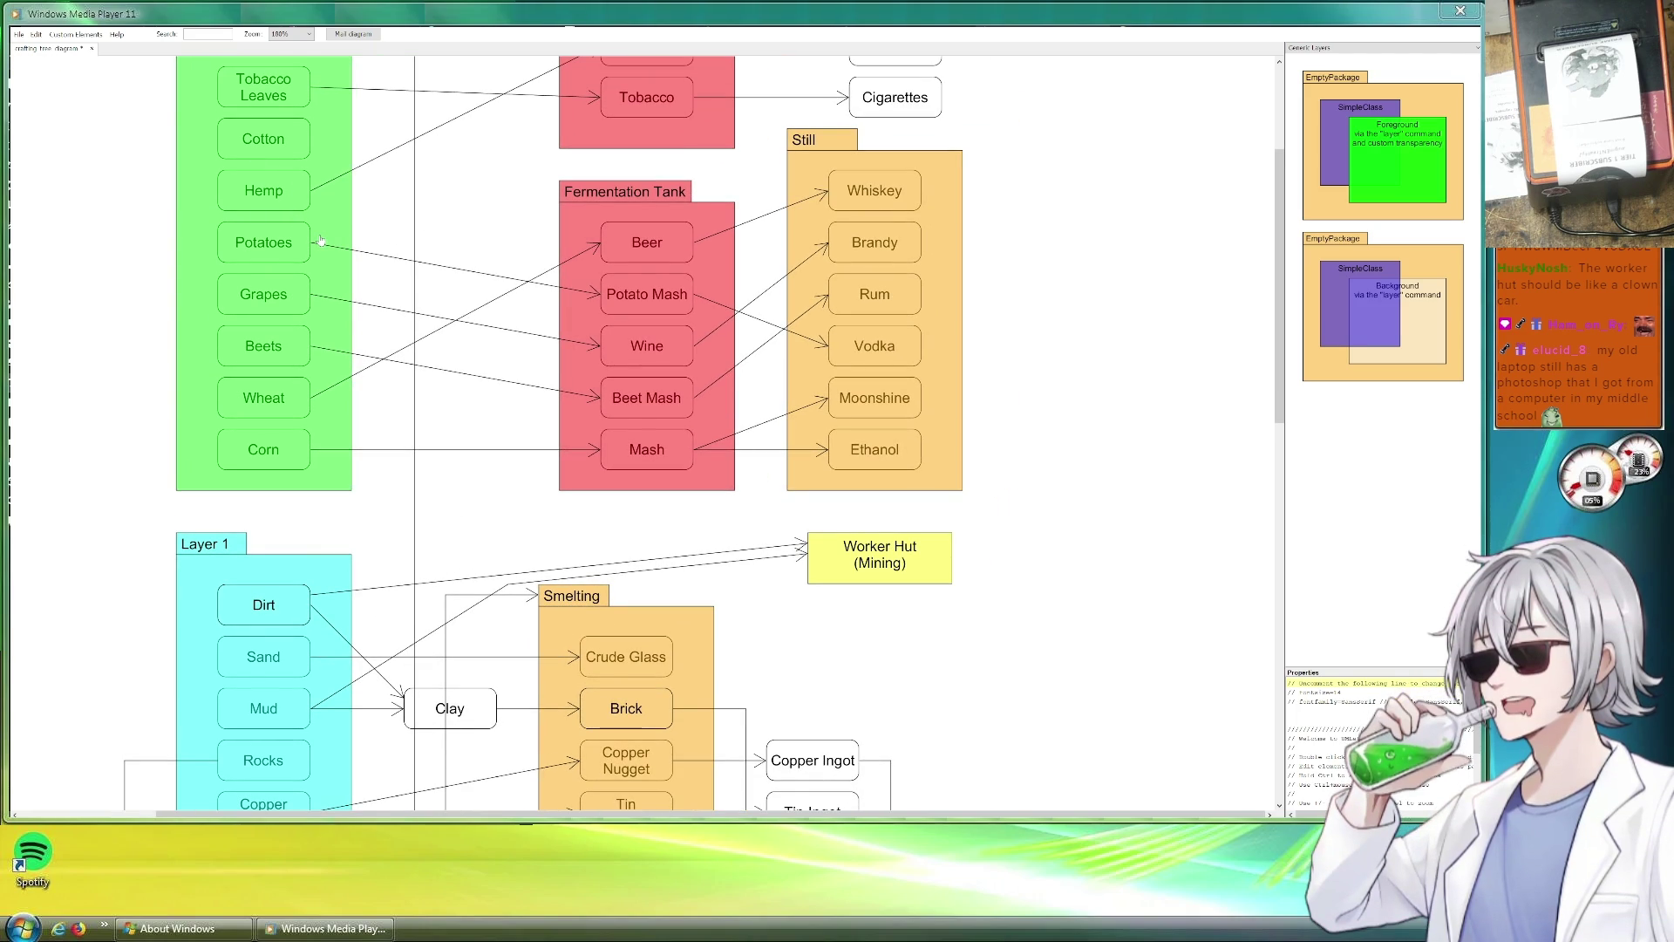
pyautogui.scroll(-1, 467, 418)
pyautogui.scroll(-3, 465, 417)
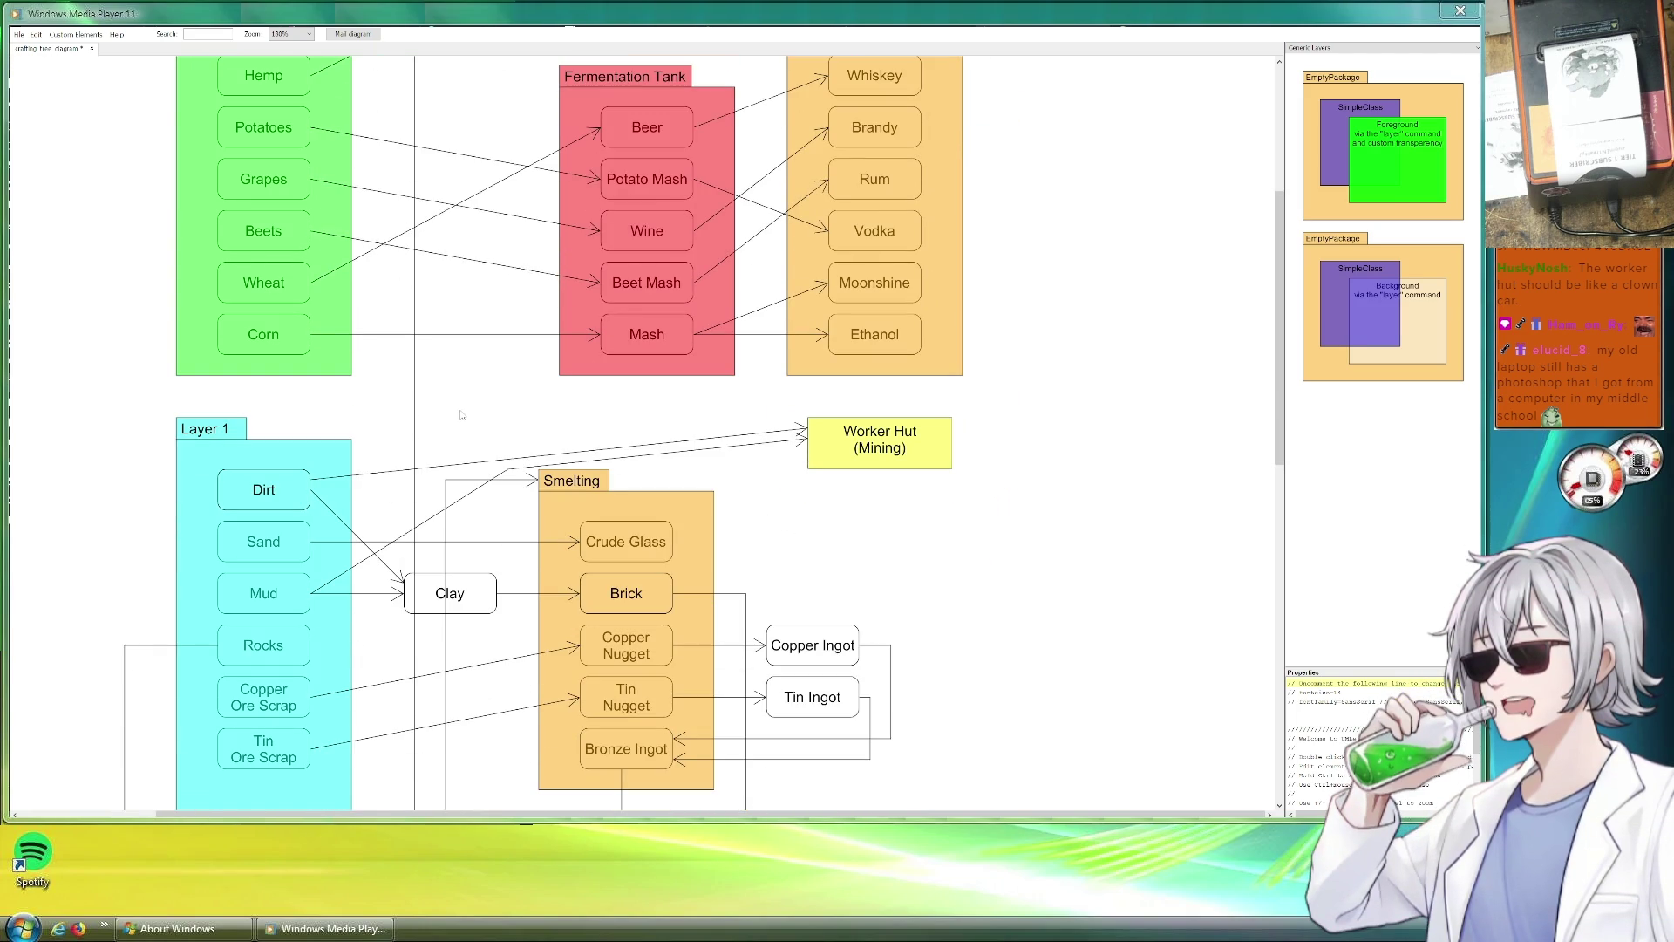
pyautogui.scroll(-5, 459, 411)
pyautogui.scroll(9, 432, 407)
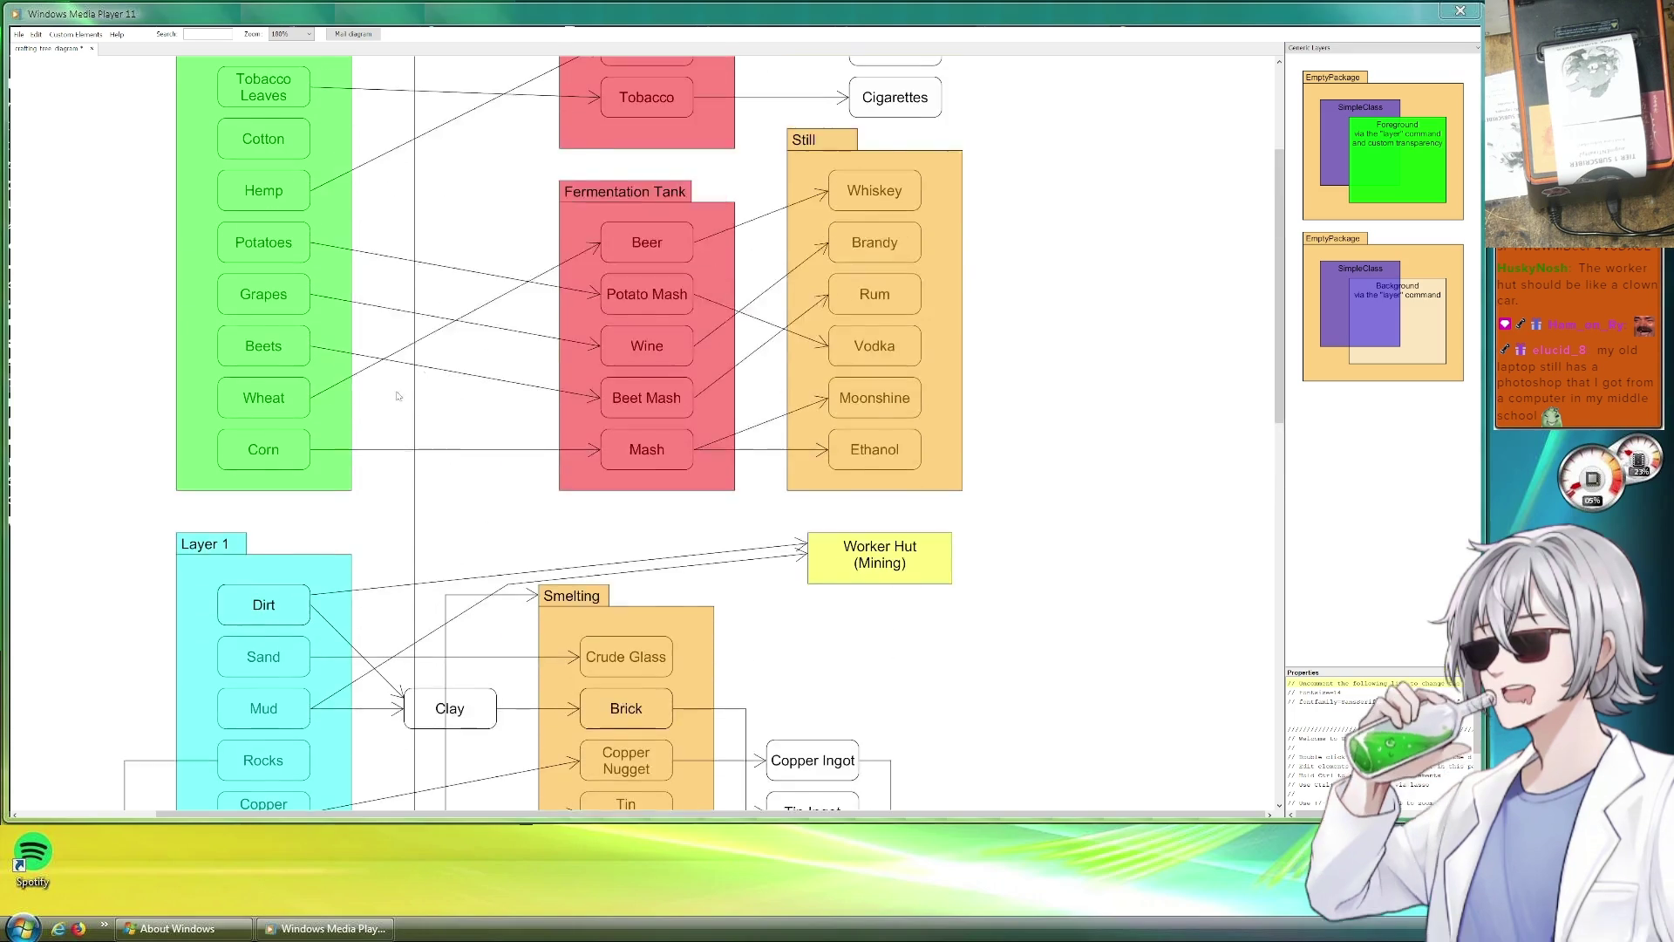
pyautogui.scroll(8, 398, 396)
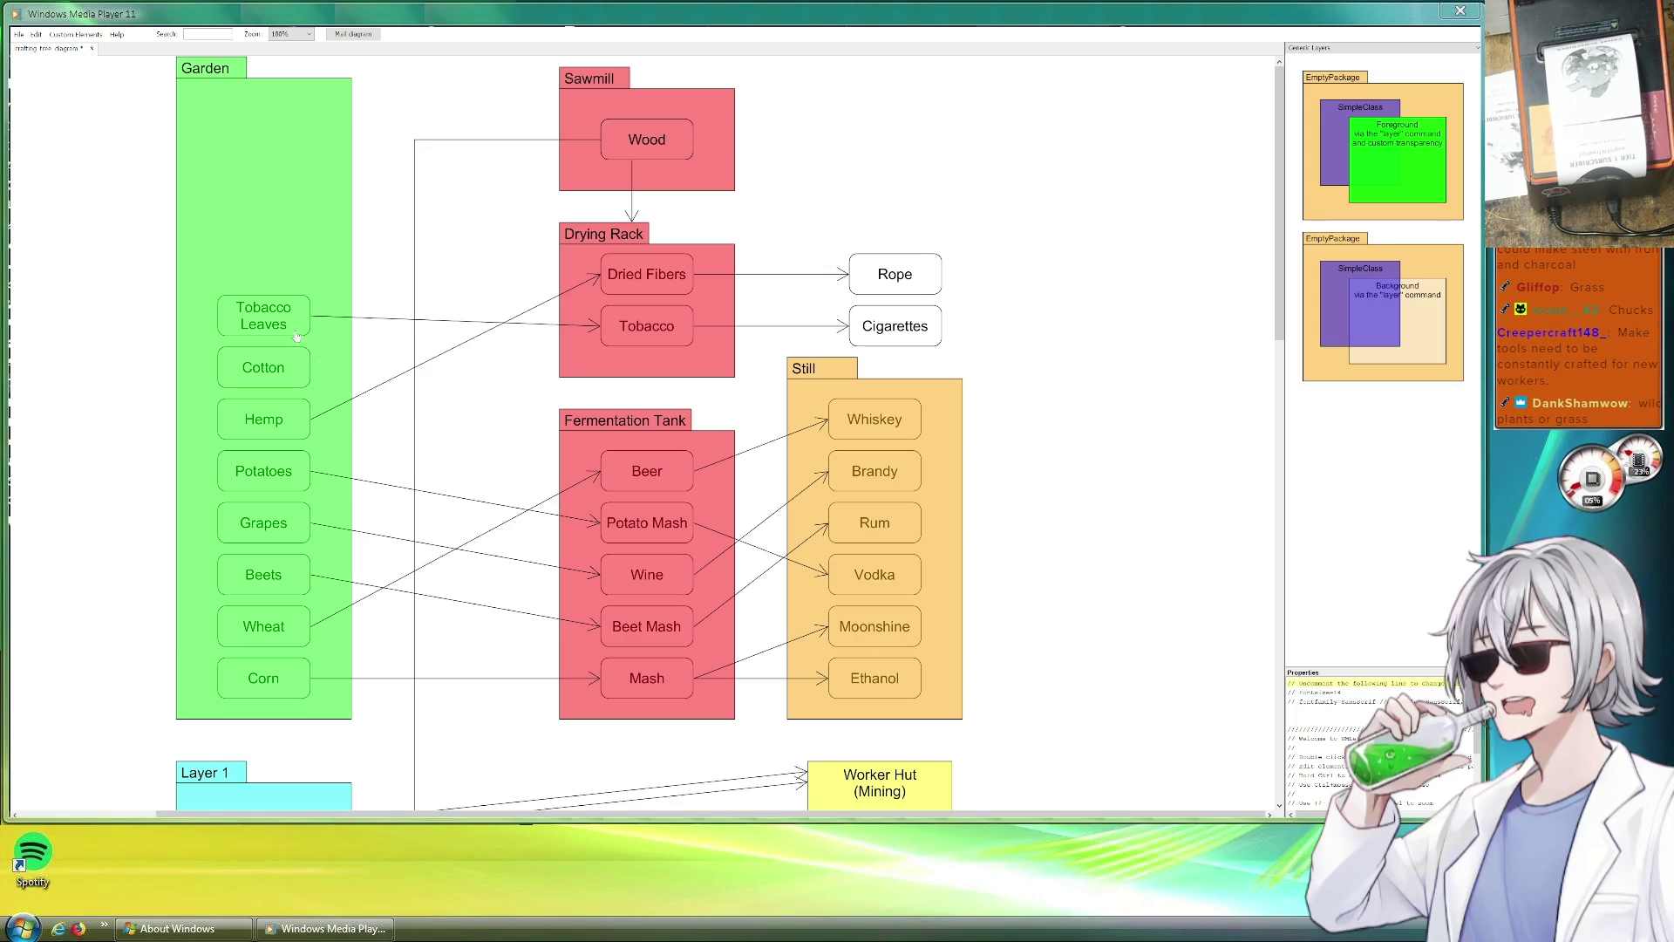
pyautogui.scroll(-3, 265, 335)
pyautogui.scroll(-5, 207, 333)
pyautogui.scroll(-1, 207, 334)
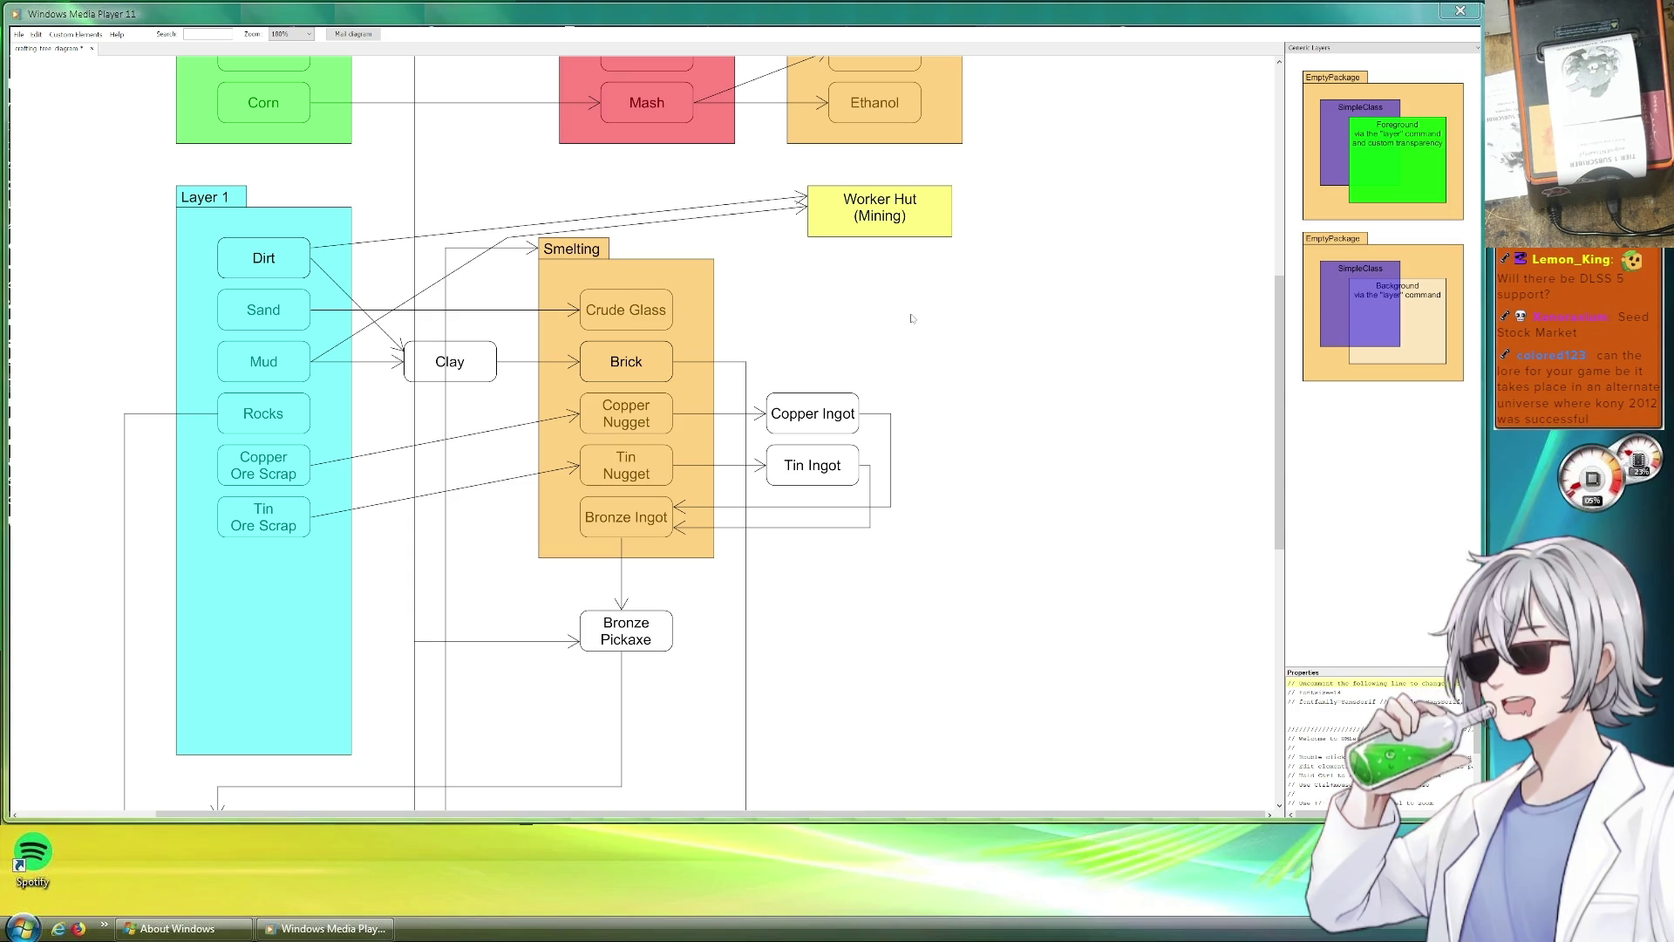
# Save the crafting flowchart with Ctrl+S after reviewing it.
pyautogui.hotkey('ctrl', 's')
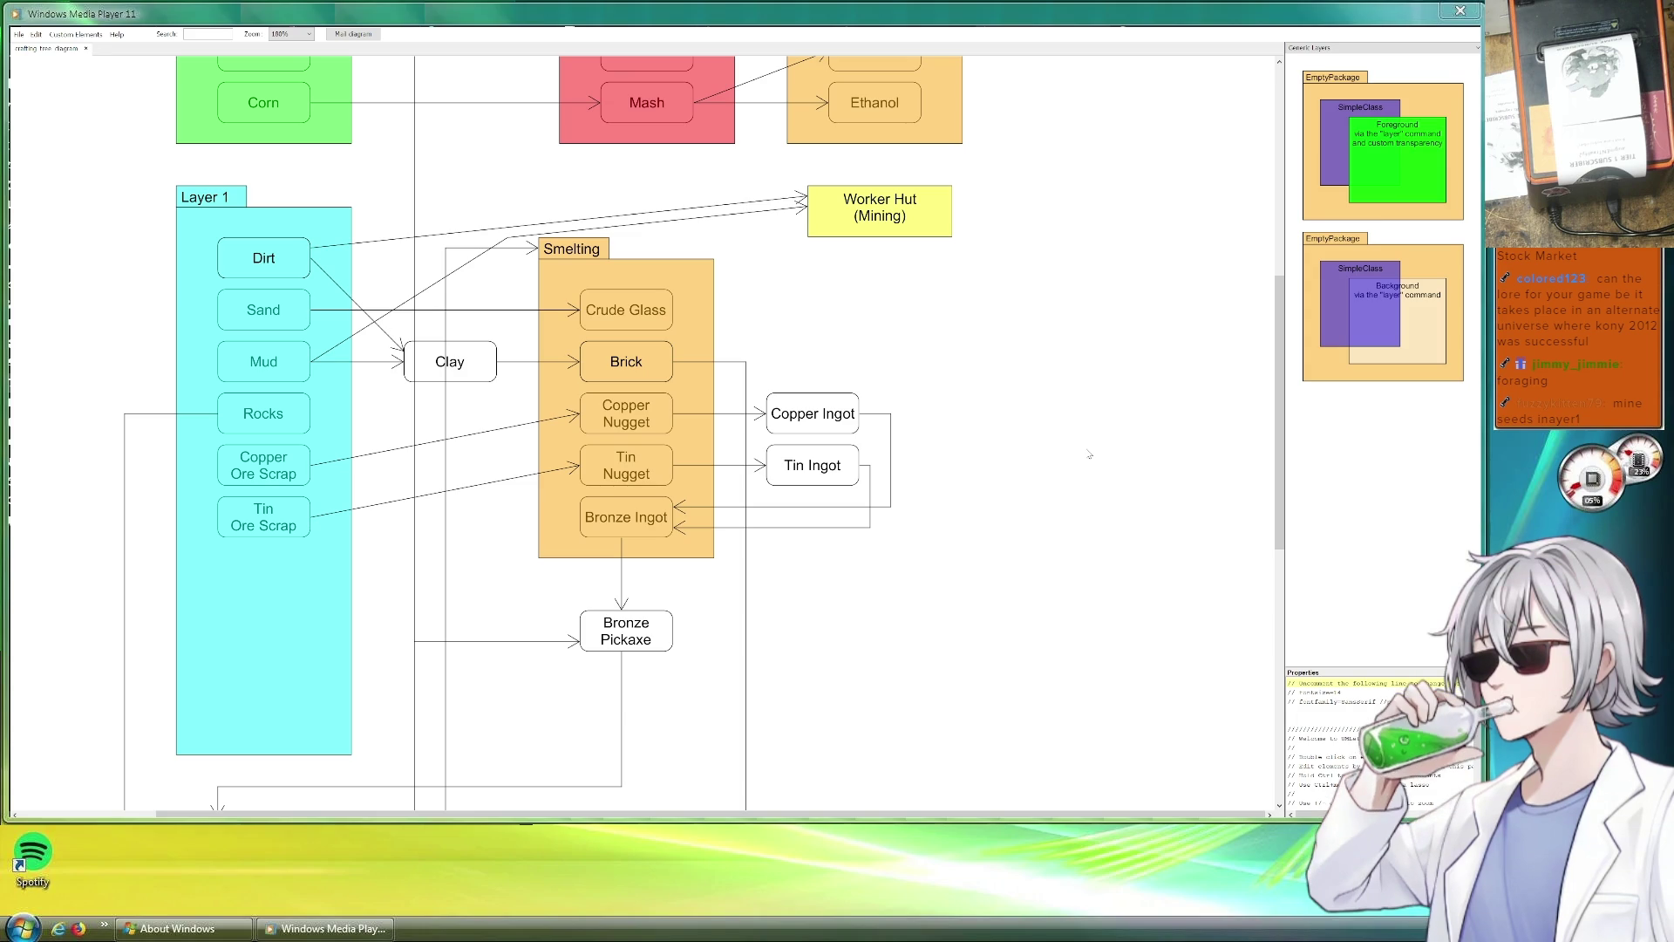
pyautogui.scroll(-1, 435, 476)
pyautogui.scroll(-1, 788, 502)
pyautogui.scroll(-1, 787, 501)
pyautogui.click(1297, 50)
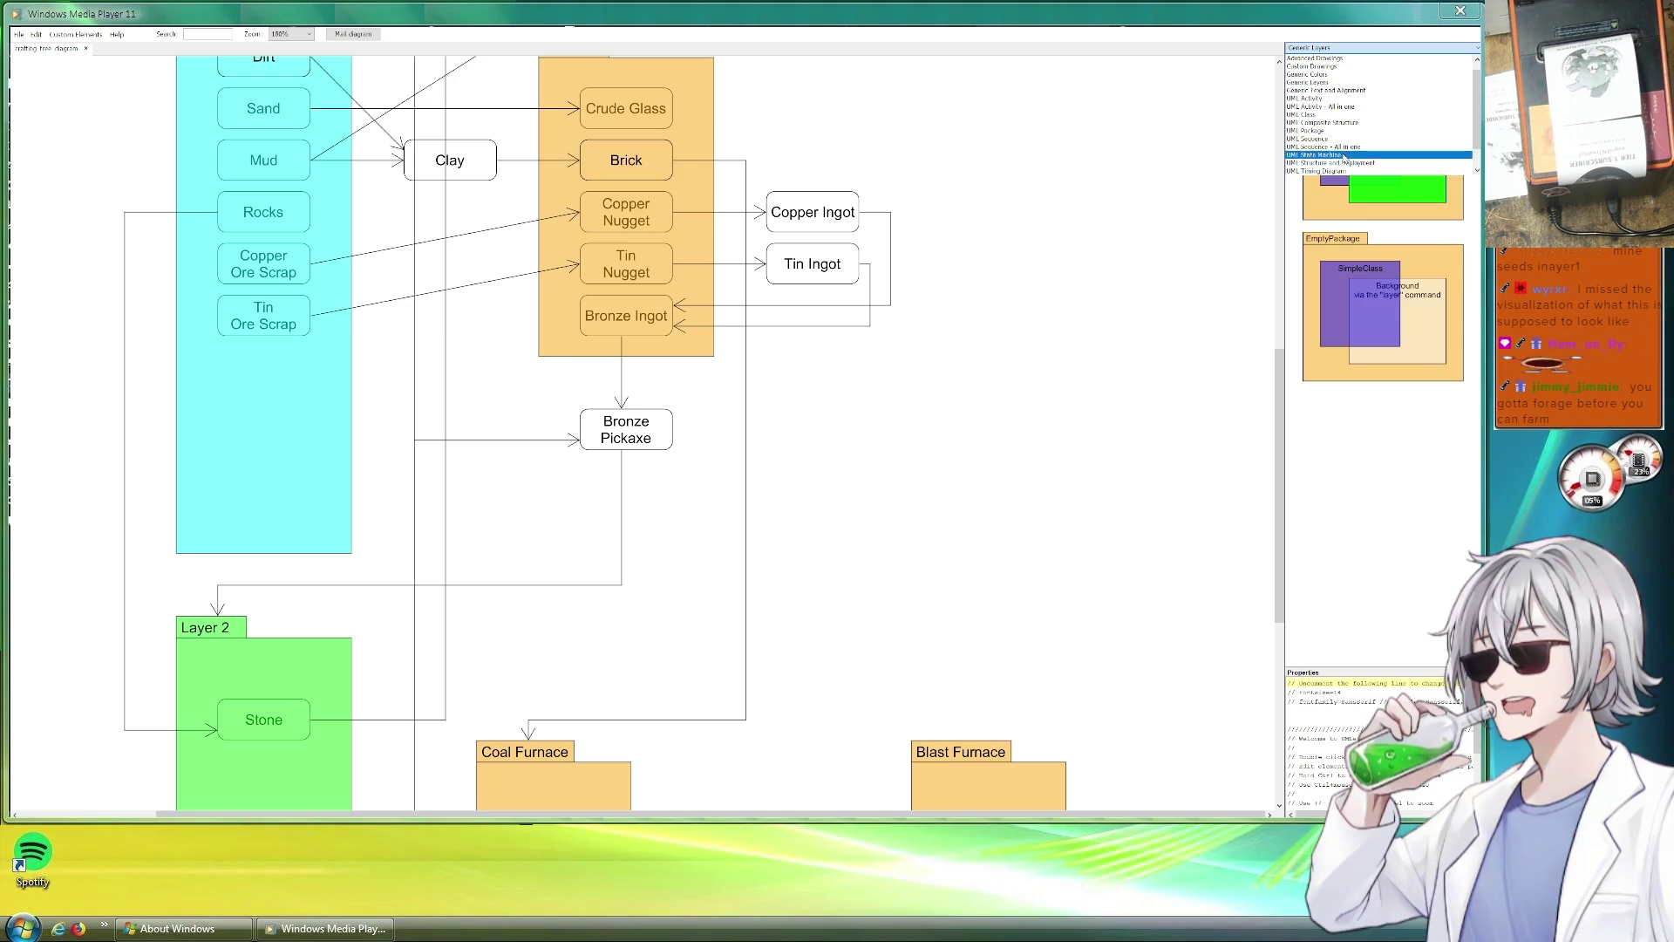
# Add a new state box inside Layer 1 below Tin Ore Scrap and clear its title.
pyautogui.click(1348, 155)
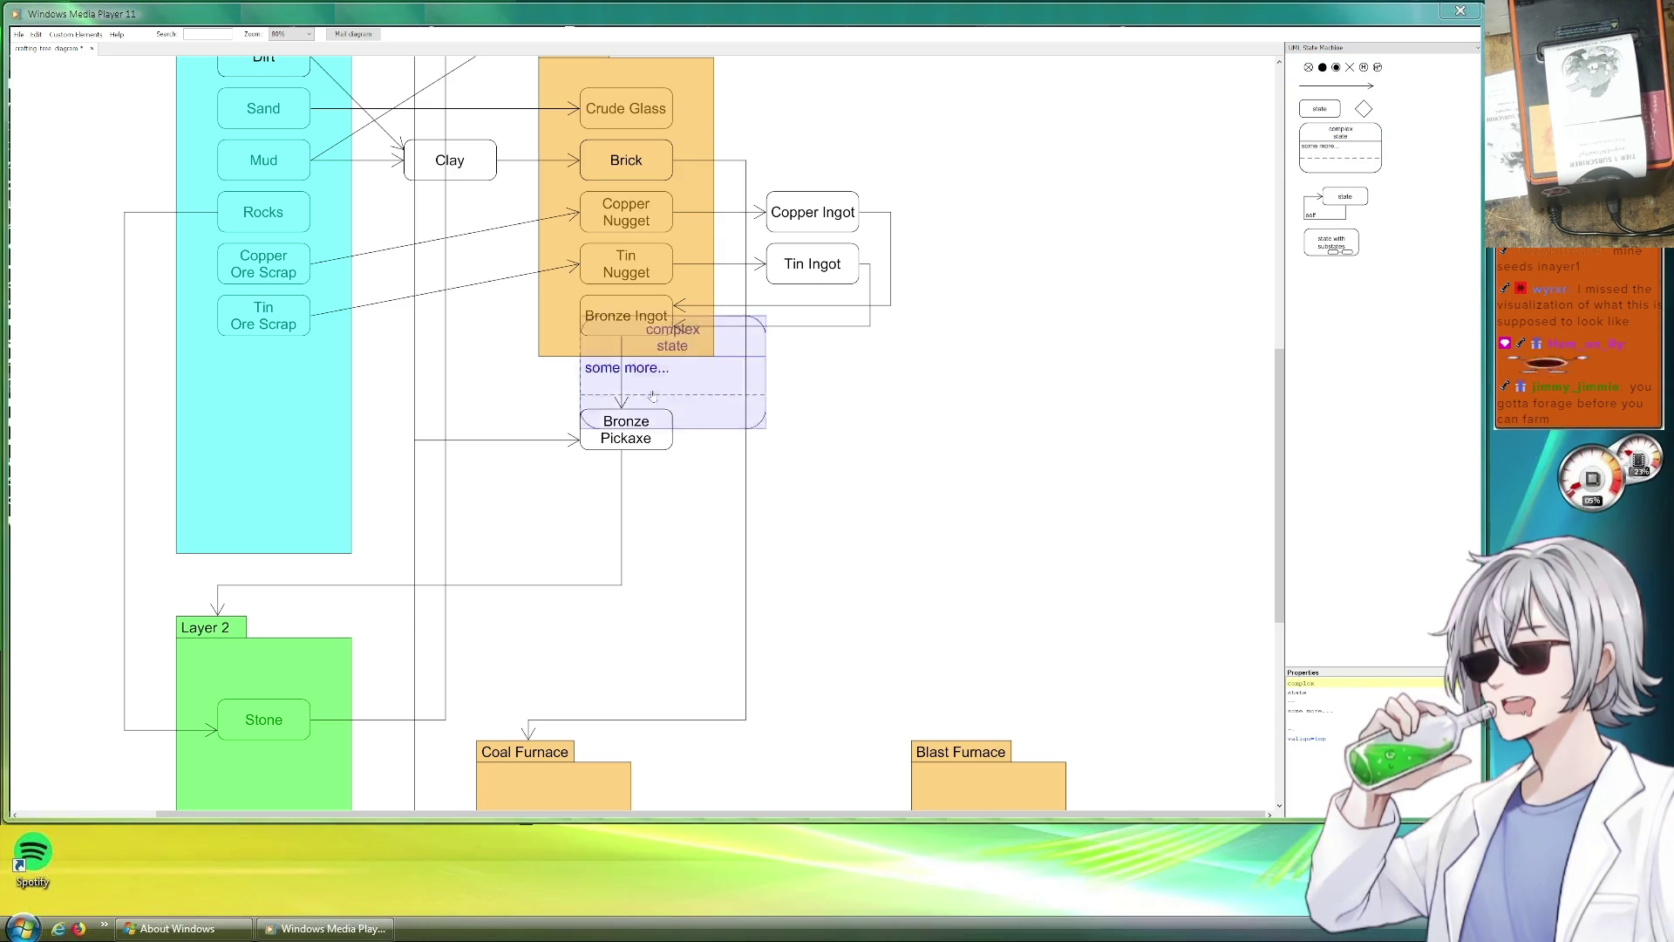
pyautogui.moveTo(1370, 147); pyautogui.dragTo(308, 419)
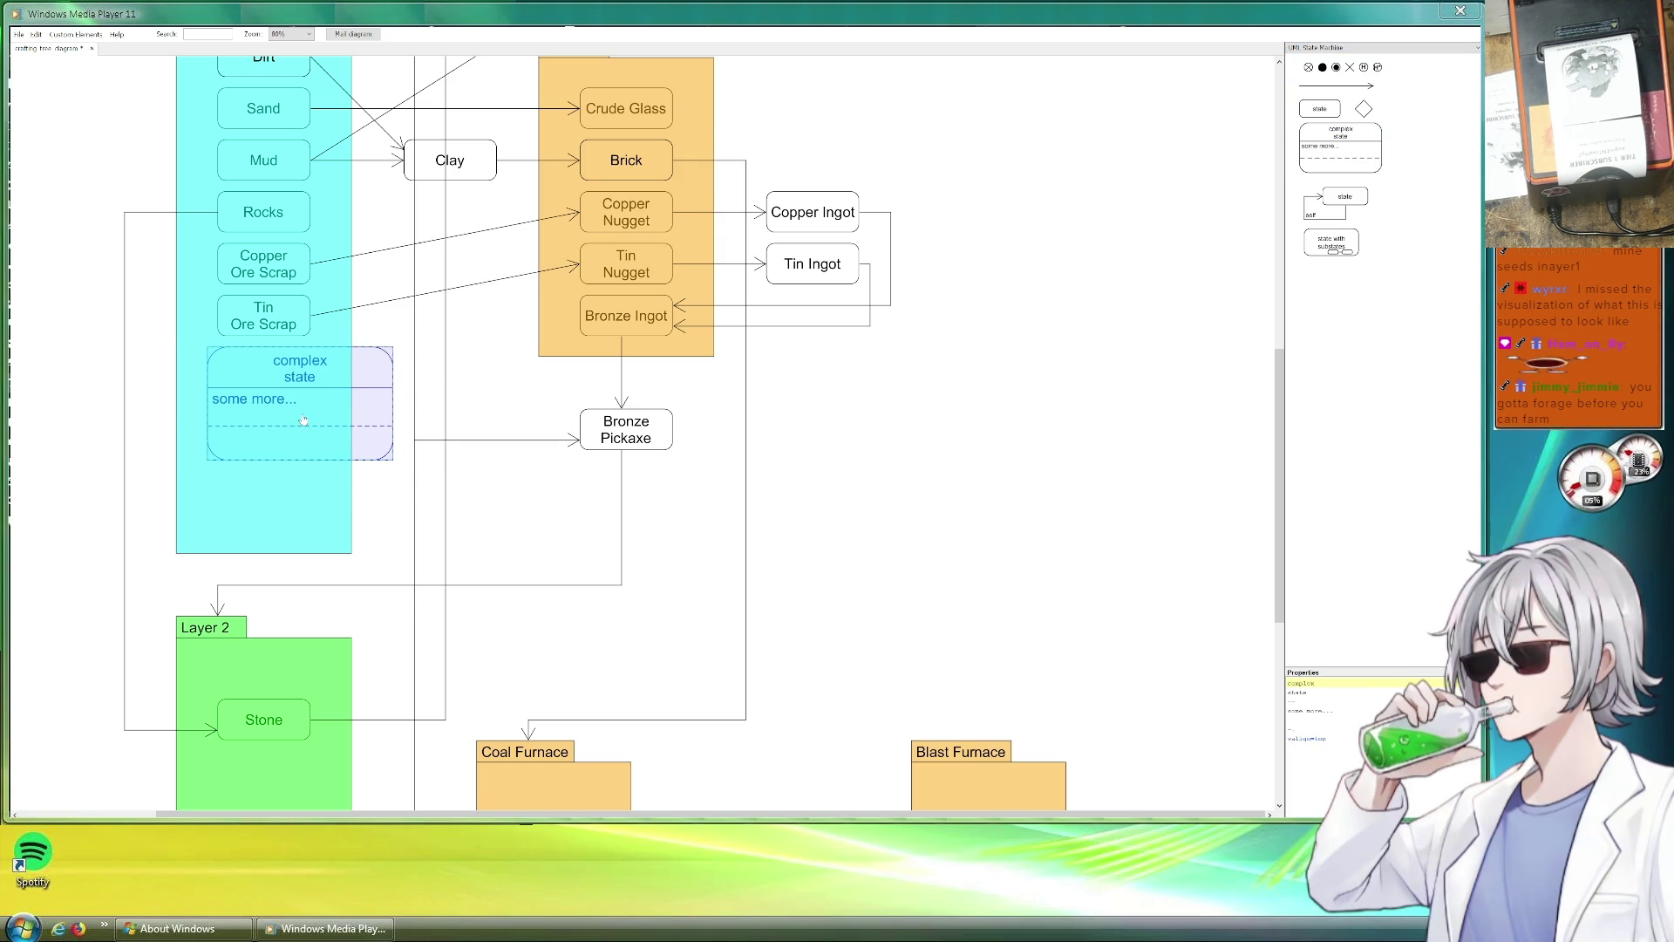
pyautogui.moveTo(402, 394); pyautogui.dragTo(310, 381)
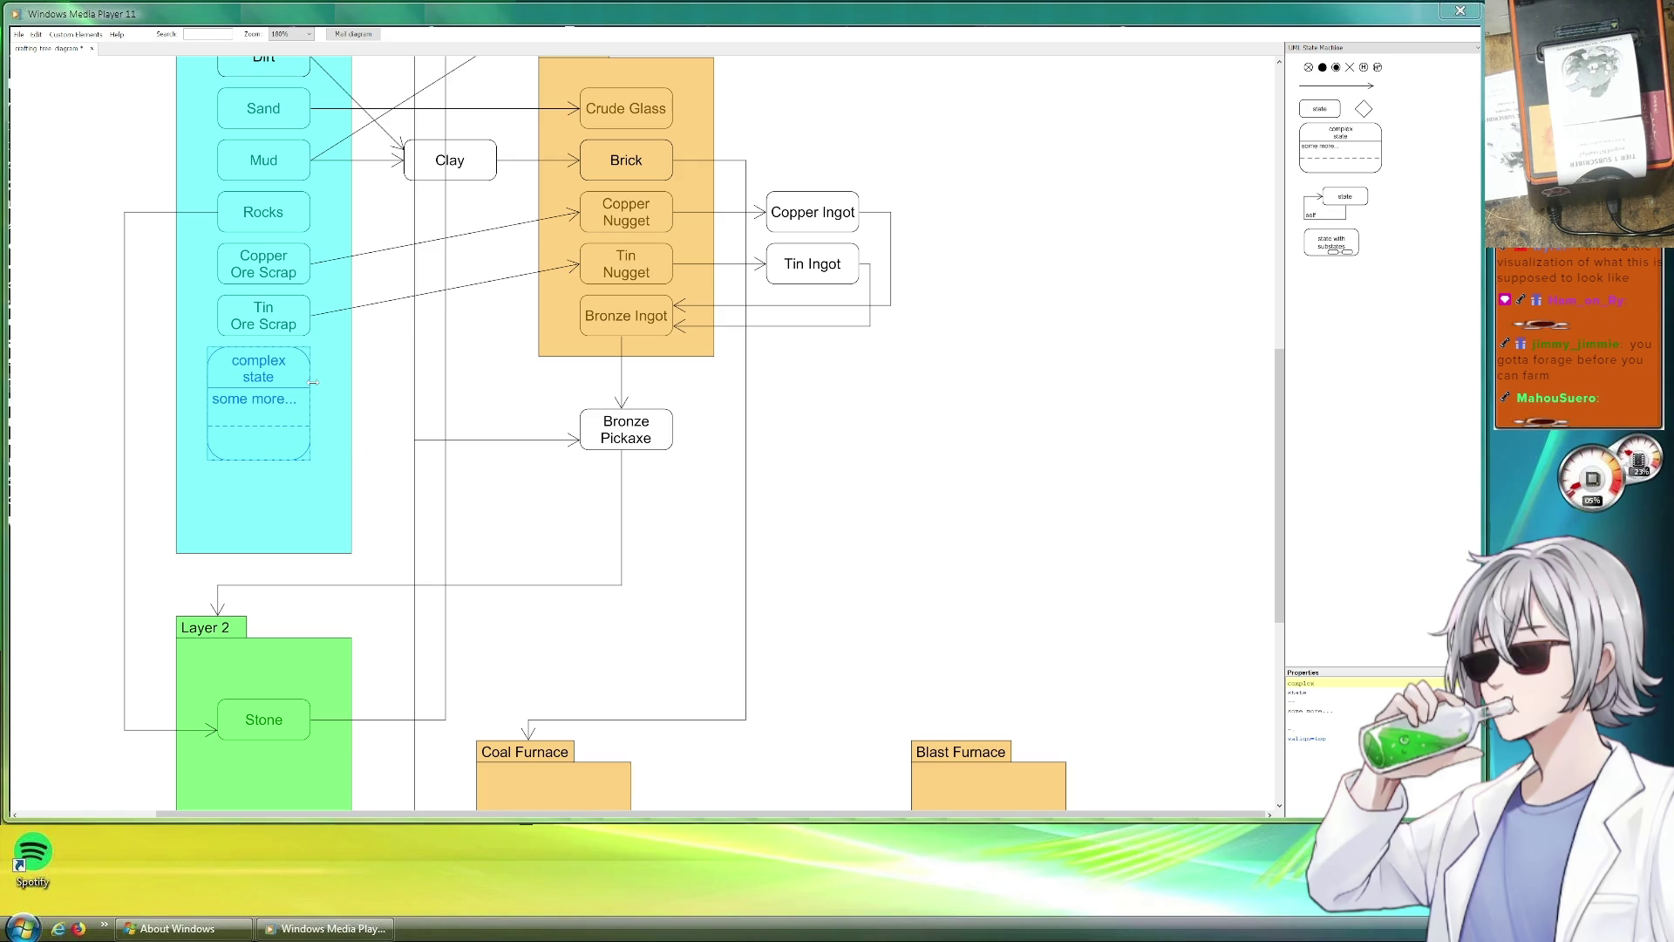
pyautogui.moveTo(1318, 692); pyautogui.dragTo(1273, 684)
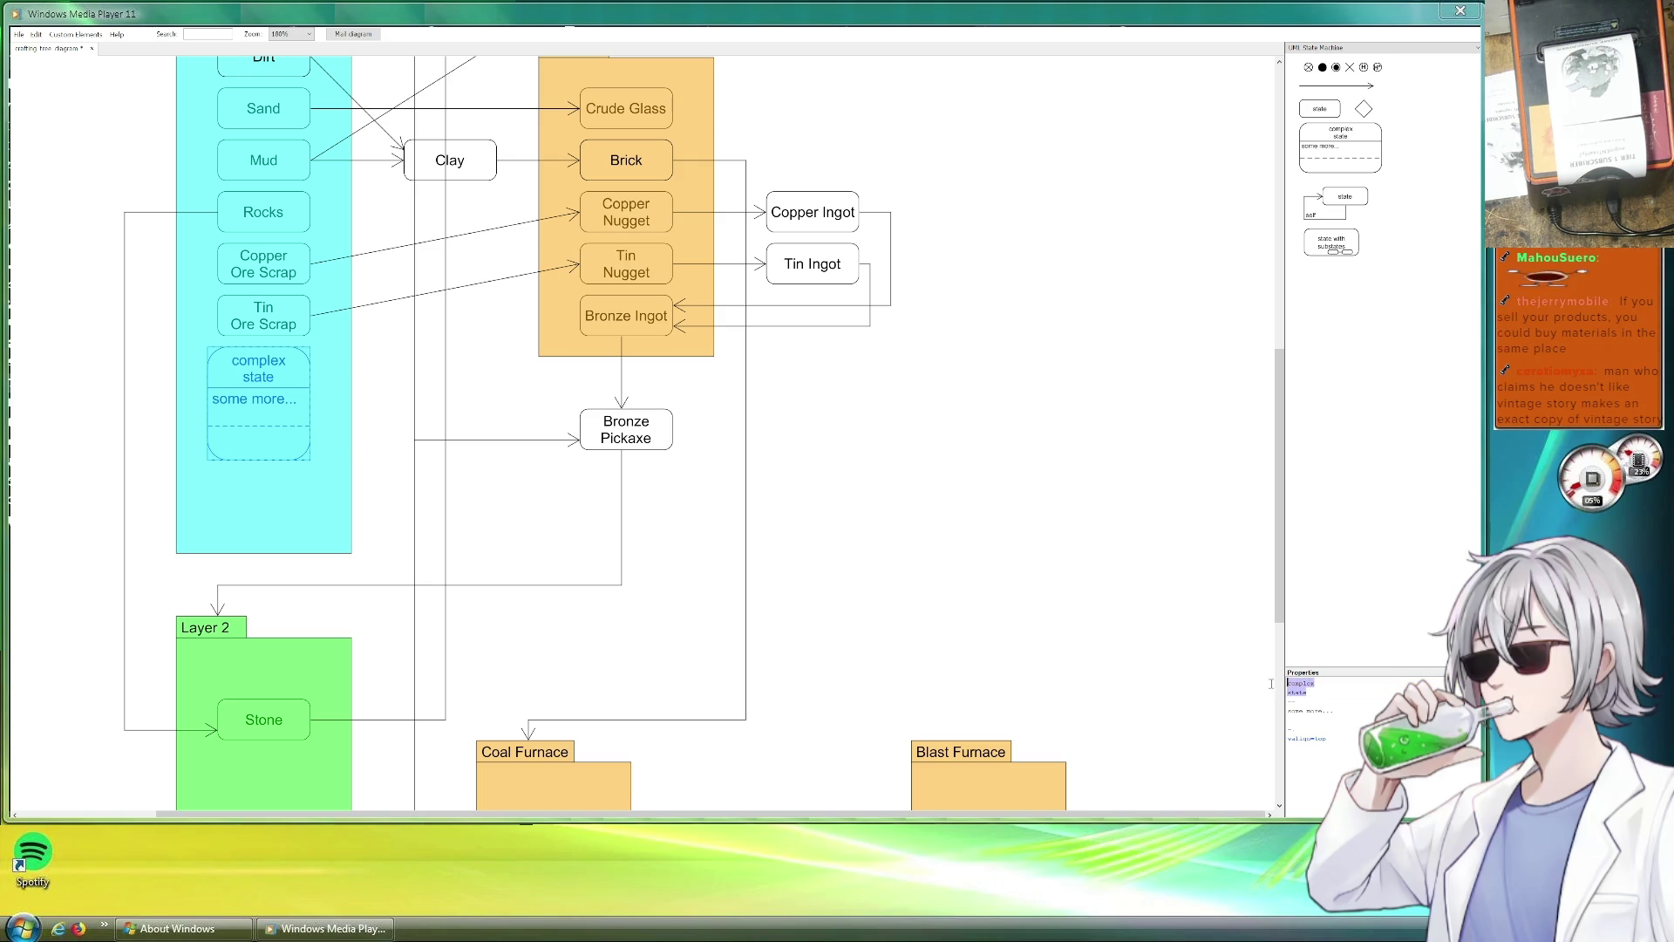
pyautogui.write('Grass')
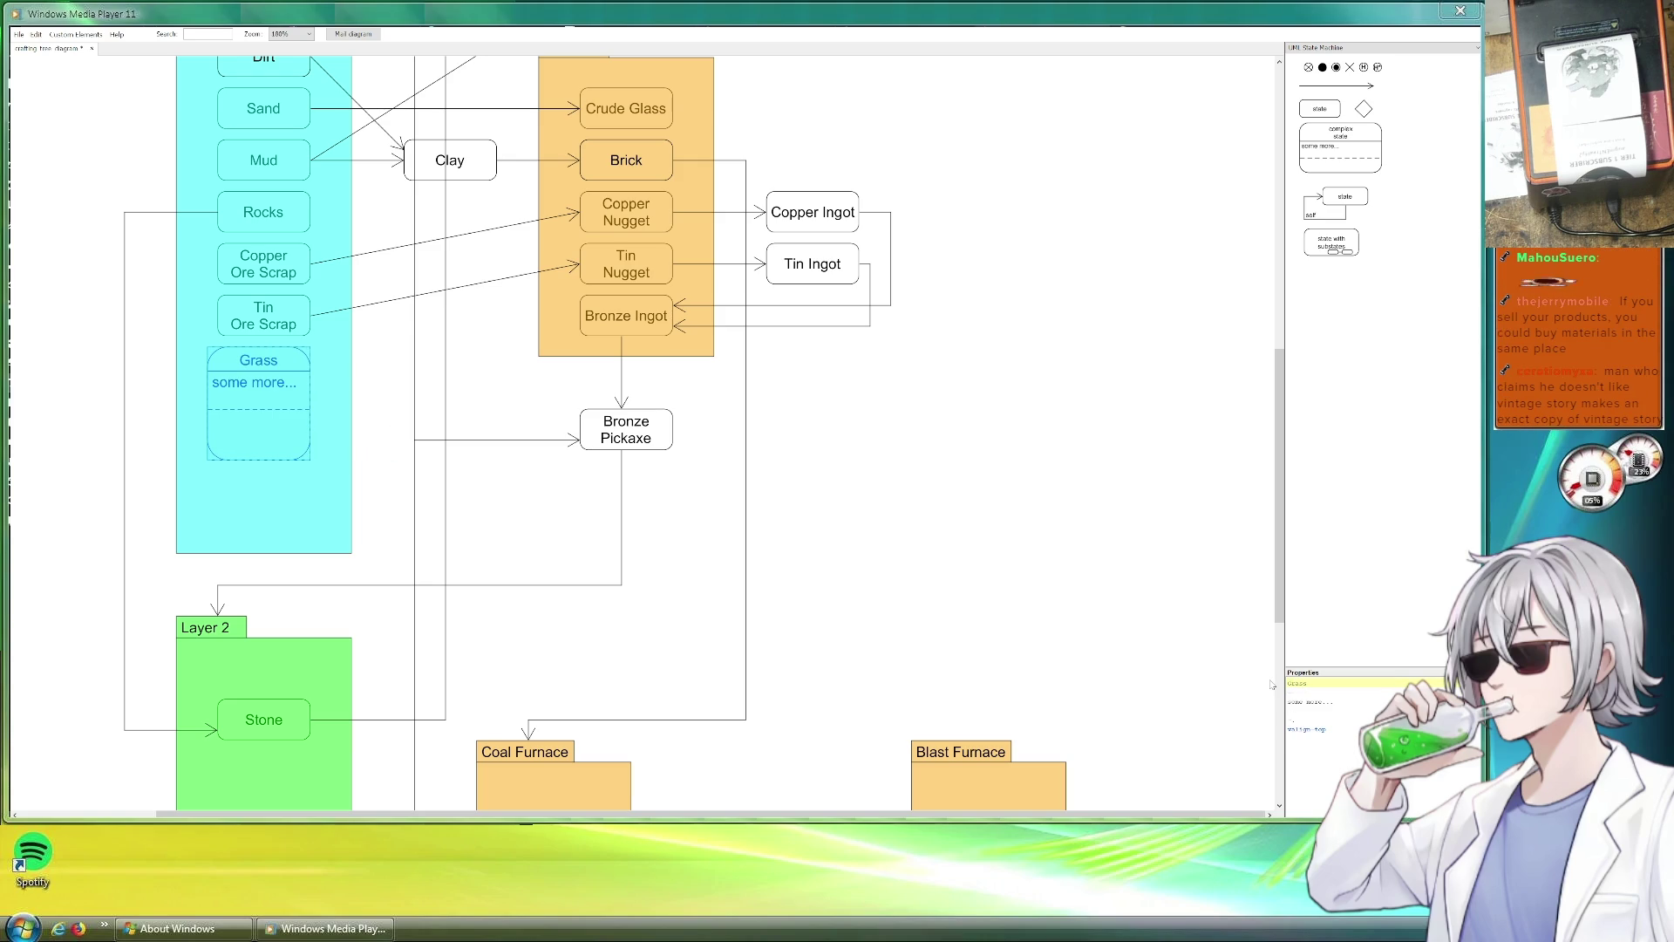
pyautogui.press('BackSpace')
pyautogui.press('BackSpace')
pyautogui.press('BackSpace')
pyautogui.press('BackSpace')
pyautogui.press('BackSpace')
pyautogui.write('Compost')
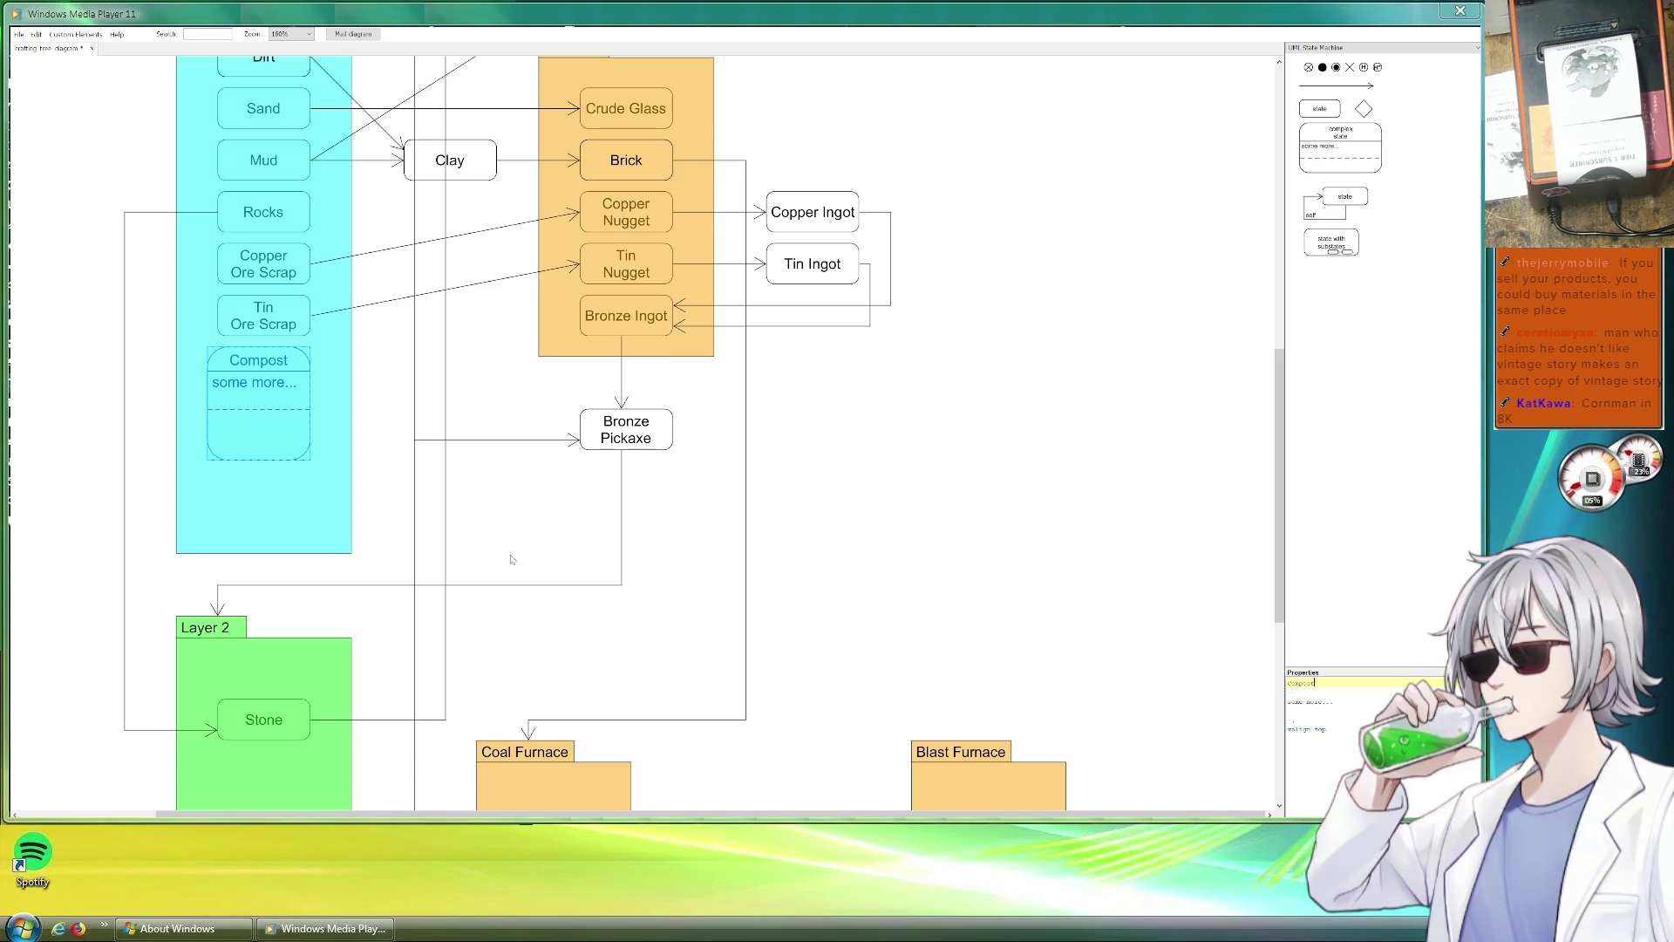
# Label it Compost, 'Mulitple Types for different seeds', and resize it to fit.
pyautogui.moveTo(1336, 709); pyautogui.dragTo(1274, 703)
pyautogui.write('Mulitple t')
pyautogui.write('ypes fo')
pyautogui.press('Return')
pyautogui.write('for different')
pyautogui.press('Return')
pyautogui.write('seeds')
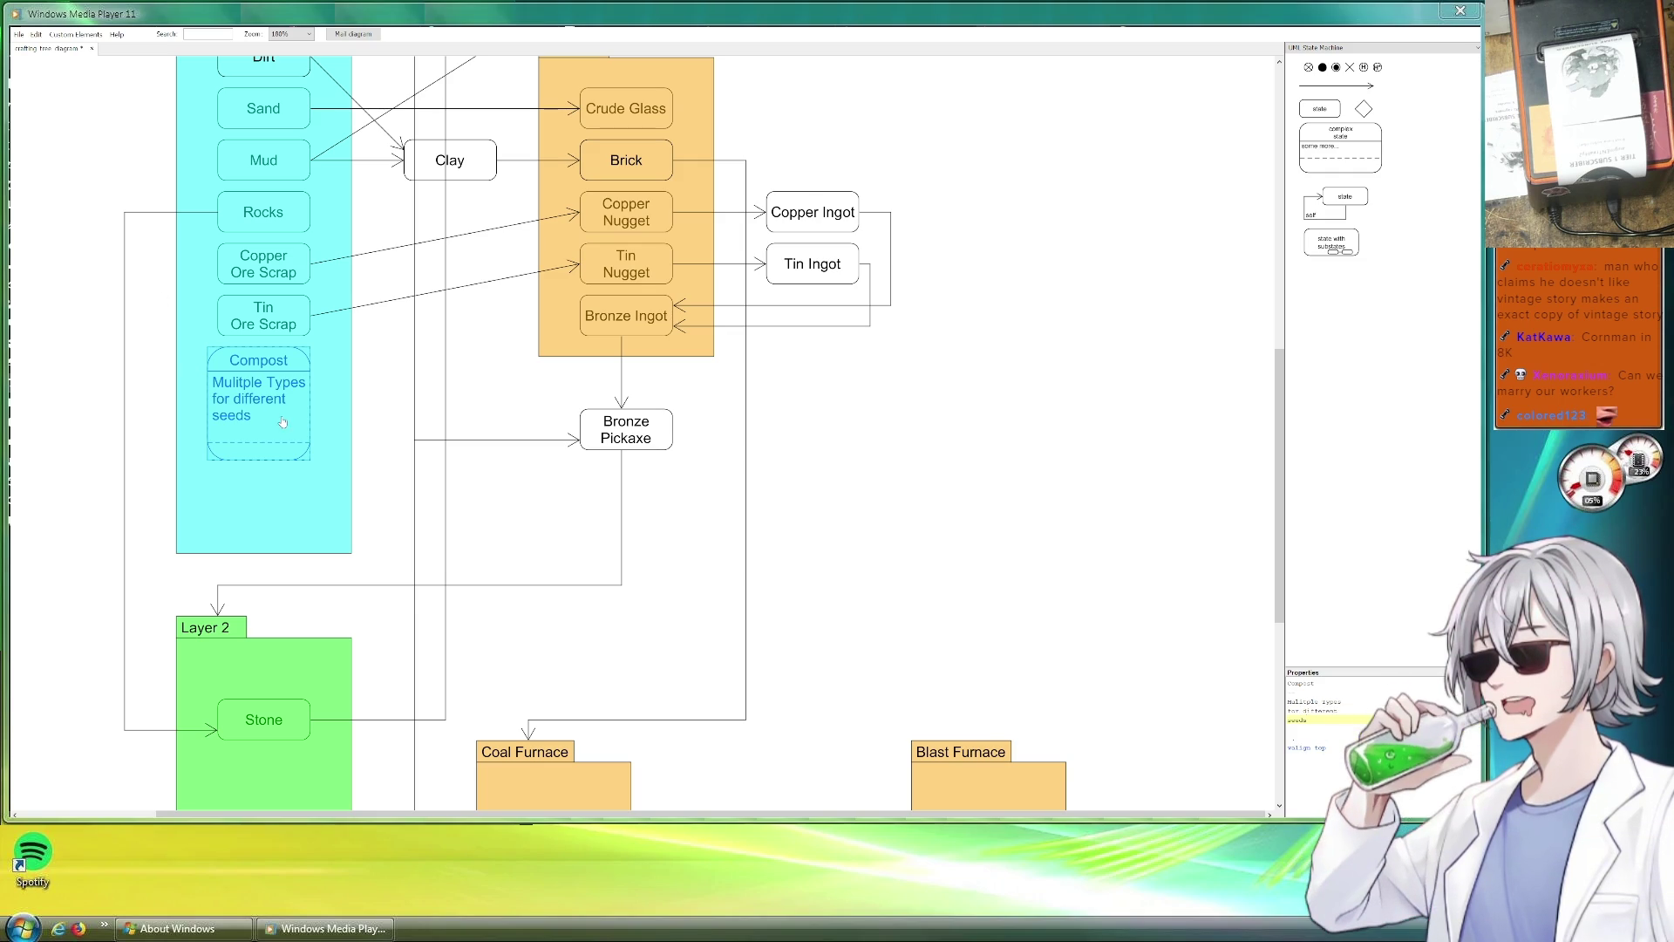
pyautogui.moveTo(266, 460); pyautogui.dragTo(266, 427)
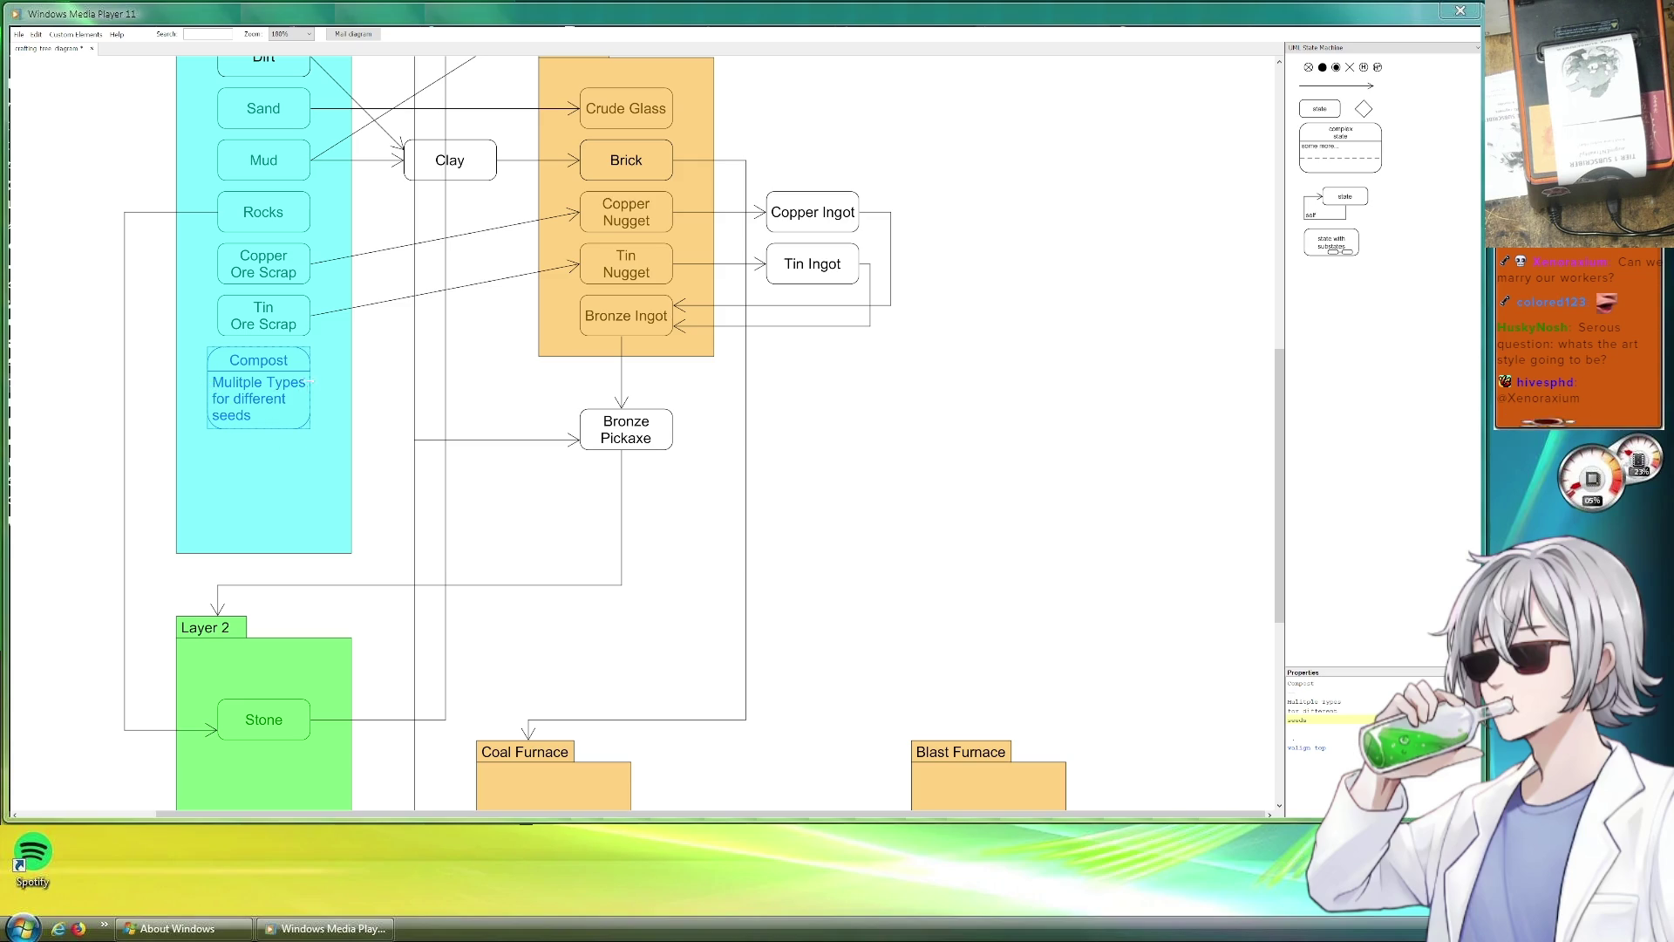
pyautogui.moveTo(310, 382); pyautogui.dragTo(320, 380)
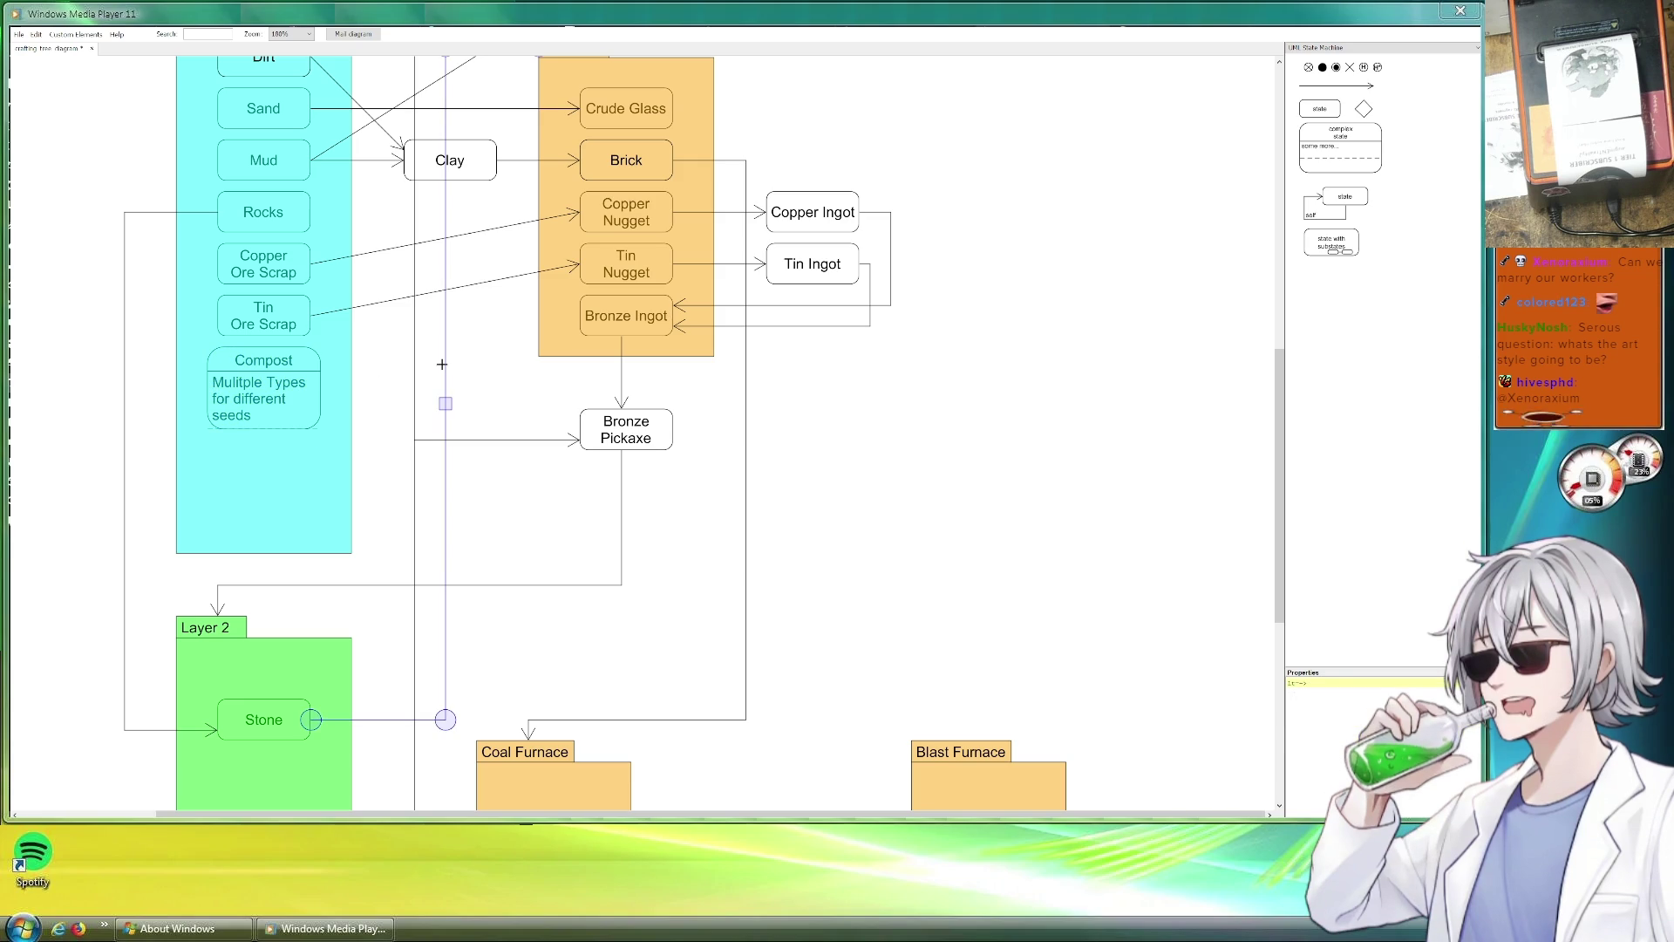
# Add a dashed arrow from Compost up into the green crops block, with a bend.
pyautogui.click(381, 422)
pyautogui.scroll(3, 381, 422)
pyautogui.scroll(-2, 381, 422)
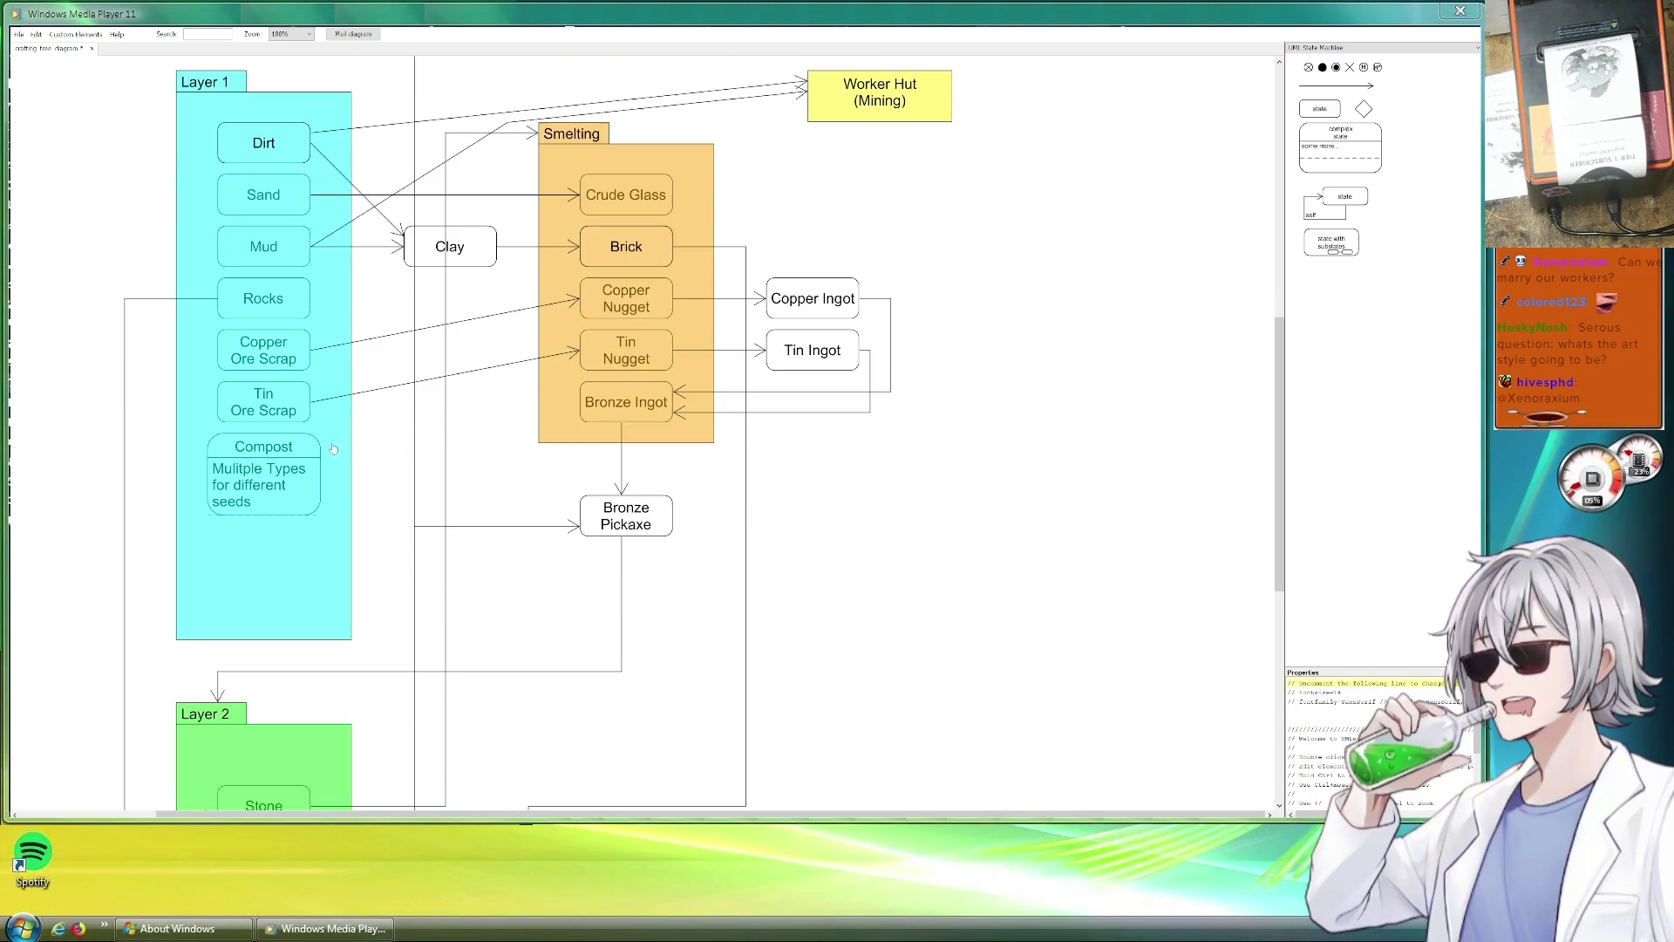
pyautogui.hscroll(-5, 131, 460)
pyautogui.scroll(2, 131, 461)
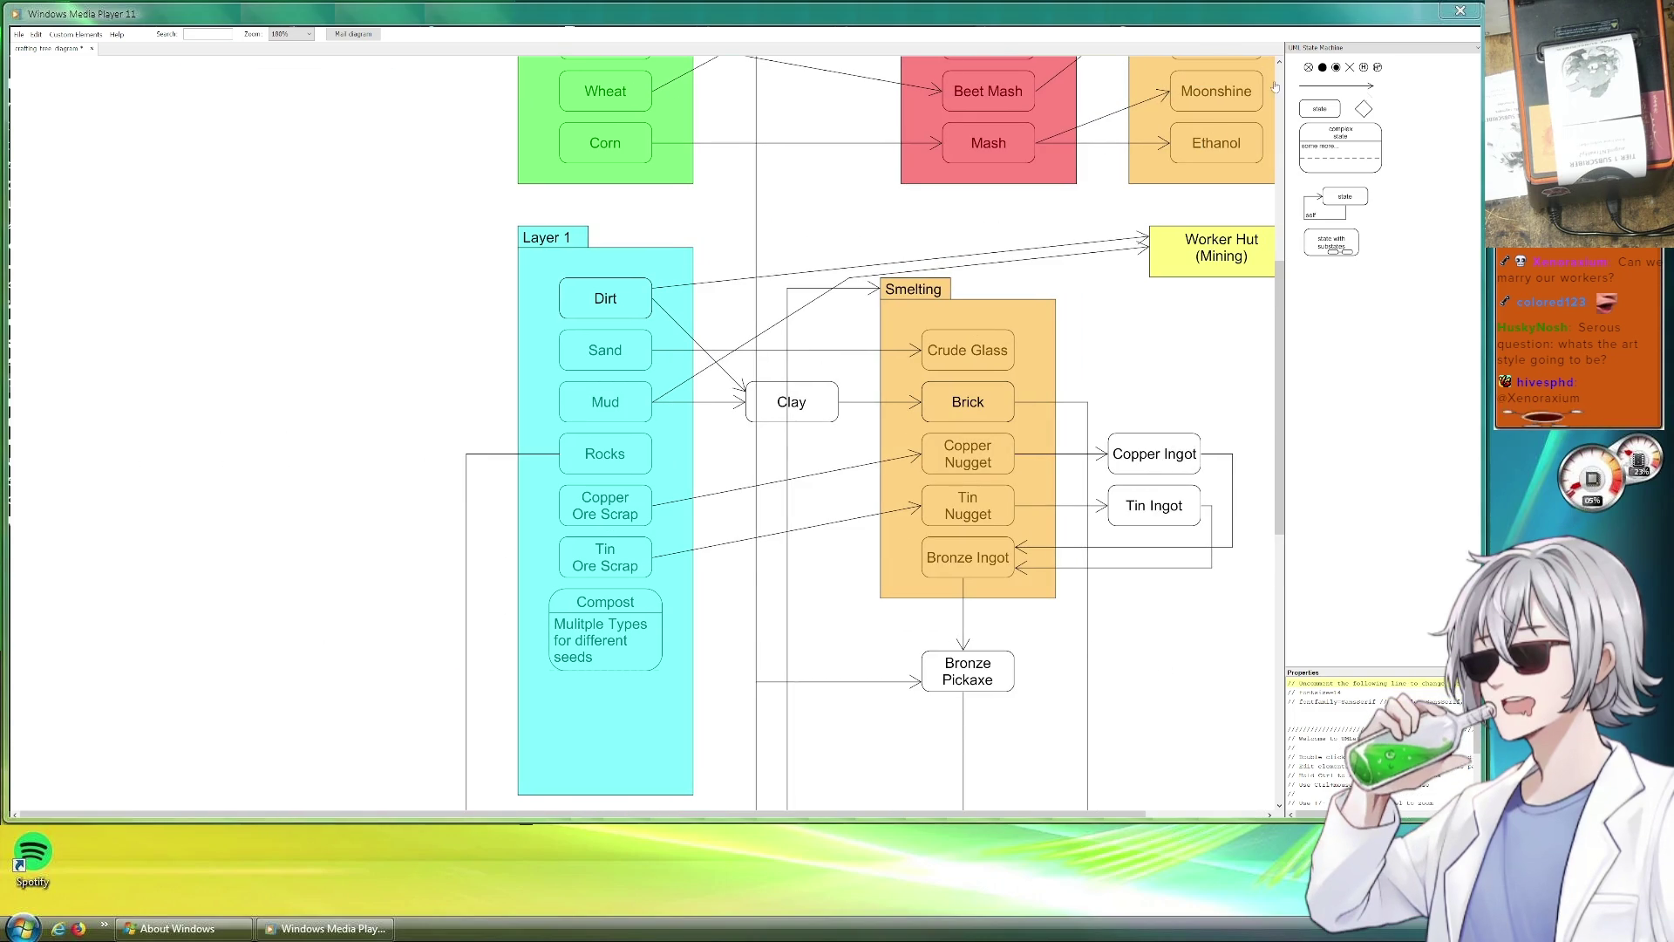
pyautogui.moveTo(1344, 87)
pyautogui.mouseDown()
pyautogui.moveTo(662, 639)
pyautogui.moveTo(647, 639)
pyautogui.moveTo(426, 154)
pyautogui.mouseUp()
pyautogui.click(484, 126)
pyautogui.scroll(5, 392, 393)
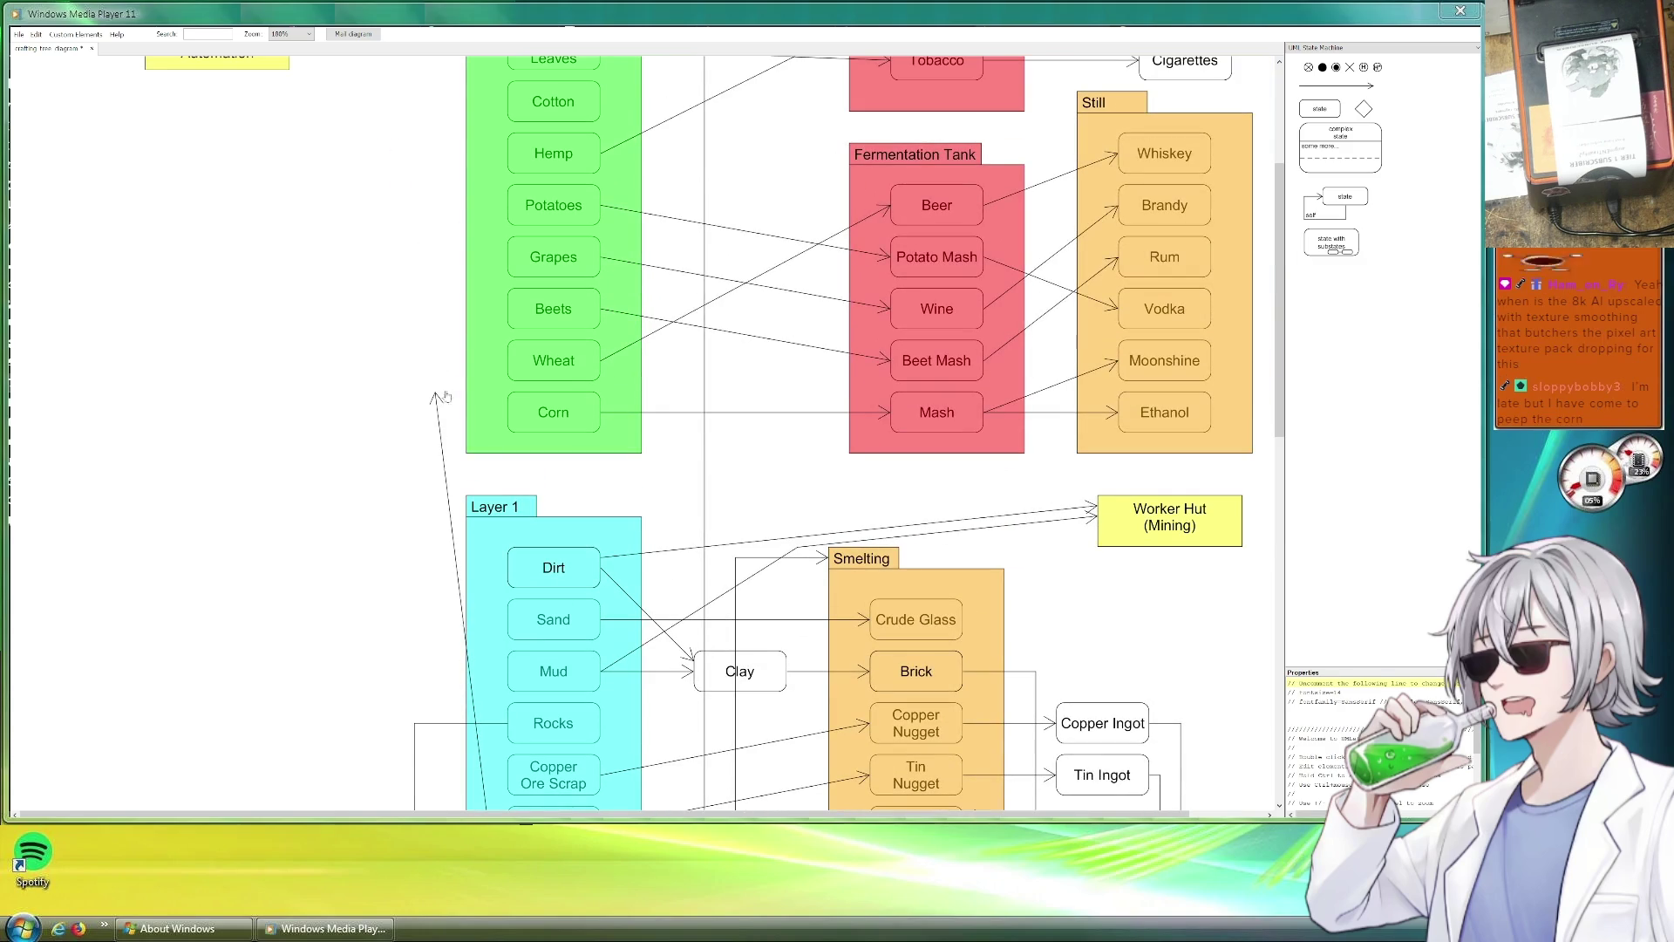
pyautogui.click(436, 397)
pyautogui.moveTo(444, 310)
pyautogui.mouseDown()
pyautogui.moveTo(466, 299)
pyautogui.moveTo(404, 298)
pyautogui.mouseUp()
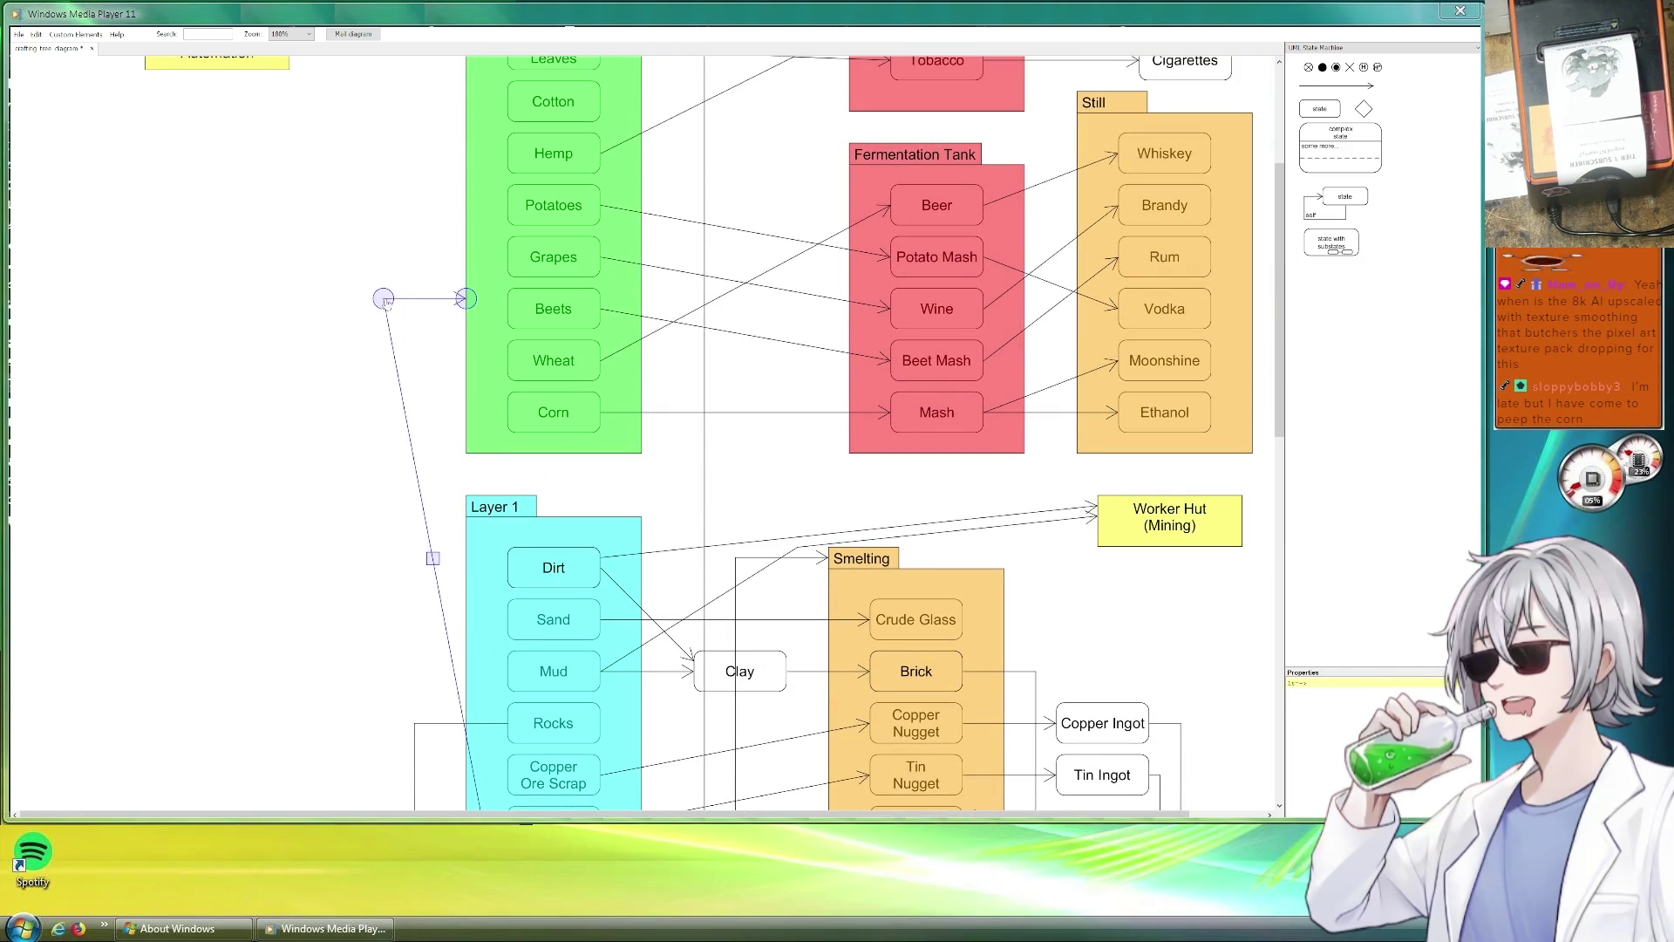
pyautogui.scroll(-4, 392, 524)
pyautogui.scroll(-1, 498, 416)
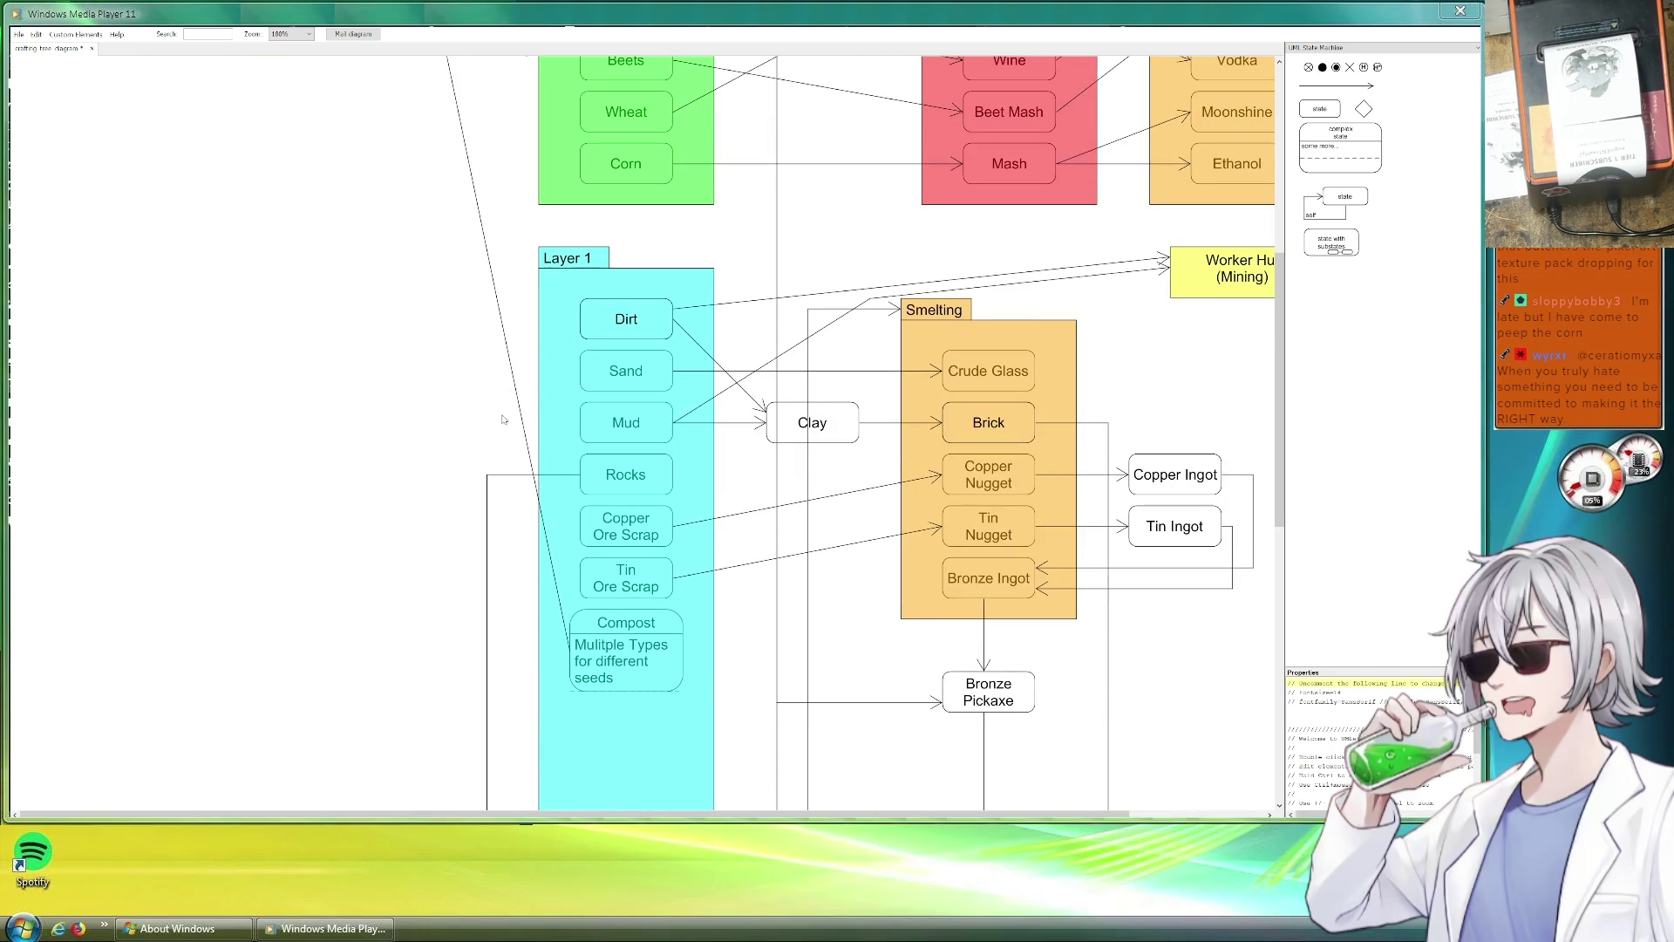
pyautogui.click(520, 401)
pyautogui.moveTo(518, 389); pyautogui.dragTo(444, 651)
pyautogui.scroll(3, 488, 370)
pyautogui.scroll(3, 494, 369)
pyautogui.scroll(2, 519, 371)
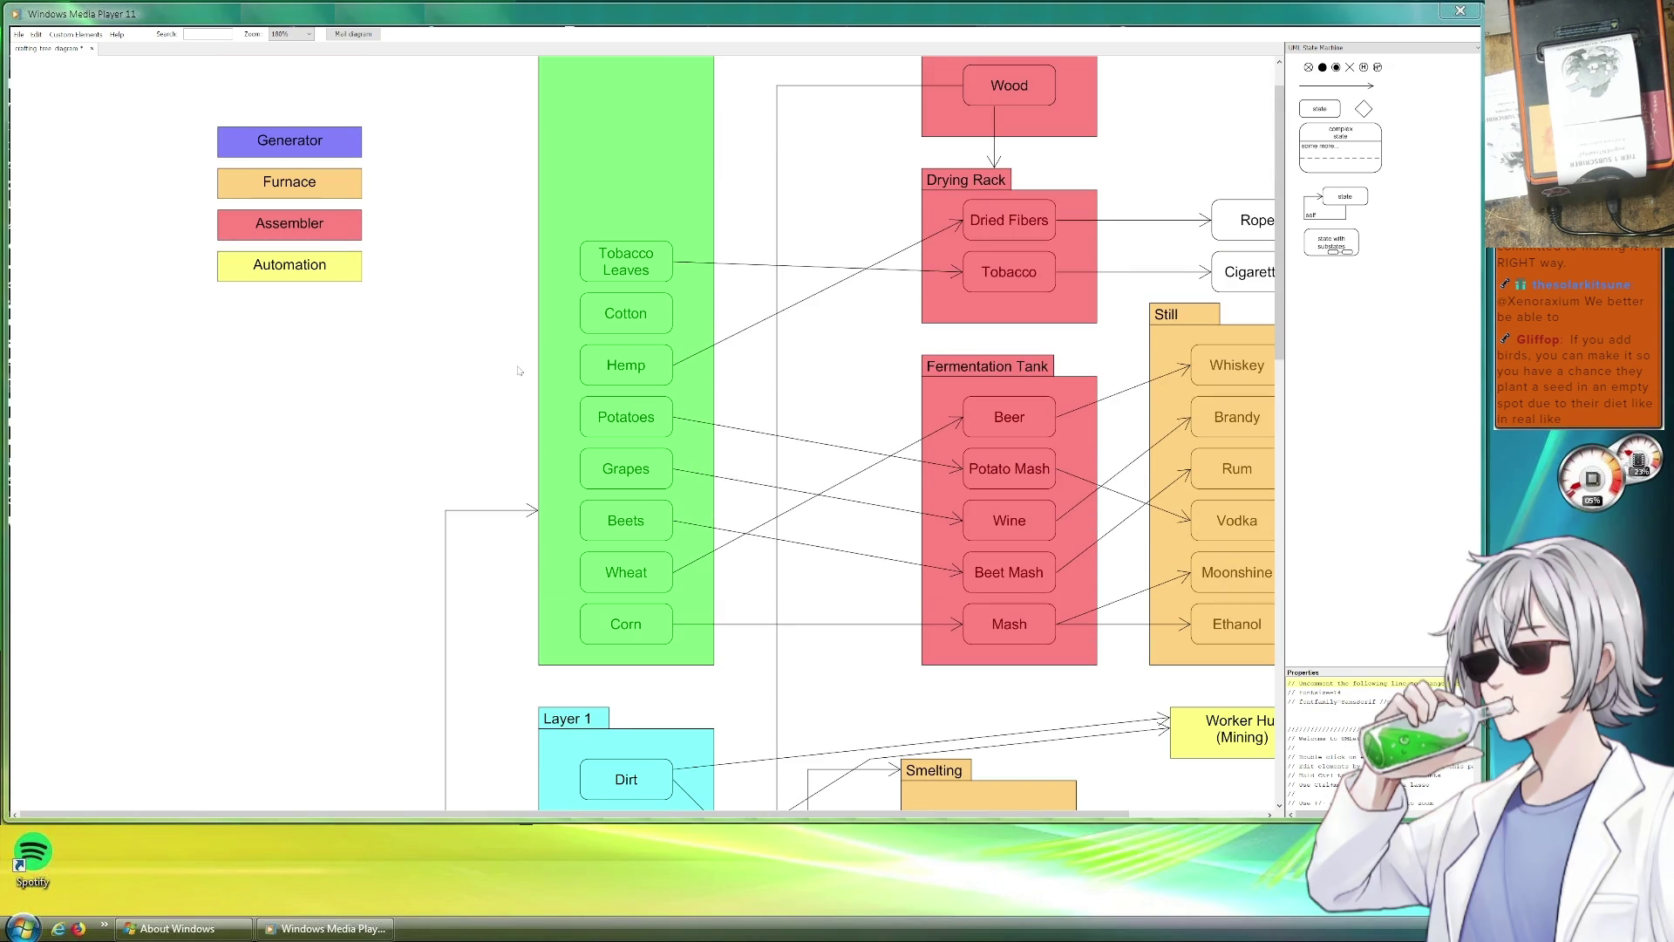
pyautogui.scroll(-2, 519, 370)
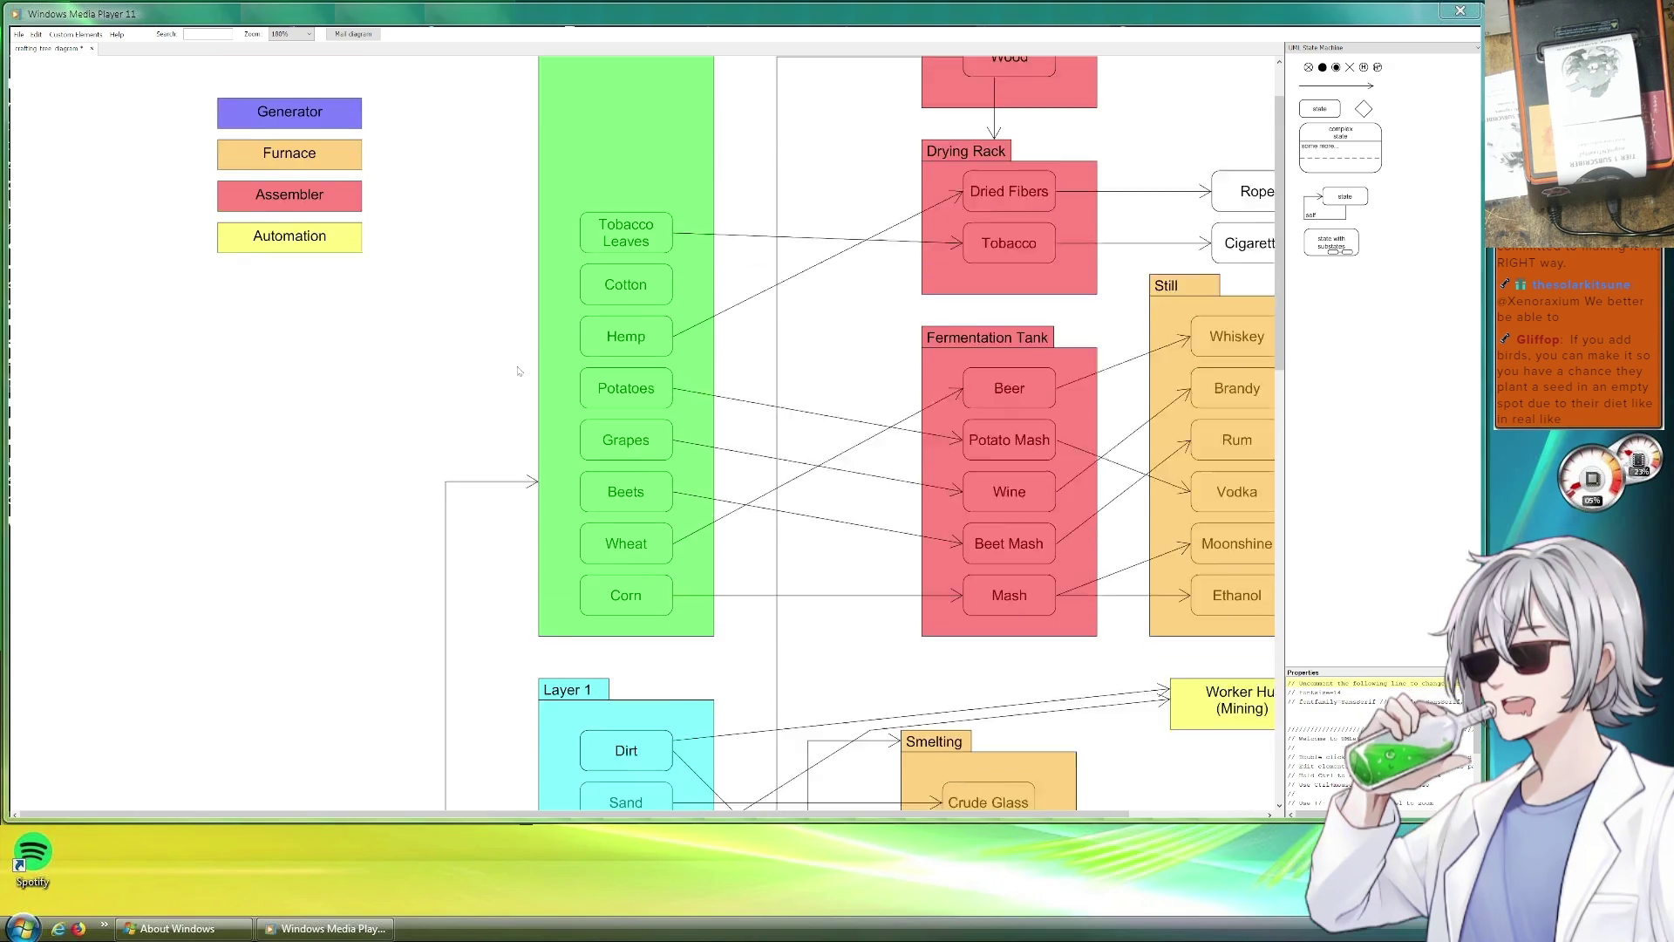
pyautogui.scroll(-2, 515, 374)
pyautogui.scroll(-2, 516, 380)
pyautogui.scroll(3, 599, 338)
pyautogui.scroll(1, 599, 337)
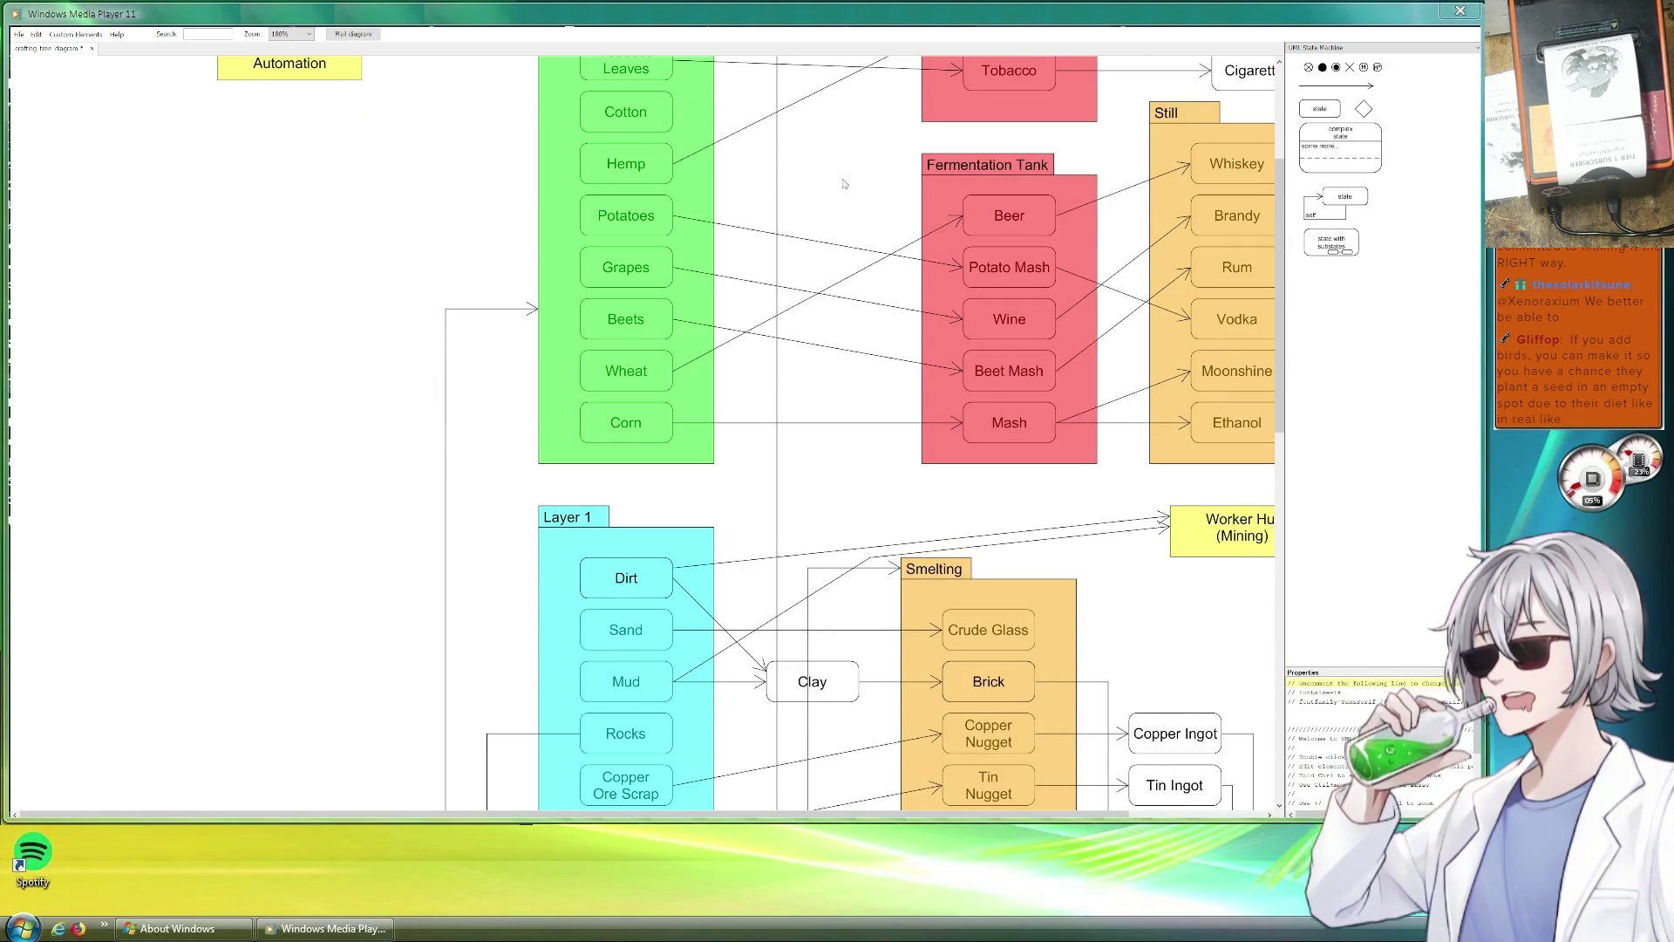
pyautogui.hscroll(3, 615, 340)
pyautogui.hscroll(-1, 634, 342)
pyautogui.scroll(1, 651, 343)
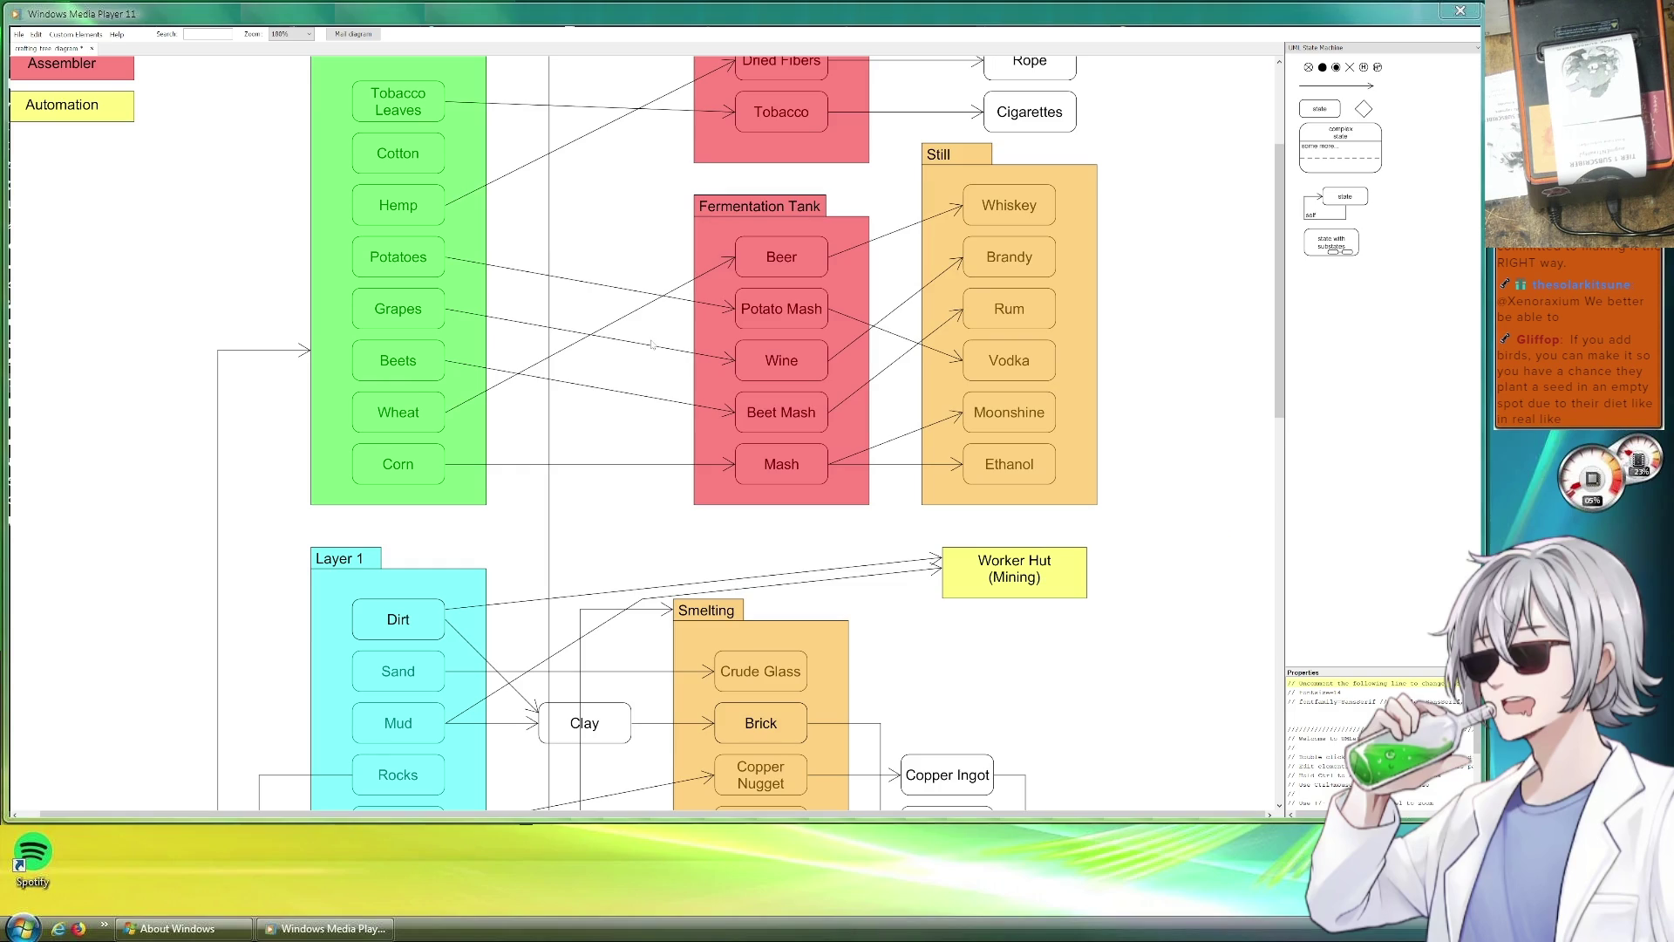
# Switch over to the plant growth sprite sheet and nudge it upward.
pyautogui.hotkey('alt', 'Tab')
pyautogui.scroll(-2, 706, 445)
pyautogui.scroll(2, 707, 445)
pyautogui.scroll(1, 699, 454)
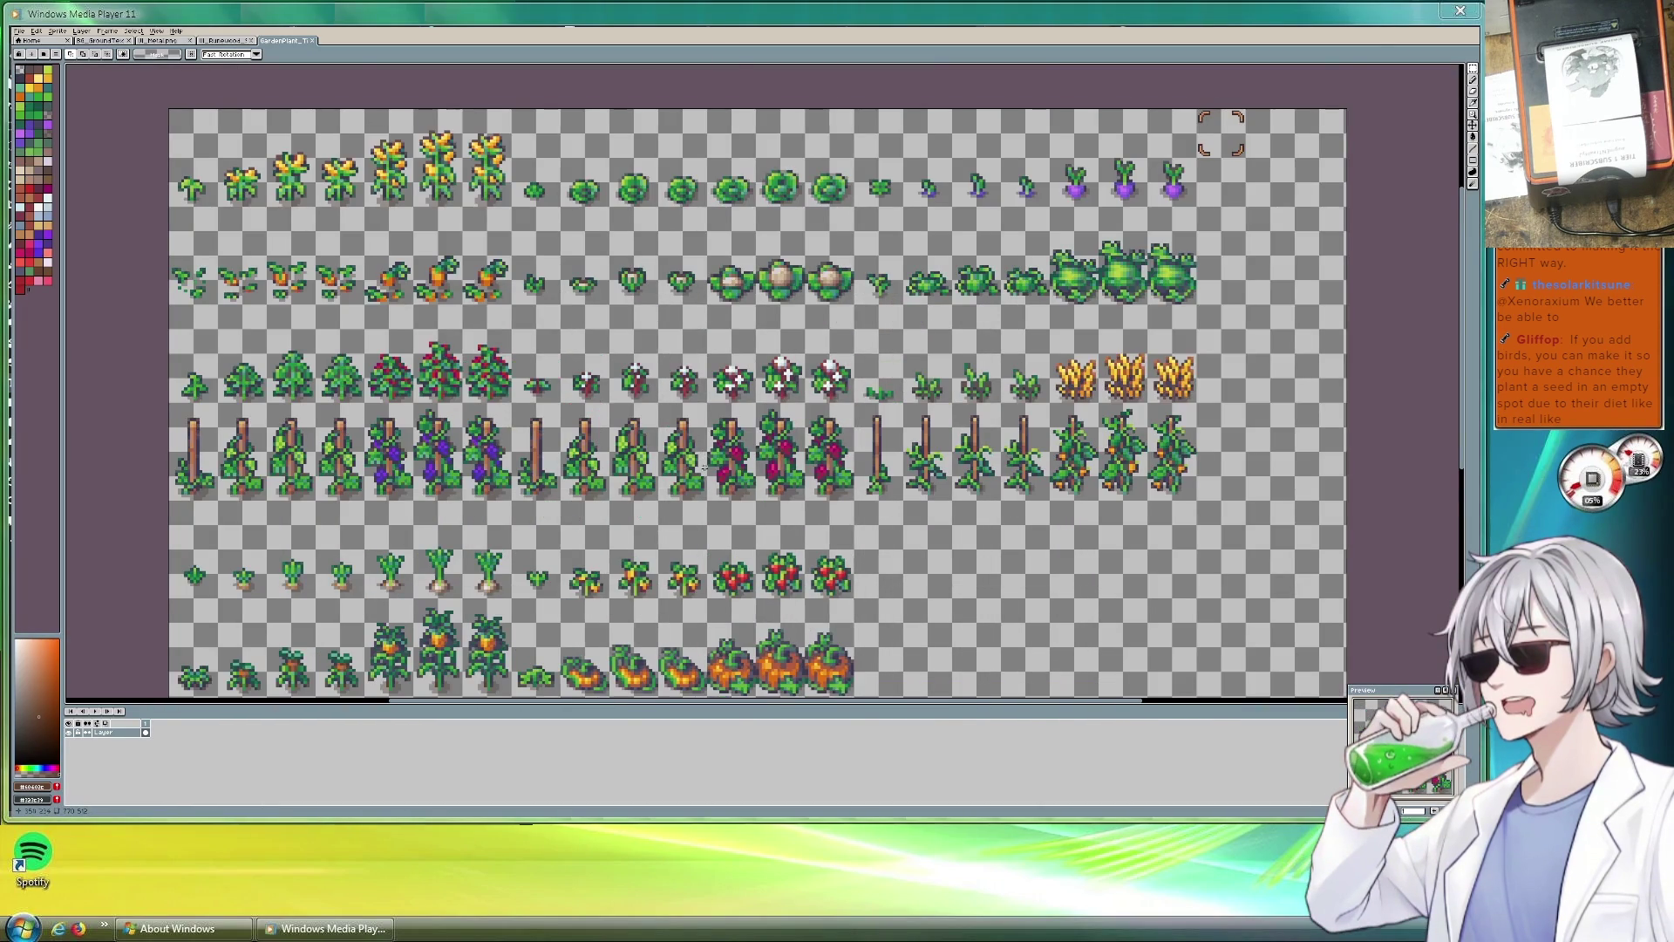
pyautogui.moveTo(702, 472); pyautogui.dragTo(710, 435)
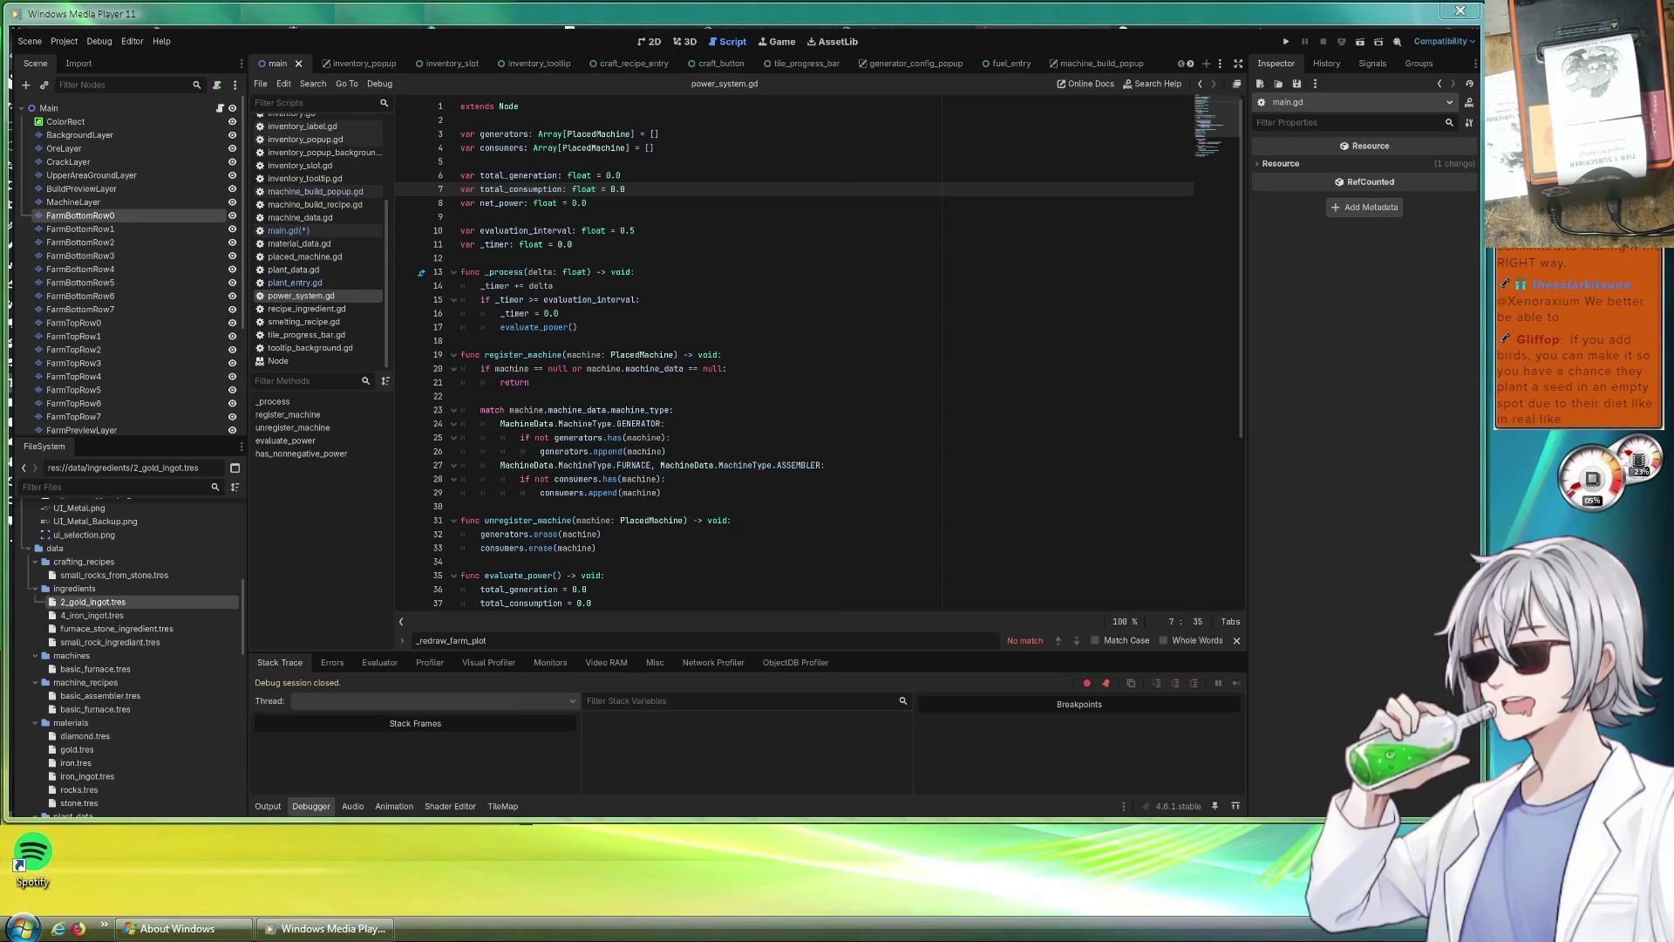
pyautogui.scroll(-5, 818, 354)
pyautogui.scroll(5, 818, 354)
# Run the Godot project and mine the top-left stone tiles.
pyautogui.click(1287, 43)
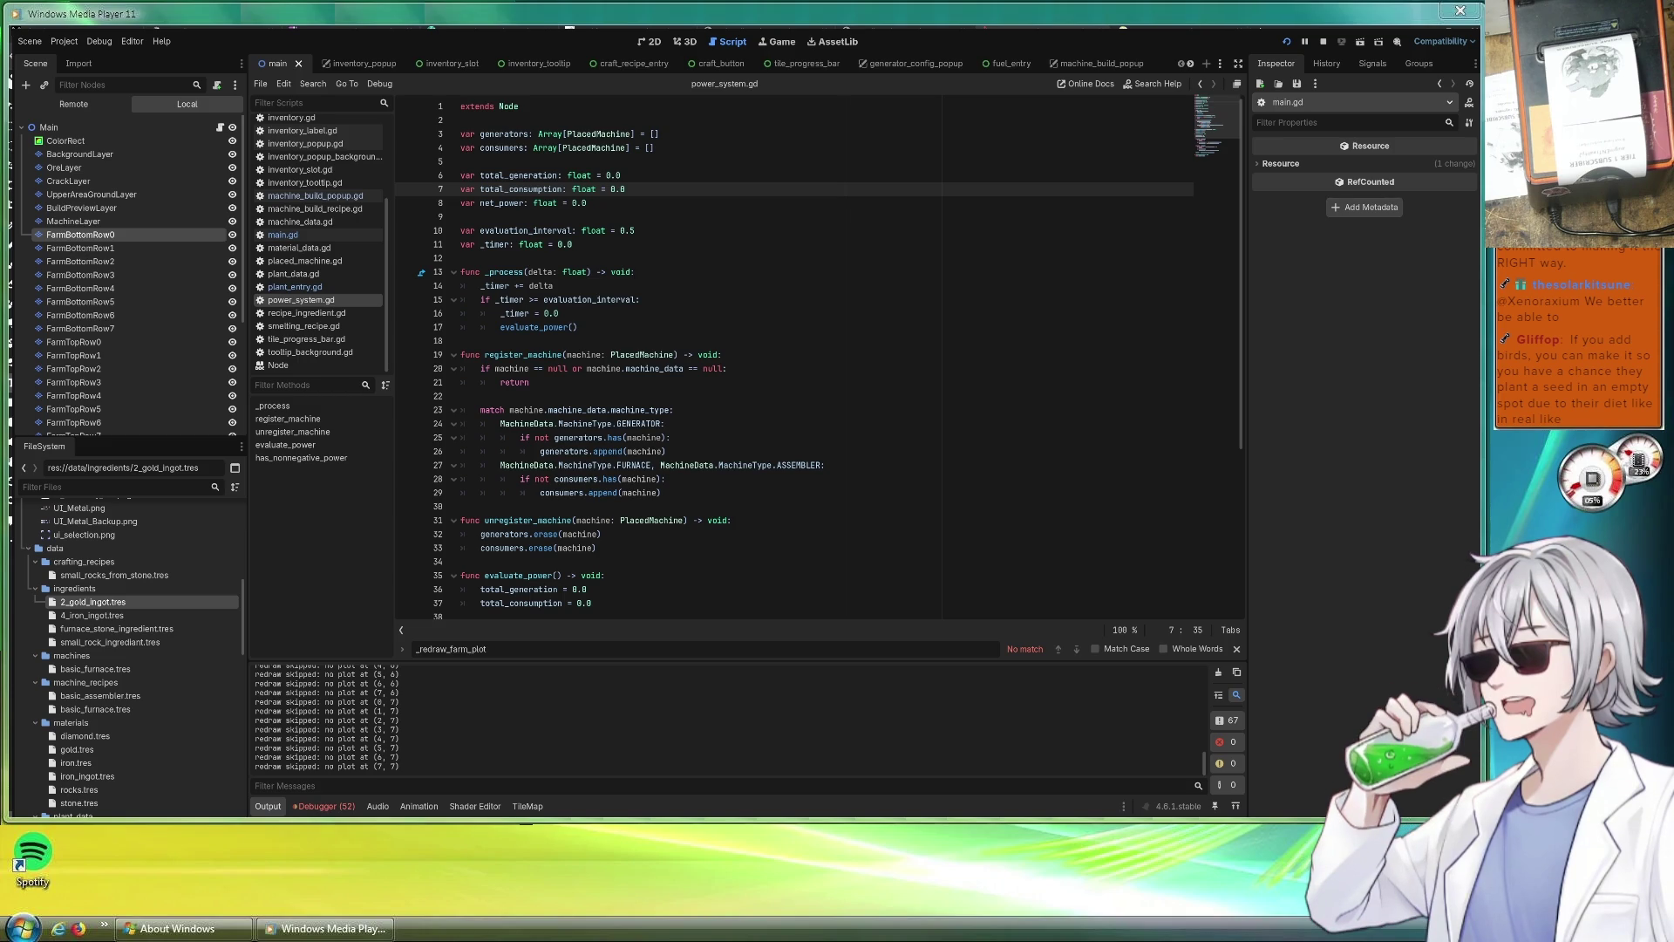
pyautogui.moveTo(596, 256)
pyautogui.mouseDown()
pyautogui.moveTo(685, 256)
pyautogui.moveTo(706, 294)
pyautogui.moveTo(597, 299)
pyautogui.moveTo(697, 345)
pyautogui.moveTo(901, 344)
pyautogui.moveTo(857, 268)
pyautogui.moveTo(878, 298)
pyautogui.moveTo(771, 255)
pyautogui.moveTo(896, 376)
pyautogui.moveTo(641, 382)
pyautogui.moveTo(599, 428)
pyautogui.moveTo(890, 426)
pyautogui.moveTo(615, 471)
pyautogui.moveTo(901, 474)
pyautogui.moveTo(832, 519)
pyautogui.moveTo(609, 515)
pyautogui.mouseUp()
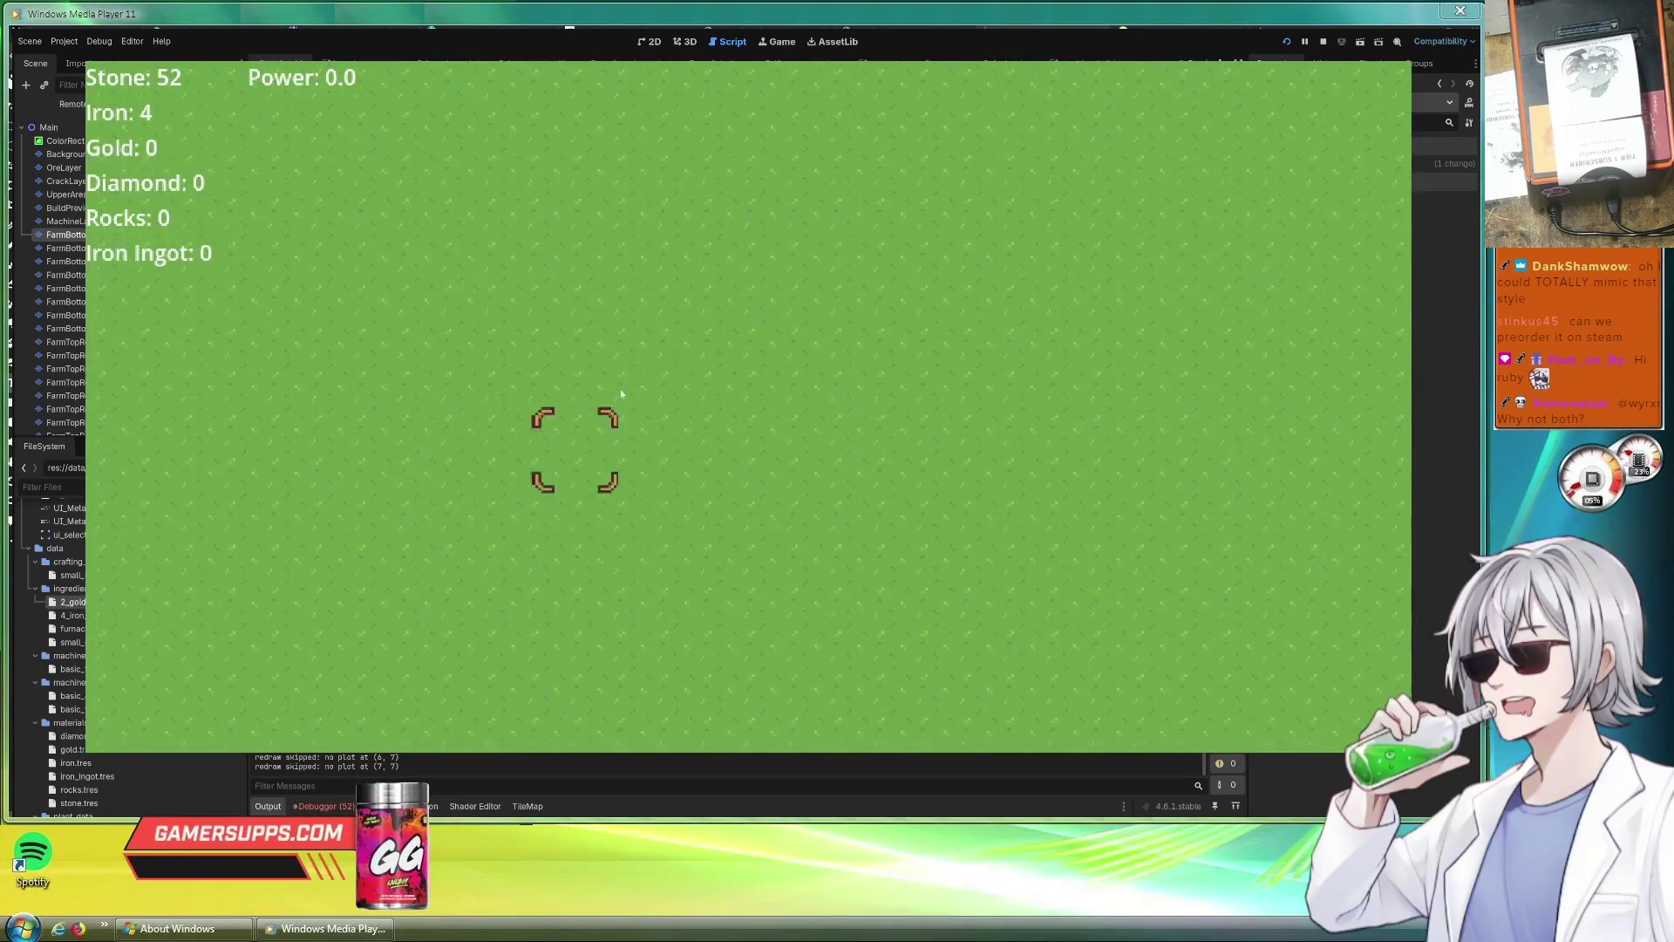
# Craft a Simple Furnace and plant corn on two farm tiles.
pyautogui.click(536, 428)
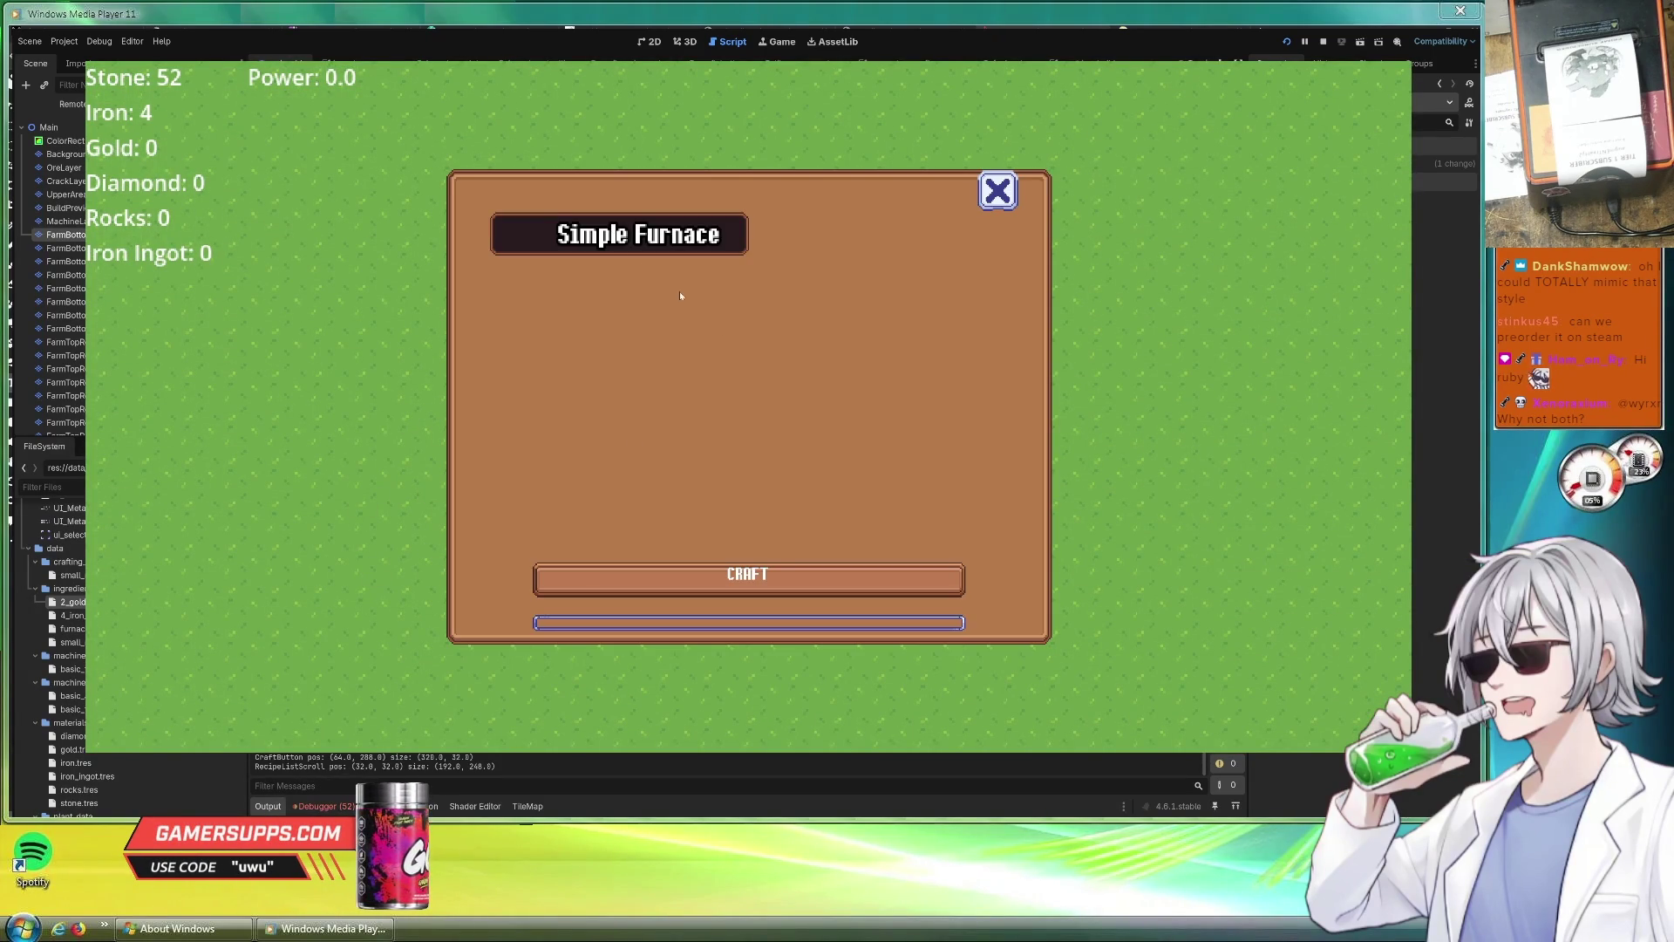
pyautogui.click(790, 574)
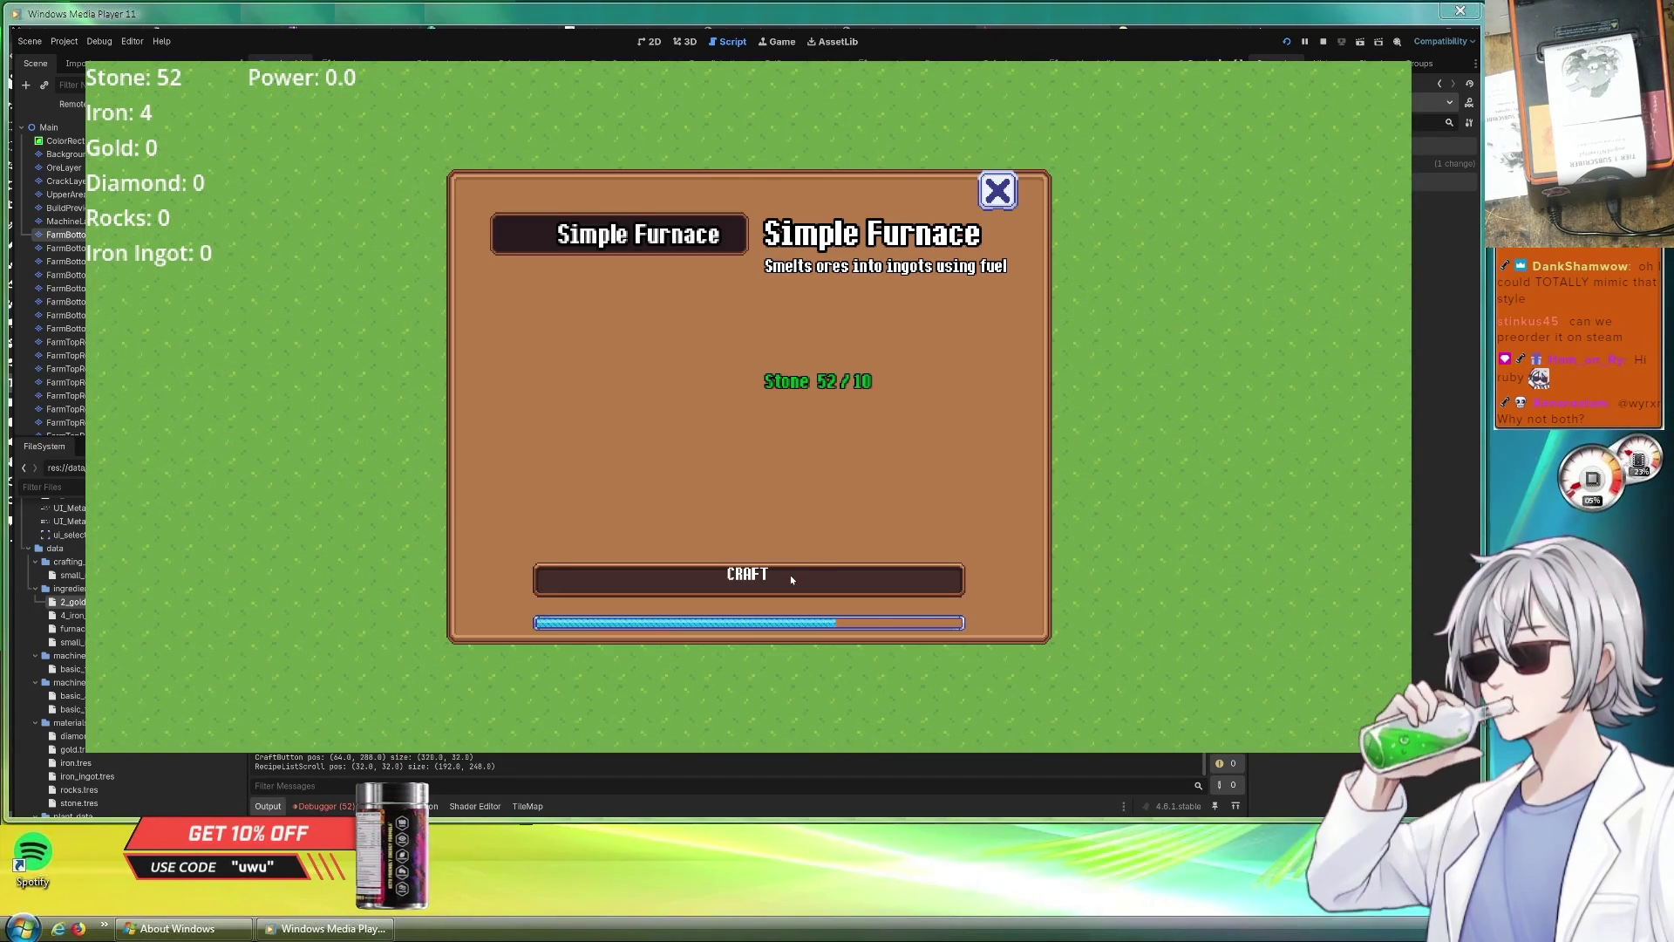
pyautogui.click(669, 462)
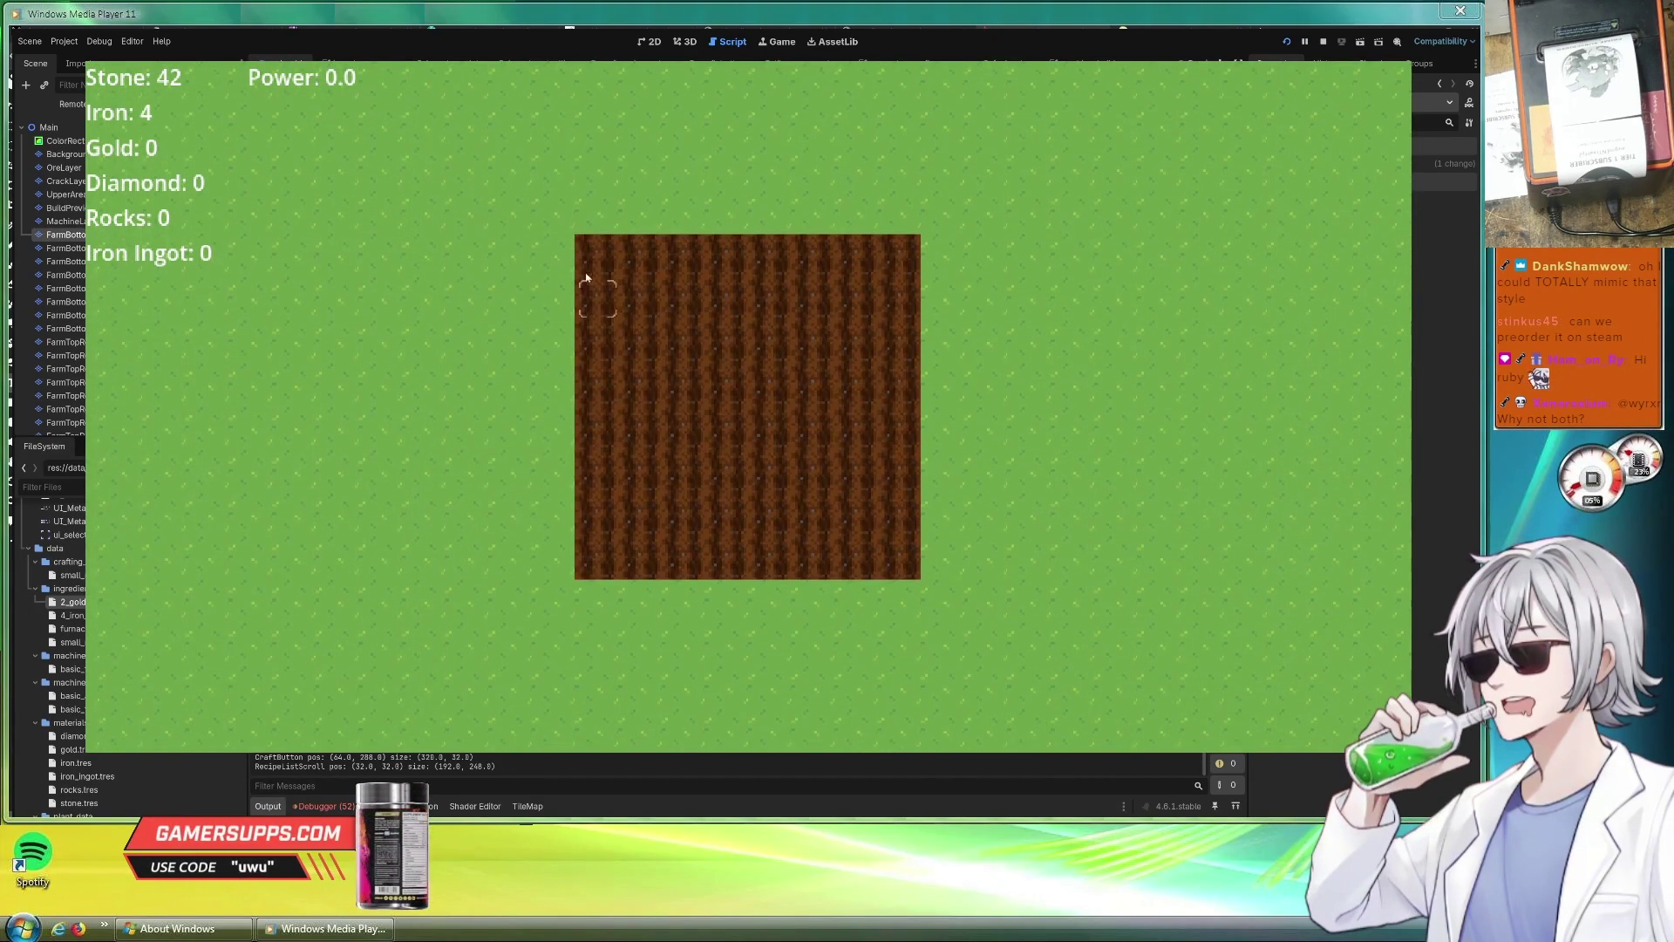
pyautogui.click(598, 249)
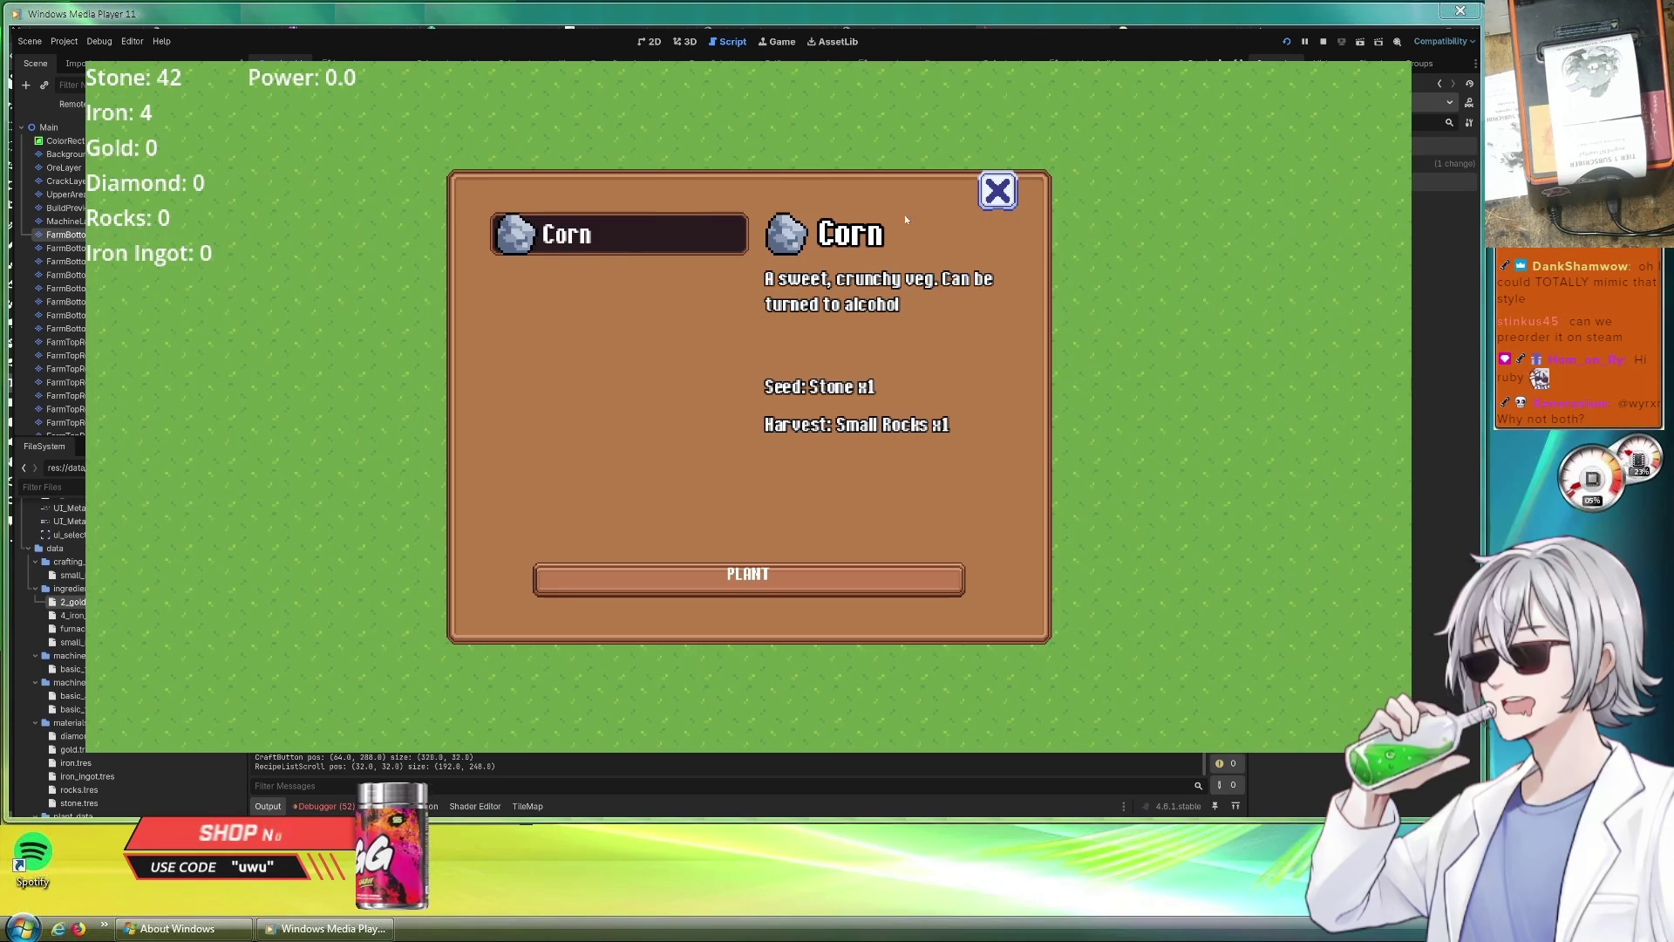
pyautogui.click(802, 583)
pyautogui.click(636, 255)
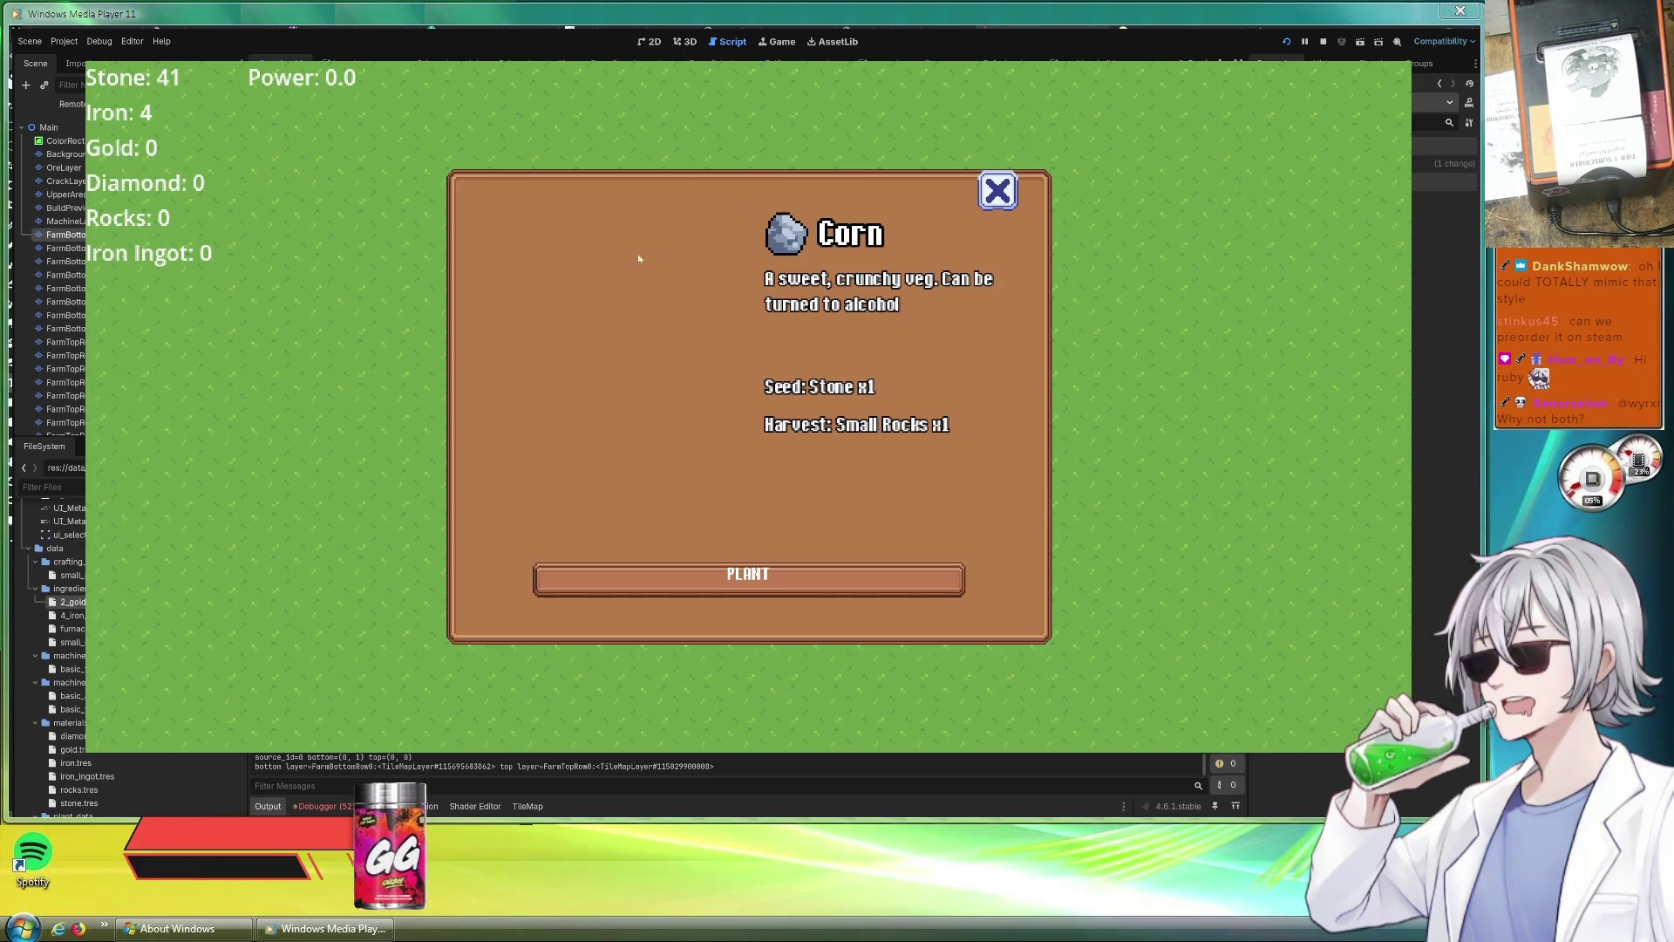
pyautogui.click(831, 574)
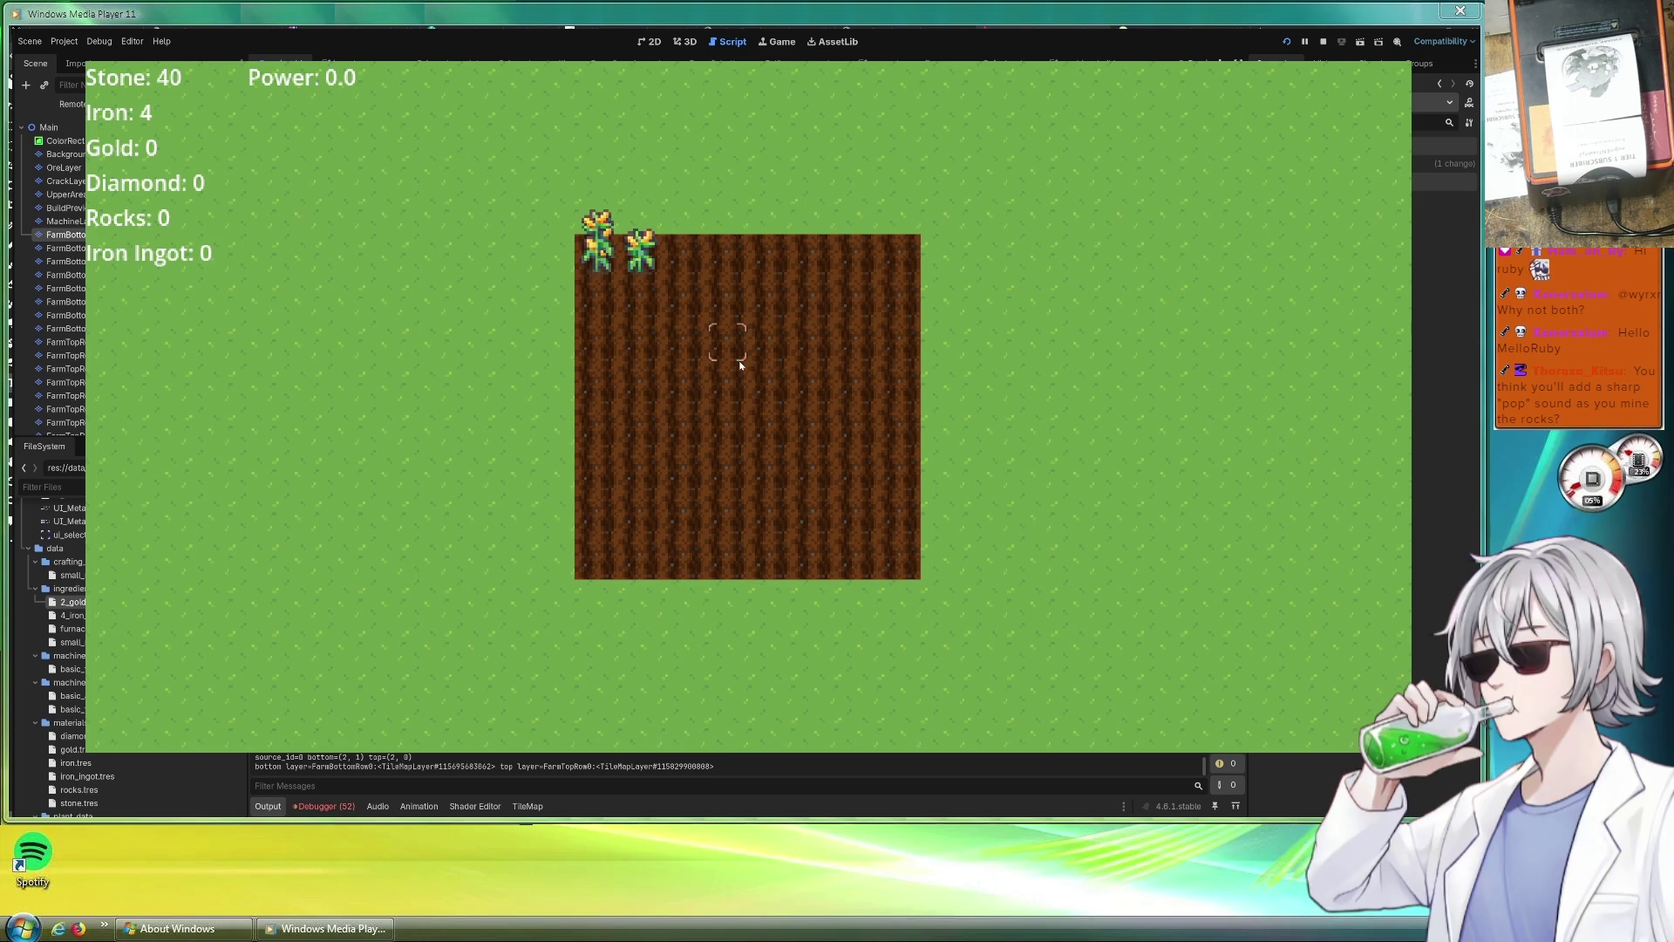
# Descend to the stone layer and mine out its upper rows, including the gold ore.
pyautogui.press('w')
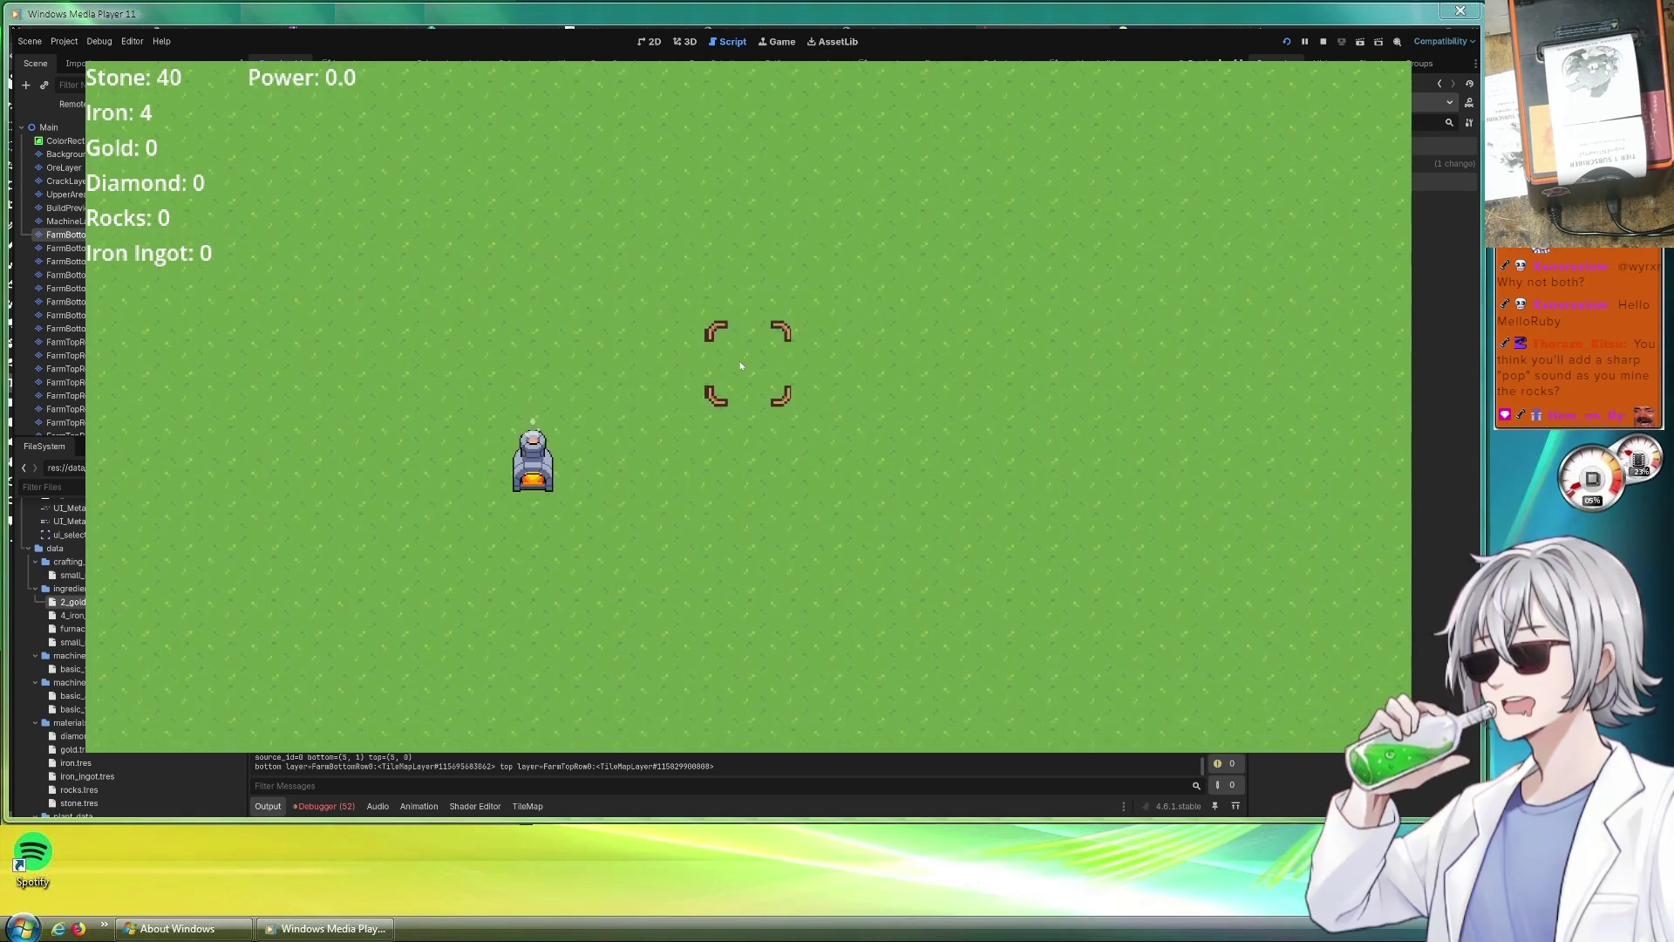
pyautogui.press('s')
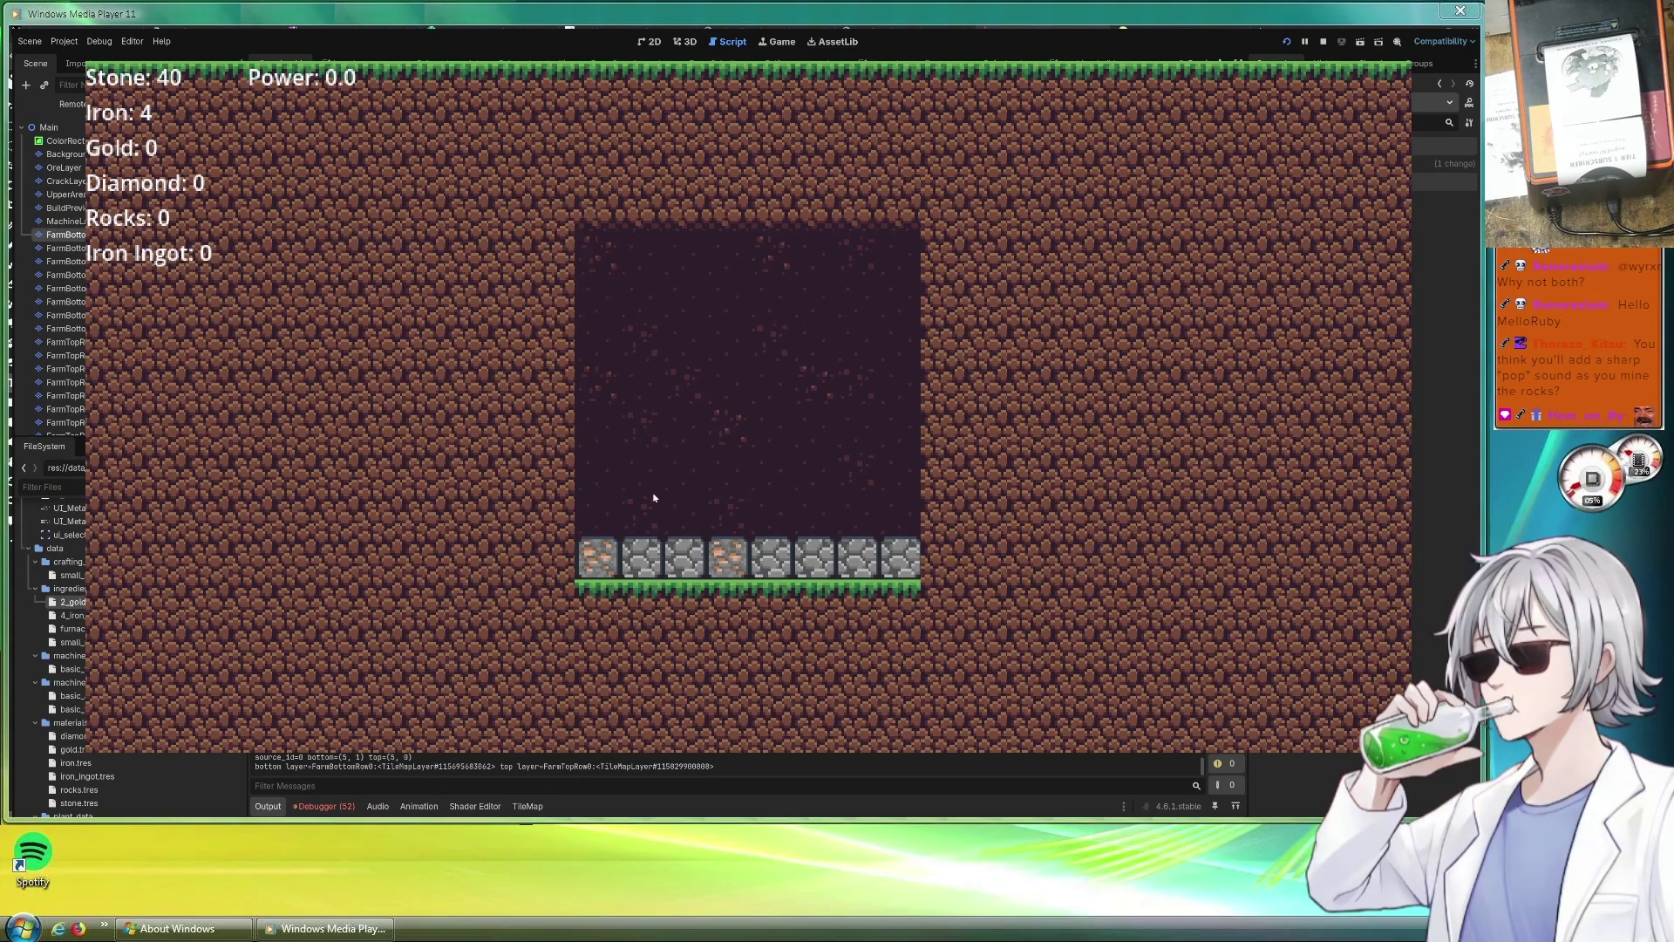
pyautogui.click(778, 416)
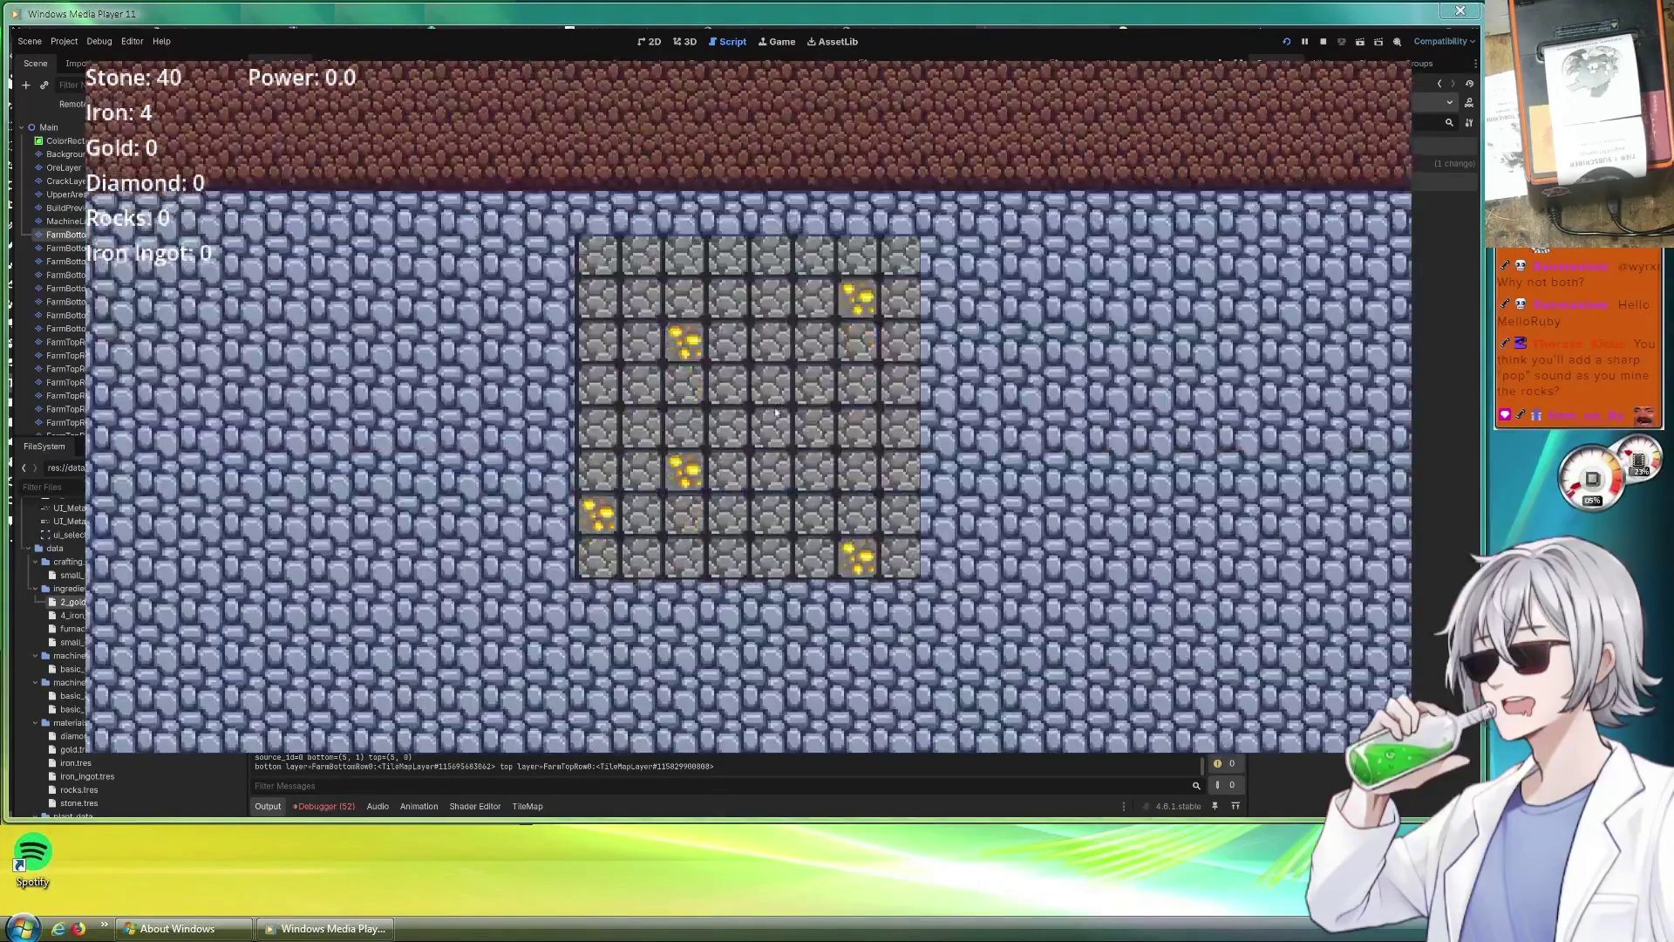
pyautogui.click(683, 343)
pyautogui.click(684, 301)
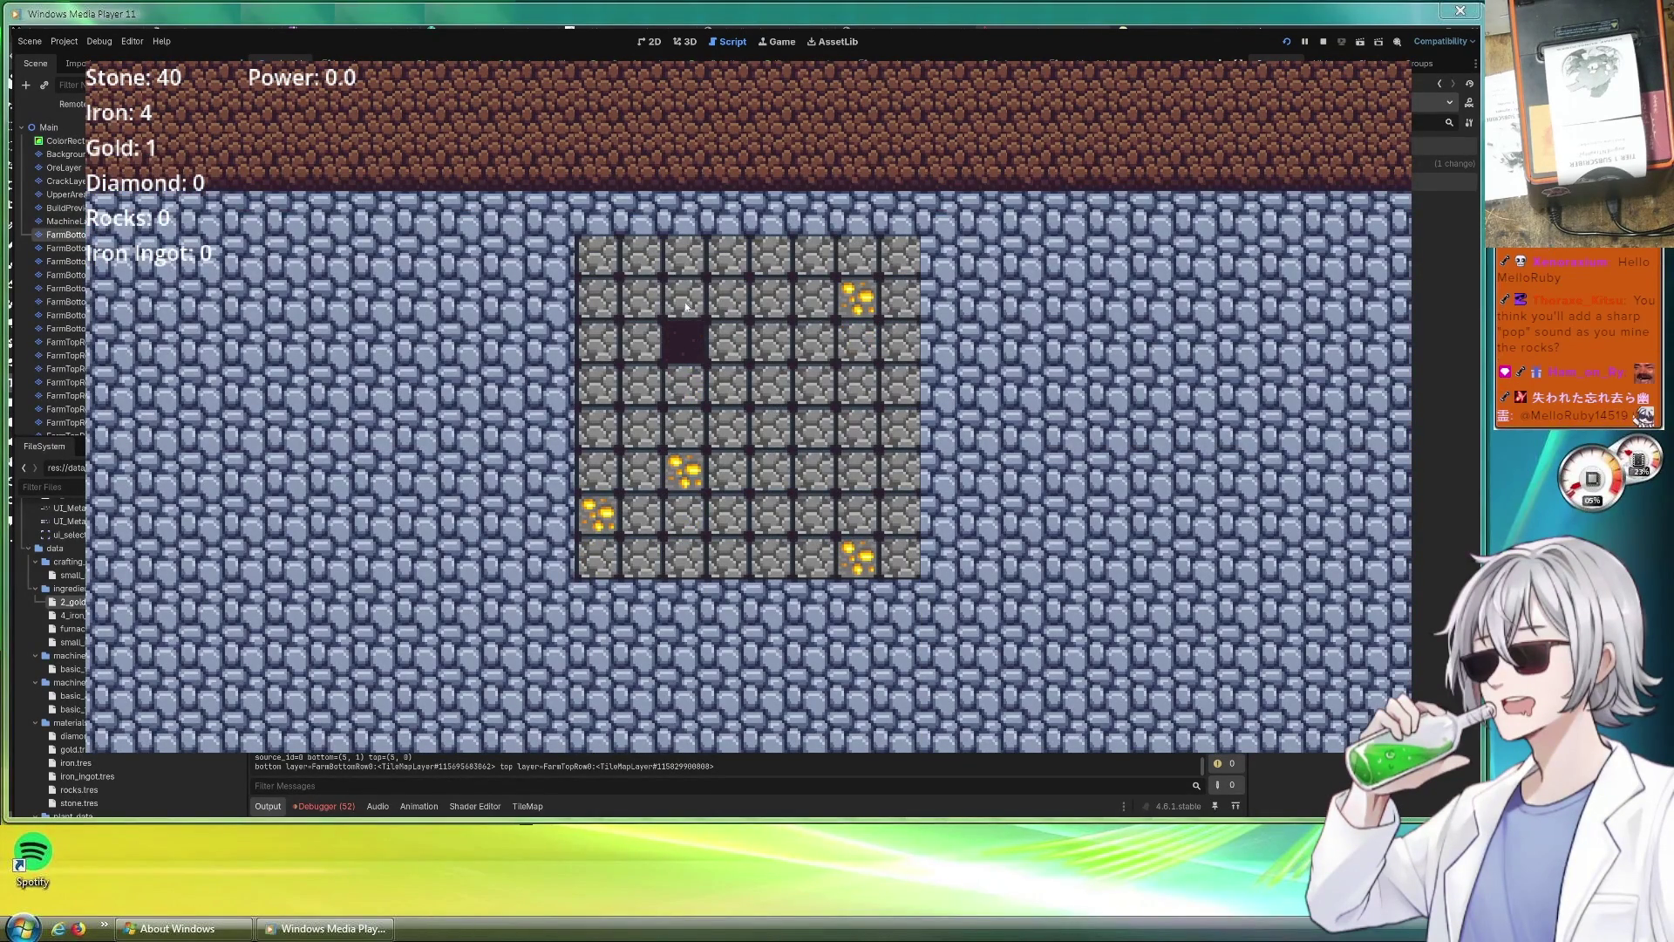
pyautogui.click(599, 343)
pyautogui.click(599, 301)
pyautogui.click(597, 255)
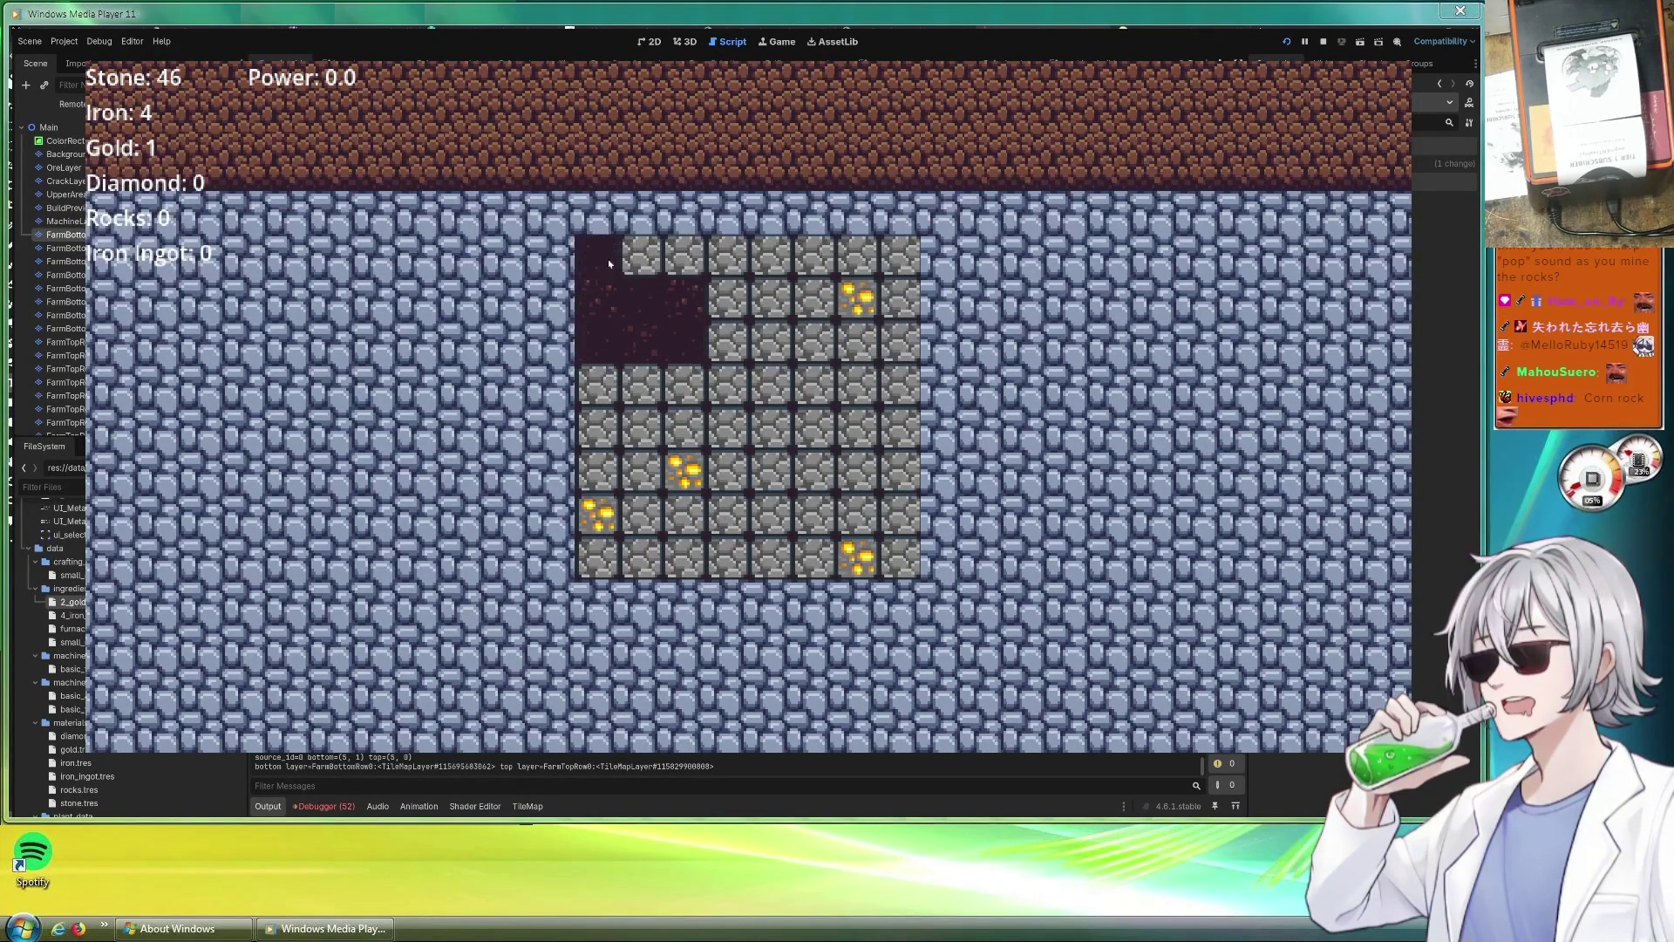
pyautogui.click(685, 255)
pyautogui.click(727, 298)
pyautogui.click(728, 343)
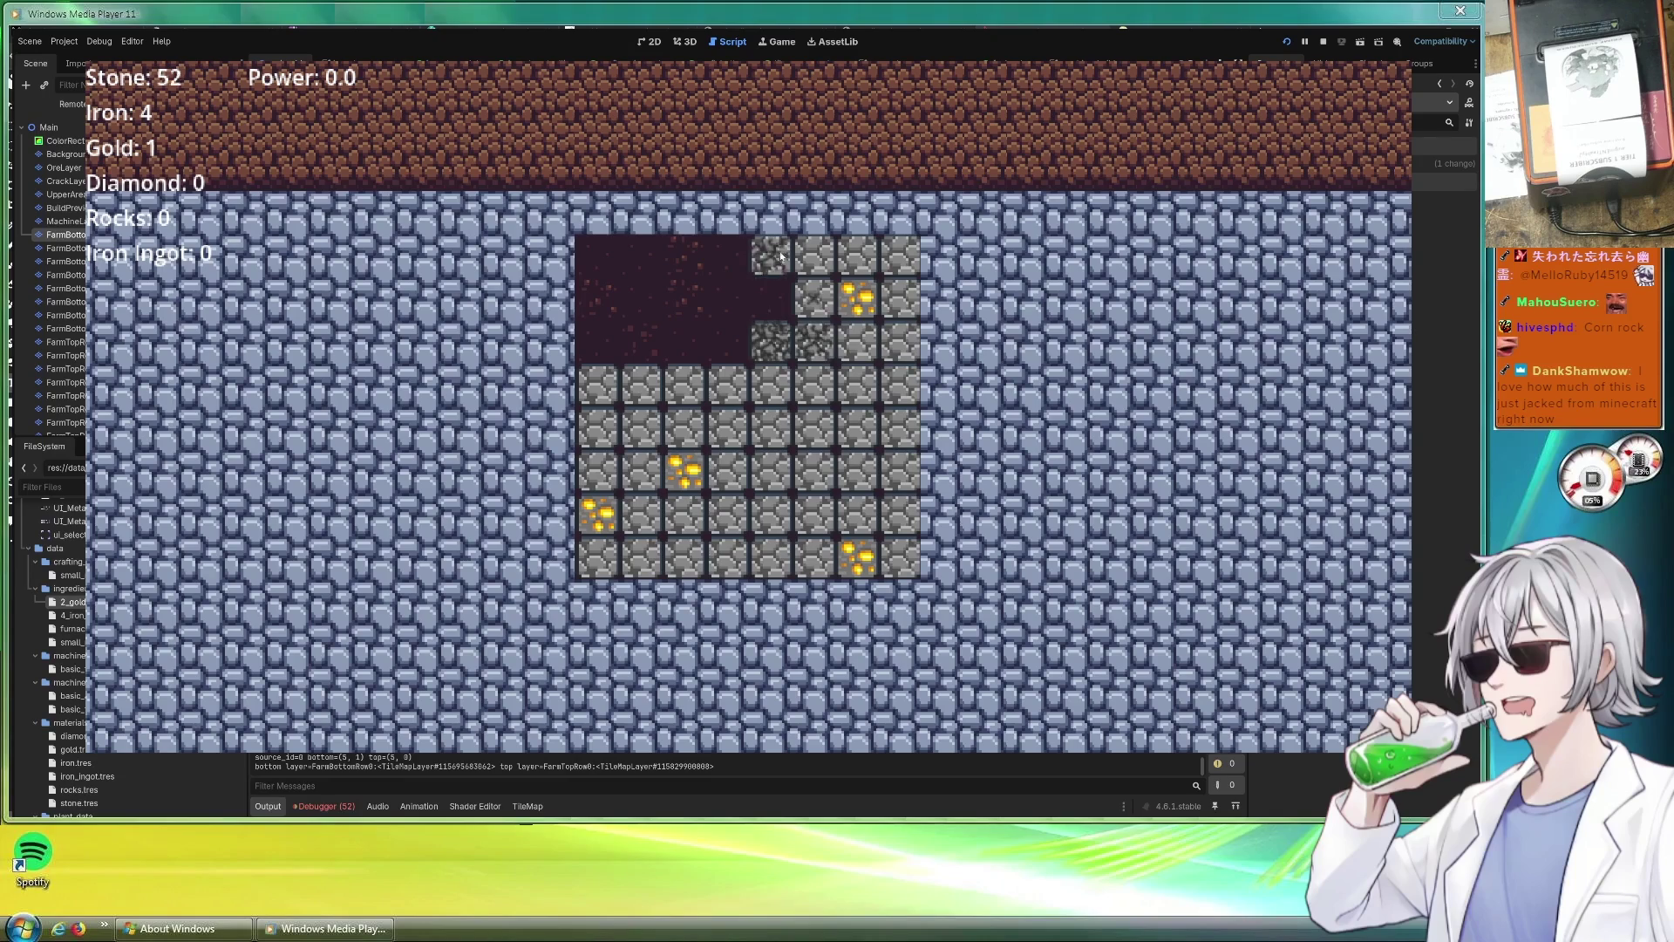
pyautogui.click(771, 298)
pyautogui.click(771, 255)
pyautogui.click(814, 299)
pyautogui.click(858, 255)
pyautogui.click(857, 298)
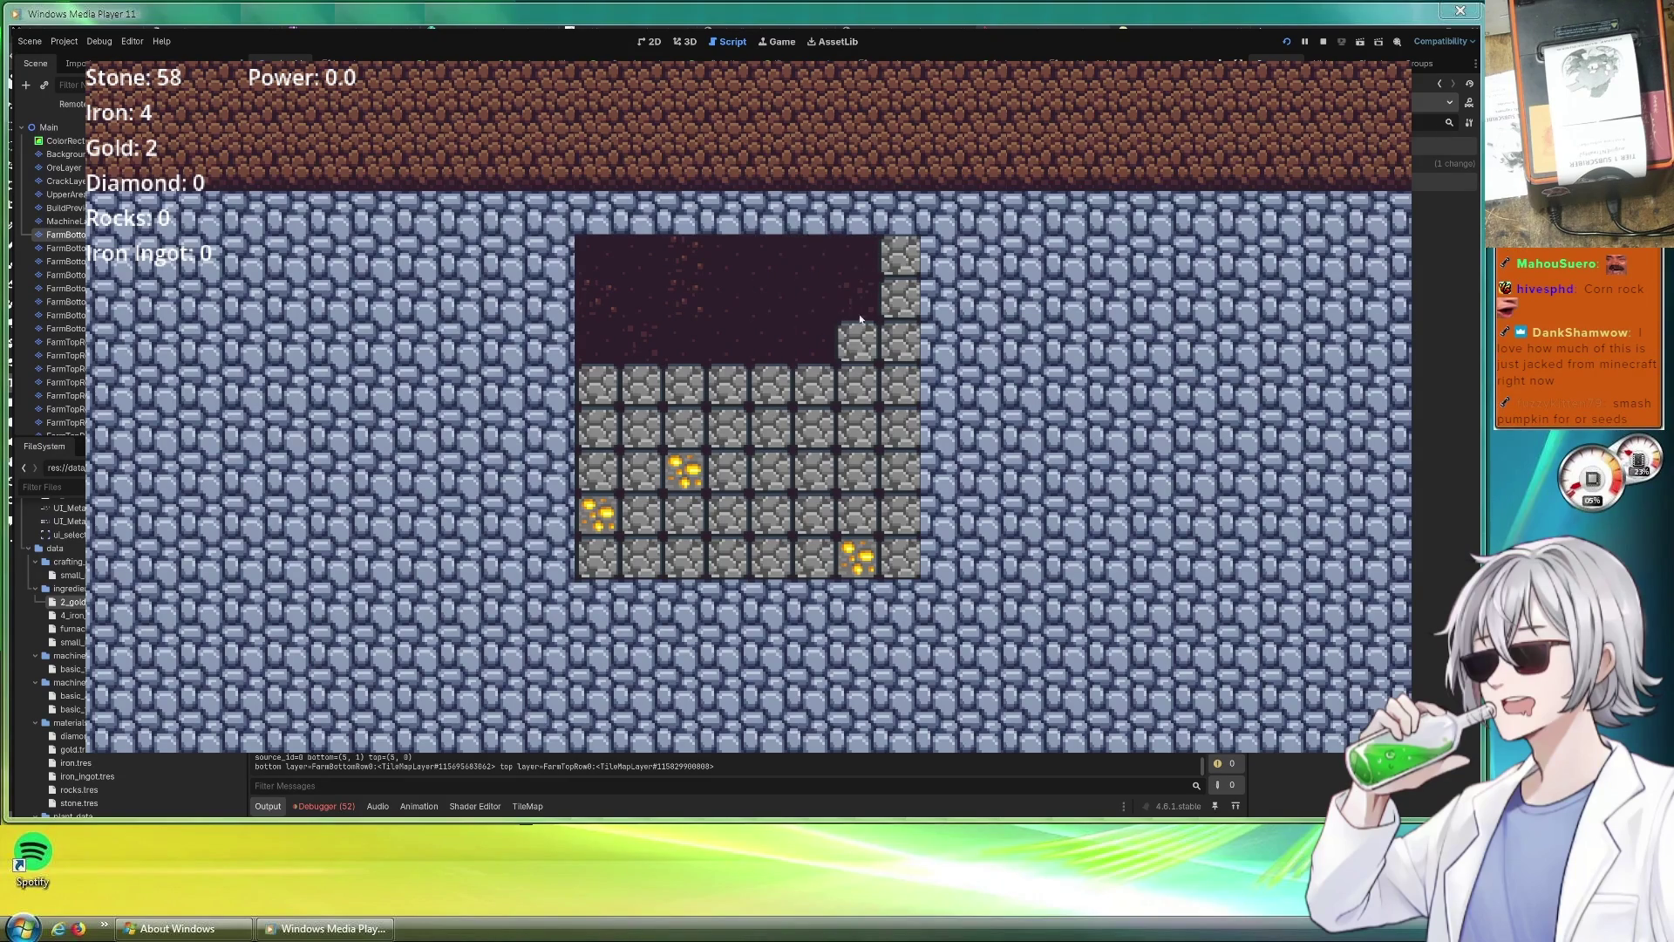
pyautogui.click(856, 344)
pyautogui.click(900, 343)
pyautogui.click(900, 299)
pyautogui.click(900, 256)
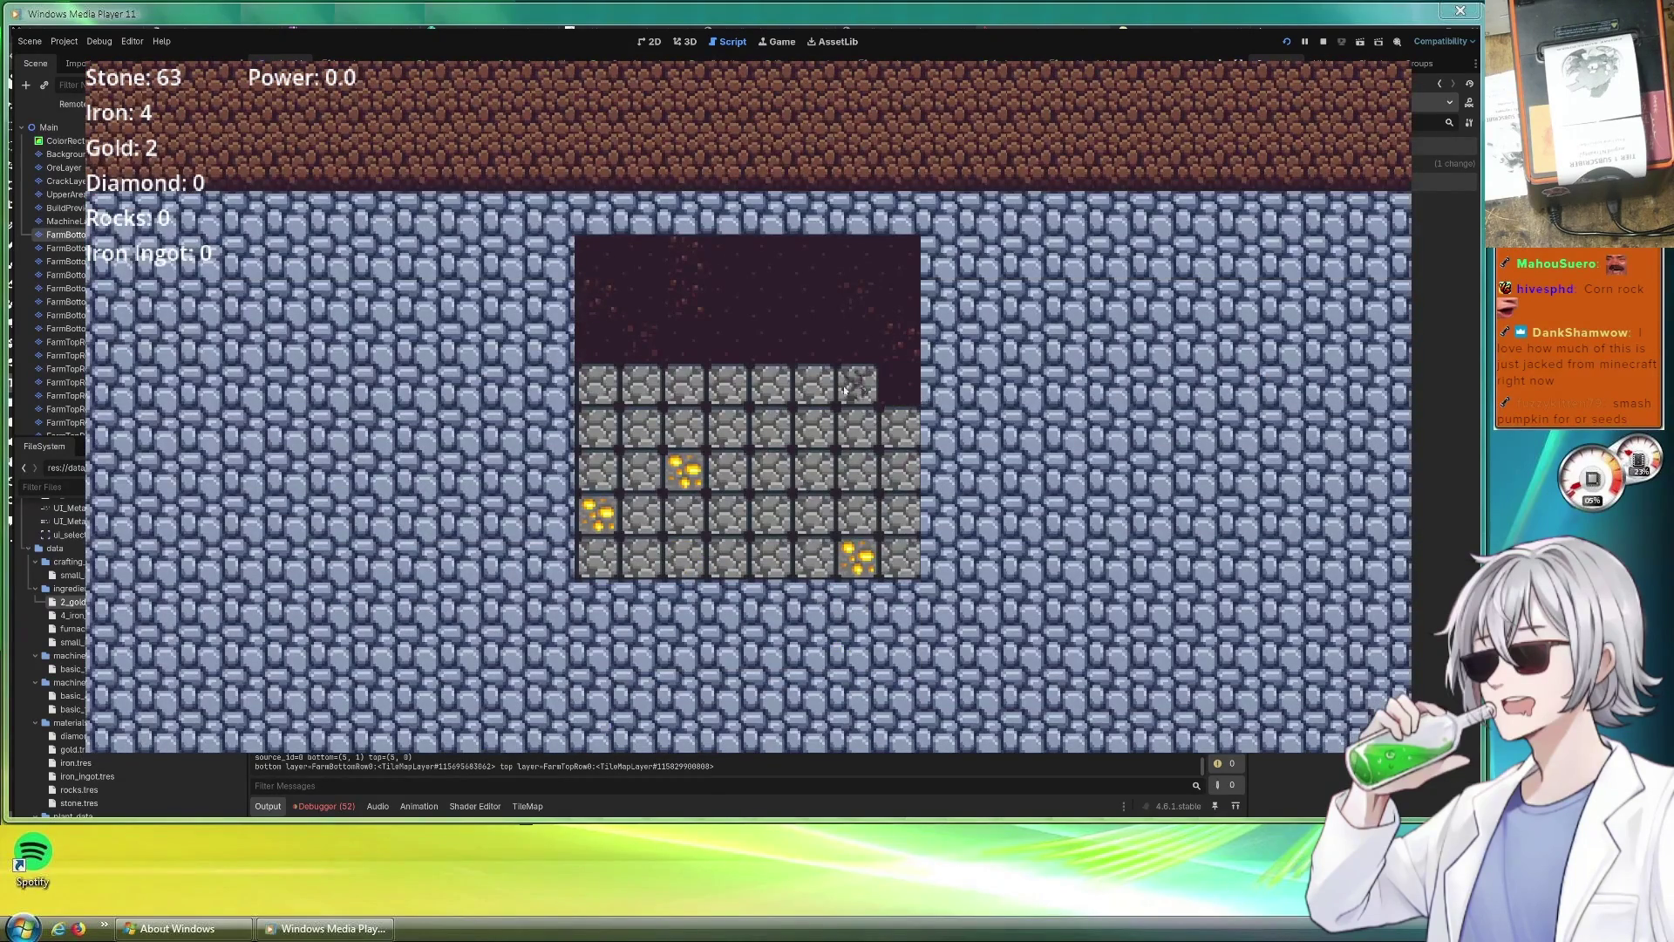
# Clear the remaining stone rows to Stone 85, Gold 3, then stop the game with F8.
pyautogui.click(858, 386)
pyautogui.click(770, 387)
pyautogui.click(728, 386)
pyautogui.click(597, 385)
pyautogui.click(813, 386)
pyautogui.click(857, 427)
pyautogui.click(770, 427)
pyautogui.click(727, 429)
pyautogui.click(639, 429)
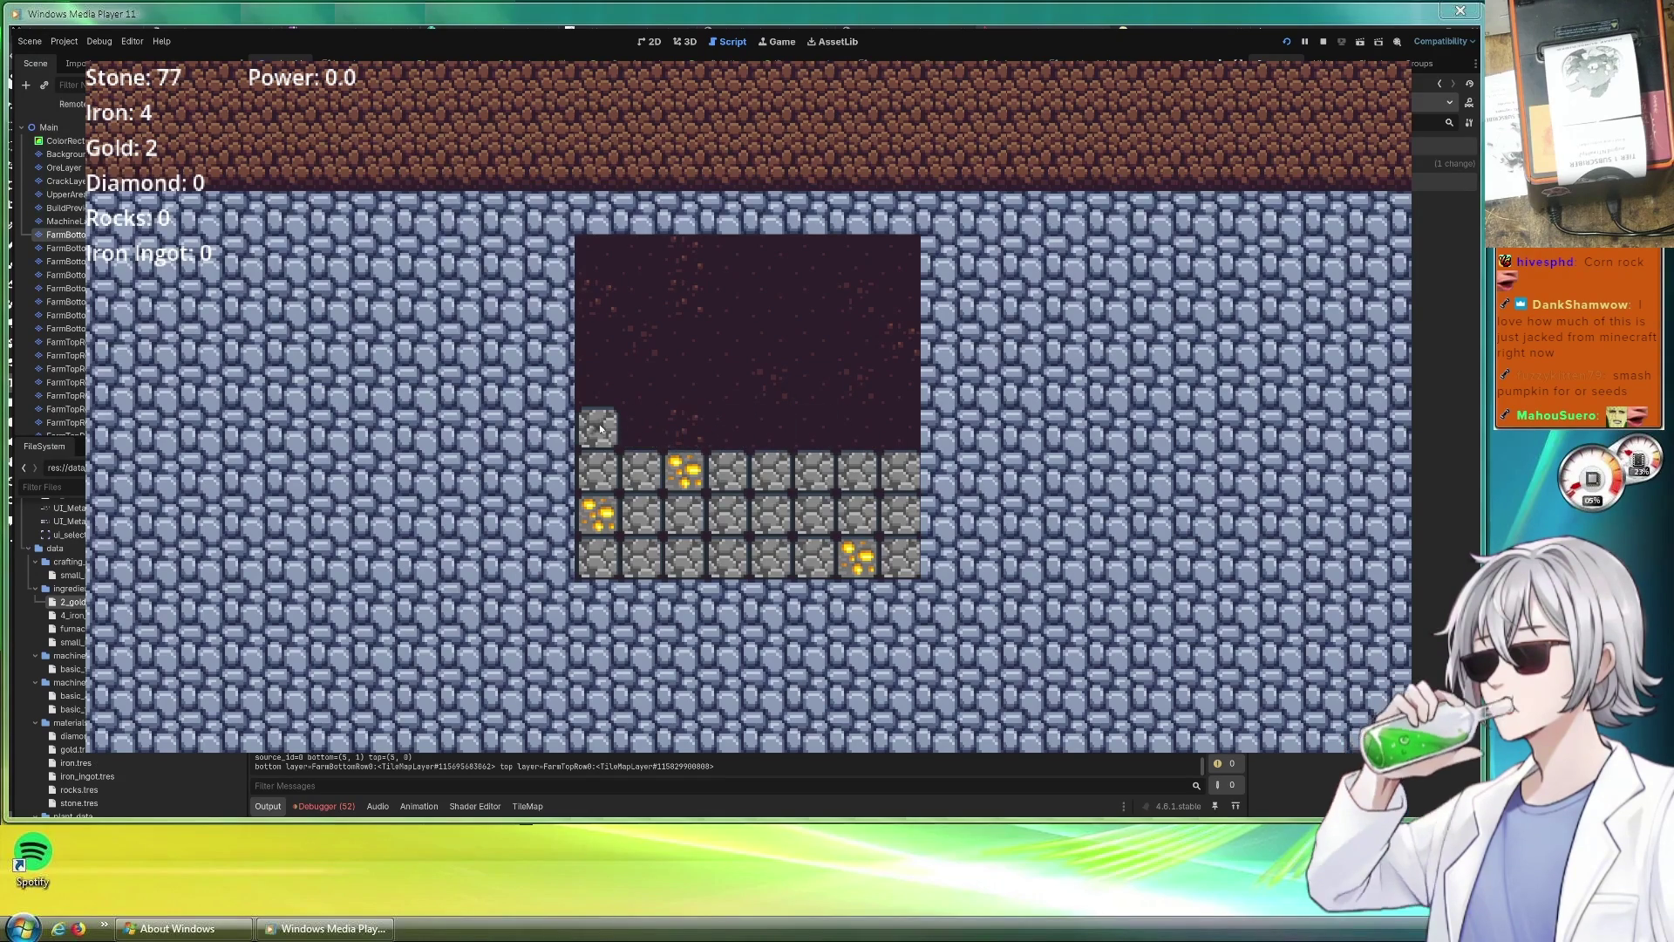
pyautogui.click(596, 471)
pyautogui.click(639, 471)
pyautogui.click(683, 471)
pyautogui.click(728, 472)
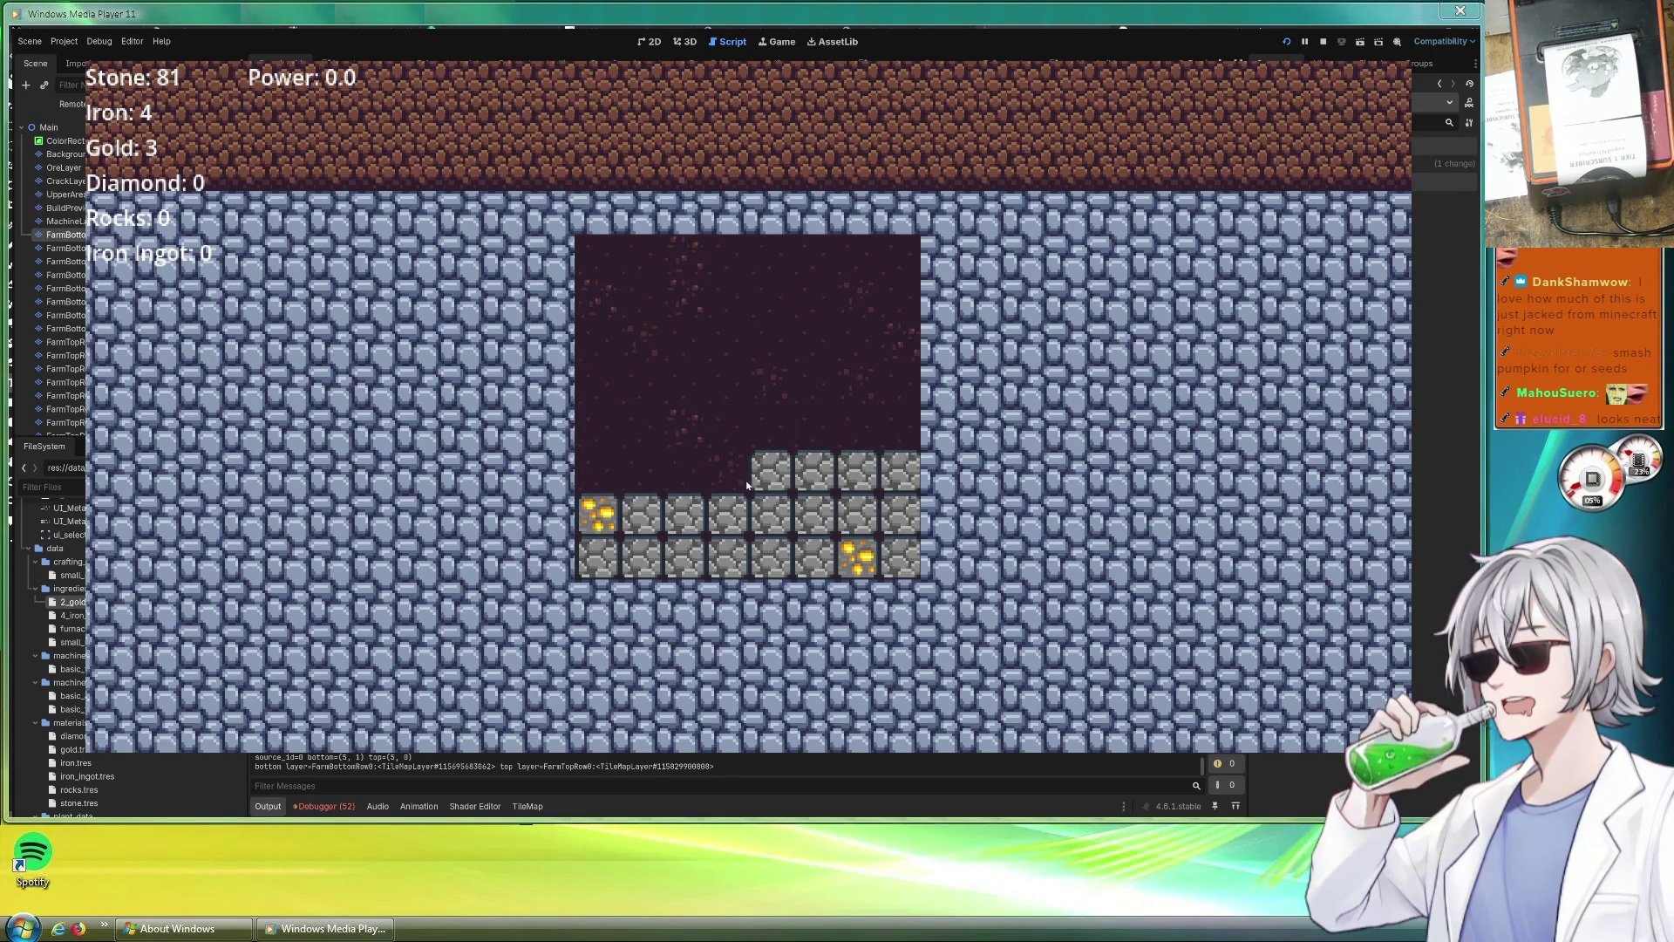
pyautogui.click(813, 472)
pyautogui.click(857, 472)
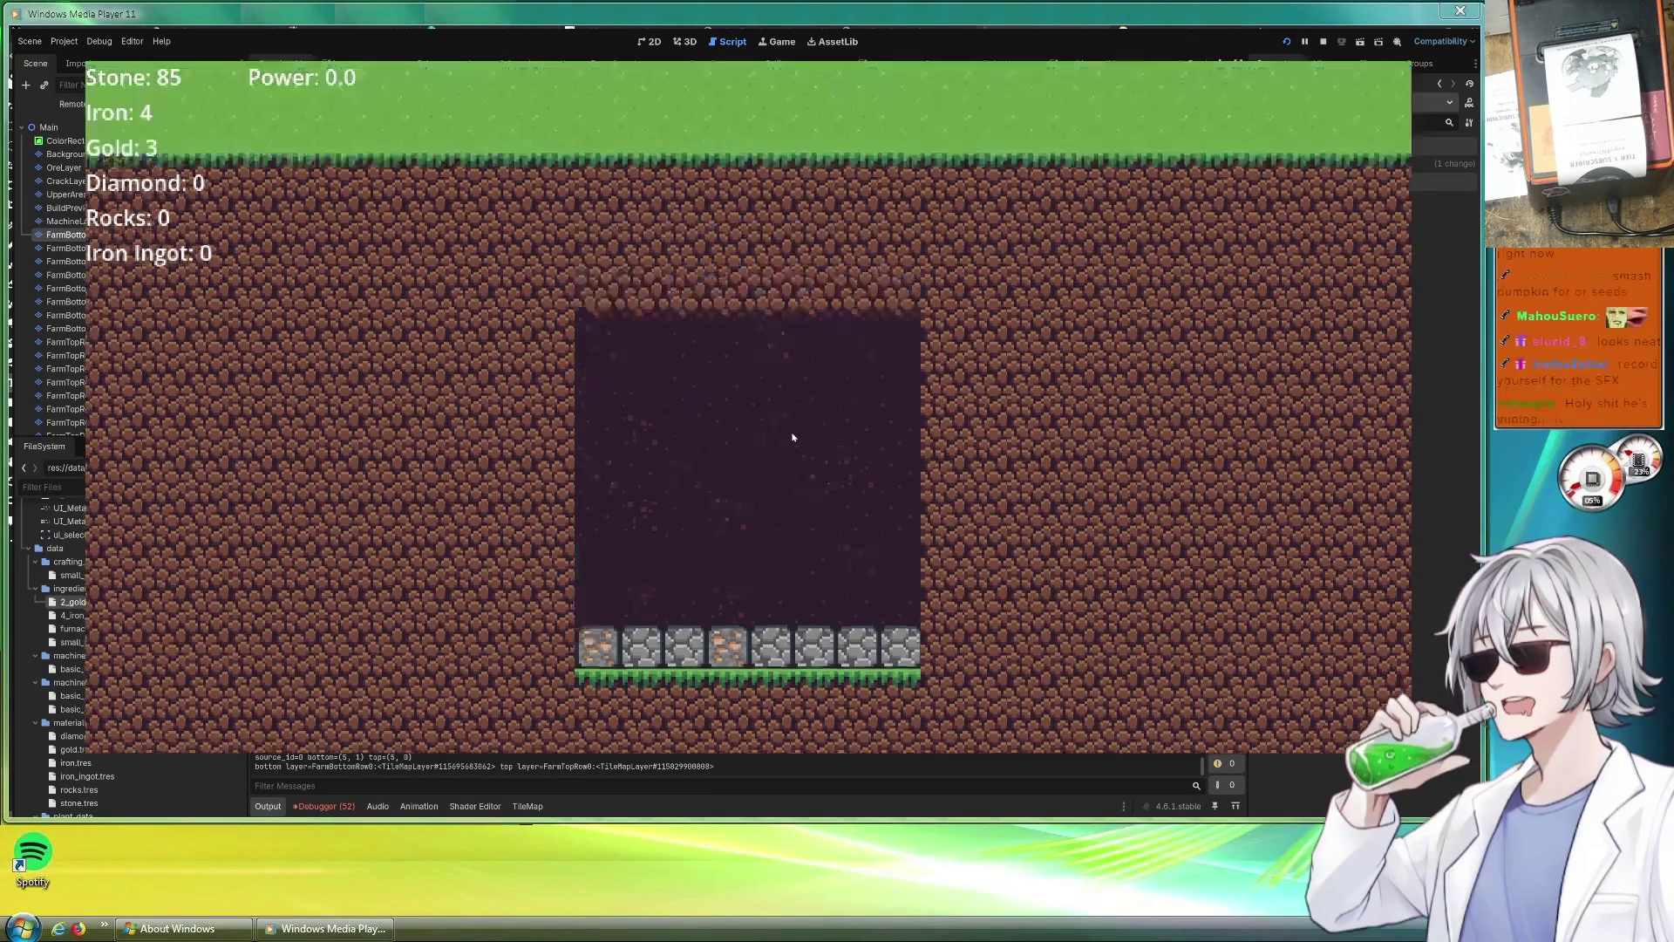
pyautogui.scroll(-1, 789, 431)
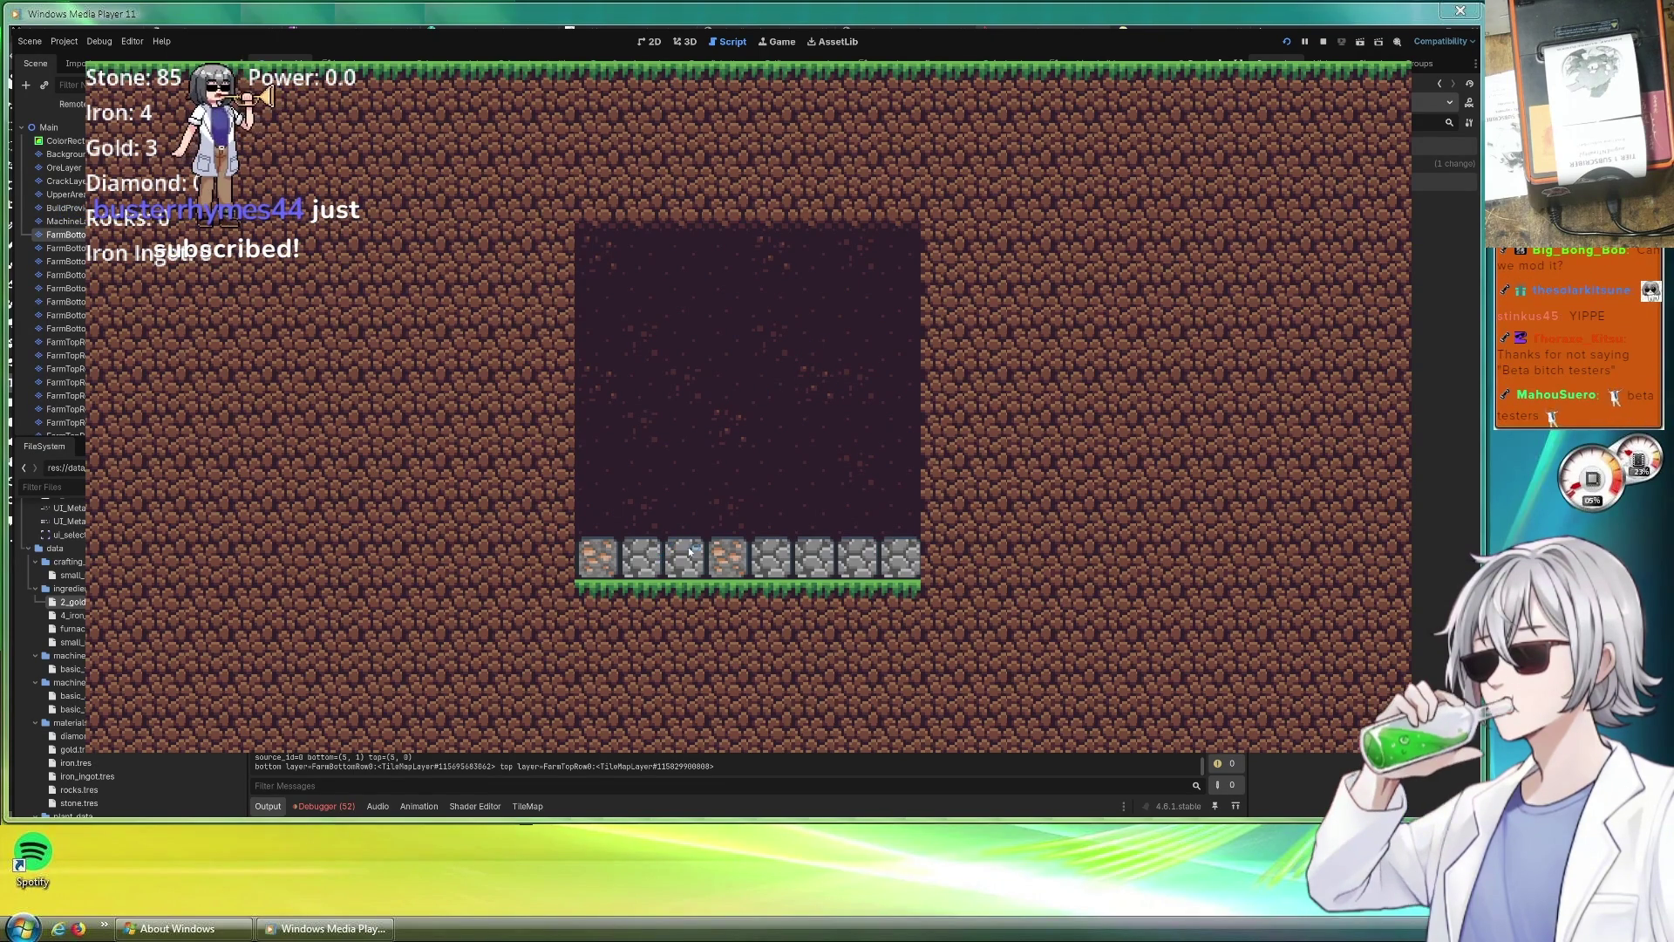
pyautogui.press('F8')
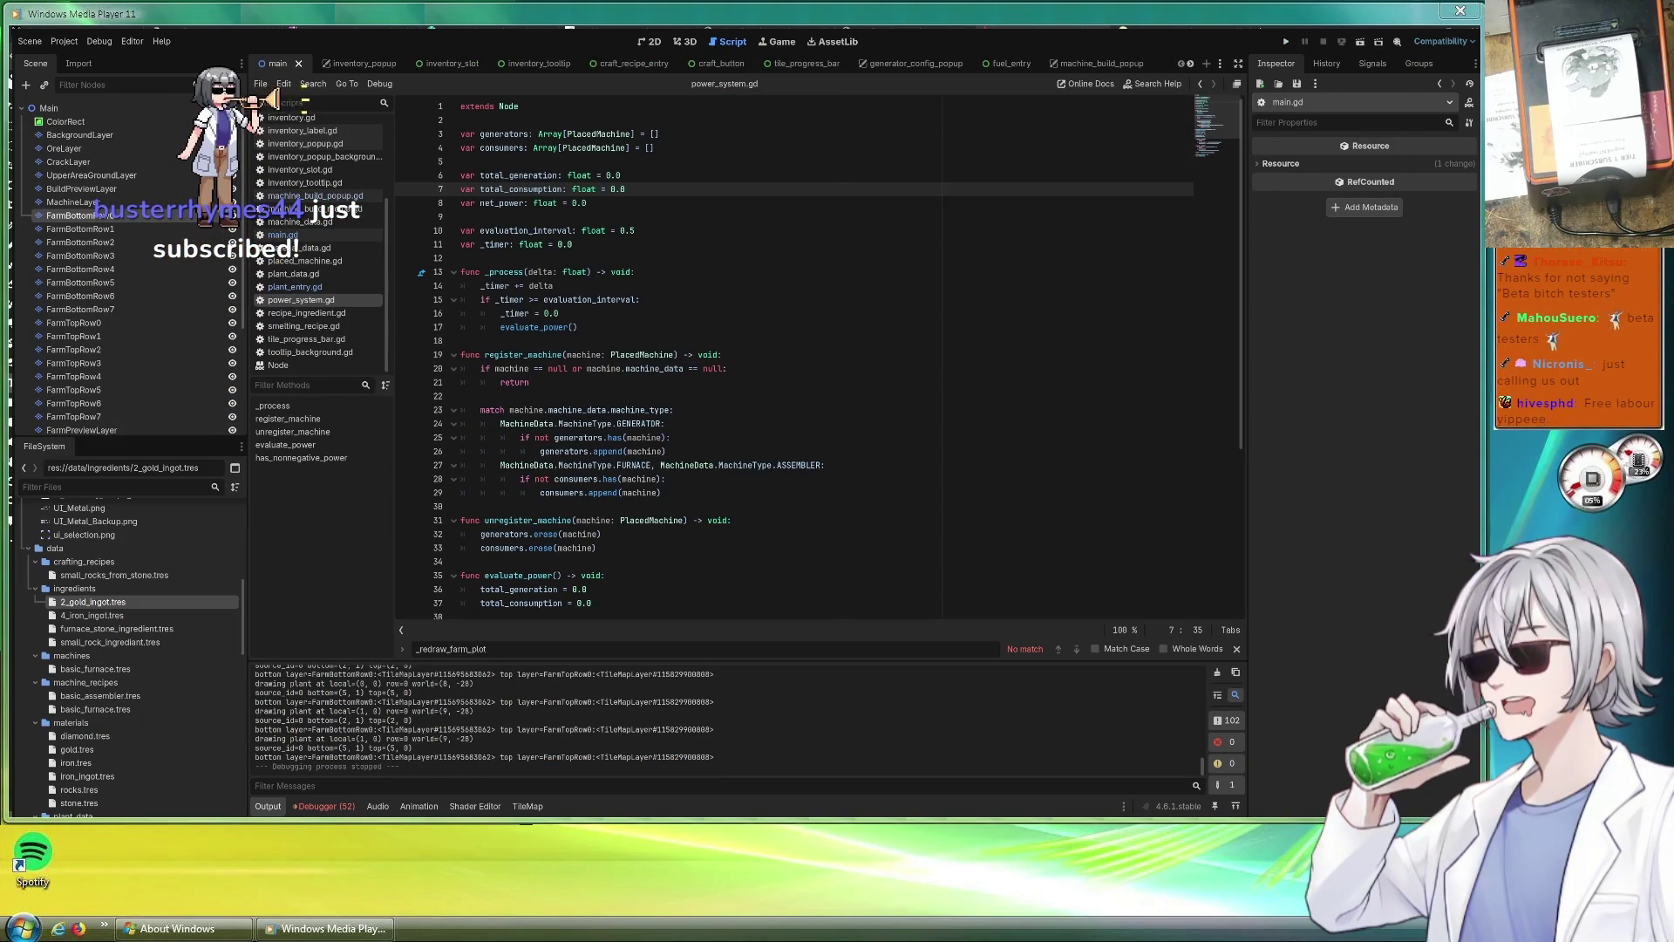
# Leave the power_system.gd script and switch back to the UMLet diagram.
pyautogui.click(785, 367)
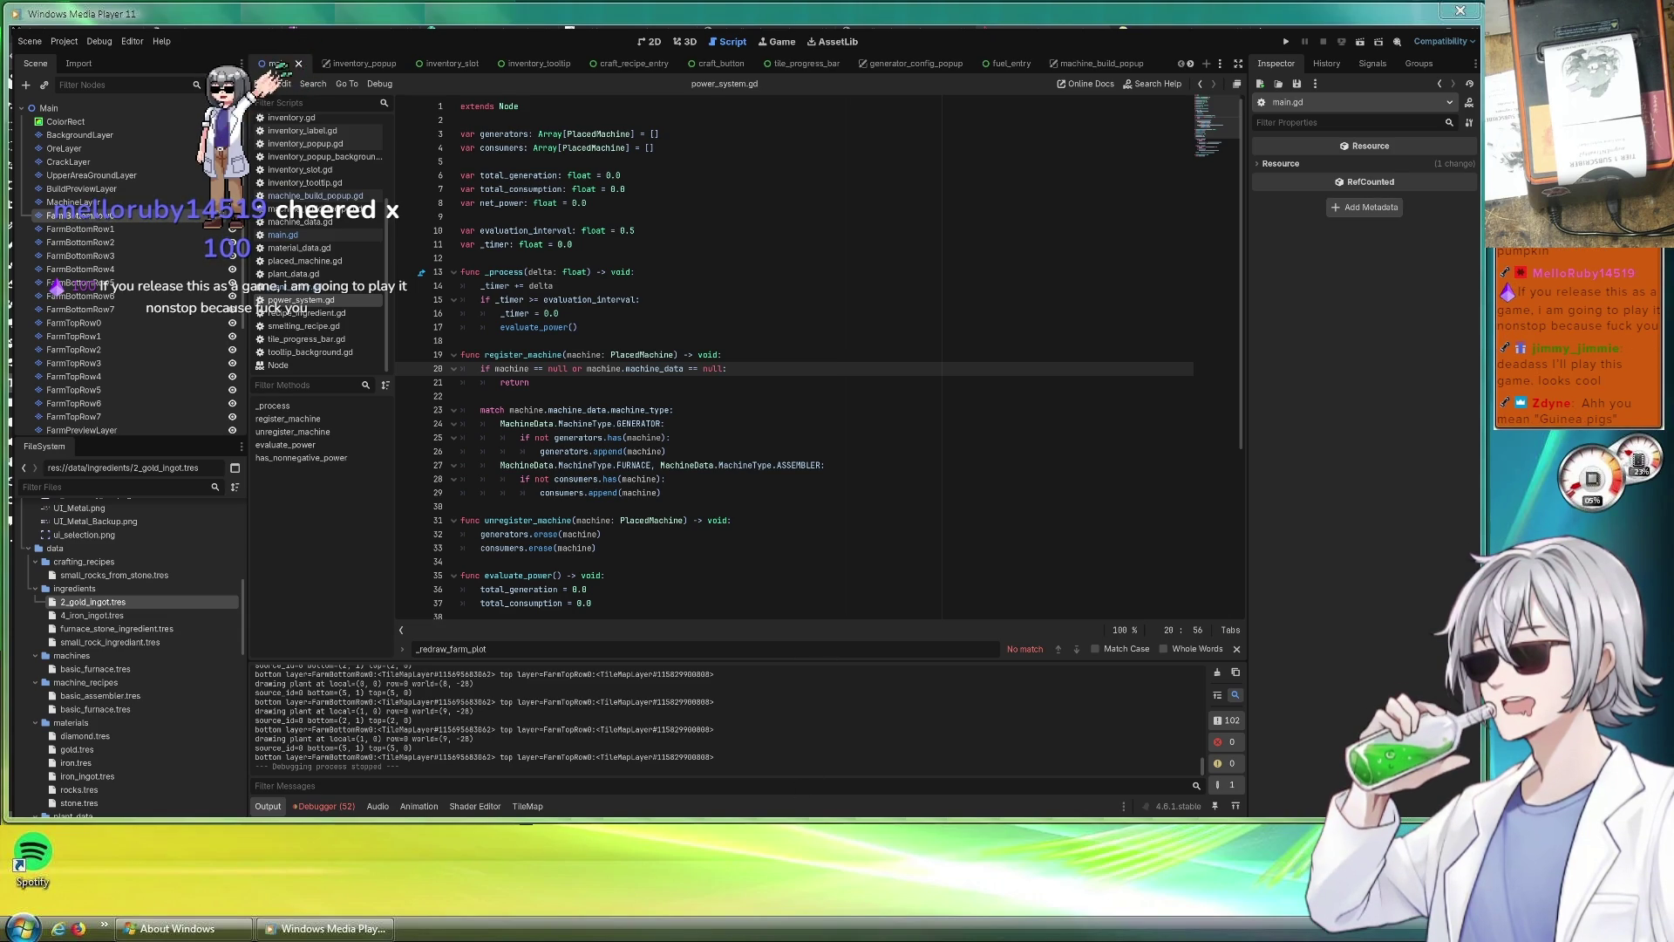
pyautogui.hotkey('alt', 'Tab')
pyautogui.scroll(2, 760, 560)
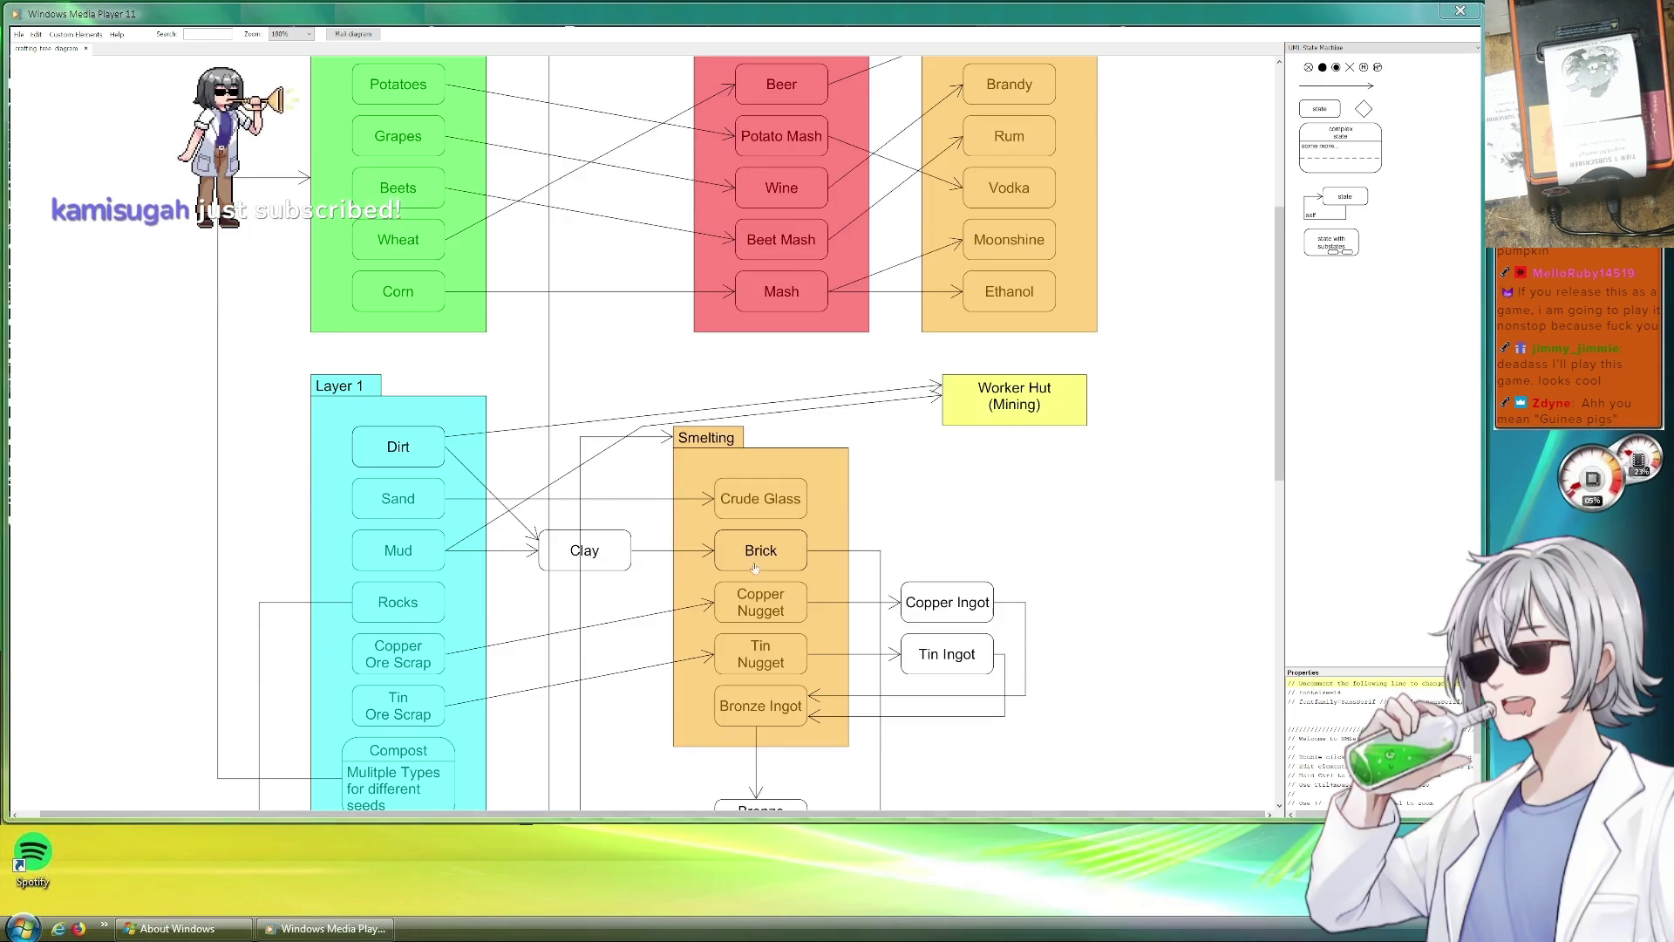
pyautogui.scroll(-3, 1002, 553)
pyautogui.scroll(-4, 1003, 554)
pyautogui.scroll(-2, 987, 557)
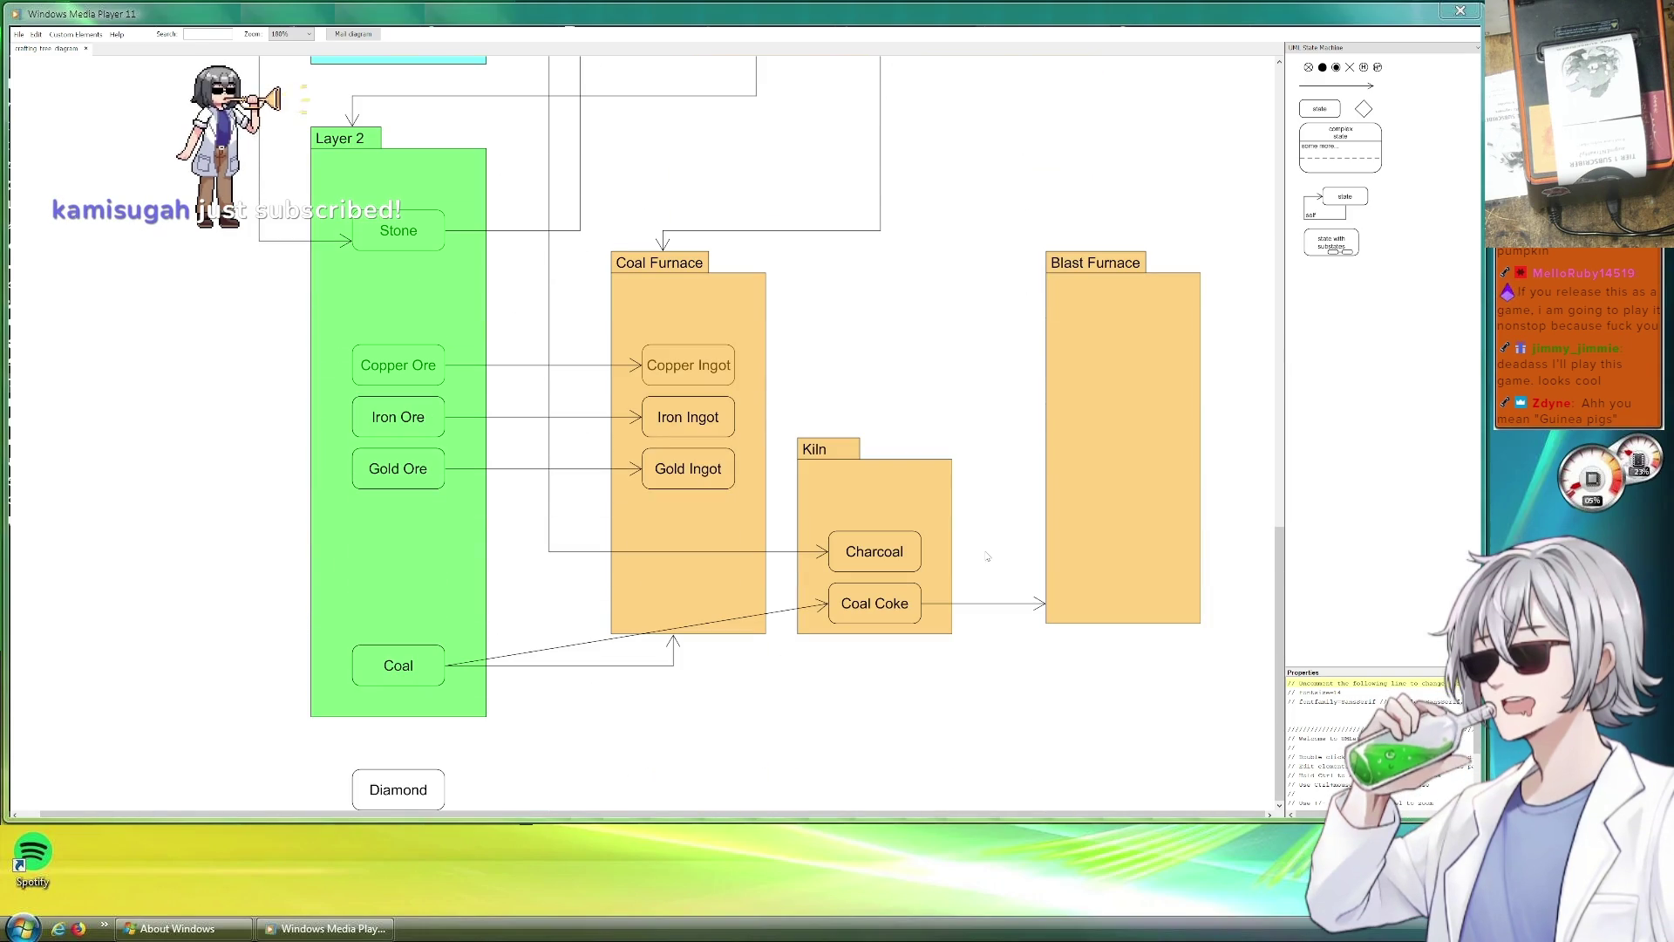
pyautogui.scroll(1, 988, 556)
pyautogui.scroll(3, 974, 554)
pyautogui.scroll(2, 975, 553)
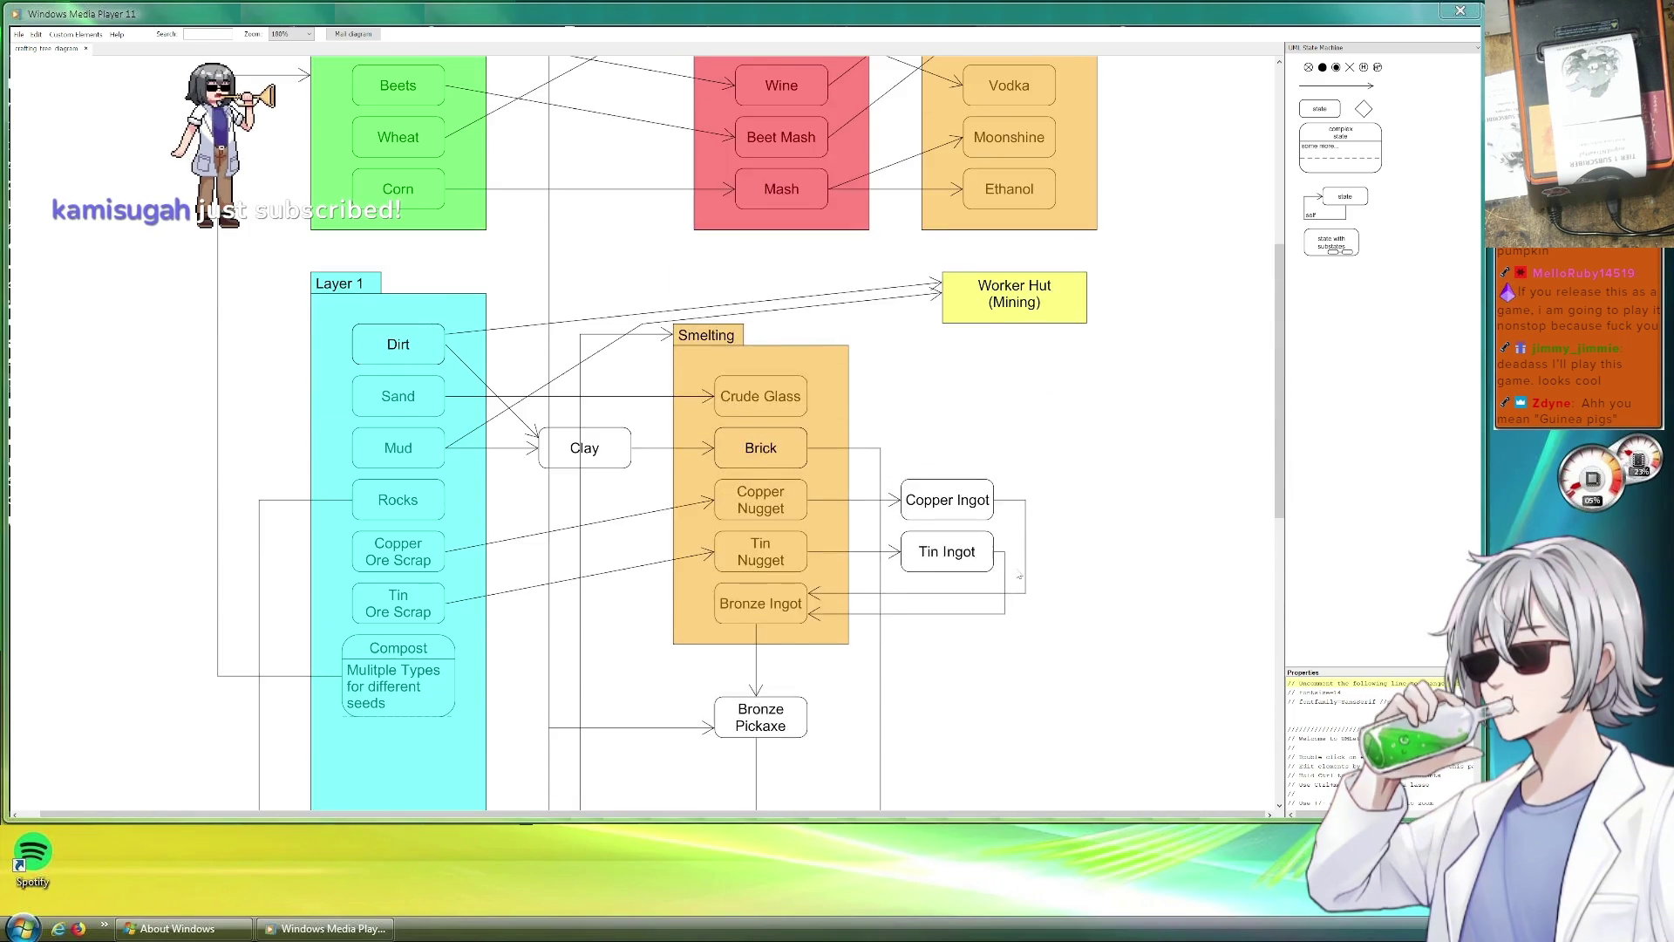
pyautogui.scroll(3, 1019, 576)
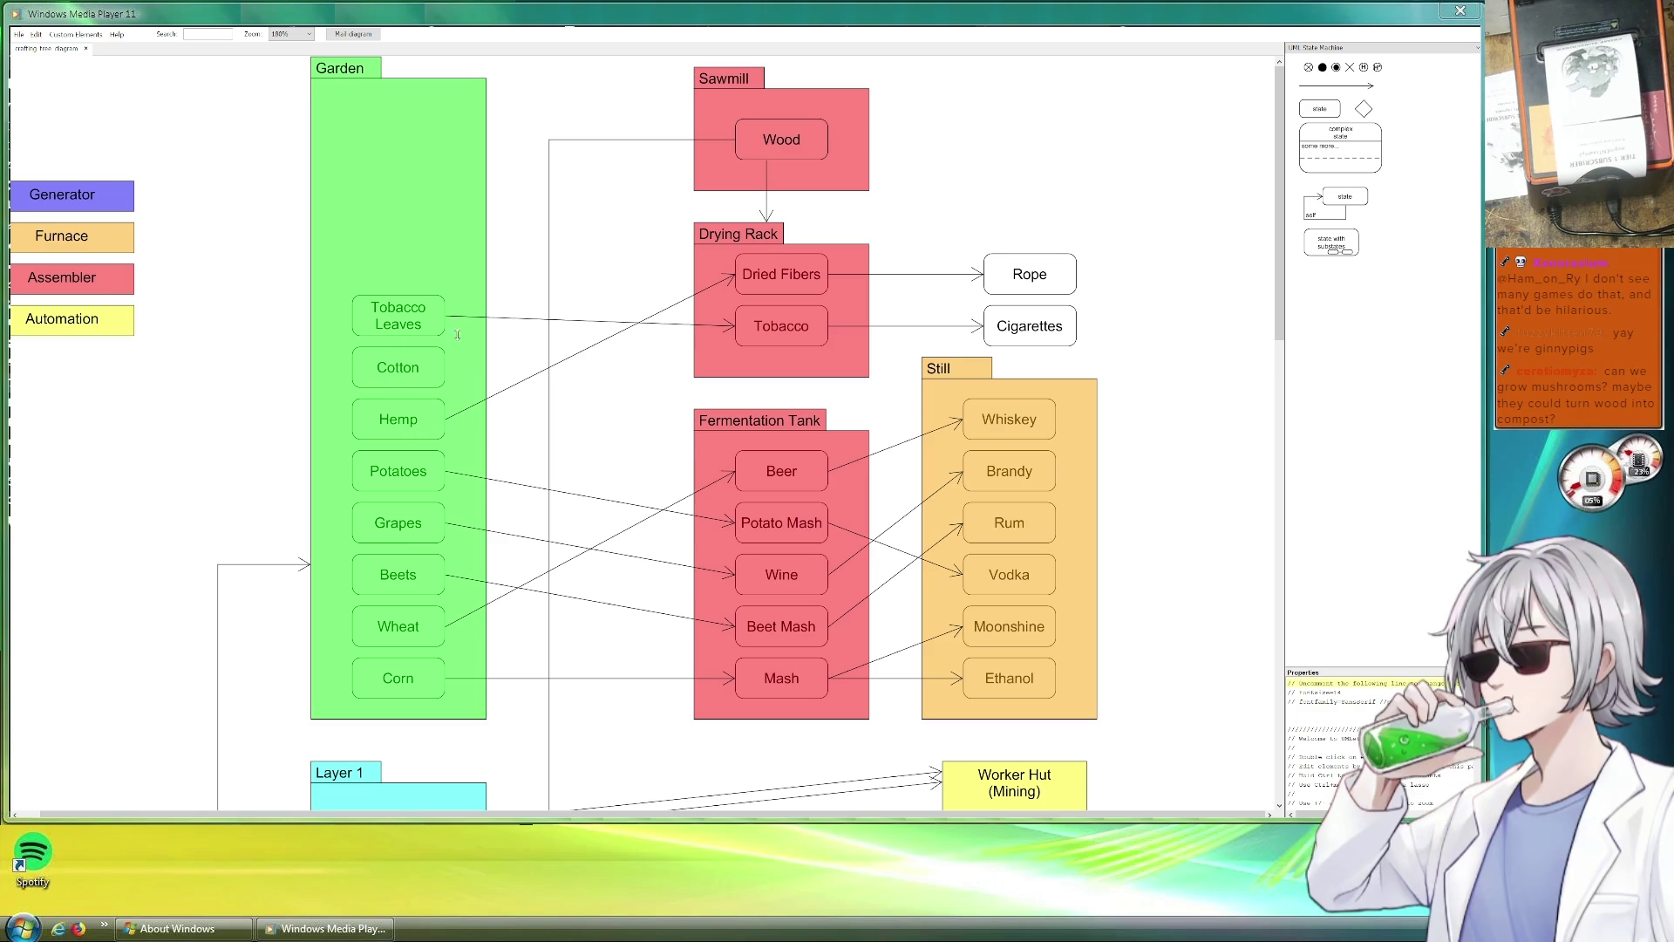
pyautogui.scroll(-2, 639, 454)
pyautogui.scroll(-3, 638, 454)
pyautogui.scroll(-2, 638, 455)
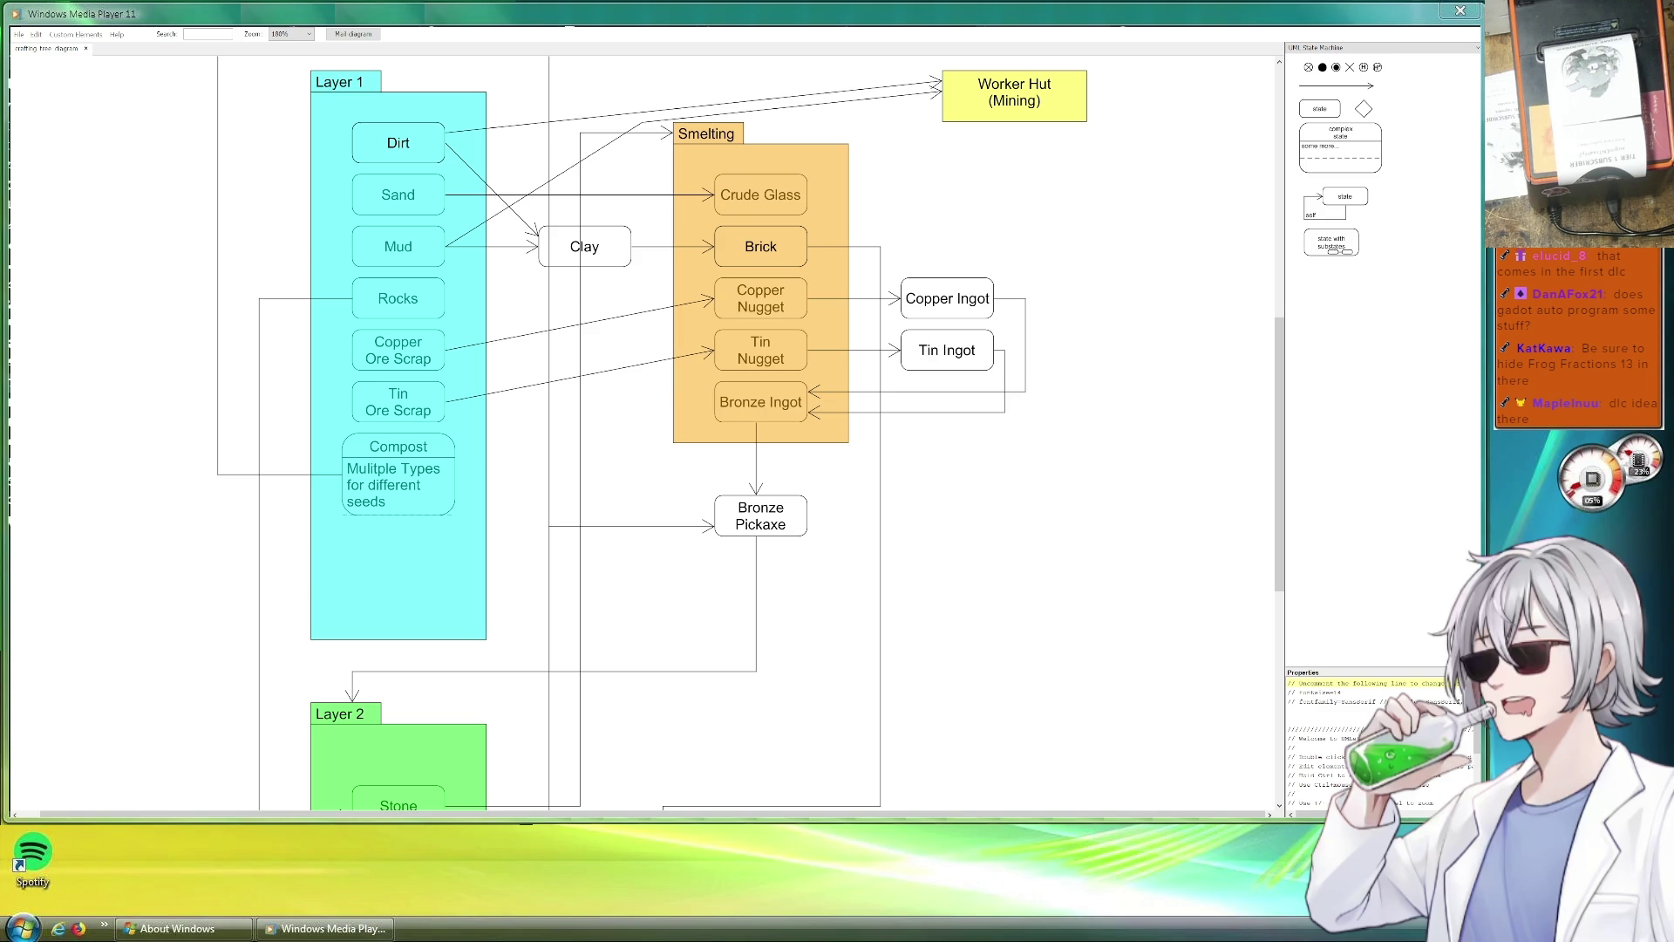
pyautogui.scroll(-3, 752, 432)
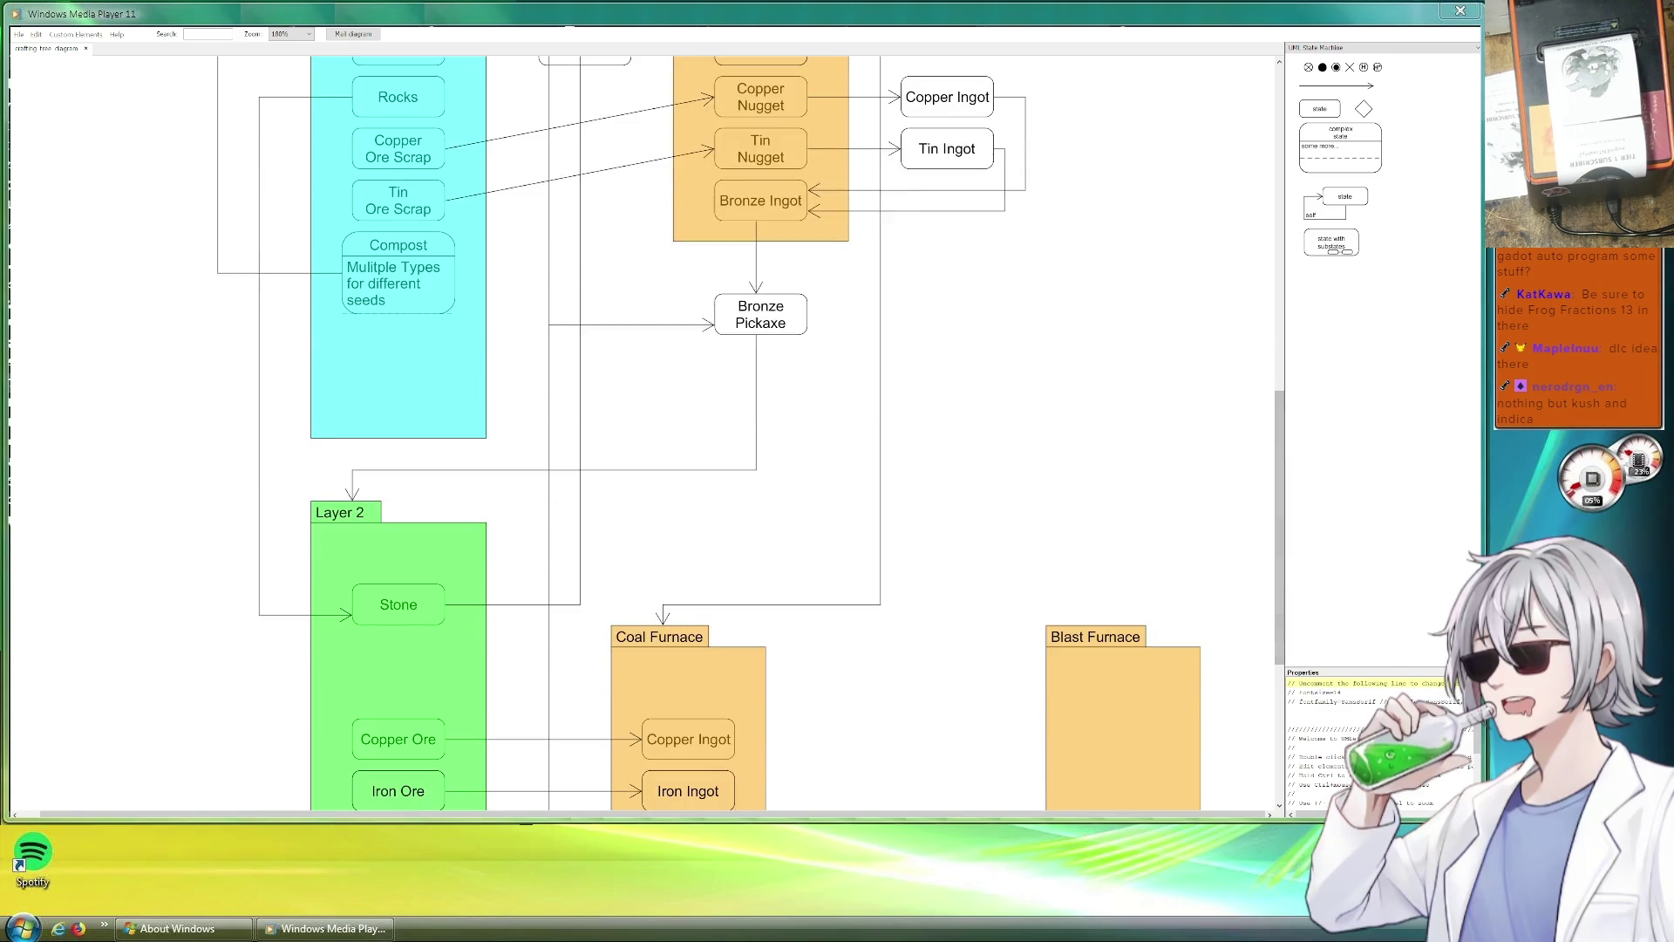
pyautogui.scroll(-3, 751, 433)
pyautogui.scroll(-2, 751, 433)
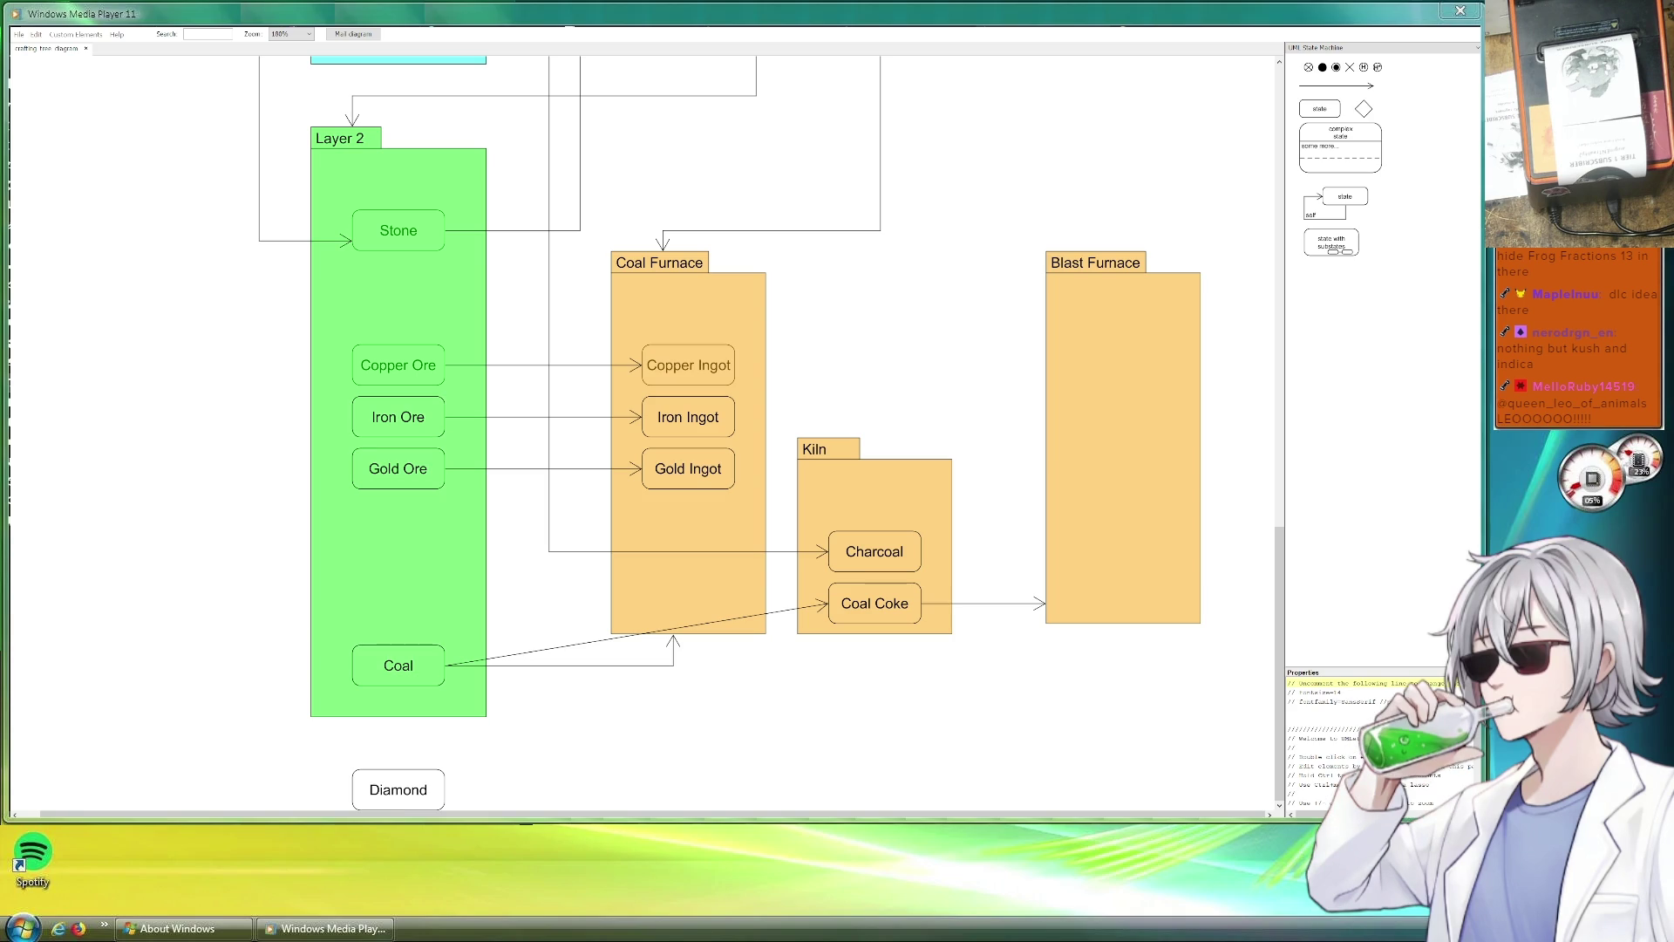
# Copy the Copper Ingot box into Blast Furnace and clear its label for Steel.
pyautogui.moveTo(696, 356)
pyautogui.mouseDown()
pyautogui.moveTo(718, 376)
pyautogui.moveTo(1161, 332)
pyautogui.mouseUp()
pyautogui.click(913, 367)
pyautogui.click(1122, 323)
pyautogui.hotkey('ctrl', 'a')
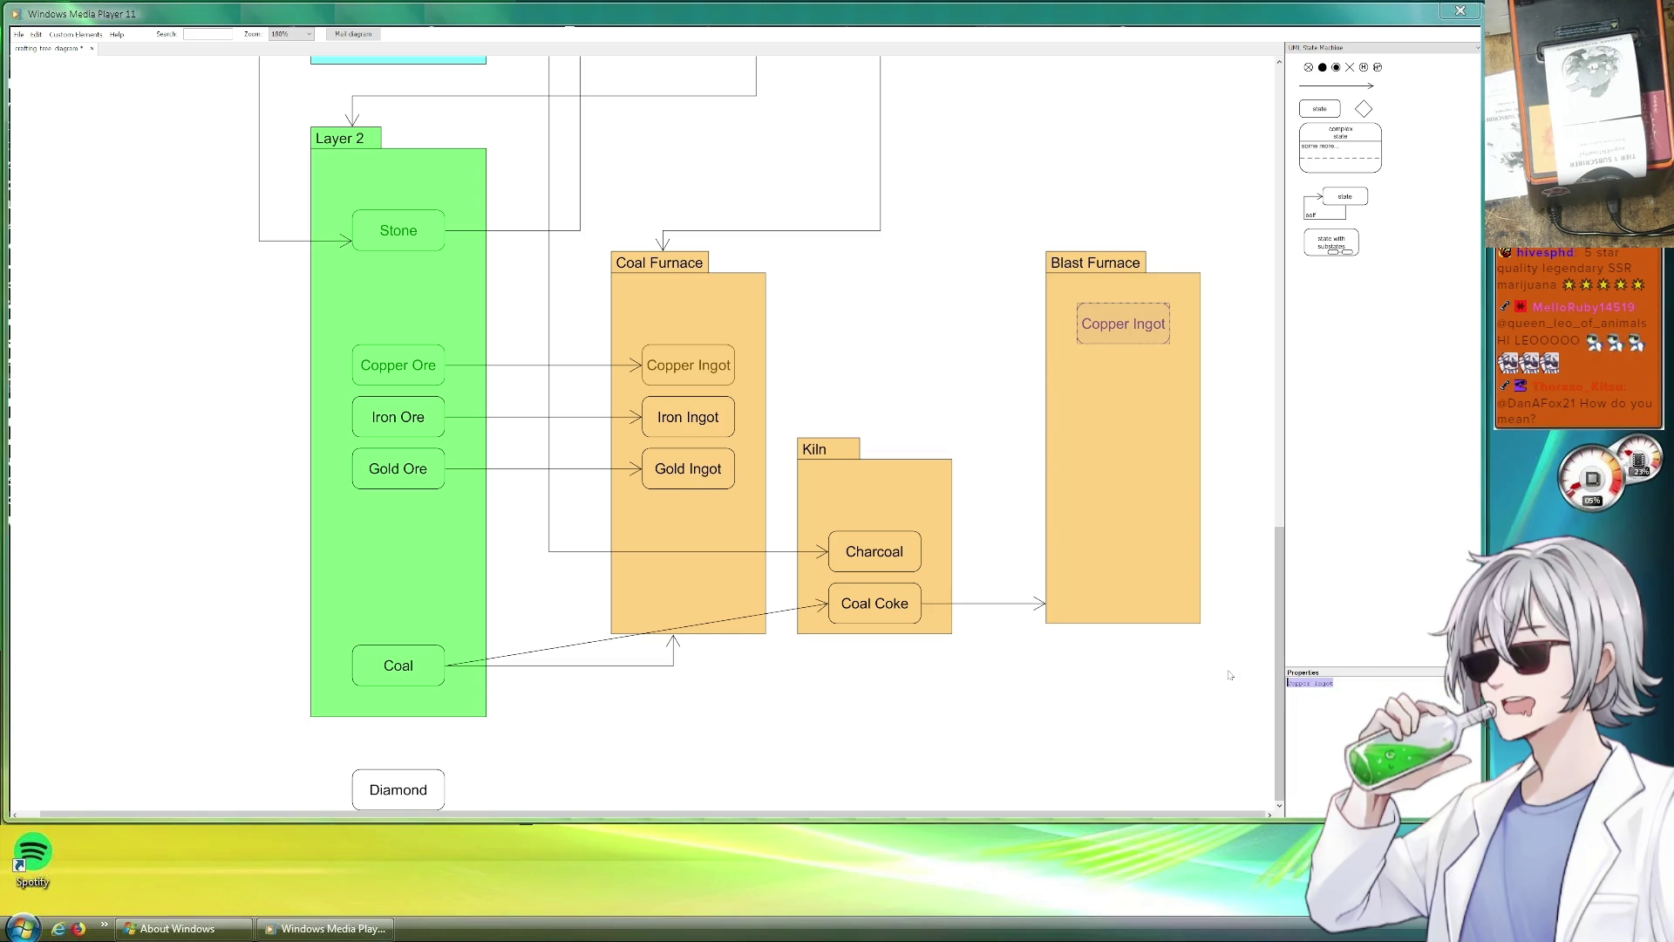
pyautogui.press('BackSpace')
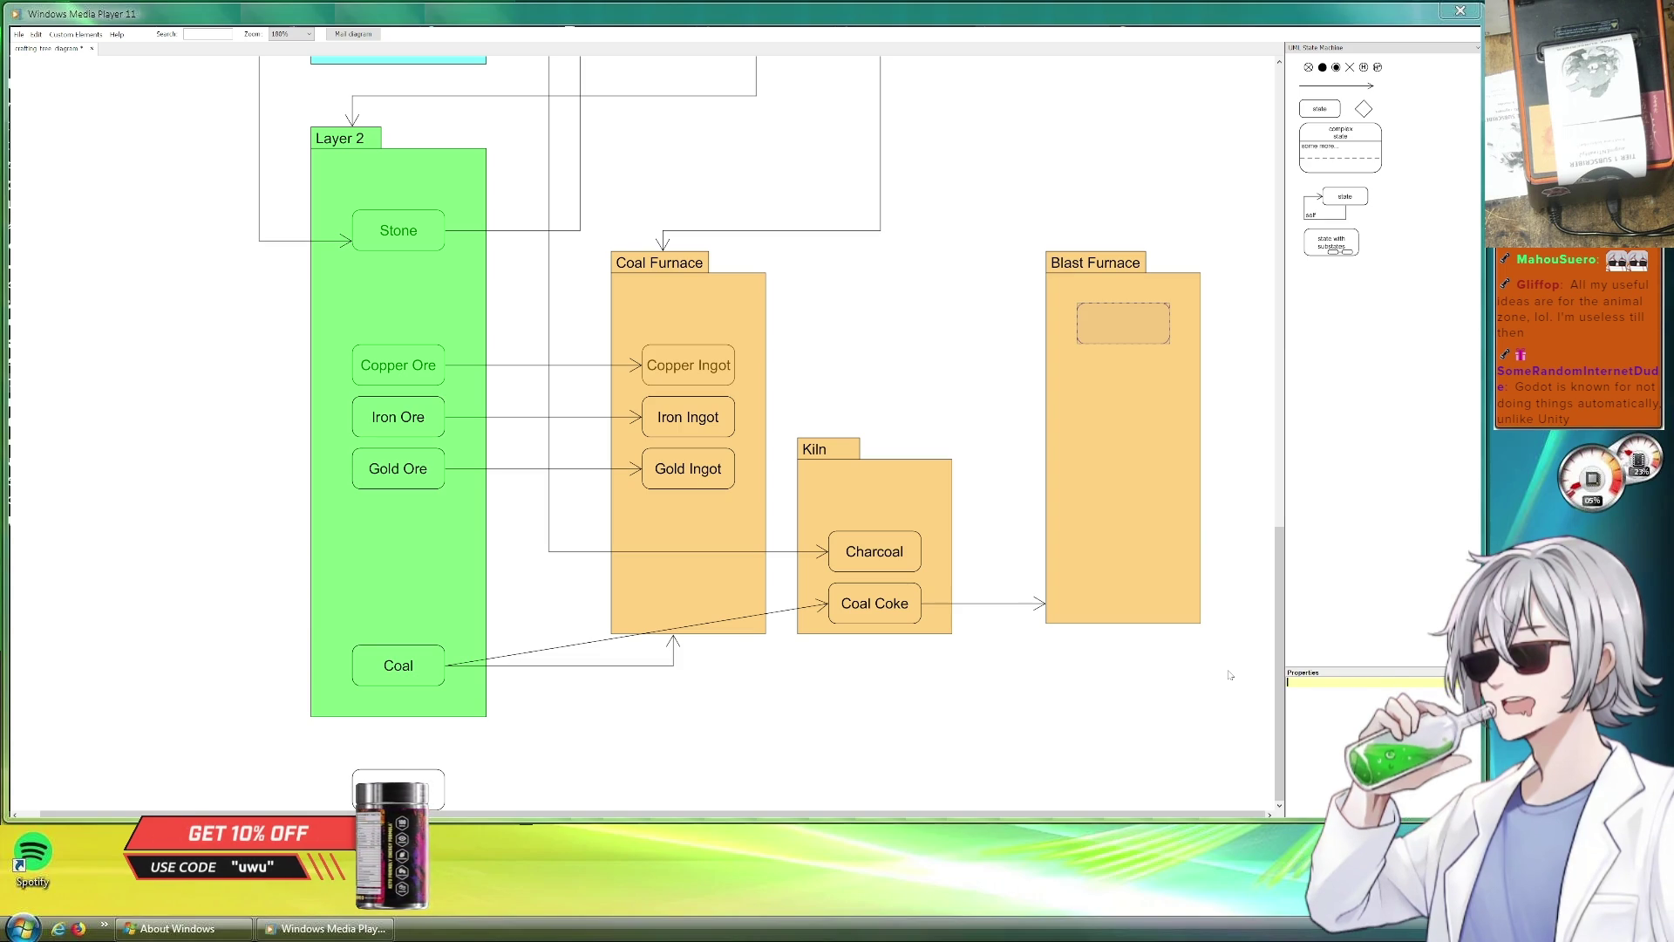
# Duplicate the blank box below it, then undo the extra copy.
pyautogui.click(964, 273)
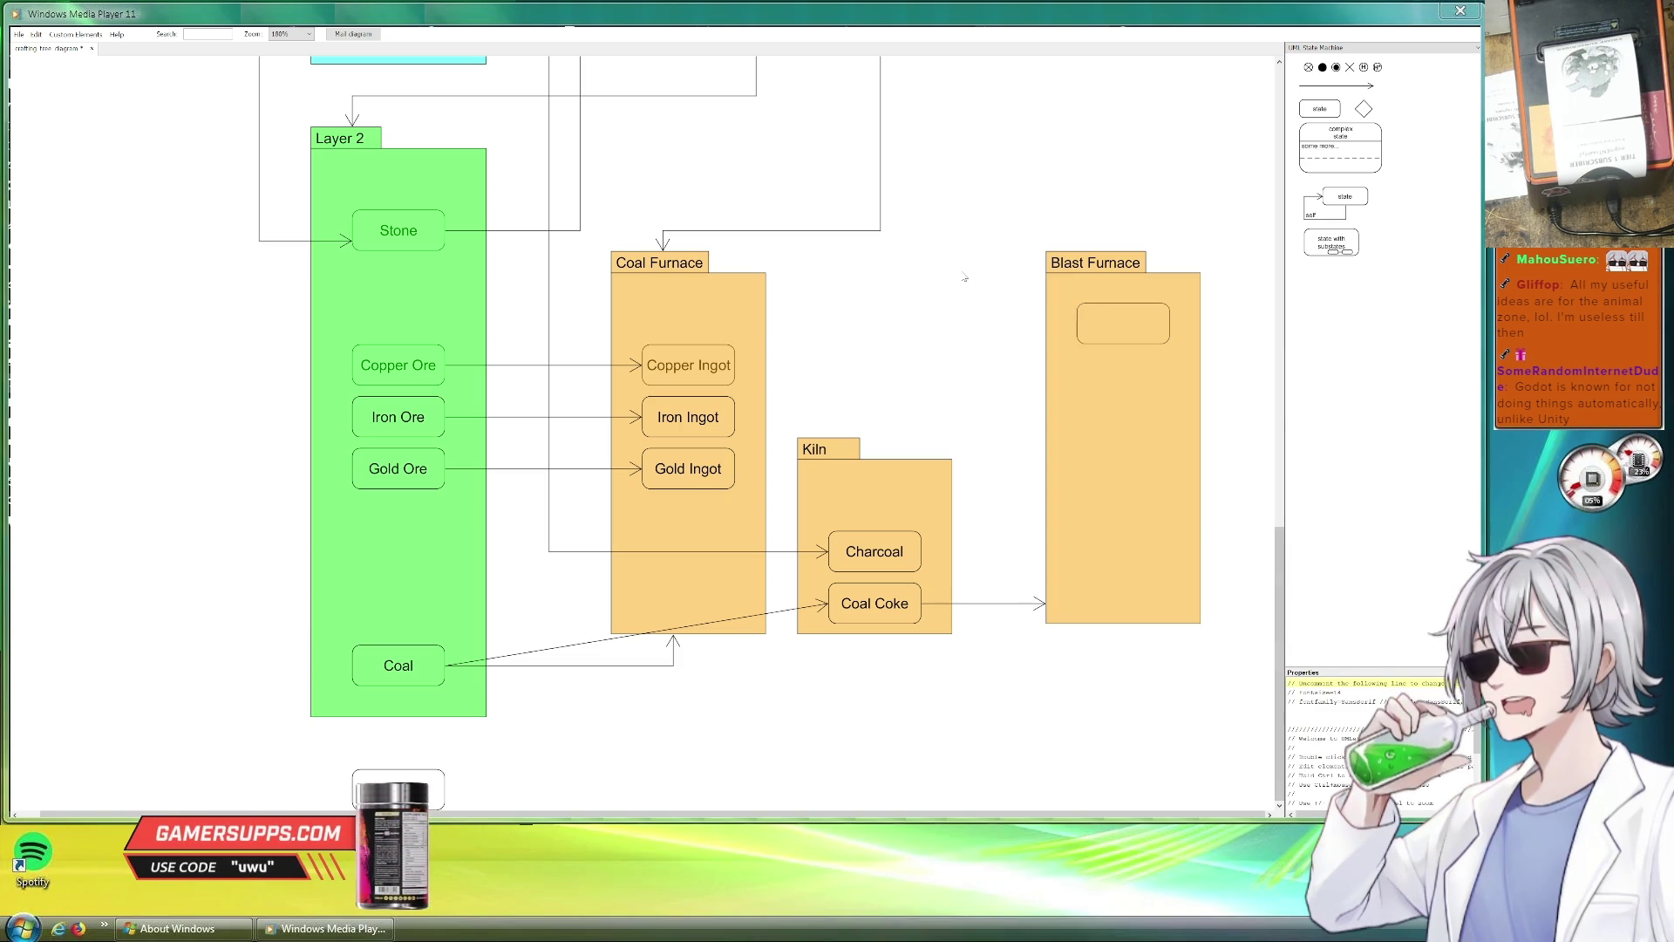
pyautogui.click(1084, 305)
pyautogui.hotkey('ctrl', 'c')
pyautogui.hotkey('ctrl', 'v')
pyautogui.moveTo(1096, 319); pyautogui.dragTo(1131, 381)
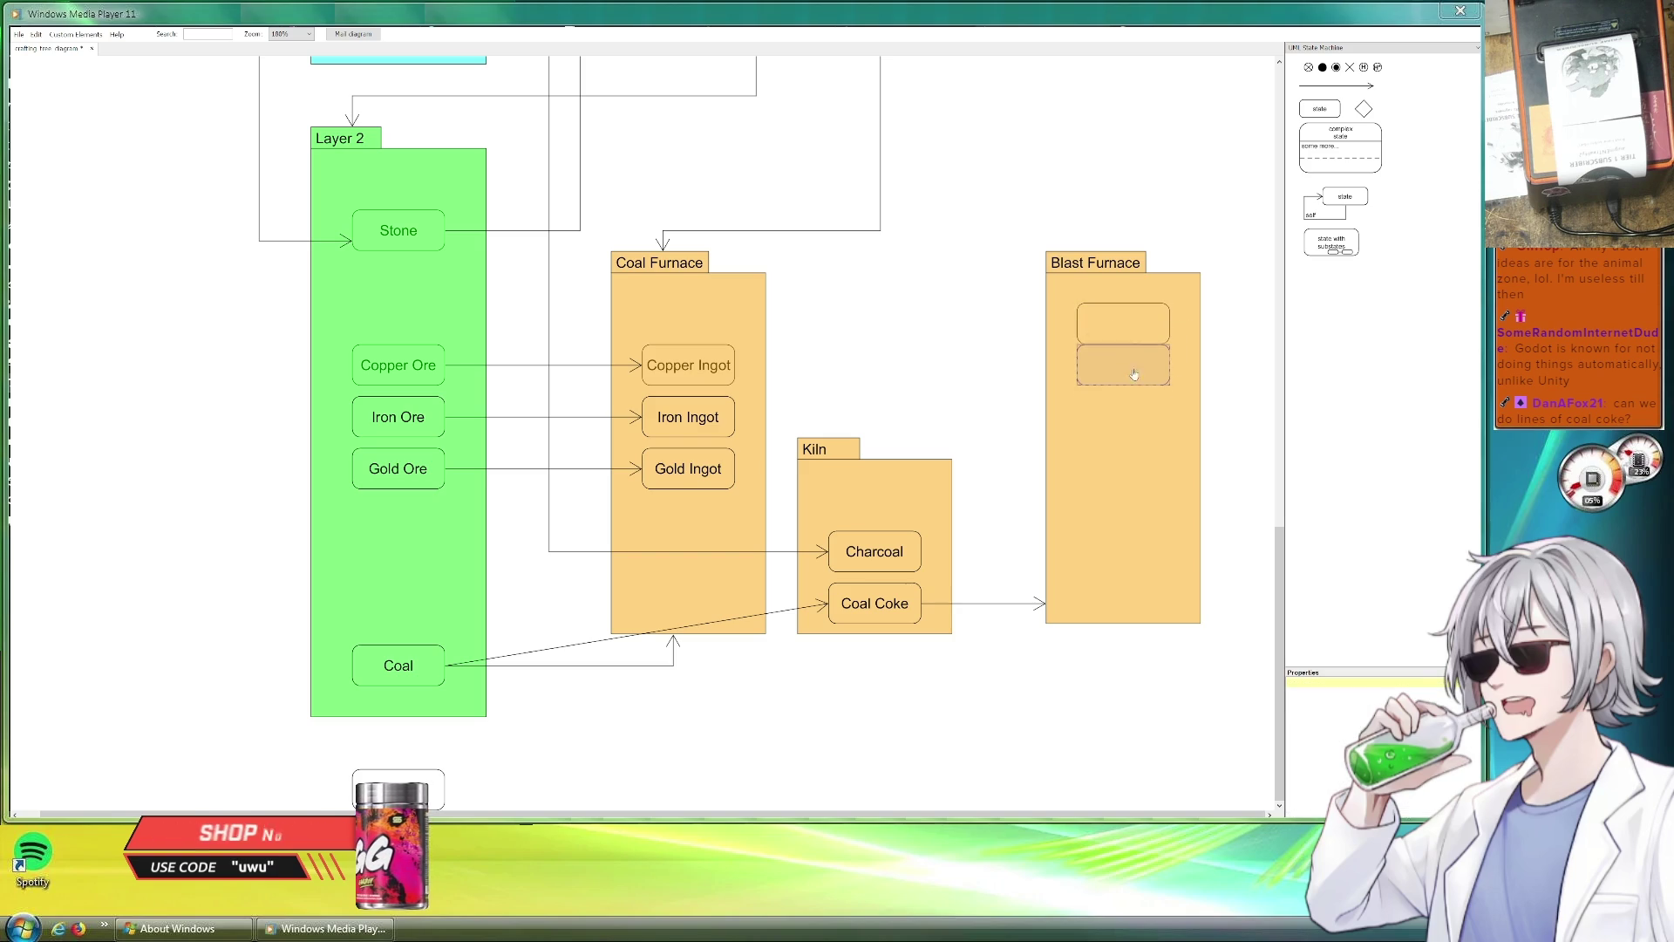
pyautogui.hotkey('ctrl', 'z')
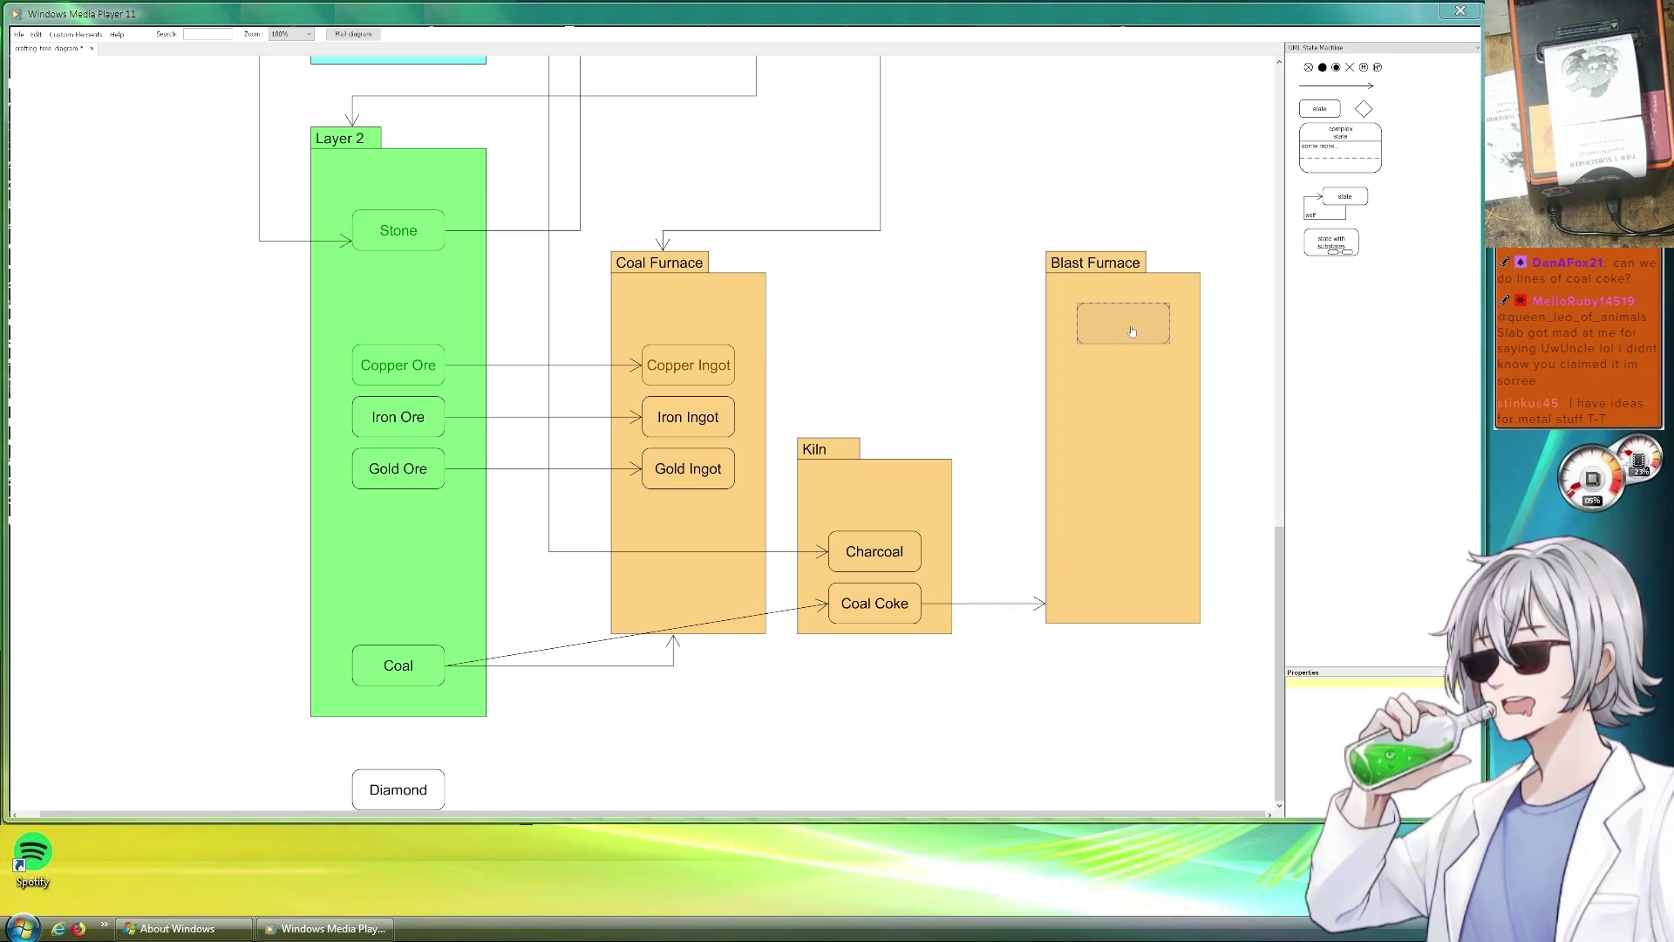
pyautogui.write('Steel')
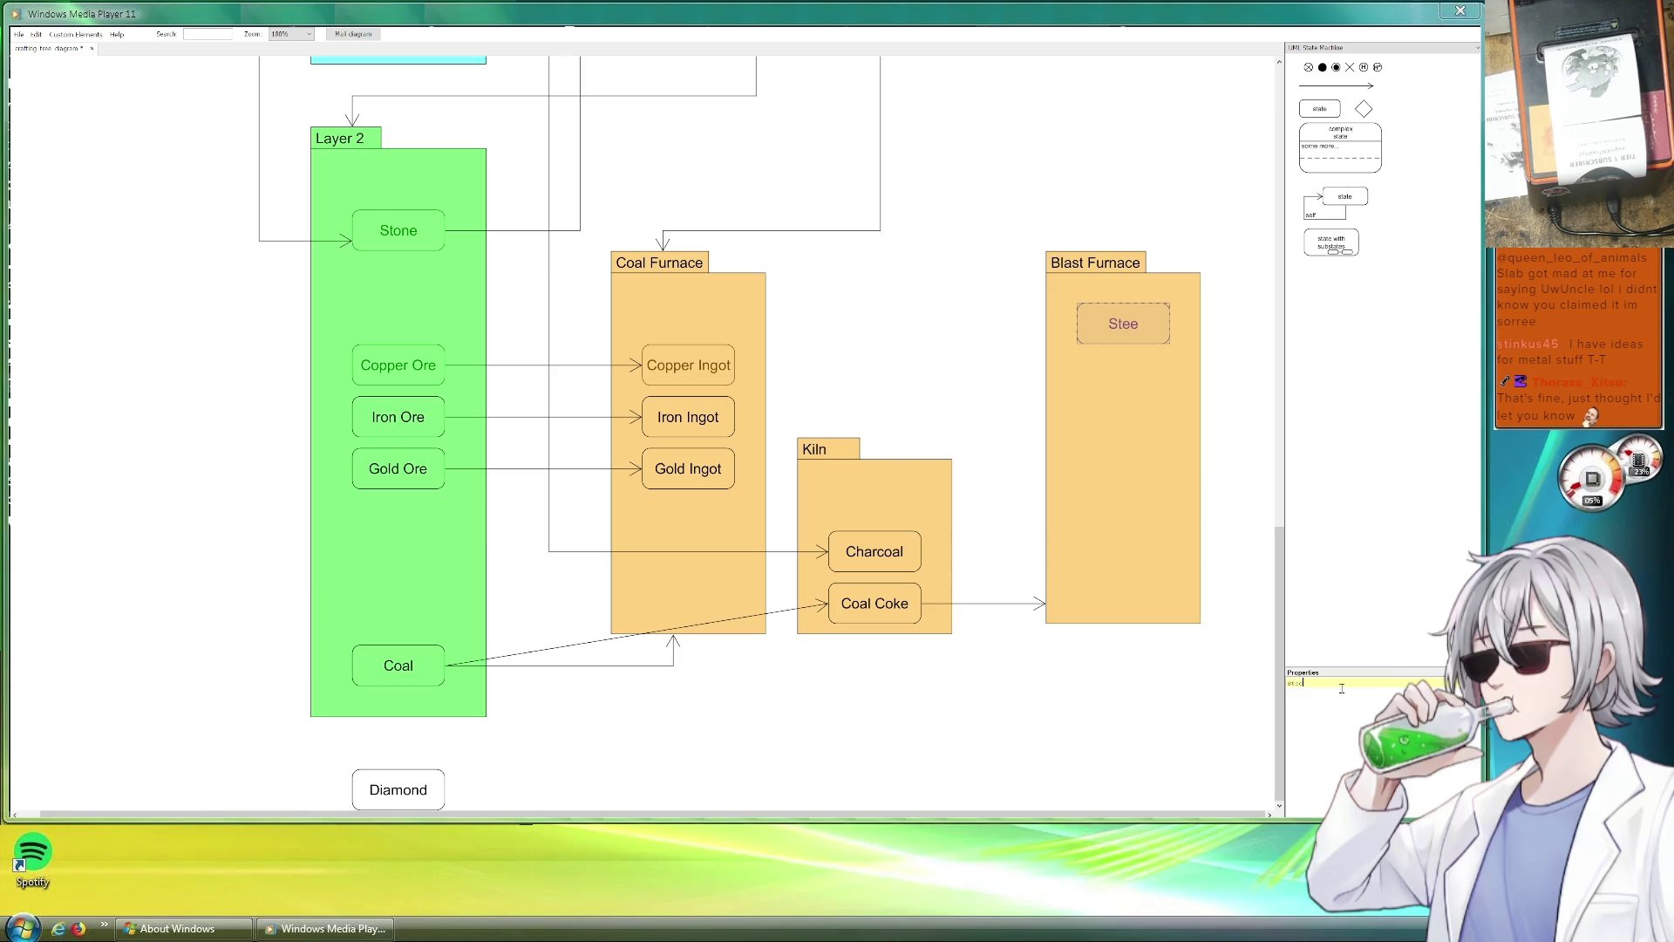
# Reroute the Coal arrow so it ends at the Steel box in Blast Furnace.
pyautogui.click(884, 375)
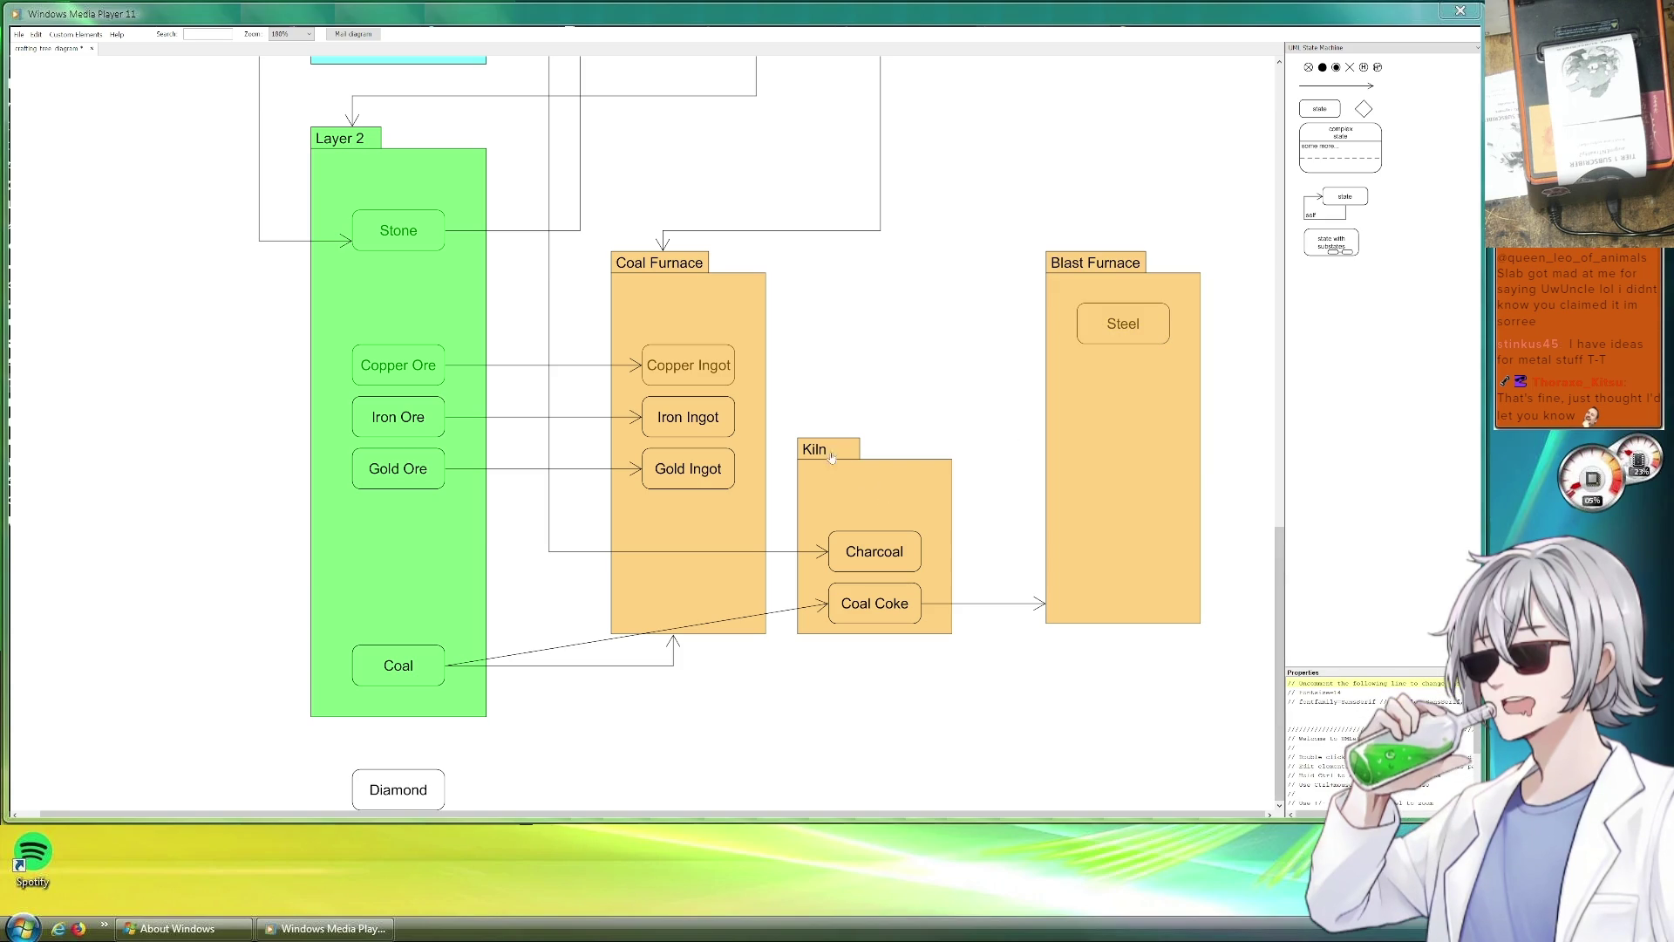
pyautogui.click(680, 635)
pyautogui.moveTo(596, 685)
pyautogui.mouseDown()
pyautogui.moveTo(574, 664)
pyautogui.moveTo(858, 365)
pyautogui.moveTo(778, 490)
pyautogui.mouseUp()
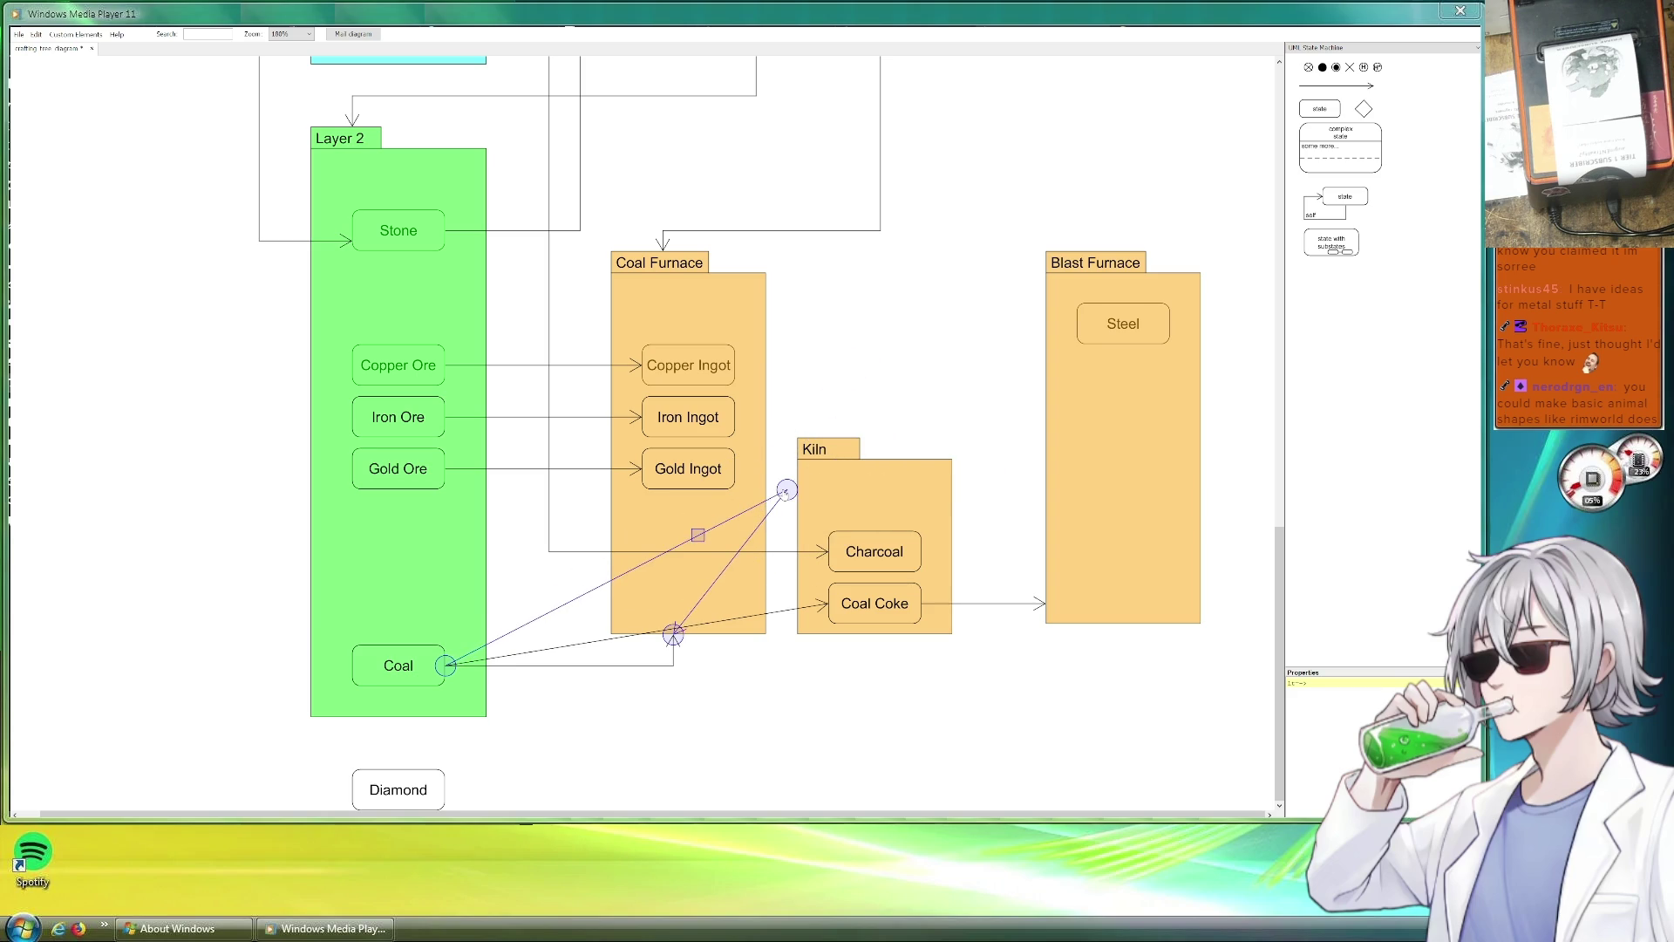
pyautogui.moveTo(673, 638)
pyautogui.mouseDown()
pyautogui.moveTo(1036, 336)
pyautogui.moveTo(1077, 327)
pyautogui.mouseUp()
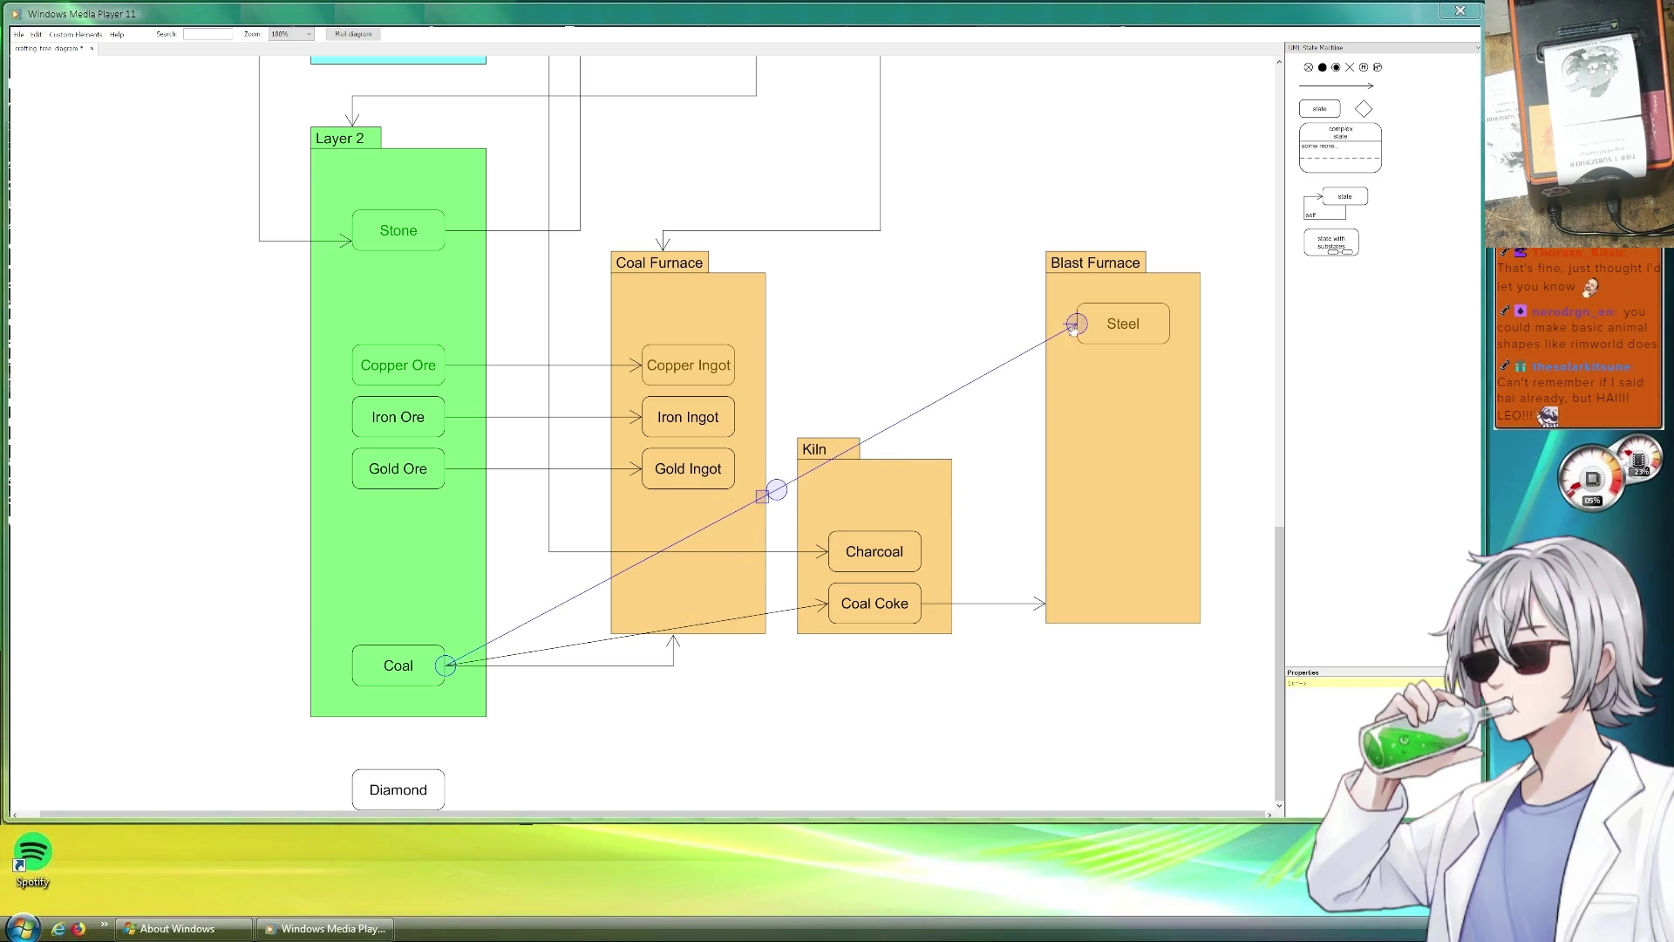
pyautogui.click(875, 359)
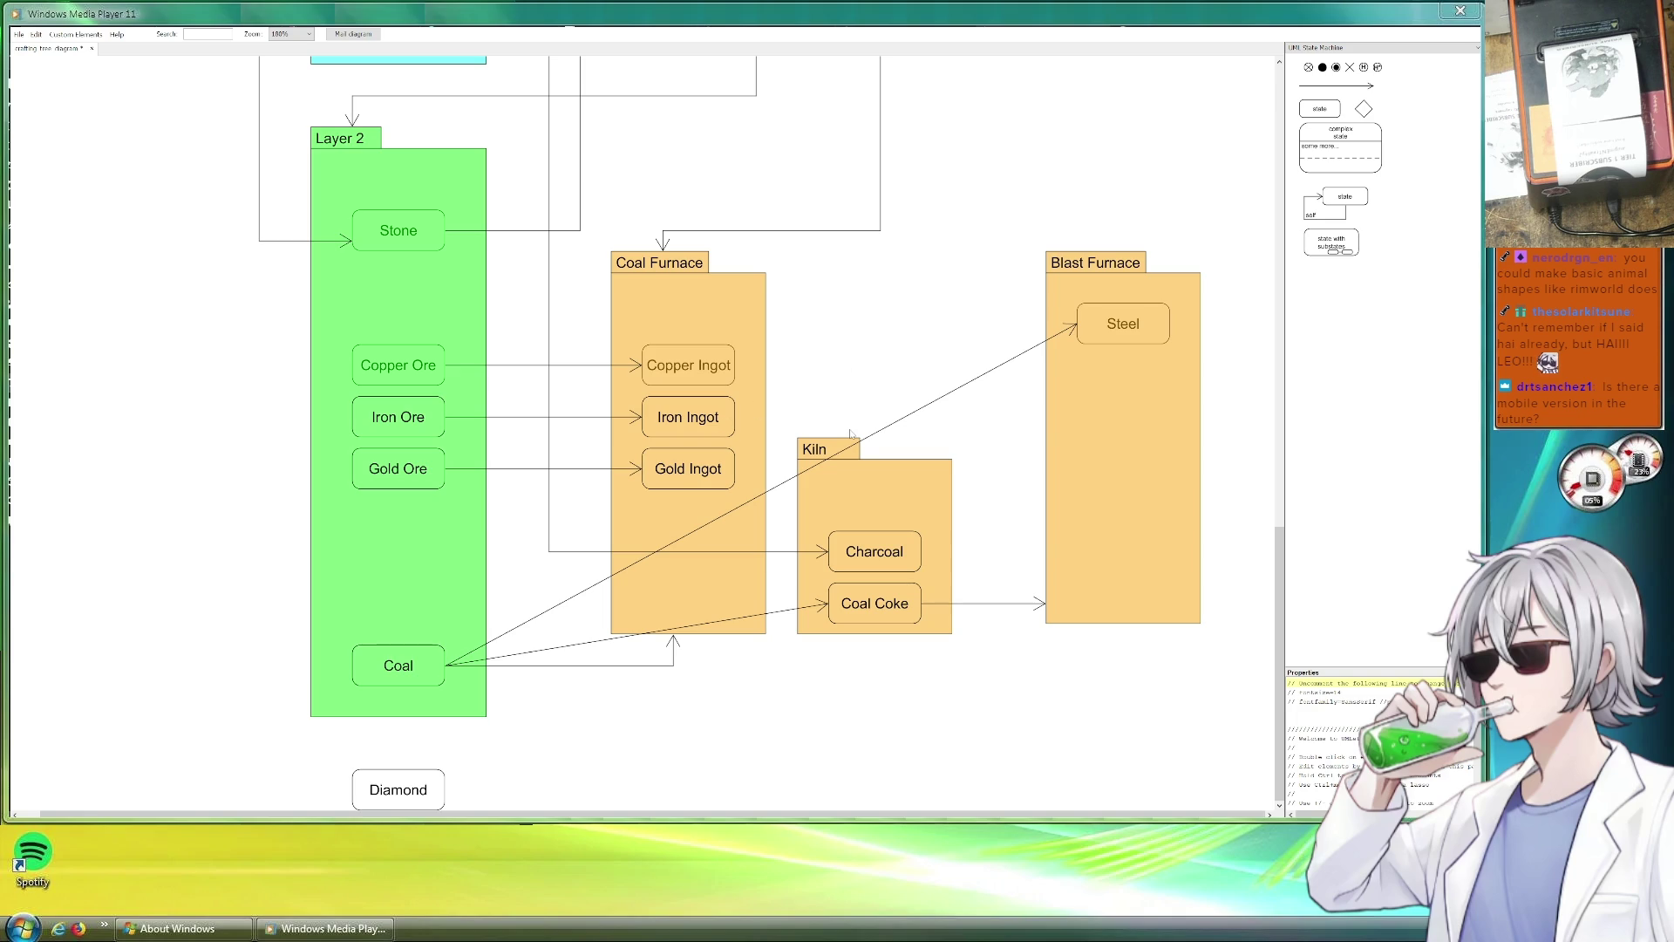
# Copy the Iron Ore arrow into a new Iron Ingot to Steel arrow.
pyautogui.click(542, 417)
pyautogui.doubleClick(543, 416)
pyautogui.moveTo(556, 430)
pyautogui.mouseDown()
pyautogui.moveTo(835, 416)
pyautogui.moveTo(1077, 314)
pyautogui.mouseUp()
pyautogui.click(934, 284)
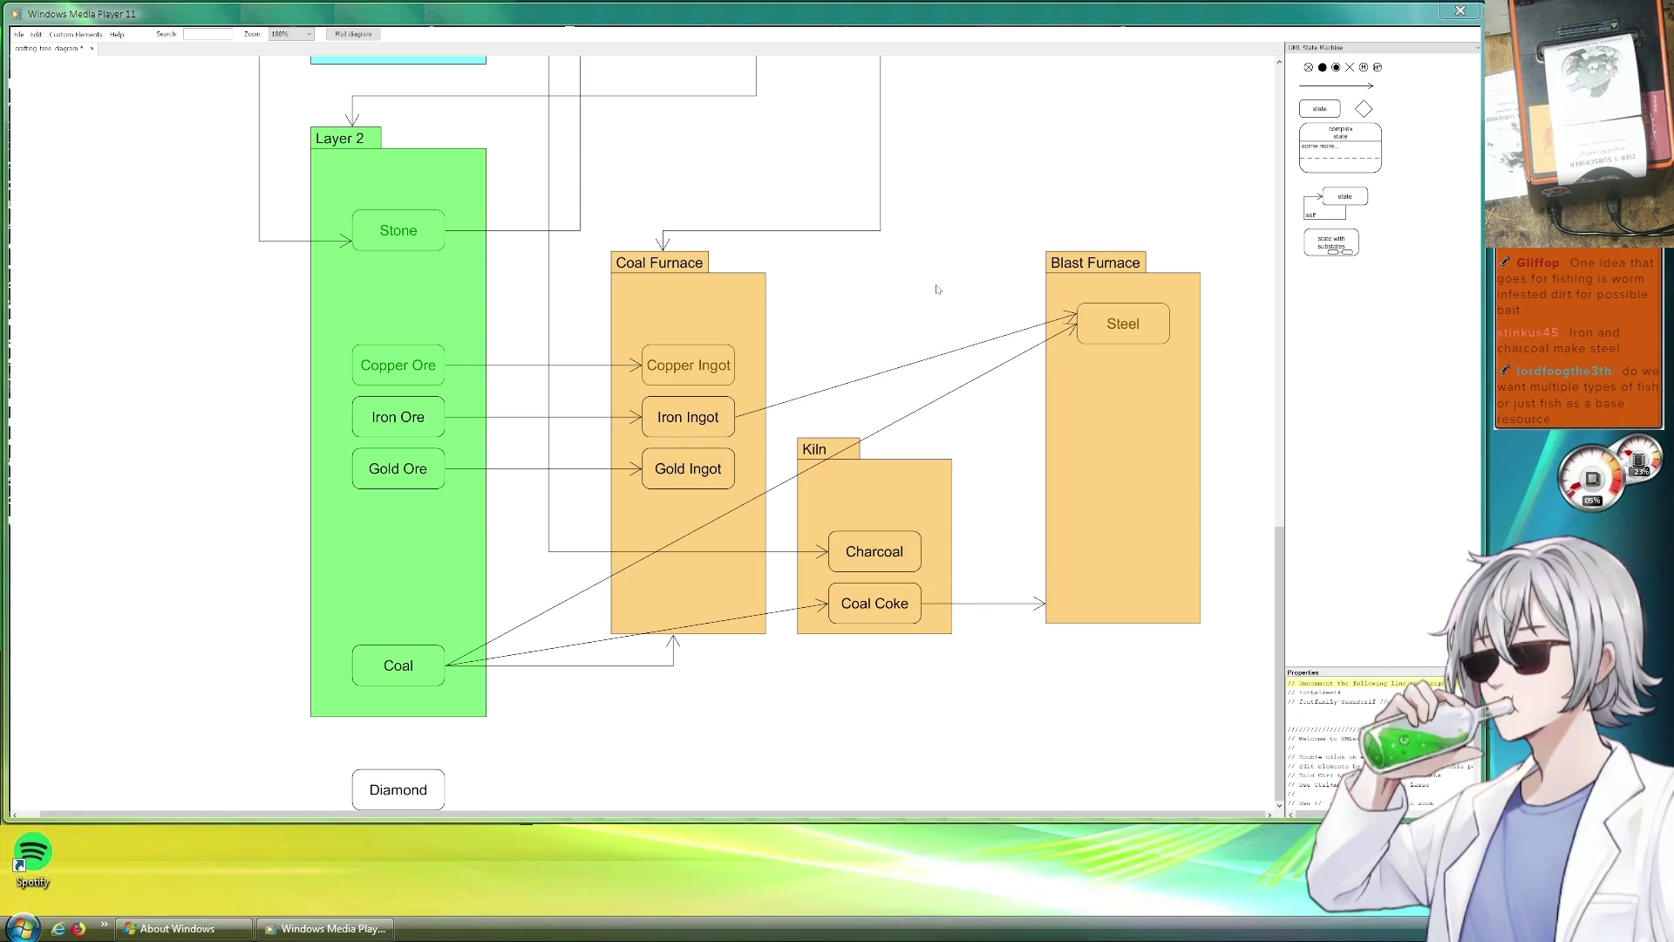
# Lower the Steel box and place a decision diamond on the Coal-to-Steel arrow.
pyautogui.moveTo(1132, 338); pyautogui.dragTo(1128, 420)
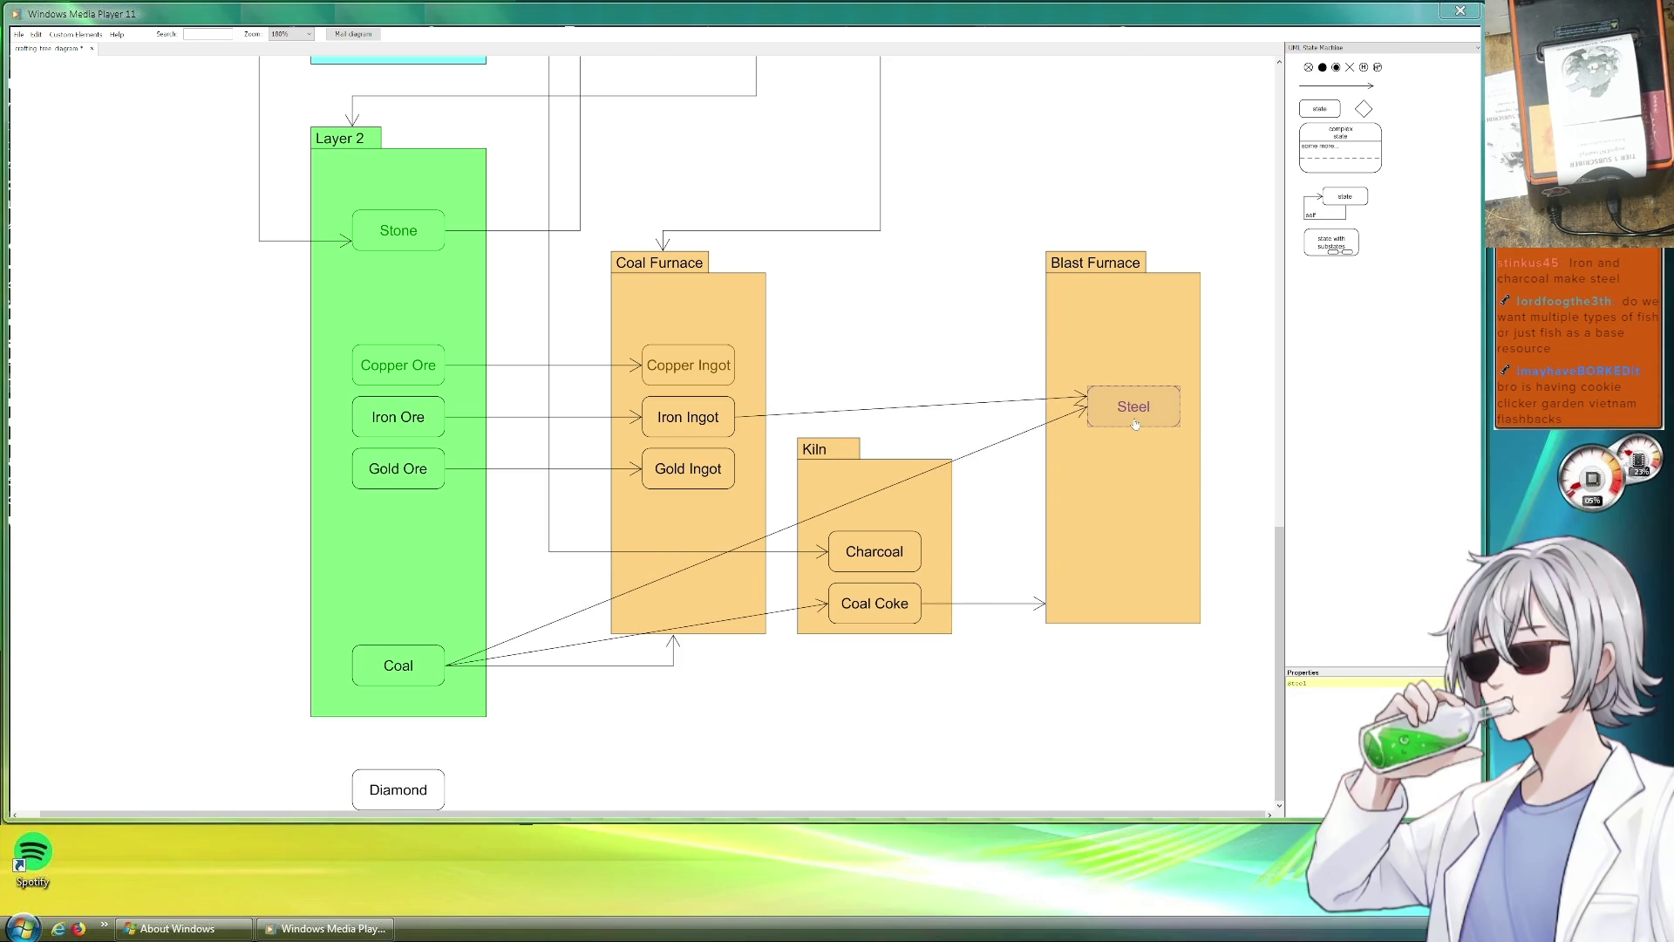
pyautogui.click(919, 302)
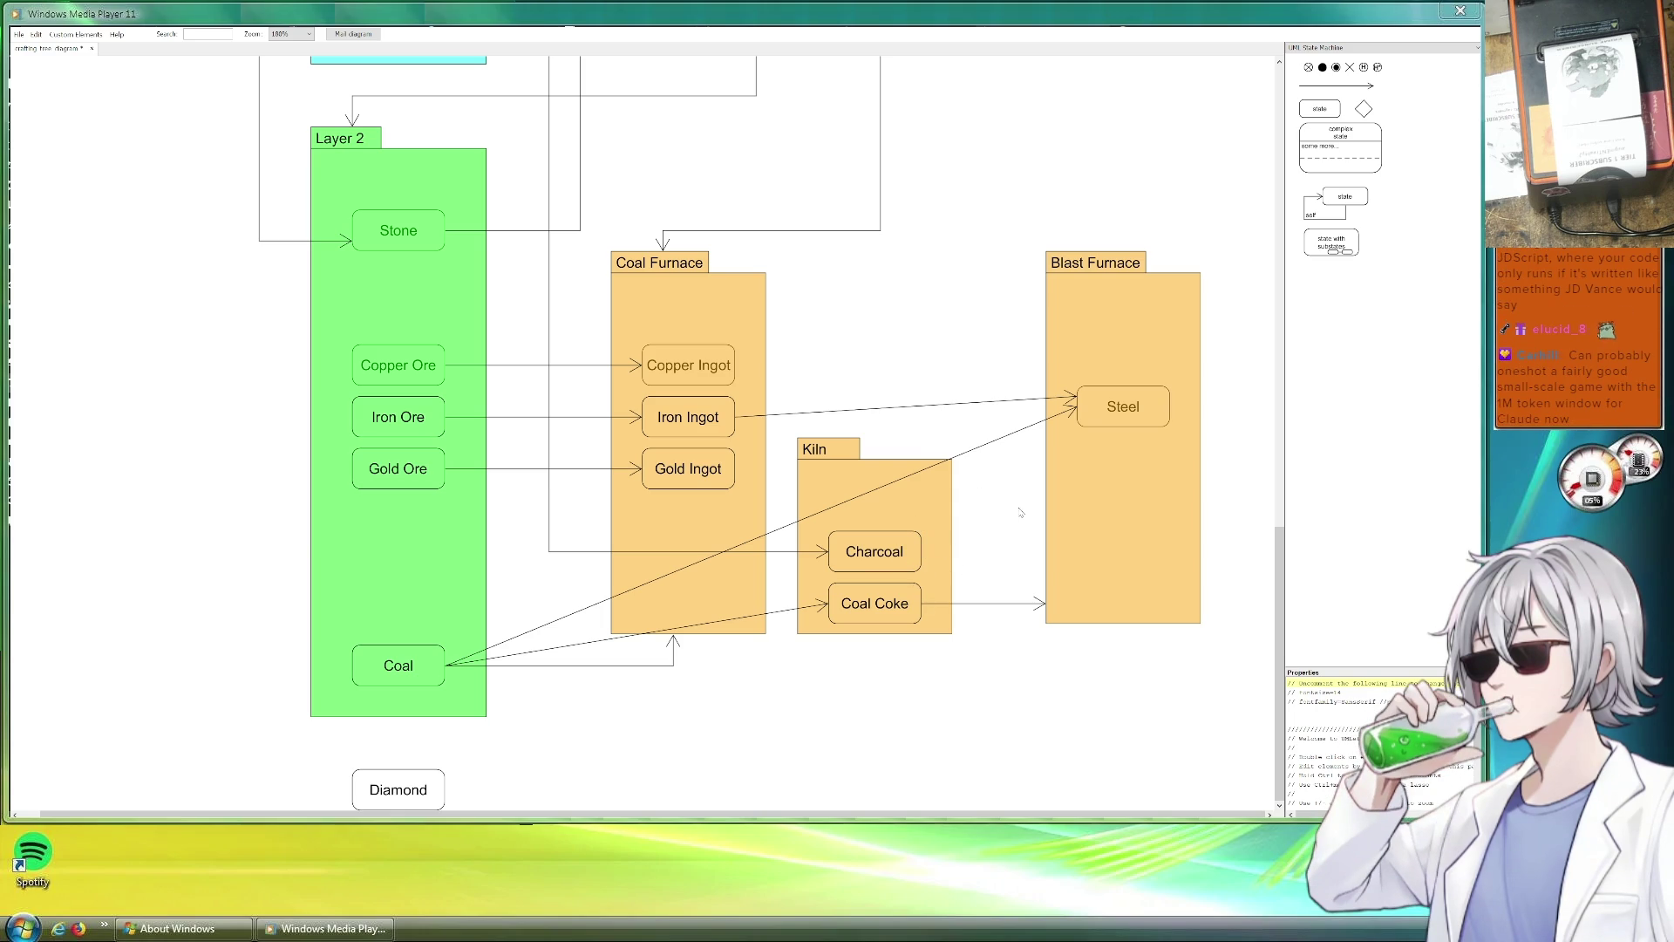
pyautogui.moveTo(1363, 109); pyautogui.dragTo(1005, 438)
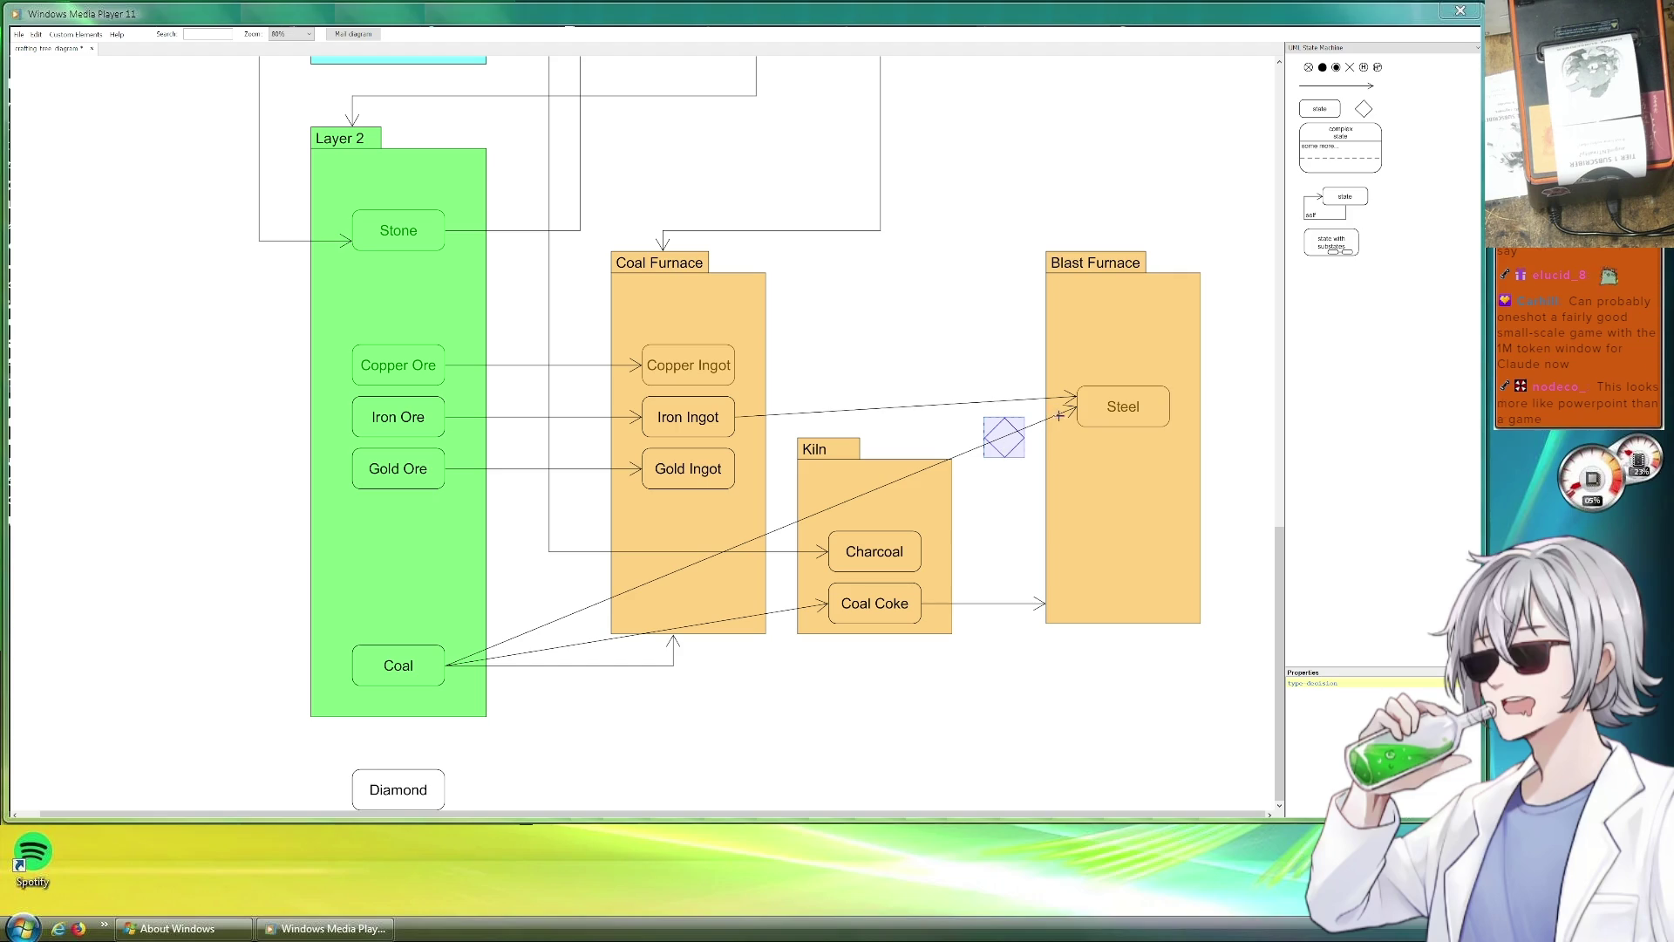
pyautogui.moveTo(1005, 438); pyautogui.dragTo(983, 437)
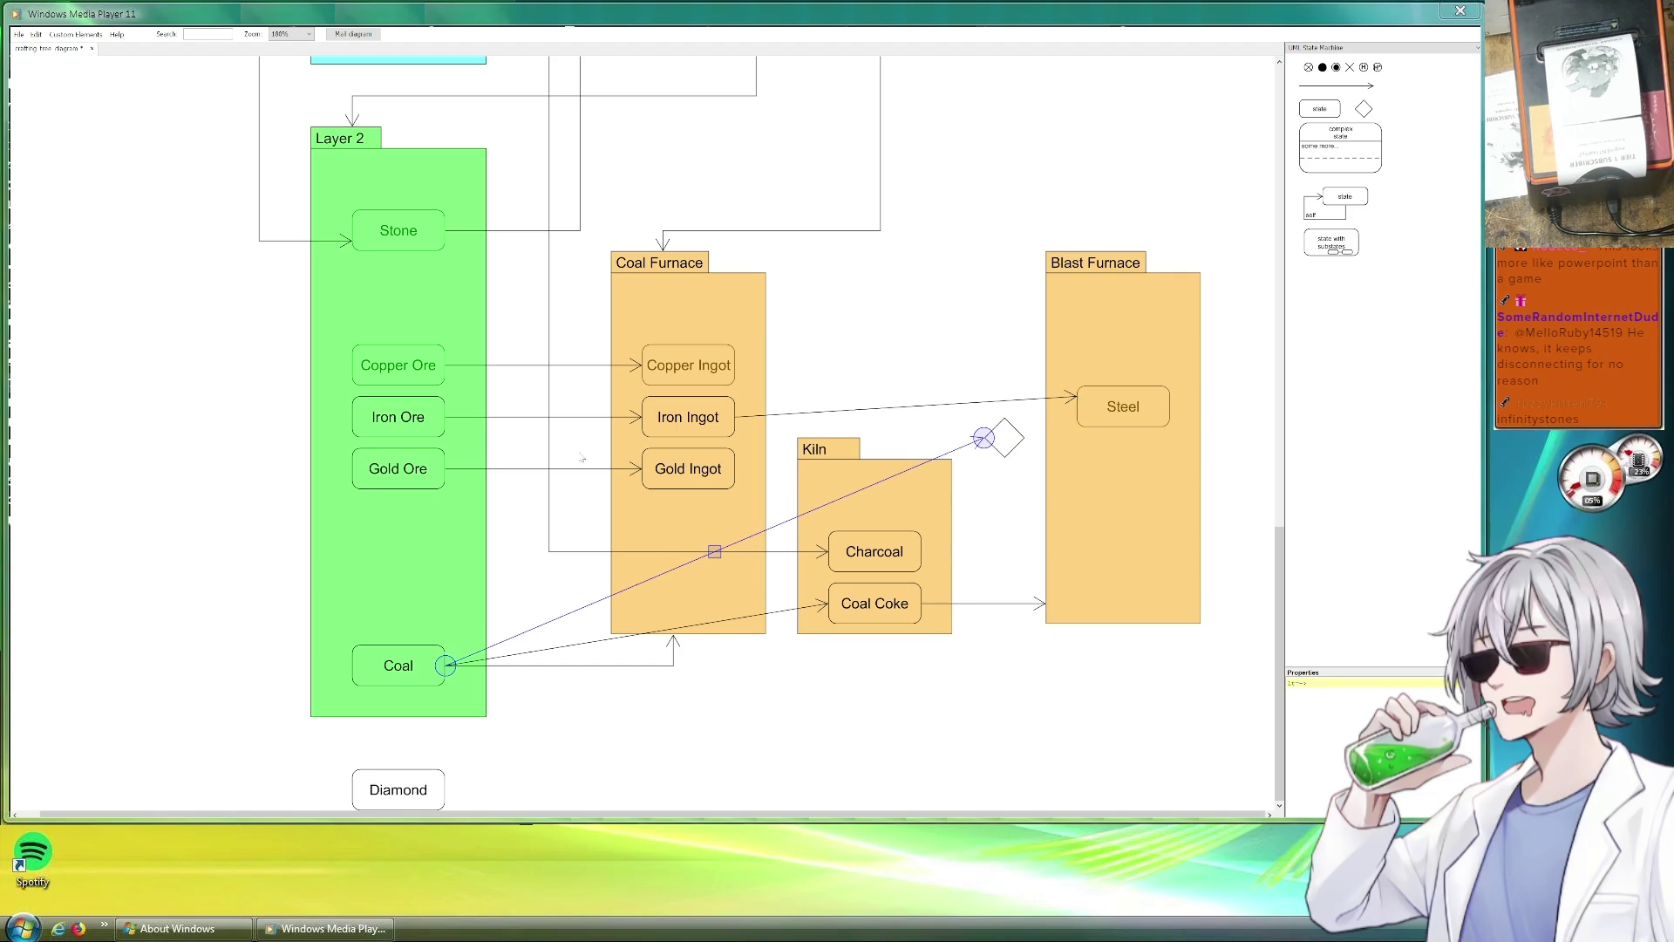
# Link Charcoal to the diamond with a duplicated connector, then connect the diamond to Steel.
pyautogui.doubleClick(555, 466)
pyautogui.moveTo(559, 491)
pyautogui.mouseDown()
pyautogui.moveTo(952, 519)
pyautogui.moveTo(1019, 551)
pyautogui.moveTo(1004, 457)
pyautogui.mouseUp()
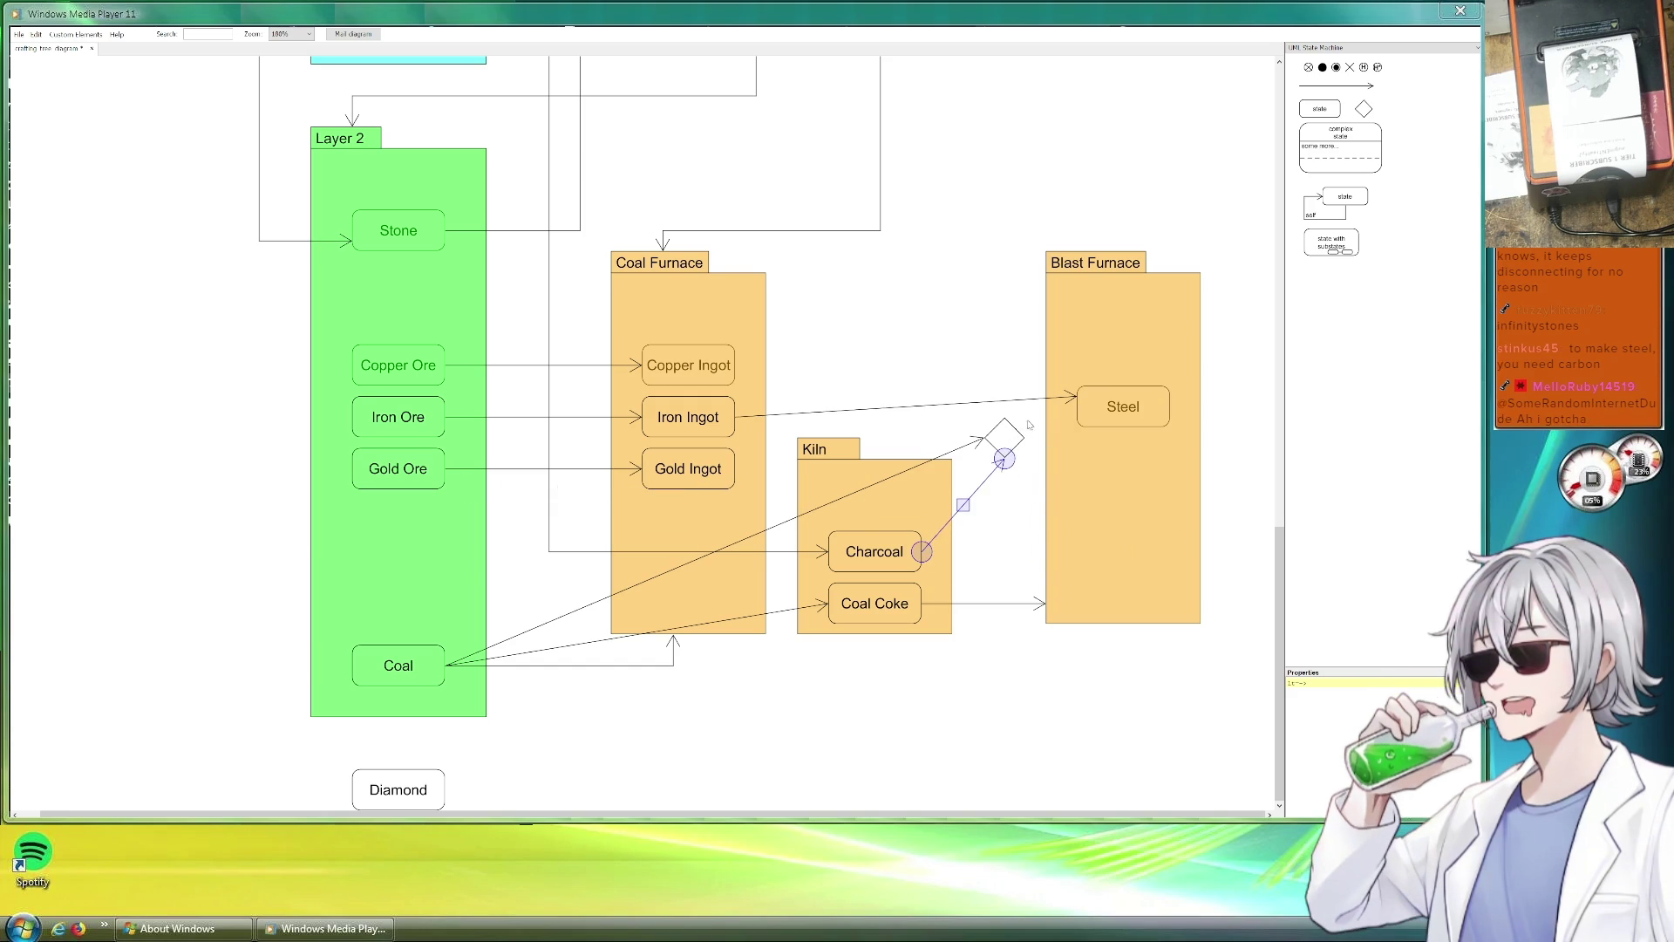
pyautogui.moveTo(963, 505)
pyautogui.mouseDown()
pyautogui.moveTo(1067, 391)
pyautogui.moveTo(1075, 405)
pyautogui.mouseUp()
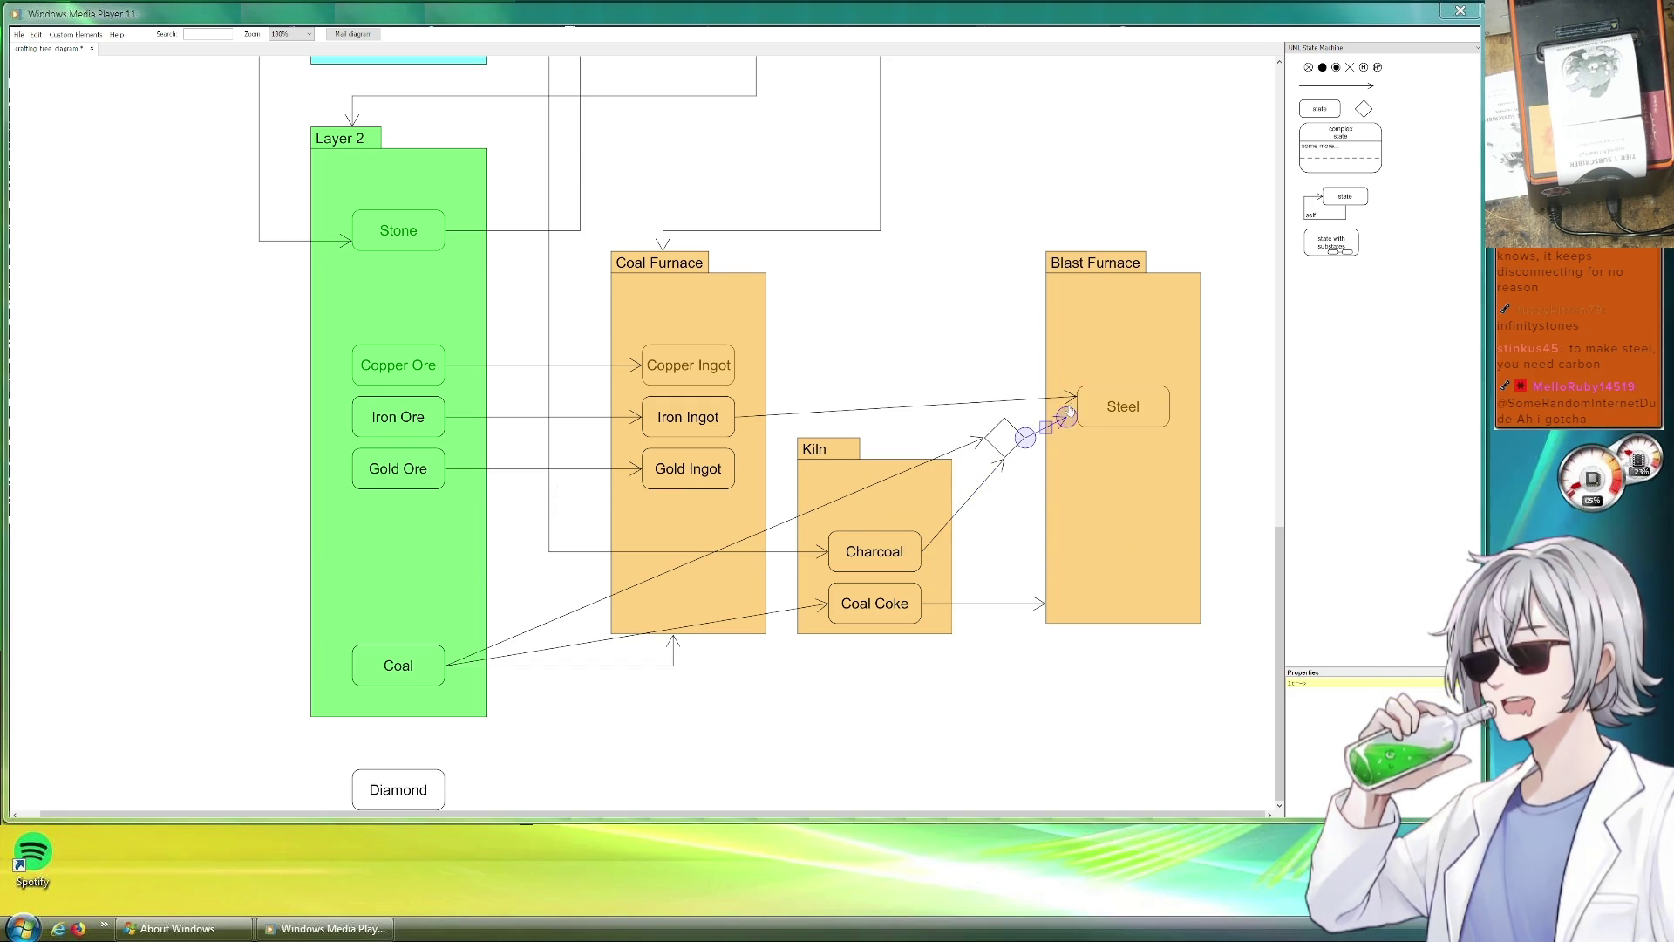
pyautogui.click(1126, 318)
# Move the Worker Hut (Mining) box left and up beside Smelting.
pyautogui.click(1246, 343)
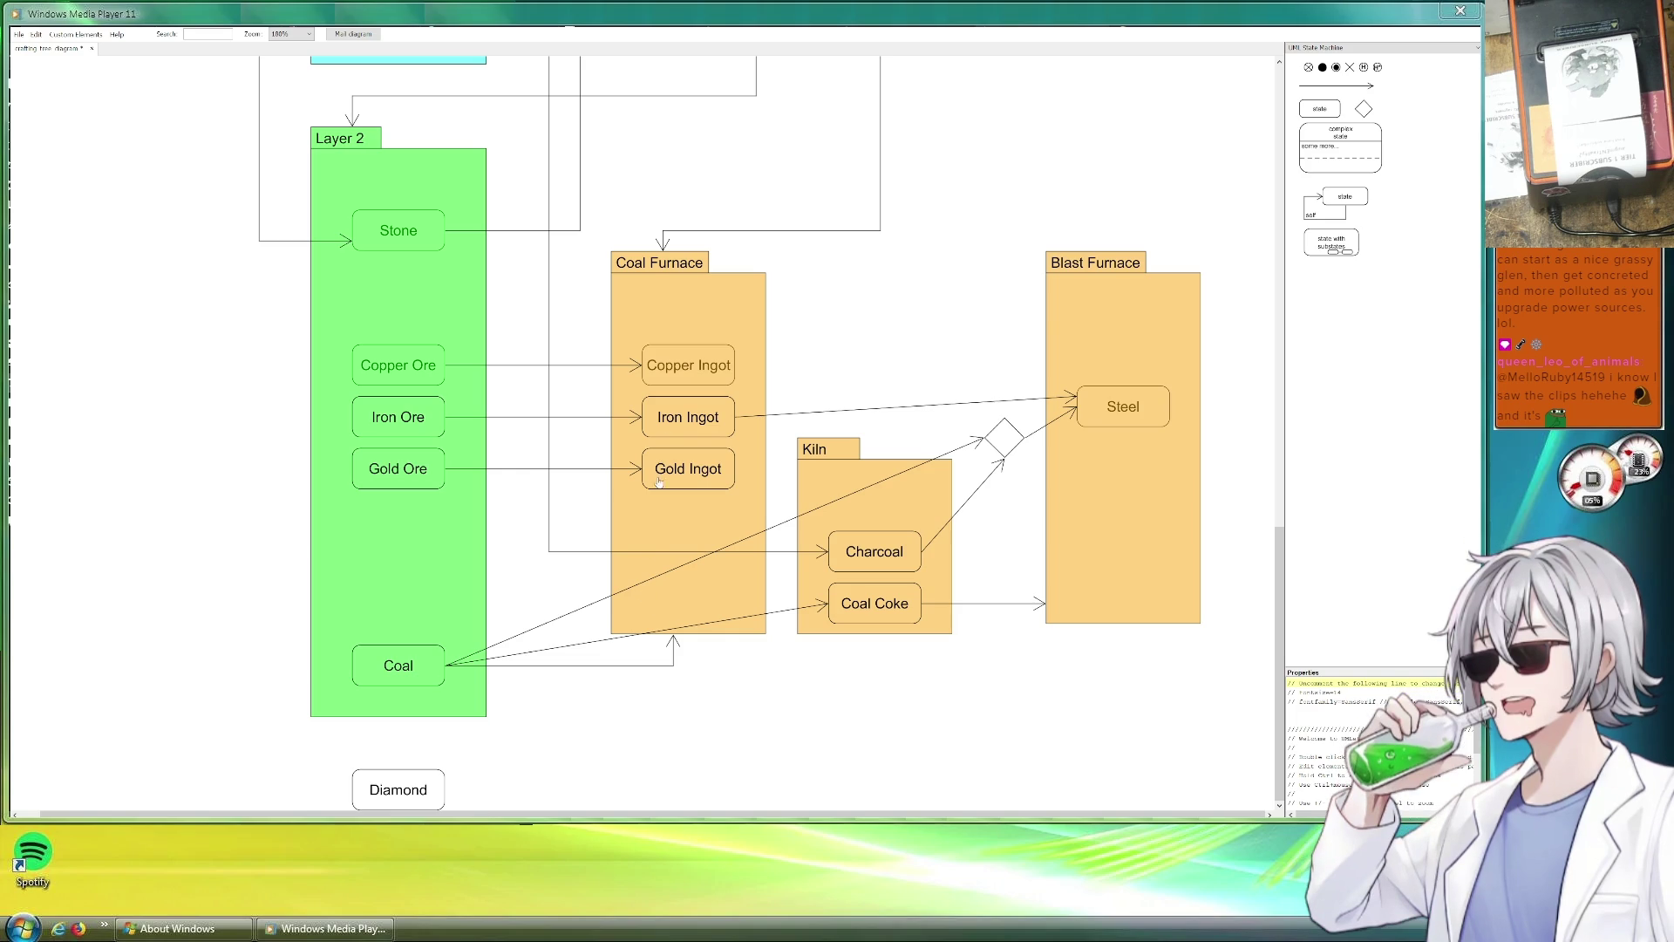
pyautogui.scroll(3, 937, 289)
pyautogui.scroll(3, 968, 328)
pyautogui.scroll(3, 1006, 372)
pyautogui.scroll(5, 1005, 372)
pyautogui.scroll(5, 1142, 635)
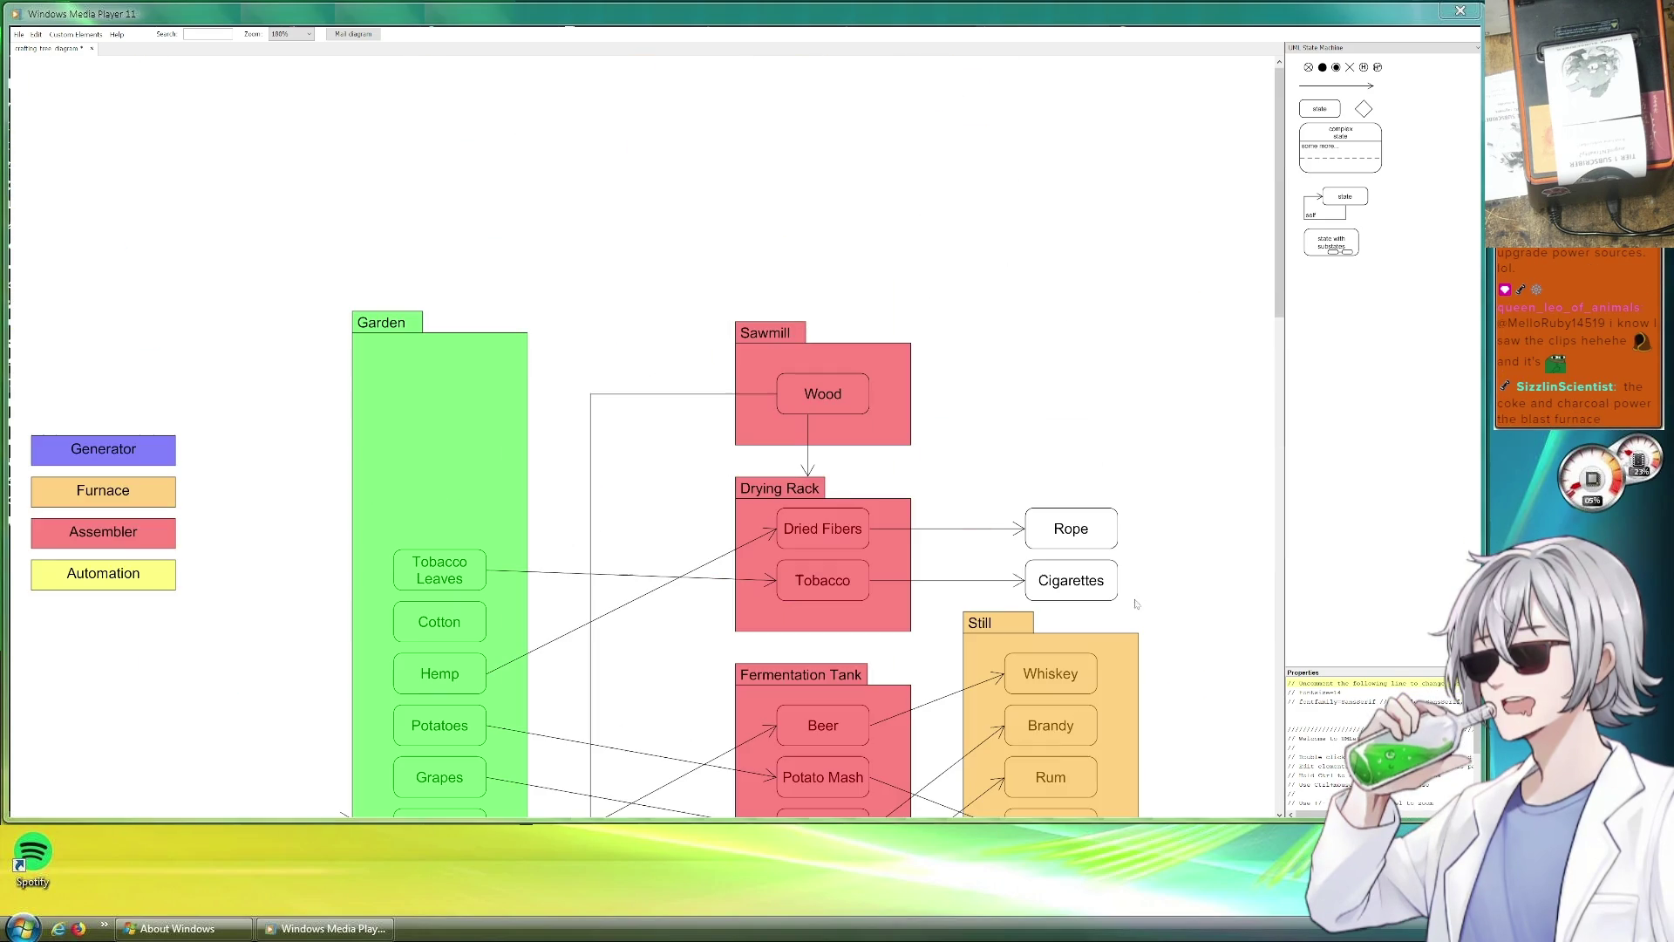
pyautogui.scroll(-2, 752, 271)
pyautogui.scroll(-2, 591, 157)
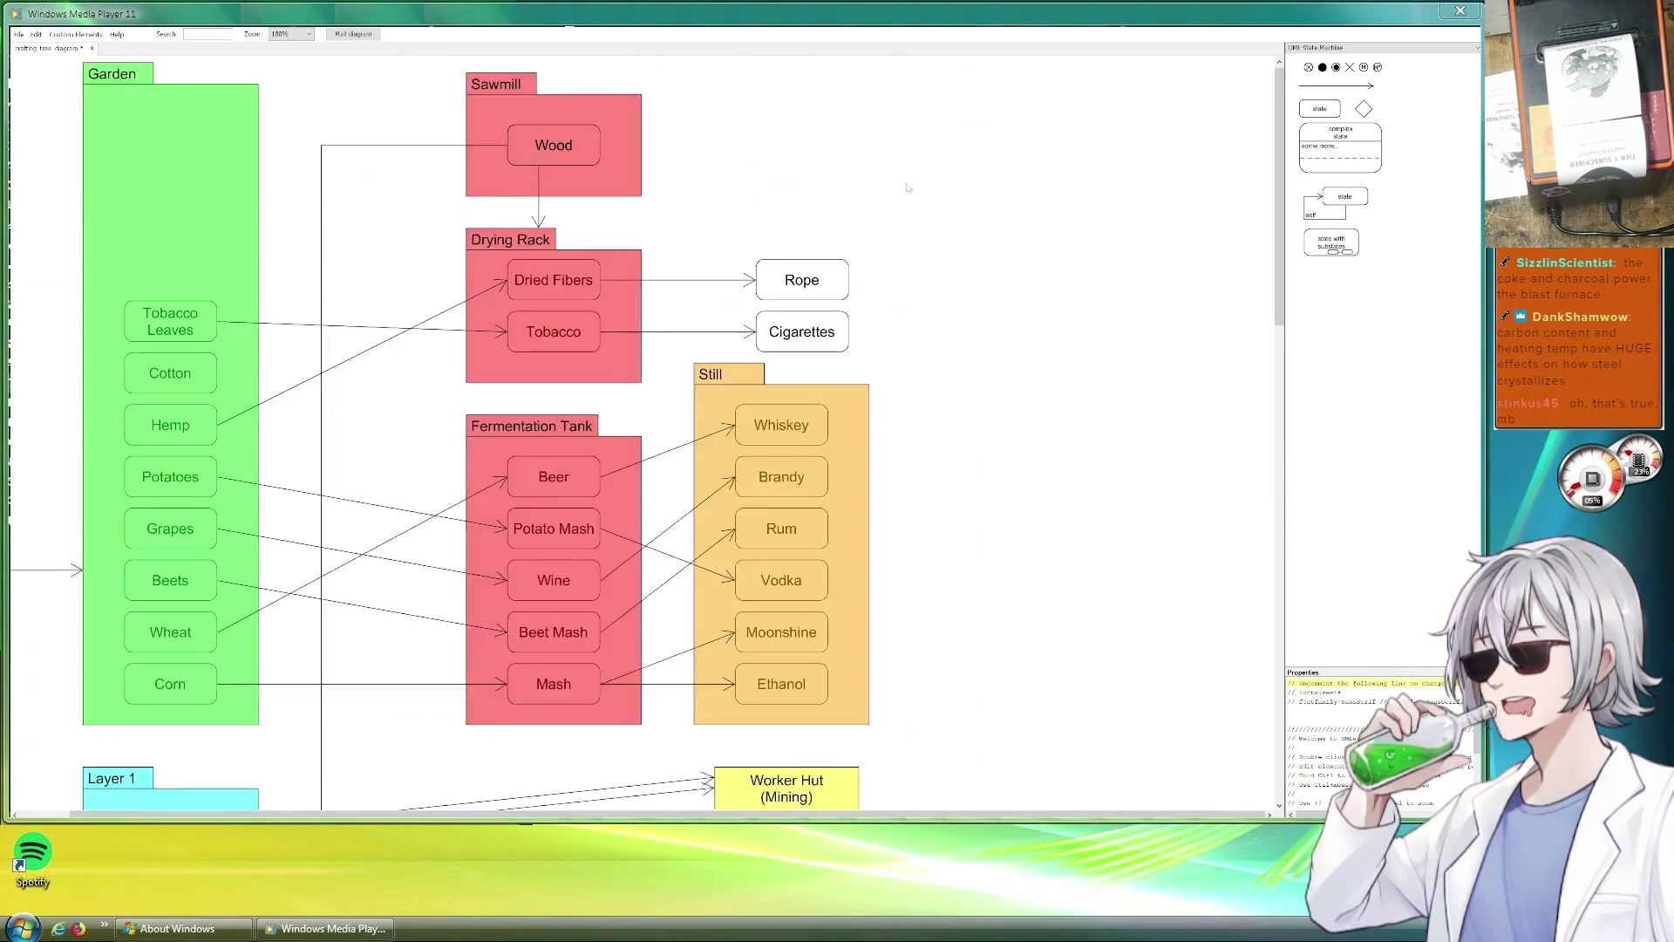
pyautogui.scroll(1, 981, 181)
pyautogui.scroll(-3, 934, 437)
pyautogui.scroll(-2, 933, 438)
pyautogui.scroll(-1, 912, 284)
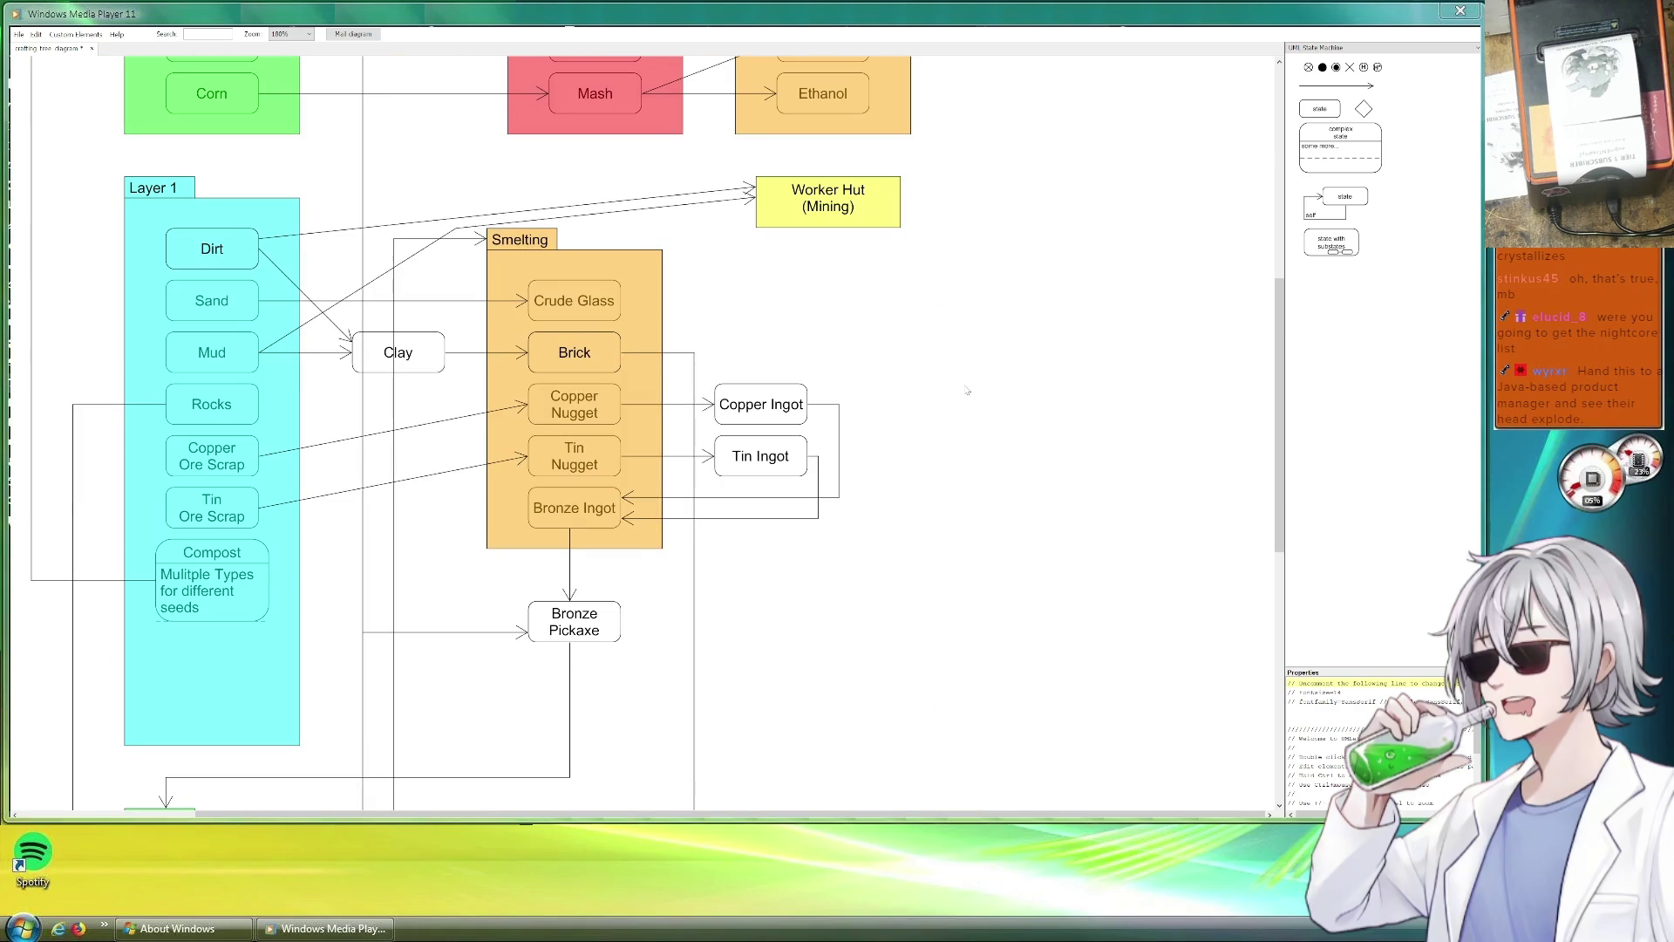
pyautogui.moveTo(895, 221); pyautogui.dragTo(677, 192)
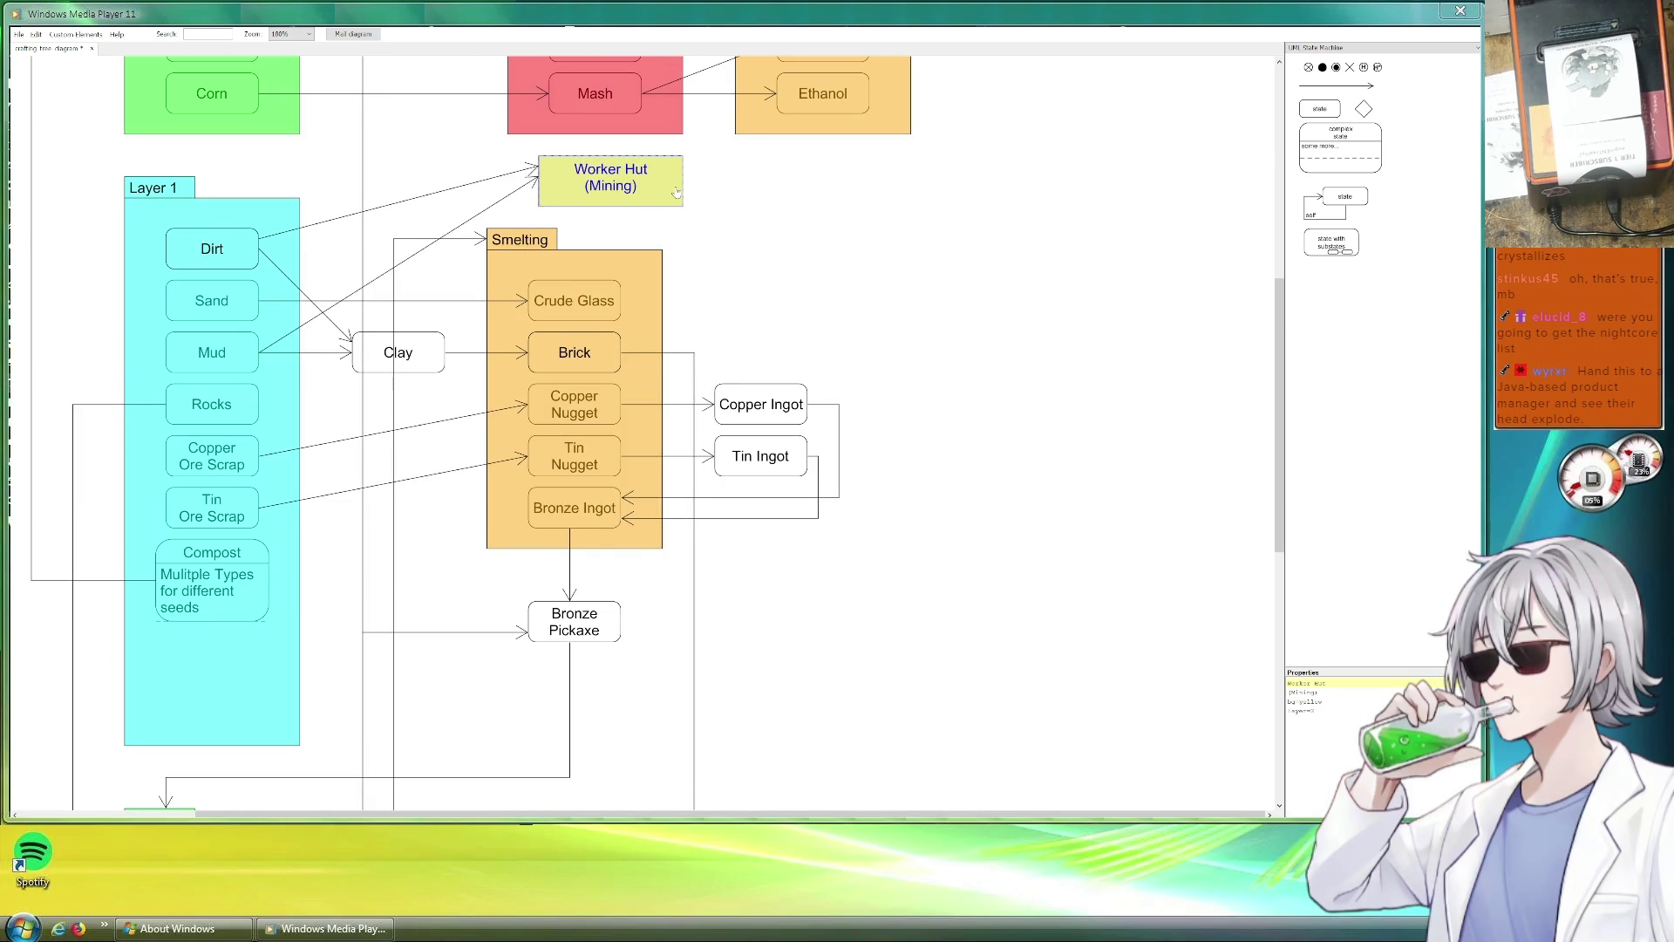
pyautogui.click(903, 216)
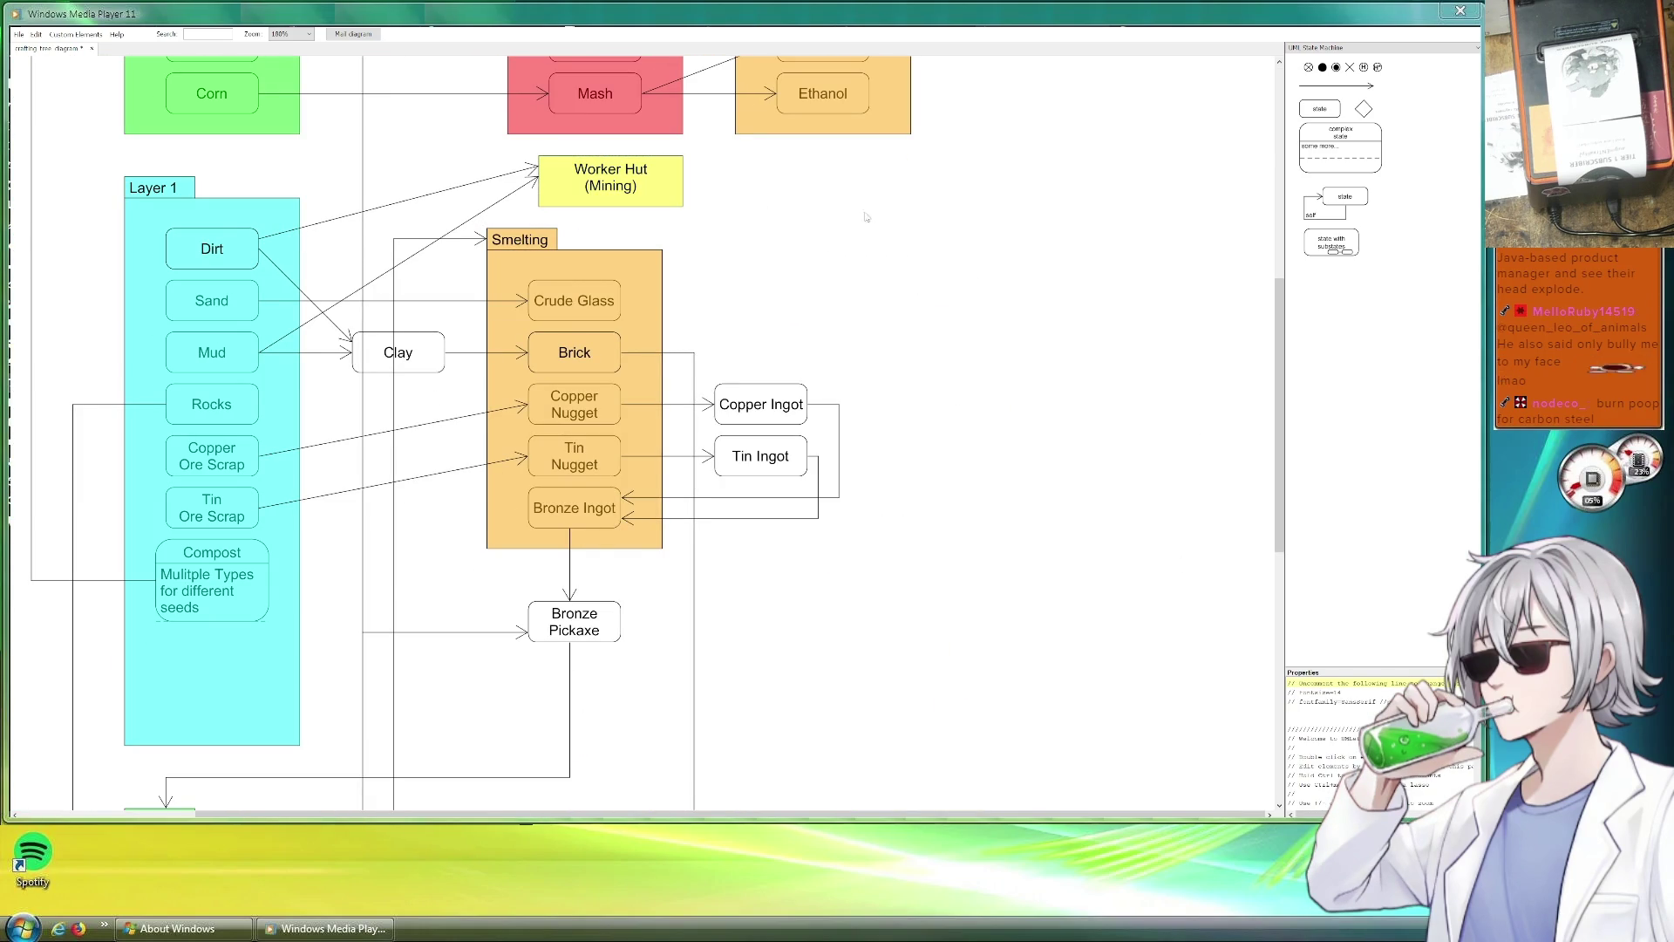
pyautogui.scroll(2, 745, 381)
pyautogui.scroll(1, 586, 406)
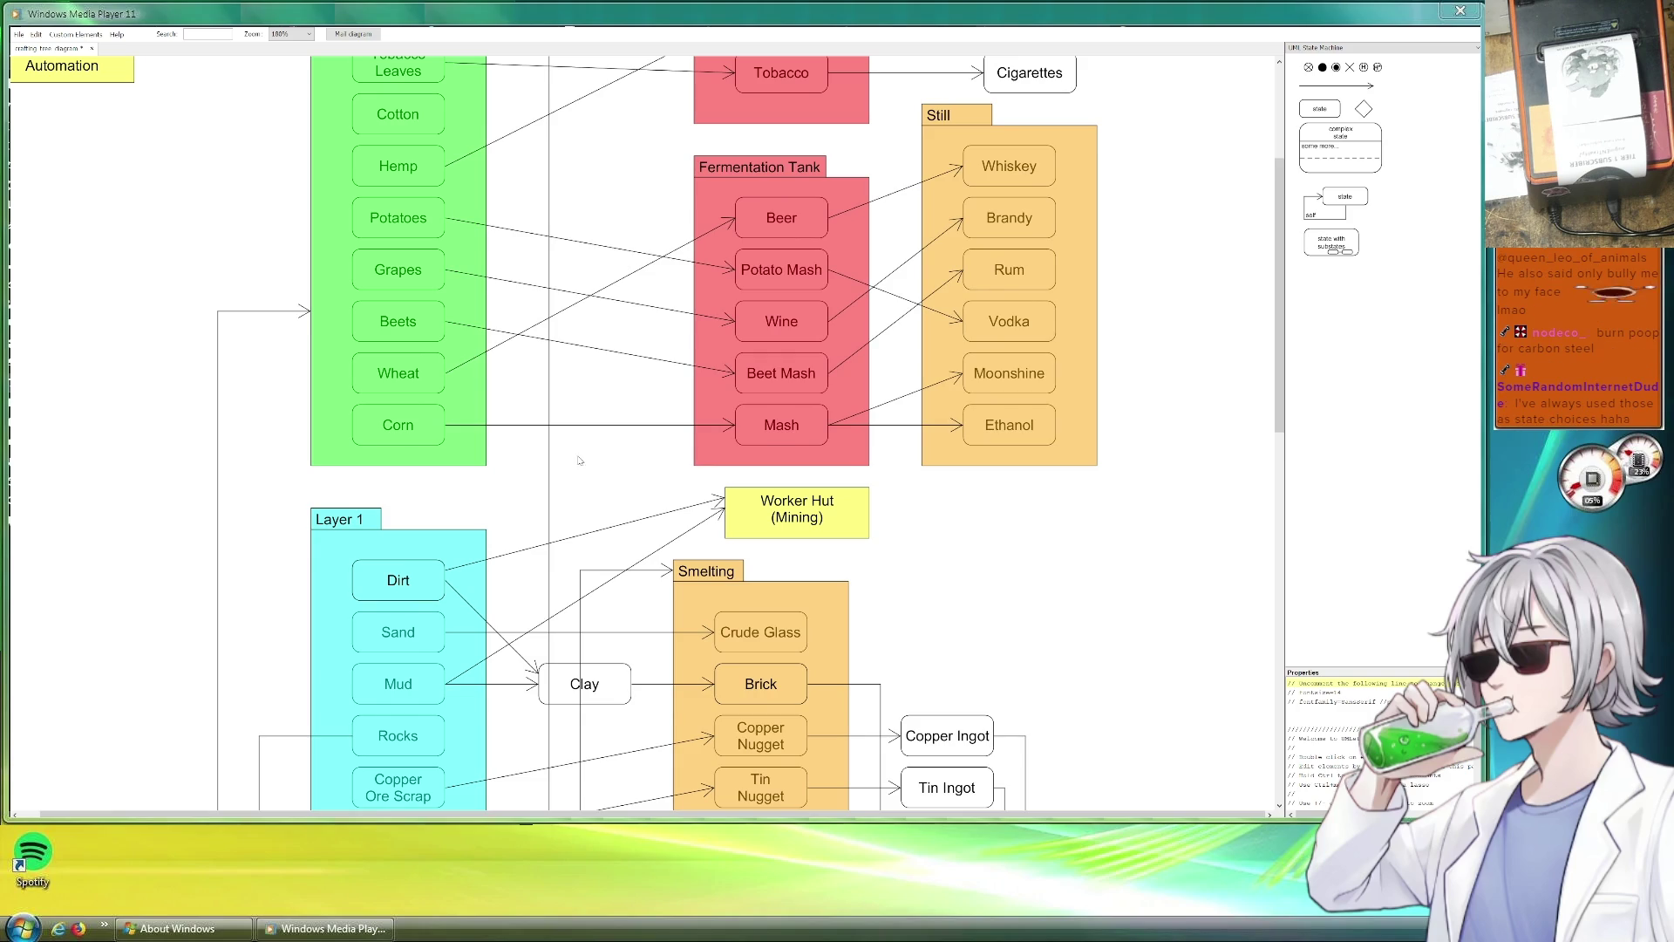
pyautogui.scroll(-3, 577, 454)
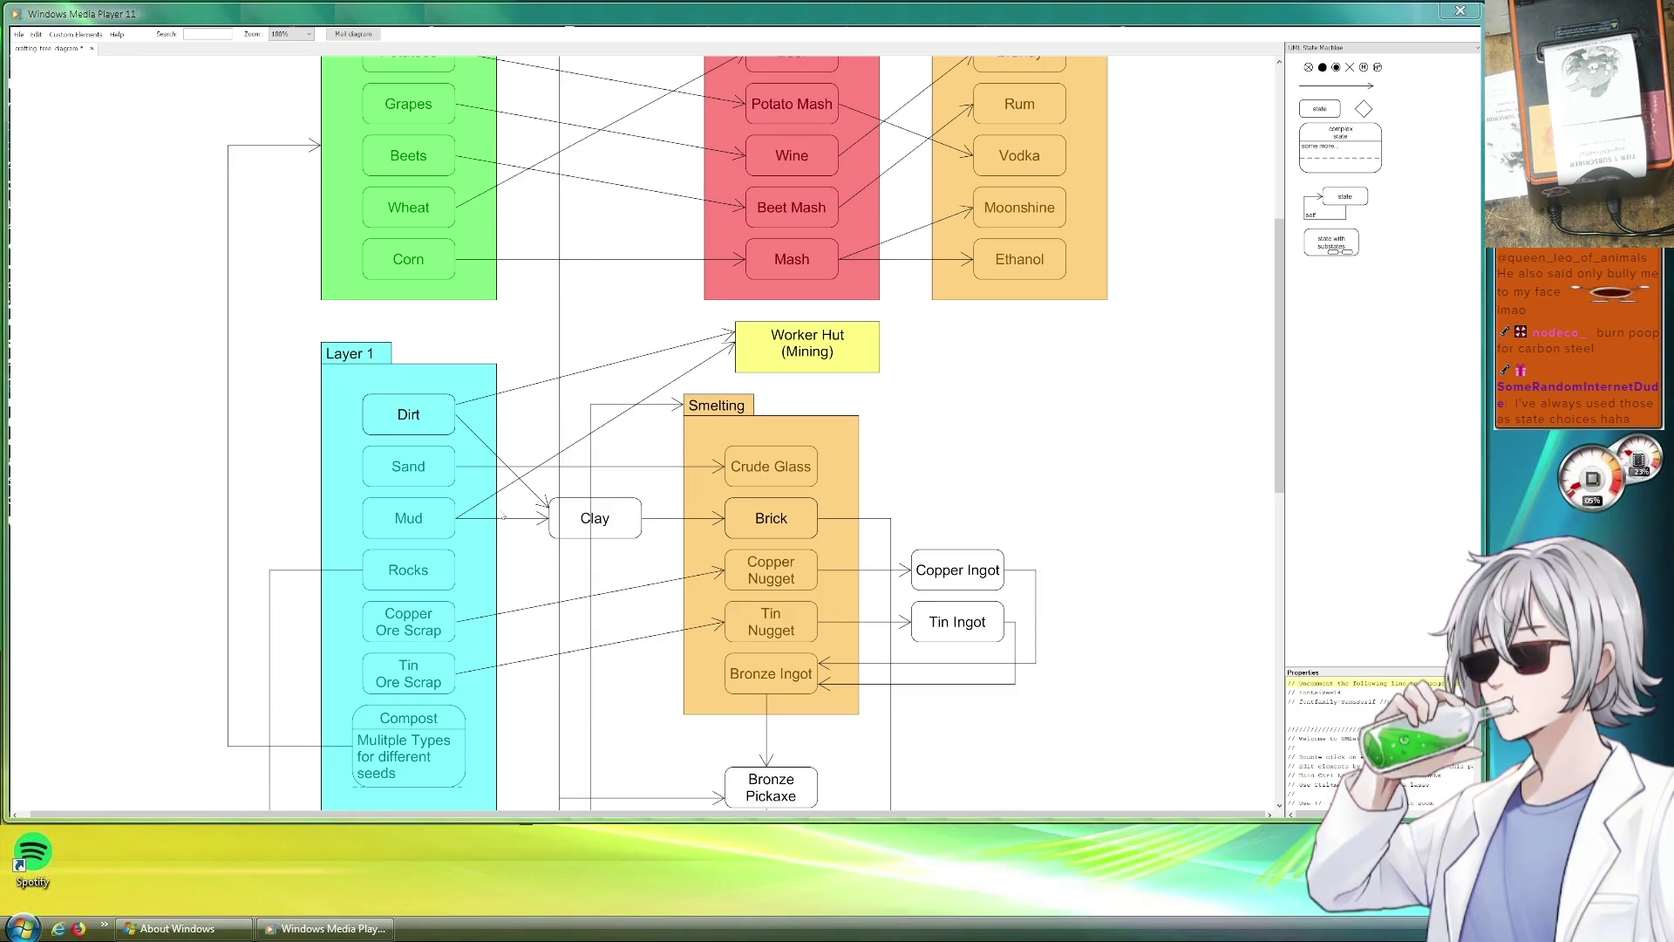
# Reroute the Mud relation line so it runs from Rocks to Worker Hut.
pyautogui.click(609, 430)
pyautogui.moveTo(476, 537); pyautogui.dragTo(455, 569)
pyautogui.moveTo(704, 384); pyautogui.dragTo(738, 356)
pyautogui.click(1006, 391)
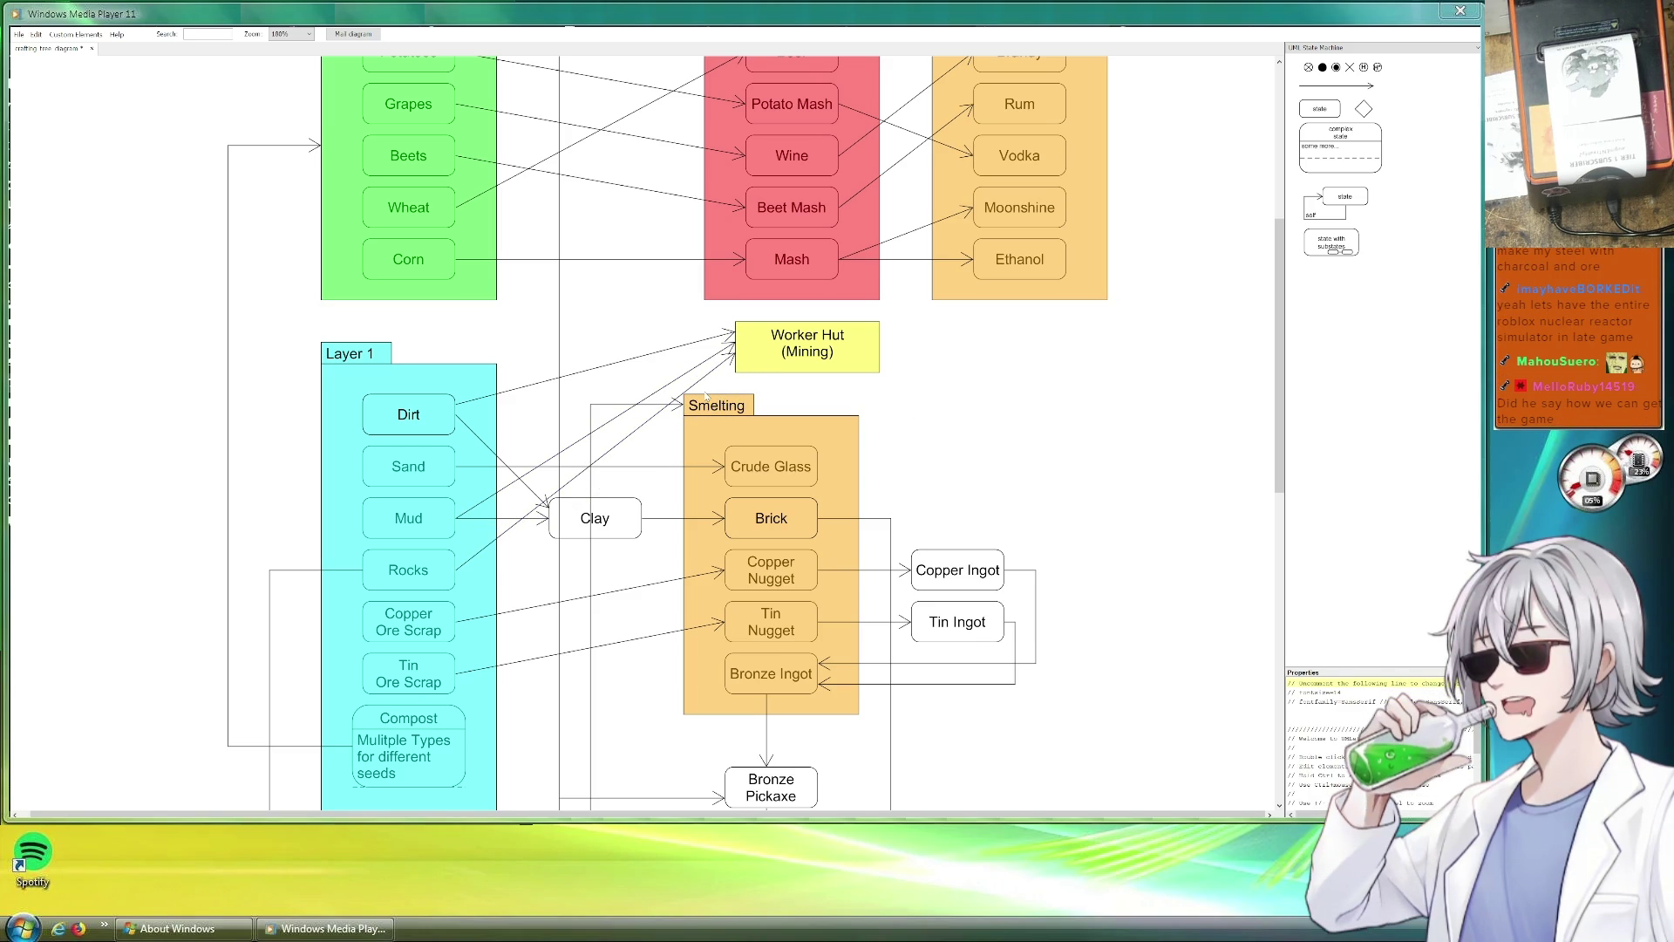
pyautogui.scroll(-1, 785, 418)
pyautogui.scroll(-3, 933, 430)
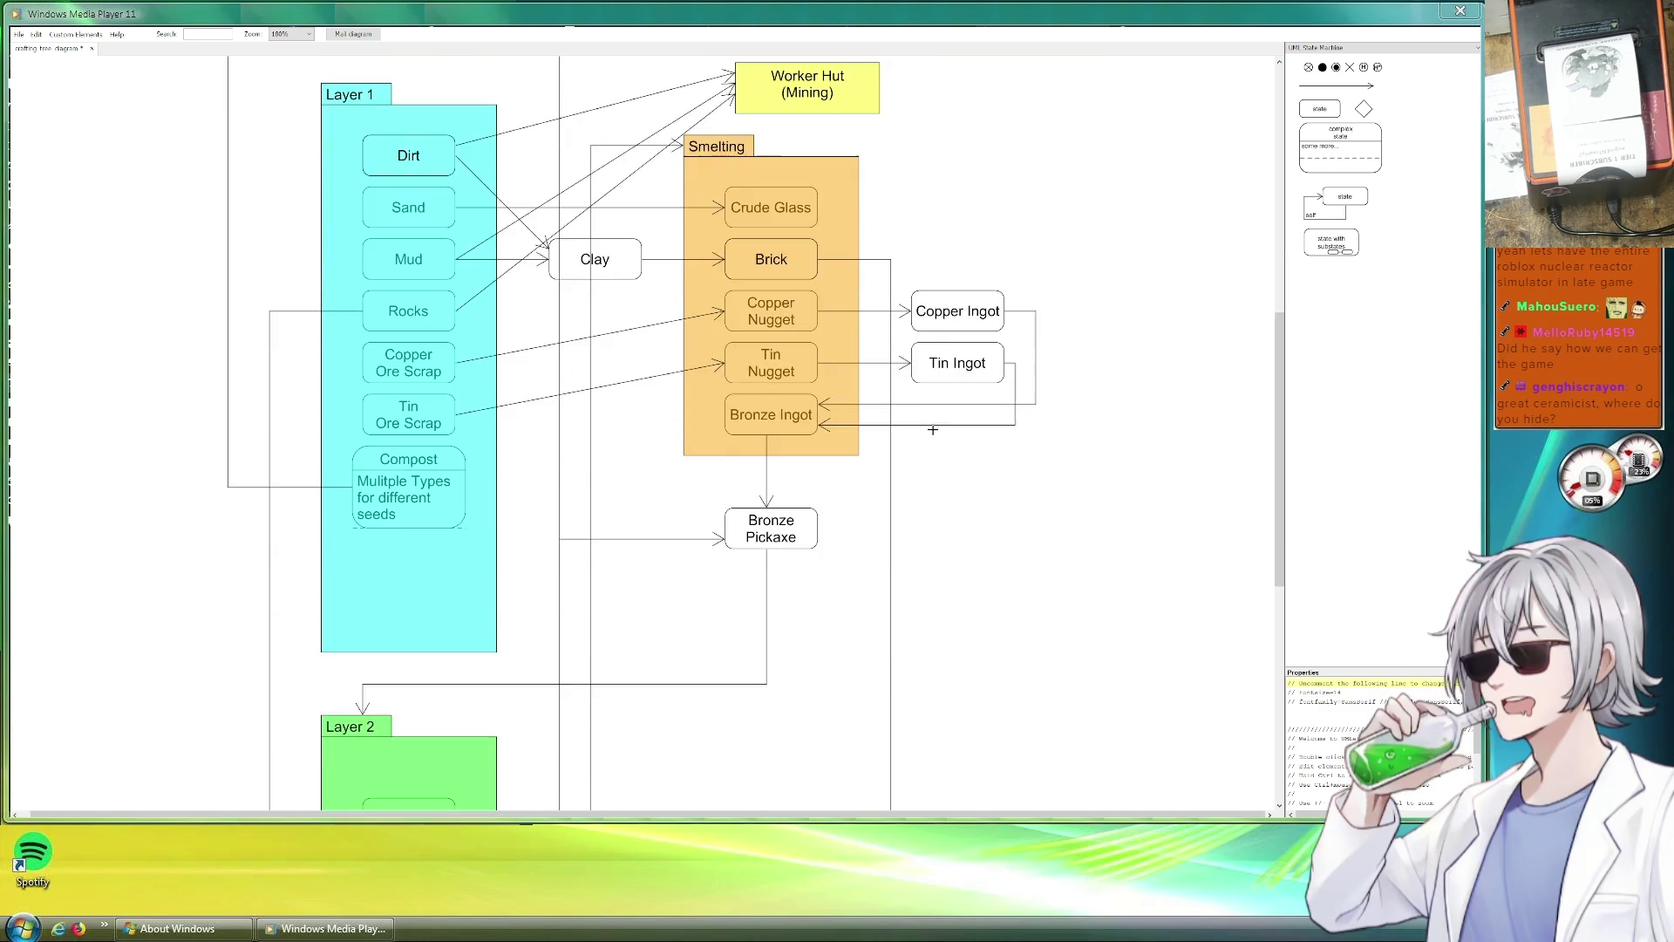
pyautogui.scroll(-3, 933, 429)
pyautogui.scroll(-3, 933, 430)
pyautogui.scroll(-2, 706, 273)
pyautogui.hscroll(3, 708, 273)
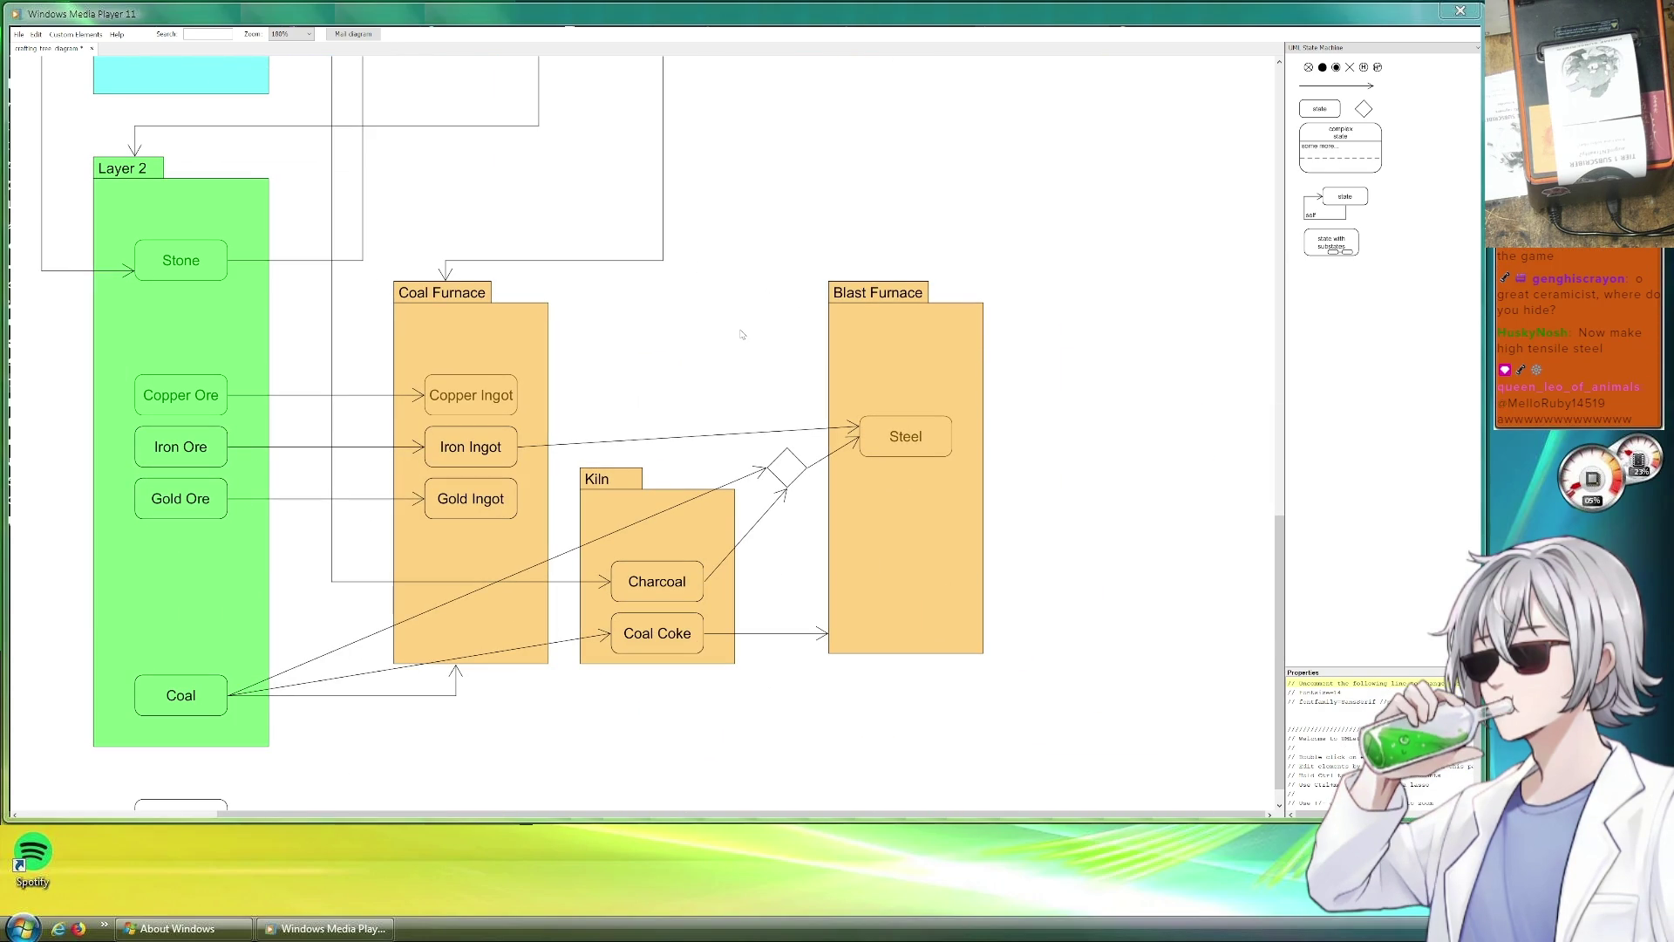
# Rename the Steel state to Basic Steel in the Properties panel.
pyautogui.click(870, 434)
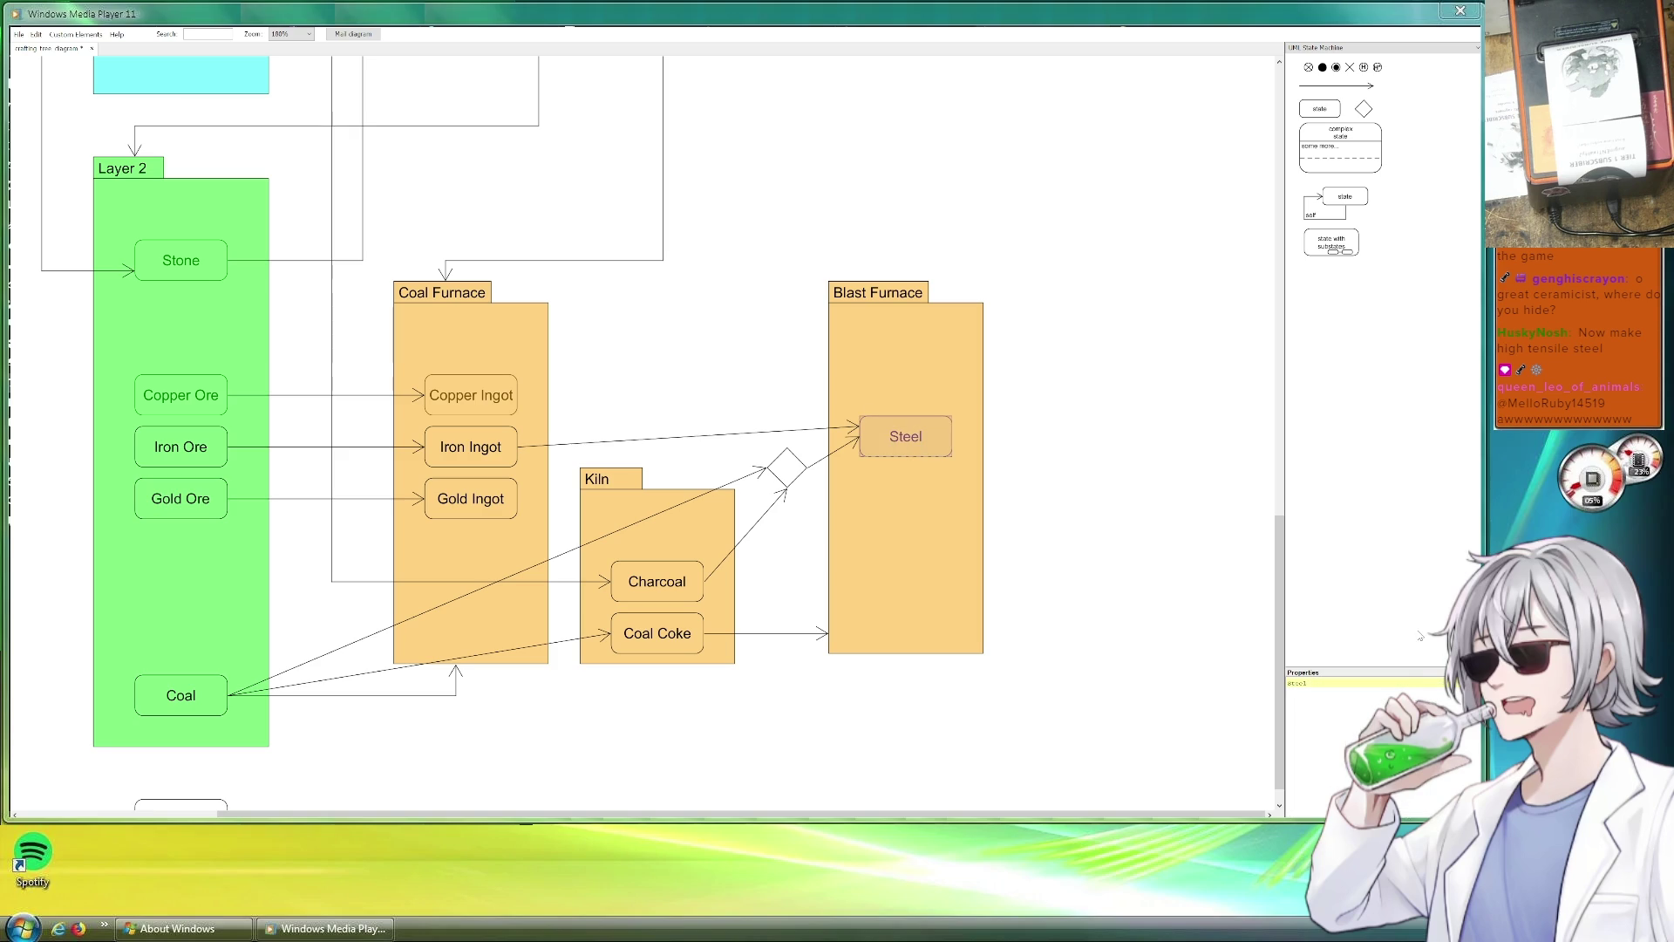
pyautogui.click(1291, 687)
pyautogui.write('Basic')
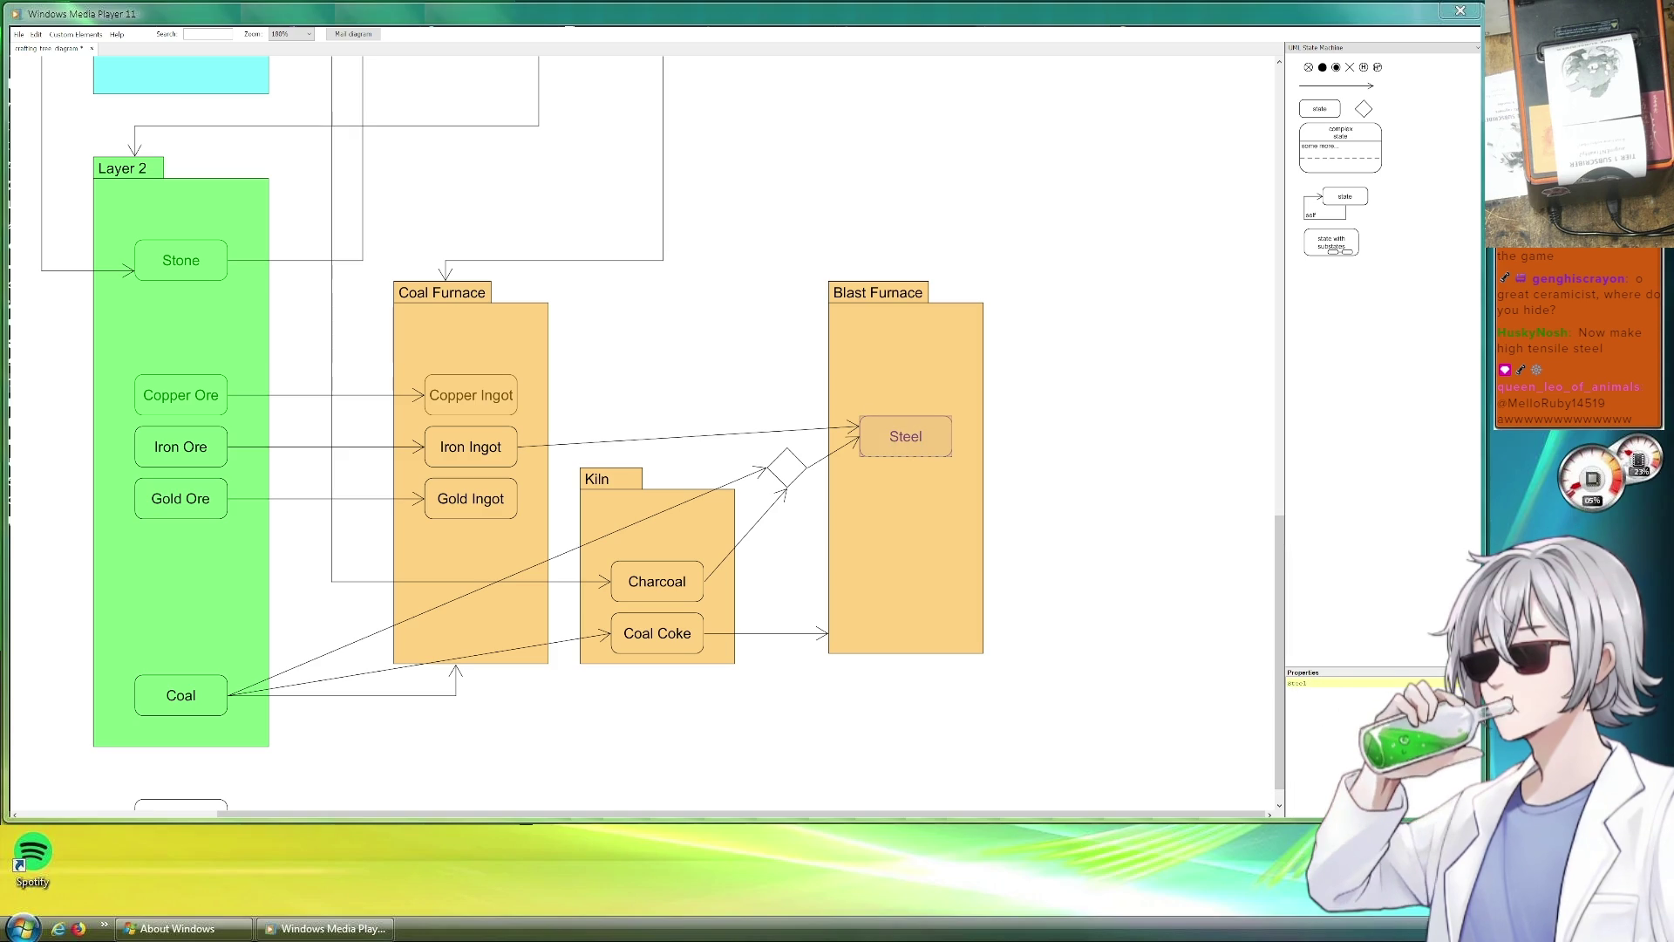
pyautogui.click(1028, 463)
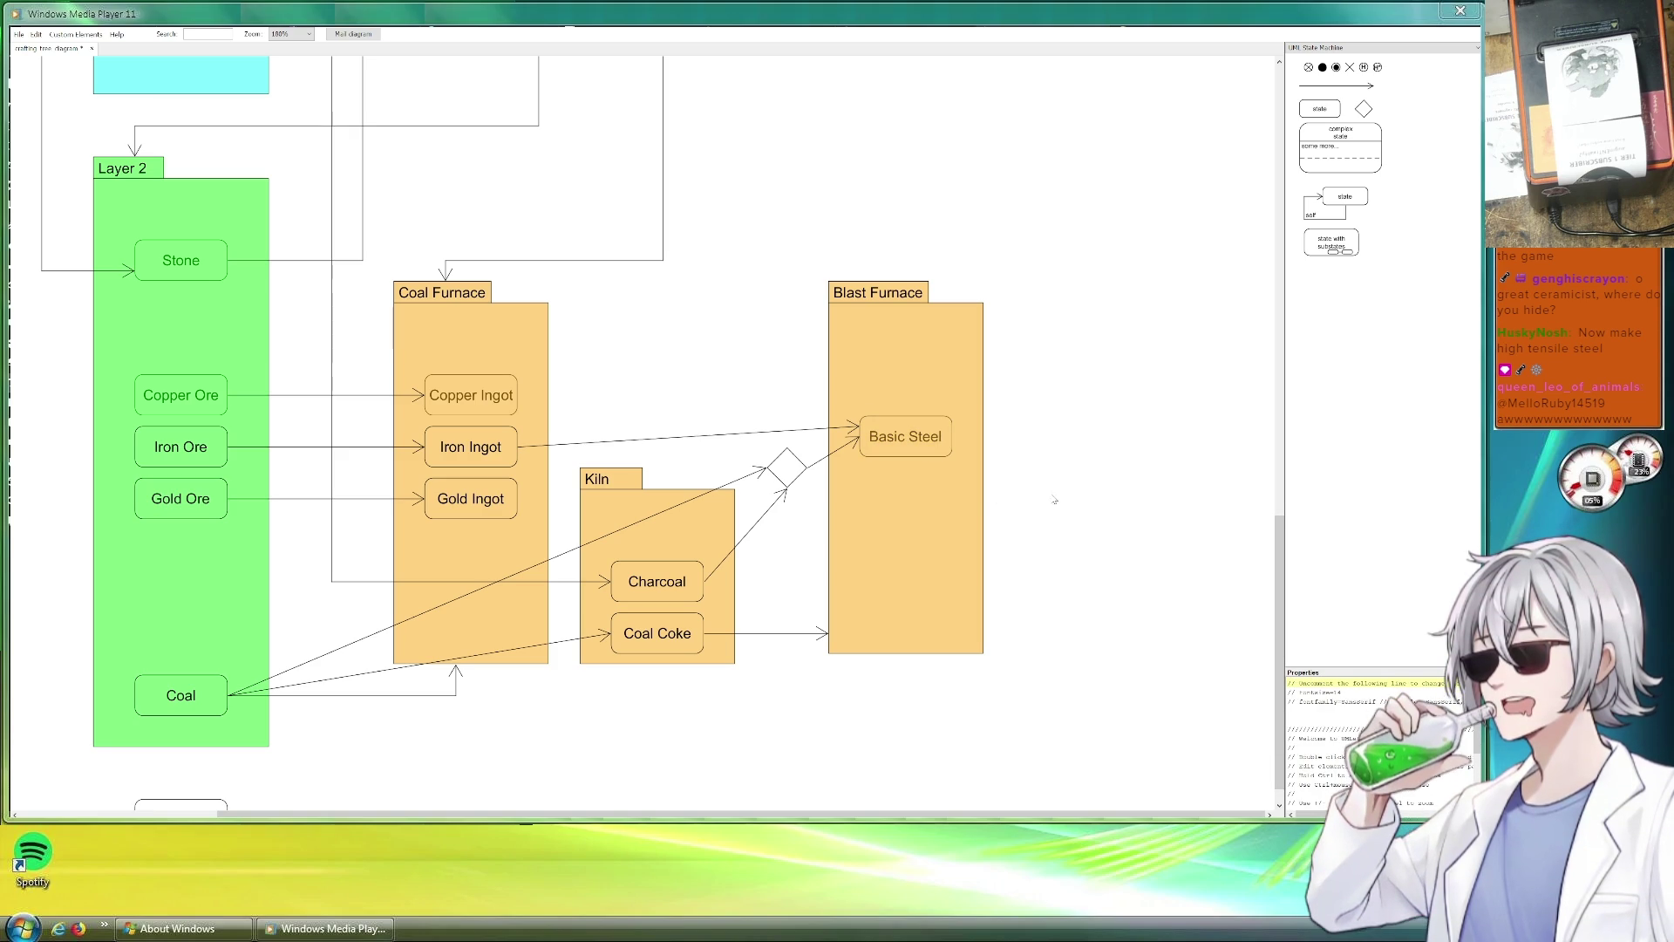
# Shorten the Blast Furnace package by lowering its top edge.
pyautogui.click(906, 282)
pyautogui.moveTo(904, 284); pyautogui.dragTo(916, 376)
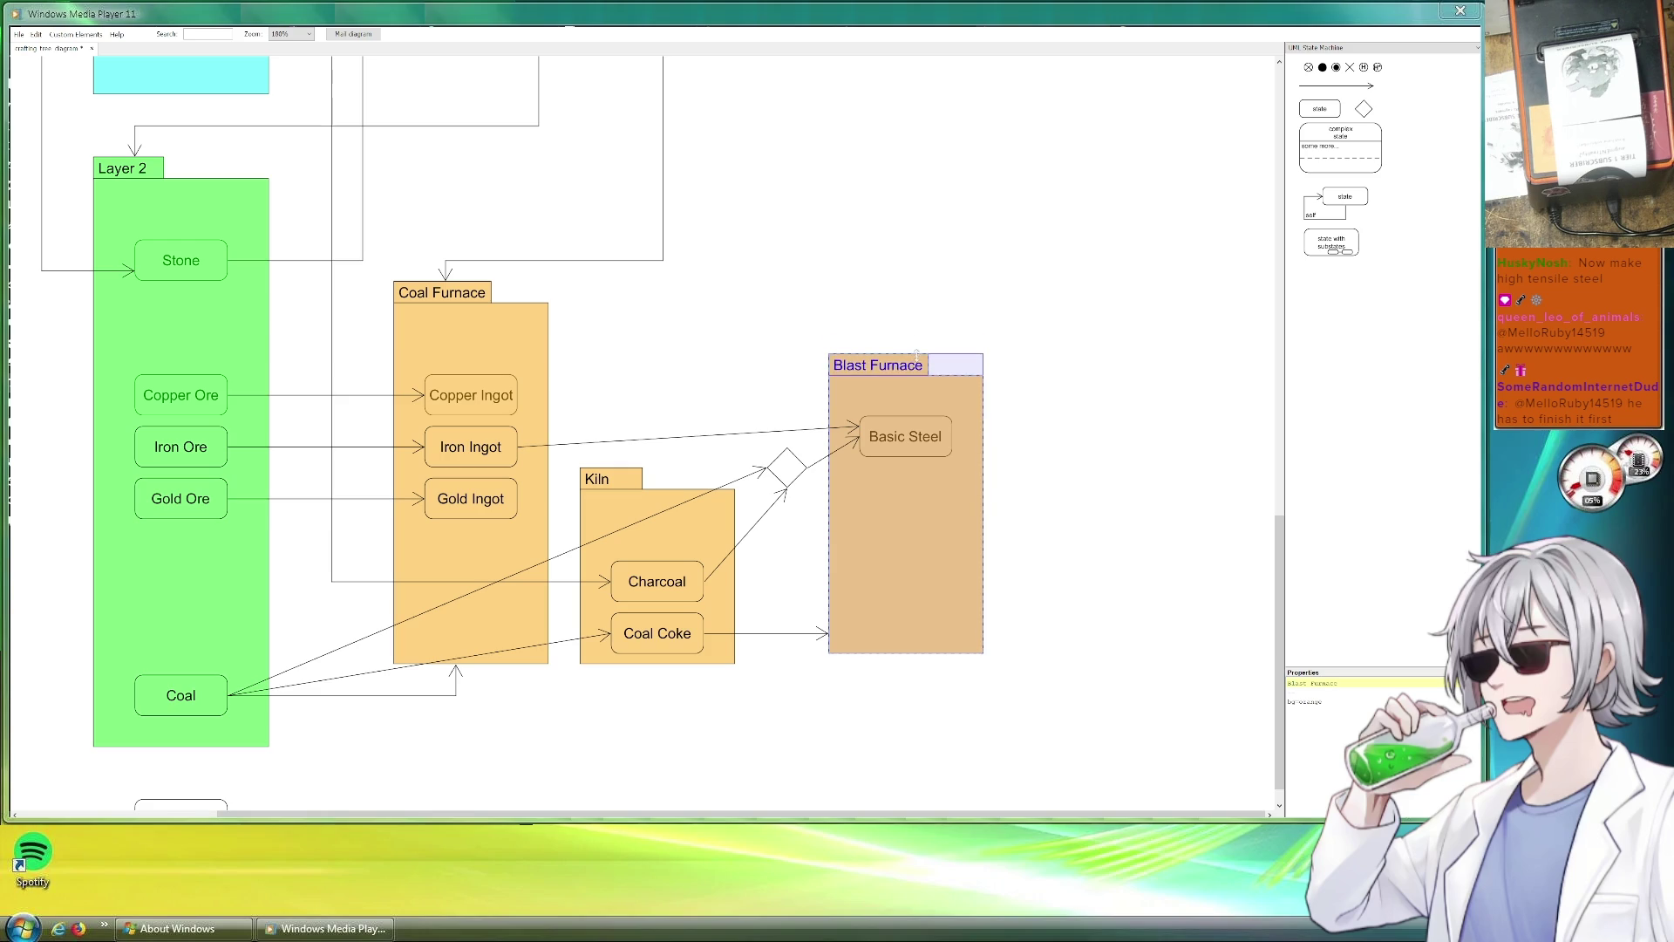
pyautogui.click(1048, 419)
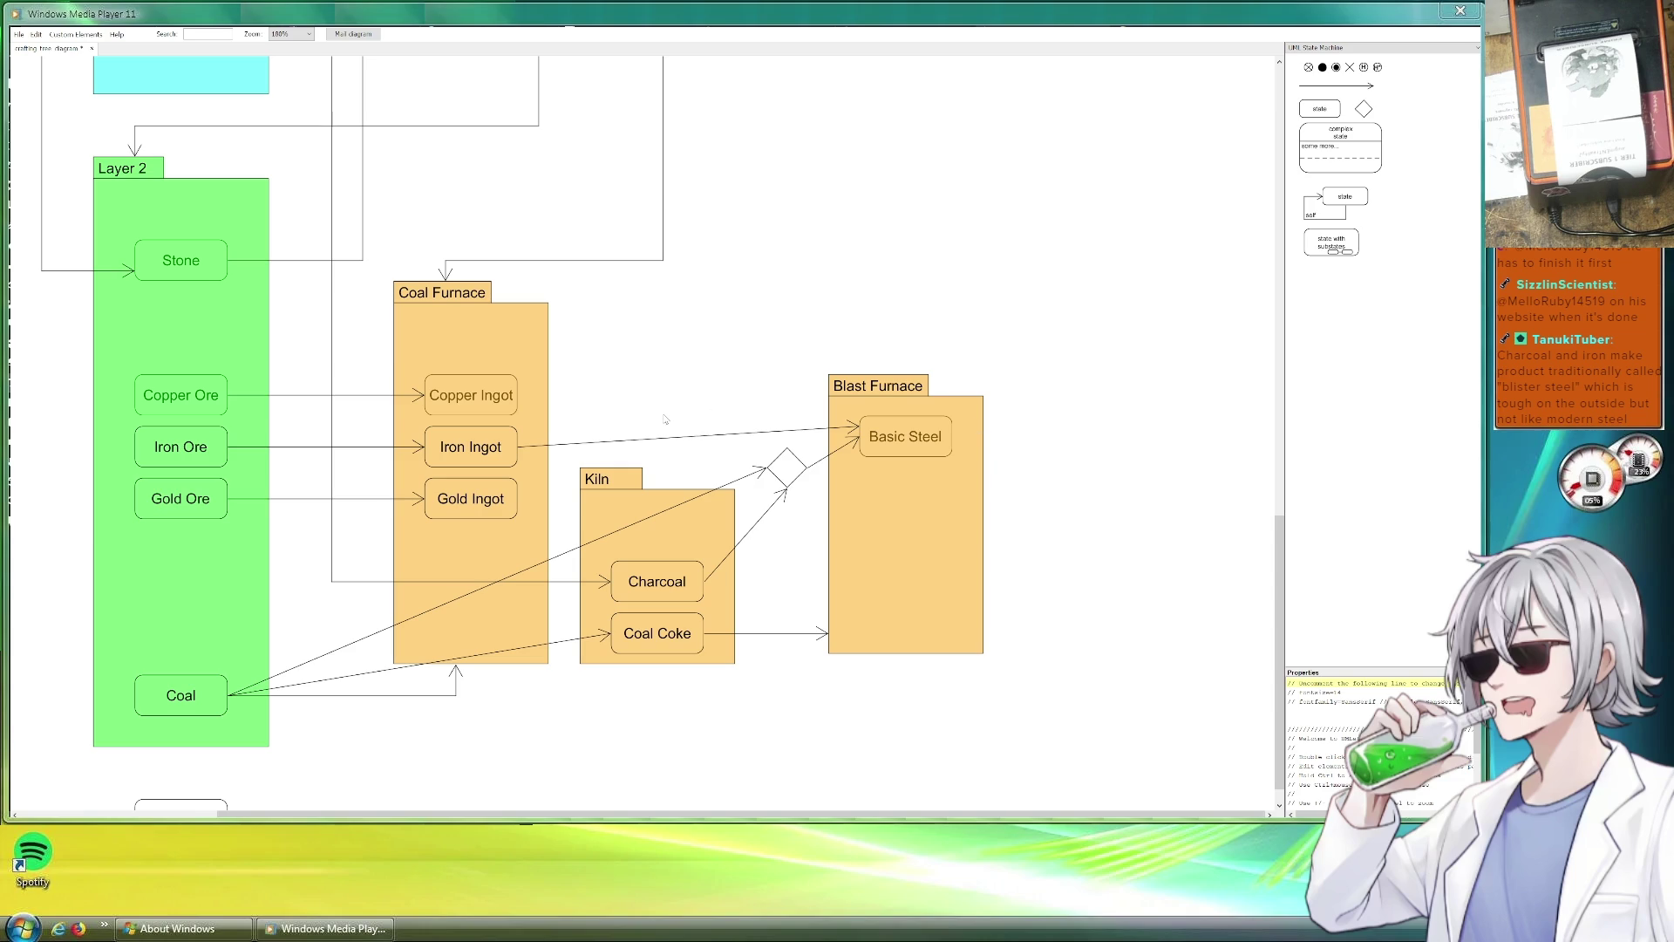
pyautogui.scroll(-1, 640, 384)
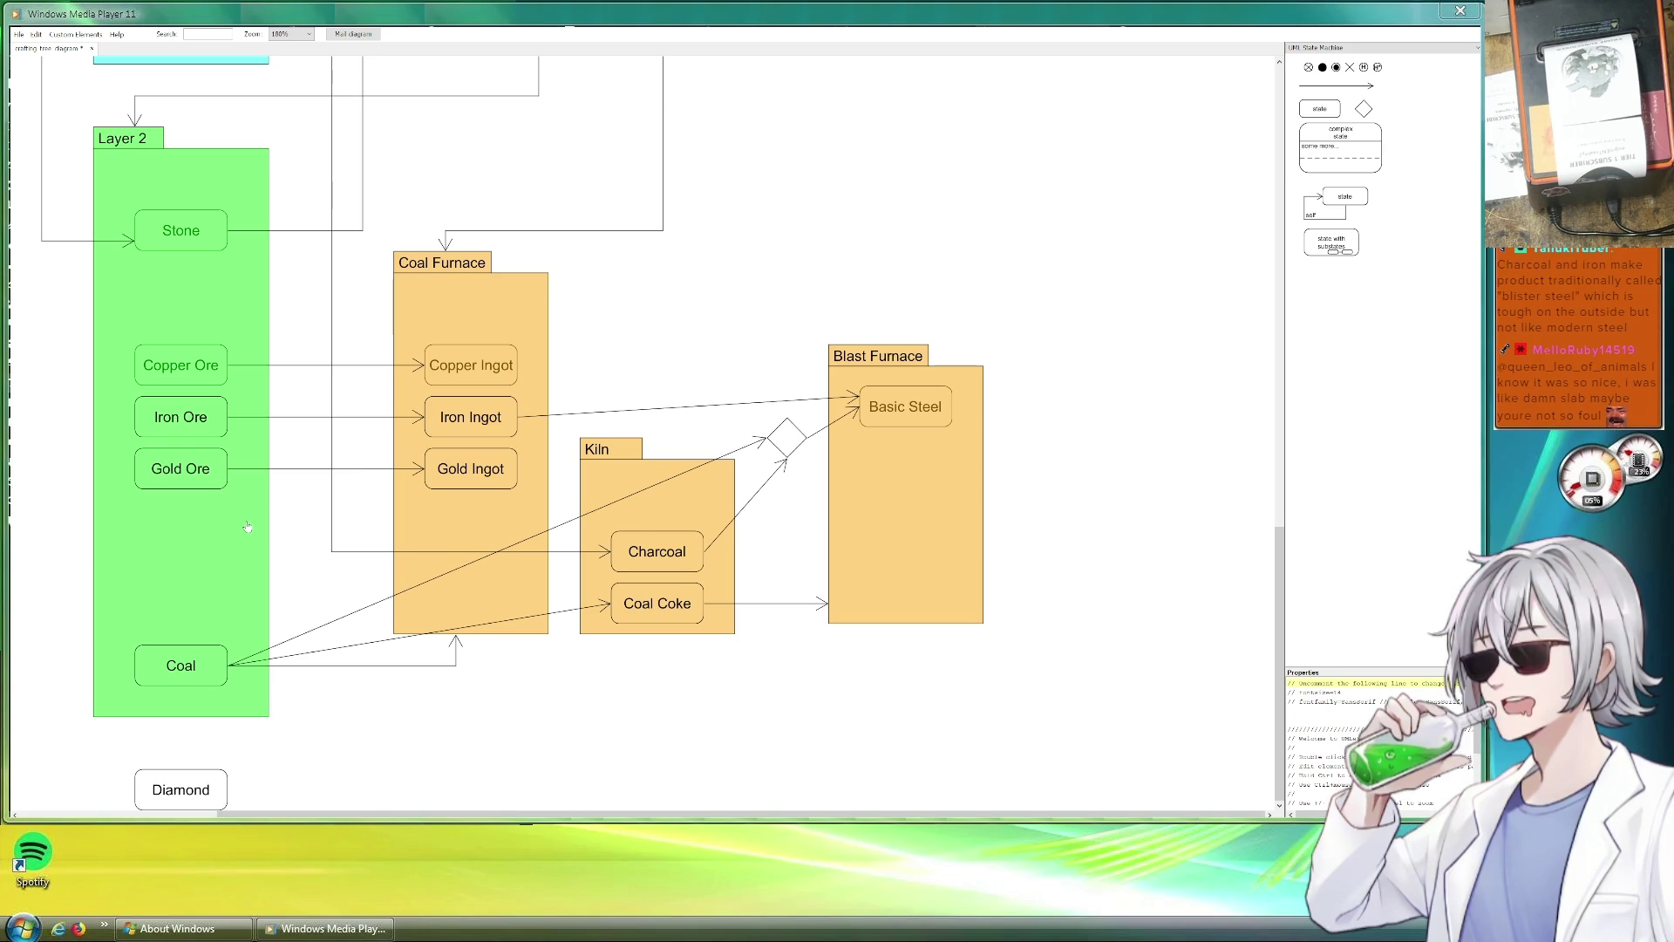
pyautogui.scroll(5, 460, 409)
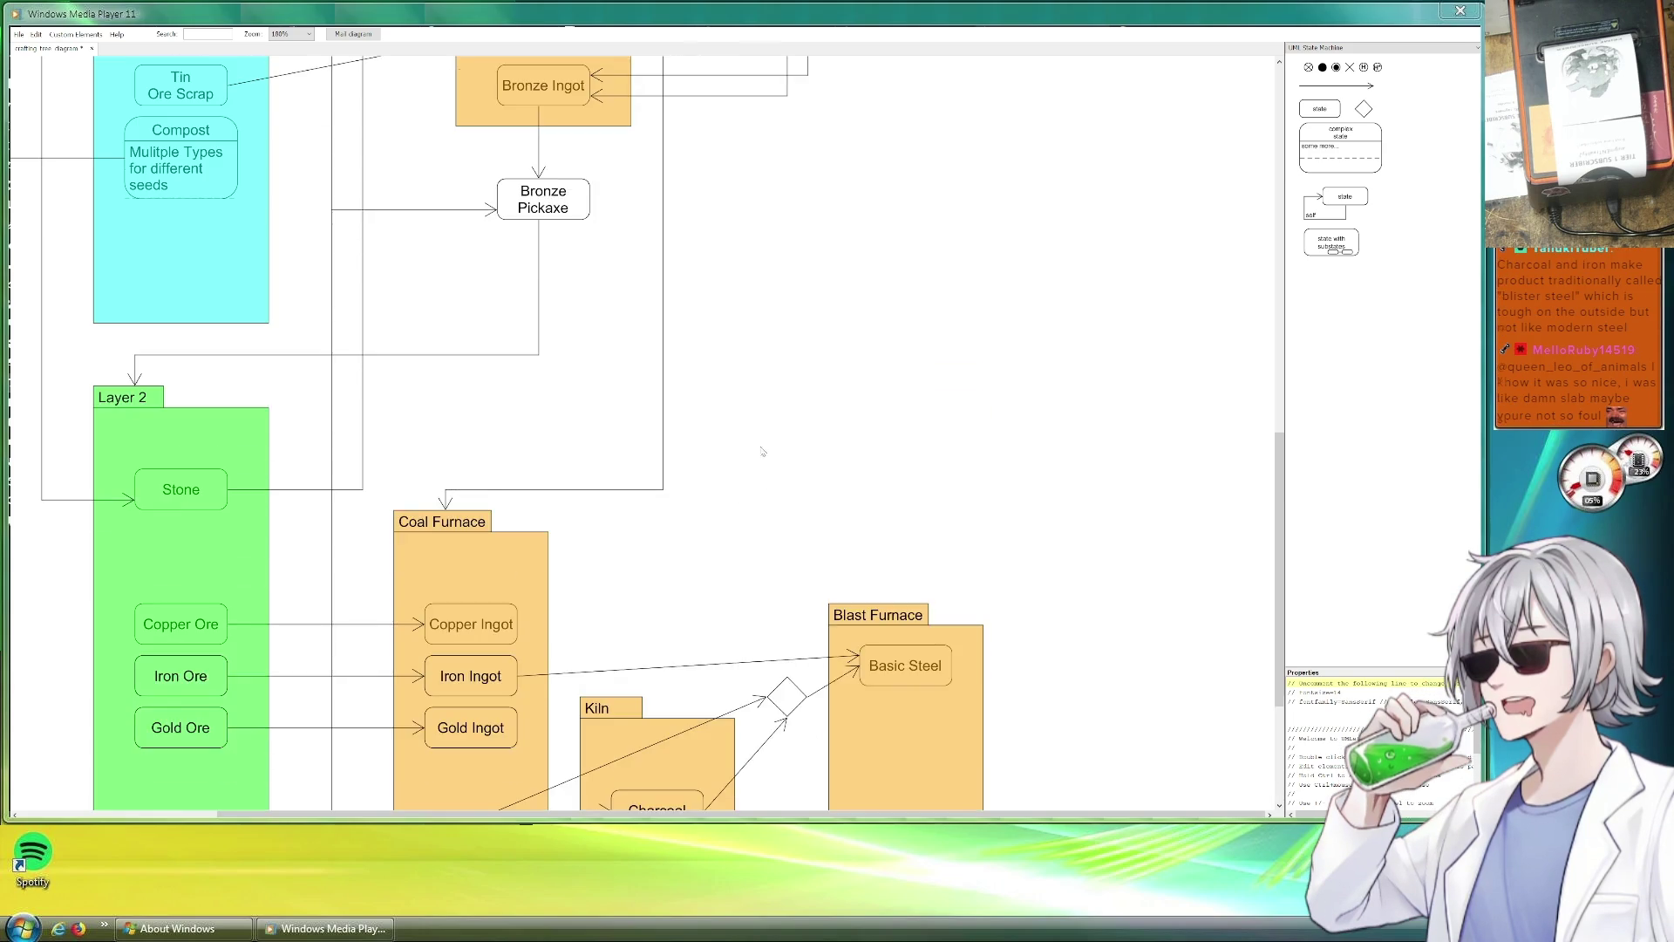
pyautogui.scroll(5, 460, 409)
pyautogui.scroll(5, 461, 409)
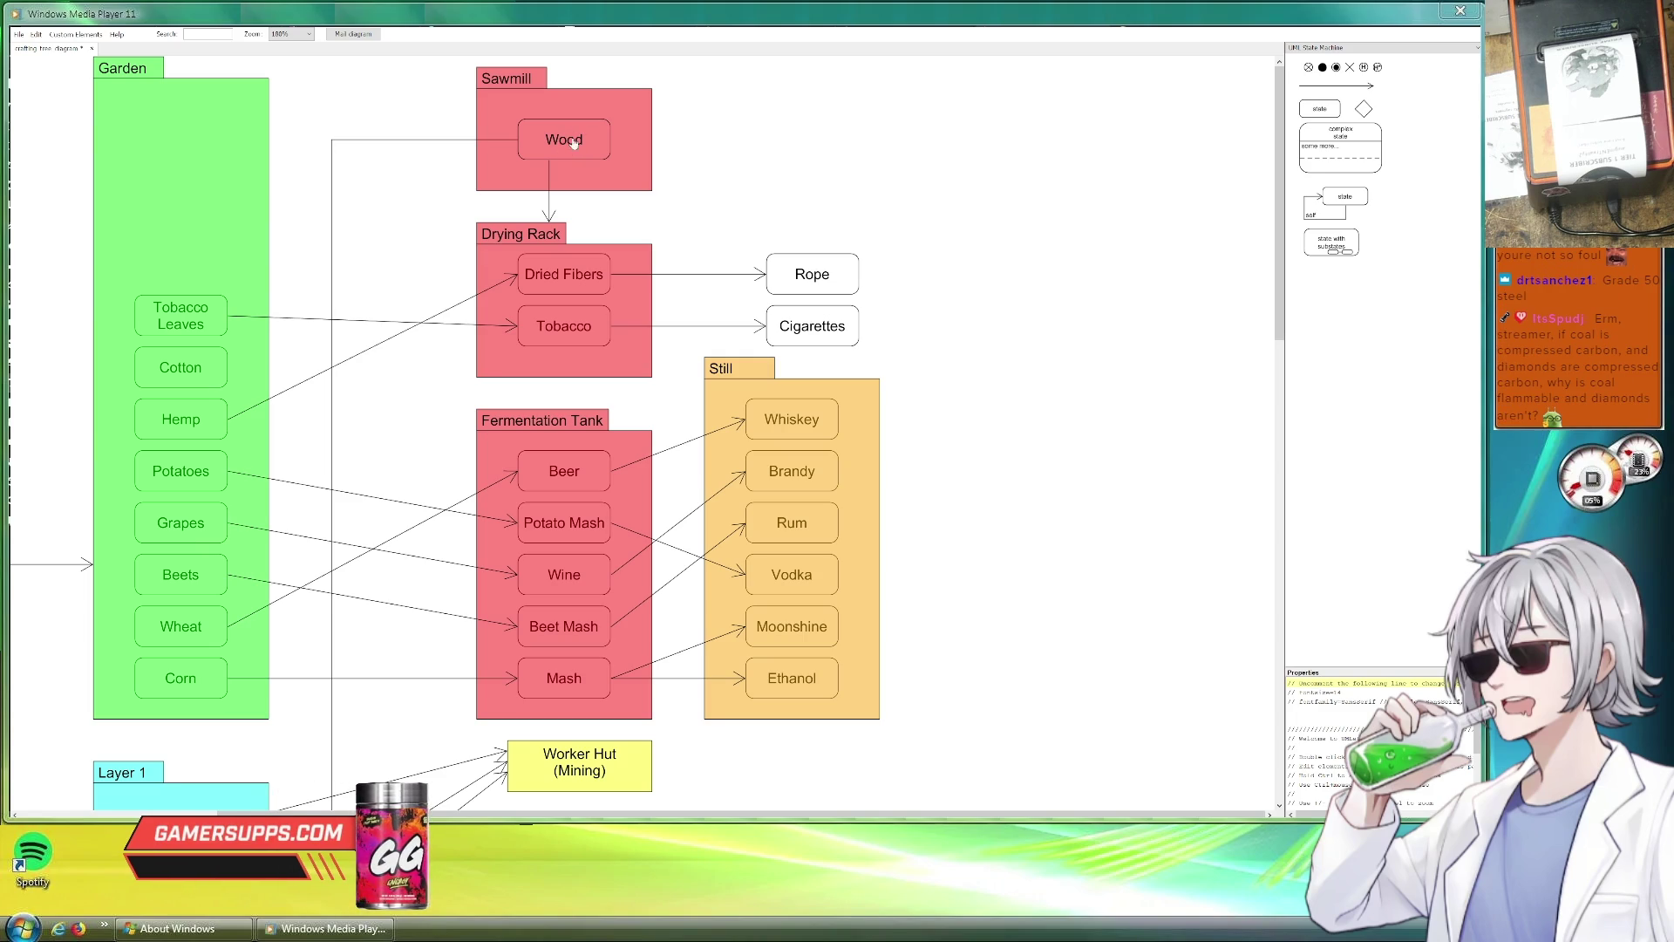
pyautogui.scroll(-5, 570, 144)
pyautogui.scroll(-5, 630, 220)
pyautogui.scroll(-5, 630, 220)
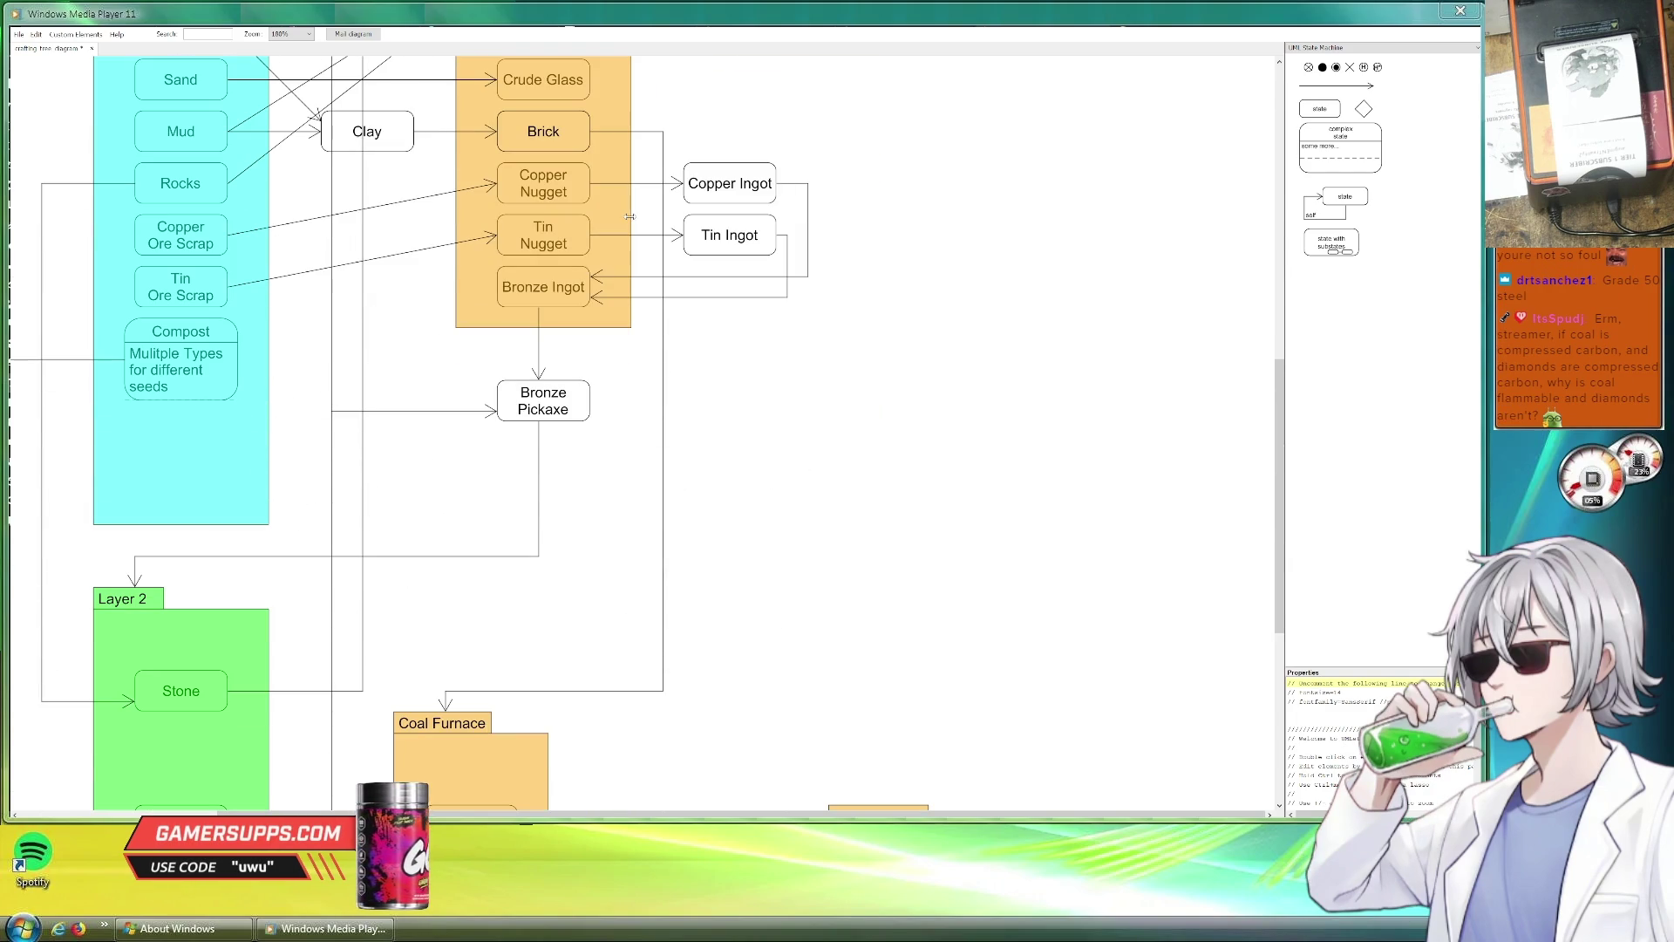
pyautogui.scroll(-4, 634, 233)
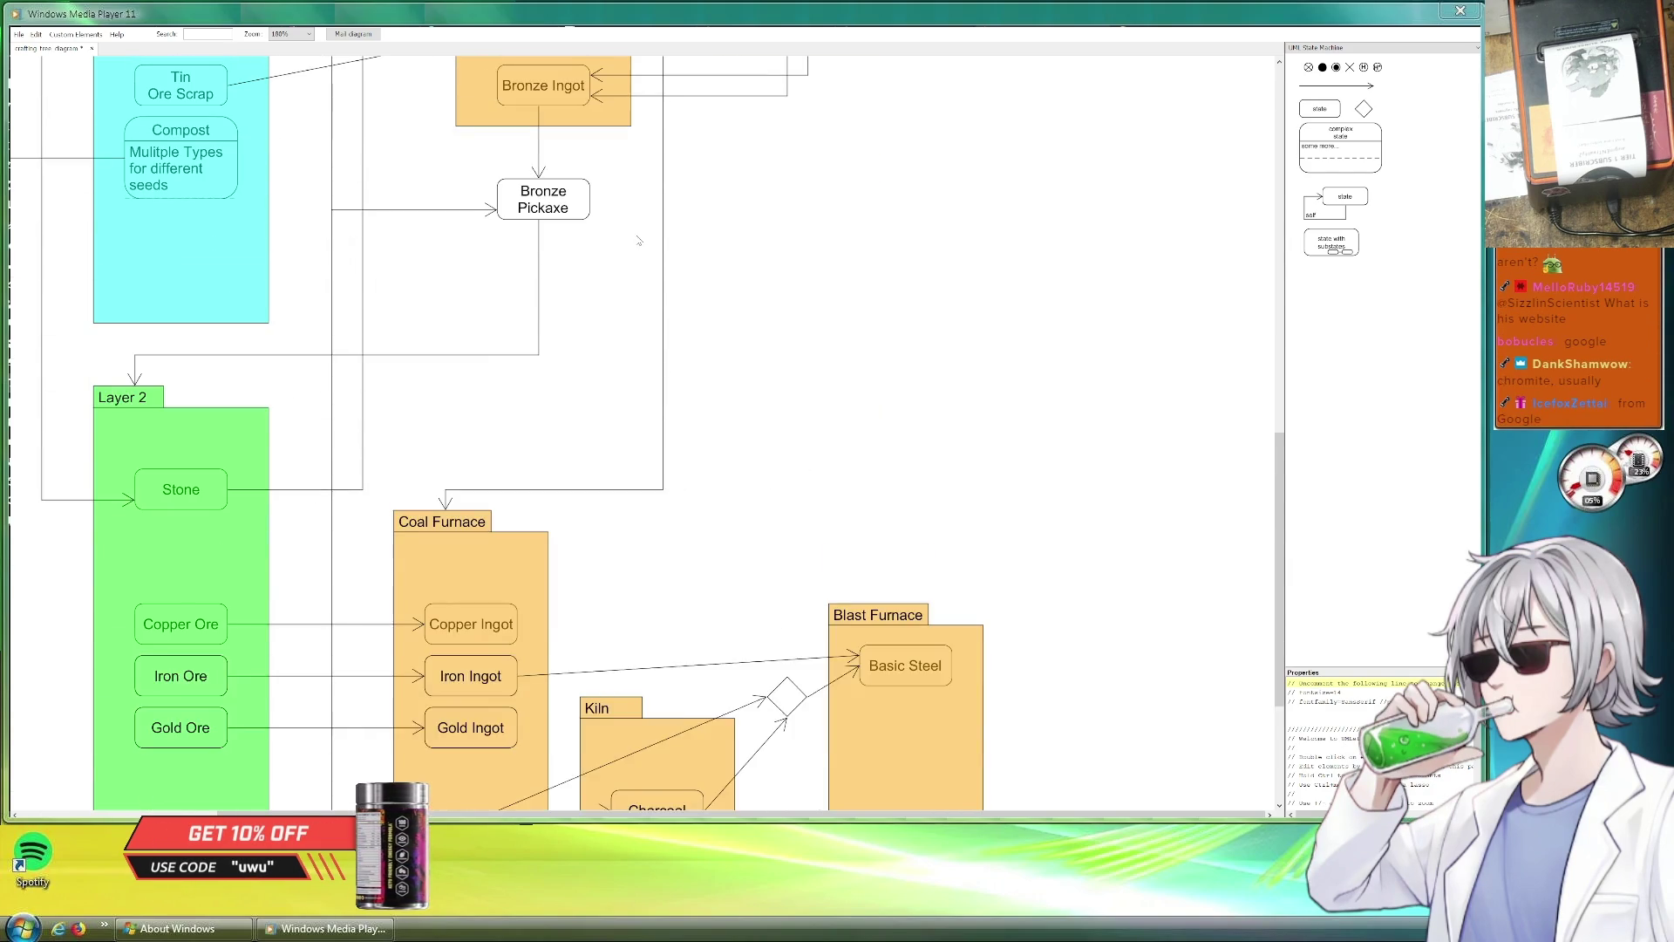
pyautogui.scroll(-5, 633, 232)
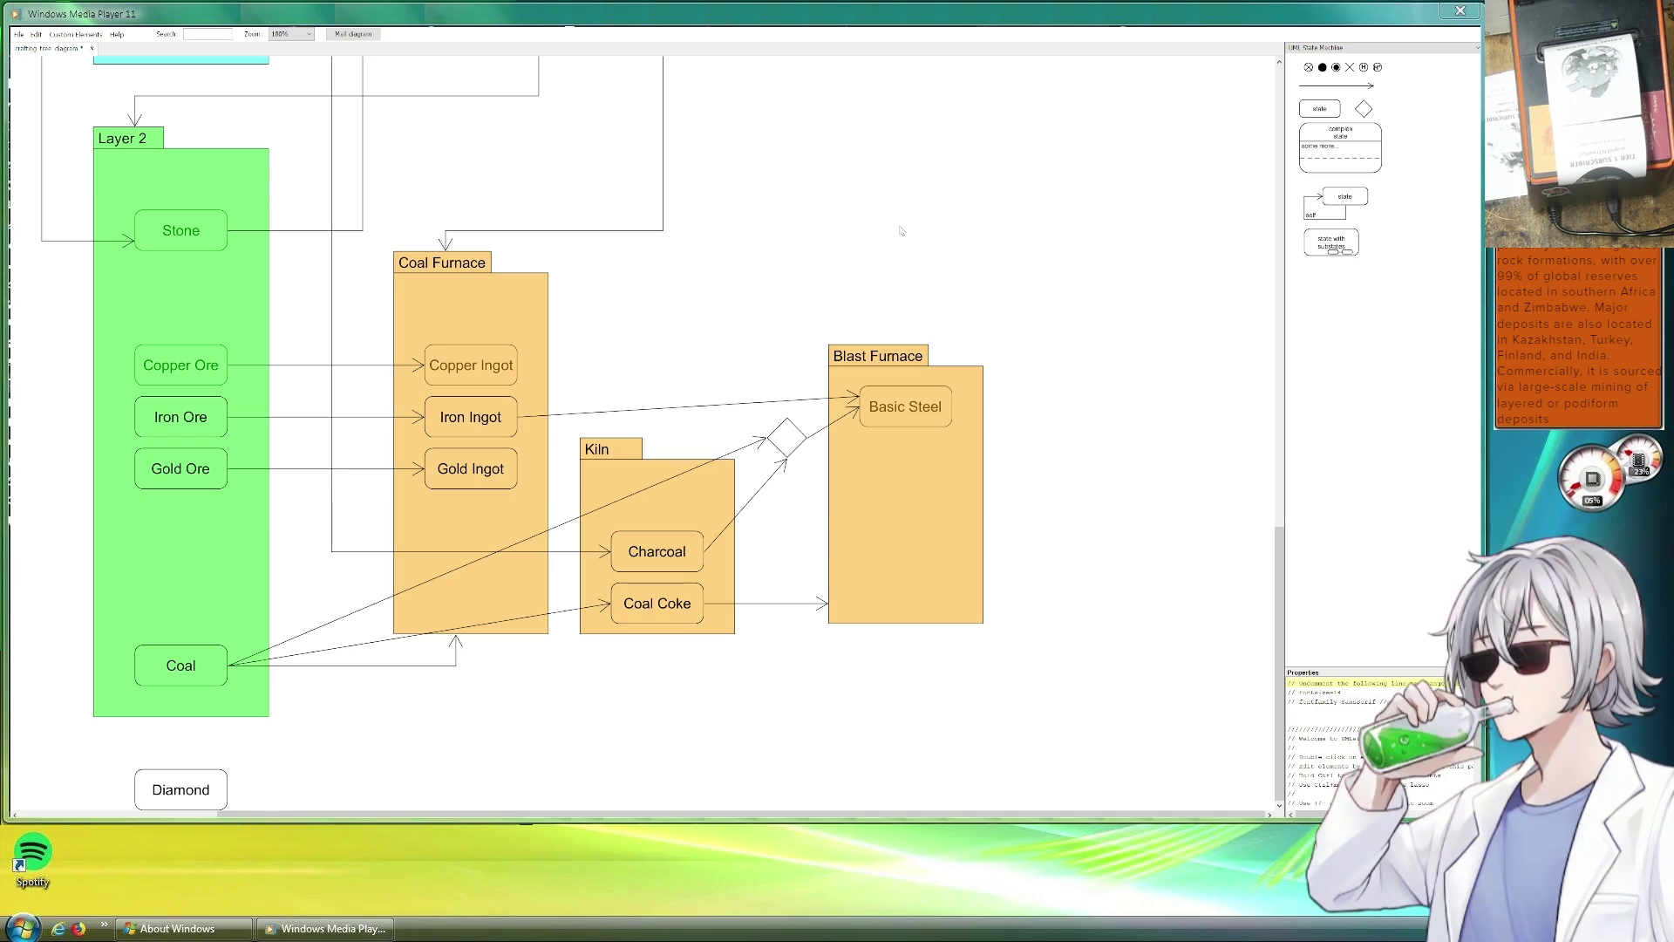
# Nudge the Coal connector's end on the diamond and pan to review the Layer 2 furnaces.
pyautogui.moveTo(767, 439)
pyautogui.mouseDown()
pyautogui.moveTo(777, 452)
pyautogui.moveTo(767, 438)
pyautogui.mouseUp()
pyautogui.moveTo(1064, 508); pyautogui.dragTo(923, 415)
pyautogui.scroll(-2, 816, 542)
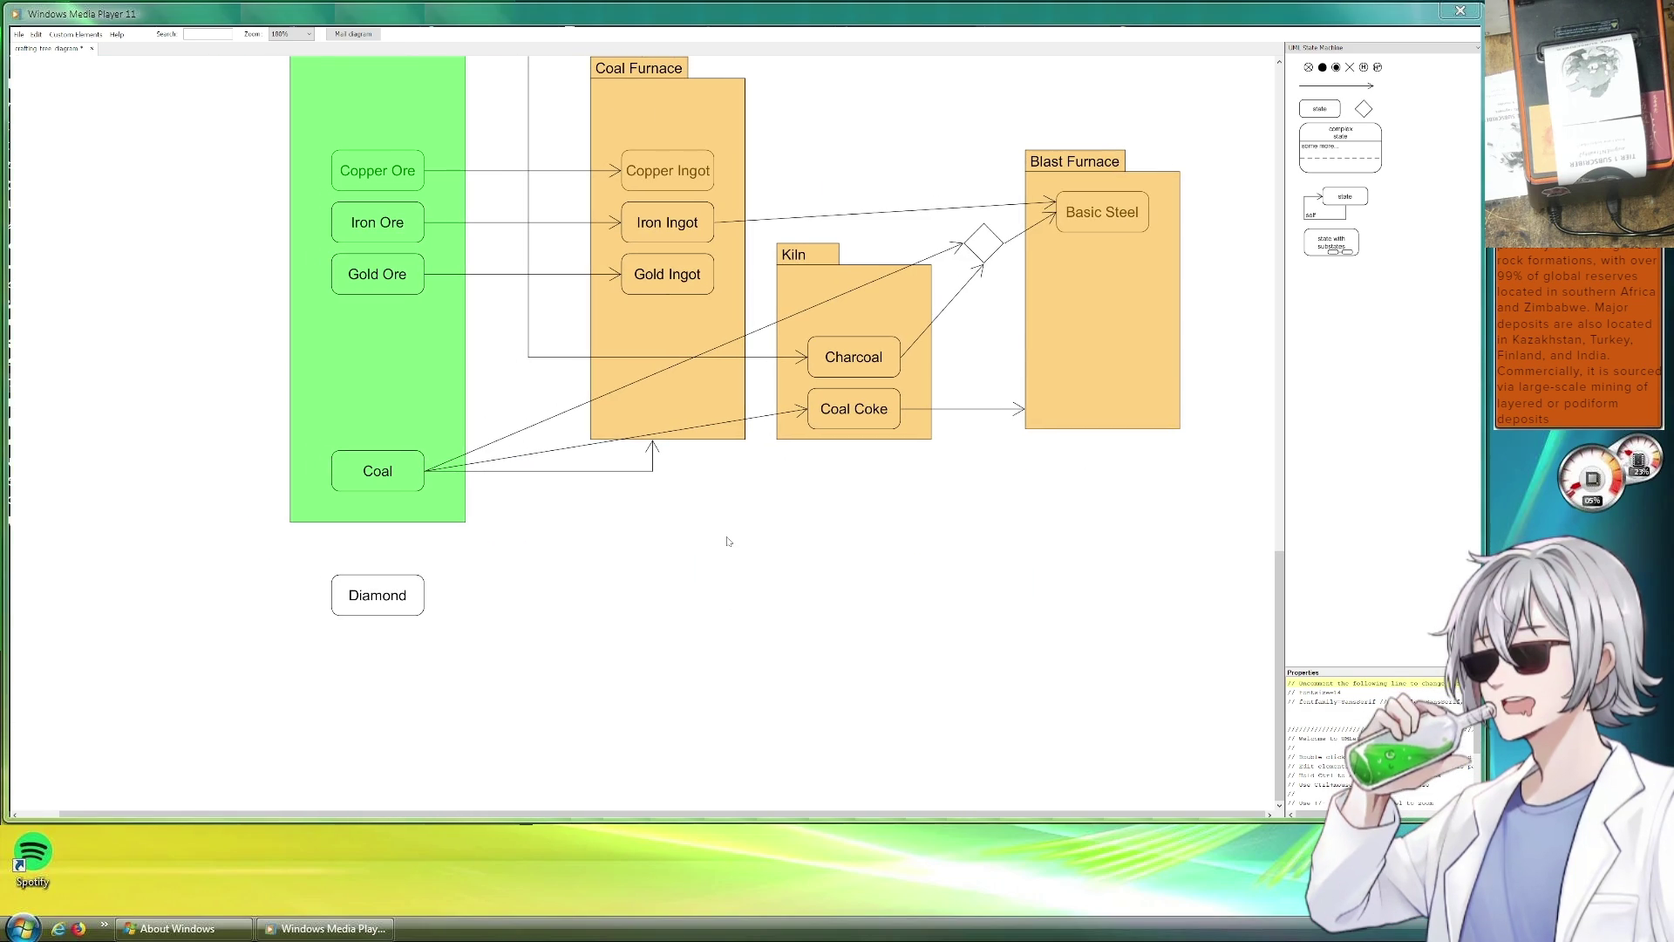
pyautogui.scroll(2, 717, 537)
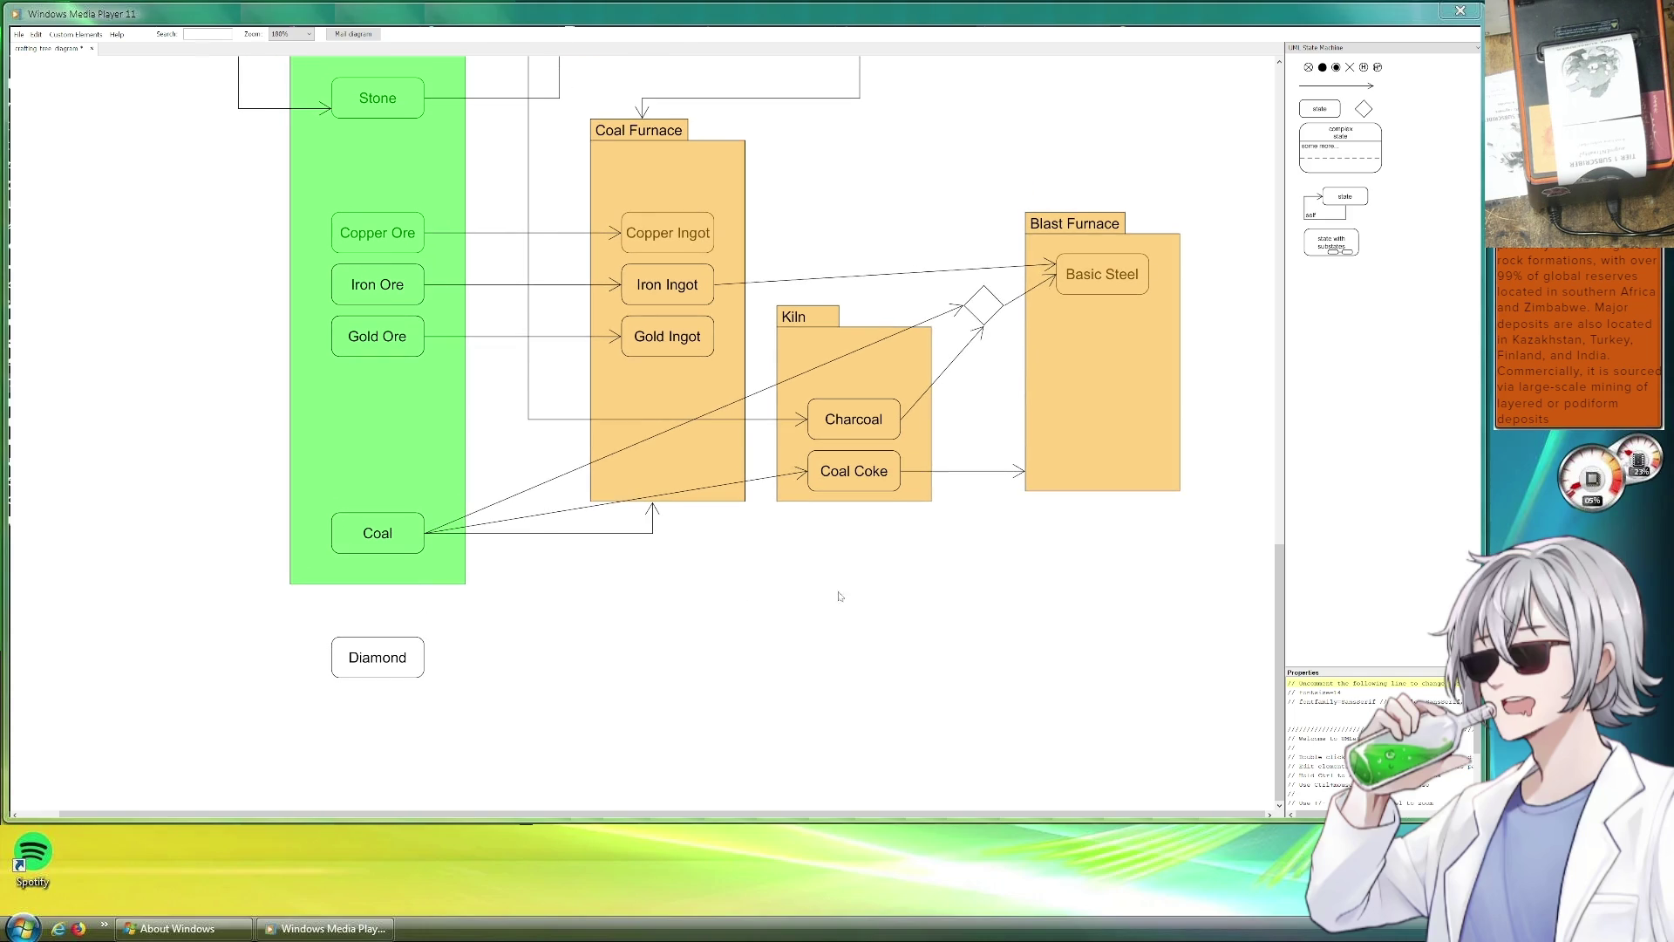
pyautogui.scroll(2, 628, 699)
pyautogui.scroll(5, 784, 486)
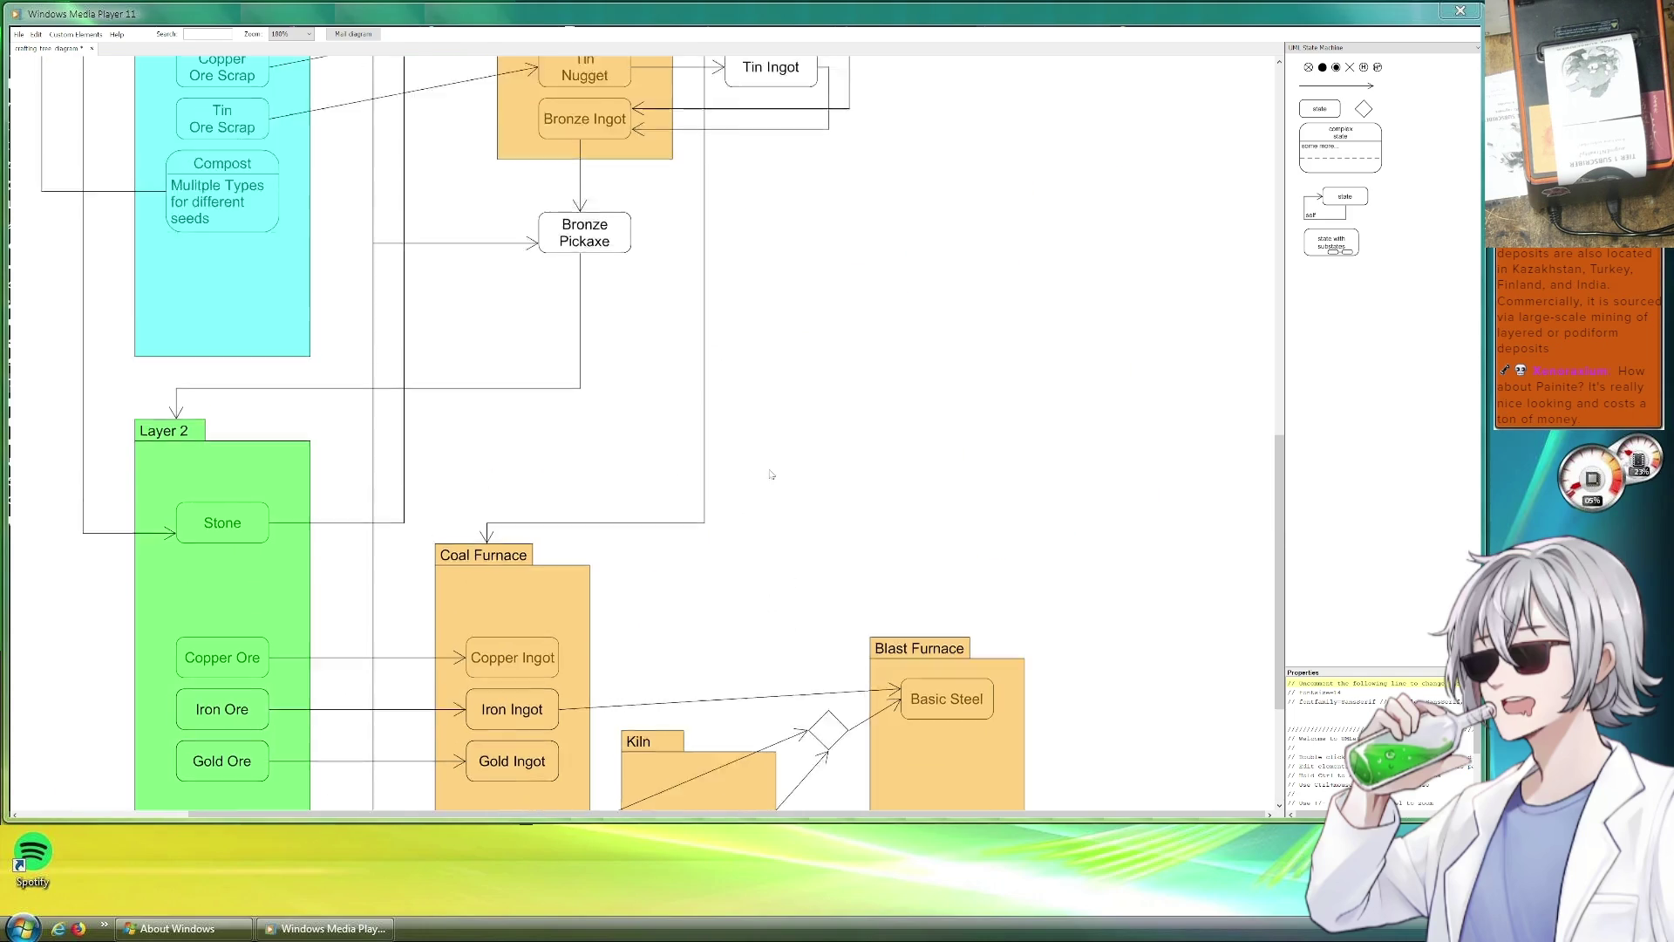
pyautogui.scroll(5, 772, 411)
pyautogui.scroll(4, 805, 439)
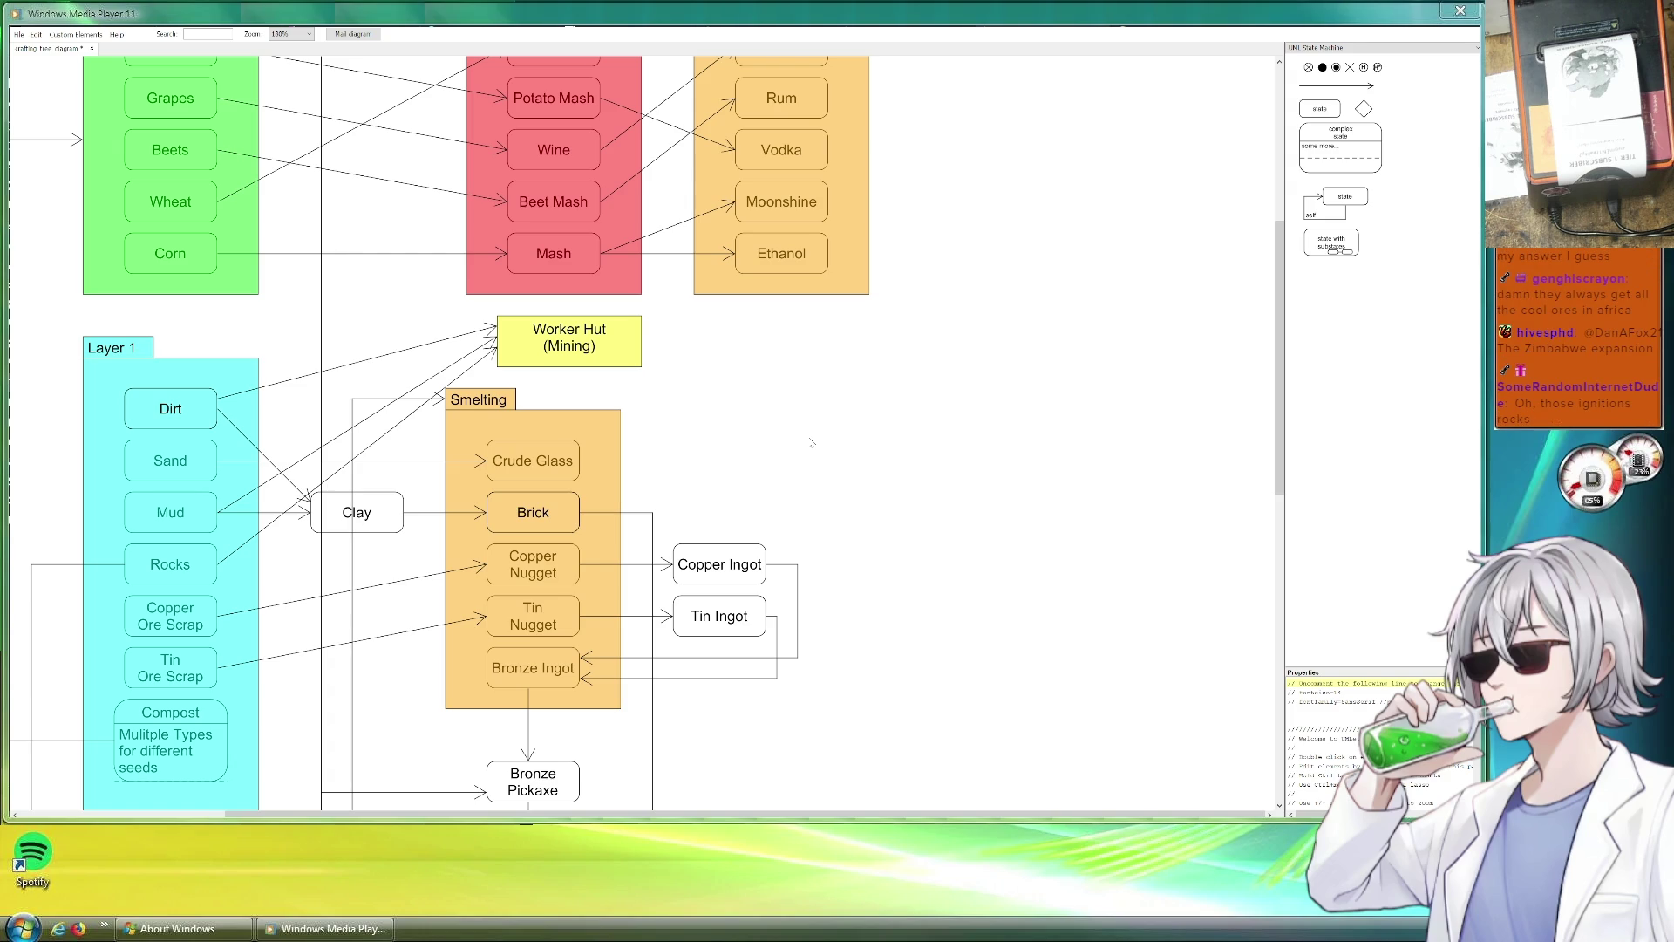
pyautogui.scroll(-5, 952, 624)
pyautogui.scroll(-5, 942, 510)
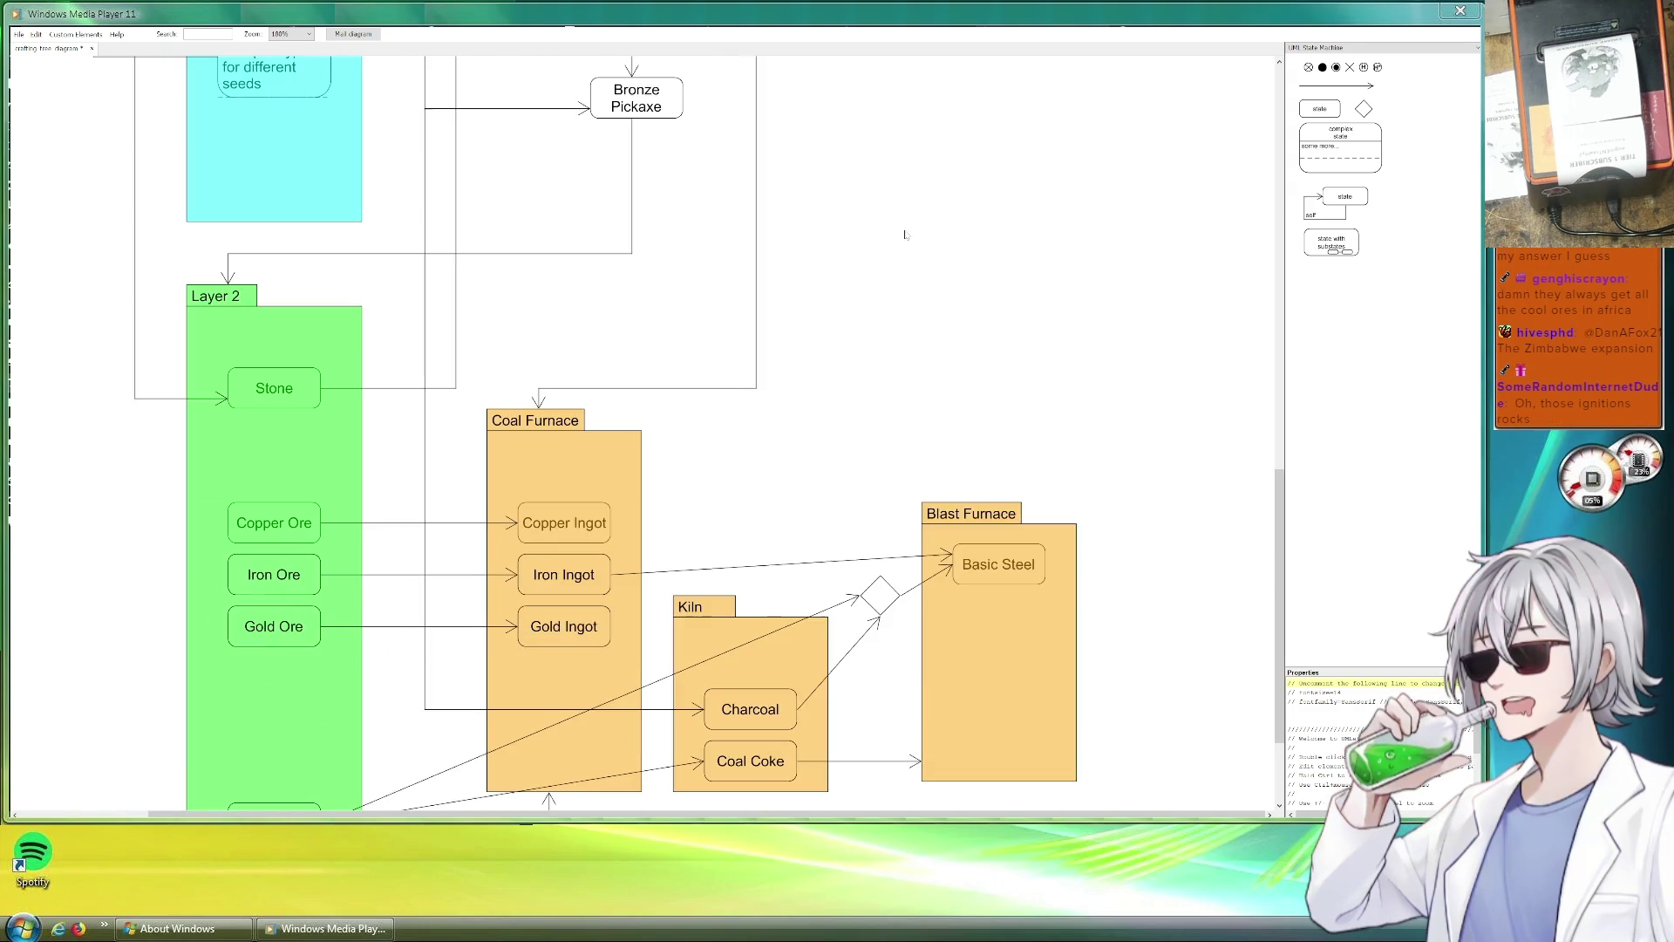
pyautogui.scroll(-4, 917, 393)
pyautogui.scroll(-1, 721, 549)
pyautogui.scroll(-3, 722, 549)
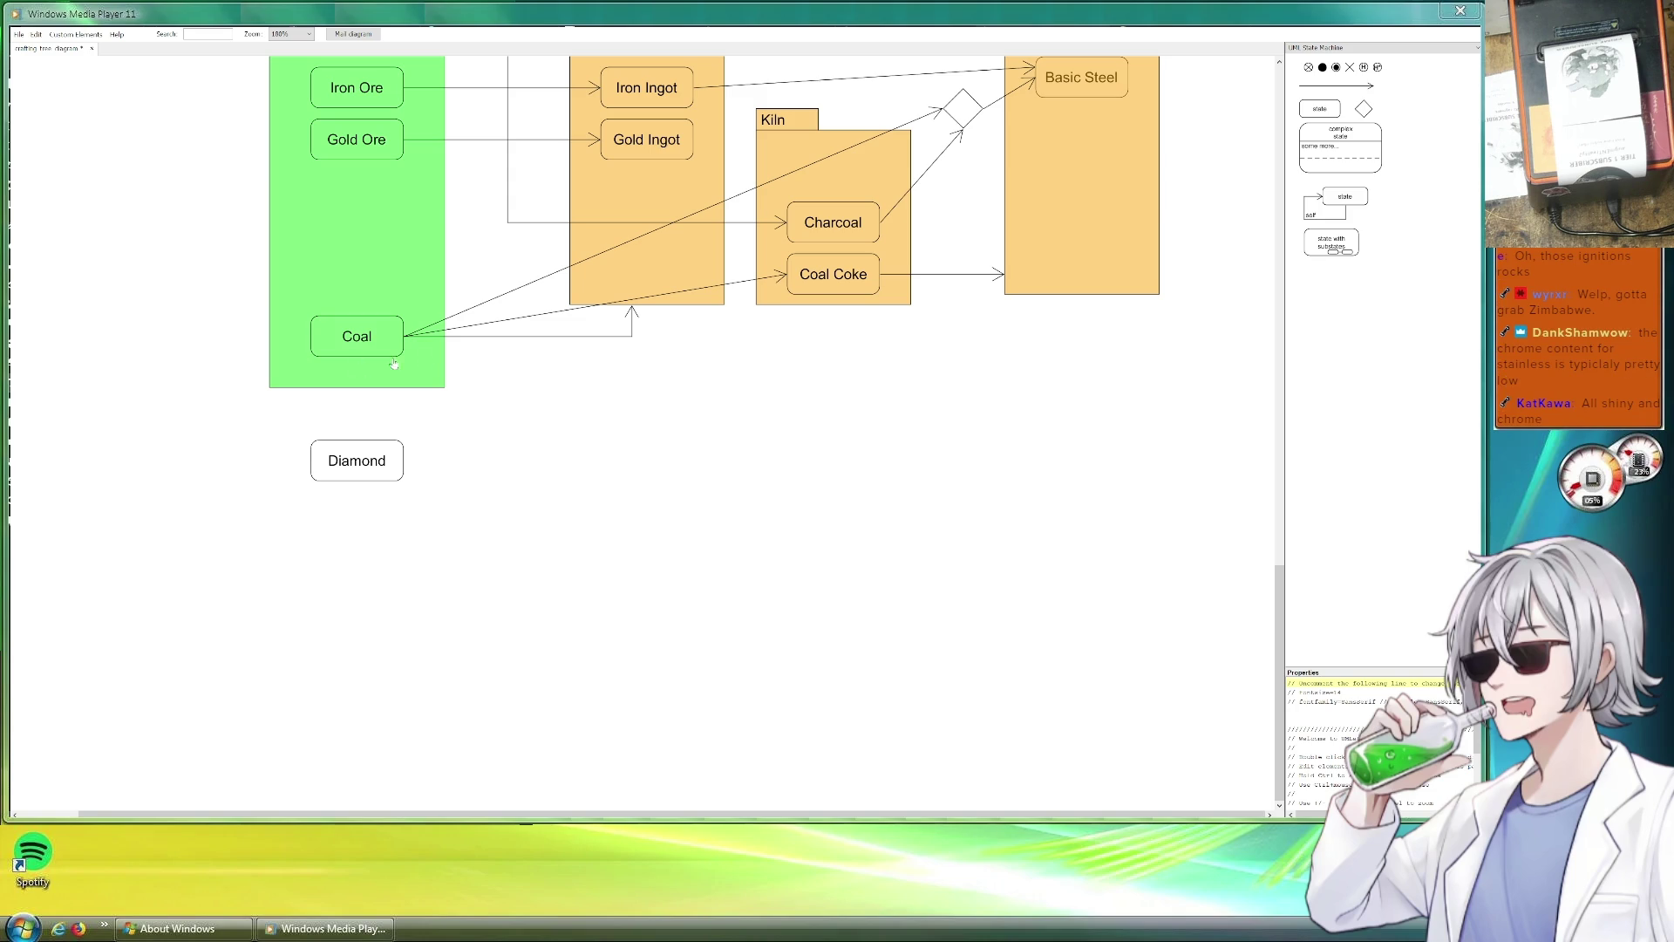
pyautogui.scroll(3, 360, 370)
pyautogui.scroll(3, 426, 450)
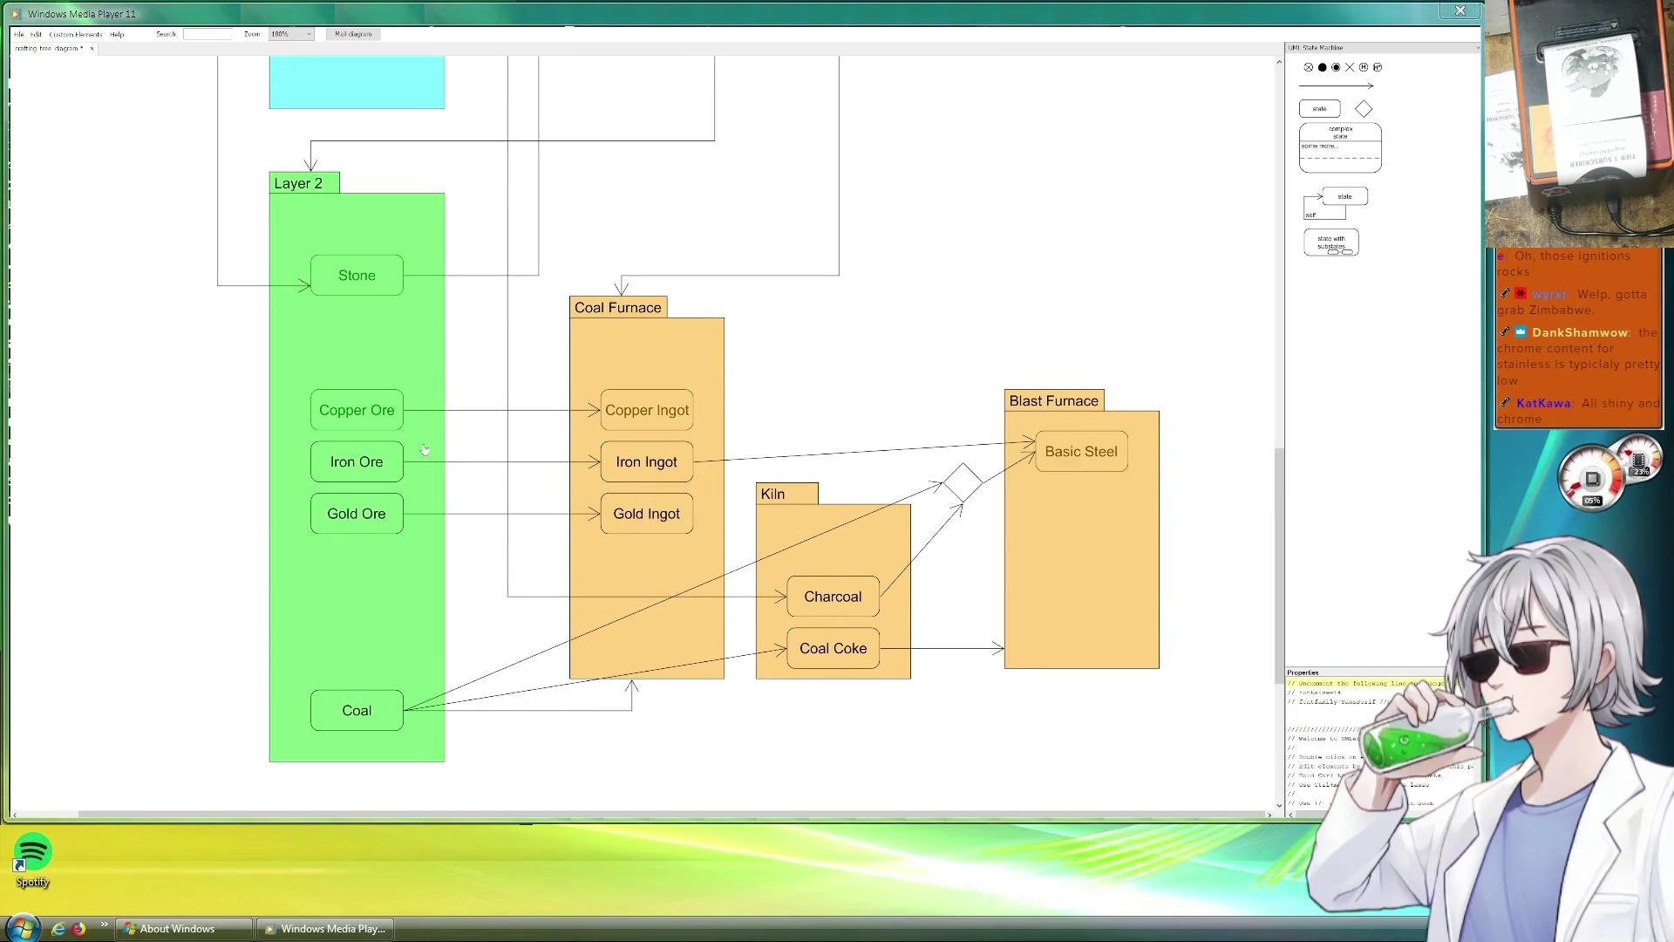
pyautogui.scroll(-3, 424, 450)
pyautogui.scroll(-3, 419, 446)
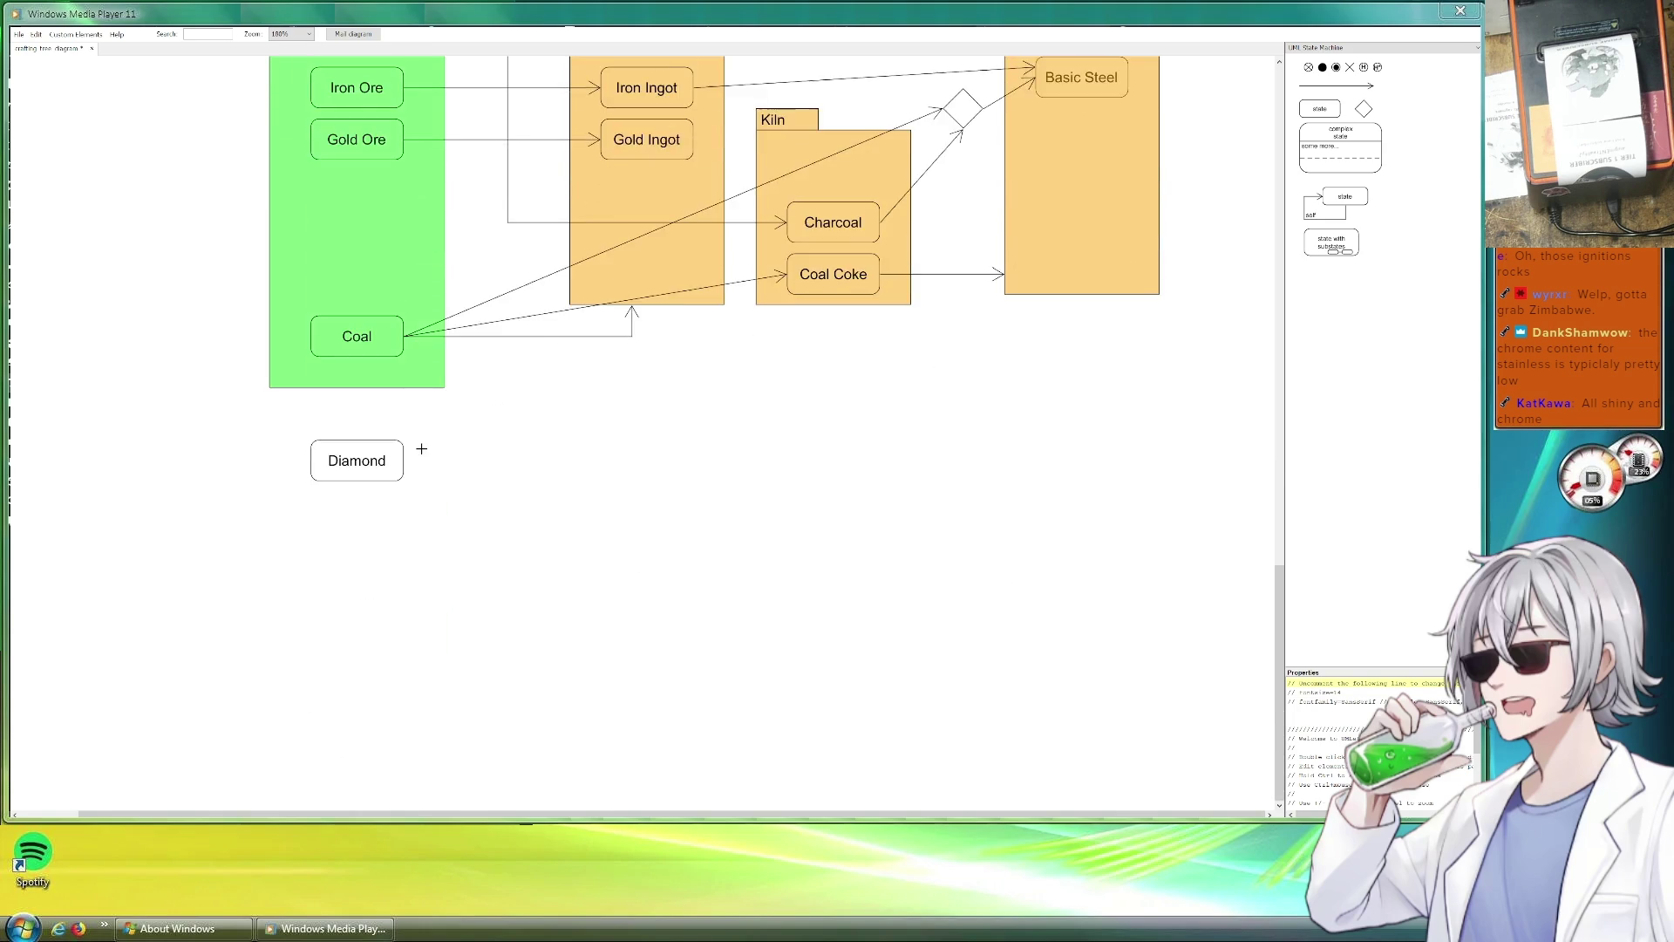
pyautogui.scroll(4, 419, 444)
pyautogui.scroll(8, 421, 482)
pyautogui.scroll(3, 422, 481)
pyautogui.scroll(3, 422, 479)
pyautogui.scroll(3, 426, 483)
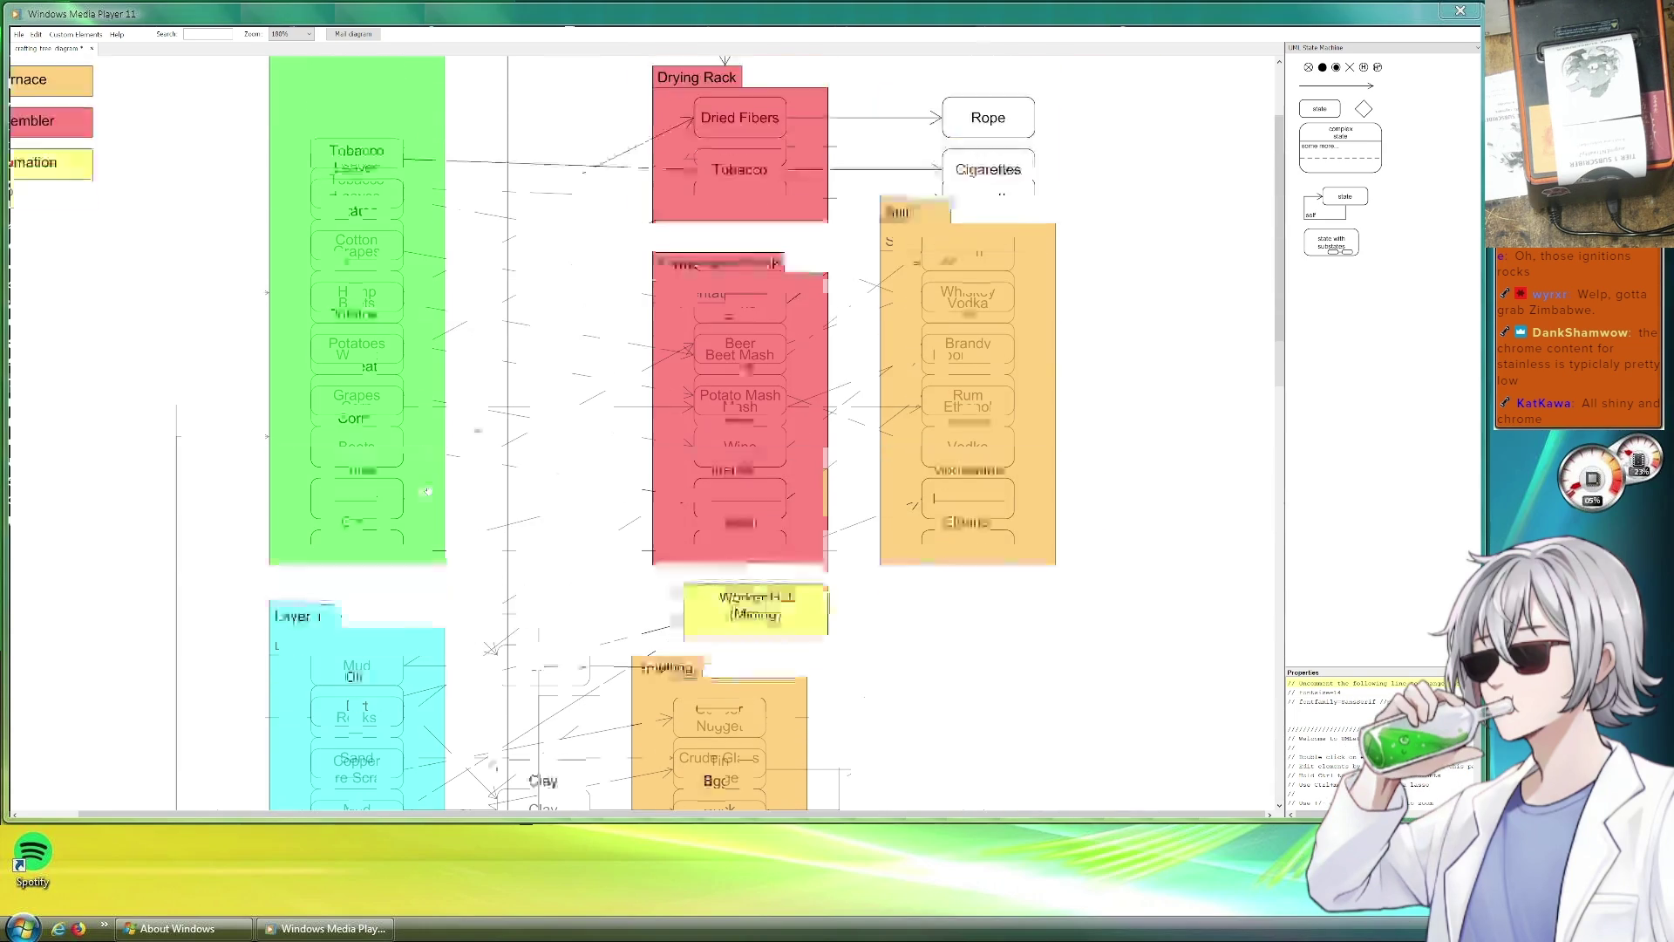
pyautogui.scroll(-2, 431, 485)
pyautogui.scroll(1, 429, 486)
pyautogui.scroll(2, 429, 487)
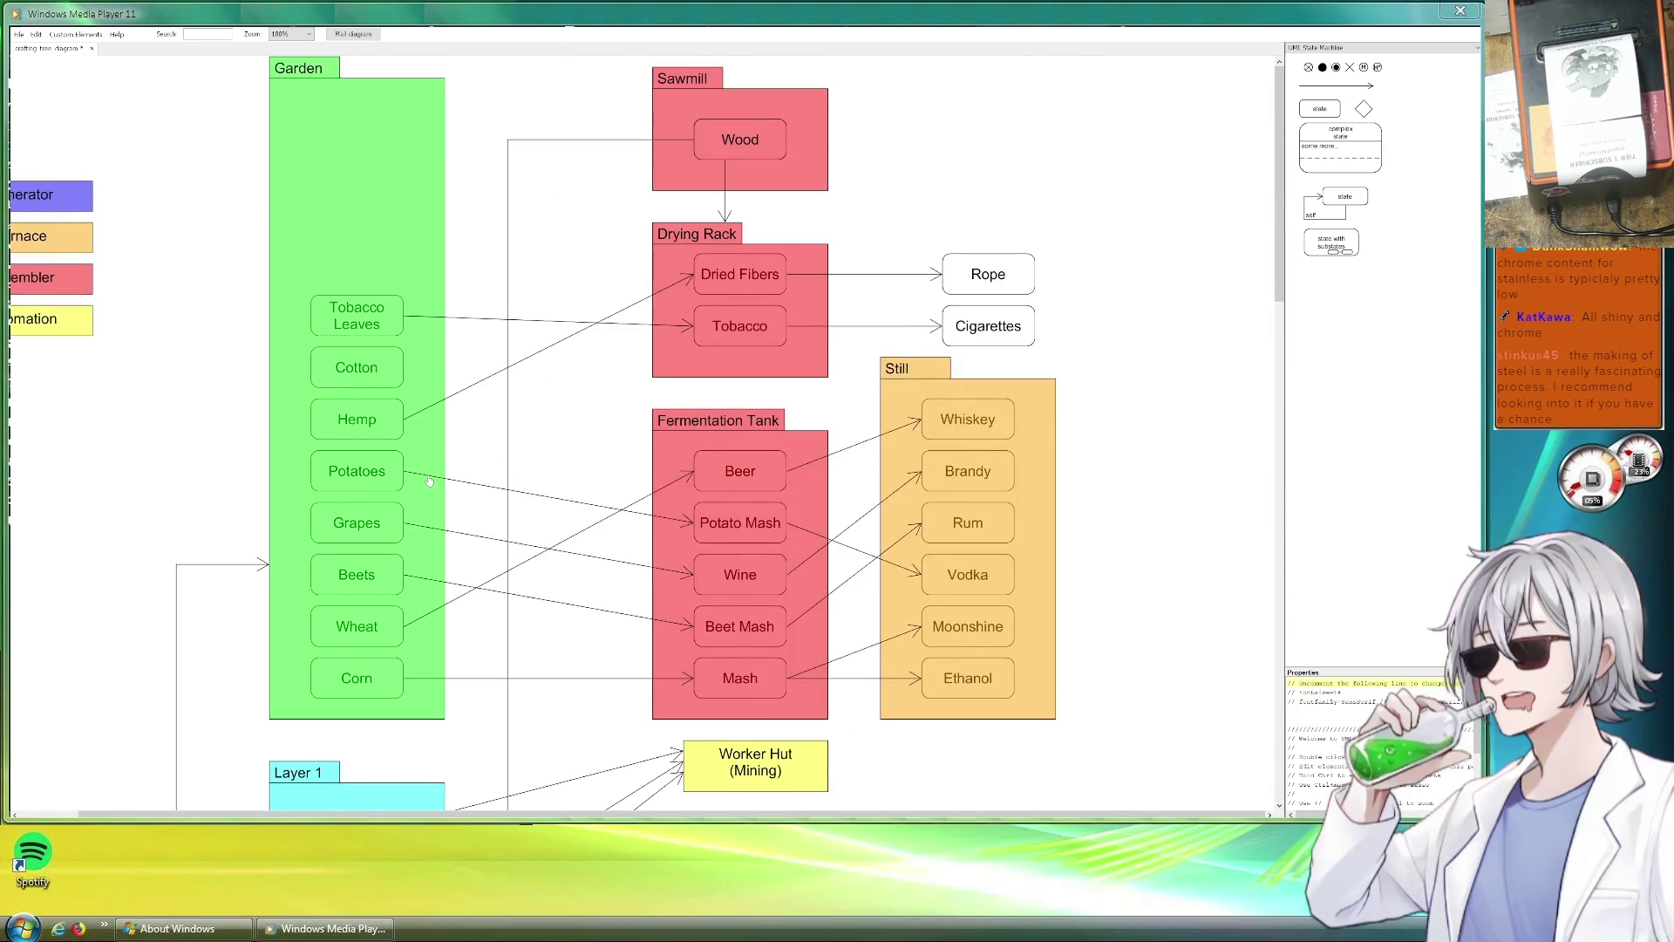
pyautogui.scroll(-4, 430, 483)
pyautogui.scroll(-4, 429, 479)
pyautogui.scroll(2, 430, 480)
pyautogui.scroll(3, 429, 479)
pyautogui.scroll(-4, 564, 448)
pyautogui.scroll(-4, 561, 450)
pyautogui.scroll(5, 524, 432)
pyautogui.scroll(3, 458, 412)
pyautogui.hscroll(-4, 410, 397)
pyautogui.moveTo(409, 396); pyautogui.dragTo(262, 376)
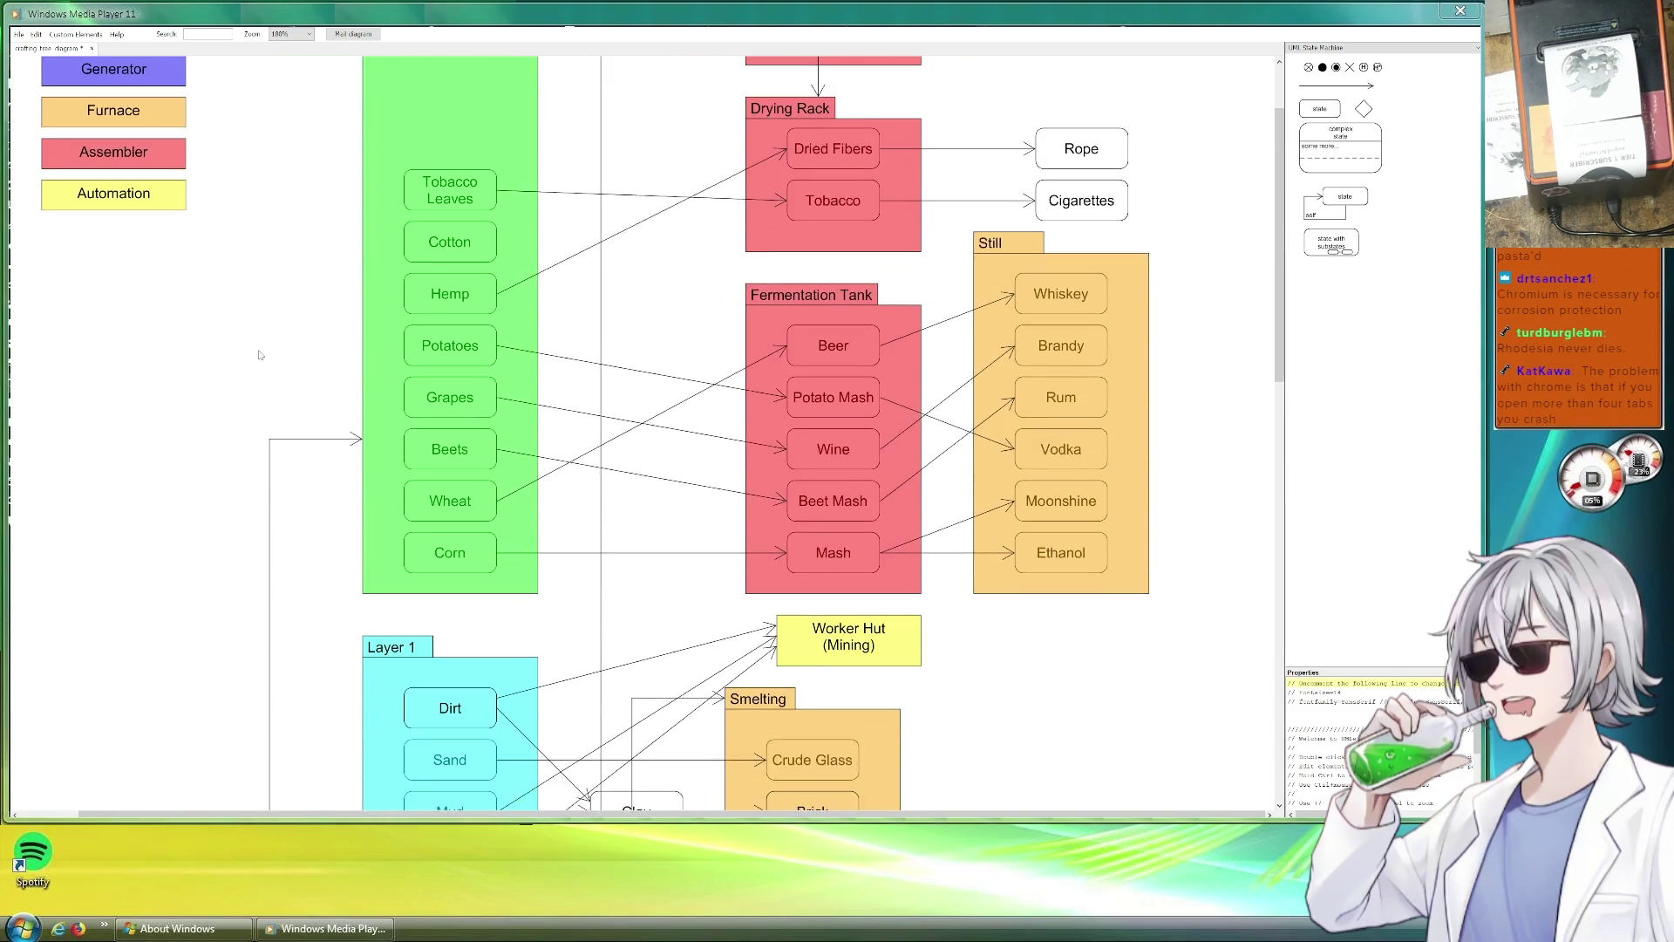
pyautogui.scroll(-2, 264, 376)
pyautogui.scroll(-3, 785, 472)
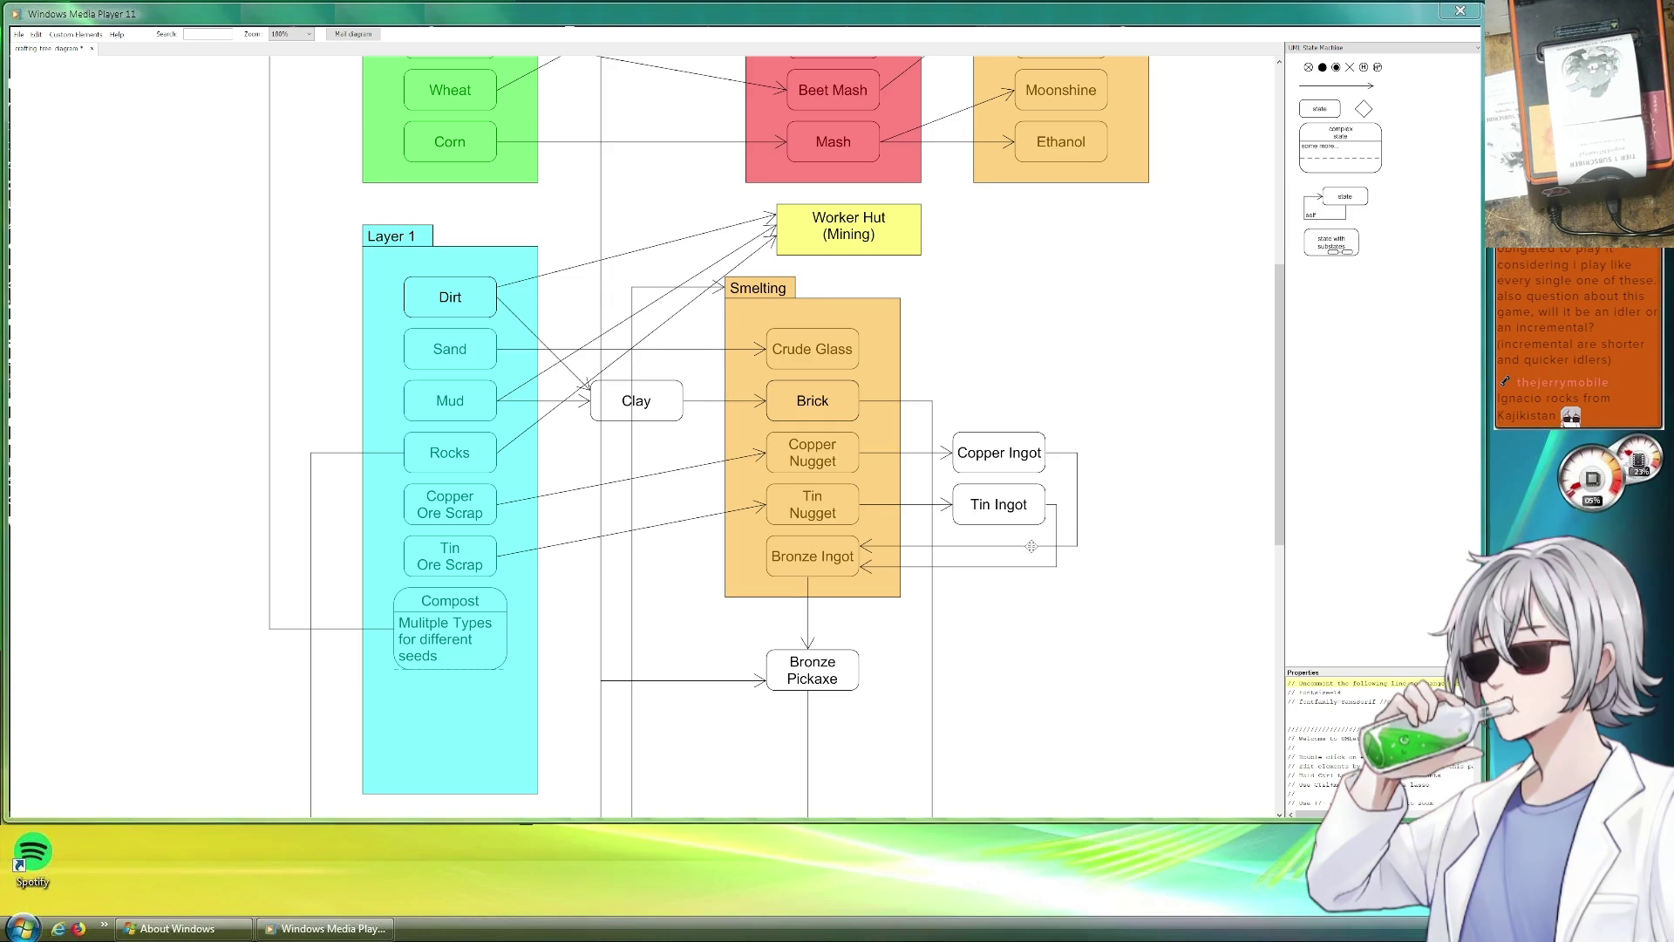
pyautogui.scroll(-3, 1185, 609)
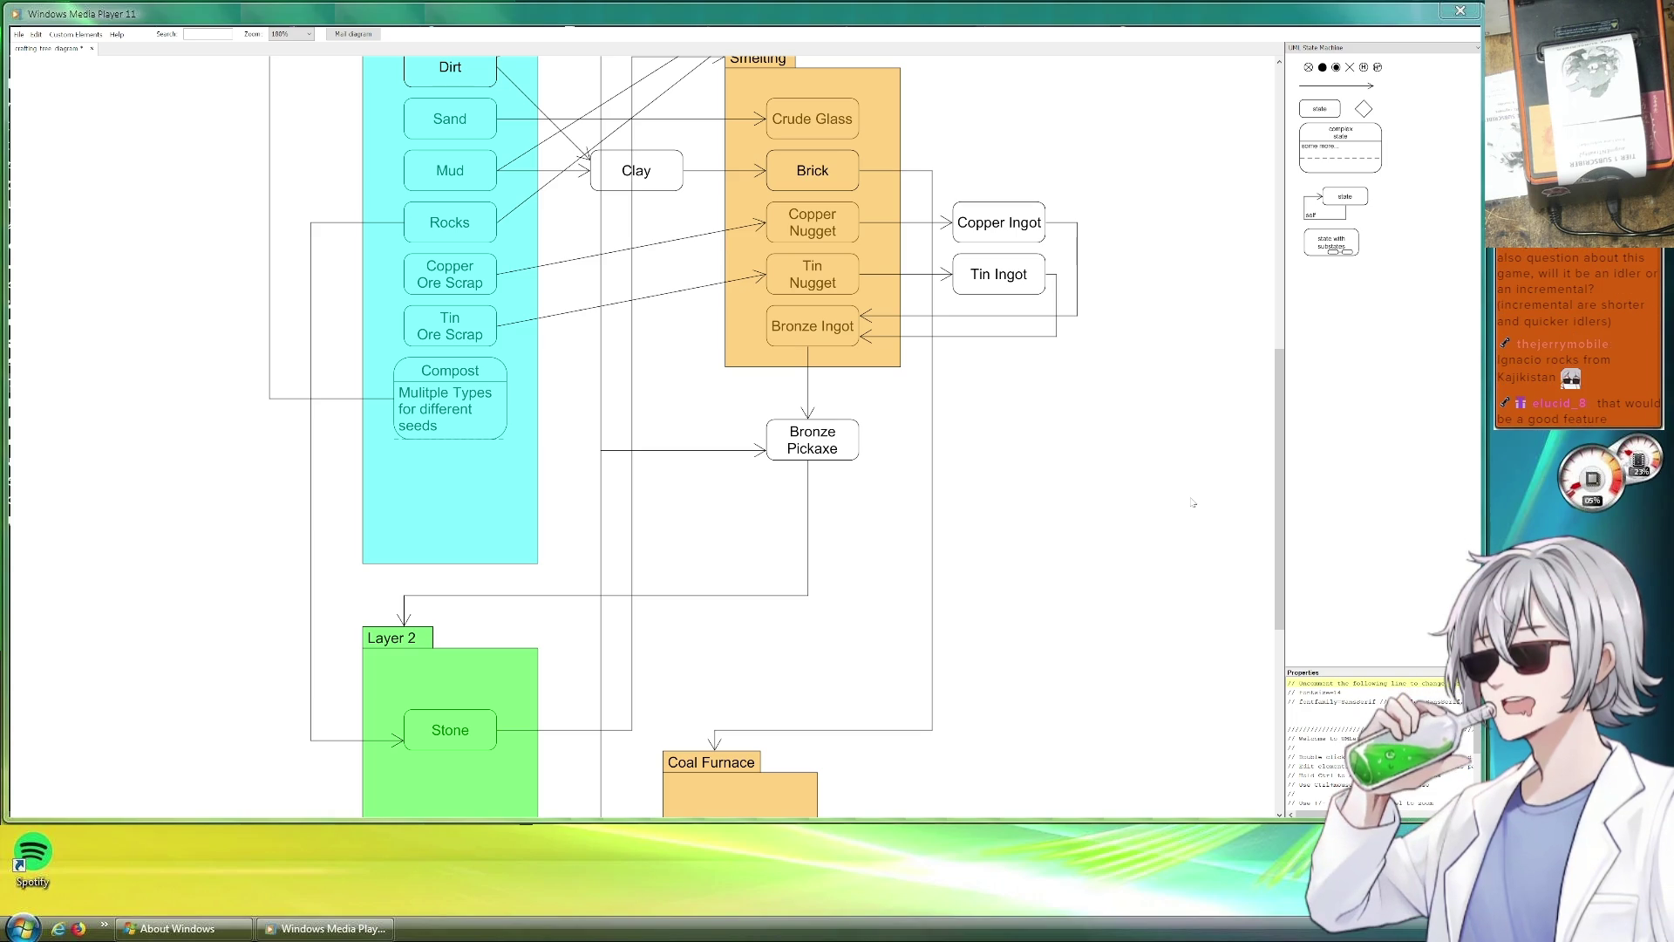
# Save the crafting-chain diagram with Ctrl+S and select the Rocks-to-Stone arrow.
pyautogui.hotkey('ctrl', 's')
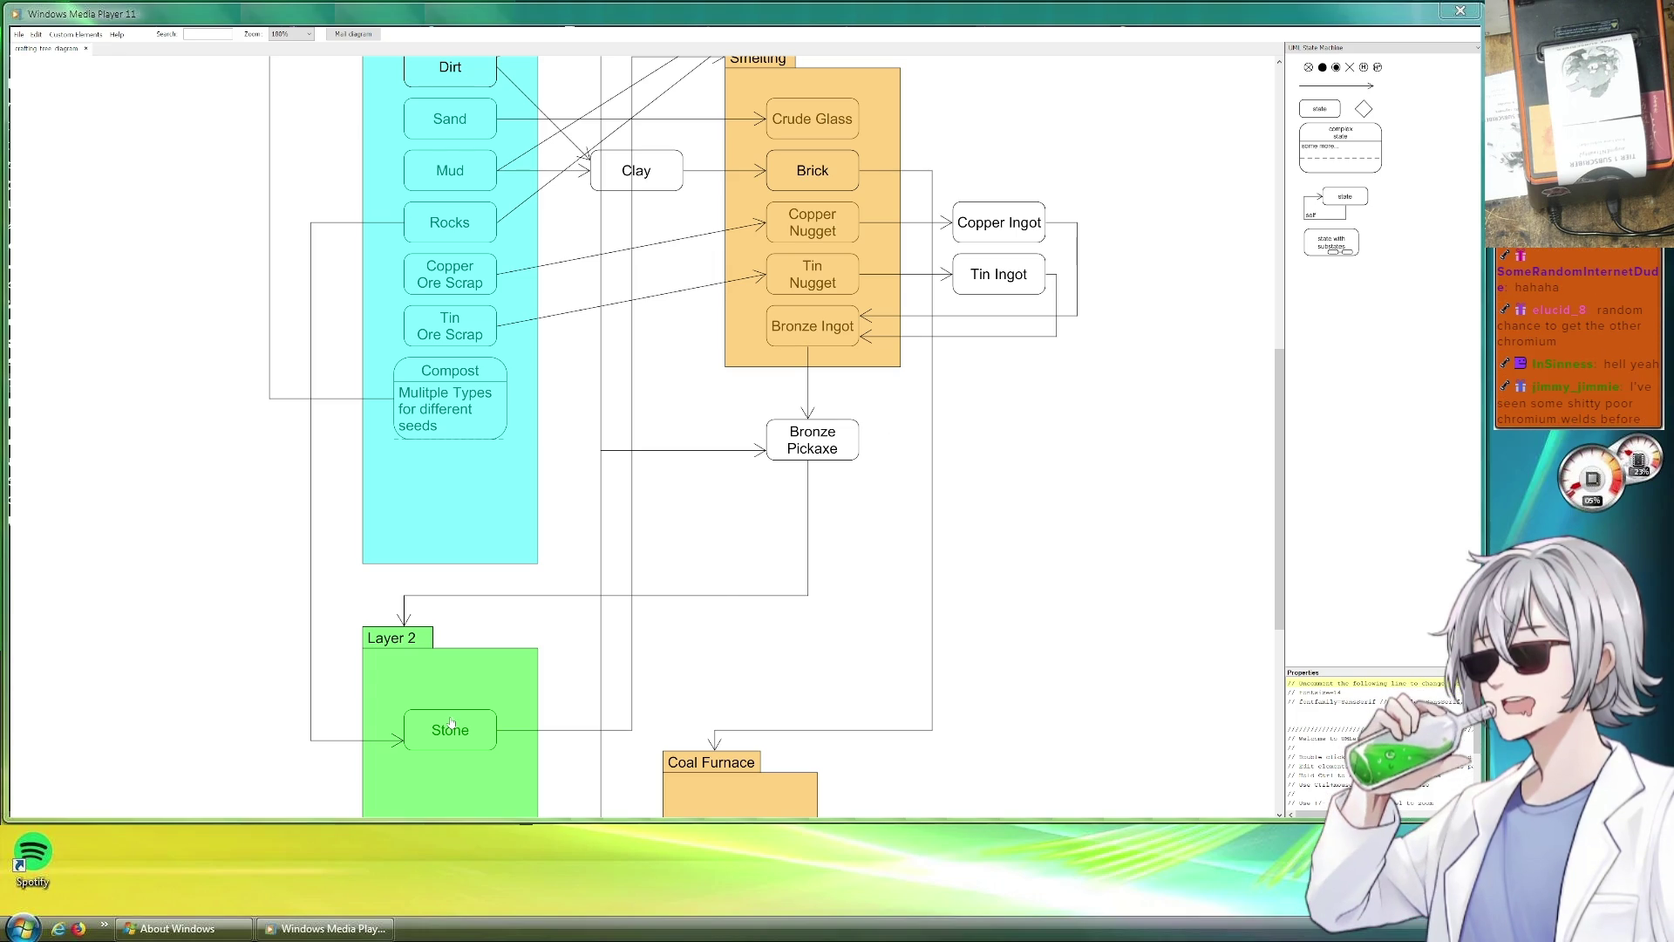
pyautogui.click(401, 743)
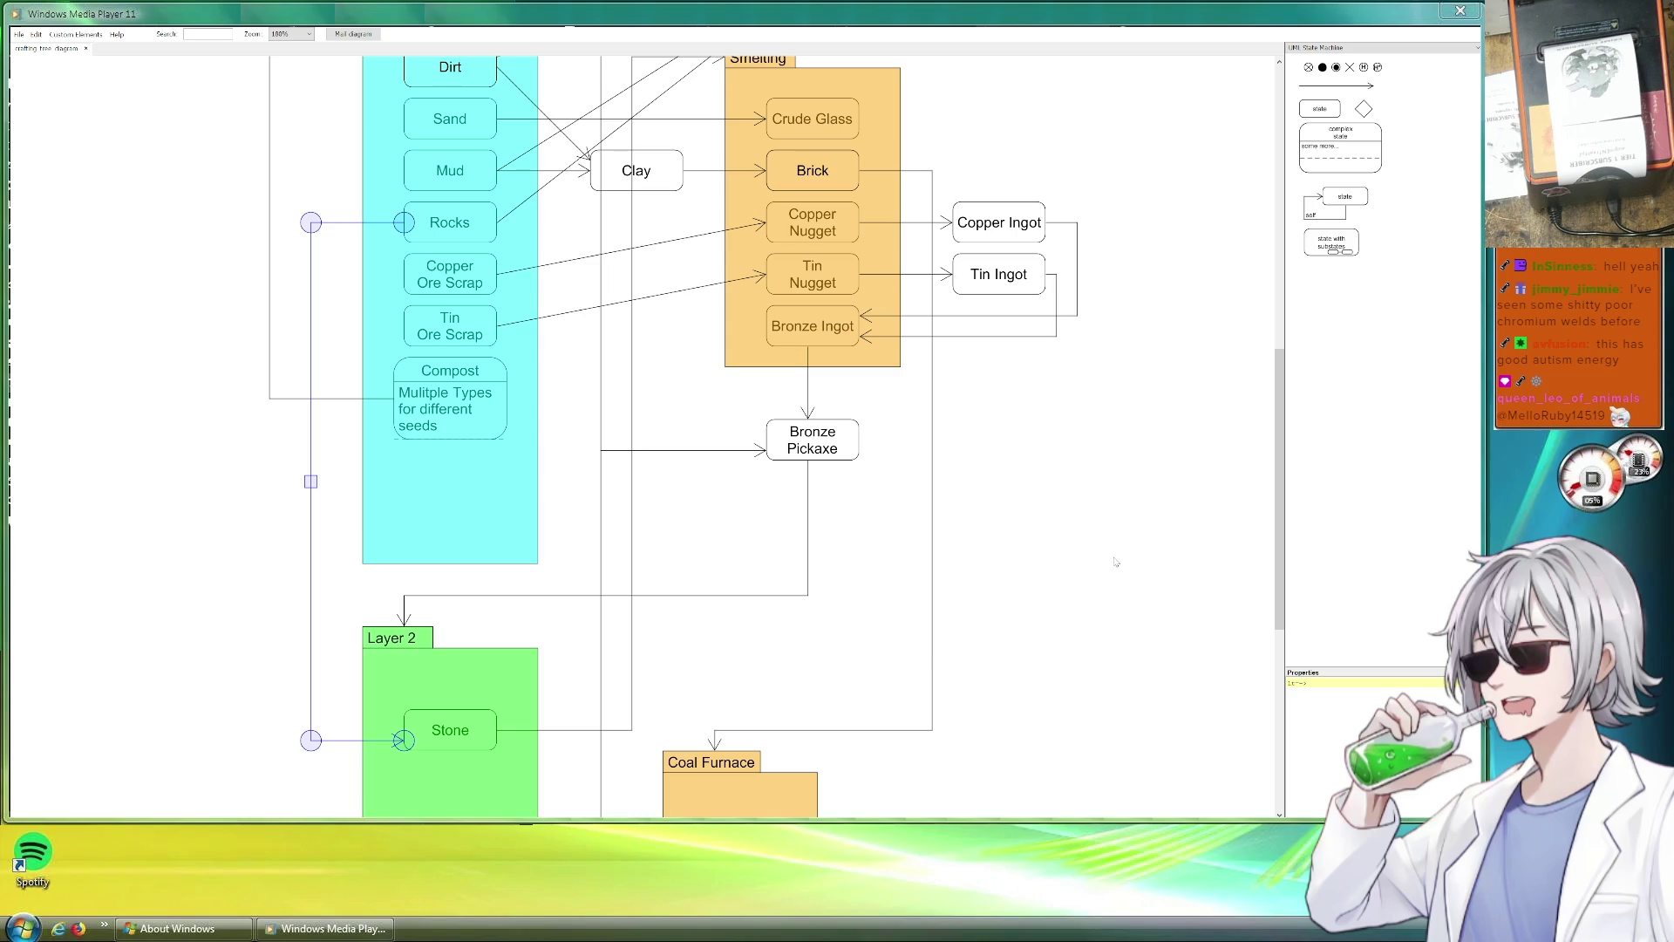
pyautogui.scroll(-1, 1179, 362)
pyautogui.scroll(1, 1178, 363)
pyautogui.scroll(5, 1184, 419)
pyautogui.scroll(3, 1188, 477)
pyautogui.scroll(1, 1187, 477)
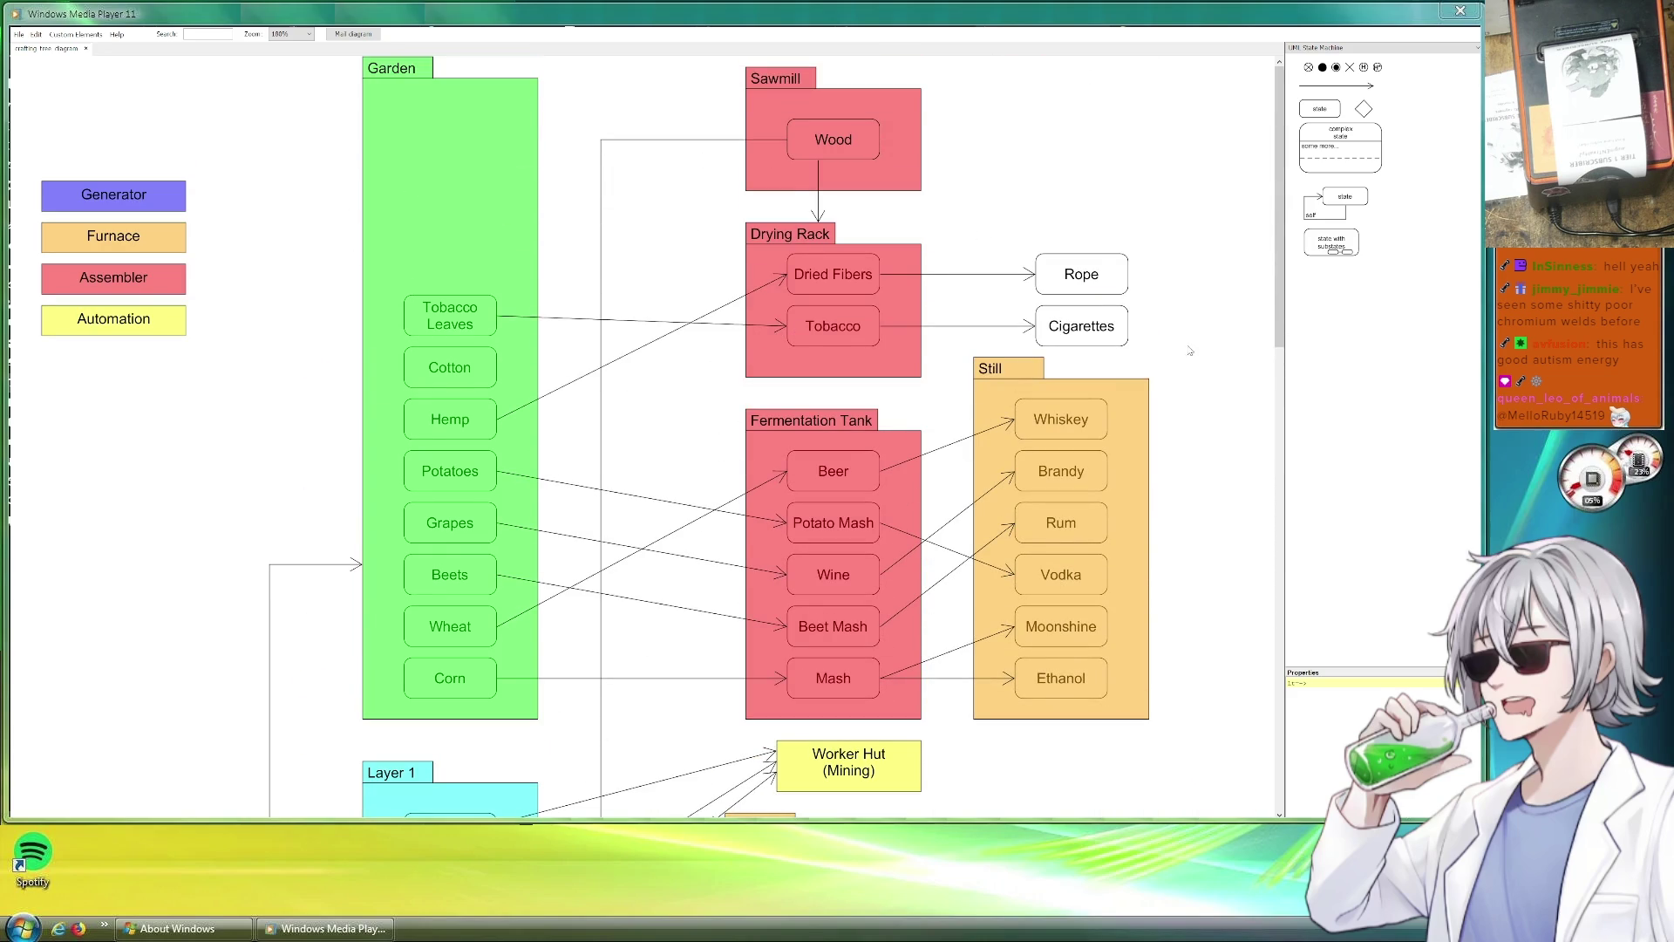
pyautogui.scroll(-5, 1169, 367)
pyautogui.scroll(-3, 1162, 353)
pyautogui.scroll(-3, 1160, 366)
pyautogui.scroll(-2, 1156, 371)
pyautogui.scroll(5, 1151, 392)
pyautogui.scroll(3, 1148, 414)
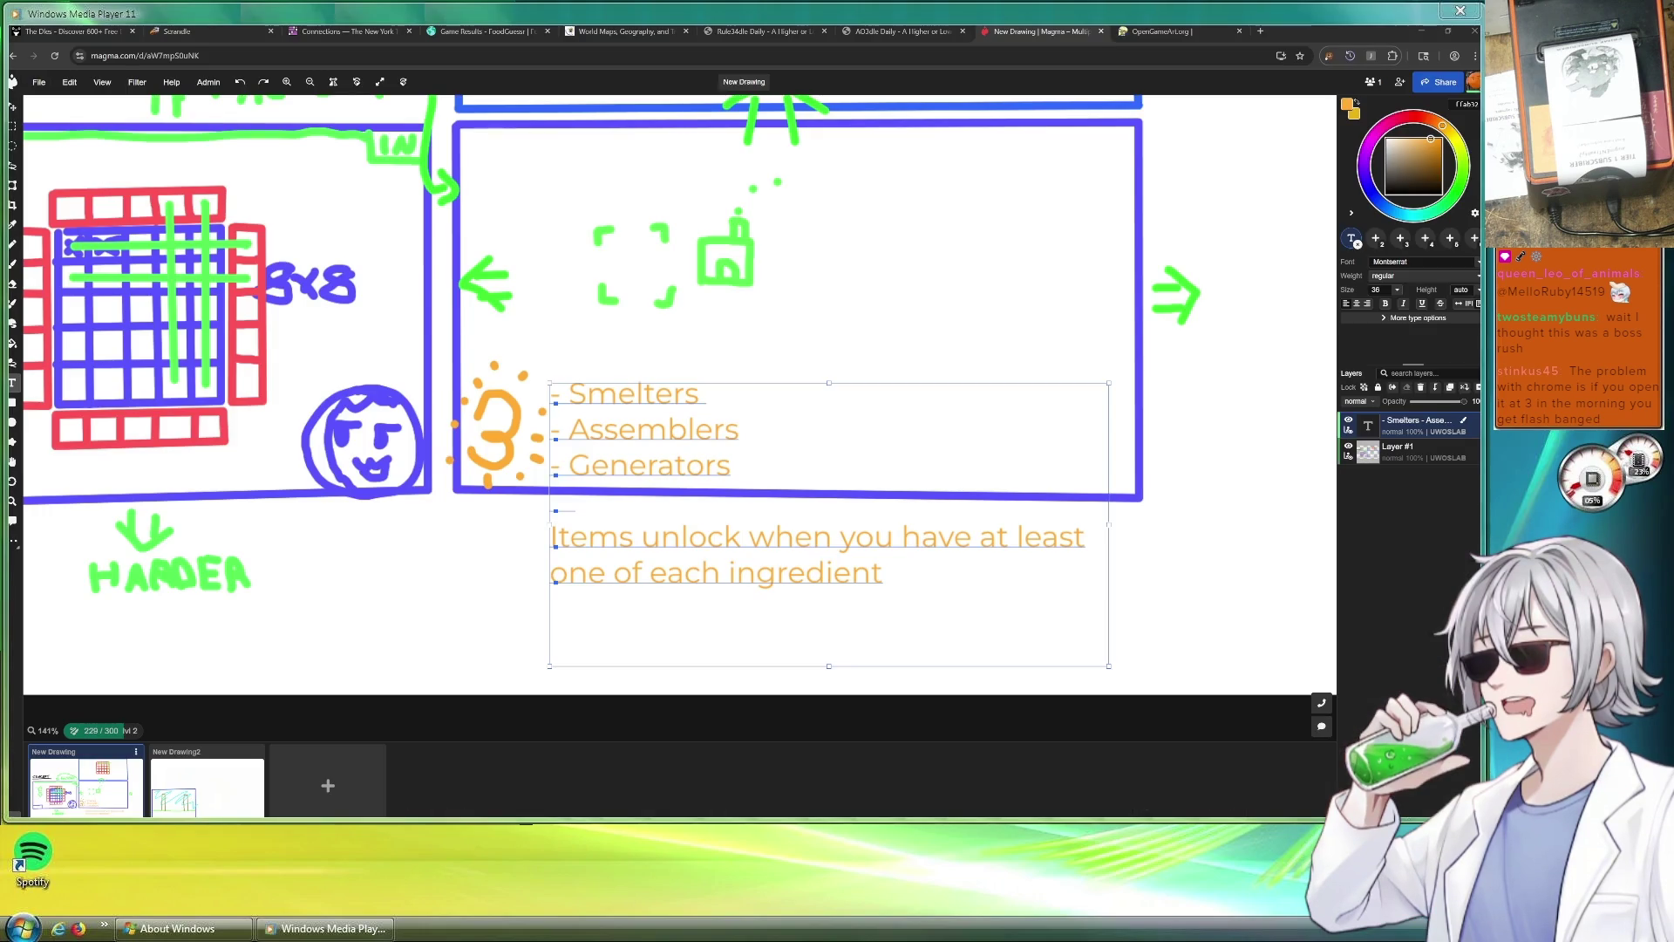
pyautogui.scroll(-3, 988, 332)
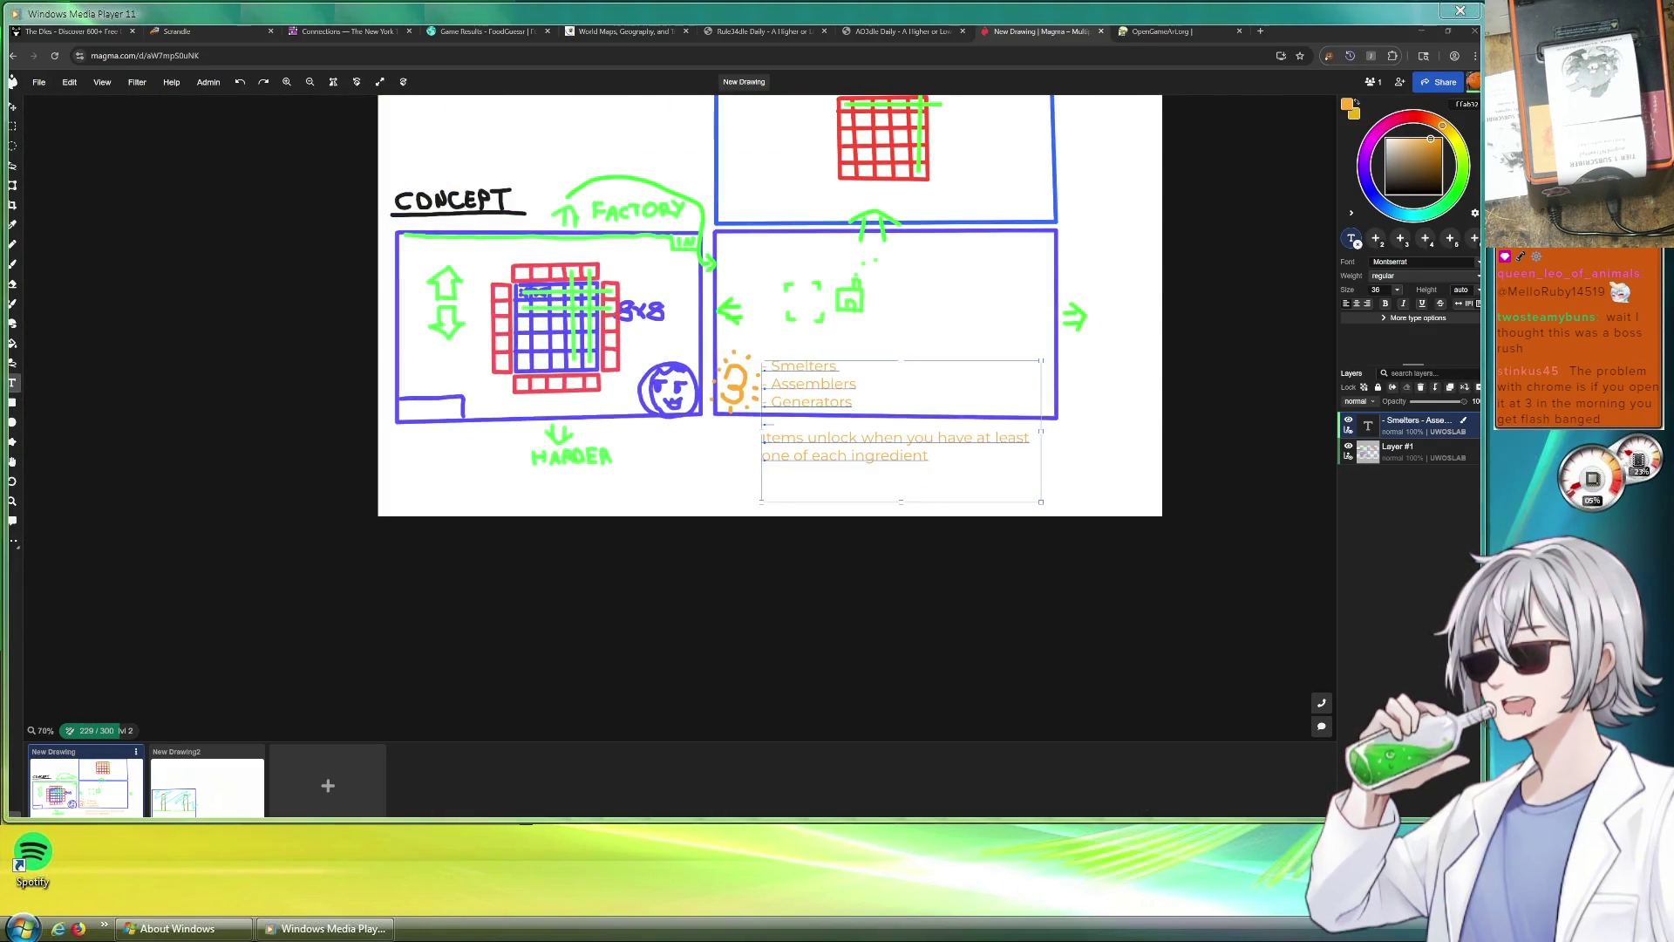
pyautogui.scroll(-2, 971, 278)
pyautogui.scroll(2, 930, 301)
# In New Drawing2, draw red brush corner brackets below the right post.
pyautogui.click(207, 785)
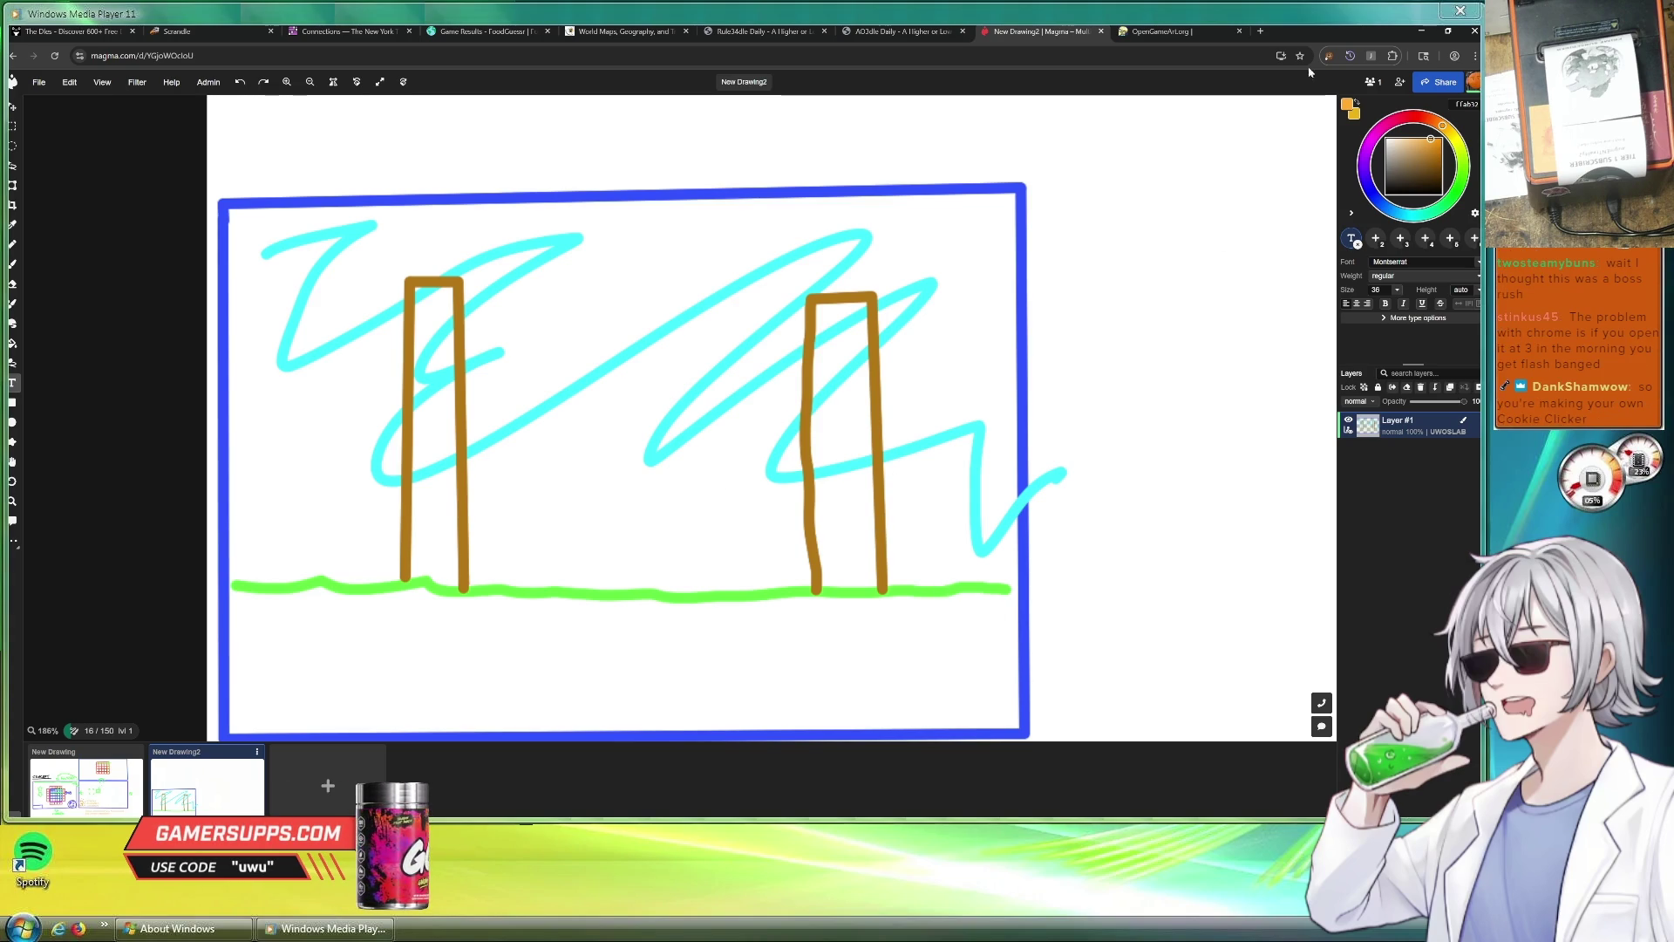
pyautogui.click(1419, 118)
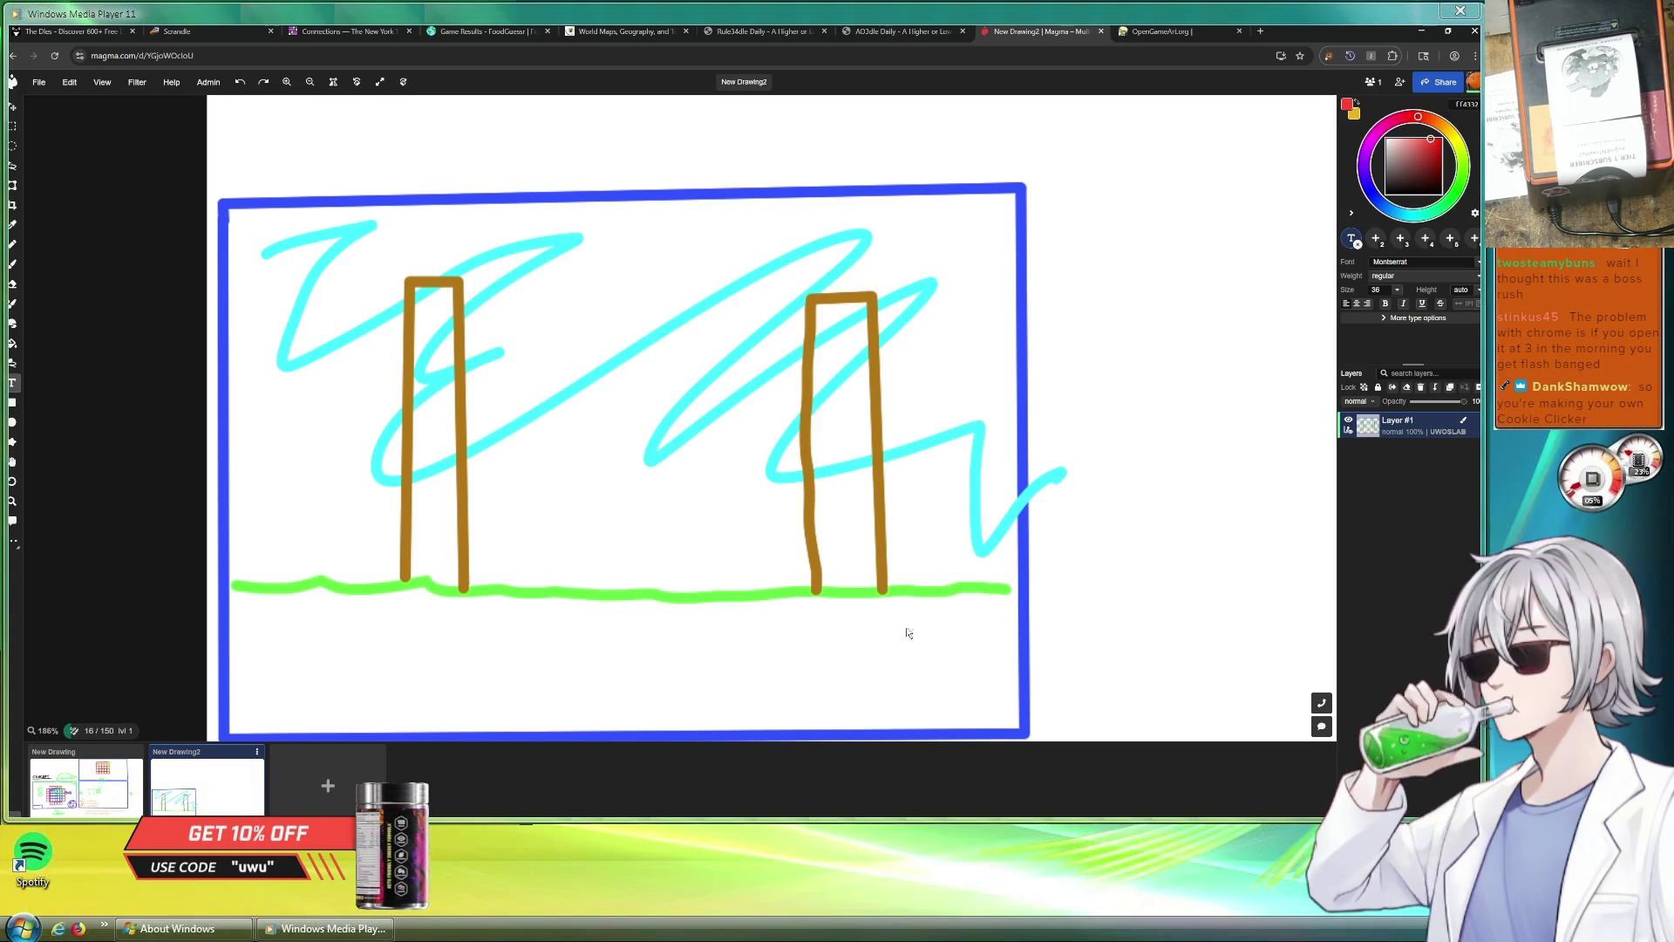
pyautogui.click(13, 262)
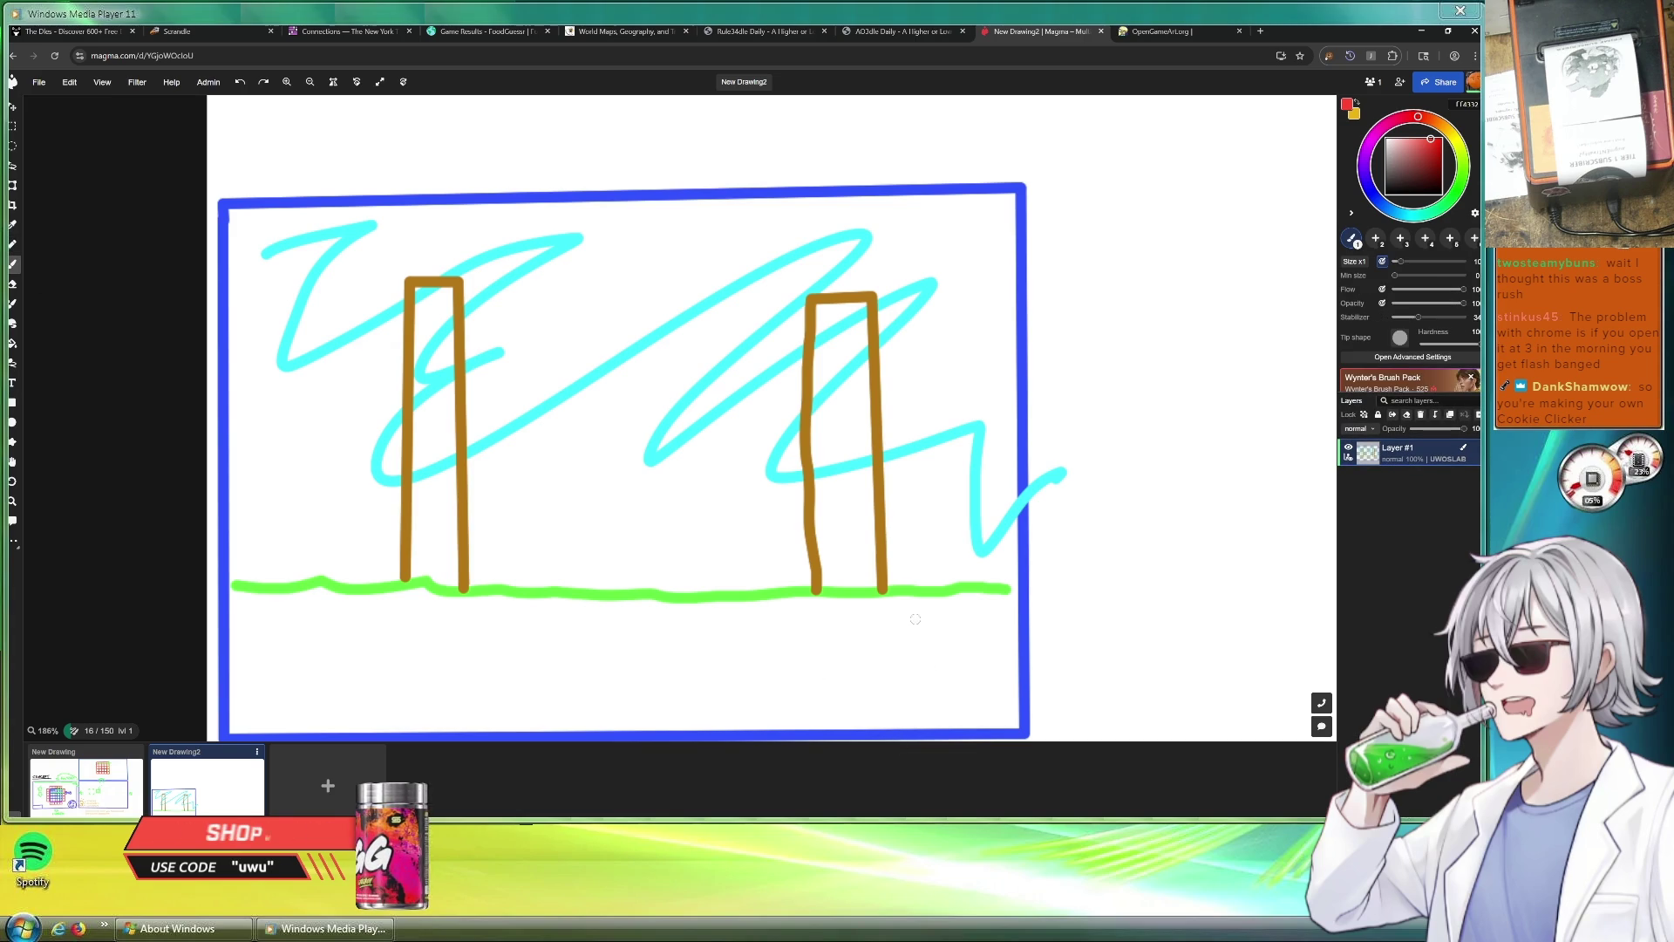
pyautogui.moveTo(894, 606)
pyautogui.mouseDown()
pyautogui.moveTo(916, 608)
pyautogui.moveTo(899, 627)
pyautogui.moveTo(1007, 628)
pyautogui.mouseUp()
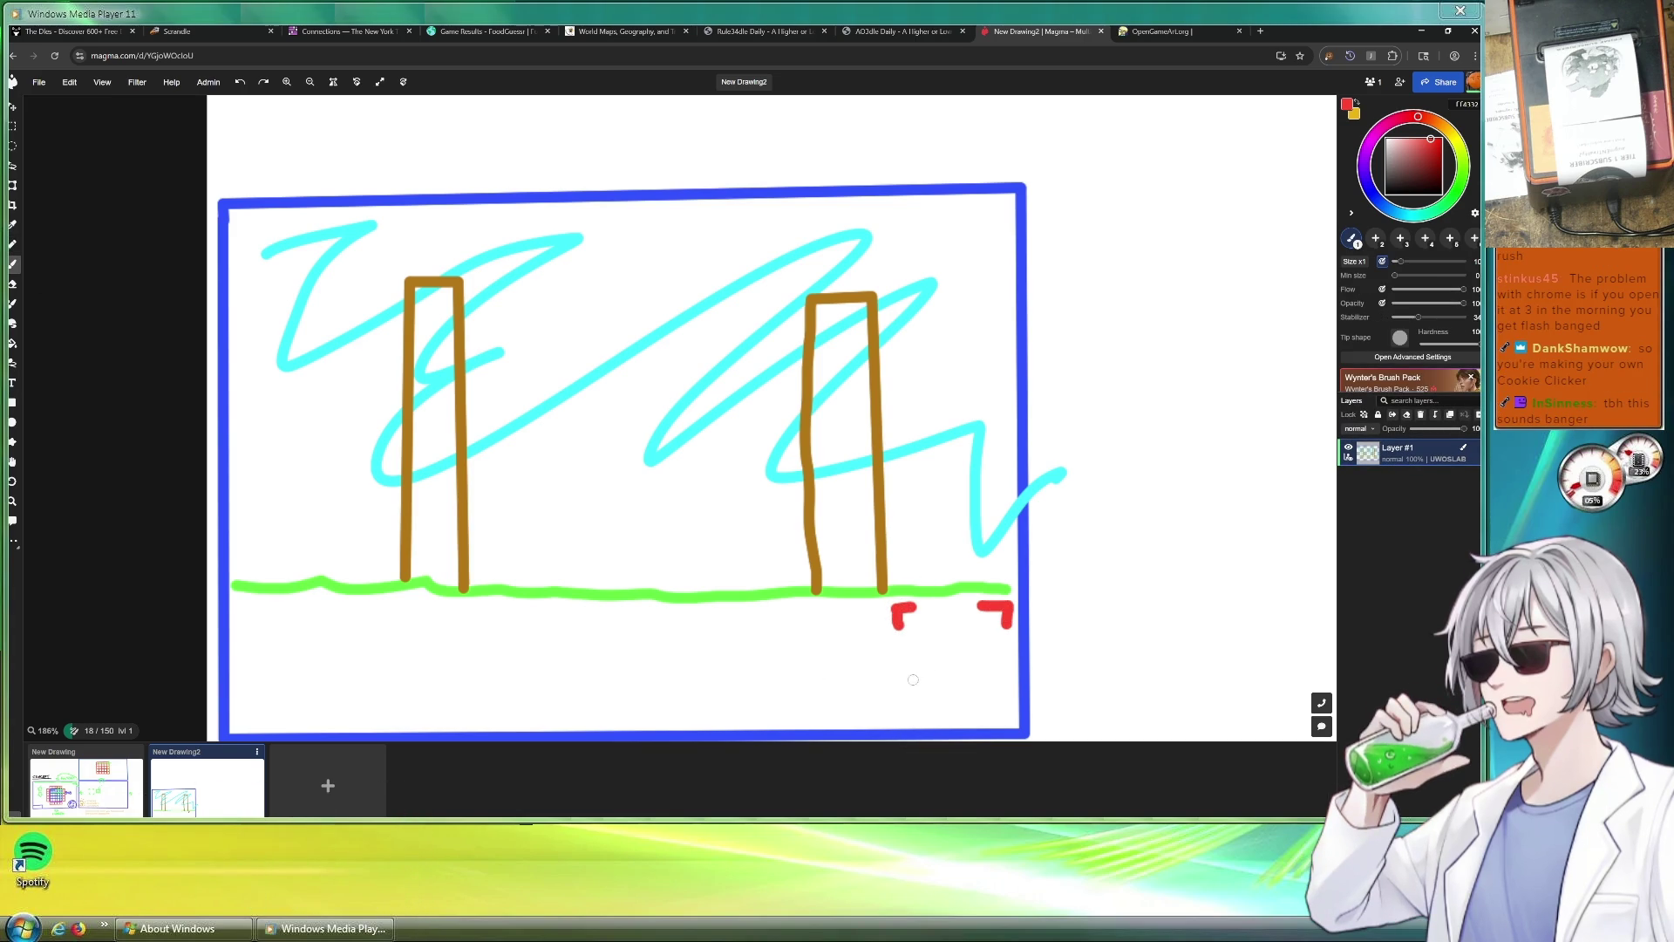
pyautogui.moveTo(905, 680)
pyautogui.mouseDown()
pyautogui.moveTo(905, 703)
pyautogui.moveTo(1008, 696)
pyautogui.moveTo(992, 698)
pyautogui.mouseUp()
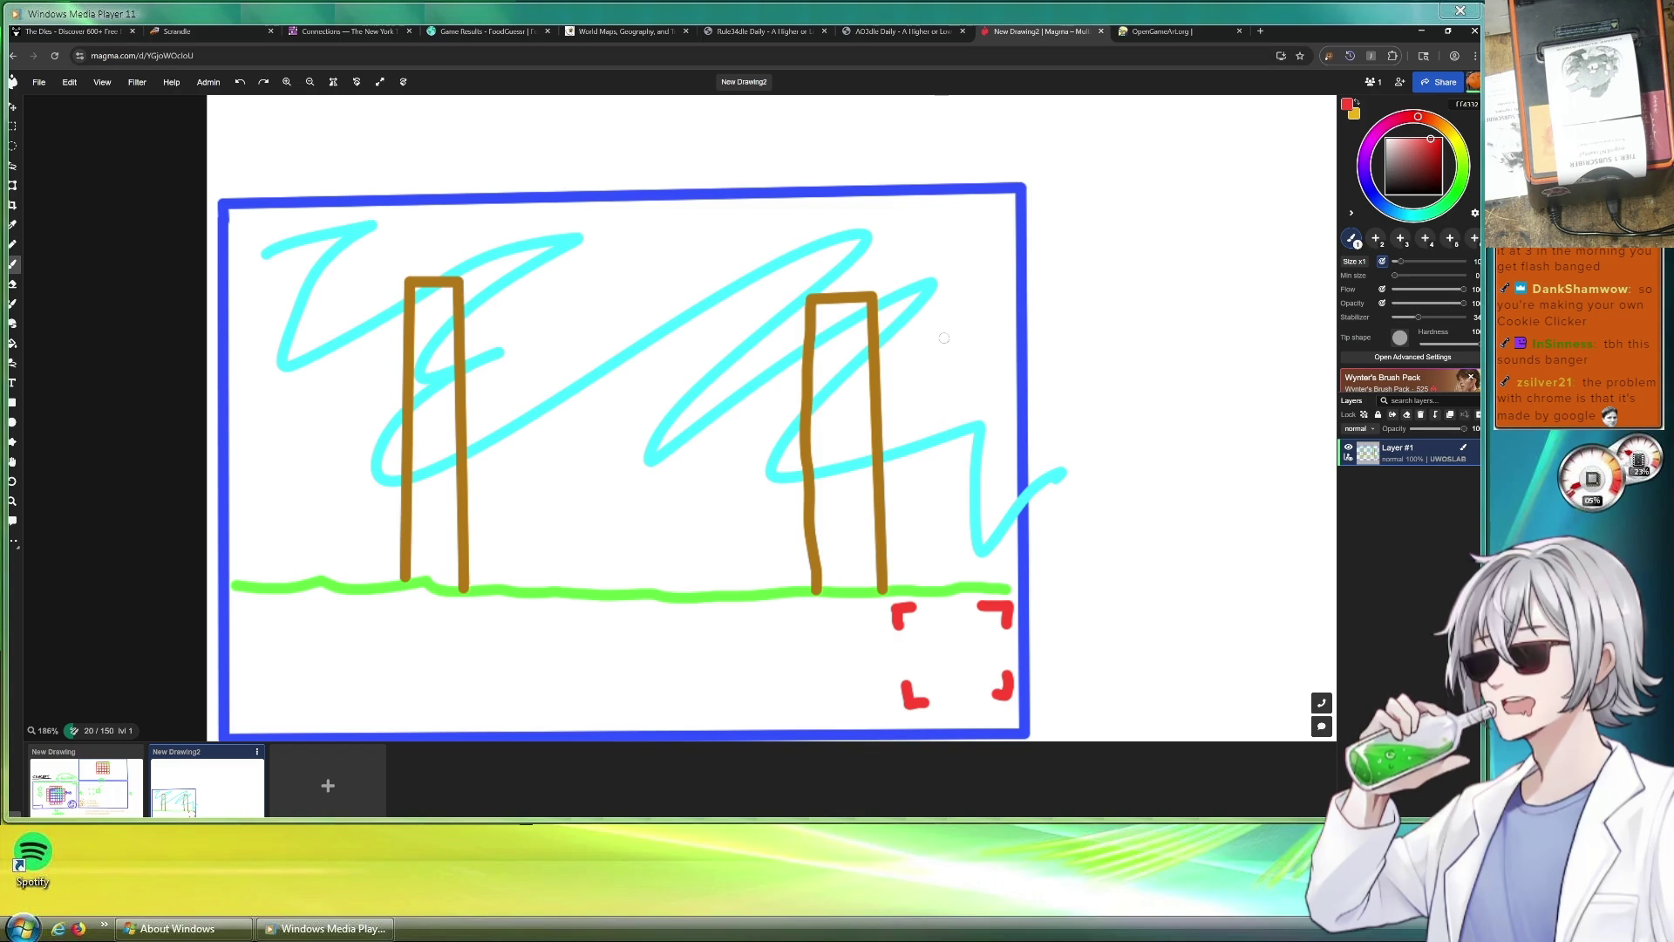
# Draw a tall pointed red shape with crossbars beside the post, then return to the first drawing.
pyautogui.moveTo(925, 566)
pyautogui.mouseDown()
pyautogui.moveTo(974, 566)
pyautogui.moveTo(984, 540)
pyautogui.moveTo(984, 415)
pyautogui.moveTo(953, 343)
pyautogui.moveTo(932, 399)
pyautogui.moveTo(930, 565)
pyautogui.mouseUp()
pyautogui.moveTo(926, 482); pyautogui.dragTo(991, 481)
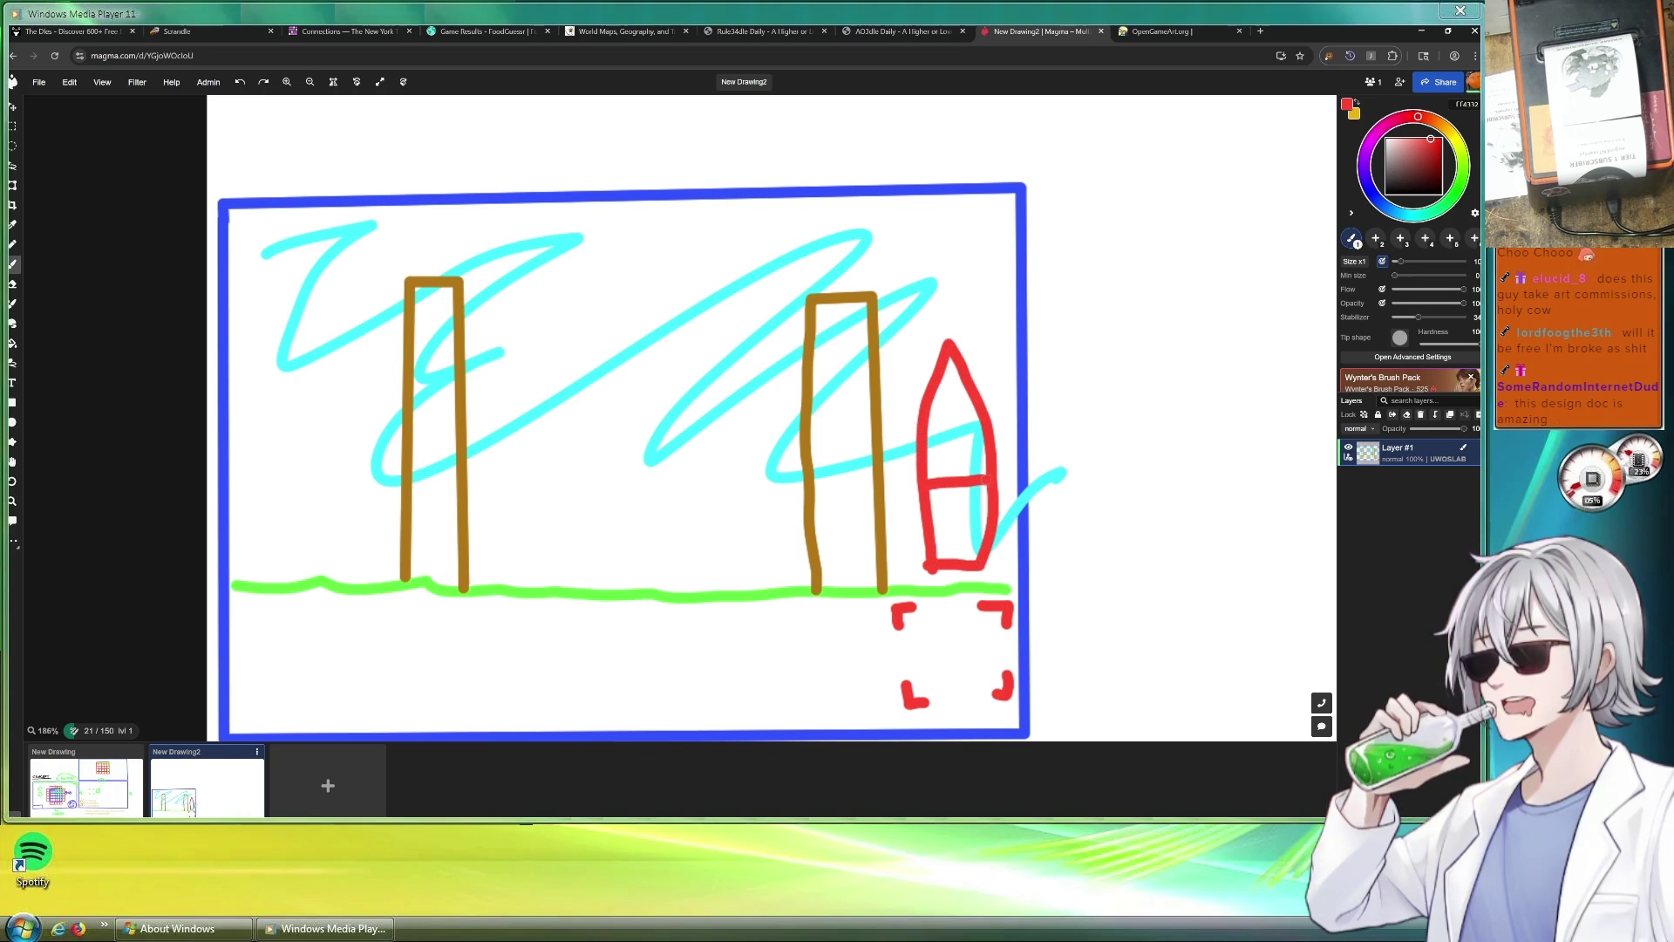
pyautogui.moveTo(922, 432); pyautogui.dragTo(984, 431)
pyautogui.click(78, 783)
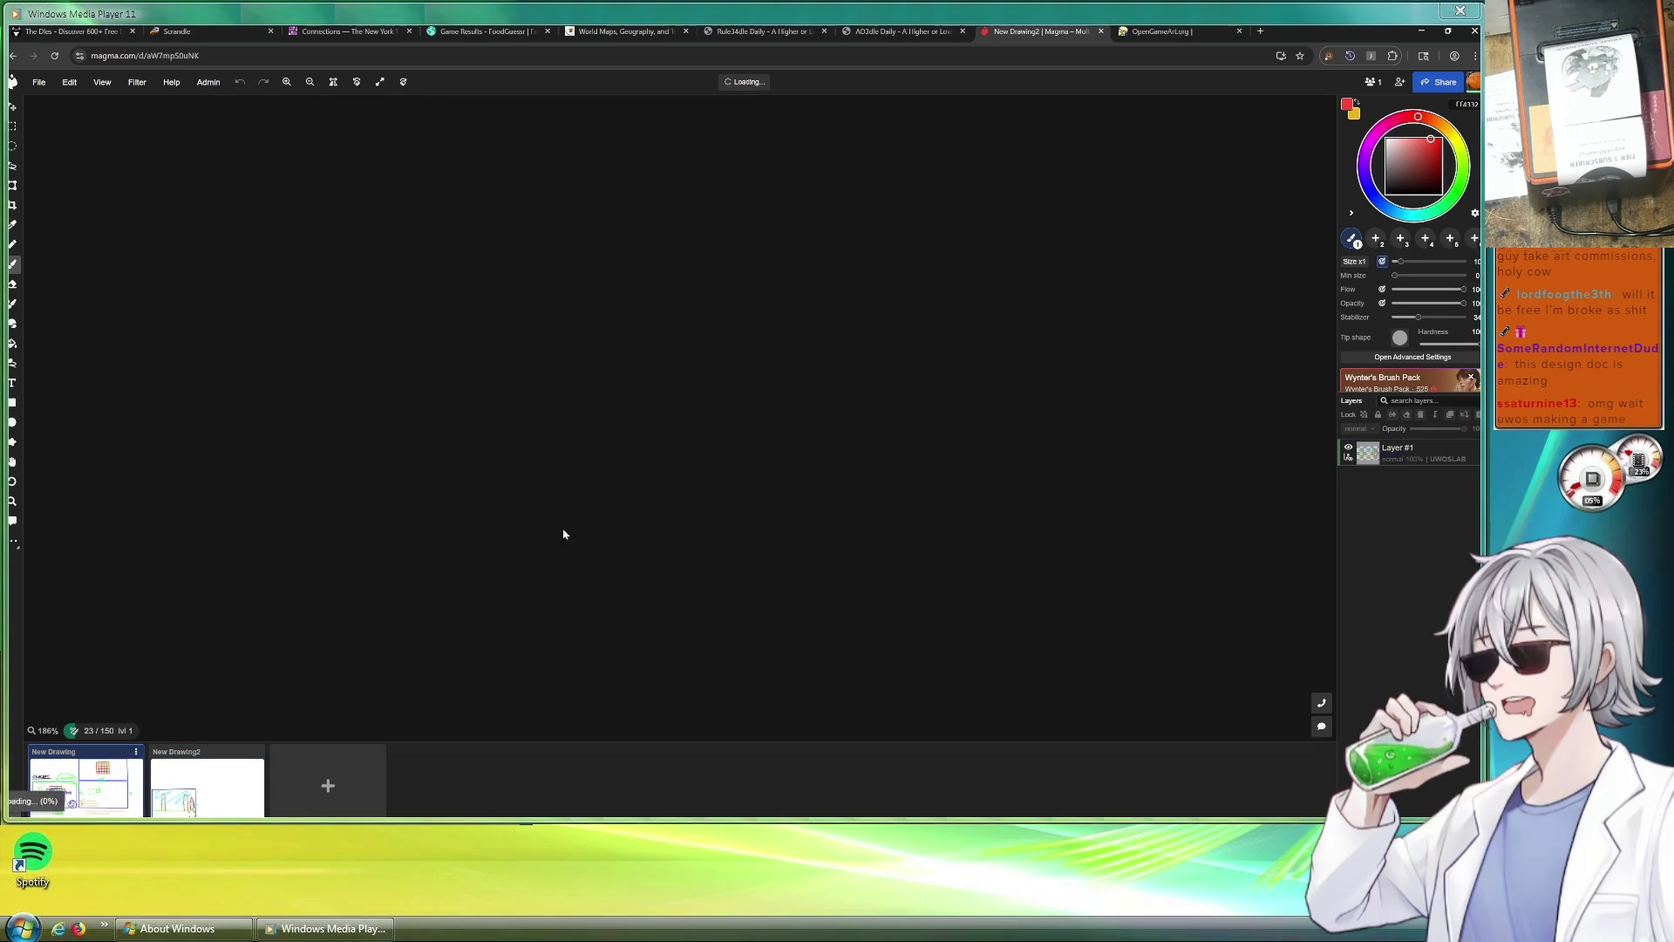
pyautogui.scroll(2, 1046, 262)
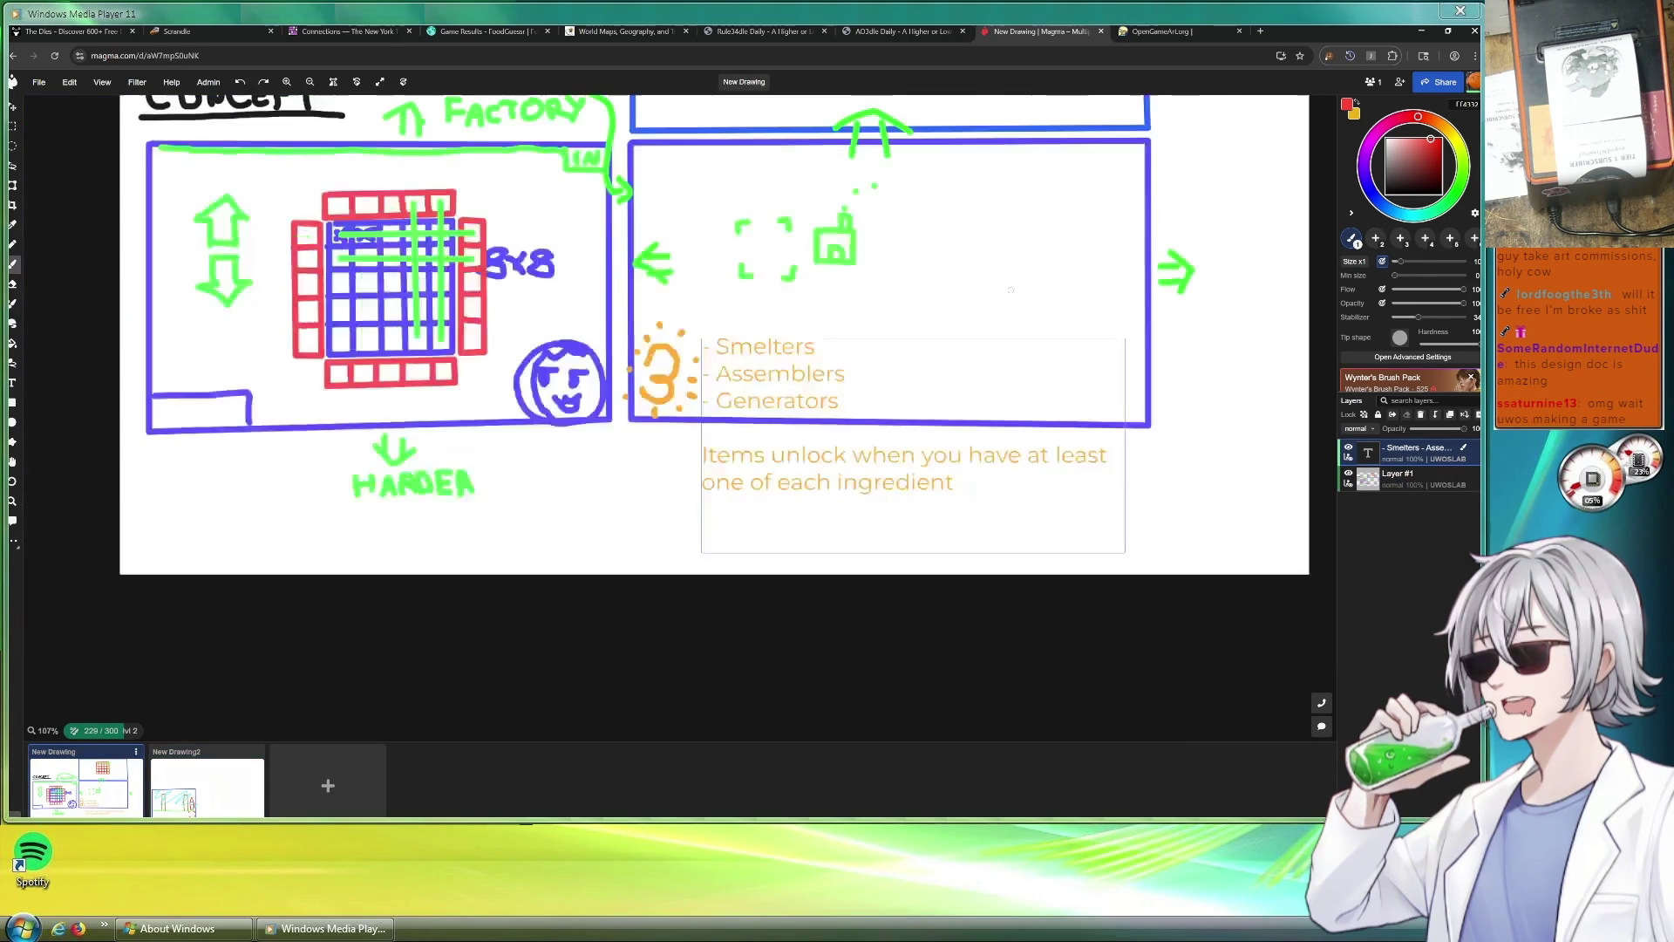
pyautogui.scroll(-4, 994, 249)
pyautogui.scroll(-1, 991, 197)
pyautogui.scroll(2, 1001, 157)
pyautogui.scroll(2, 1005, 138)
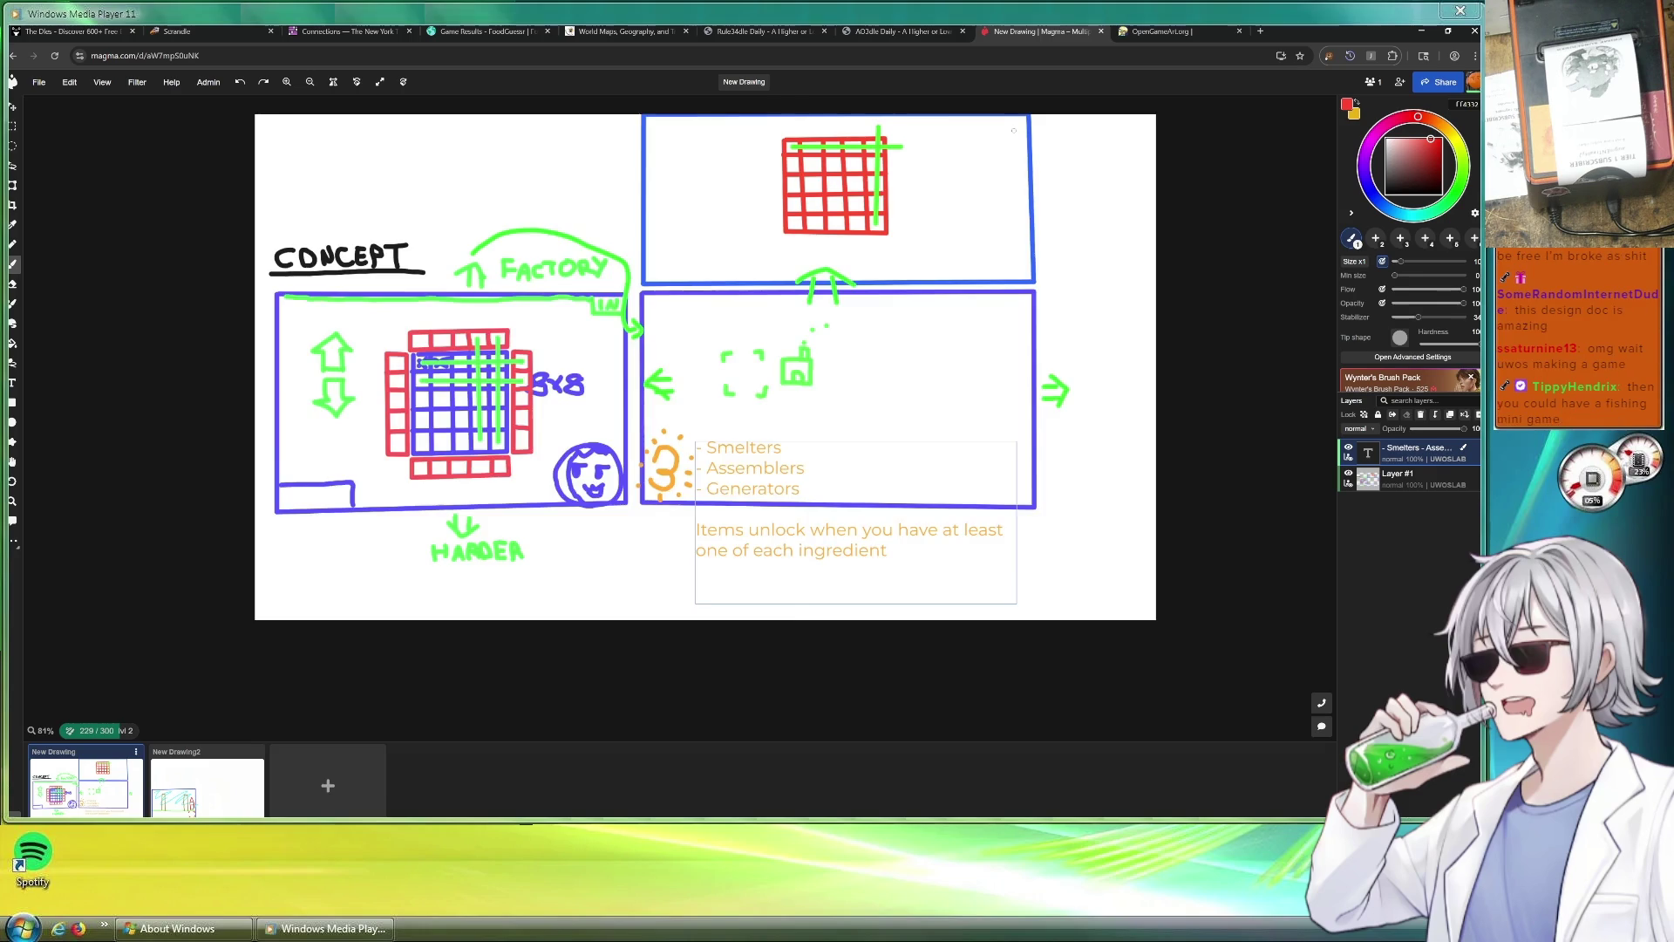
pyautogui.scroll(1, 1008, 129)
pyautogui.scroll(1, 1008, 128)
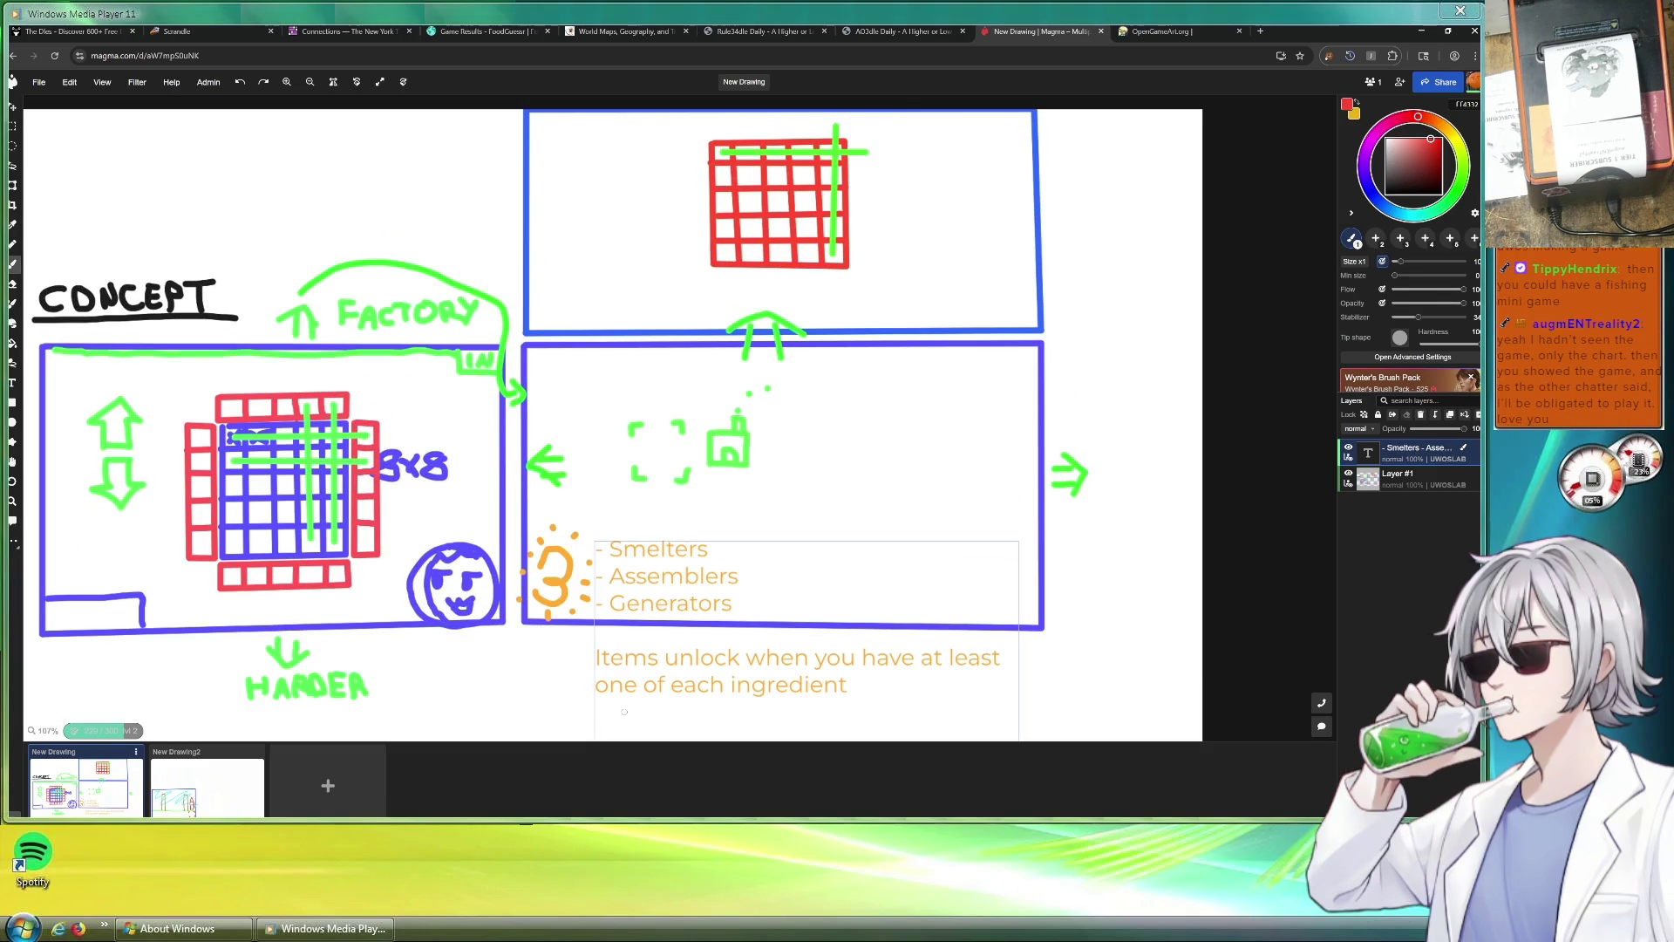
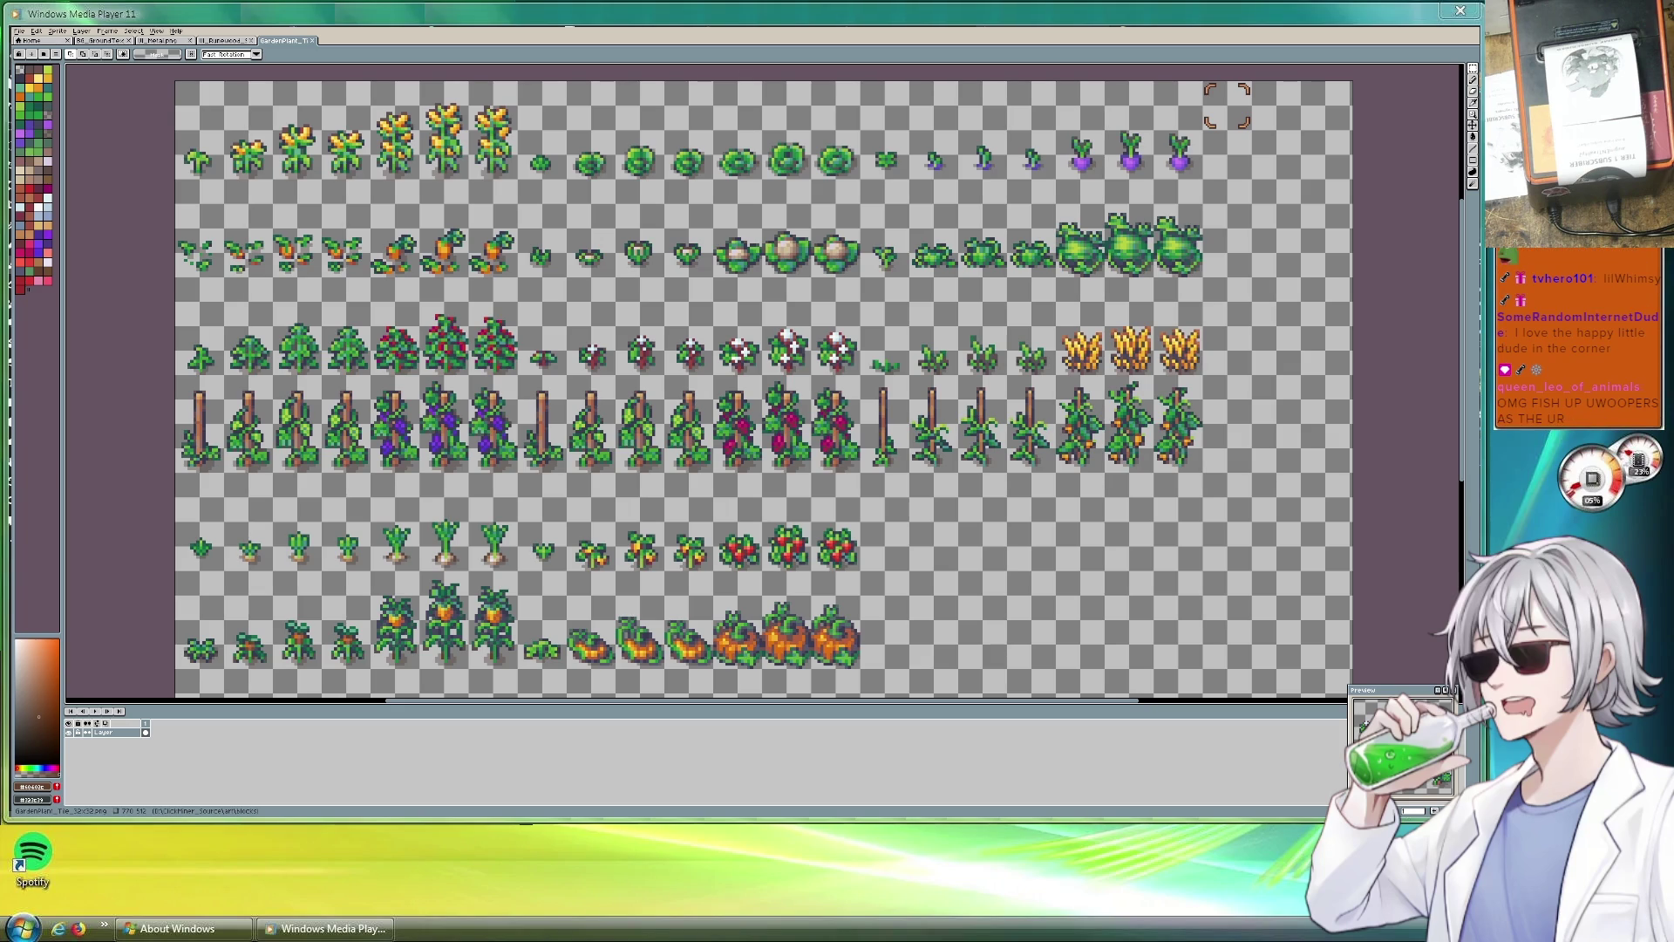
pyautogui.scroll(-3, 888, 528)
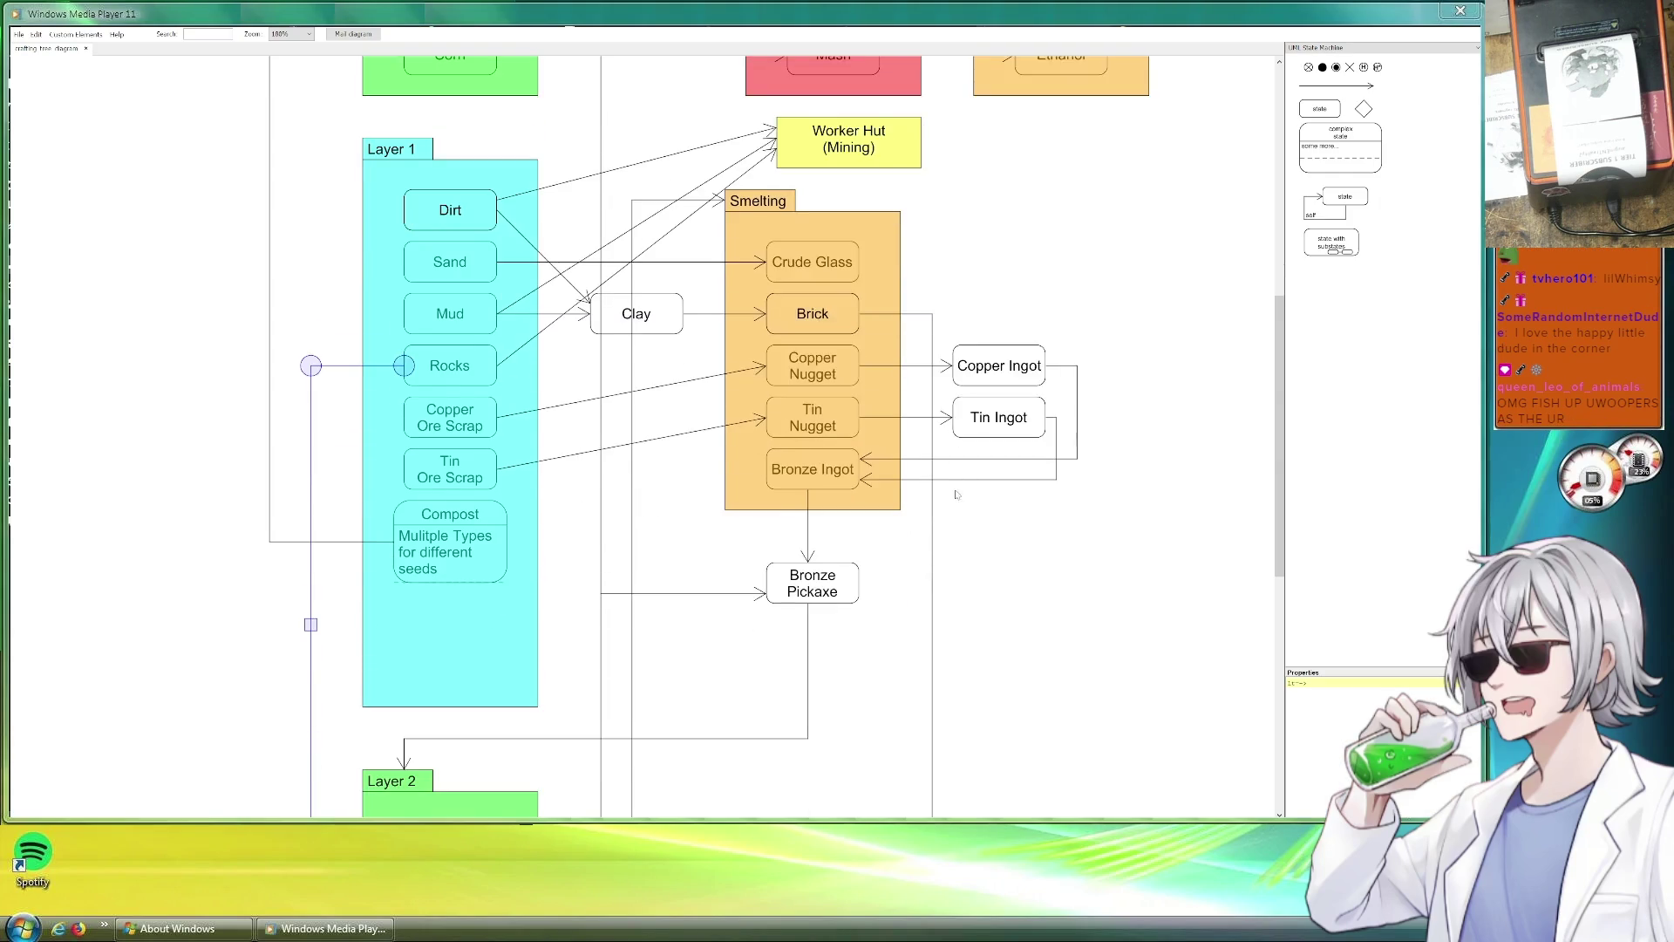
pyautogui.scroll(4, 1061, 585)
pyautogui.scroll(3, 1060, 585)
pyautogui.hscroll(2, 1060, 585)
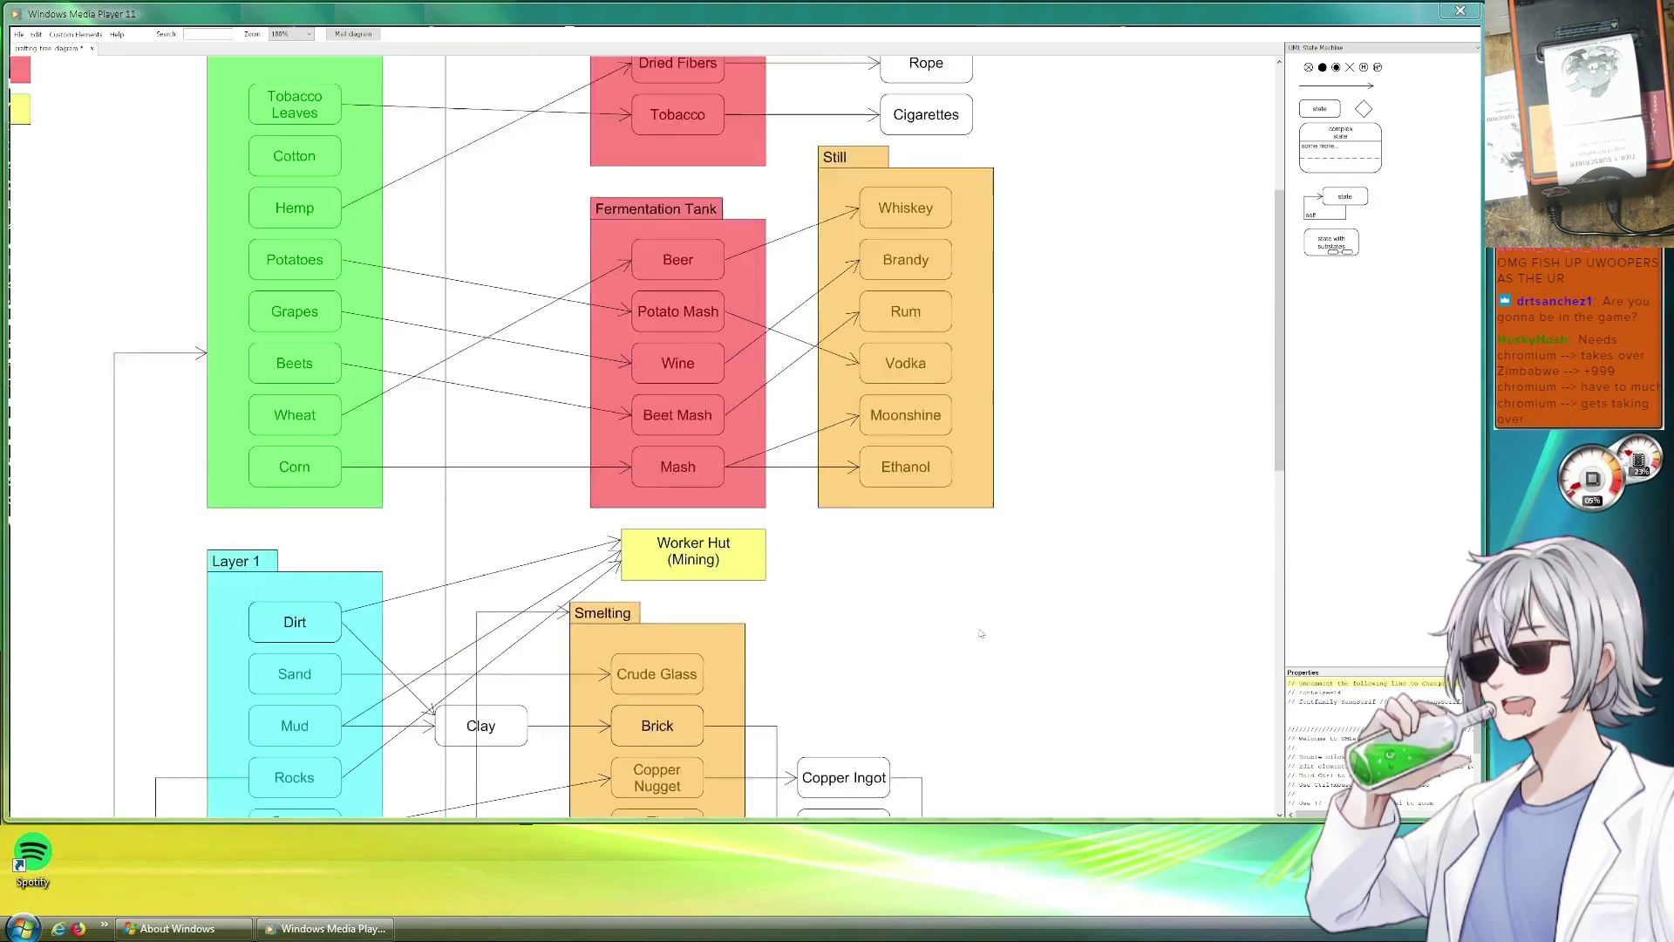
pyautogui.scroll(1, 990, 498)
pyautogui.hscroll(1, 958, 457)
pyautogui.scroll(-1, 958, 457)
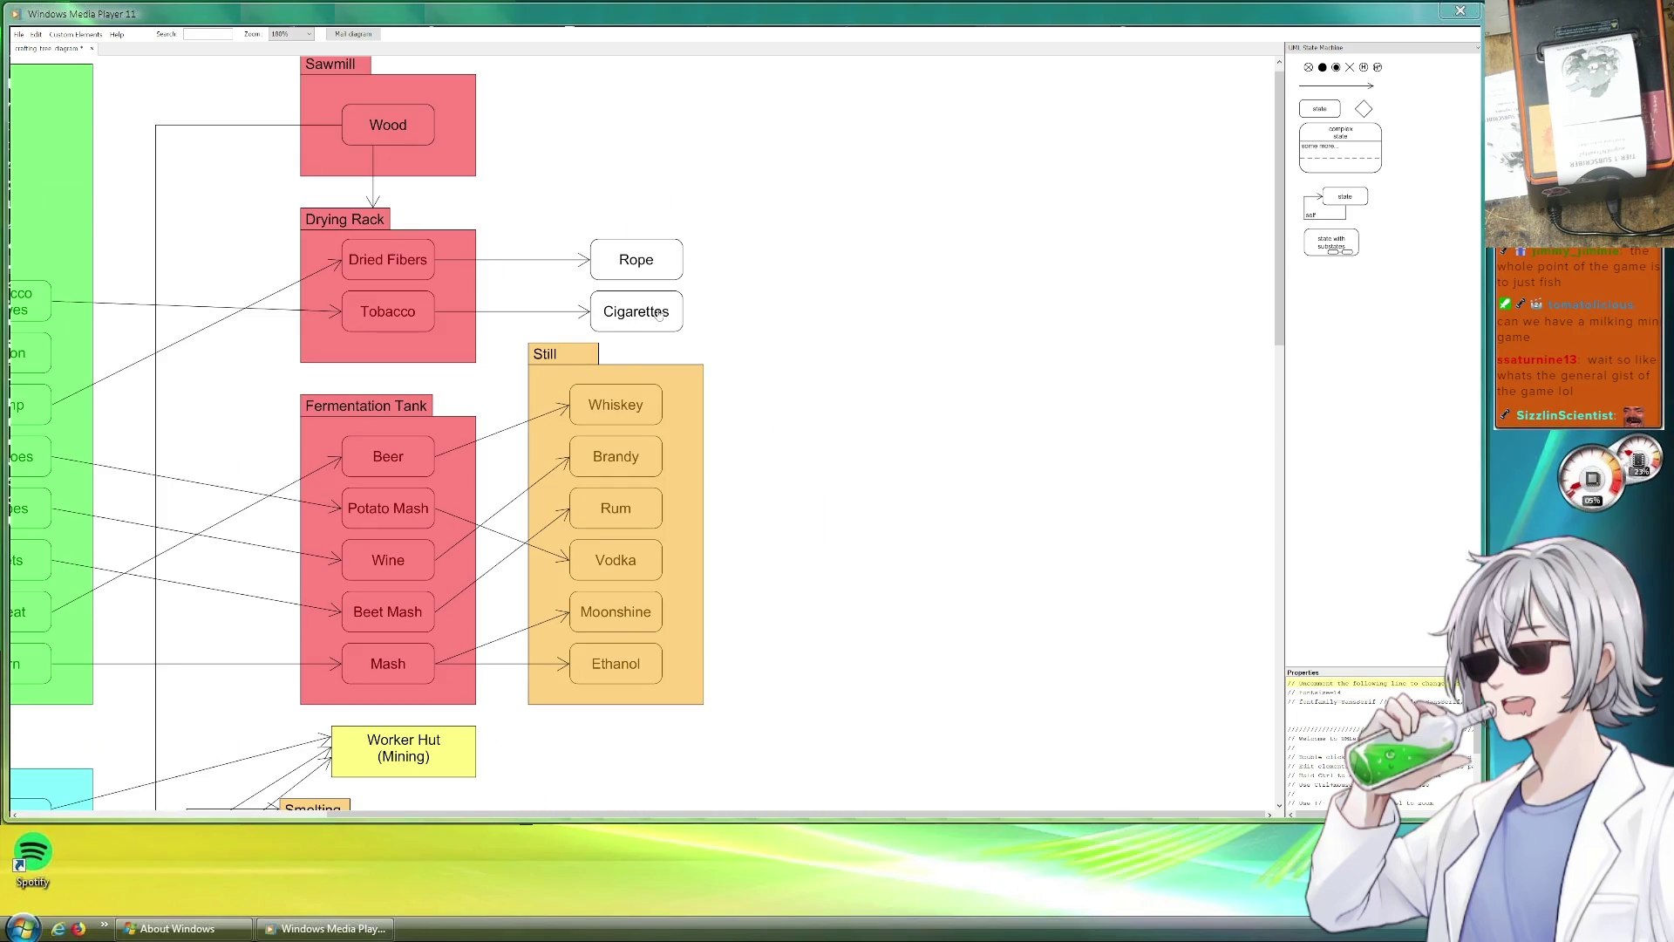
pyautogui.scroll(1, 805, 450)
pyautogui.scroll(1, 805, 450)
pyautogui.hscroll(-2, 805, 450)
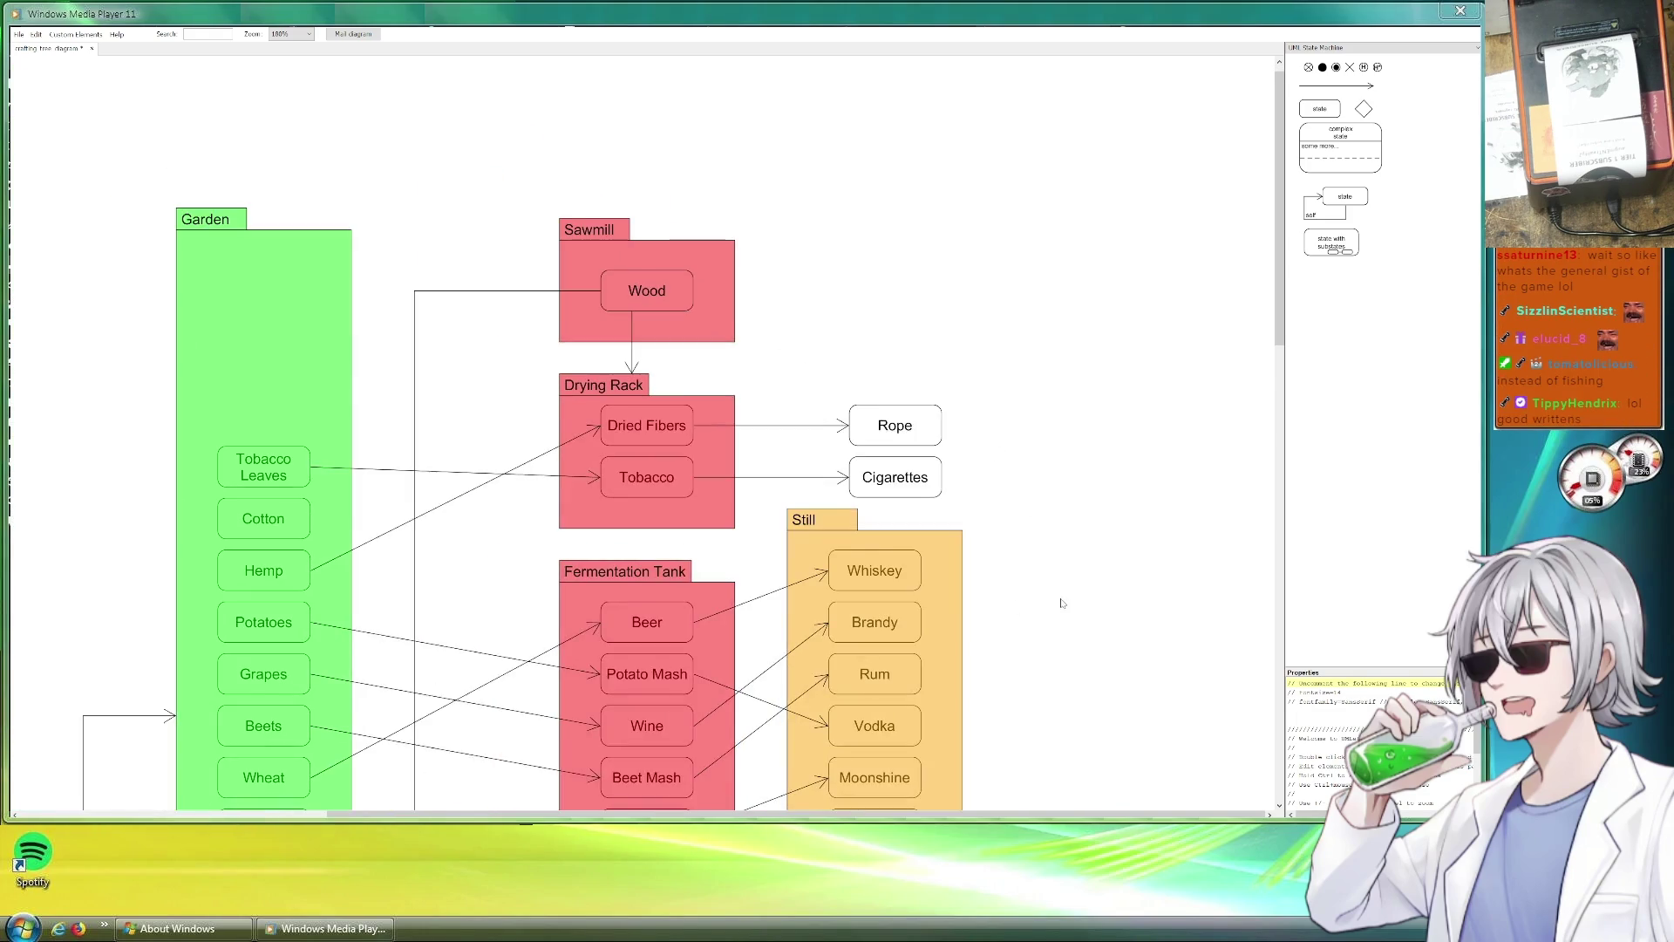
pyautogui.hscroll(1, 902, 558)
pyautogui.hscroll(2, 868, 262)
pyautogui.scroll(1, 606, 298)
pyautogui.hscroll(-1, 607, 298)
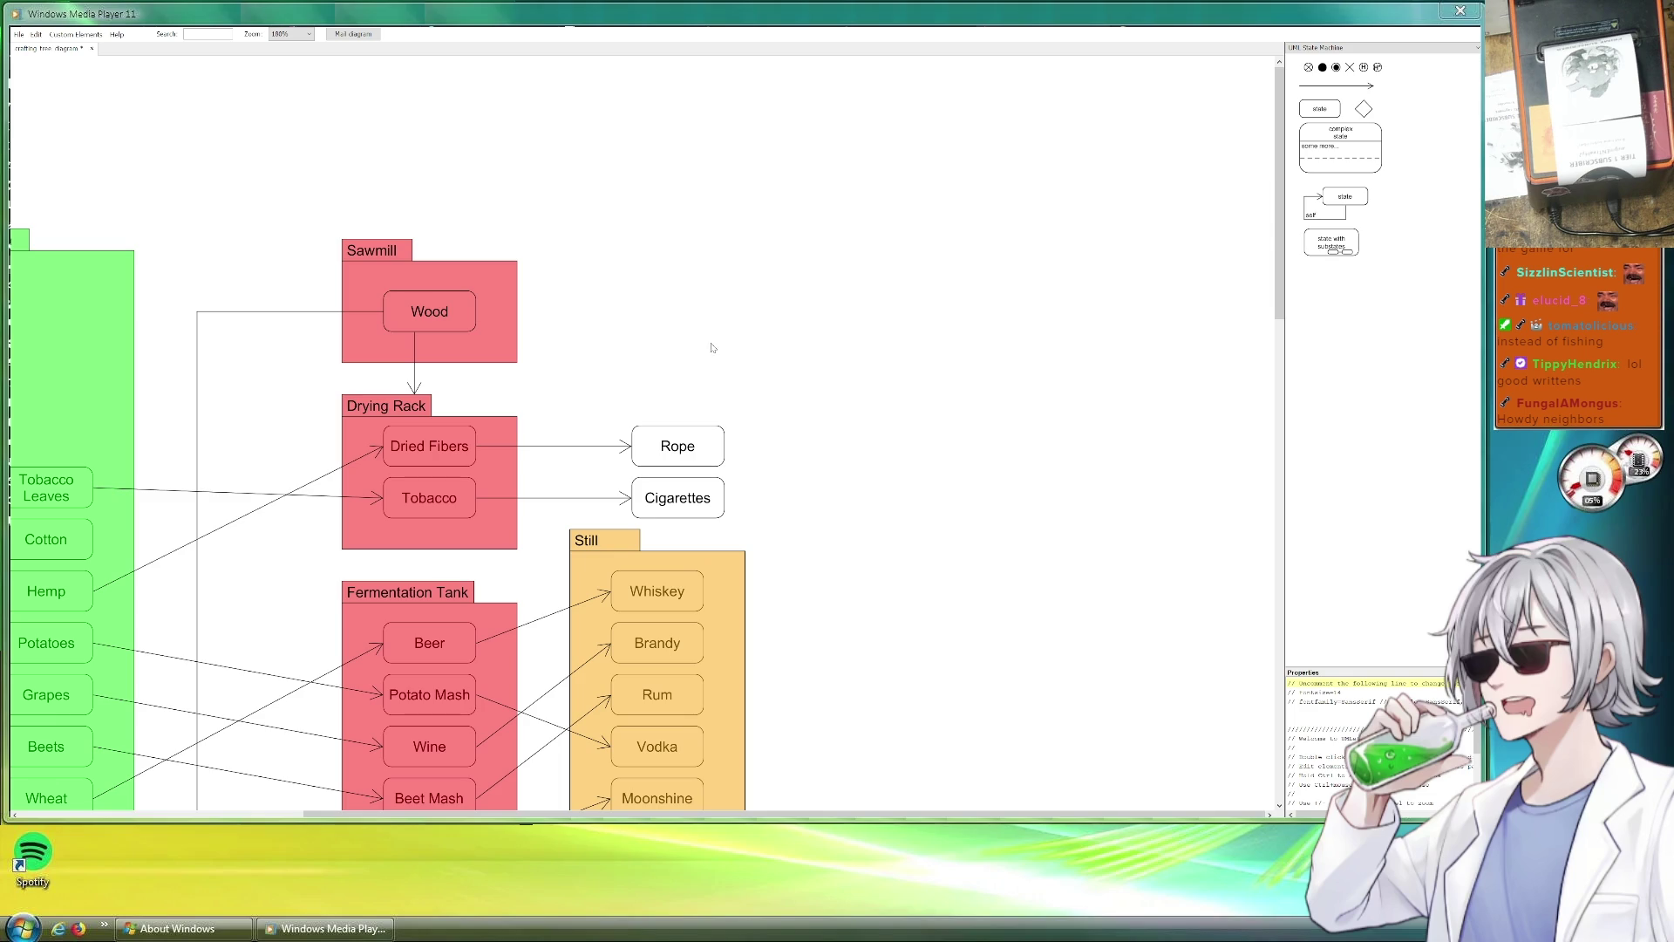
# Space Cigarettes farther right and Rope slightly left, then duplicate the Sawmill package beside the original.
pyautogui.moveTo(711, 508); pyautogui.dragTo(1042, 502)
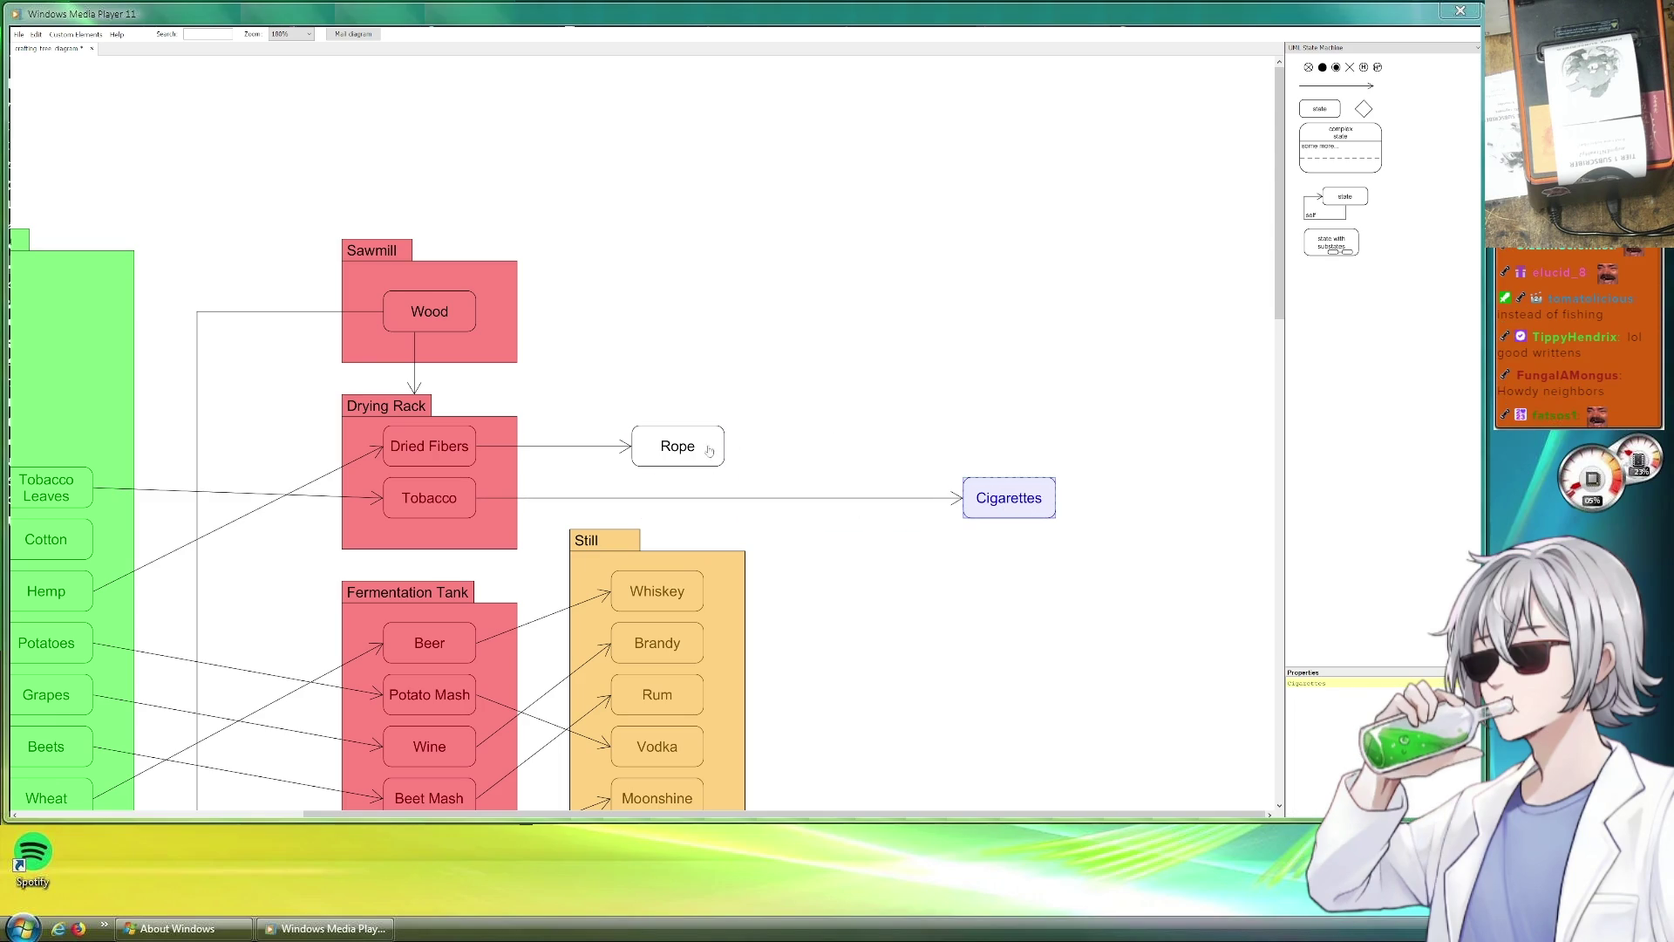
pyautogui.moveTo(710, 453); pyautogui.dragTo(678, 452)
pyautogui.moveTo(819, 329); pyautogui.dragTo(725, 315)
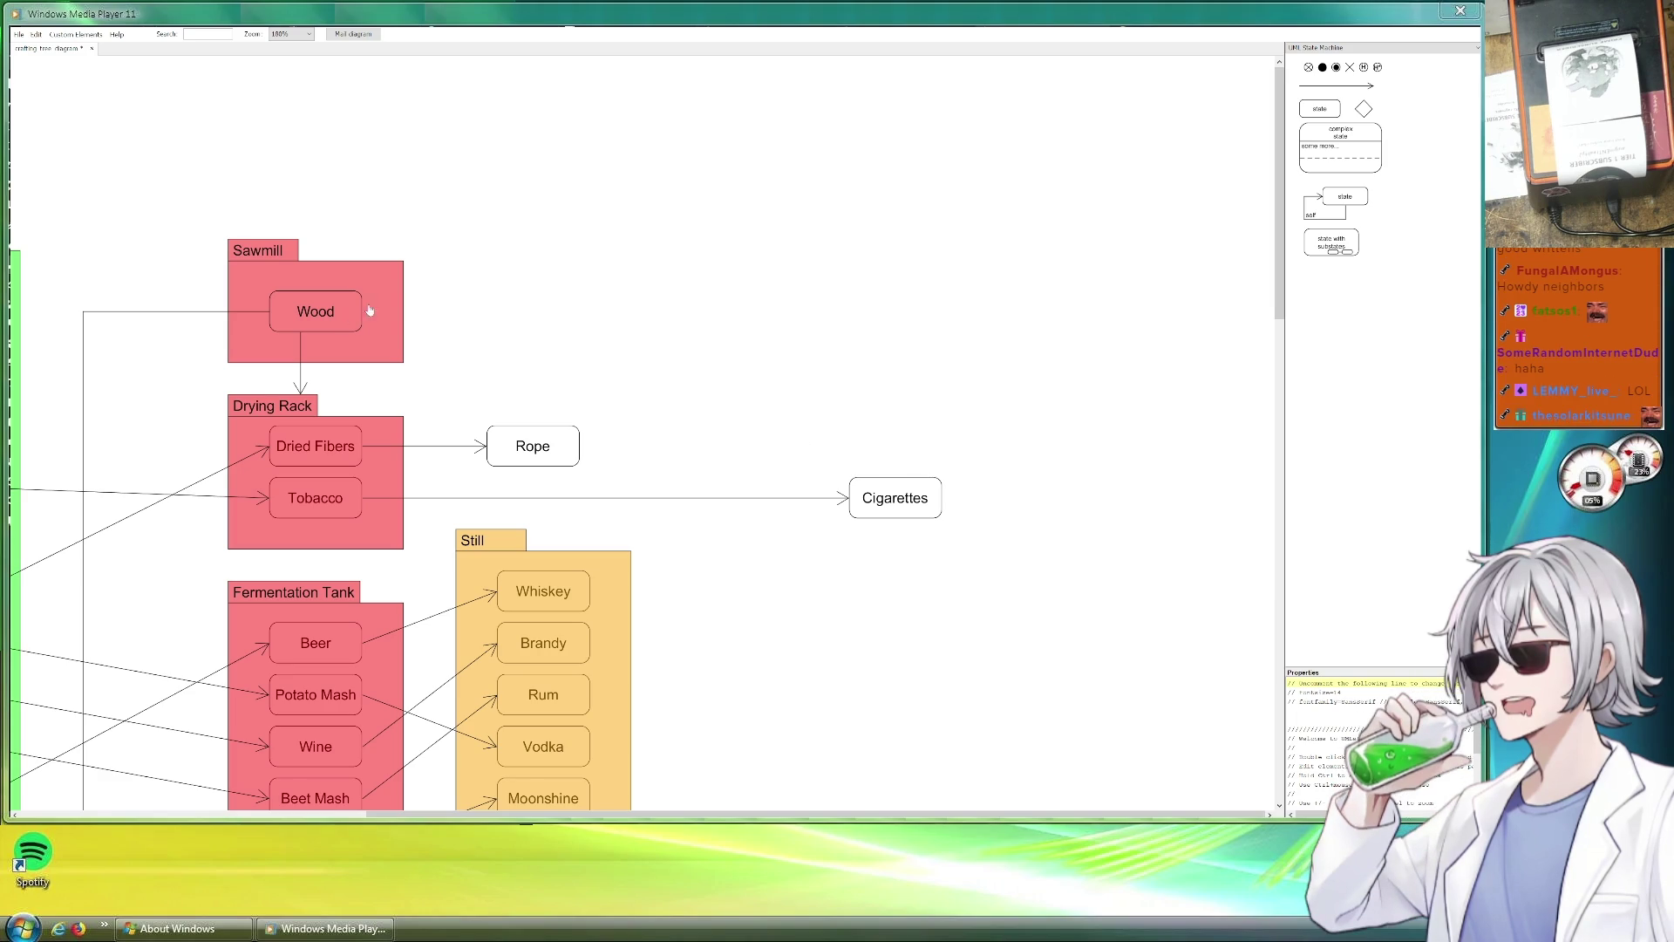
pyautogui.moveTo(401, 282); pyautogui.dragTo(639, 299)
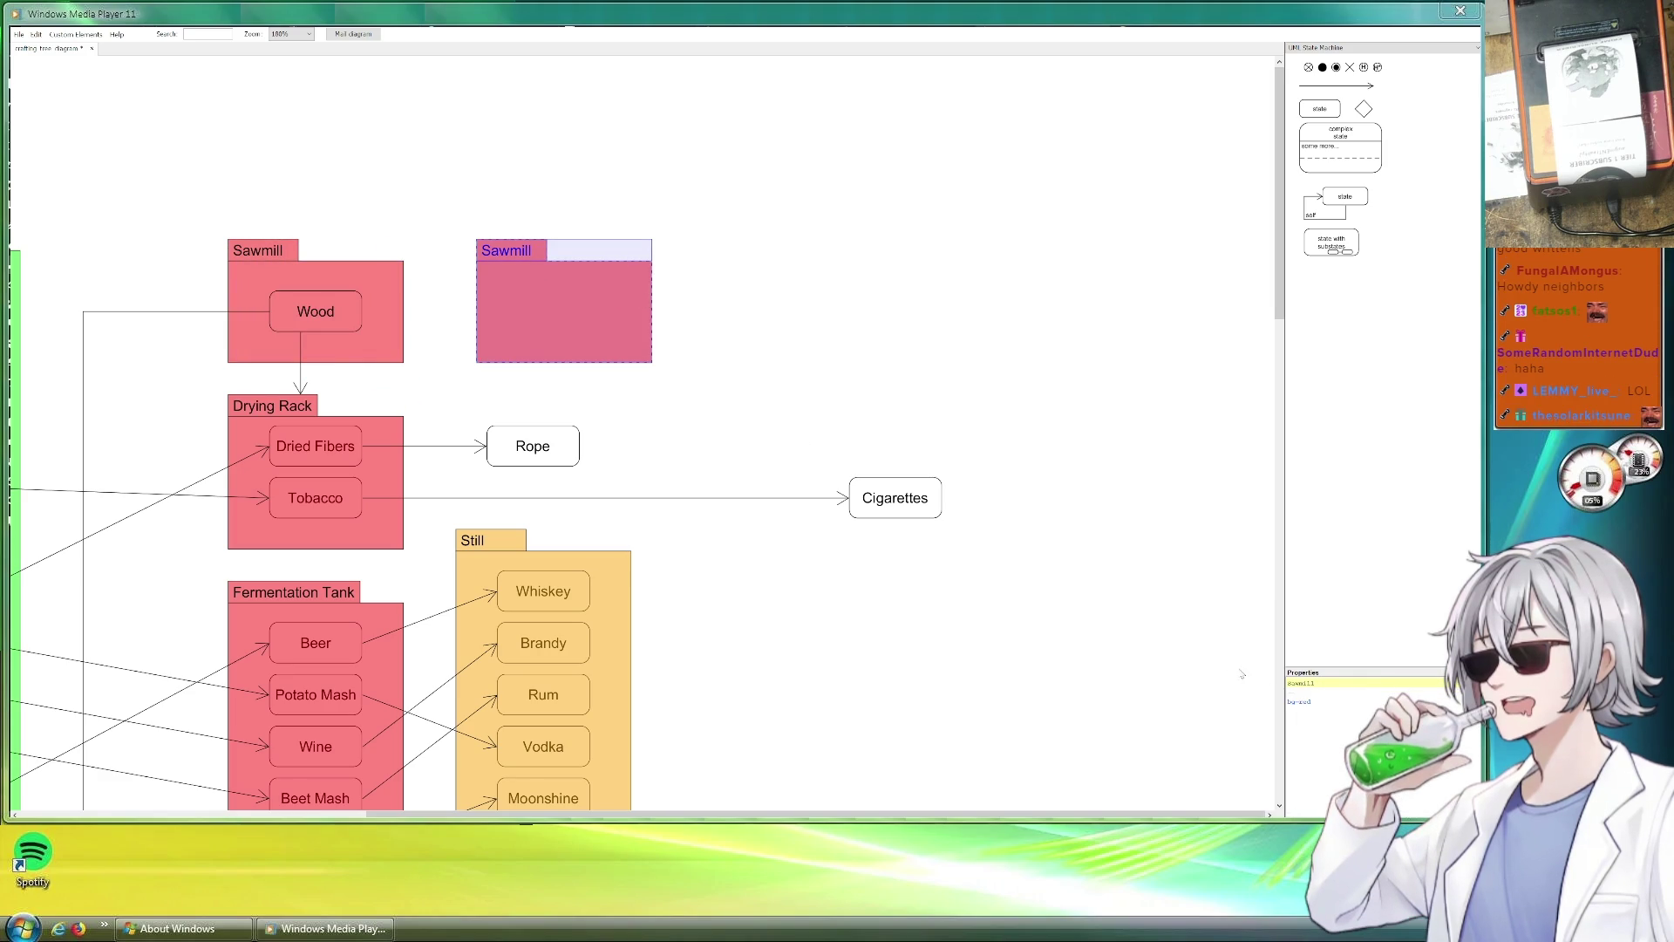
# Rename the duplicated package to Paper Mill.
pyautogui.doubleClick(1325, 680)
pyautogui.press('BackSpace')
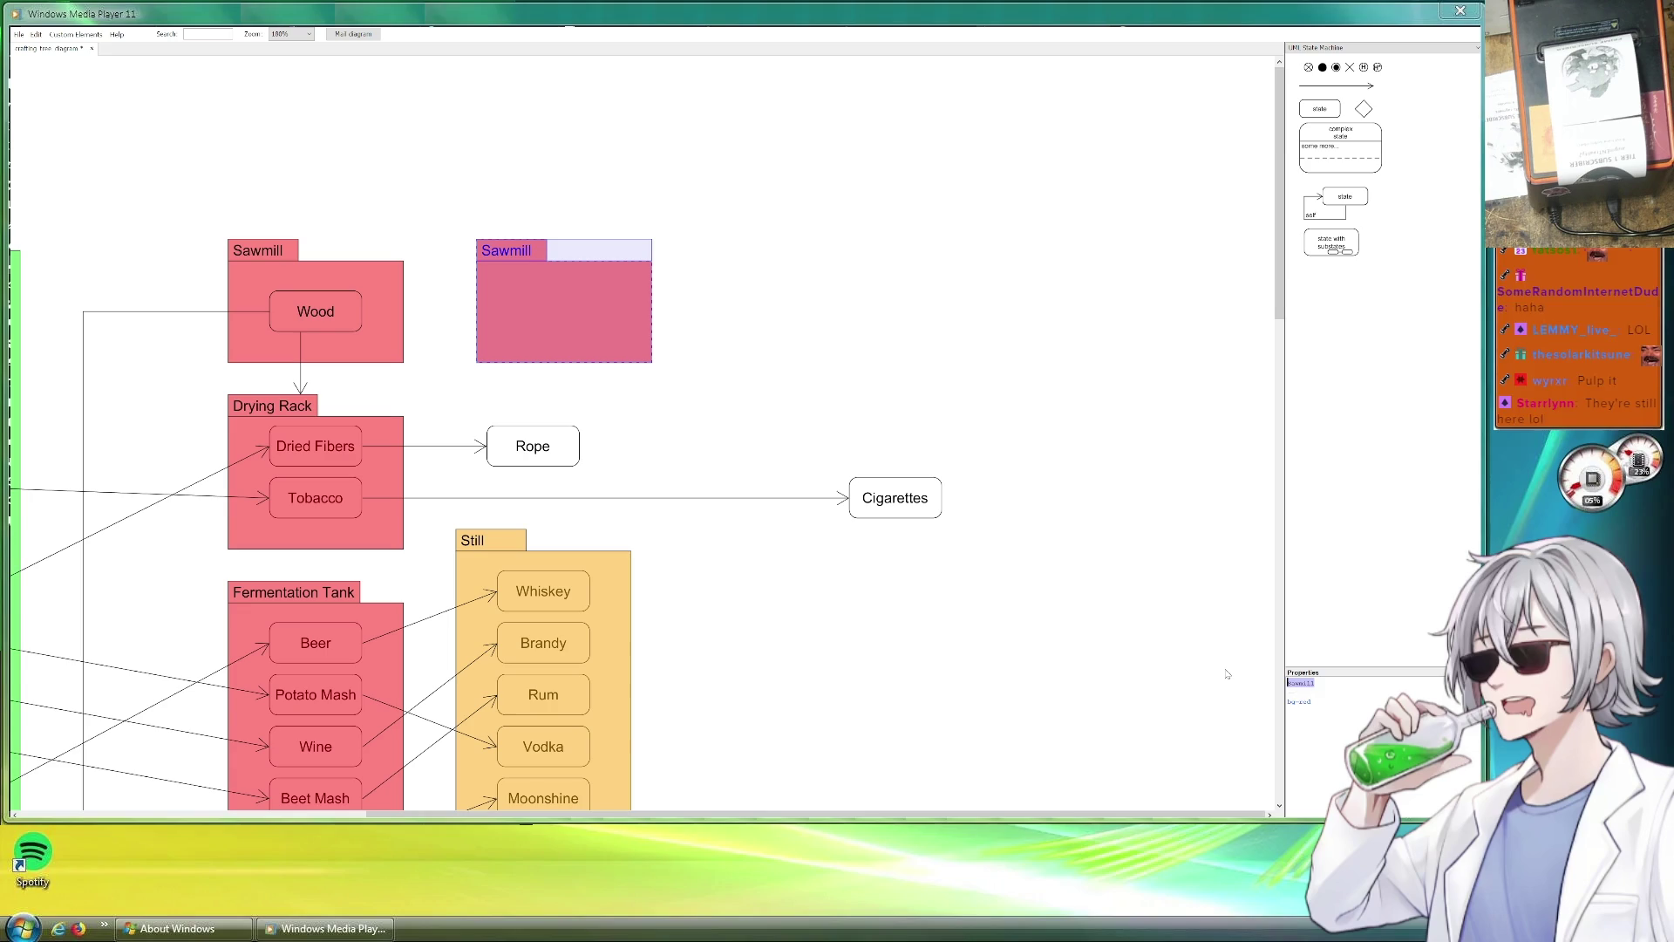
pyautogui.write('Paper Mill')
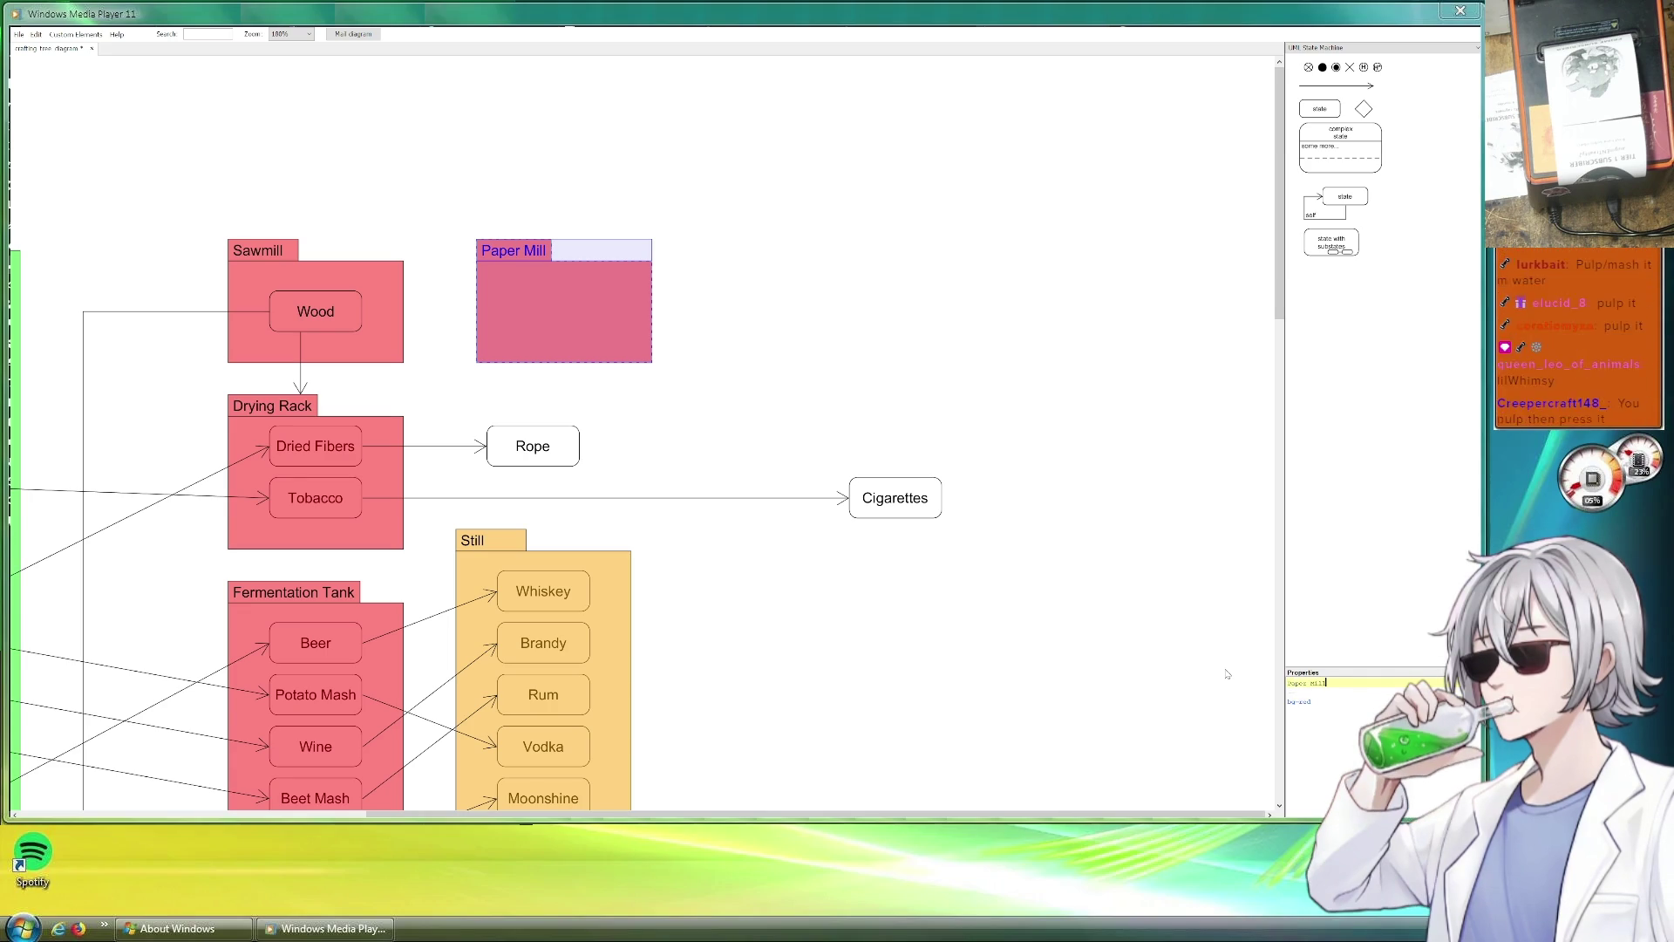
pyautogui.click(860, 355)
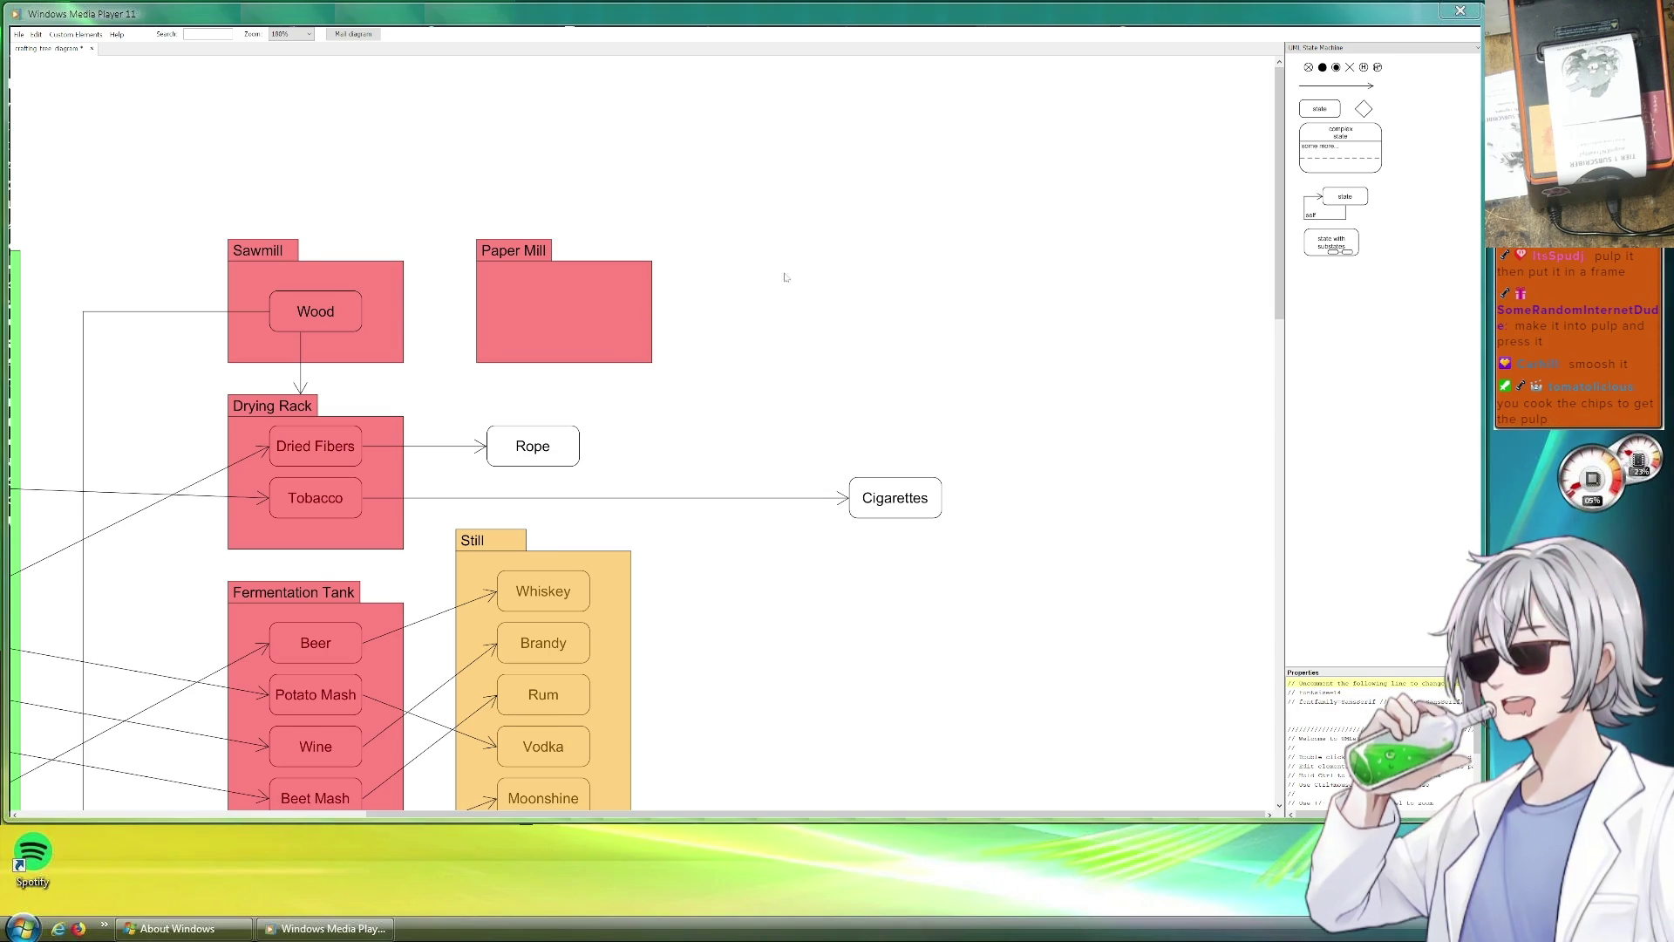
# Place a copy of the Paper Mill package above it.
pyautogui.moveTo(779, 270); pyautogui.dragTo(929, 475)
pyautogui.moveTo(767, 499)
pyautogui.mouseDown()
pyautogui.moveTo(823, 533)
pyautogui.moveTo(789, 302)
pyautogui.mouseUp()
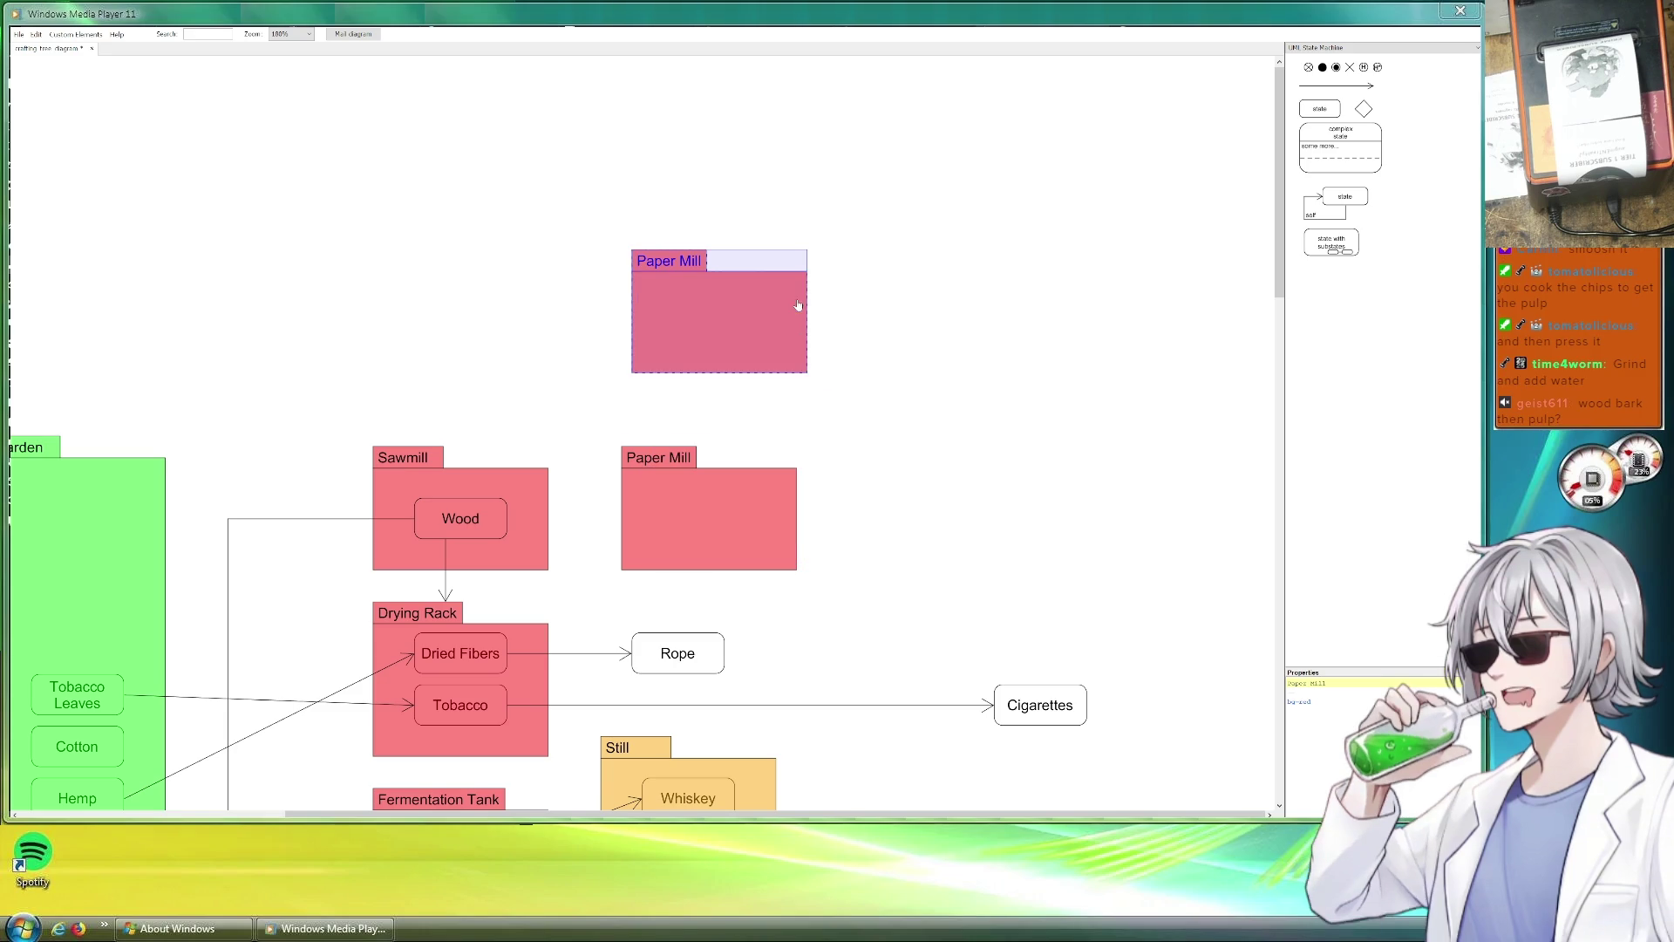
# Name the upper package Well and copy the Rope element into it, ready to rename as Water.
pyautogui.hotkey('ctrl', 'a')
pyautogui.write('W')
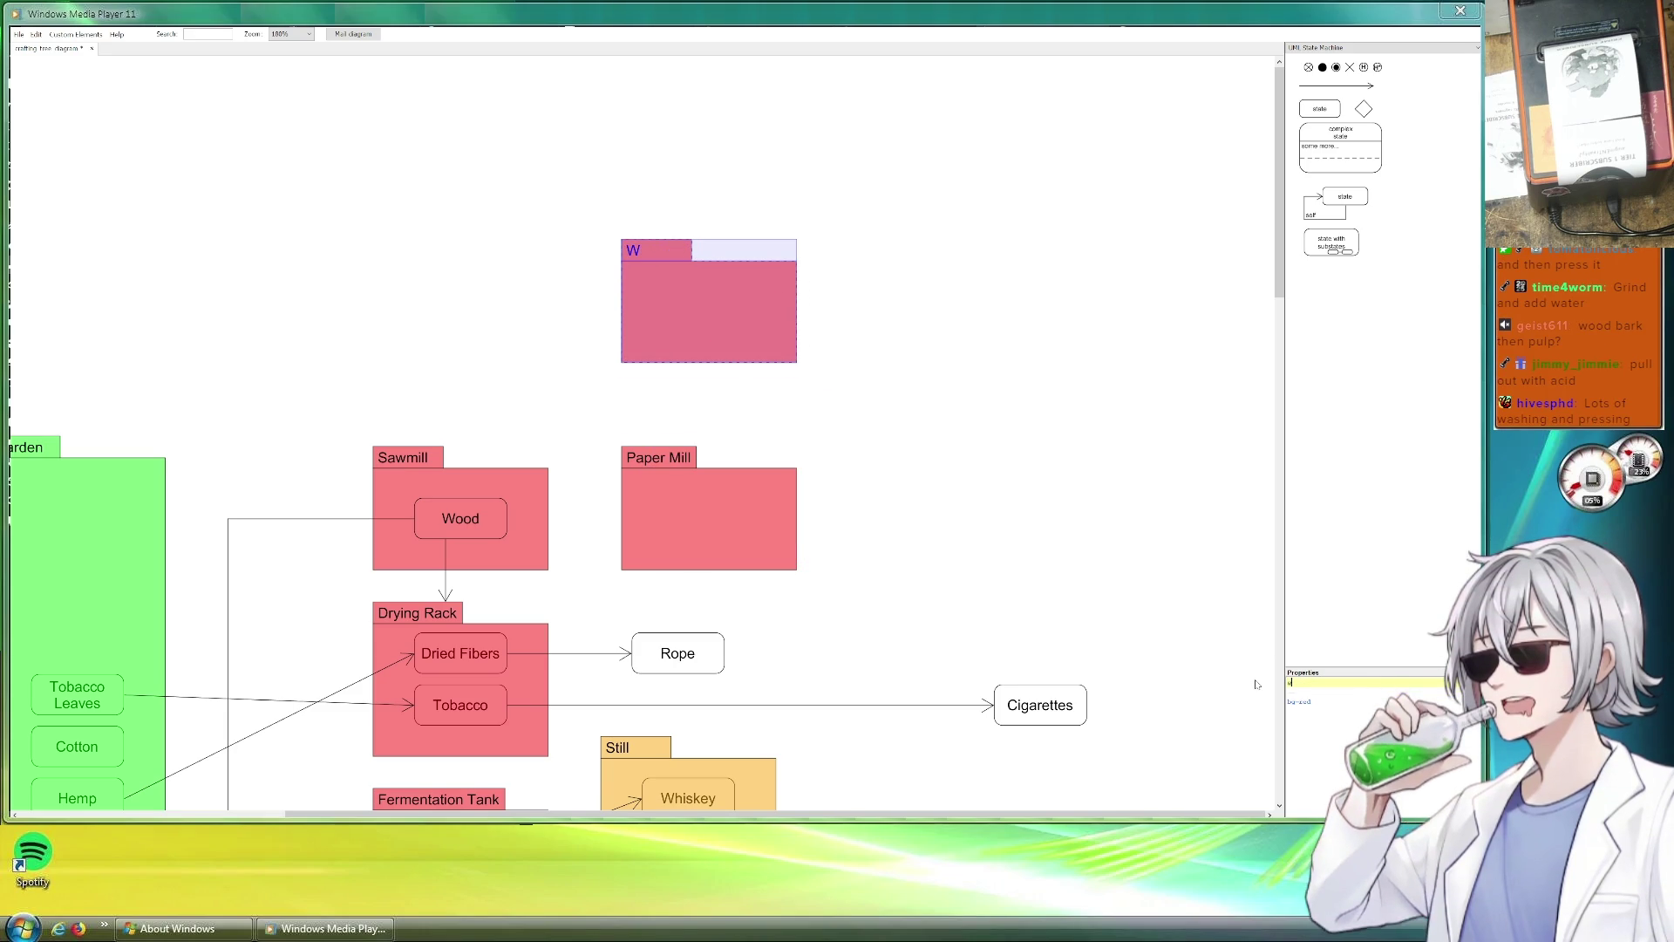
pyautogui.write('w')
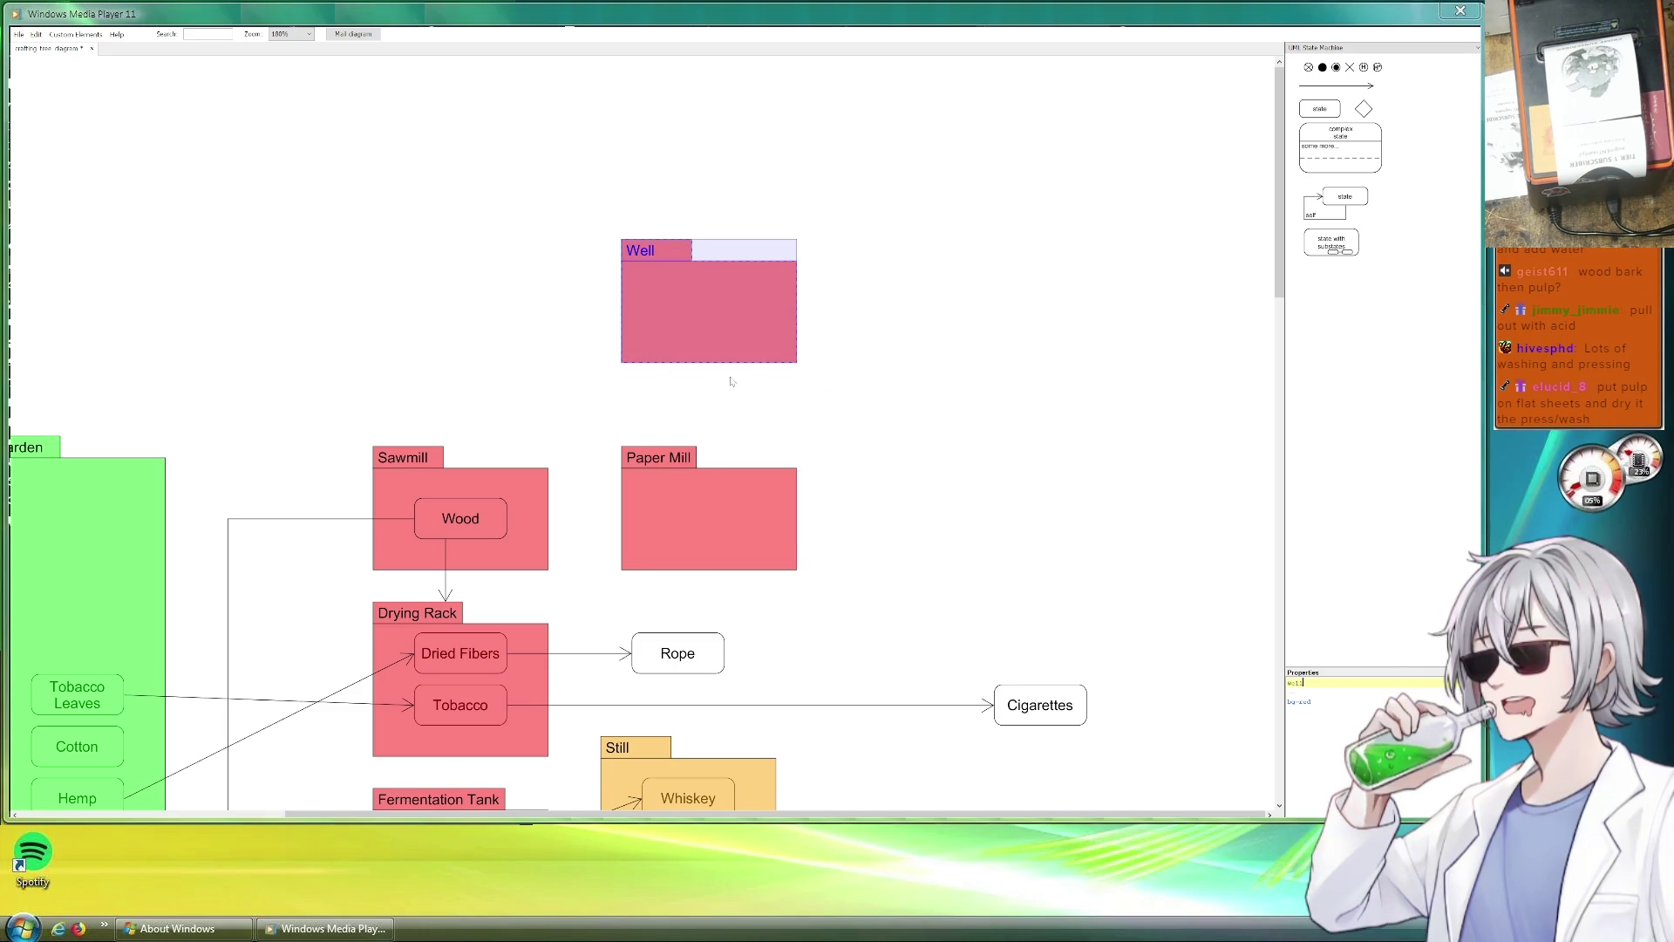
pyautogui.moveTo(683, 668); pyautogui.dragTo(738, 322)
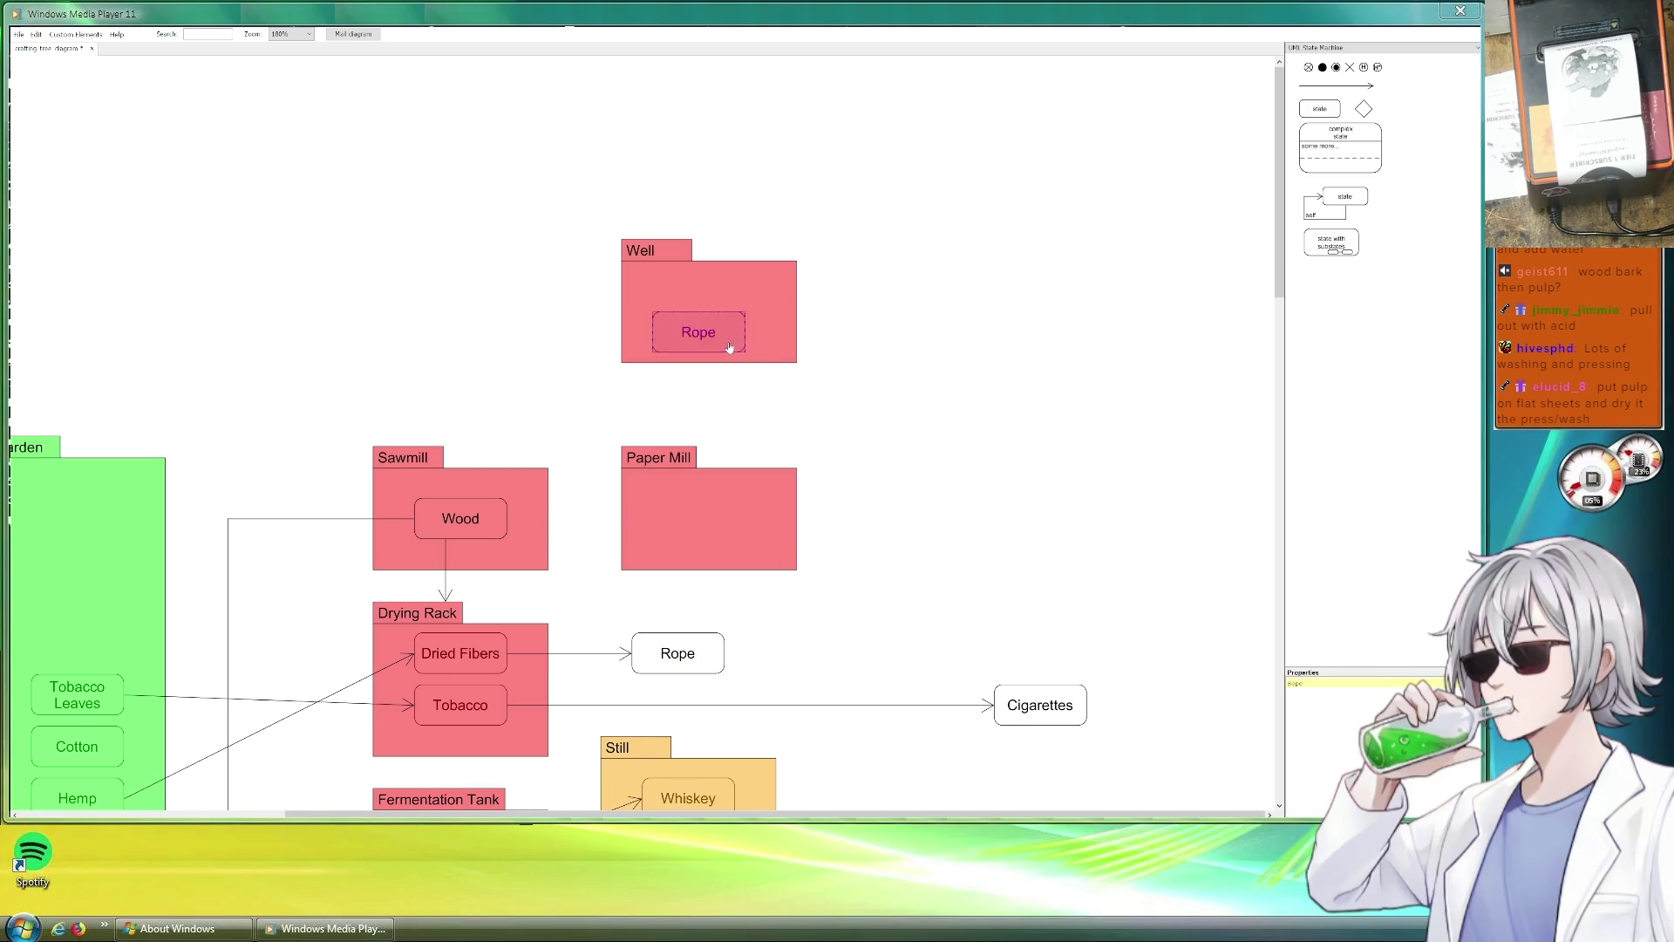
pyautogui.doubleClick(1315, 680)
pyautogui.write('Water')
# Copy the Wood element into Paper Mill and rename it Paper.
pyautogui.click(898, 396)
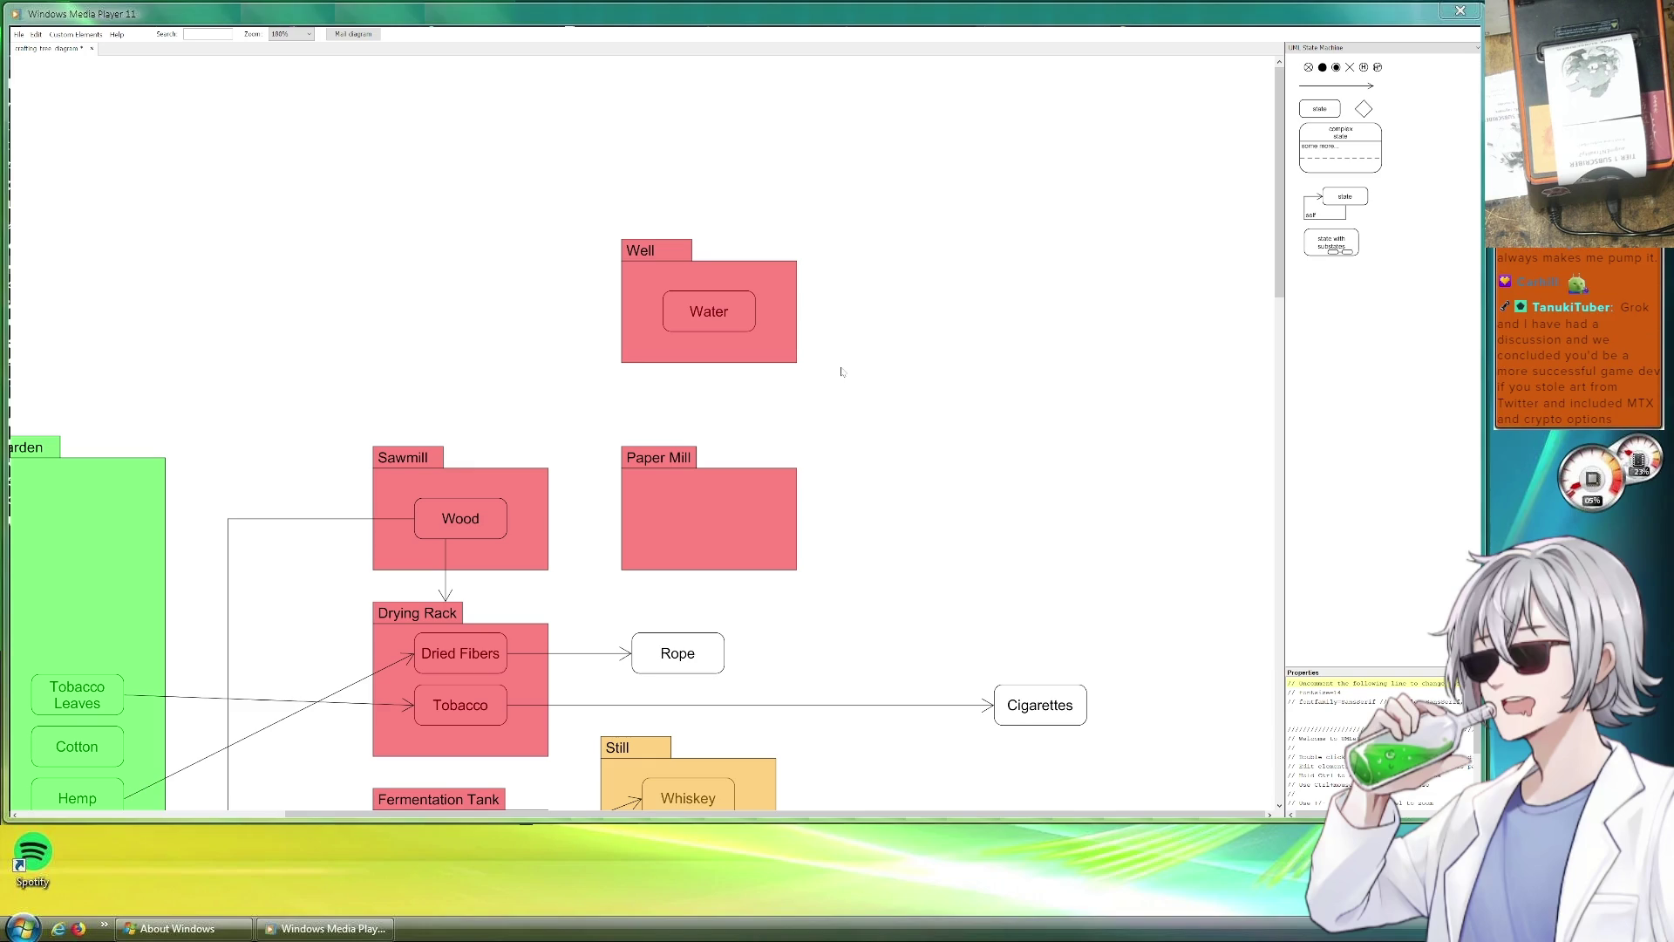
pyautogui.moveTo(485, 528)
pyautogui.mouseDown()
pyautogui.moveTo(531, 540)
pyautogui.moveTo(733, 524)
pyautogui.mouseUp()
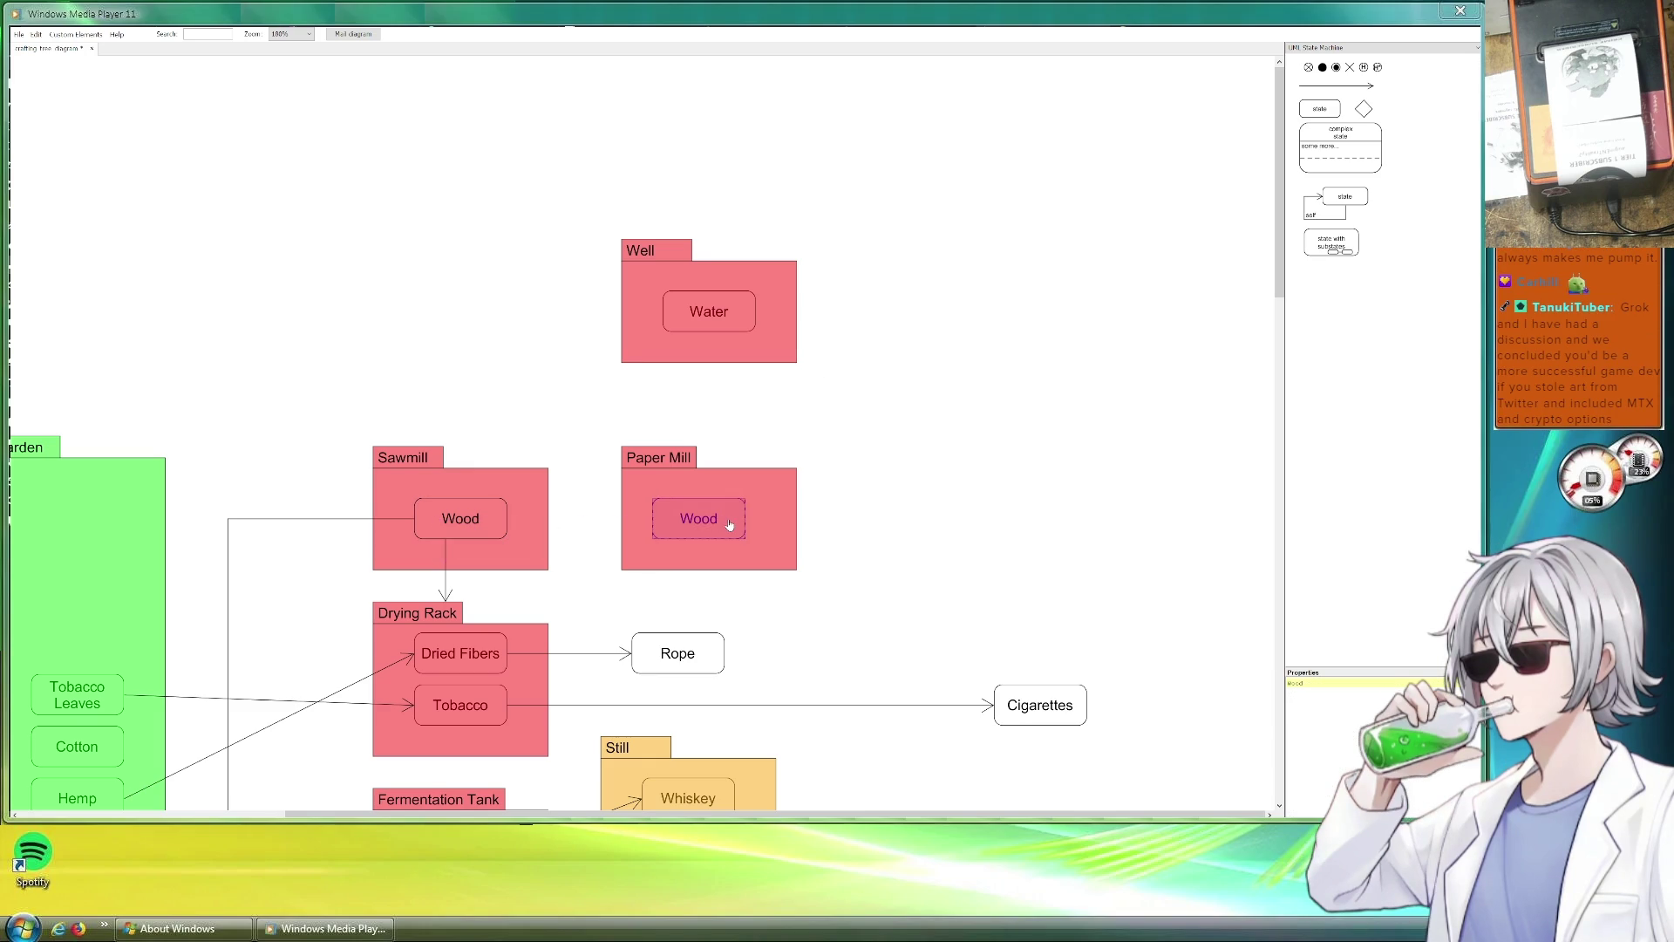
pyautogui.doubleClick(1301, 682)
pyautogui.write('Paper')
pyautogui.click(885, 401)
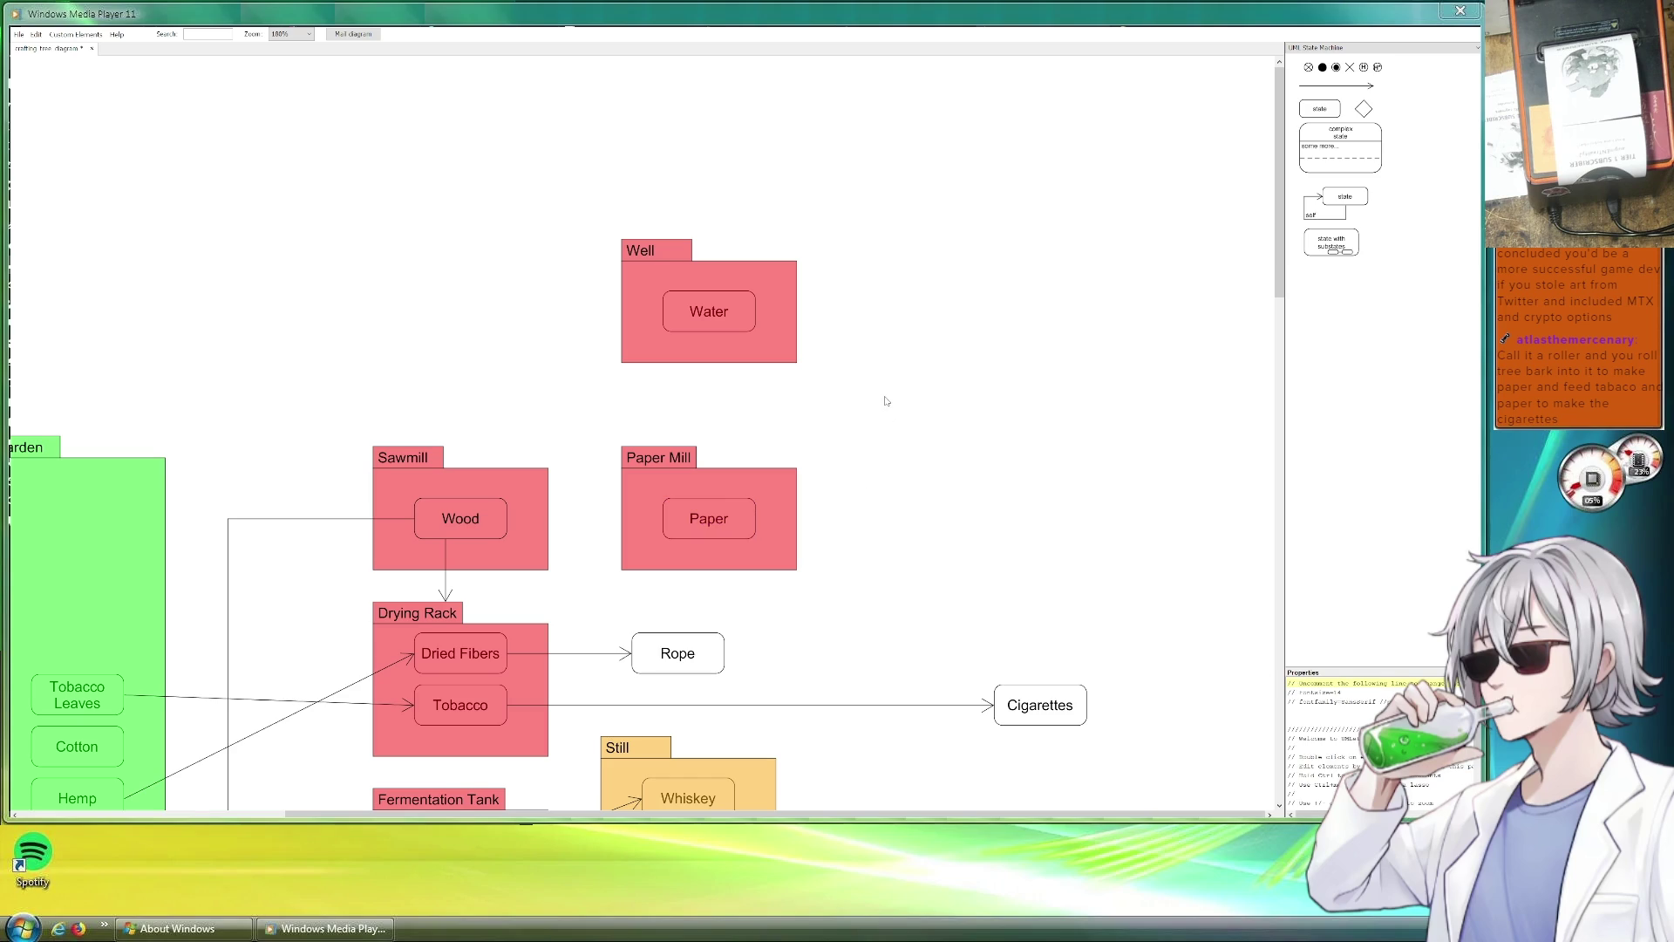
# Add arrows from Wood to Paper and from Water to Paper by duplicating the Dried Fibers–Rope arrow.
pyautogui.click(563, 653)
pyautogui.doubleClick(563, 654)
pyautogui.moveTo(583, 673)
pyautogui.mouseDown()
pyautogui.moveTo(579, 519)
pyautogui.moveTo(663, 522)
pyautogui.moveTo(791, 333)
pyautogui.moveTo(715, 499)
pyautogui.mouseUp()
pyautogui.doubleClick(585, 520)
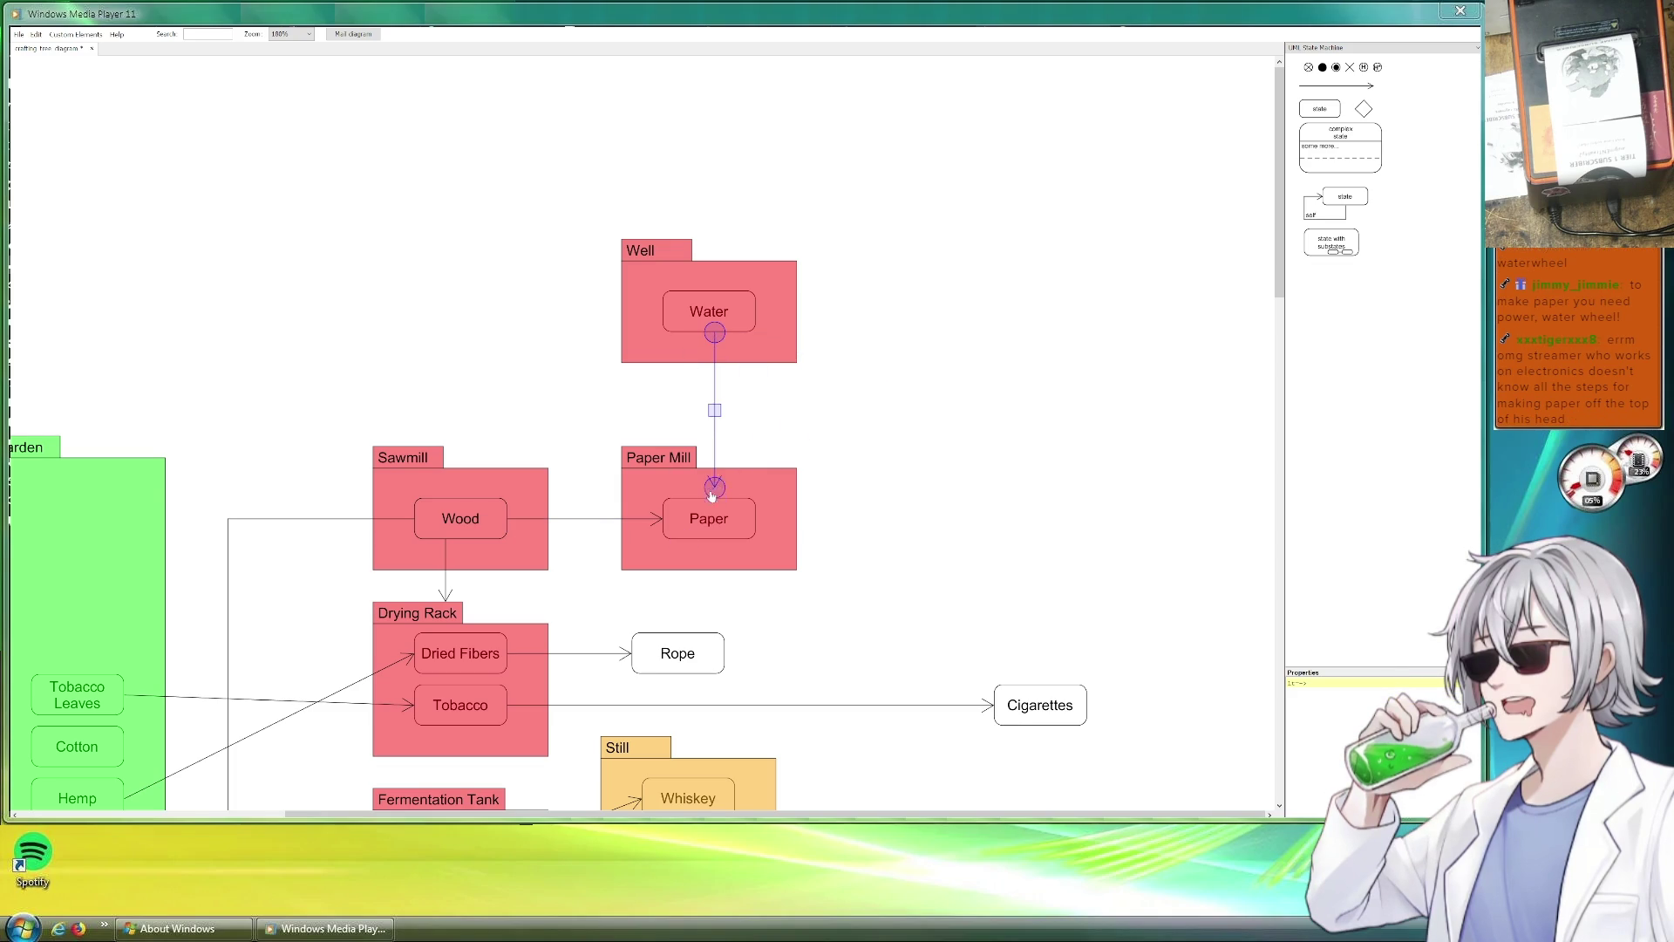
pyautogui.click(820, 492)
# Add a right-angle-bent arrow from Paper to Cigarettes.
pyautogui.doubleClick(577, 519)
pyautogui.moveTo(606, 539)
pyautogui.mouseDown()
pyautogui.moveTo(859, 506)
pyautogui.moveTo(833, 519)
pyautogui.moveTo(985, 568)
pyautogui.moveTo(1018, 688)
pyautogui.mouseUp()
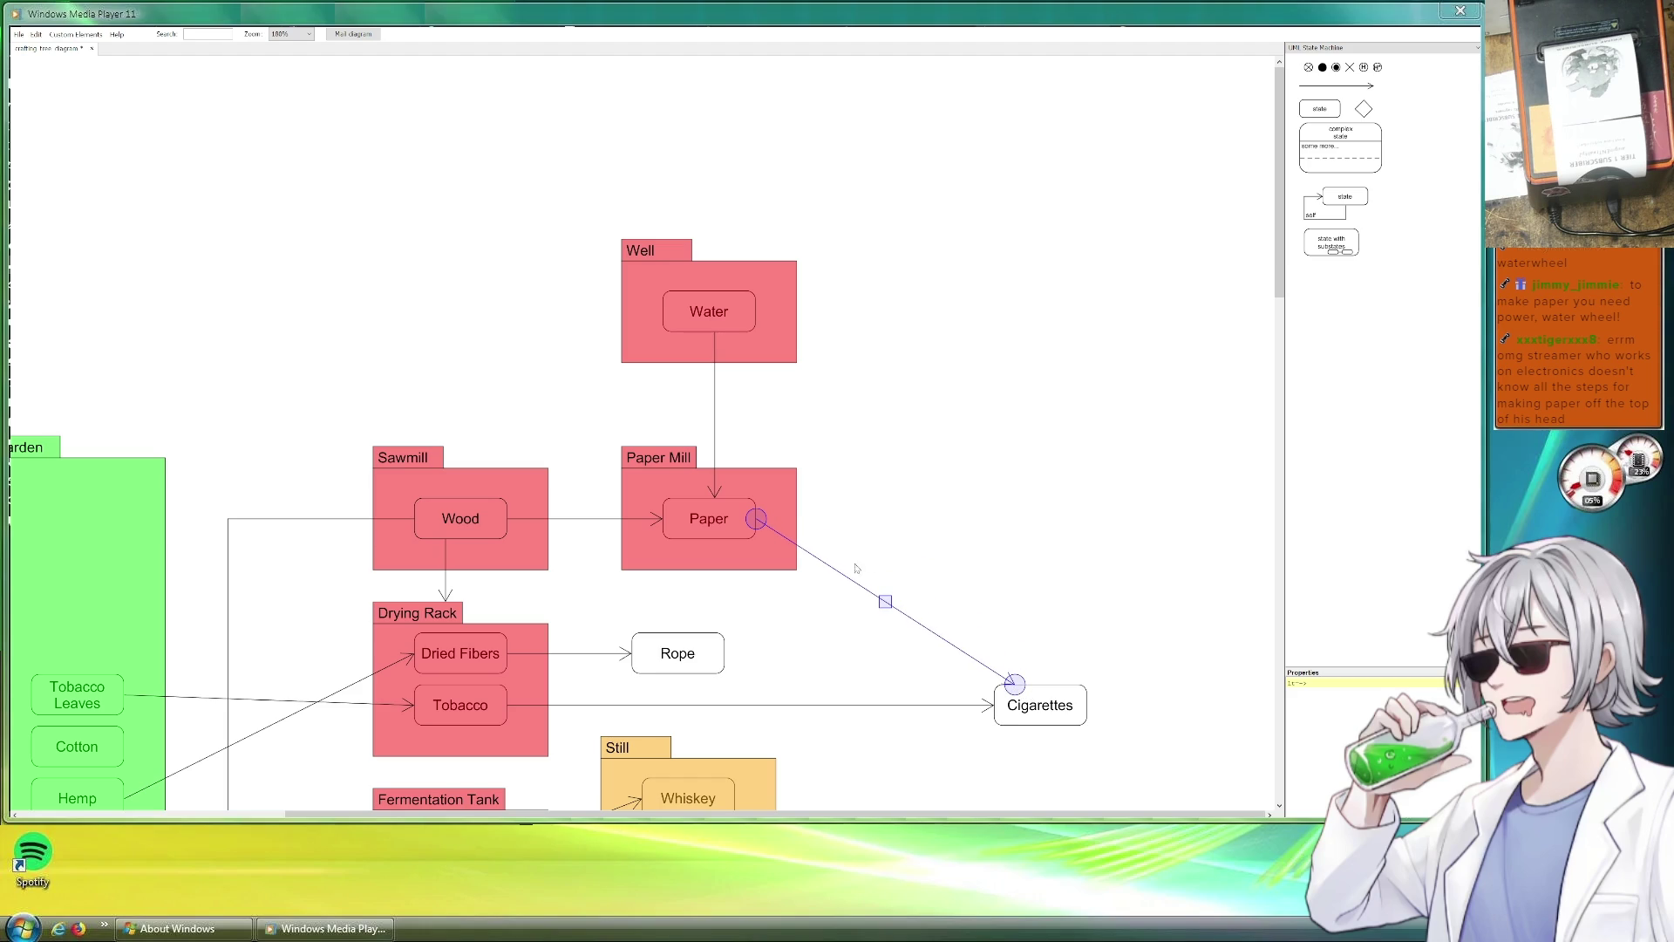
pyautogui.moveTo(828, 563); pyautogui.dragTo(1015, 519)
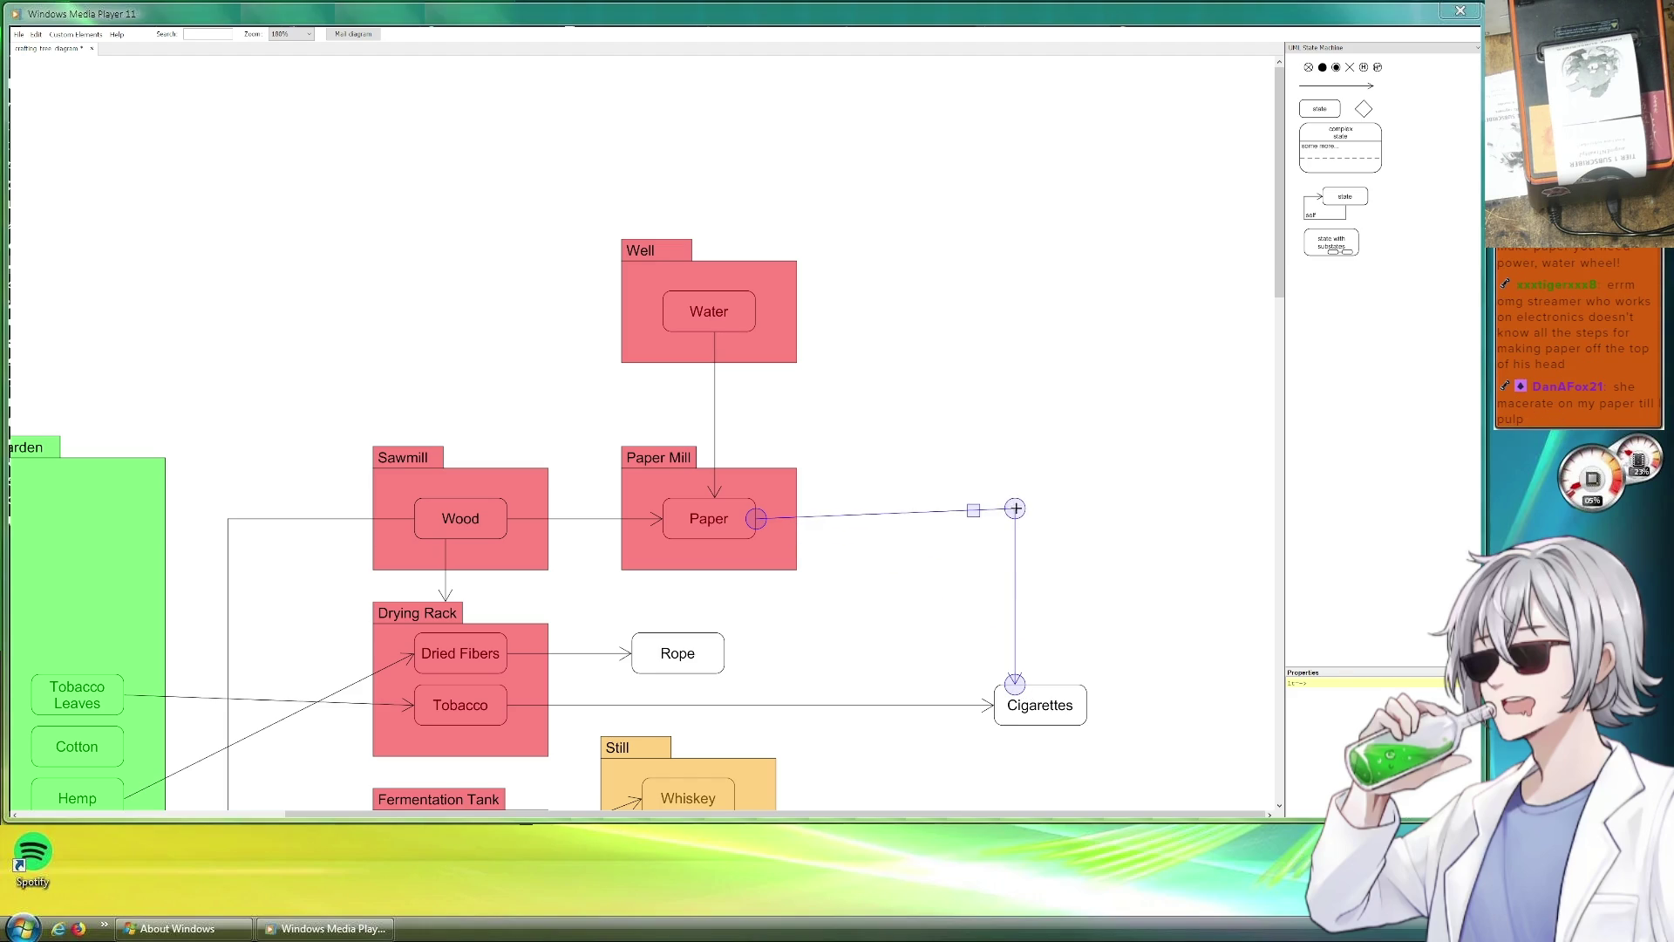
pyautogui.click(1046, 486)
pyautogui.scroll(-2, 991, 551)
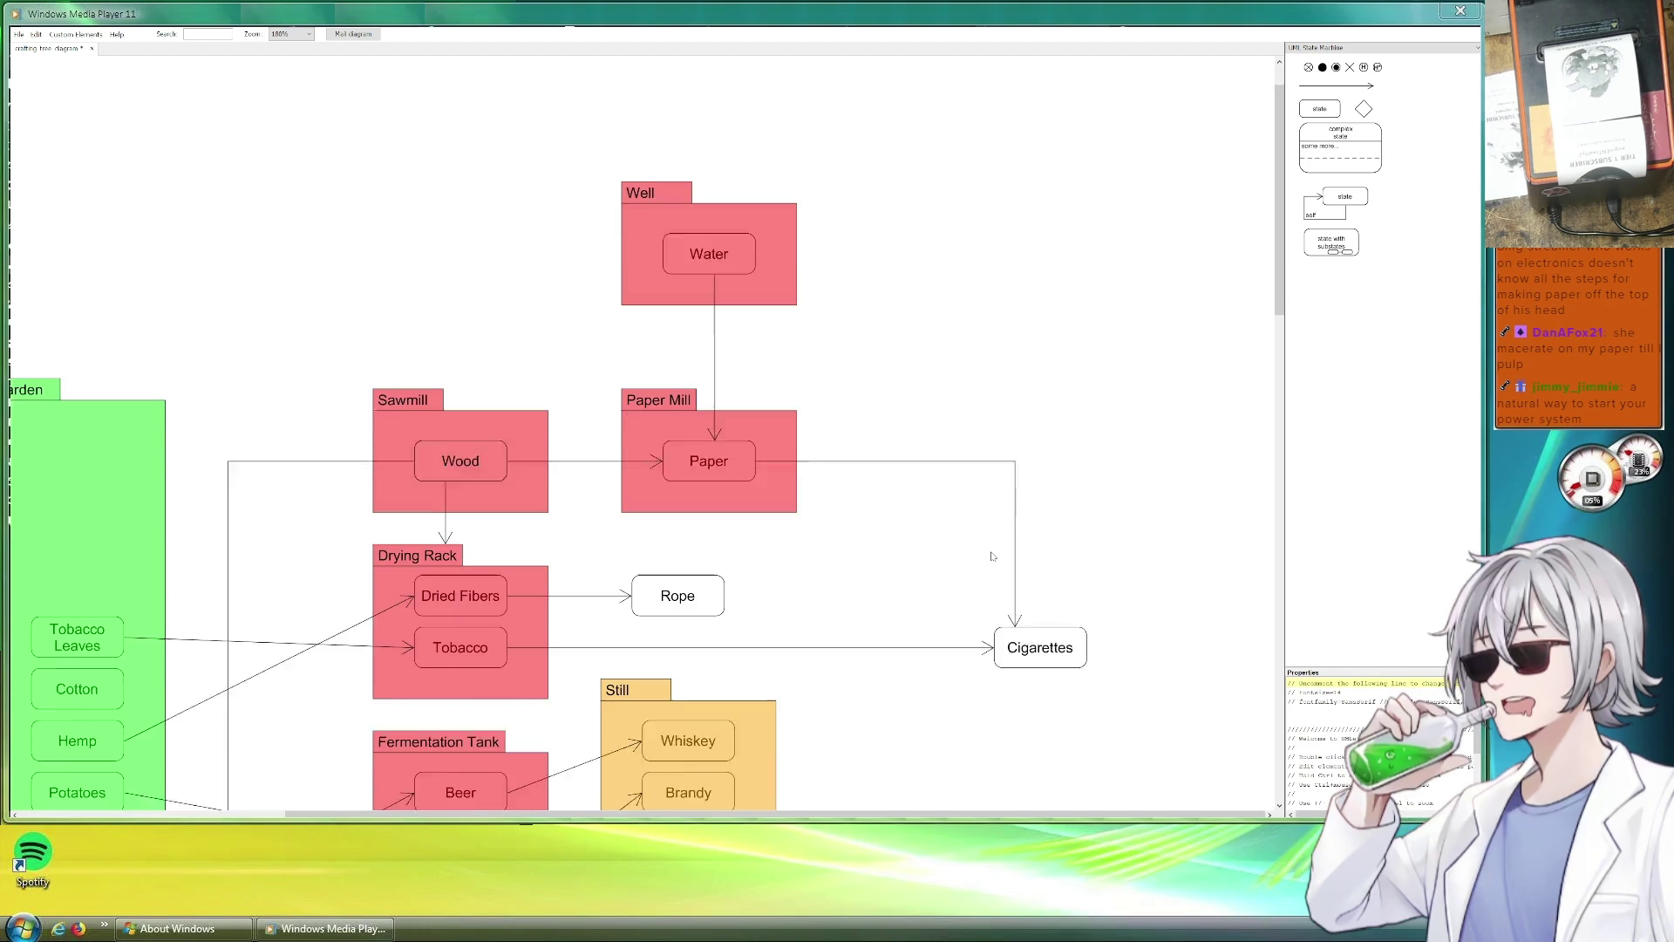
pyautogui.scroll(-1, 917, 613)
pyautogui.scroll(-2, 918, 614)
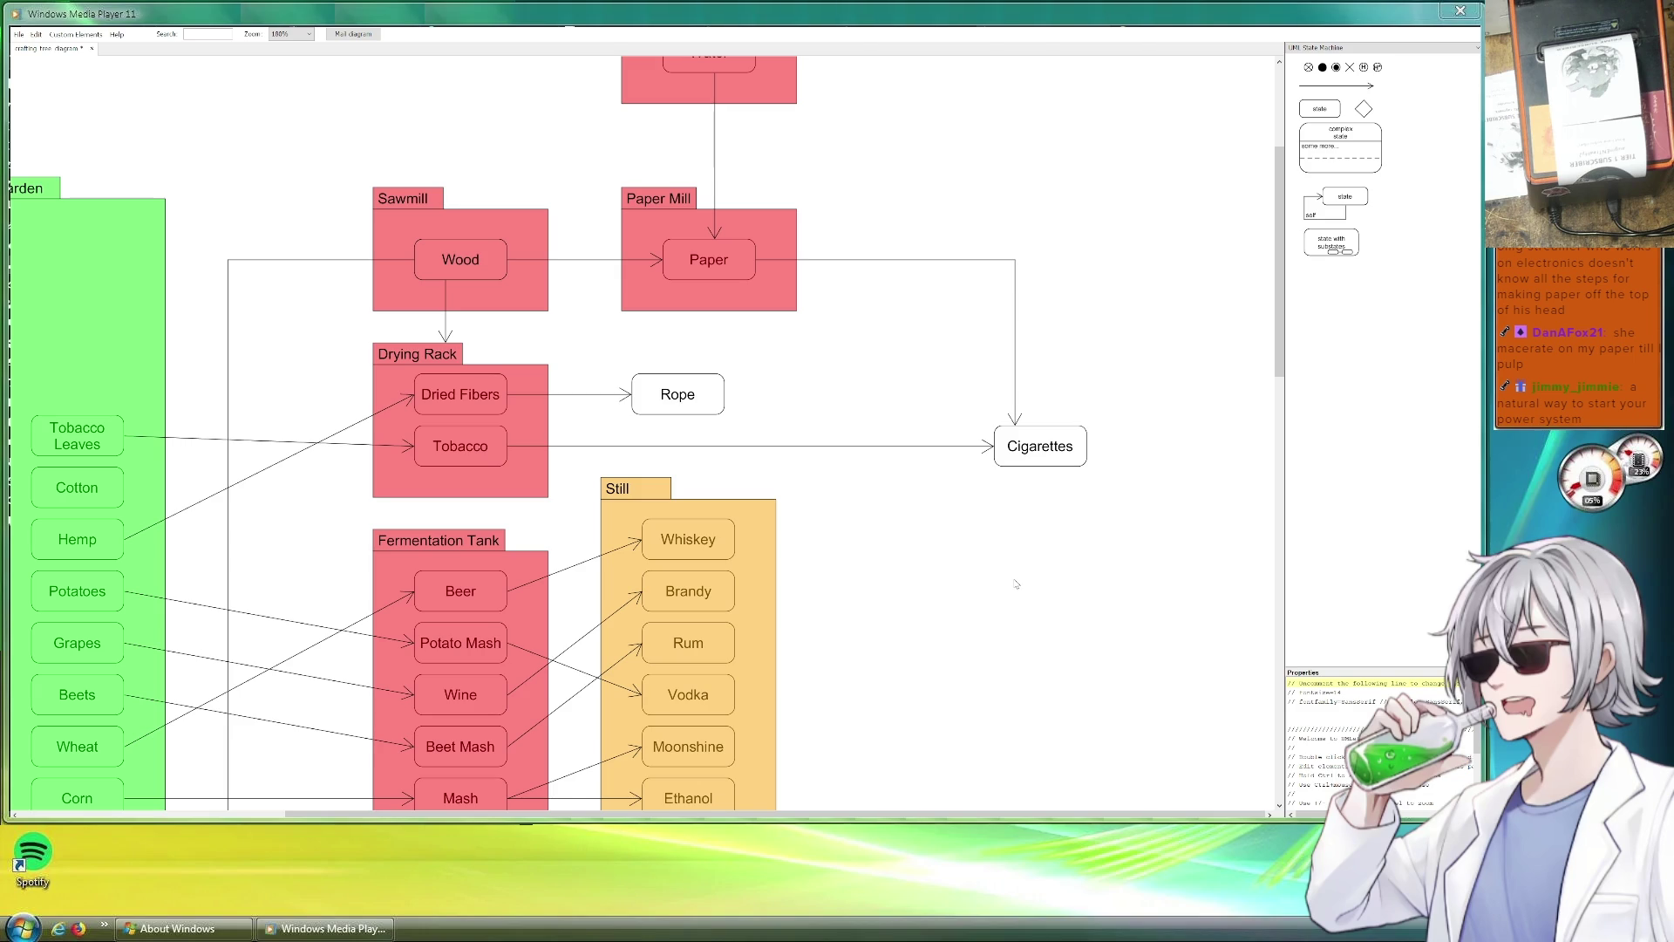
pyautogui.scroll(-1, 965, 595)
pyautogui.scroll(-5, 968, 564)
pyautogui.scroll(-6, 916, 543)
pyautogui.scroll(-3, 870, 530)
pyautogui.scroll(4, 861, 528)
pyautogui.scroll(3, 864, 530)
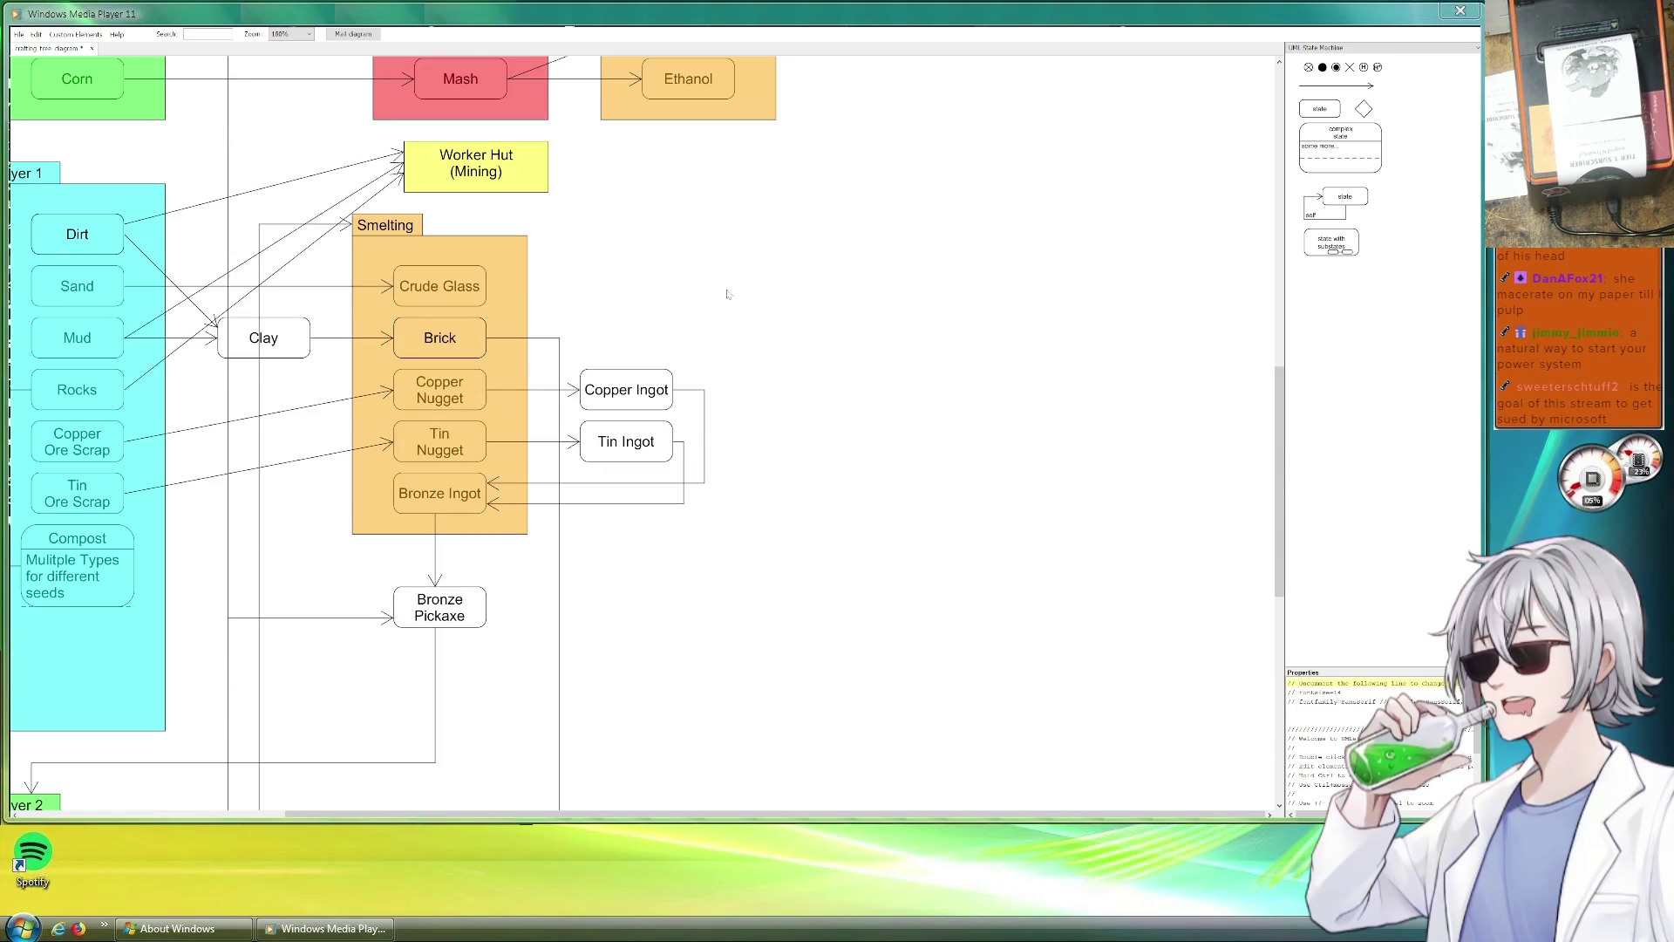
pyautogui.scroll(2, 1026, 260)
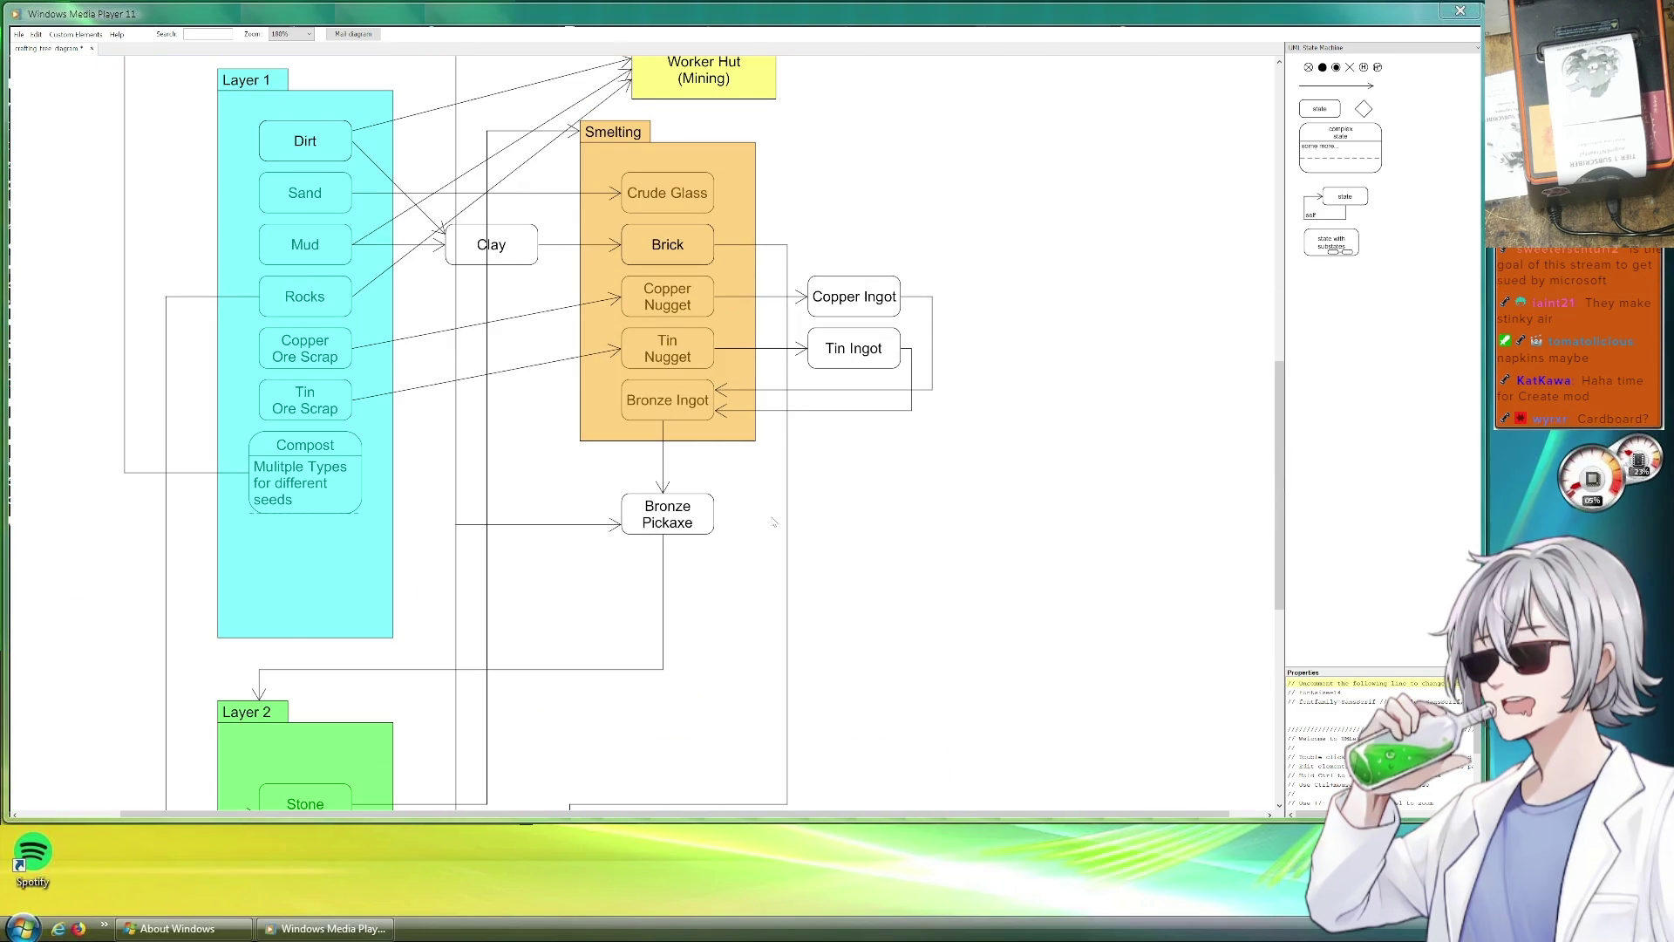
pyautogui.scroll(-1, 863, 590)
pyautogui.scroll(7, 1057, 436)
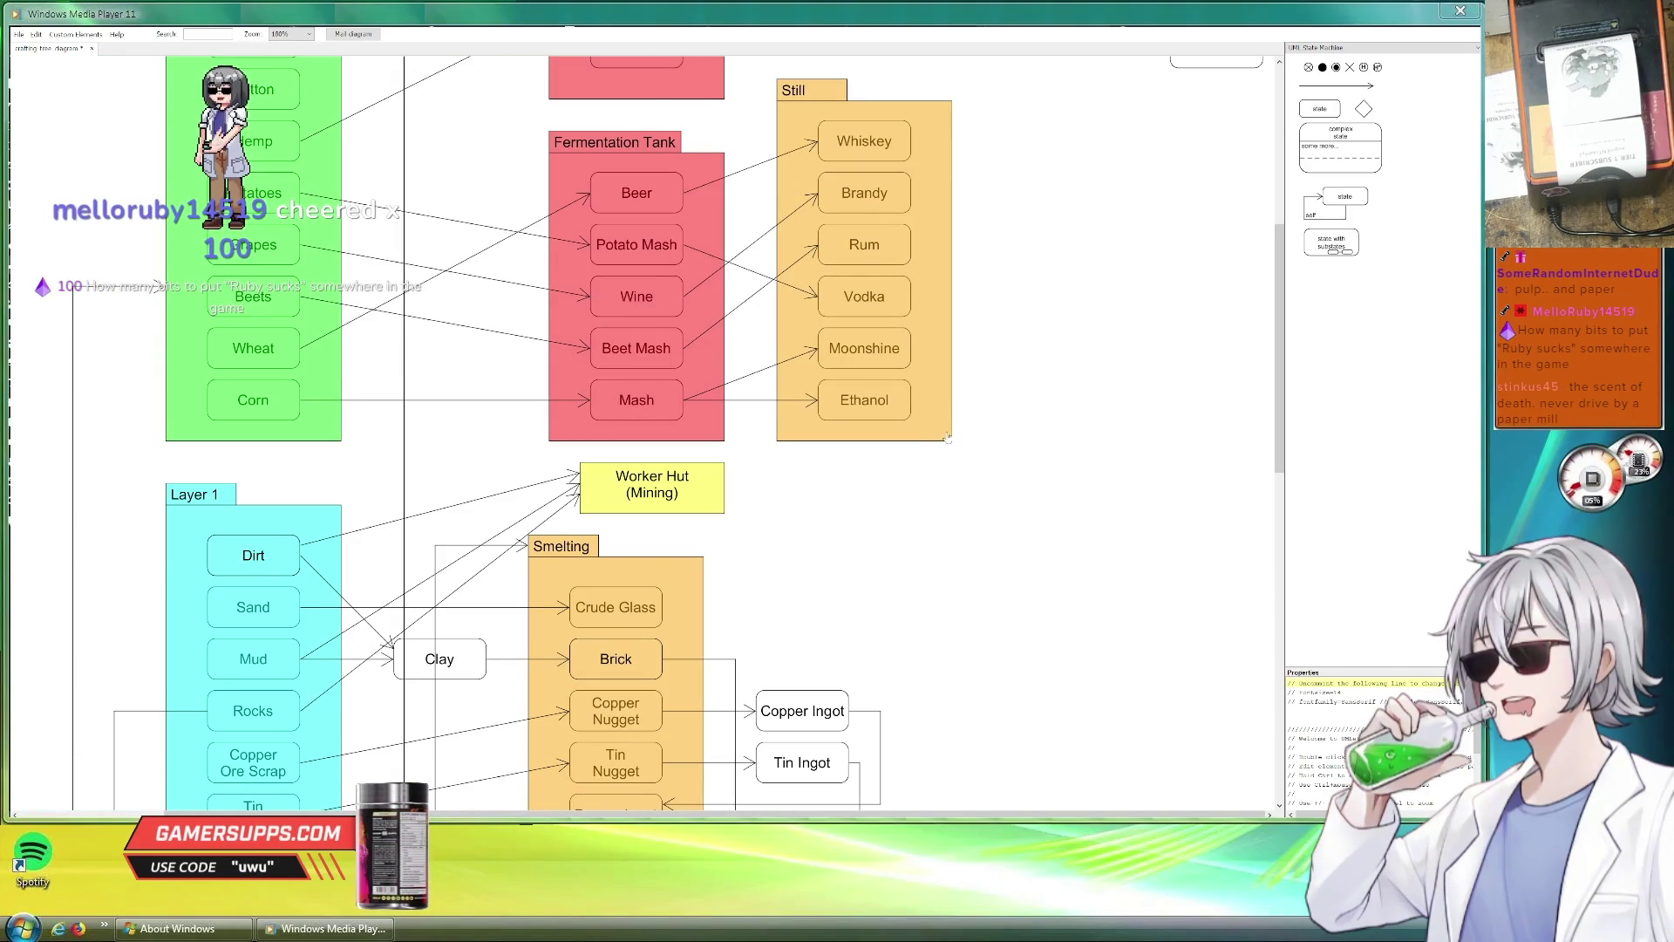
pyautogui.scroll(1, 1046, 471)
pyautogui.scroll(3, 1066, 469)
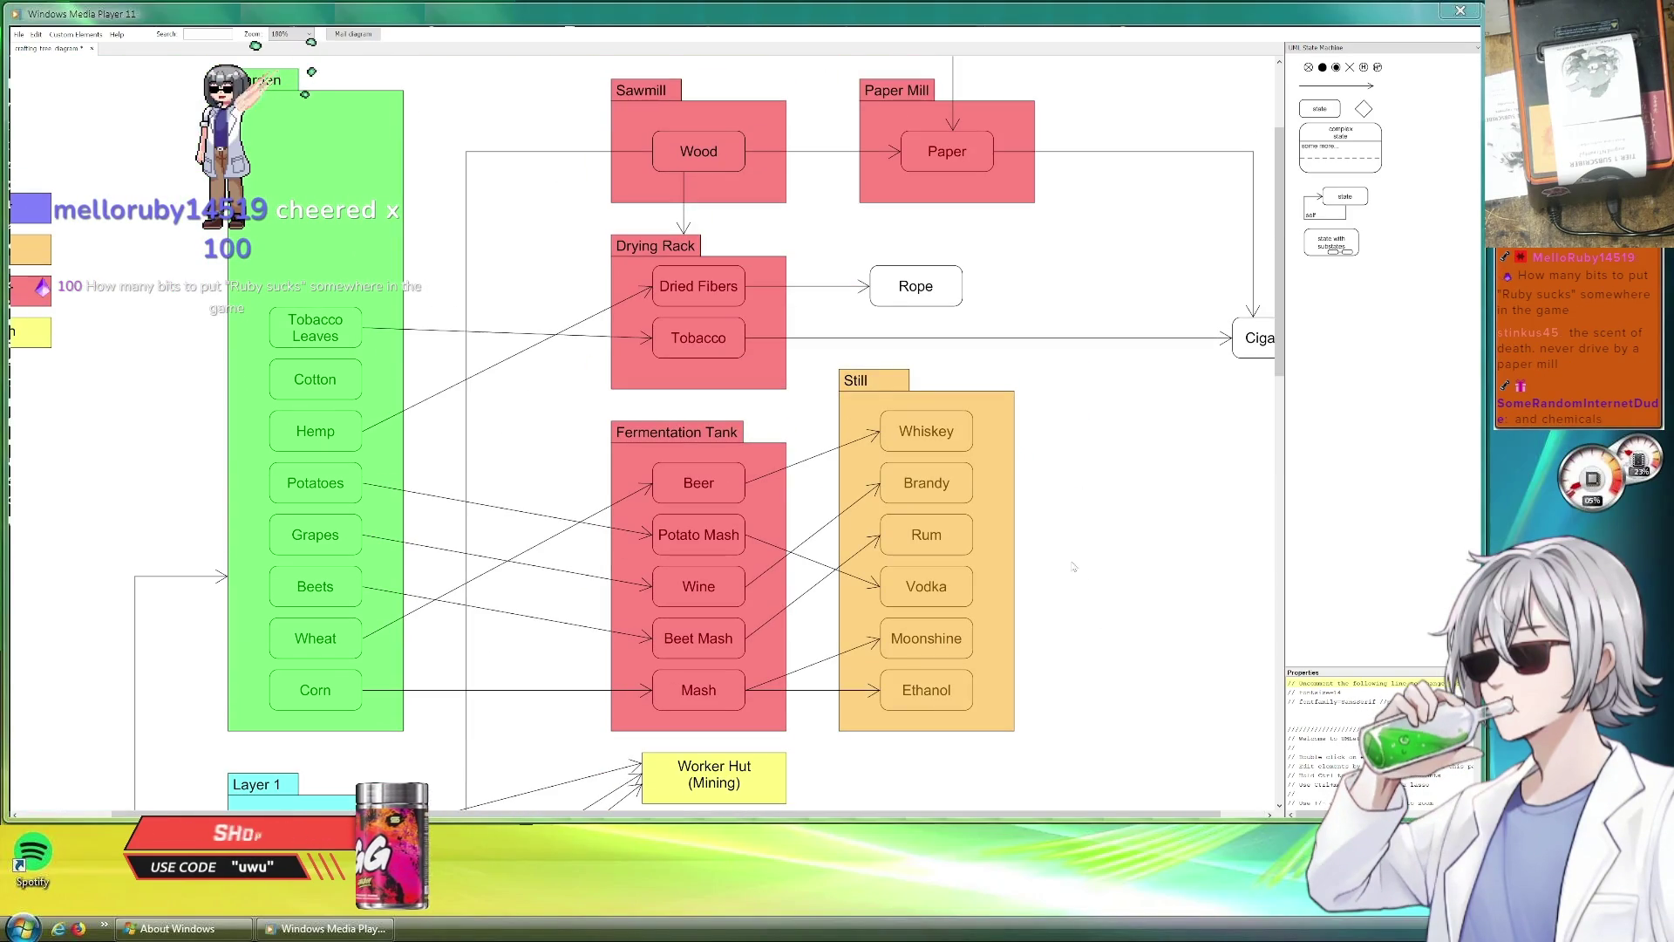
pyautogui.scroll(-1, 1065, 469)
pyautogui.scroll(2, 915, 599)
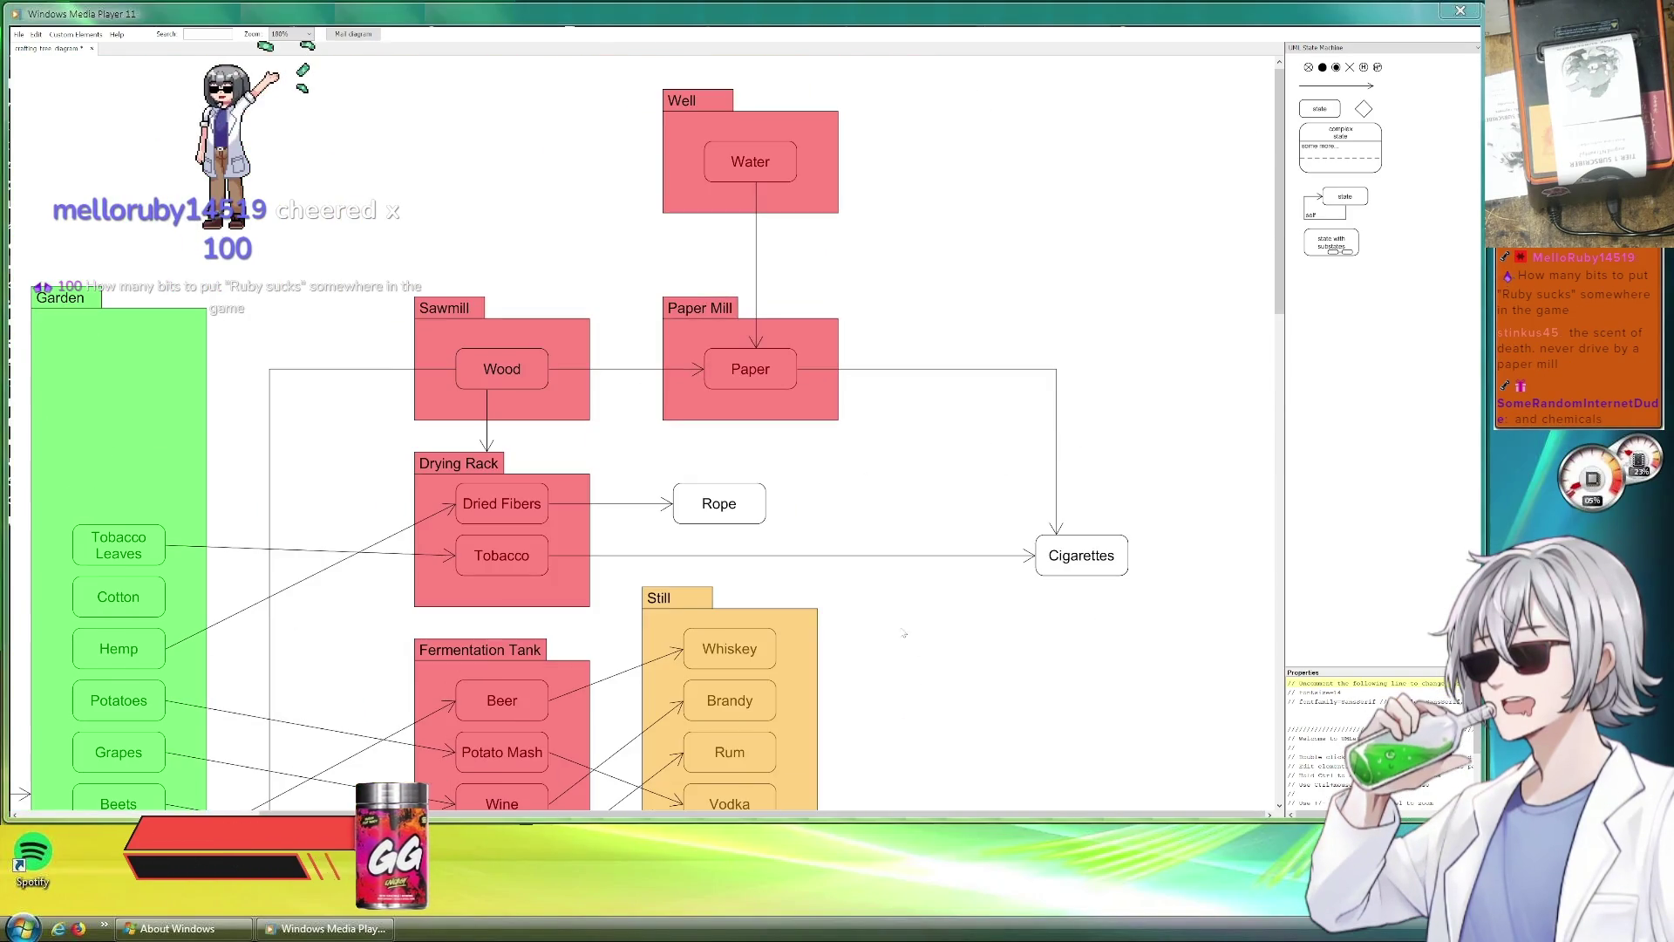
pyautogui.scroll(-5, 915, 598)
pyautogui.scroll(-2, 915, 449)
pyautogui.hscroll(-3, 1091, 363)
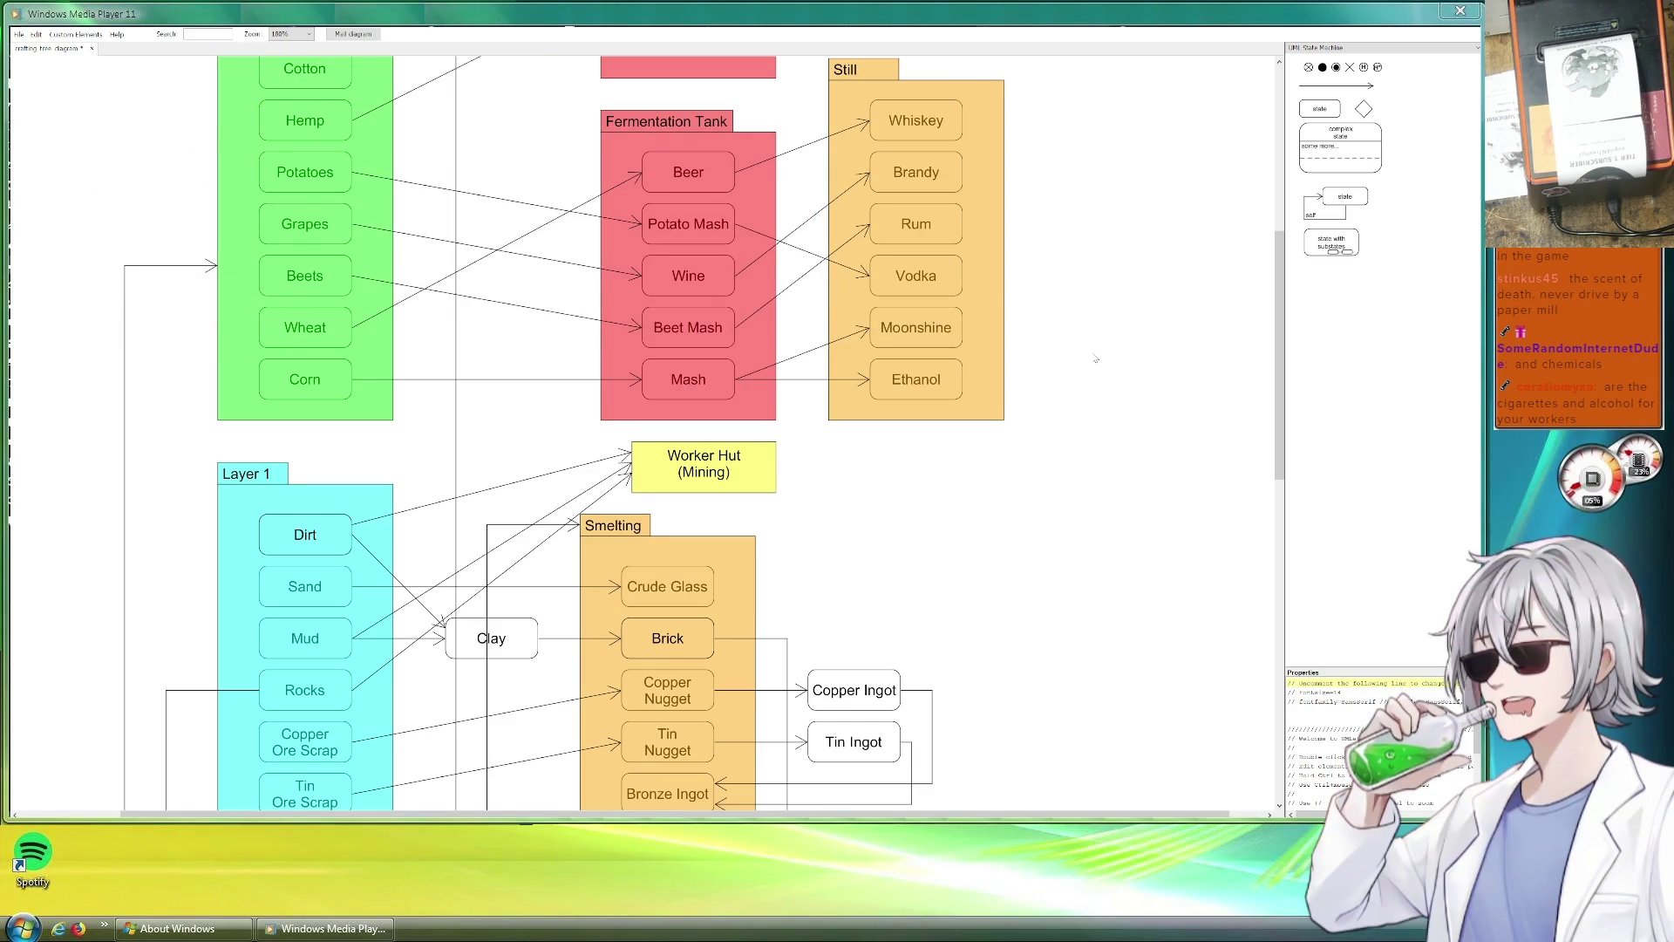
pyautogui.scroll(3, 1119, 423)
pyautogui.hscroll(2, 965, 597)
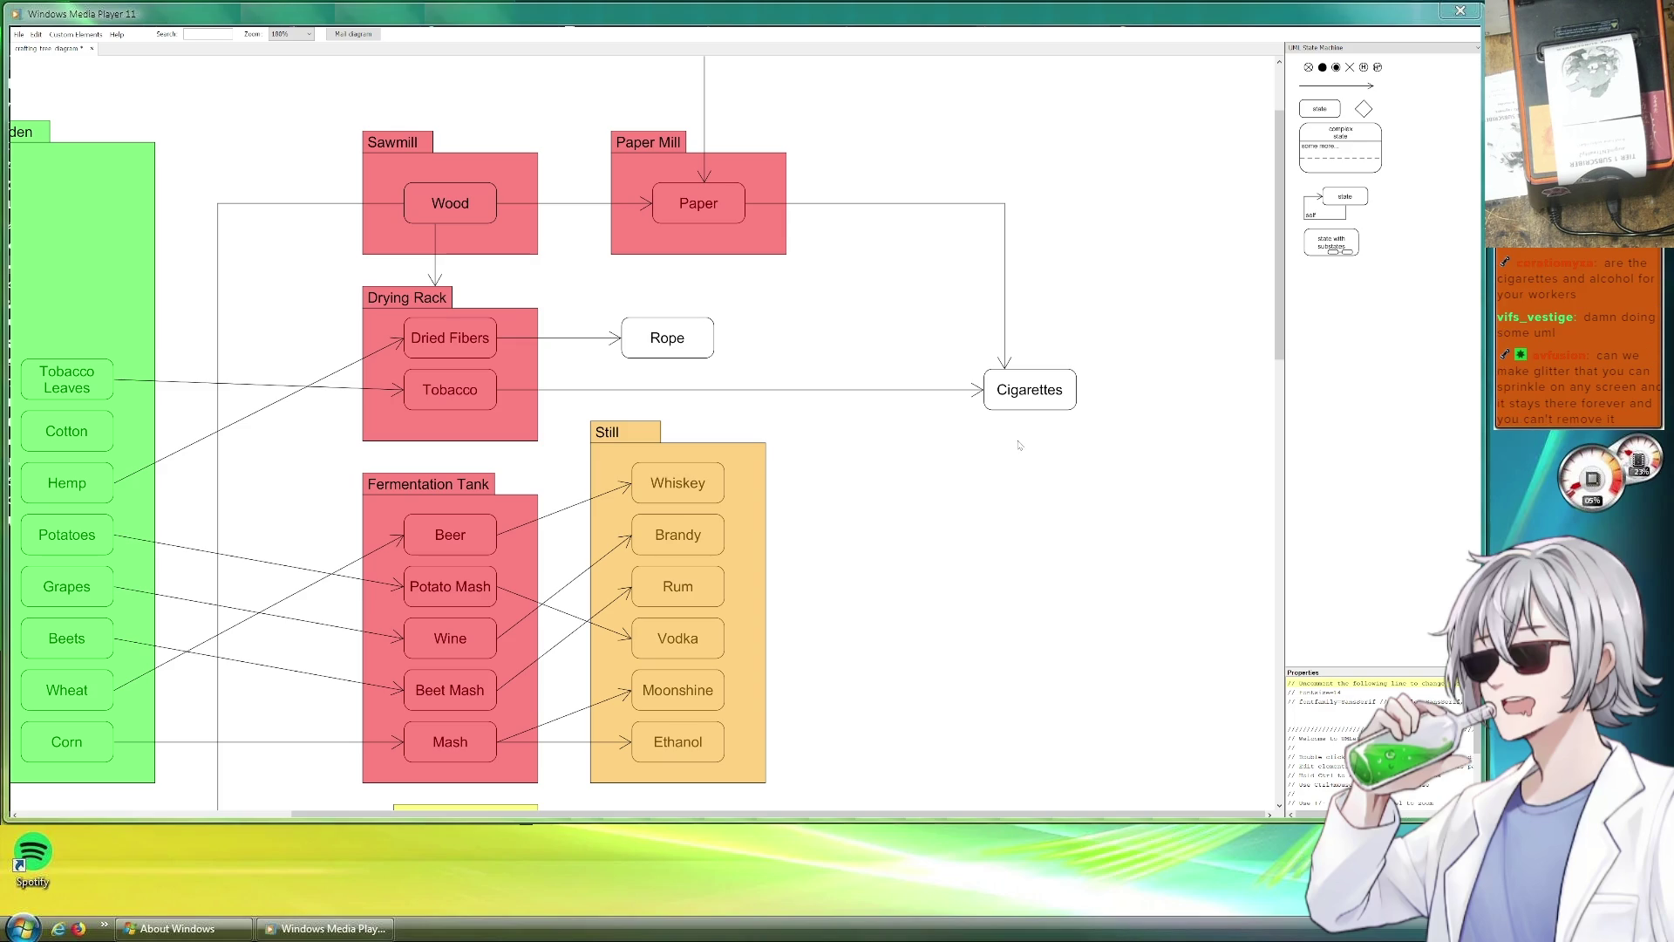
pyautogui.scroll(-1, 950, 402)
pyautogui.hscroll(-3, 952, 402)
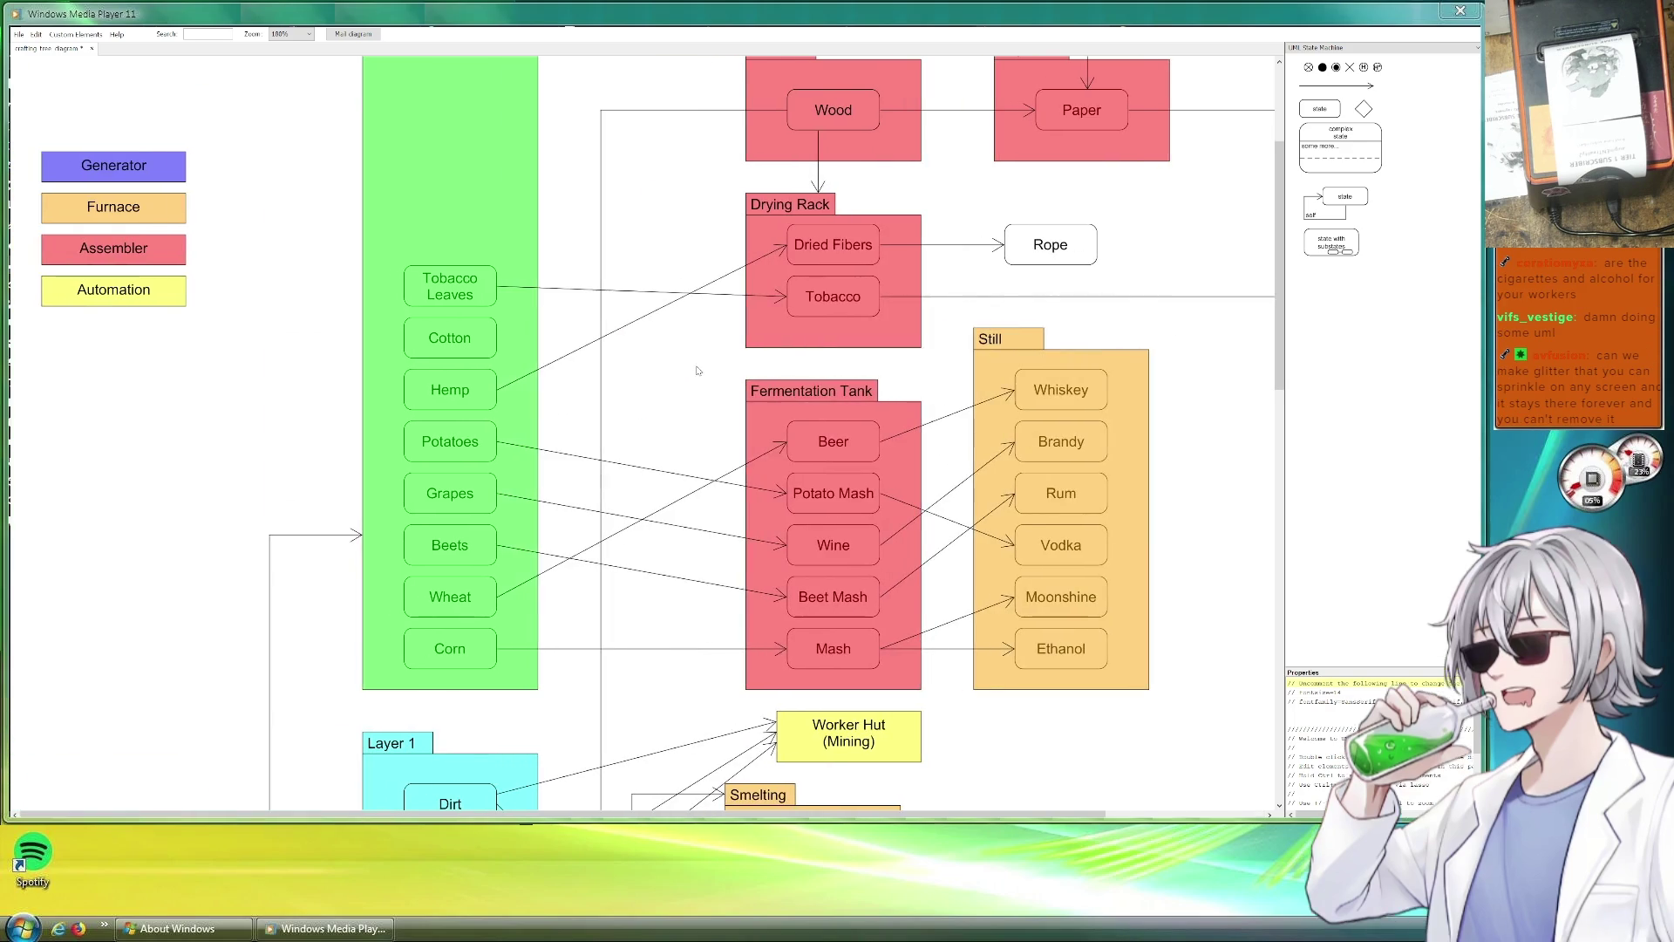
pyautogui.scroll(-1, 1193, 463)
pyautogui.hscroll(2, 1194, 462)
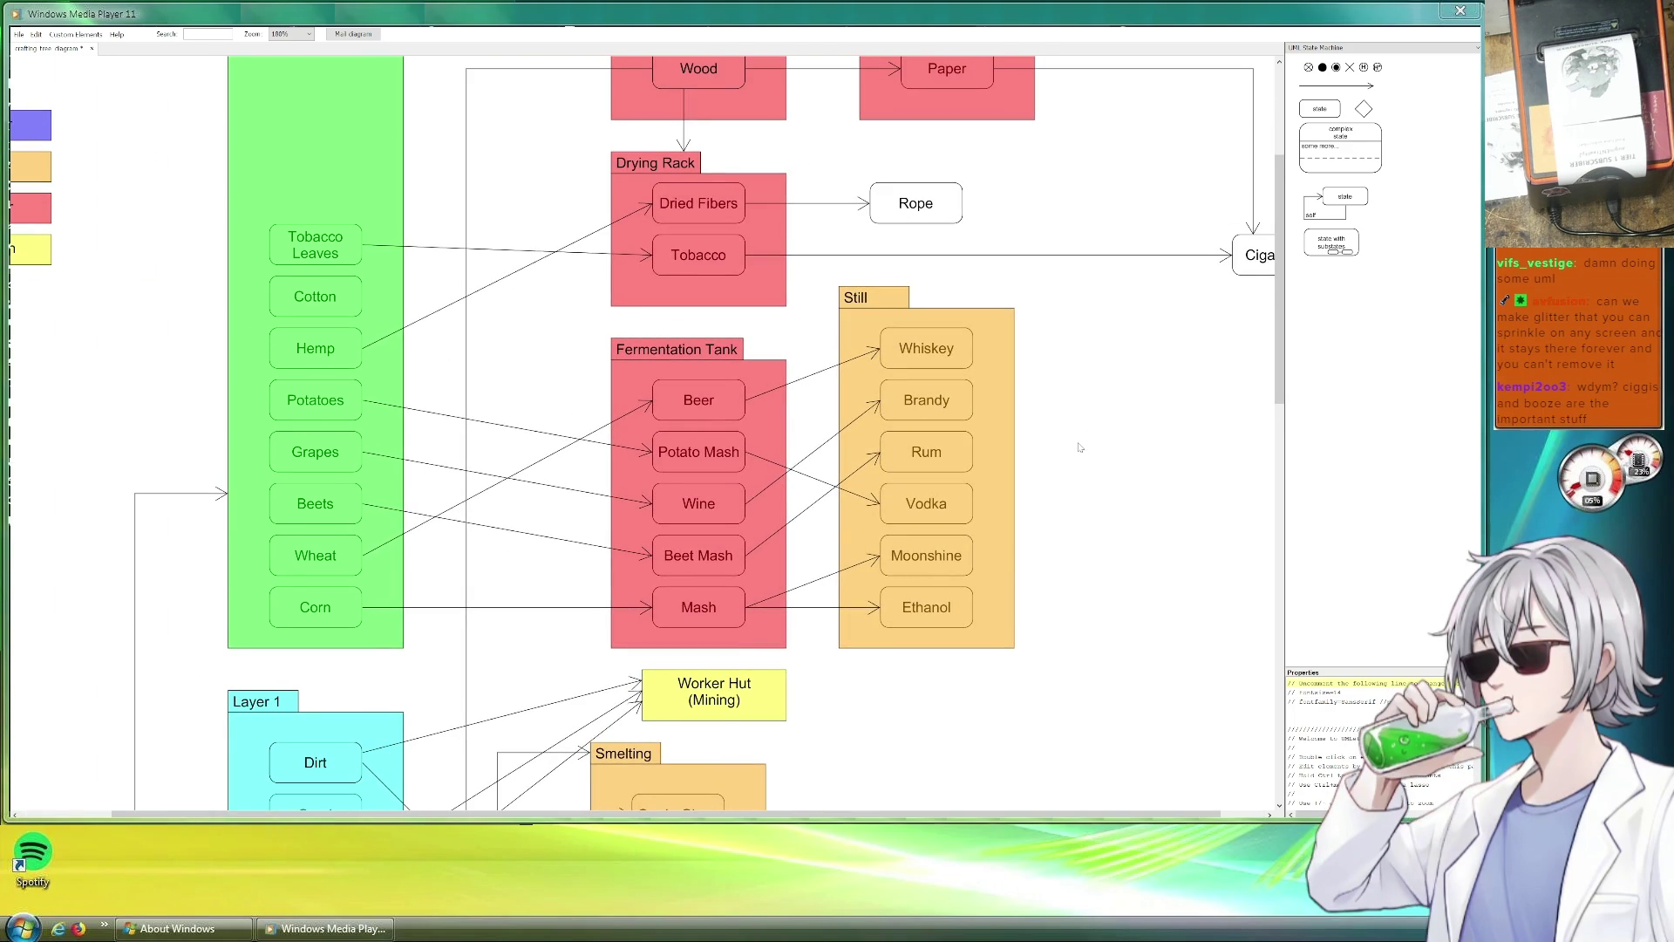
pyautogui.scroll(-1, 985, 451)
pyautogui.scroll(-2, 981, 439)
pyautogui.hscroll(1, 981, 438)
pyautogui.scroll(-2, 977, 428)
pyautogui.scroll(1, 974, 422)
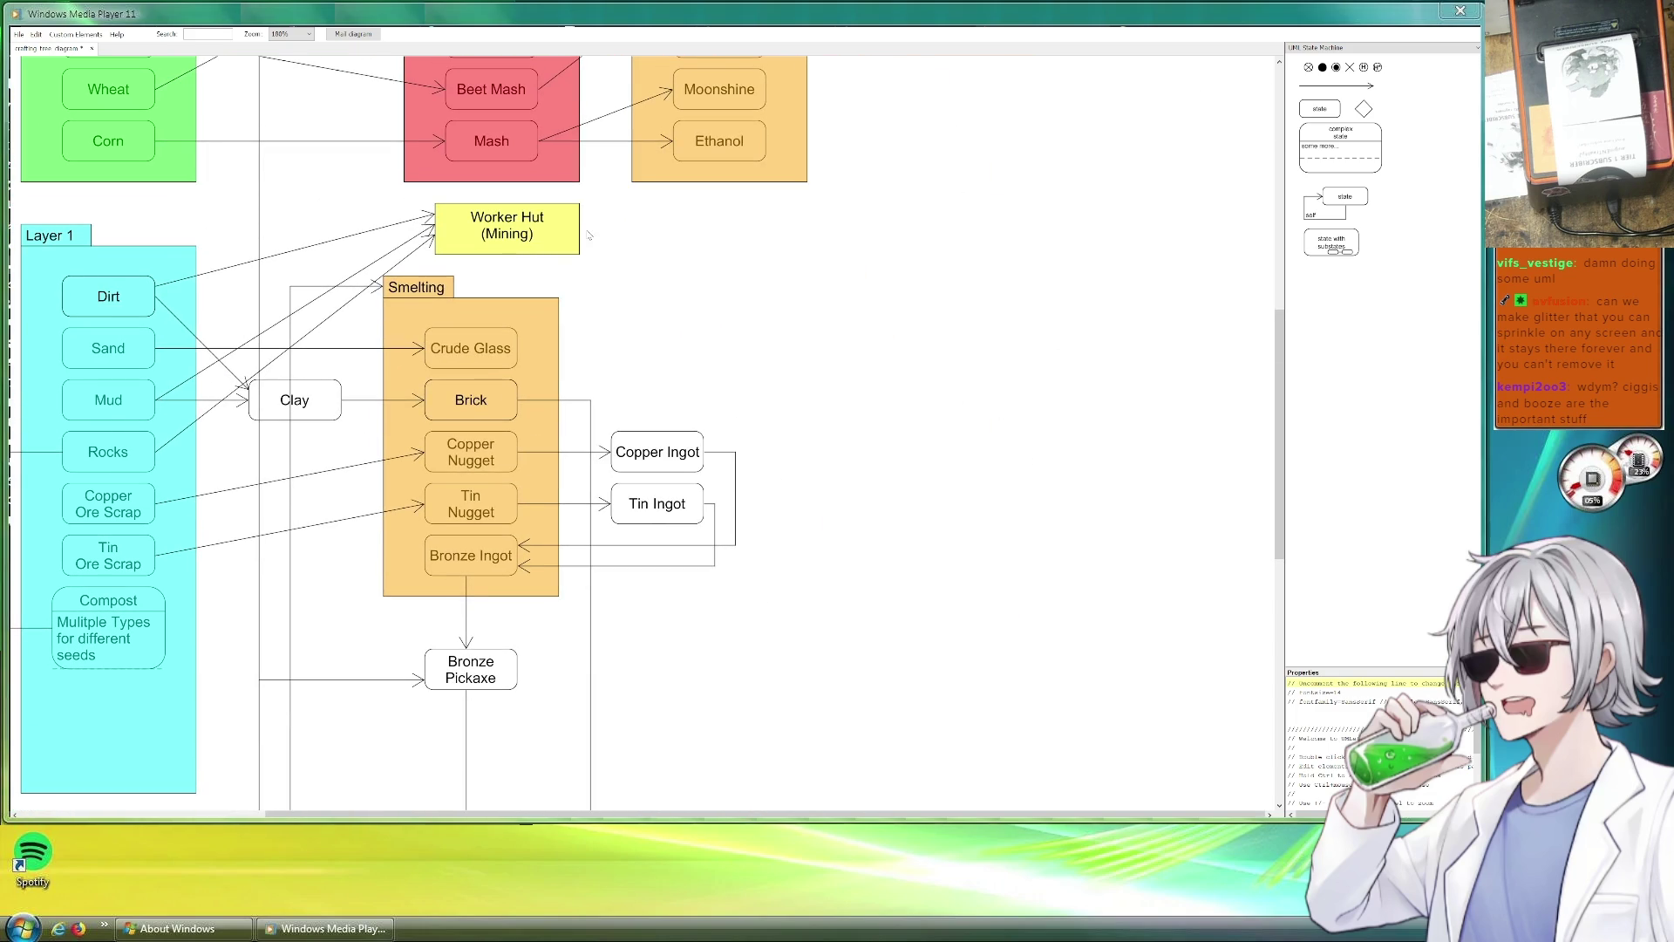
pyautogui.scroll(-1, 589, 235)
pyautogui.scroll(-2, 916, 445)
pyautogui.hscroll(-1, 916, 445)
pyautogui.scroll(-1, 955, 406)
pyautogui.scroll(2, 950, 384)
pyautogui.hscroll(1, 950, 384)
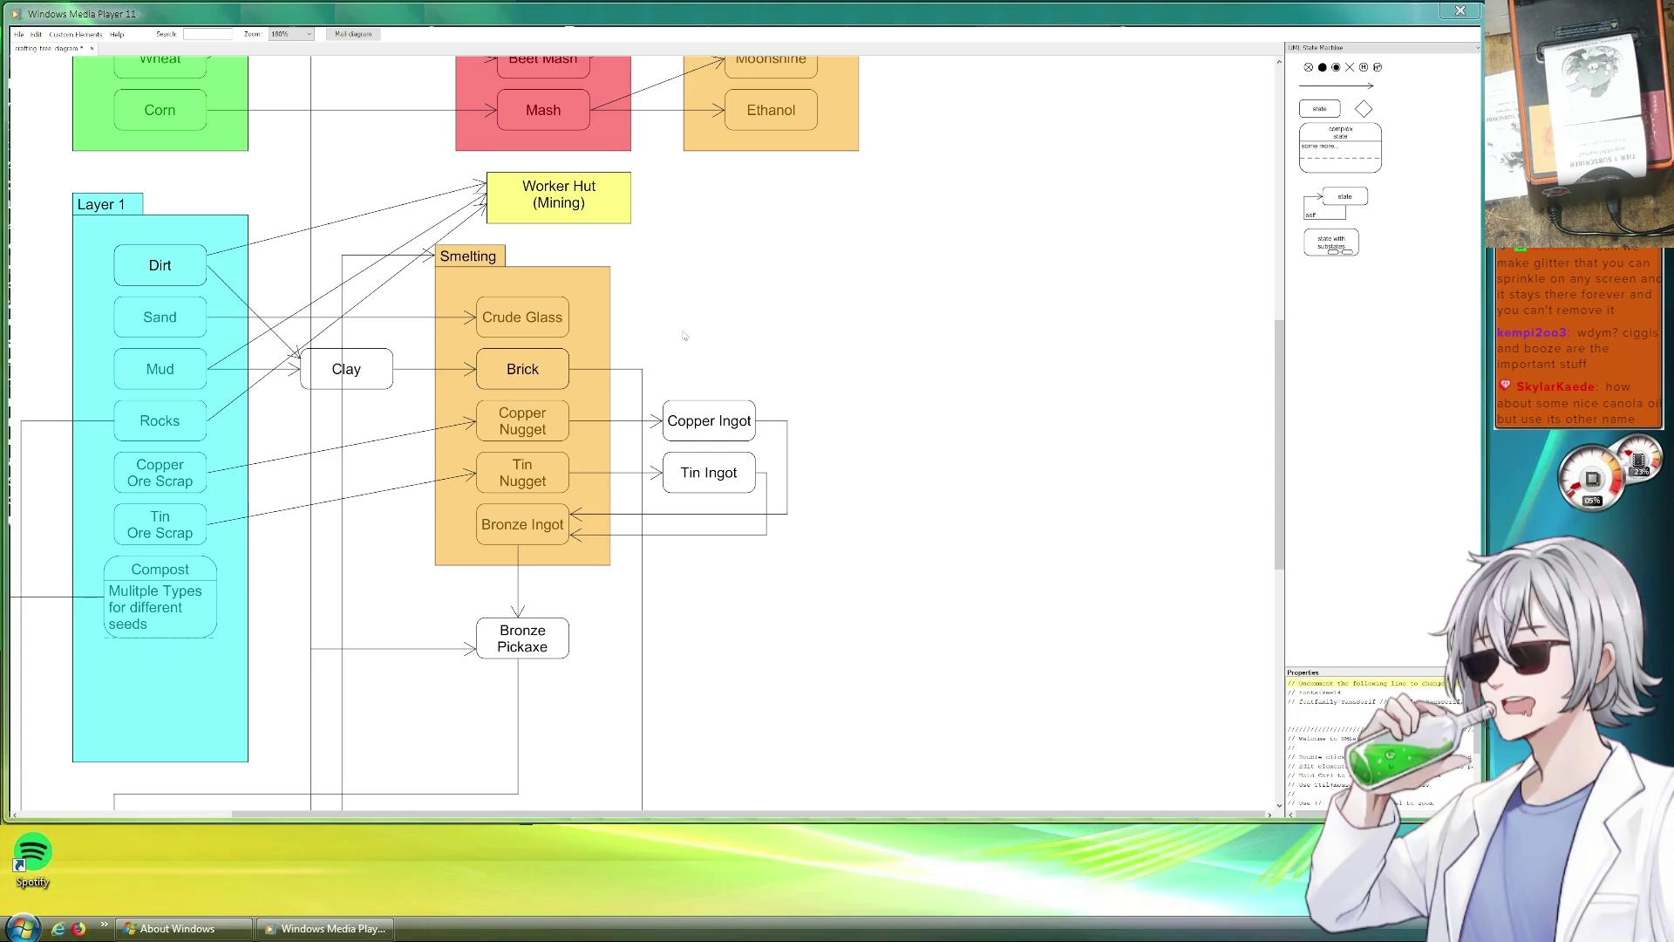
pyautogui.scroll(-3, 854, 416)
pyautogui.hscroll(2, 785, 327)
pyautogui.scroll(-5, 617, 161)
pyautogui.hscroll(-1, 737, 88)
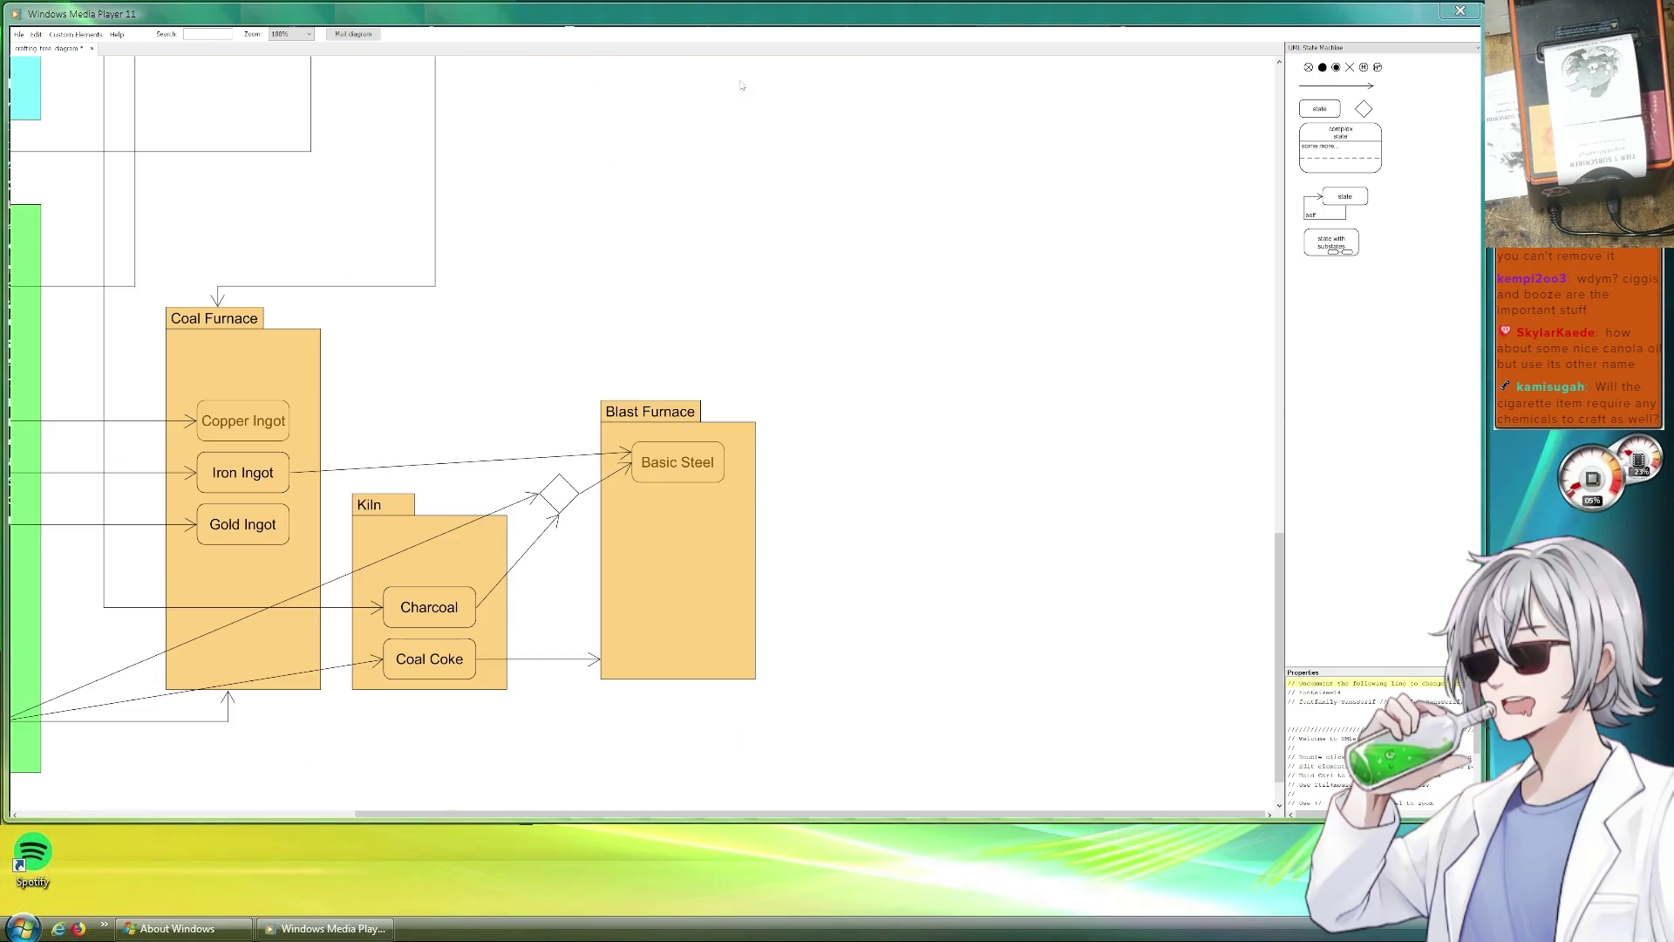
pyautogui.scroll(2, 709, 245)
pyautogui.hscroll(-1, 776, 452)
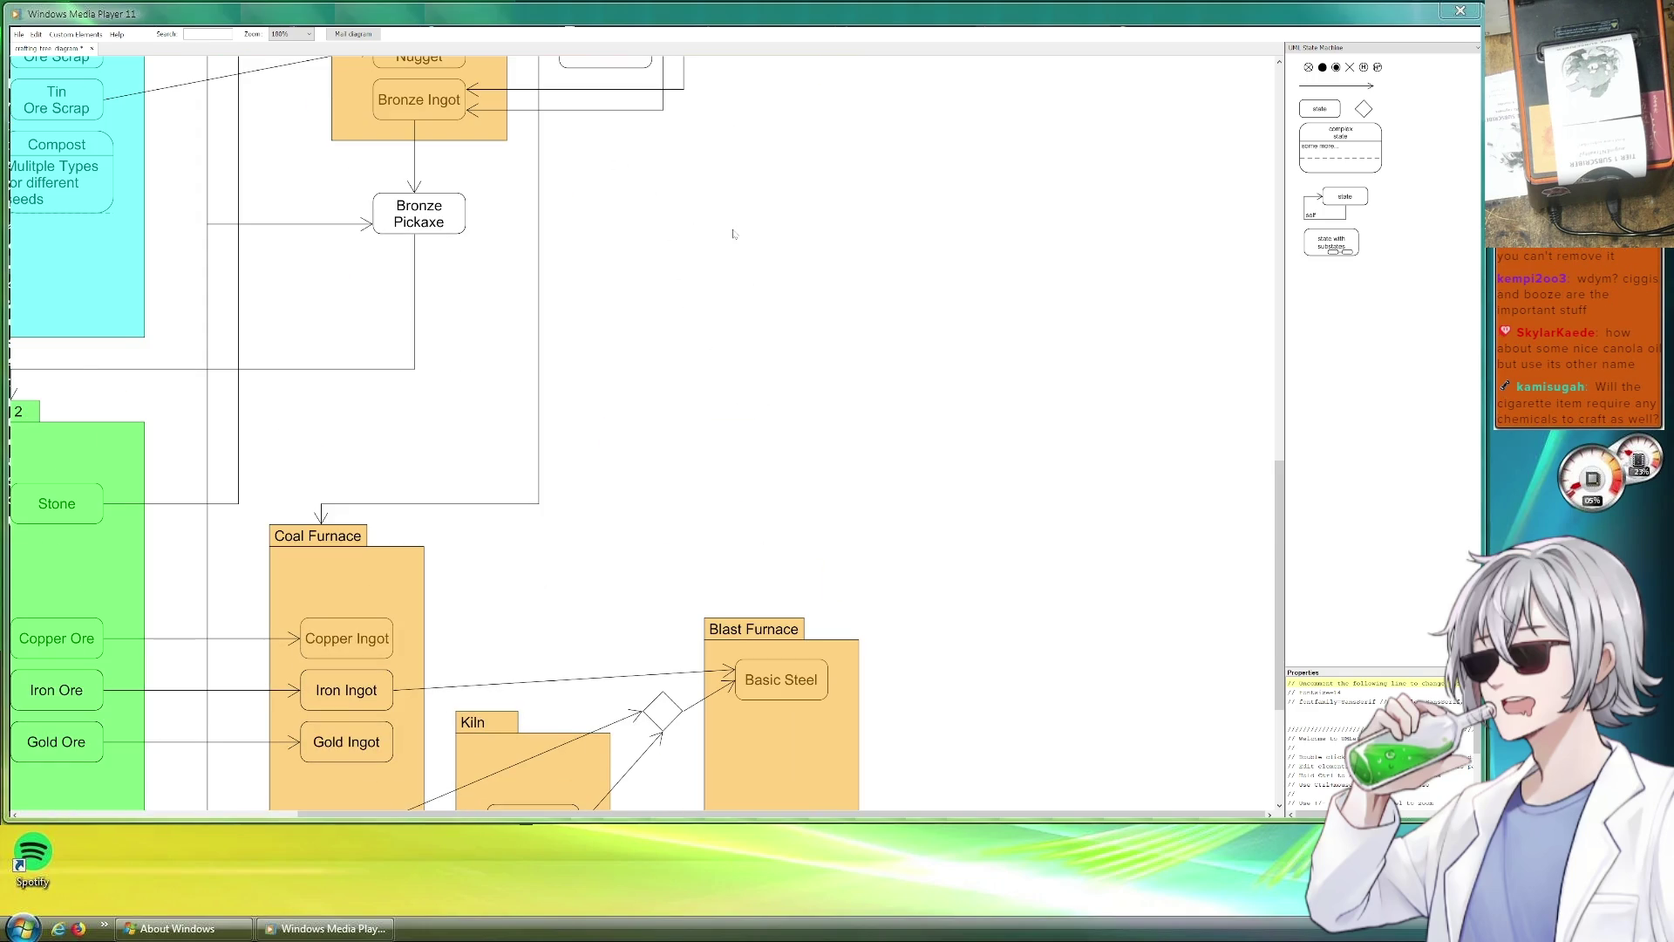
pyautogui.scroll(1, 733, 233)
pyautogui.scroll(2, 668, 344)
pyautogui.scroll(3, 897, 216)
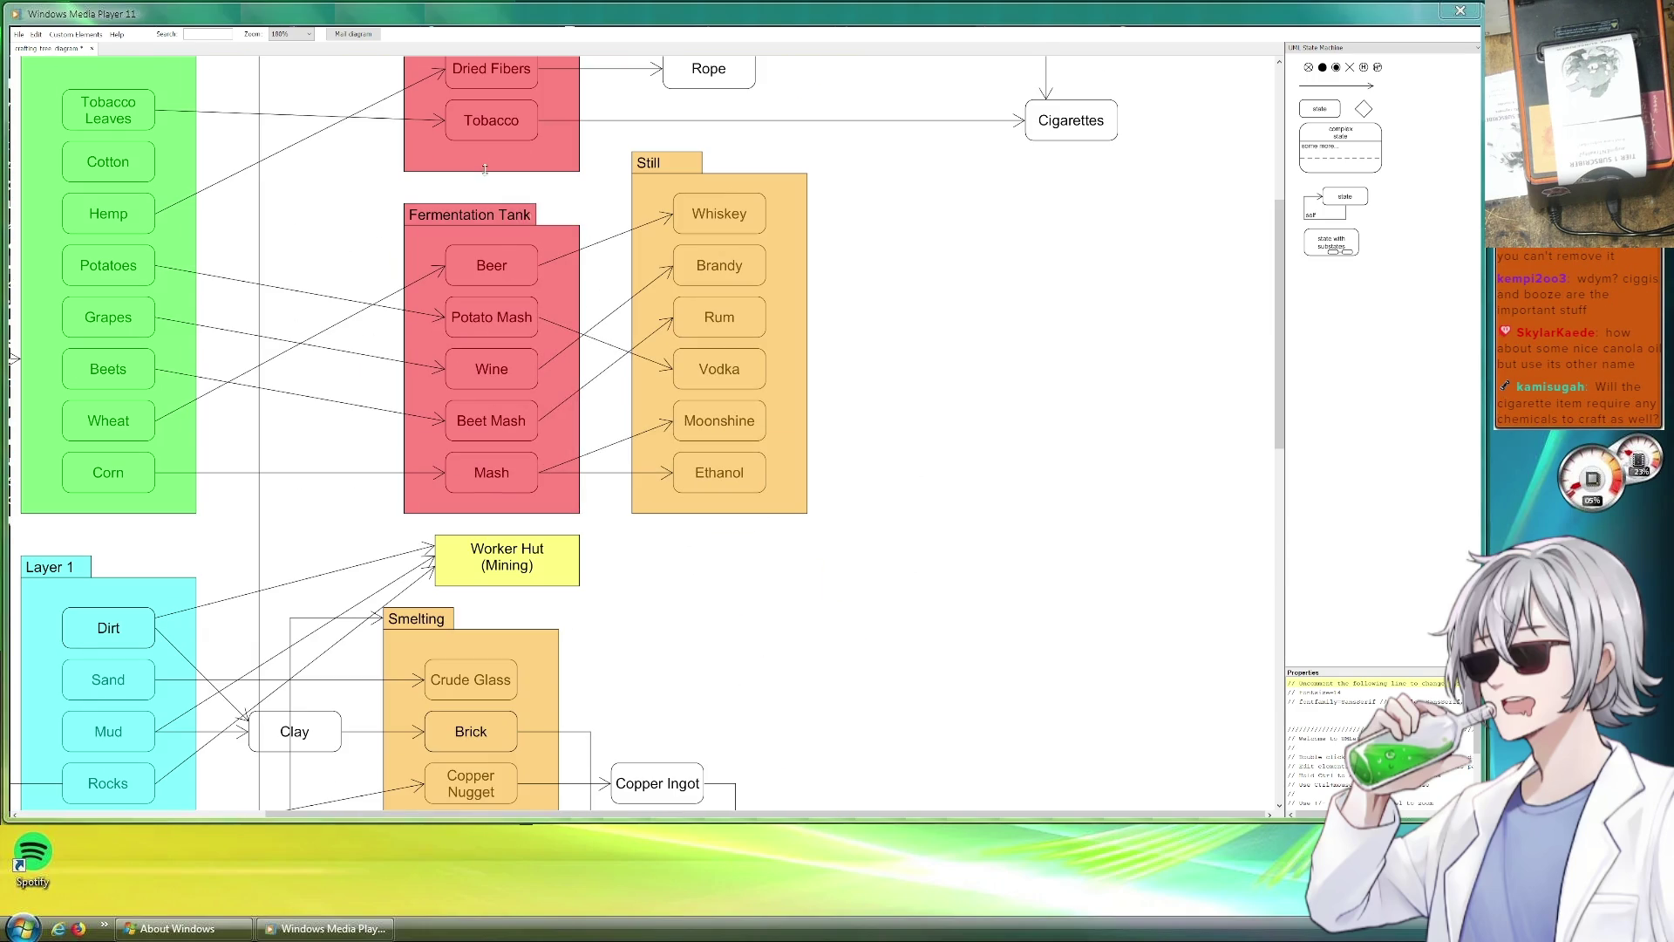
pyautogui.click(506, 229)
pyautogui.click(942, 262)
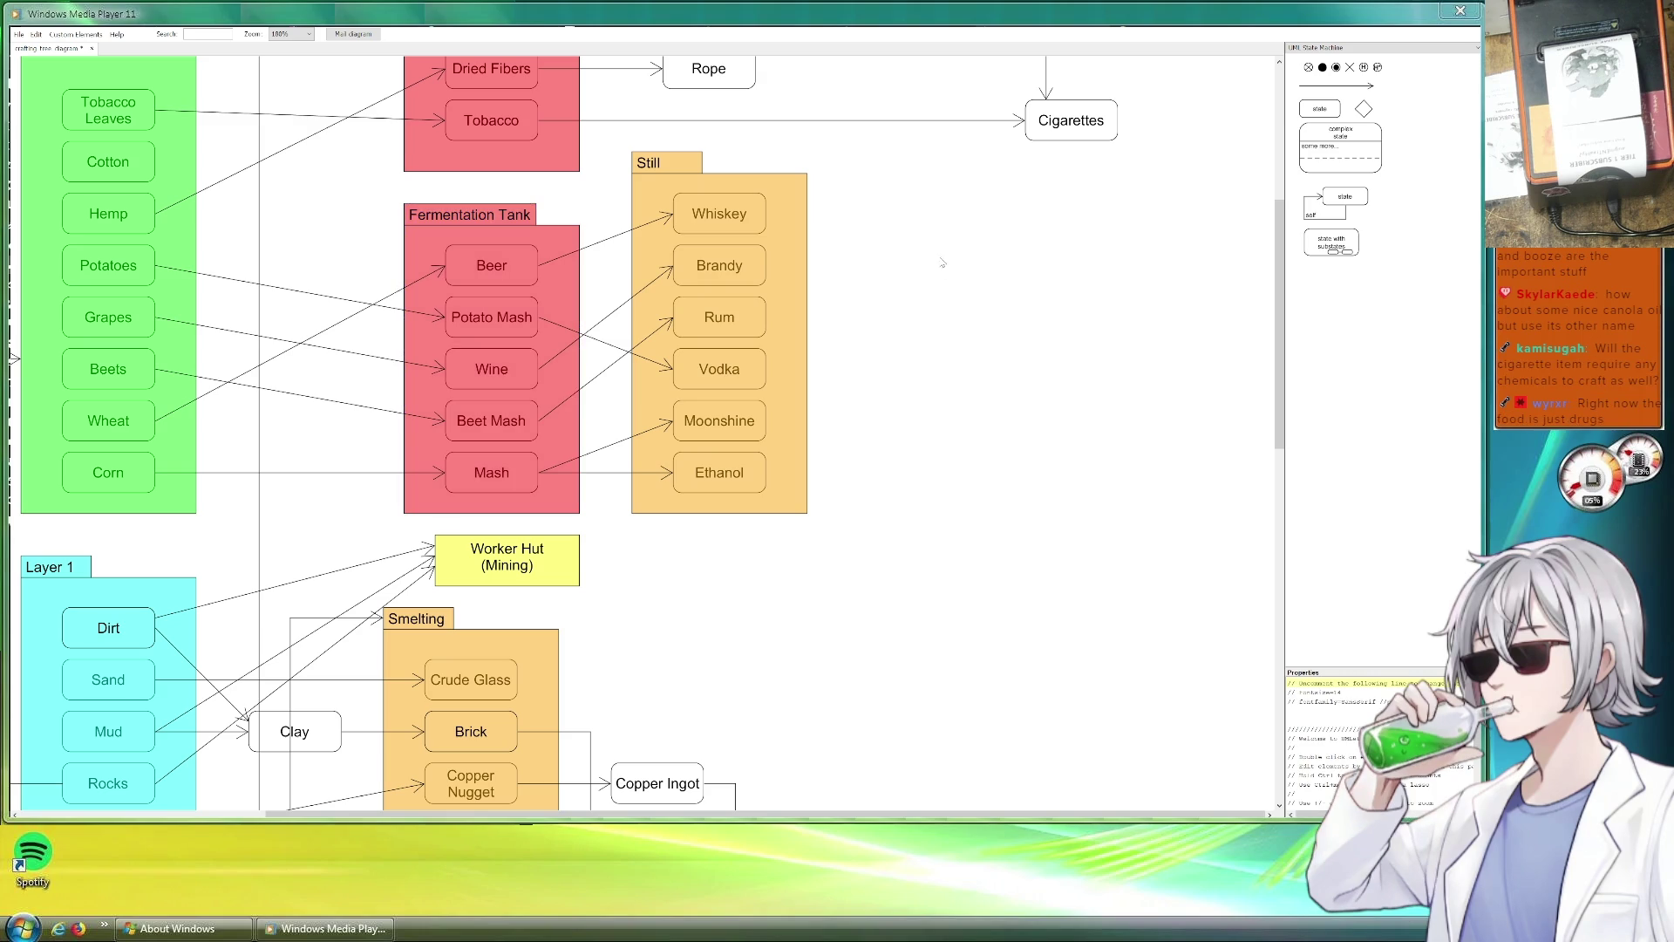
pyautogui.scroll(3, 942, 261)
pyautogui.hscroll(-2, 942, 261)
pyautogui.hscroll(3, 1057, 467)
pyautogui.scroll(2, 766, 403)
pyautogui.hscroll(2, 717, 497)
pyautogui.scroll(-3, 659, 545)
pyautogui.scroll(-2, 678, 337)
pyautogui.scroll(-5, 678, 338)
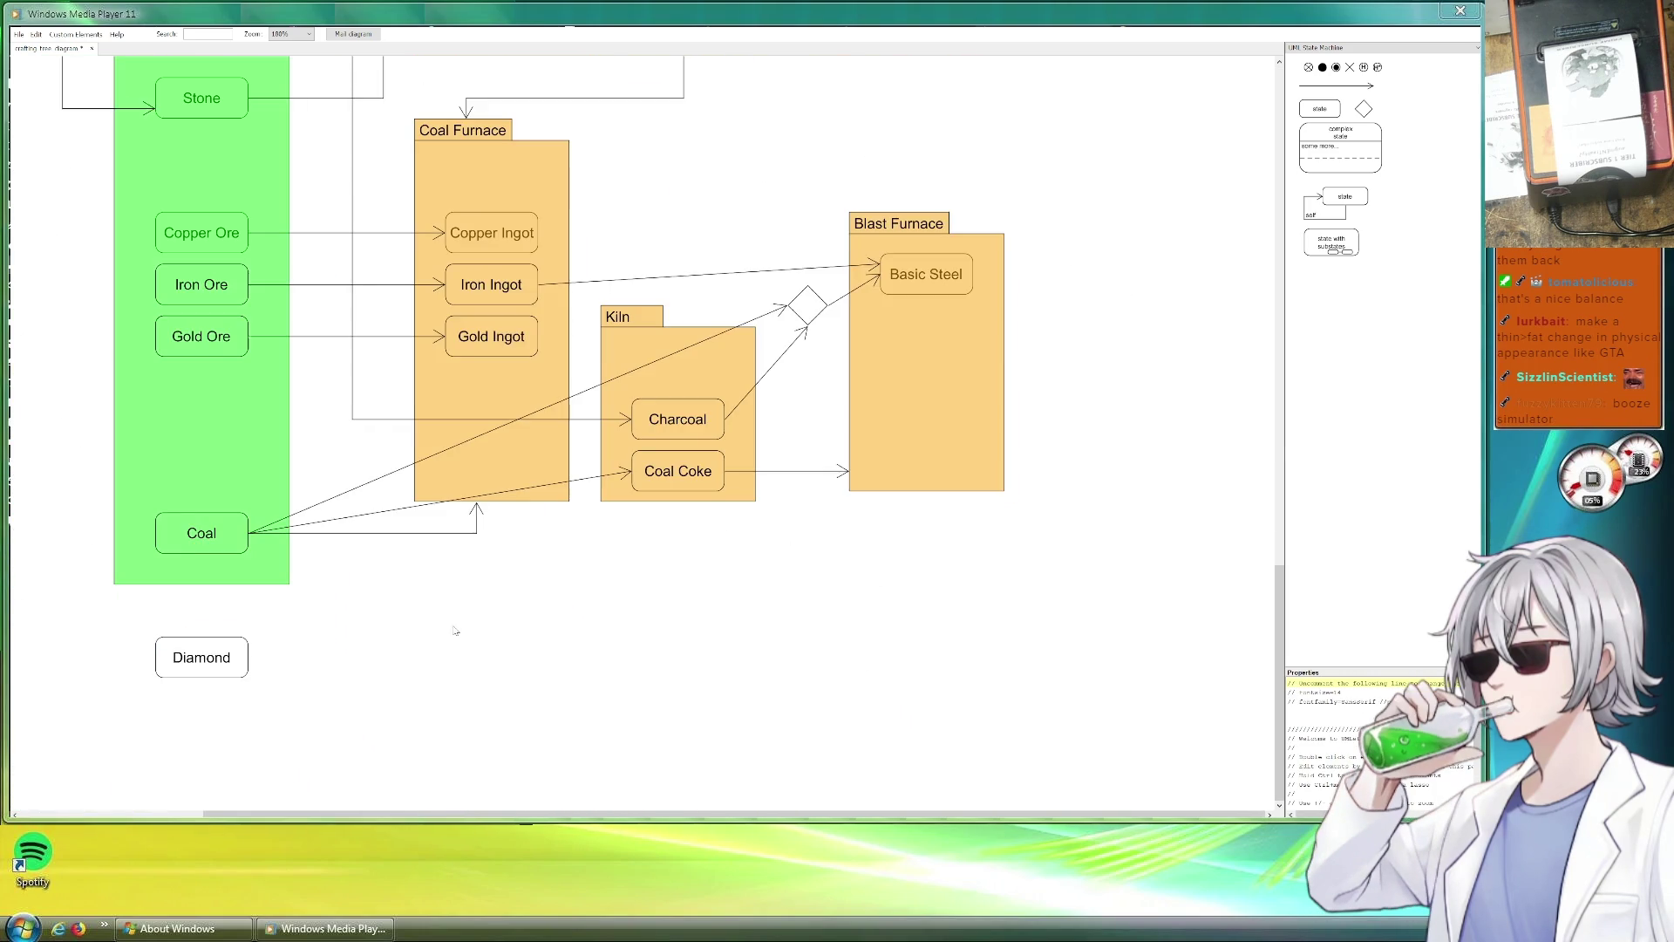
pyautogui.scroll(1, 644, 489)
pyautogui.scroll(3, 713, 342)
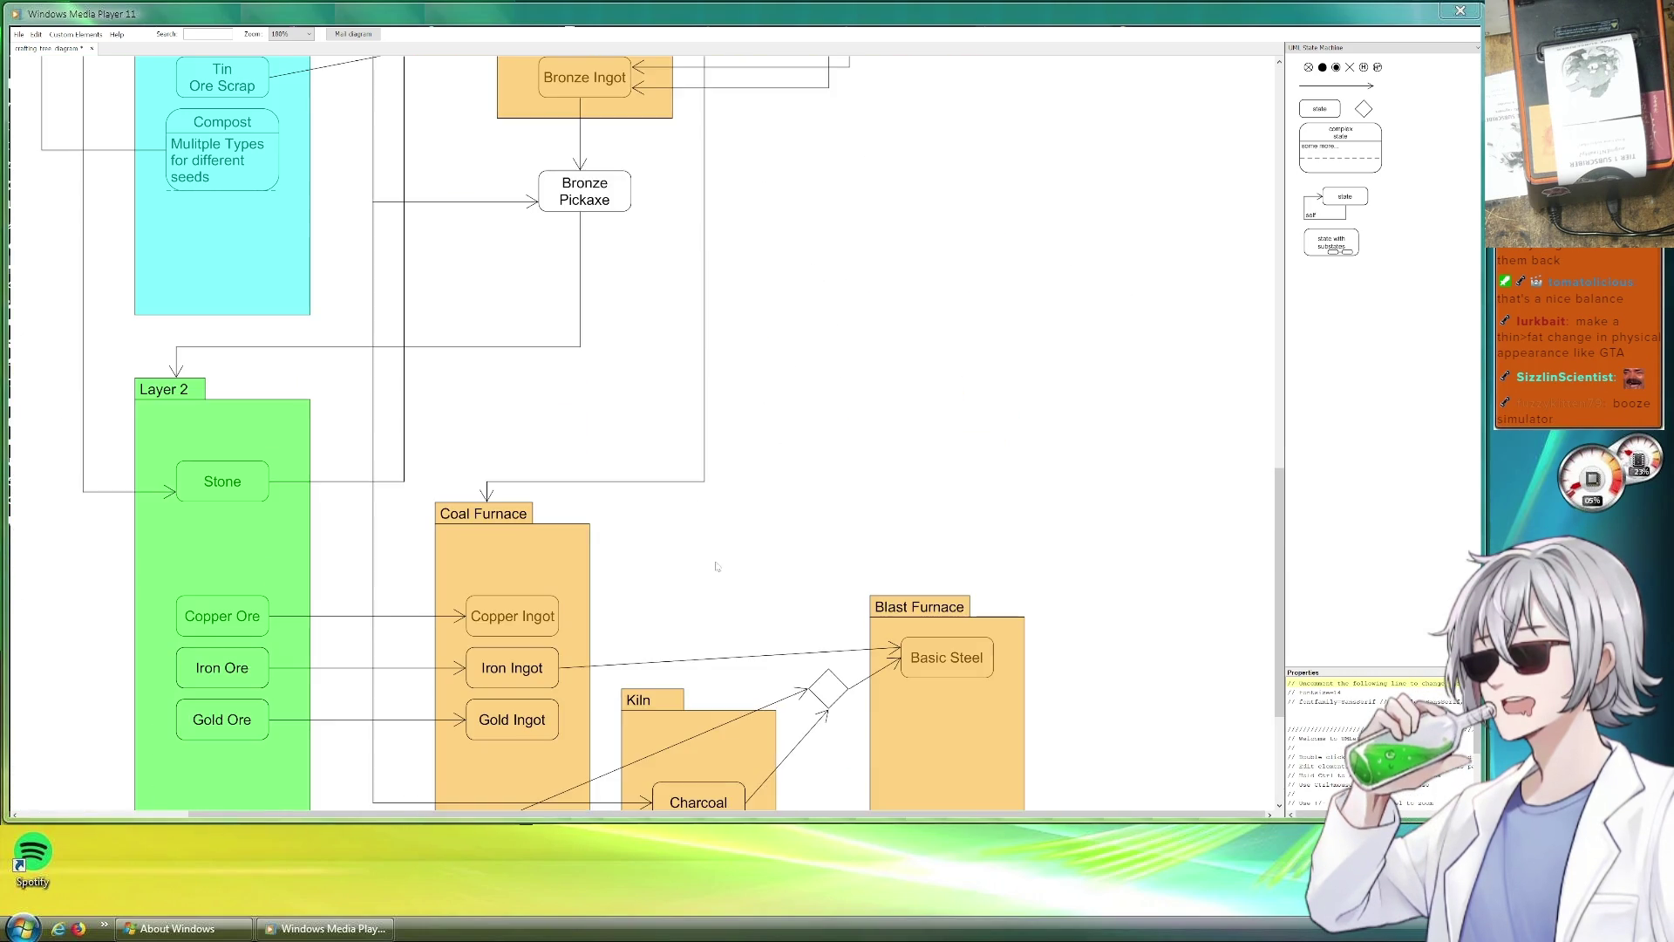
pyautogui.scroll(2, 737, 561)
pyautogui.scroll(1, 789, 558)
pyautogui.scroll(-1, 790, 559)
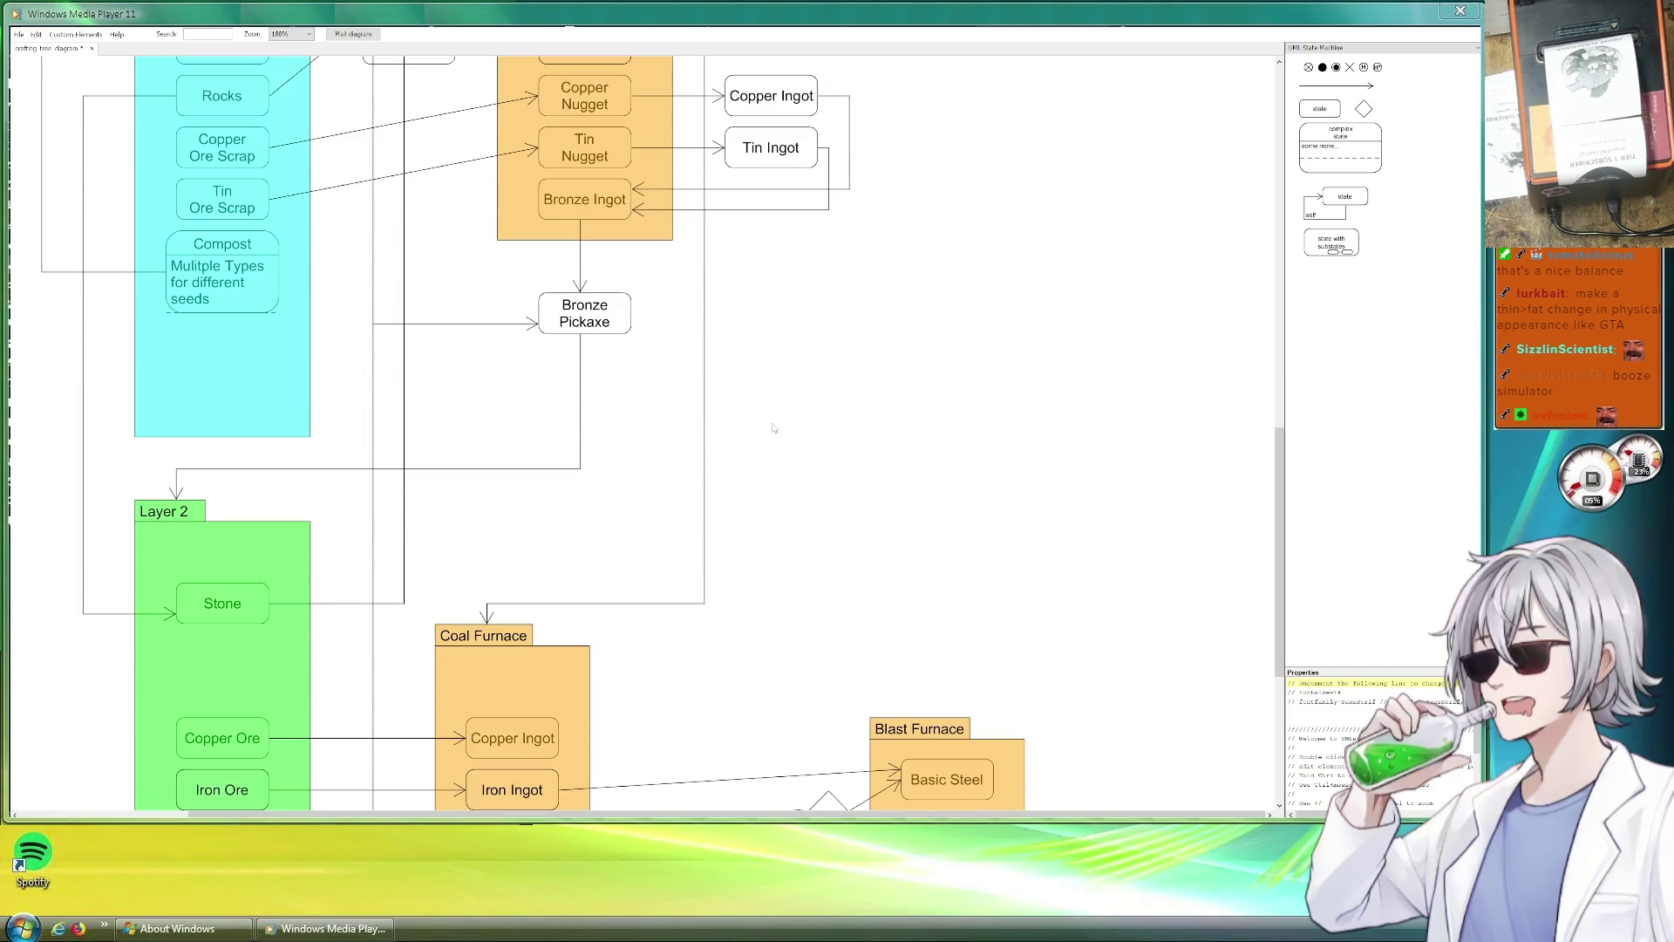
pyautogui.scroll(-1, 785, 524)
pyautogui.scroll(3, 773, 562)
pyautogui.scroll(-3, 792, 510)
pyautogui.scroll(-1, 797, 460)
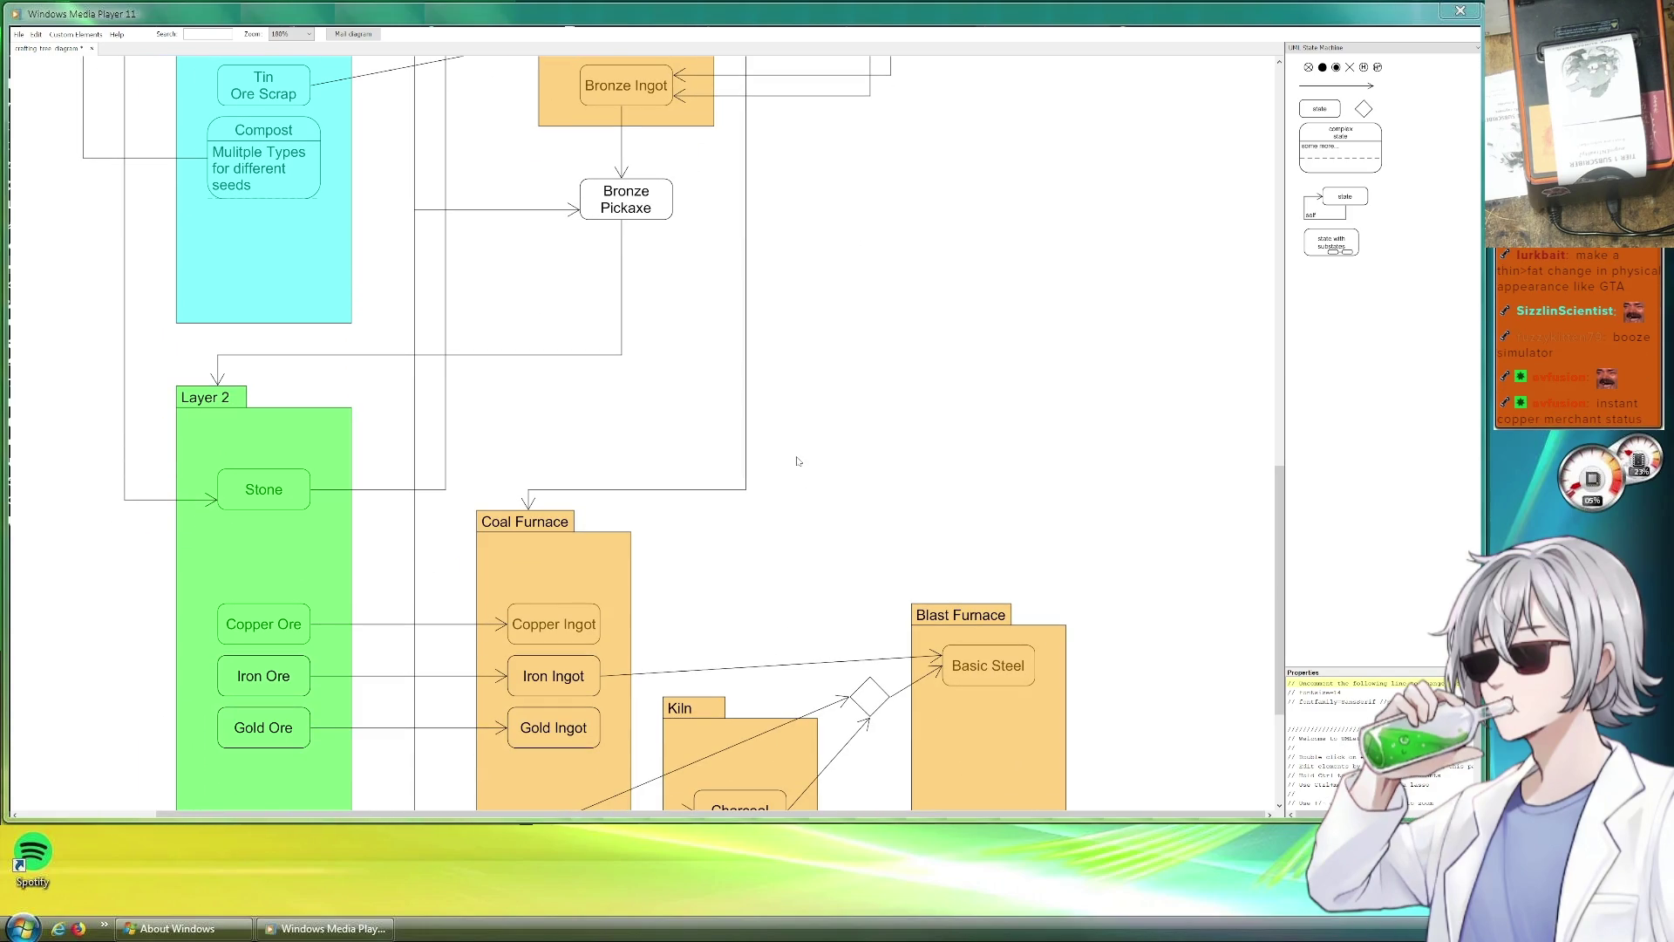
# Duplicate Copper Ingot inside Coal Furnace, place it above, and name it Fire Brick.
pyautogui.click(555, 624)
pyautogui.hotkey('ctrl', 'c')
pyautogui.hotkey('ctrl', 'v')
pyautogui.moveTo(596, 639); pyautogui.dragTo(592, 583)
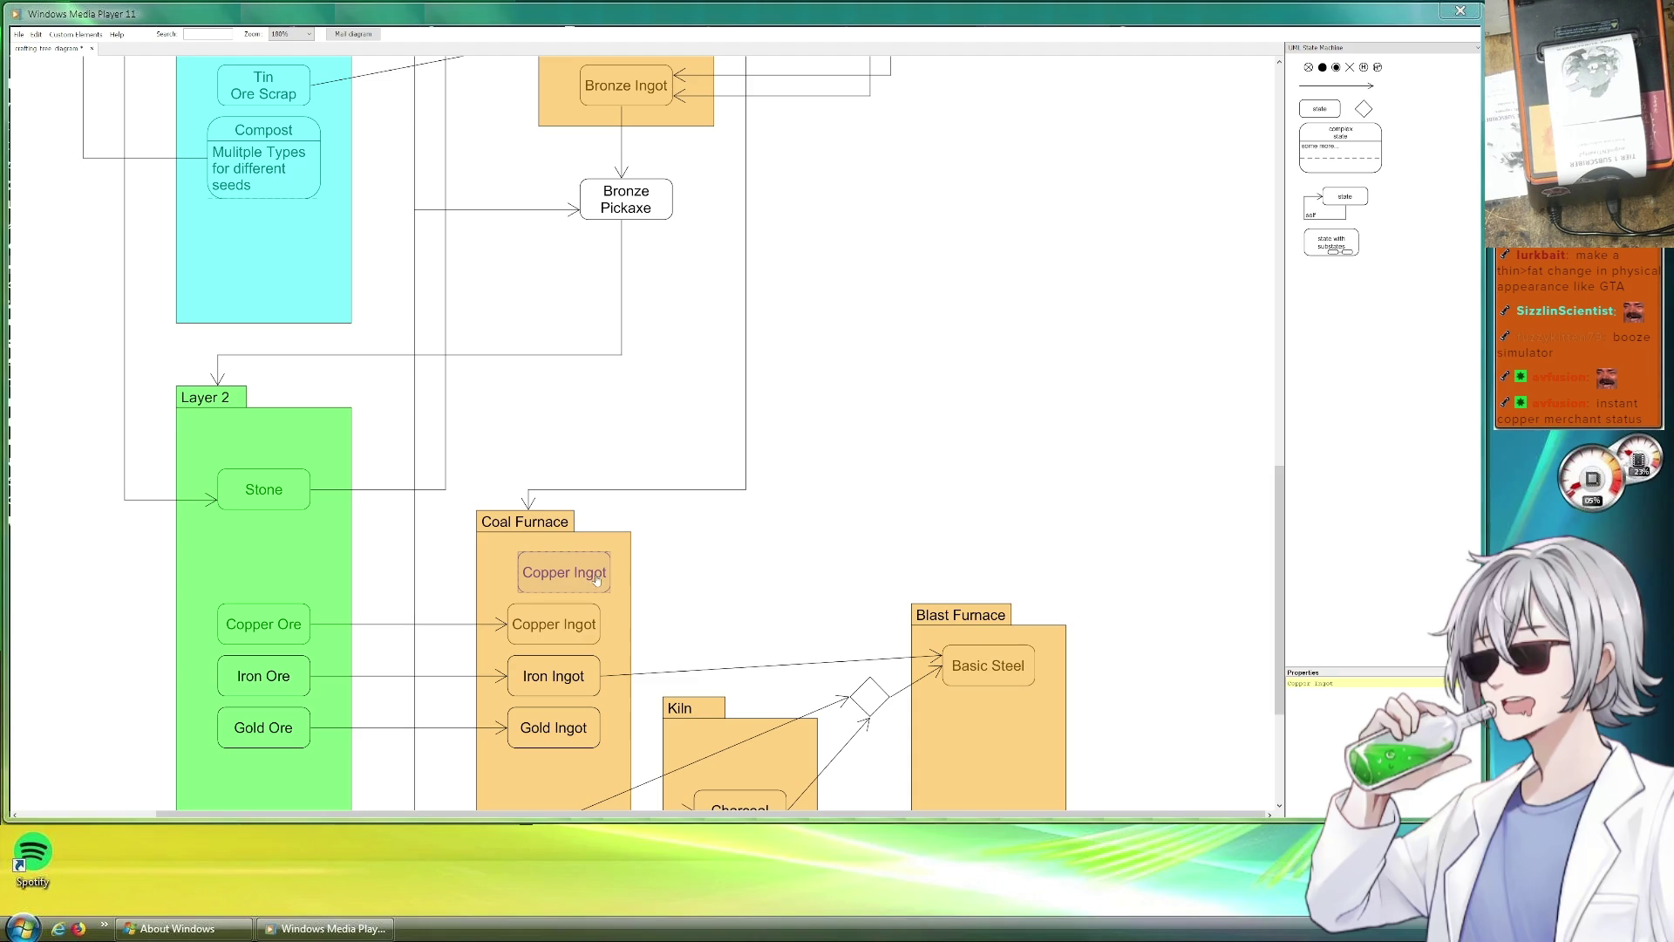
pyautogui.write('Fire')
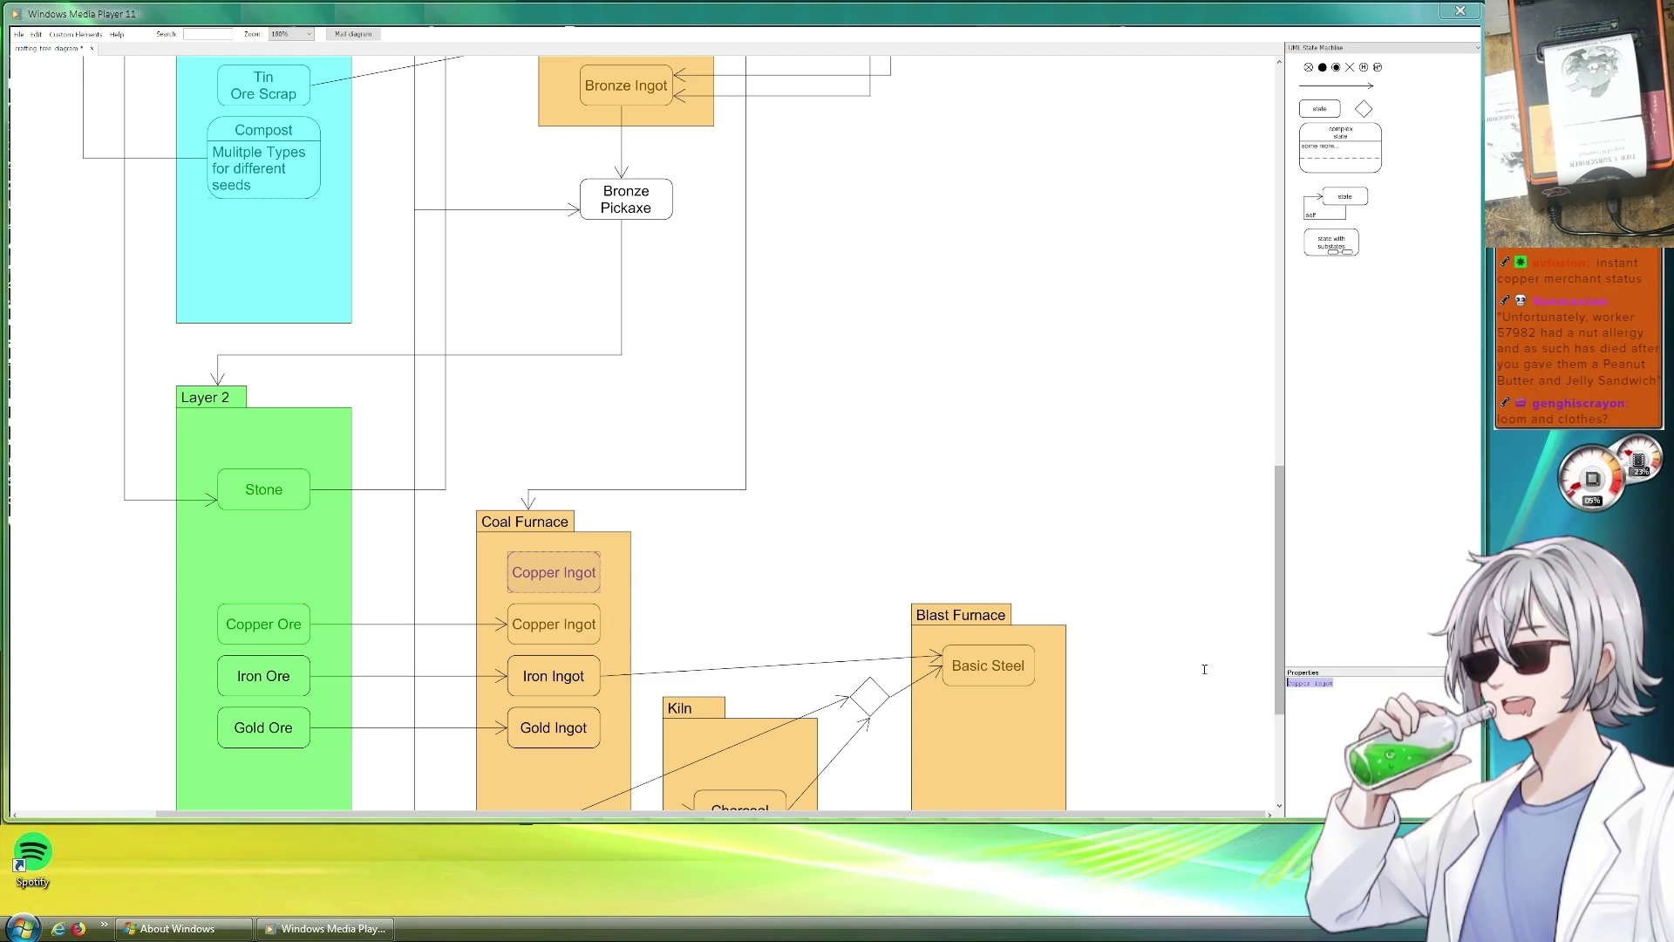
pyautogui.write(' Brick')
pyautogui.click(689, 467)
pyautogui.scroll(3, 739, 422)
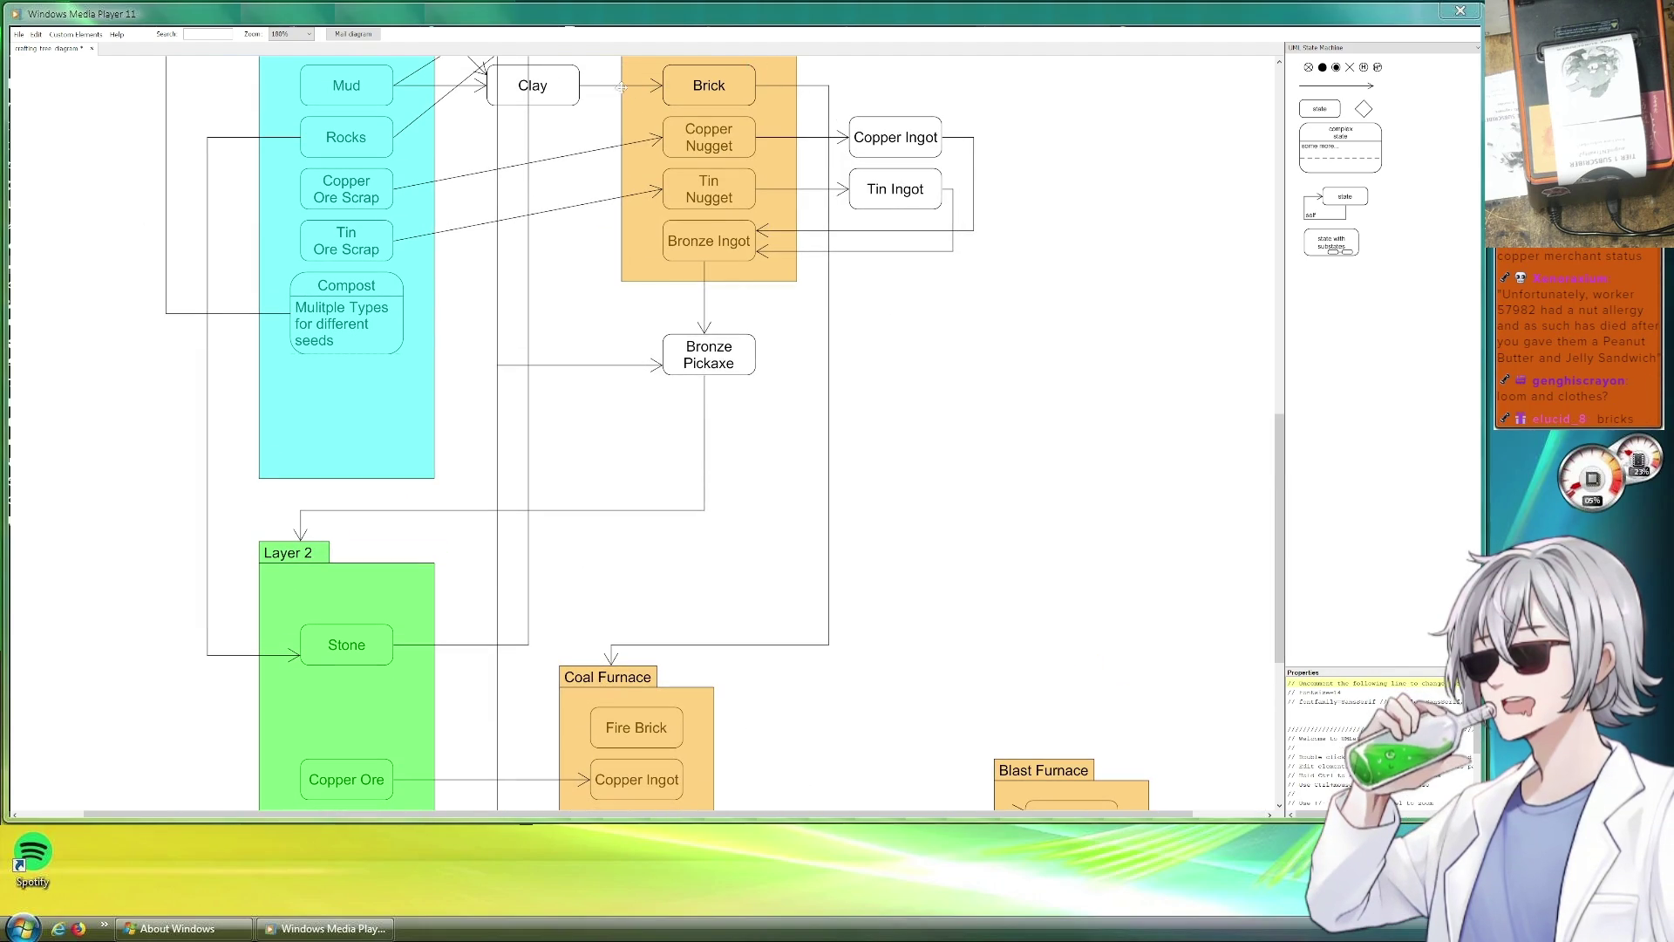
# Reposition existing arrows so one leads from Fire Brick to the Kiln.
pyautogui.click(620, 85)
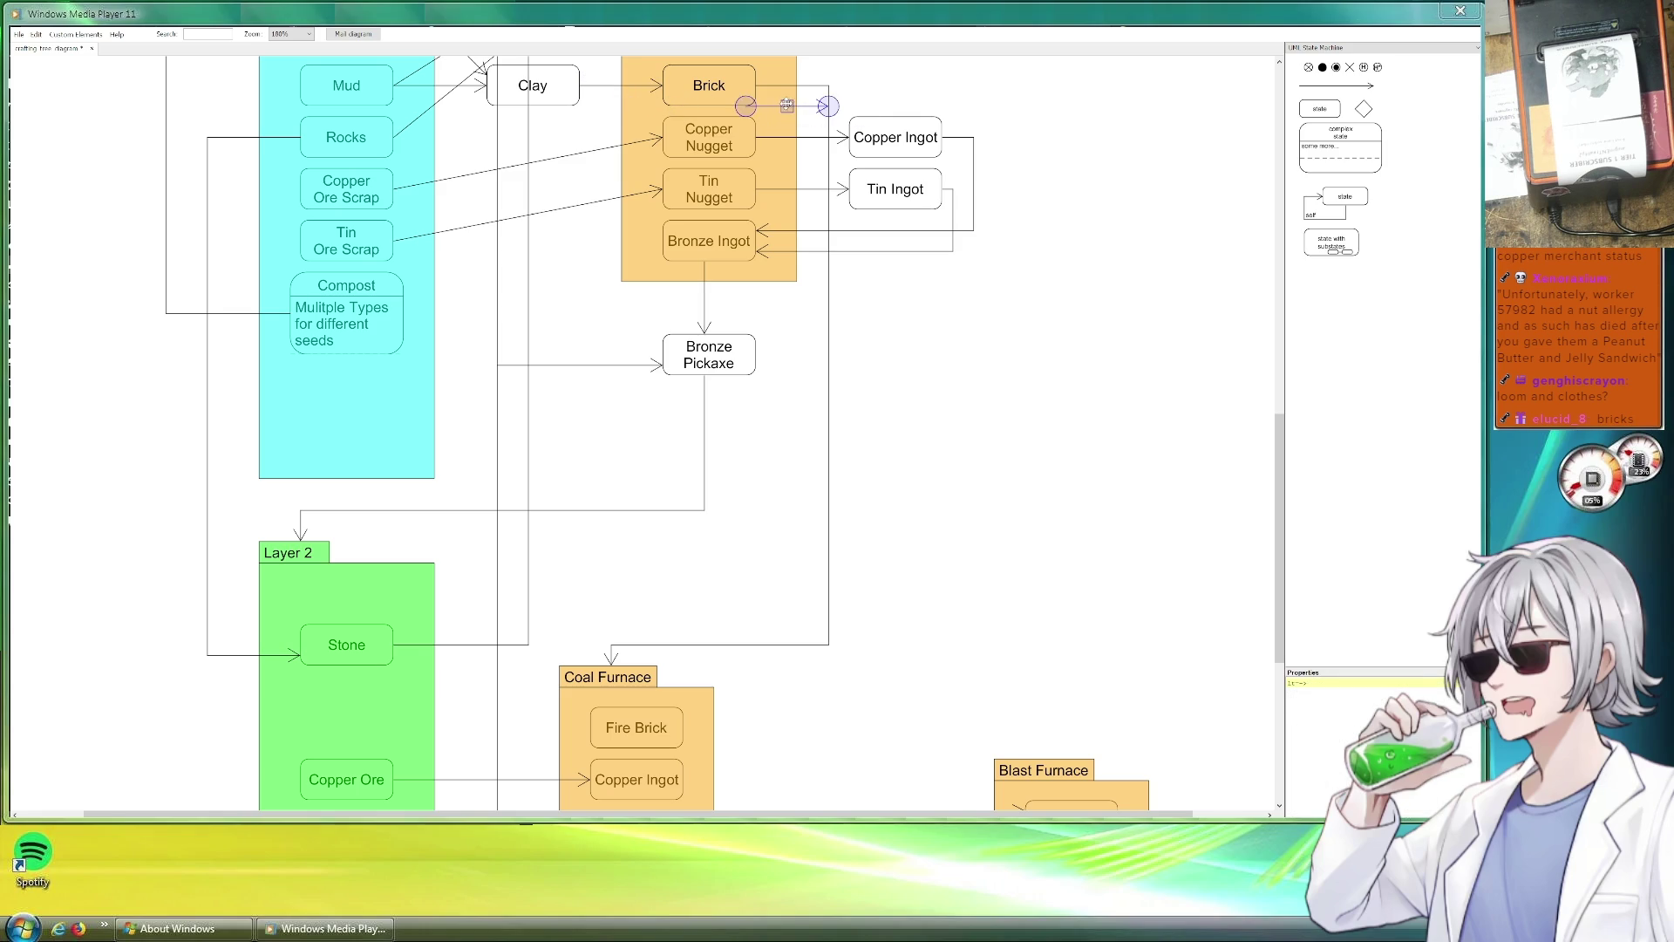
pyautogui.moveTo(641, 105)
pyautogui.mouseDown()
pyautogui.moveTo(736, 666)
pyautogui.moveTo(704, 645)
pyautogui.moveTo(662, 666)
pyautogui.moveTo(665, 714)
pyautogui.moveTo(512, 377)
pyautogui.mouseUp()
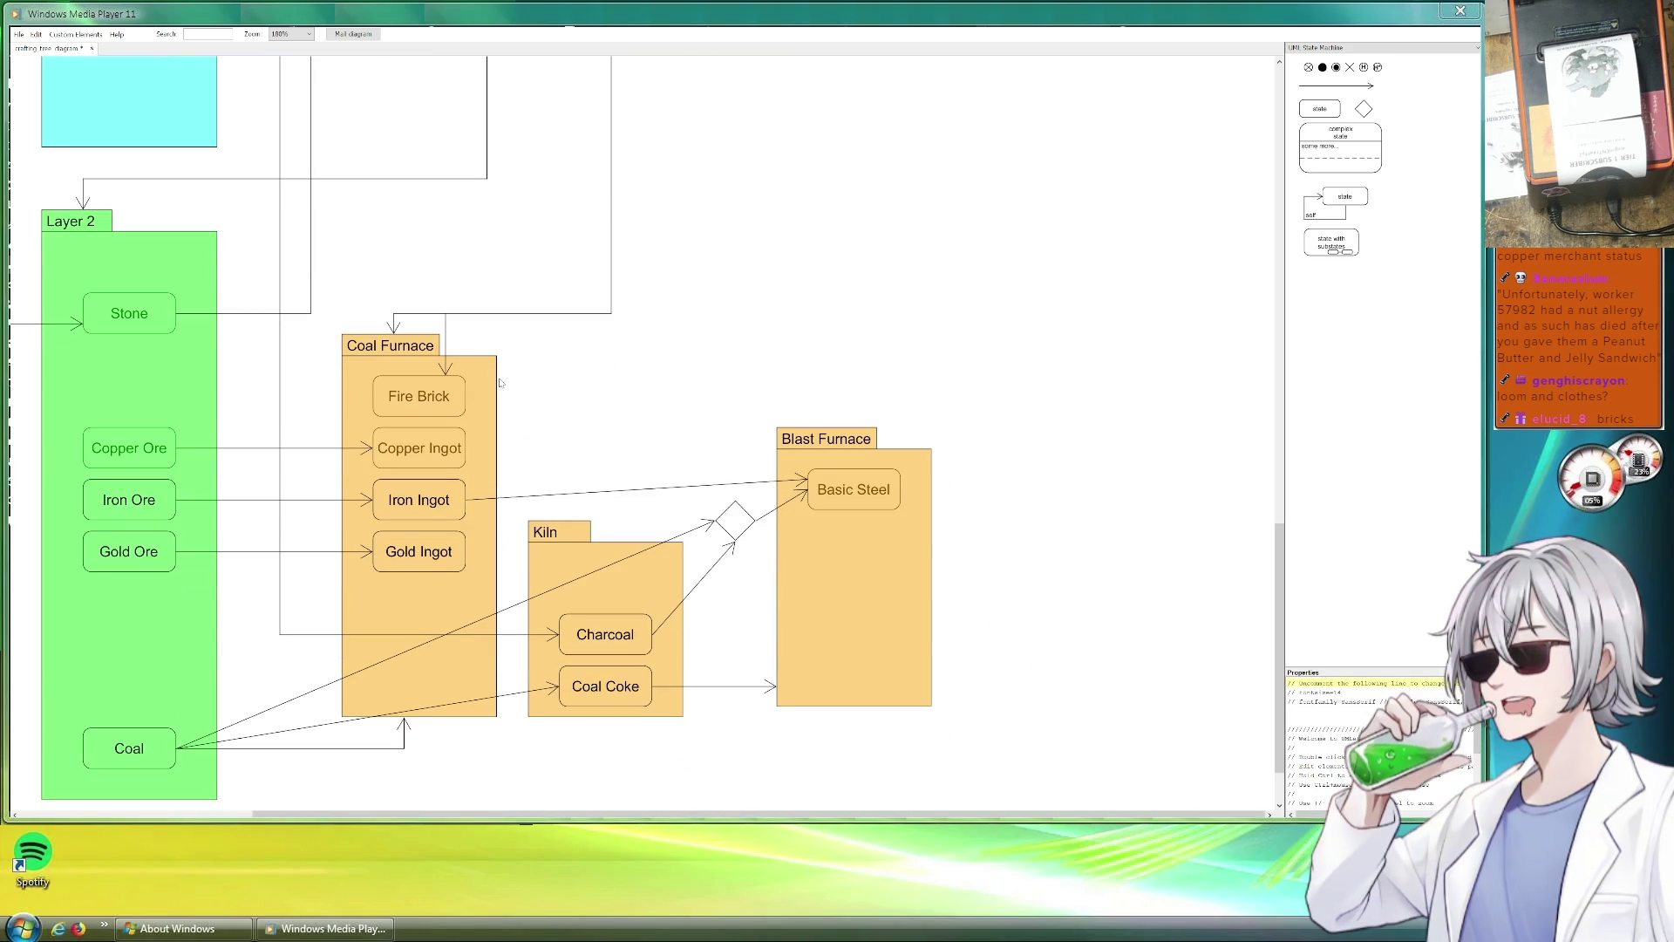
pyautogui.click(273, 447)
pyautogui.moveTo(296, 471)
pyautogui.mouseDown()
pyautogui.moveTo(564, 396)
pyautogui.moveTo(570, 519)
pyautogui.mouseUp()
pyautogui.moveTo(516, 458)
pyautogui.mouseDown()
pyautogui.moveTo(538, 406)
pyautogui.moveTo(568, 397)
pyautogui.mouseUp()
pyautogui.click(654, 381)
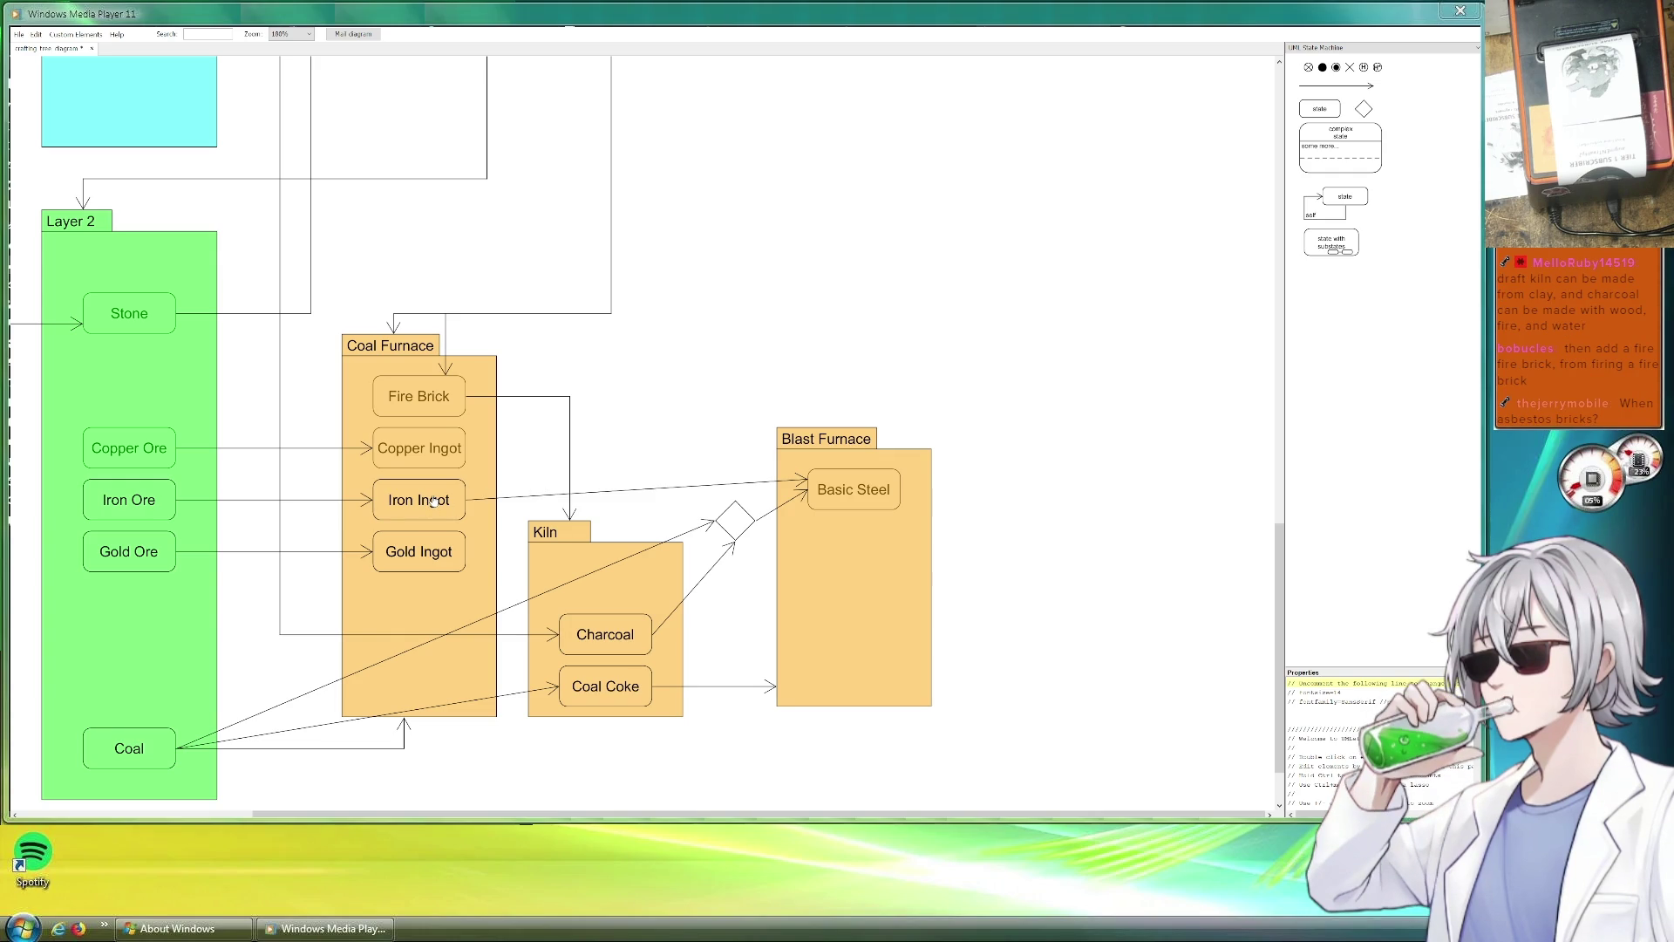
pyautogui.scroll(-1, 511, 317)
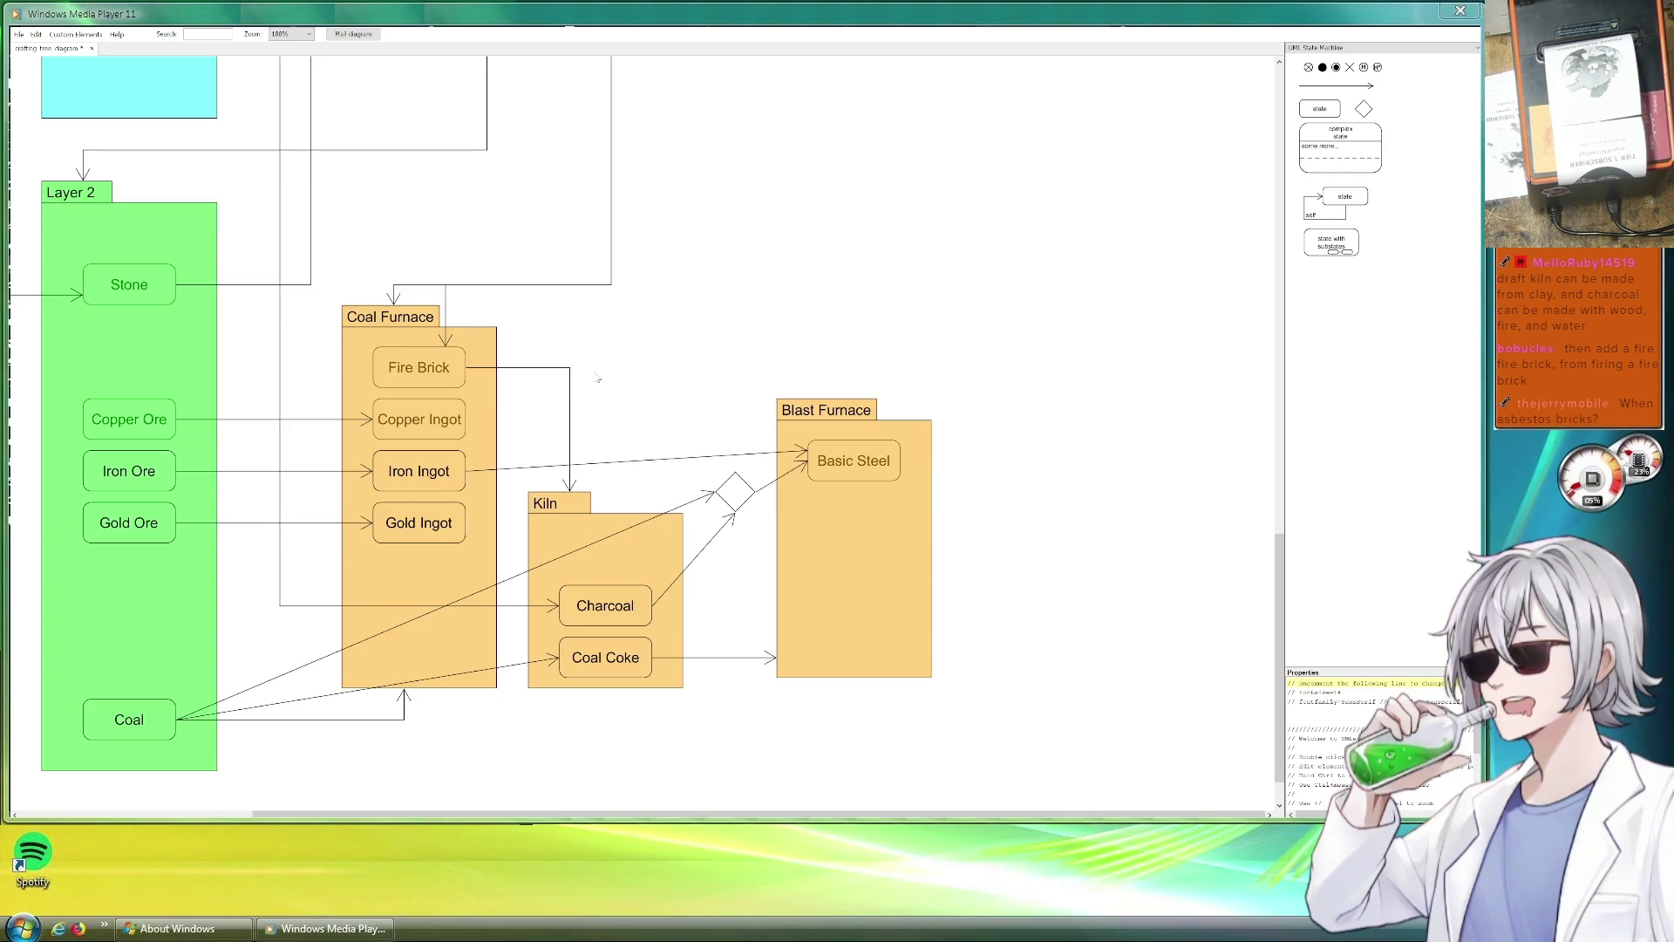
pyautogui.hscroll(-3, 643, 355)
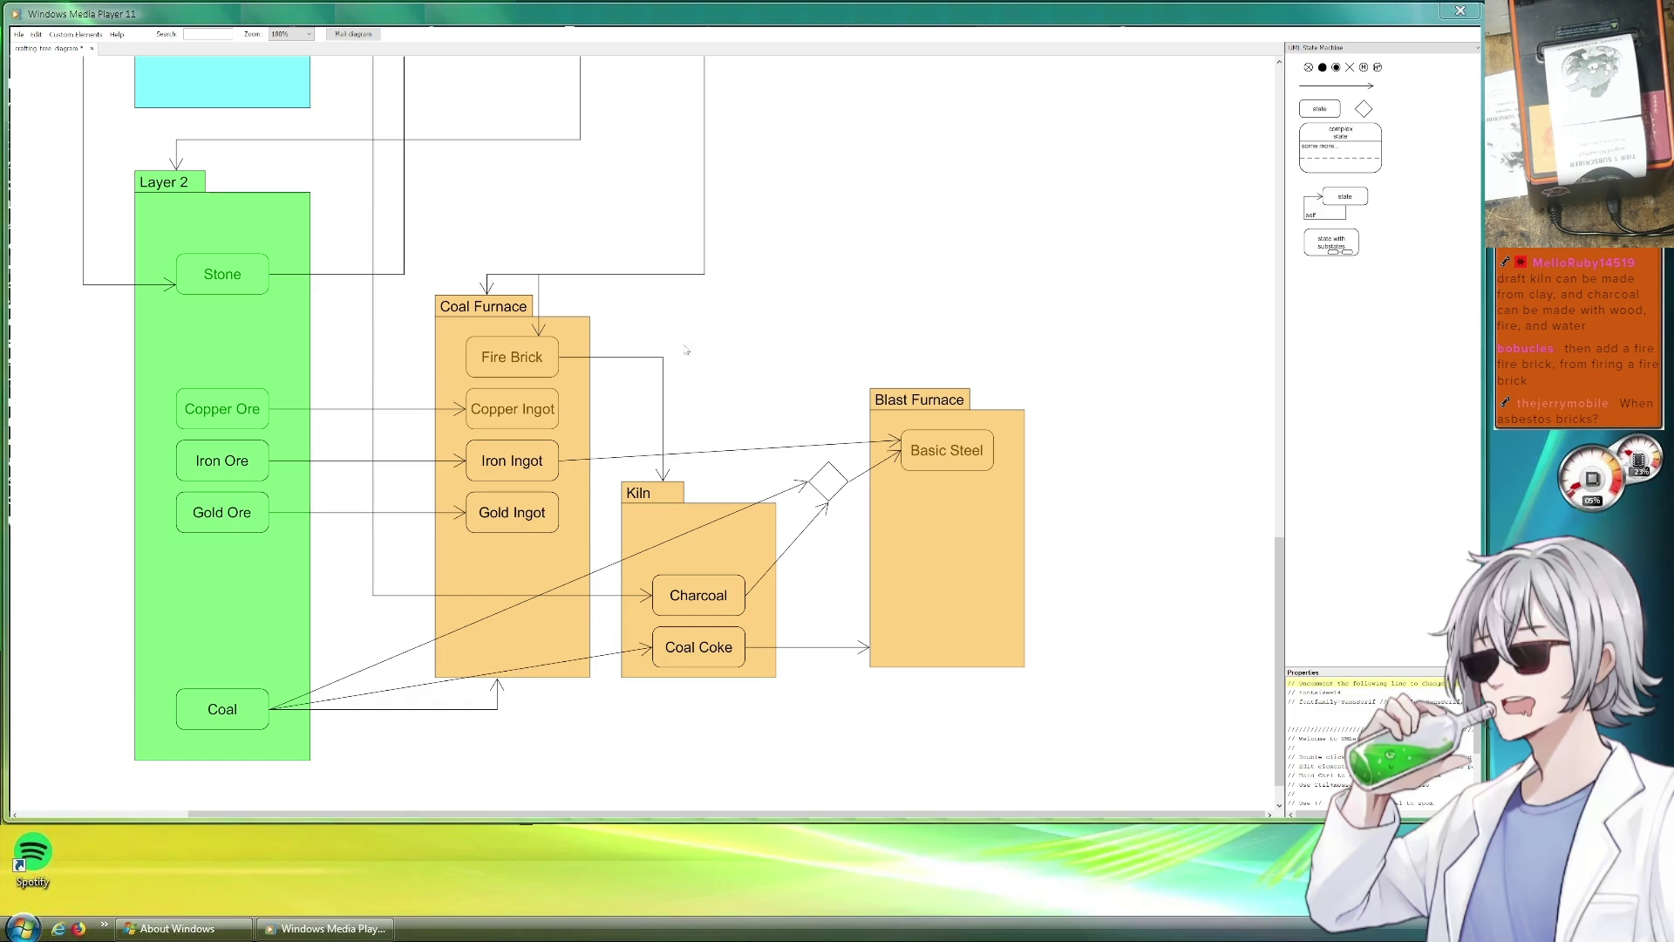
pyautogui.hscroll(-3, 728, 339)
pyautogui.hscroll(-2, 130, 339)
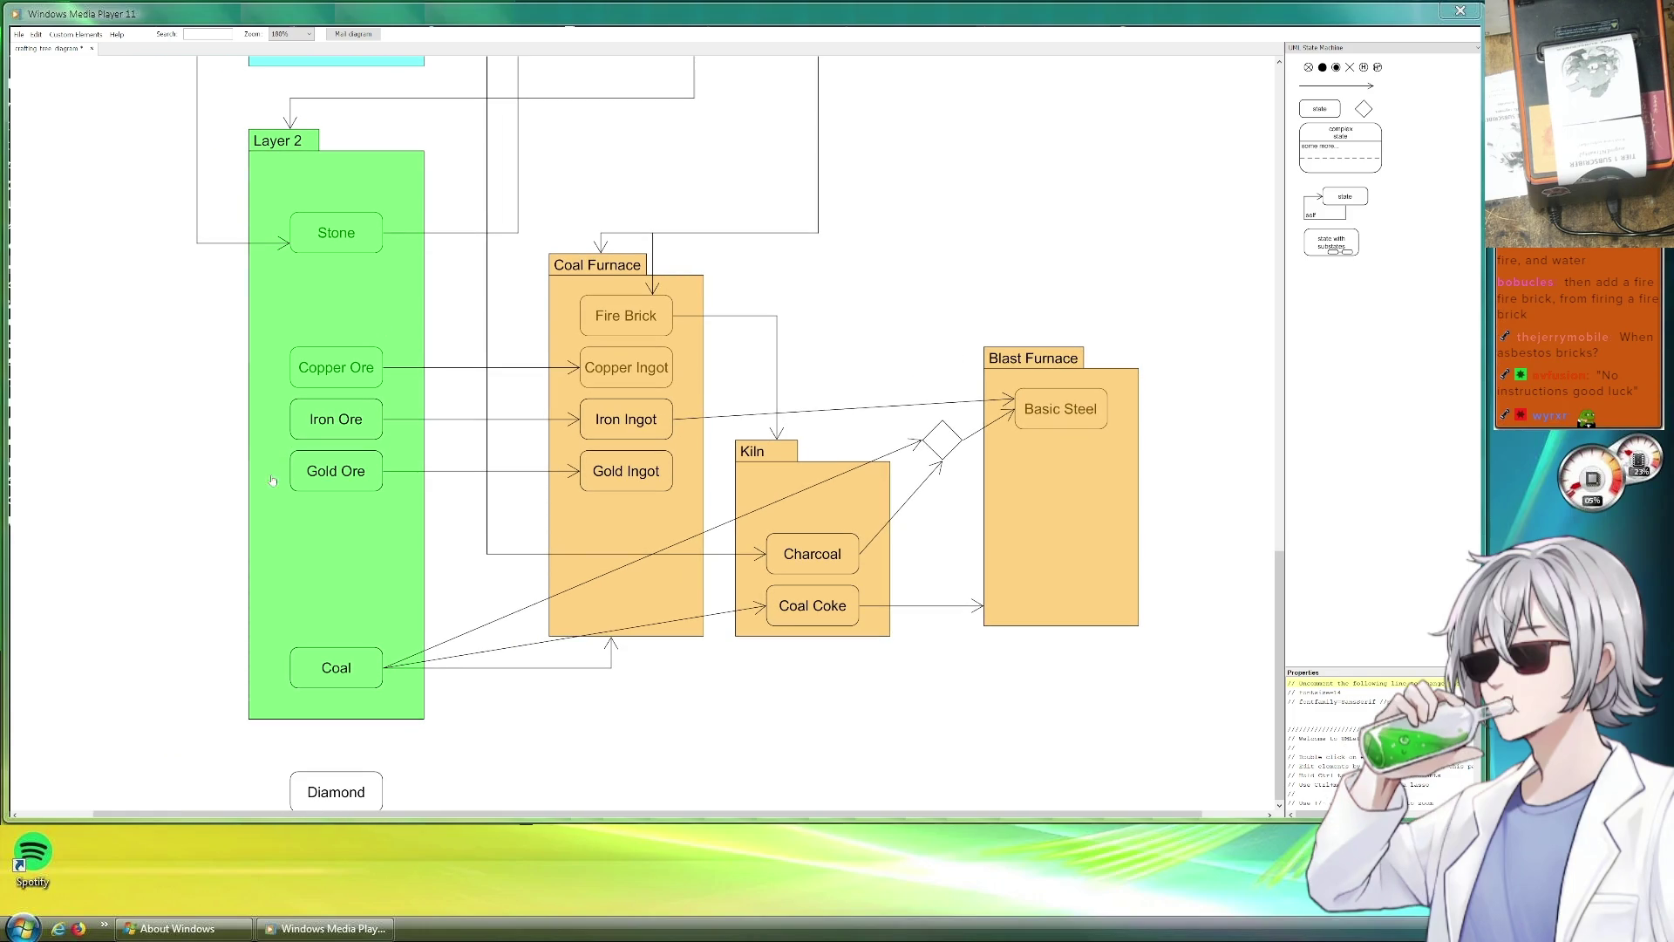
# Duplicate Gold Ore, rename the copy Asbestos and move it down just above Coal.
pyautogui.hotkey('ctrl', 'c')
pyautogui.hotkey('ctrl', 'v')
pyautogui.moveTo(348, 487)
pyautogui.mouseDown()
pyautogui.moveTo(360, 526)
pyautogui.moveTo(385, 472)
pyautogui.mouseUp()
pyautogui.click(445, 494)
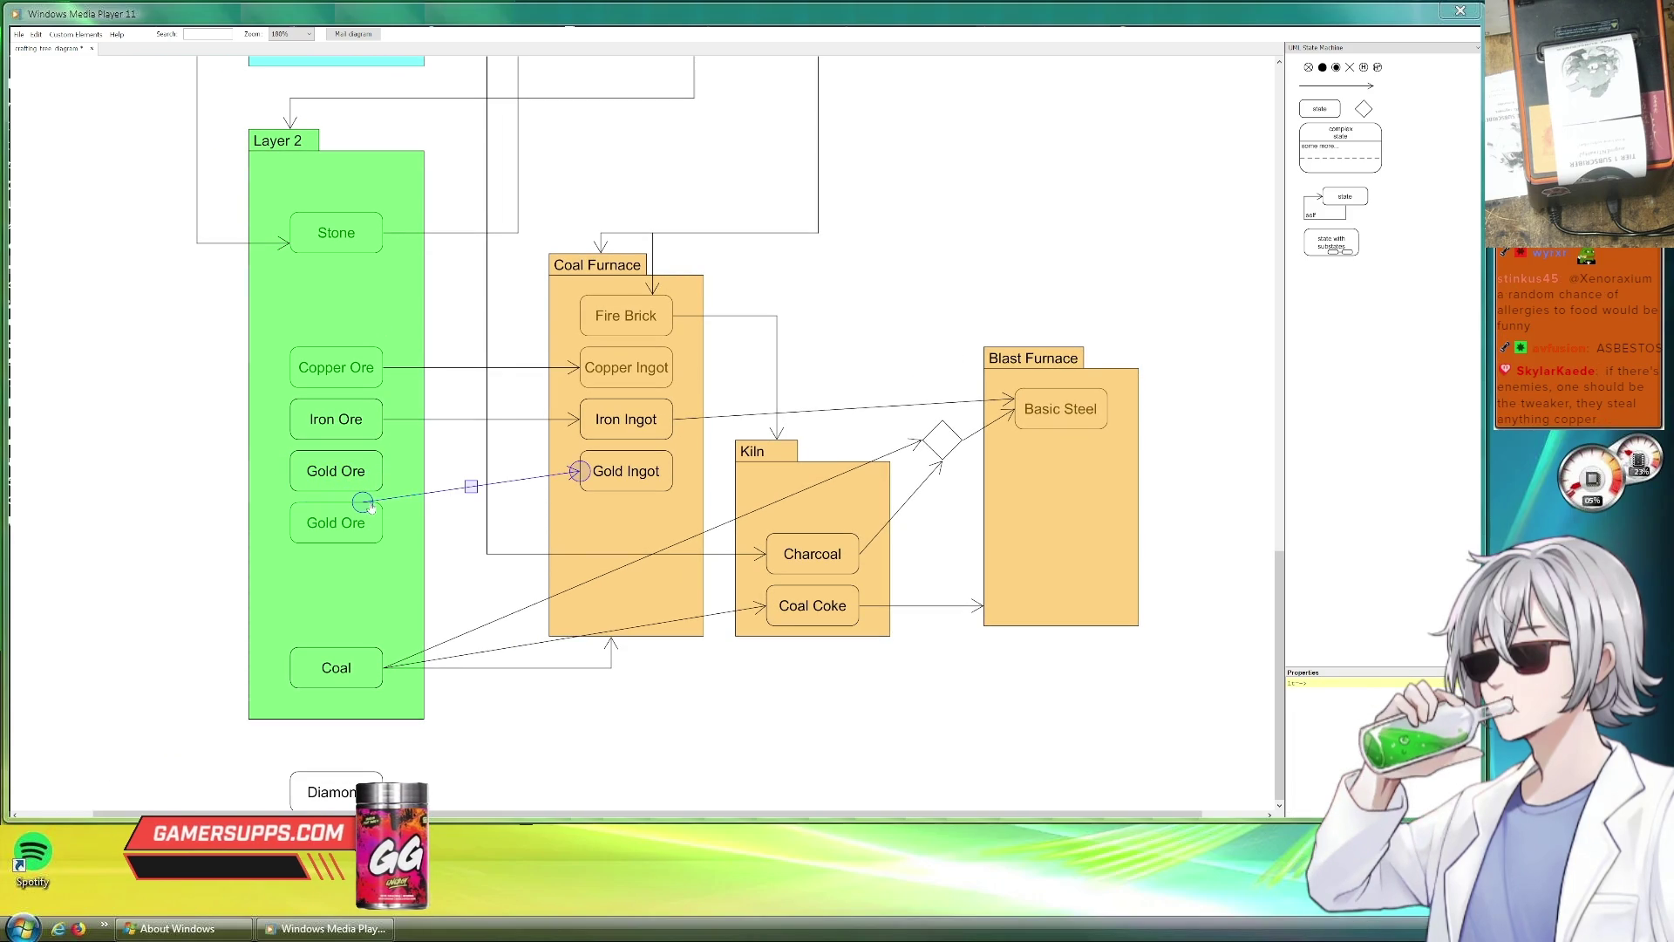
pyautogui.click(335, 522)
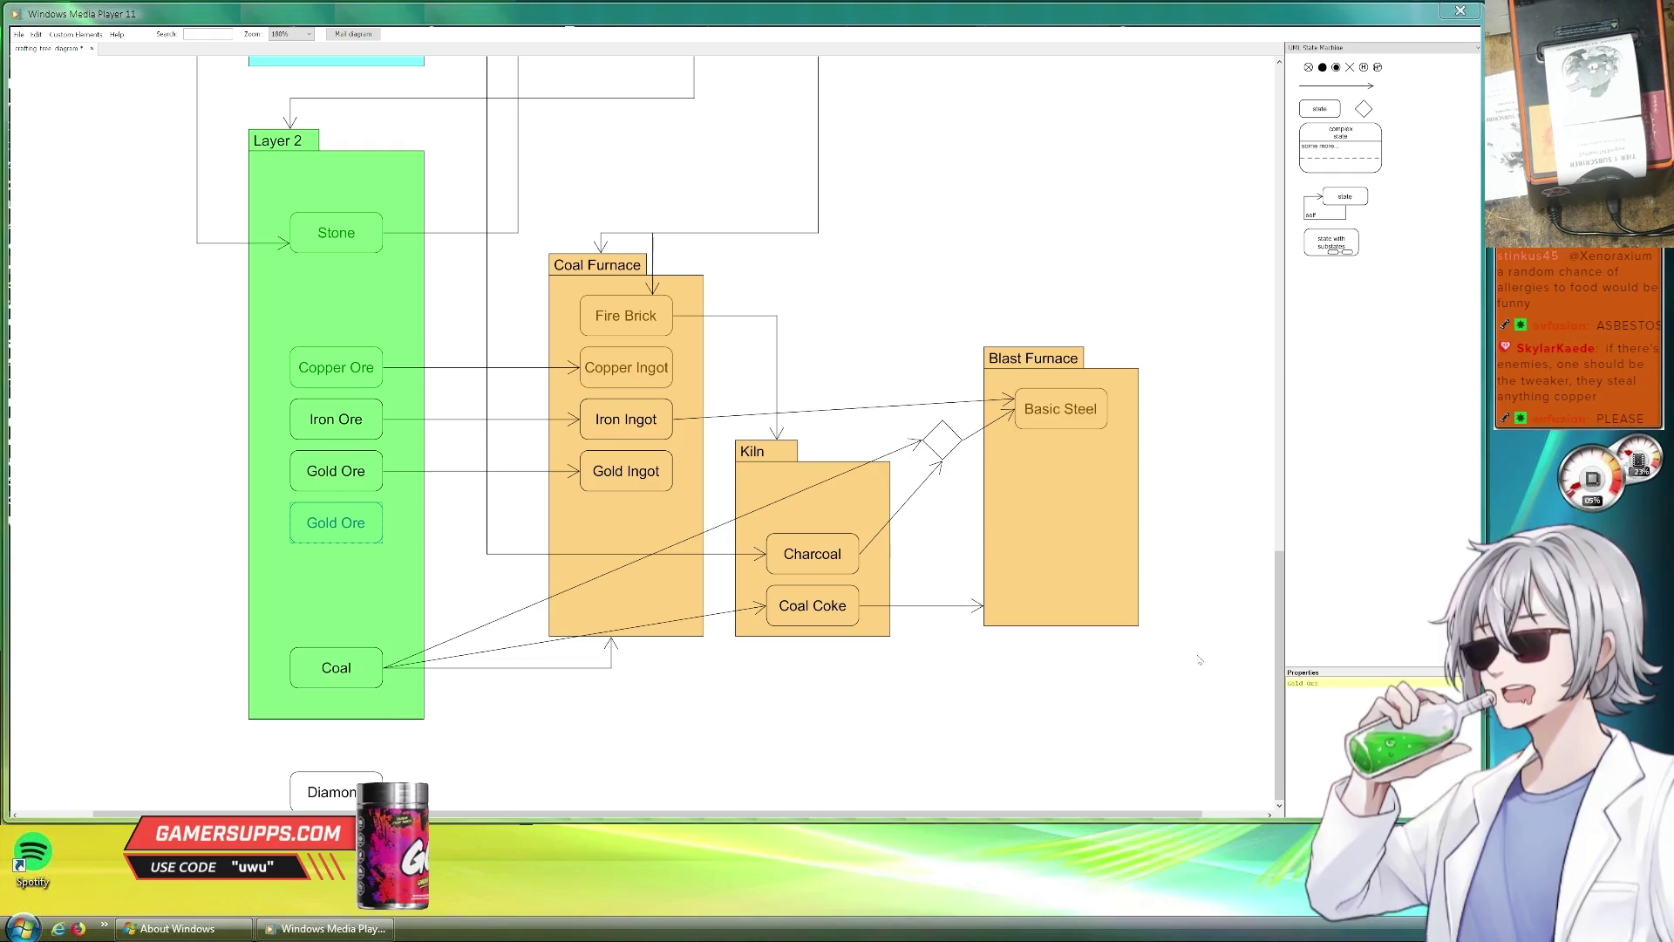
pyautogui.write('Asbestos')
pyautogui.click(1209, 684)
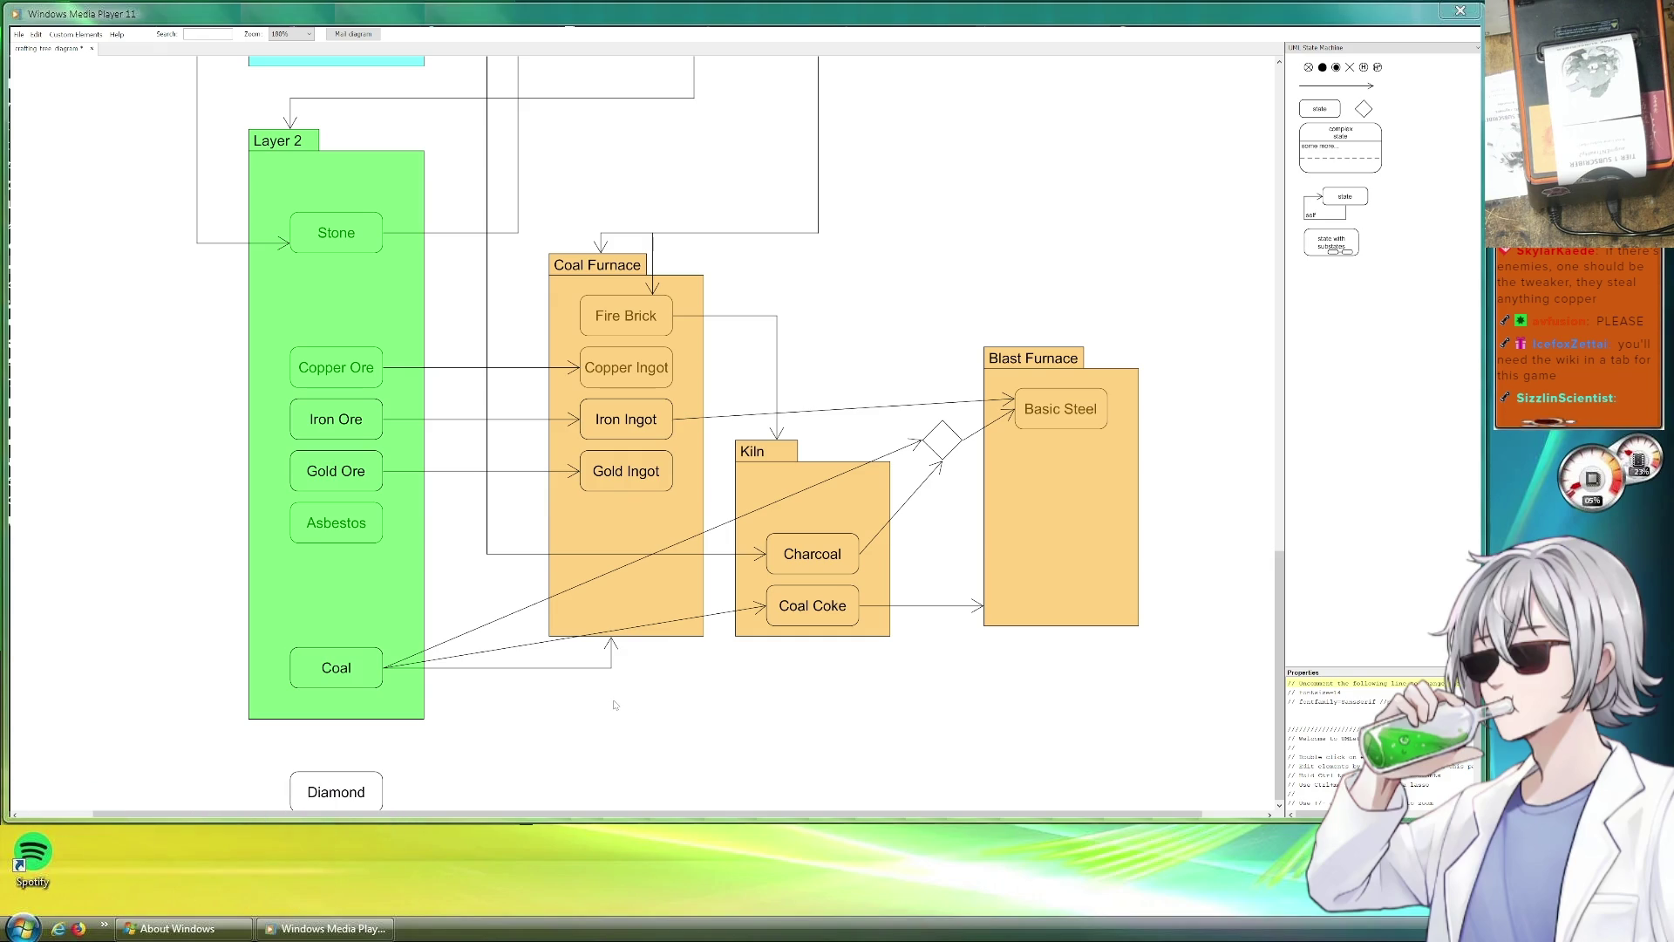
pyautogui.moveTo(335, 523); pyautogui.dragTo(341, 615)
pyautogui.click(730, 718)
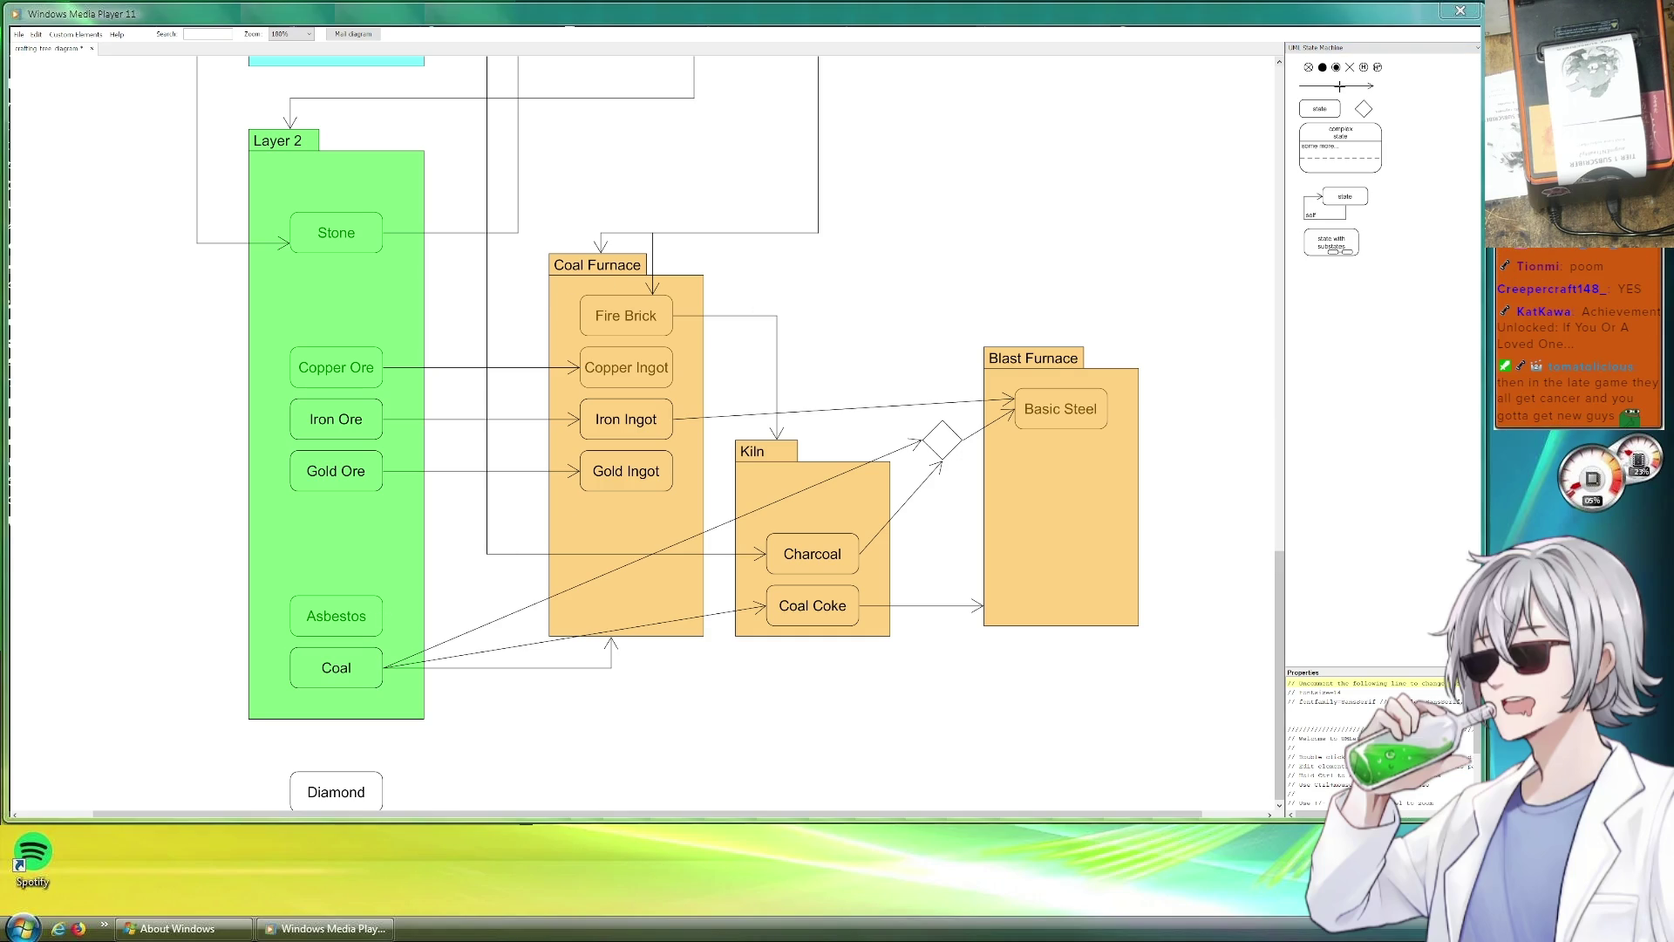
# Run an arrow from Asbestos up to the Blast Furnace.
pyautogui.moveTo(499, 418); pyautogui.dragTo(494, 616)
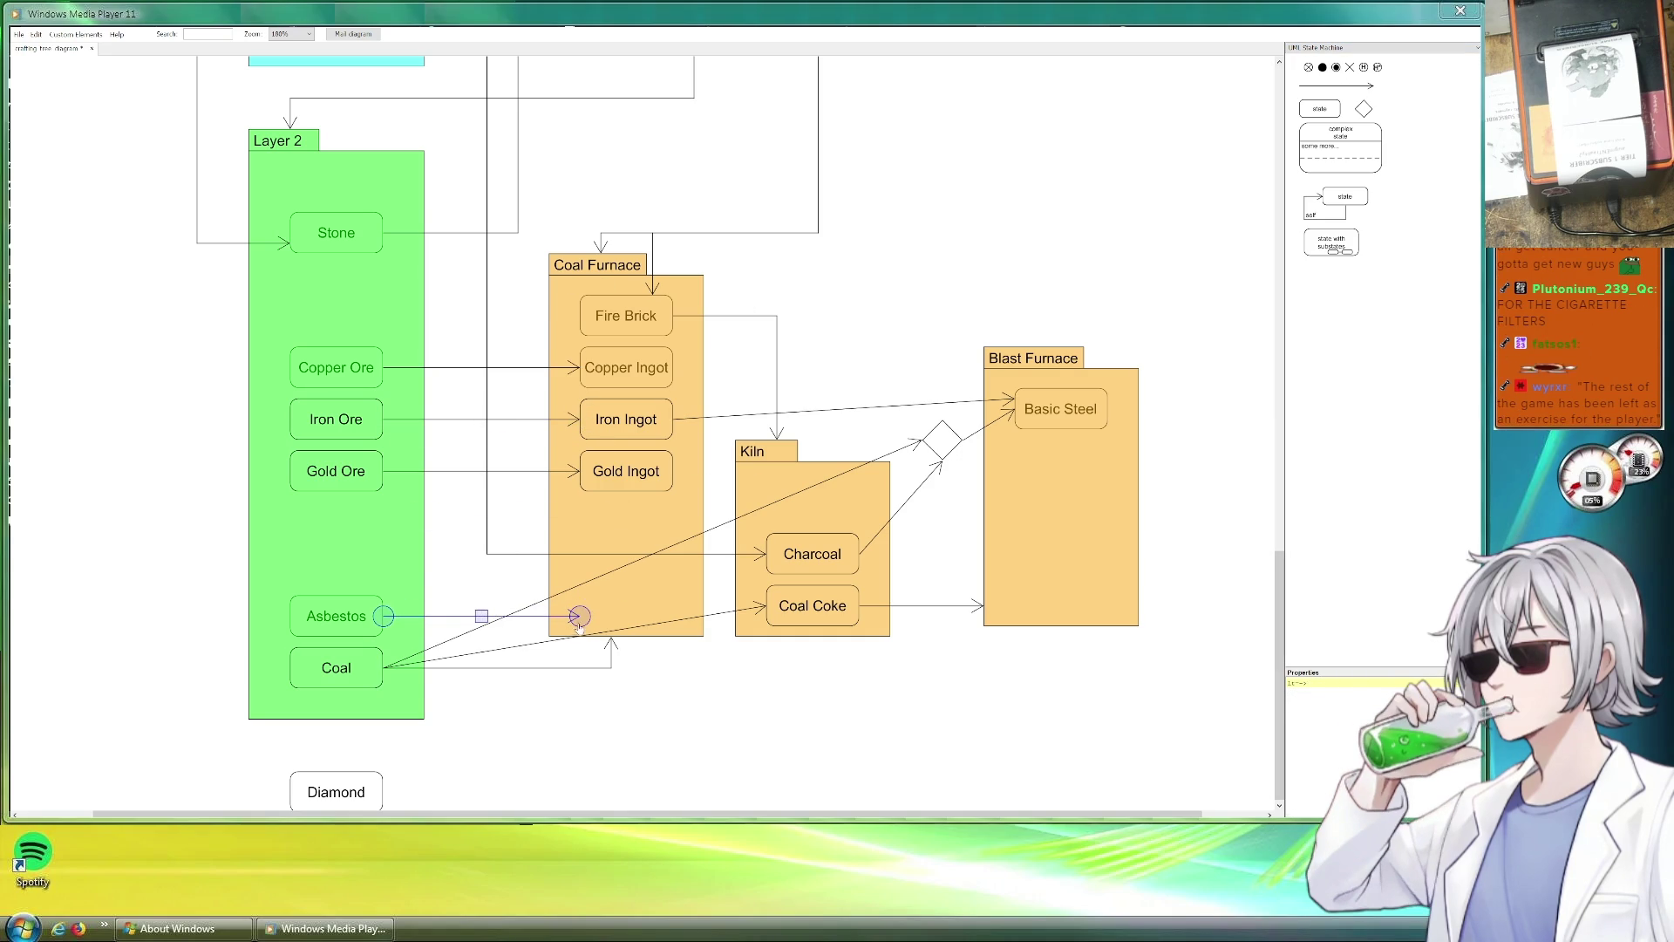
pyautogui.moveTo(588, 616); pyautogui.dragTo(1024, 718)
pyautogui.moveTo(943, 315)
pyautogui.mouseDown()
pyautogui.moveTo(1014, 296)
pyautogui.moveTo(954, 354)
pyautogui.moveTo(1014, 304)
pyautogui.mouseUp()
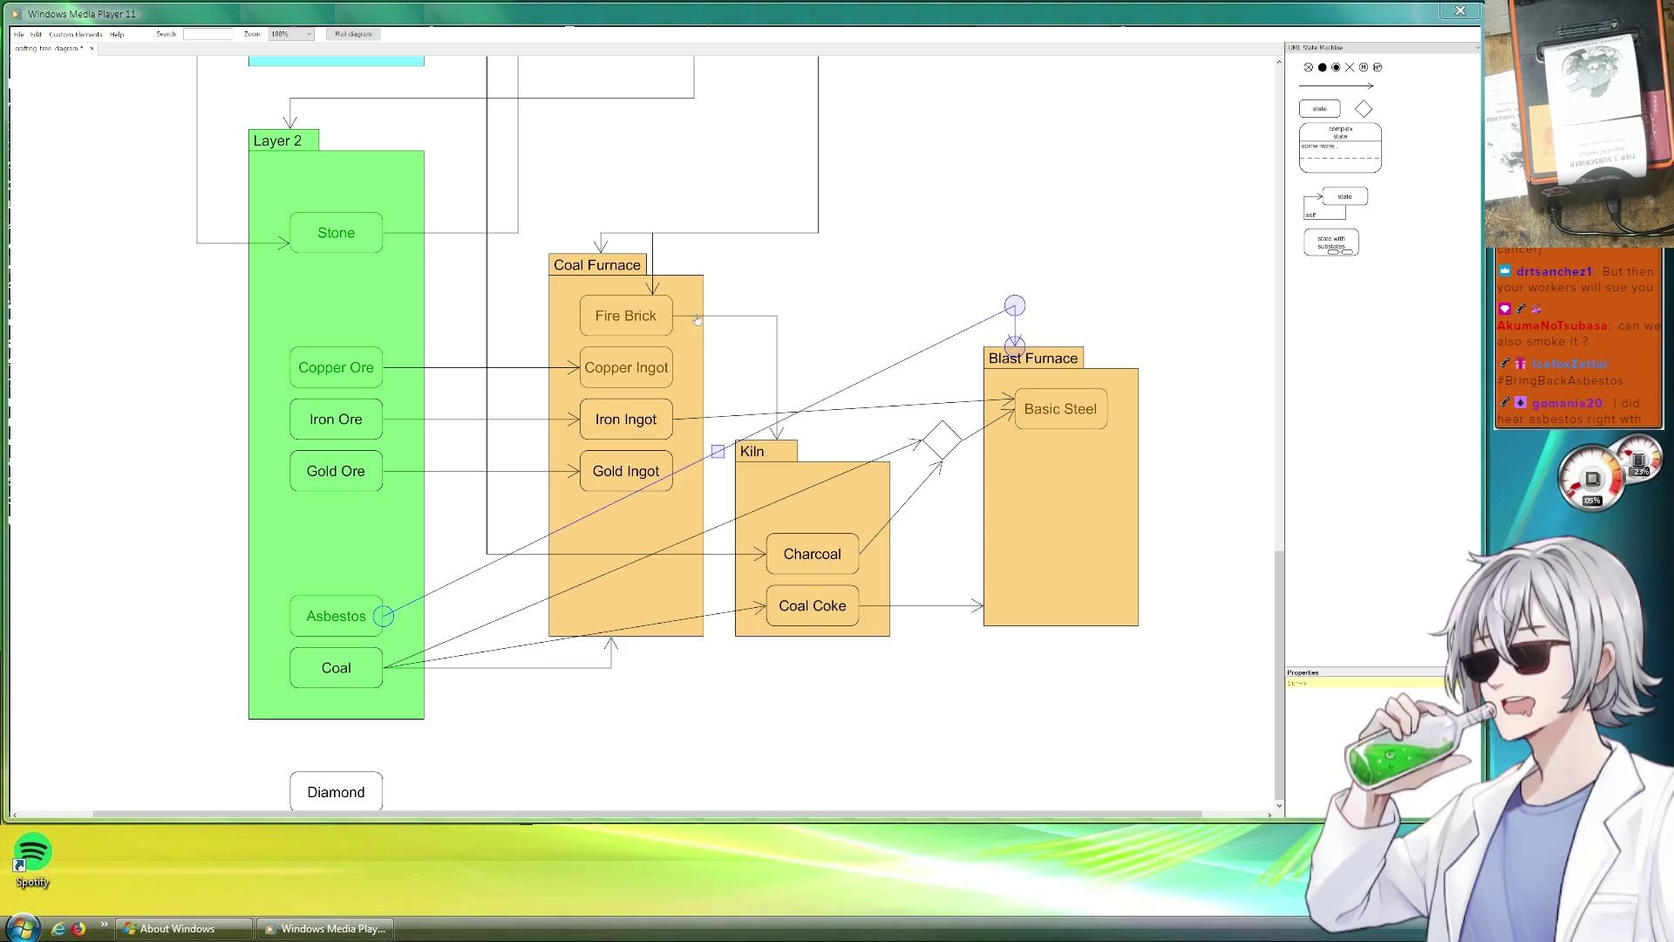
# Add an arrow from Fire Brick into the Blast Furnace.
pyautogui.click(470, 368)
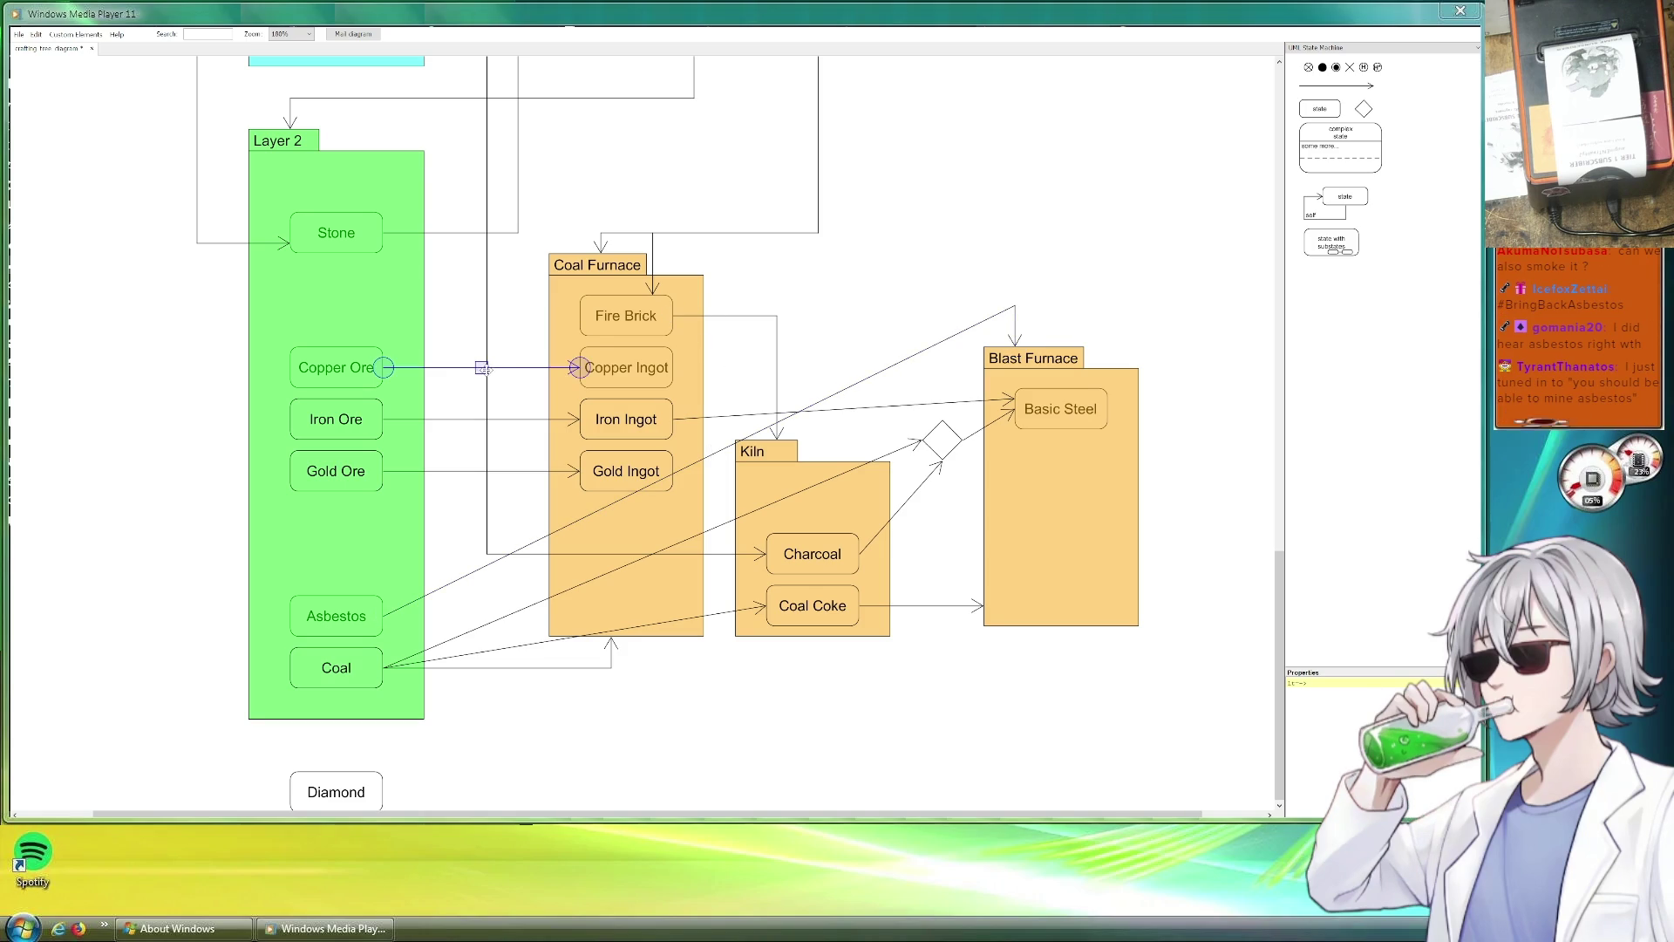
pyautogui.moveTo(777, 316)
pyautogui.mouseDown()
pyautogui.moveTo(972, 316)
pyautogui.moveTo(1004, 346)
pyautogui.moveTo(1004, 306)
pyautogui.mouseUp()
pyautogui.click(1097, 293)
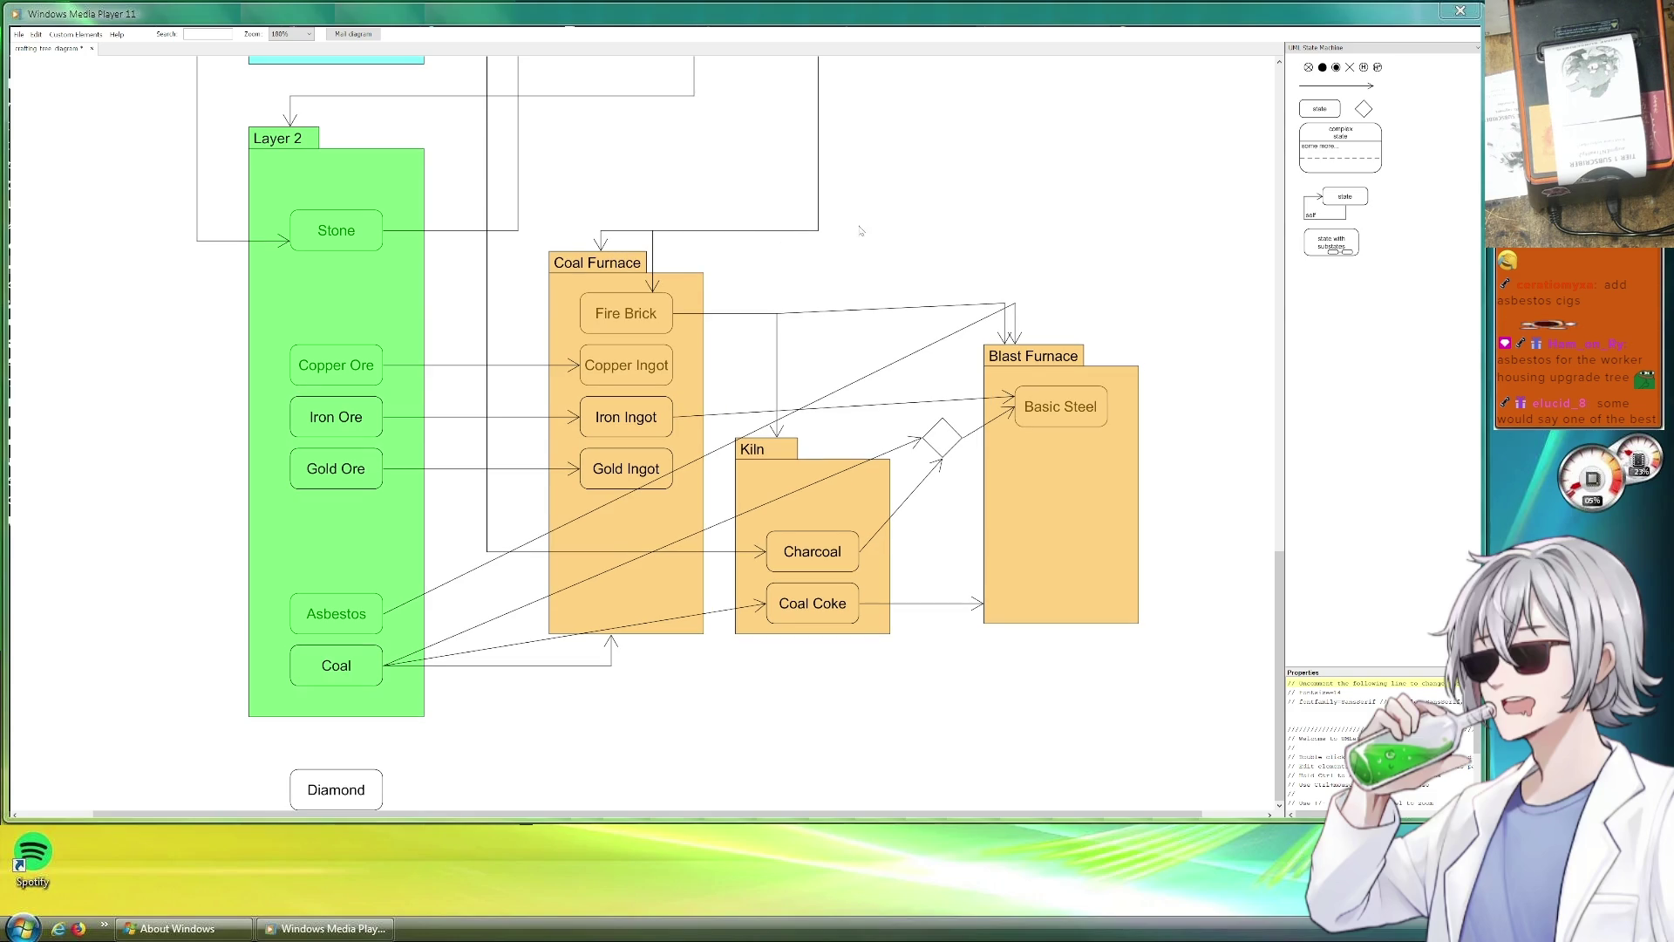
pyautogui.scroll(1, 841, 277)
pyautogui.scroll(1, 842, 279)
pyautogui.scroll(-1, 851, 285)
pyautogui.scroll(5, 825, 263)
pyautogui.scroll(5, 793, 291)
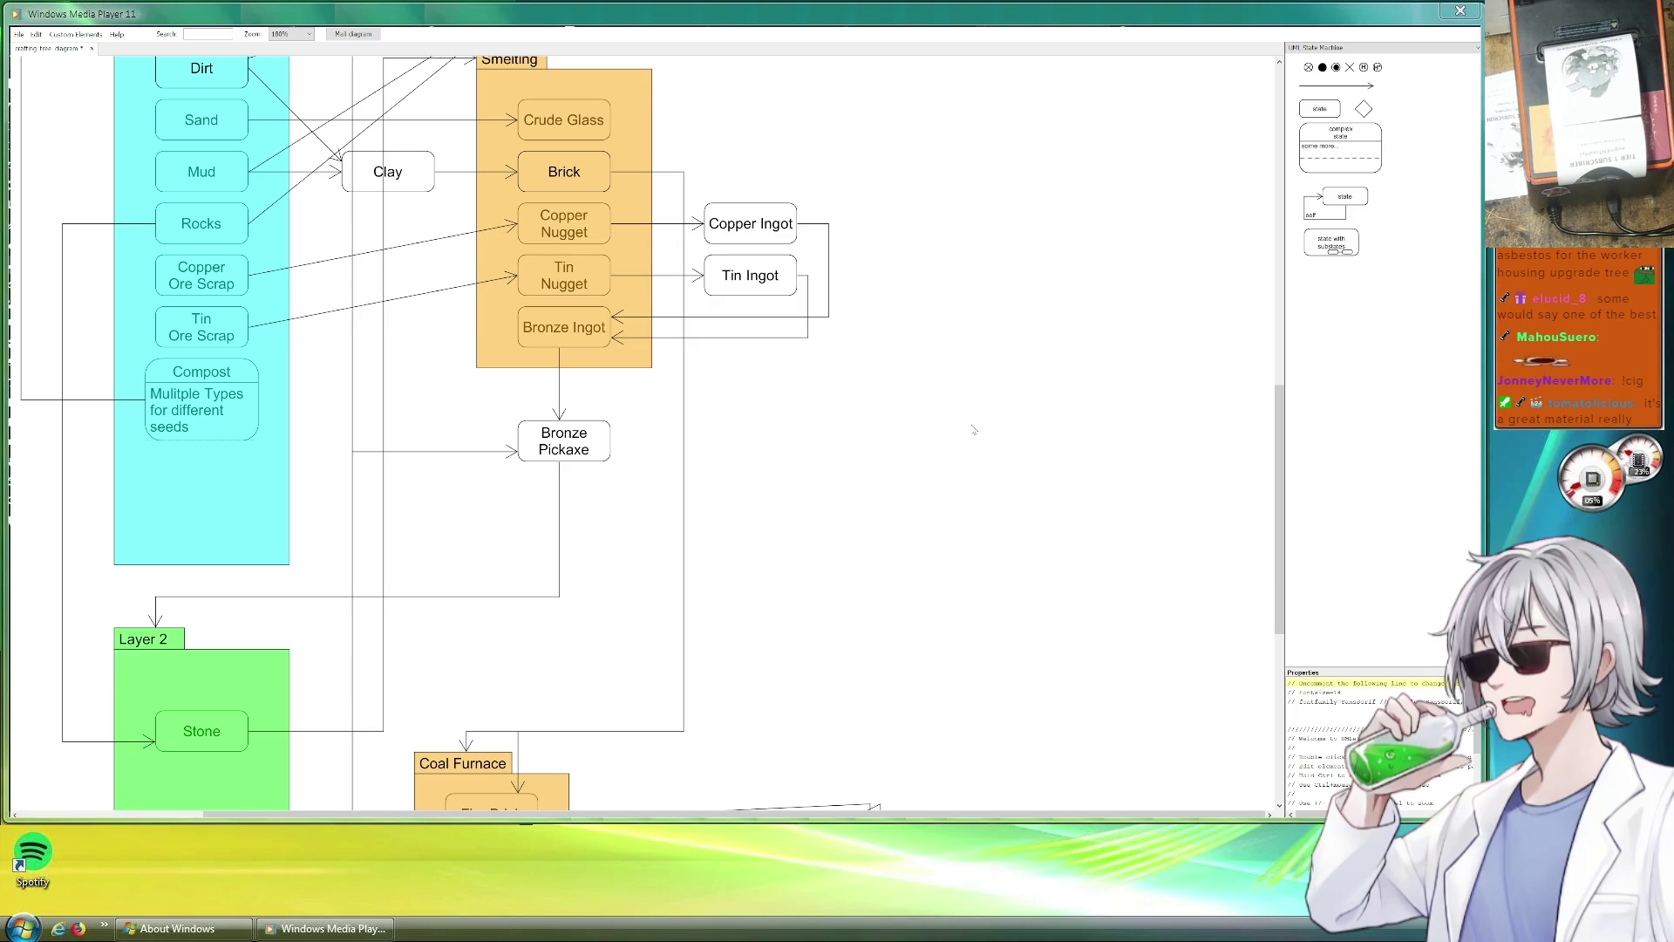
pyautogui.scroll(-5, 1085, 471)
pyautogui.scroll(-5, 1050, 486)
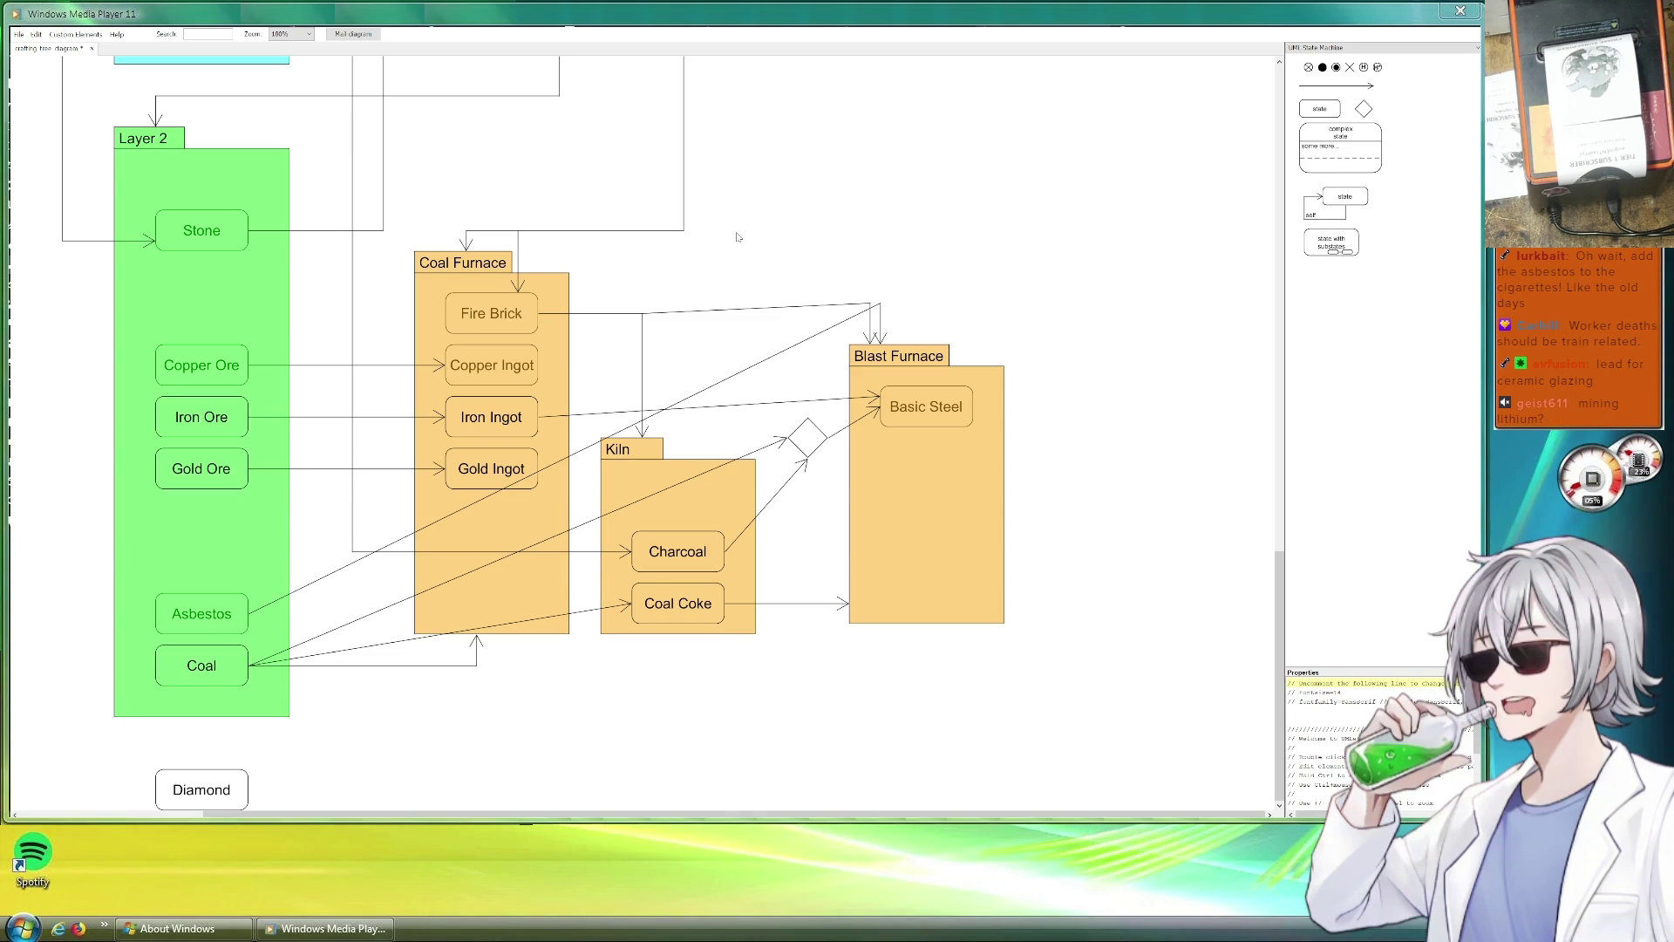
pyautogui.scroll(3, 737, 235)
pyautogui.scroll(5, 972, 293)
pyautogui.scroll(4, 956, 301)
pyautogui.scroll(3, 1021, 328)
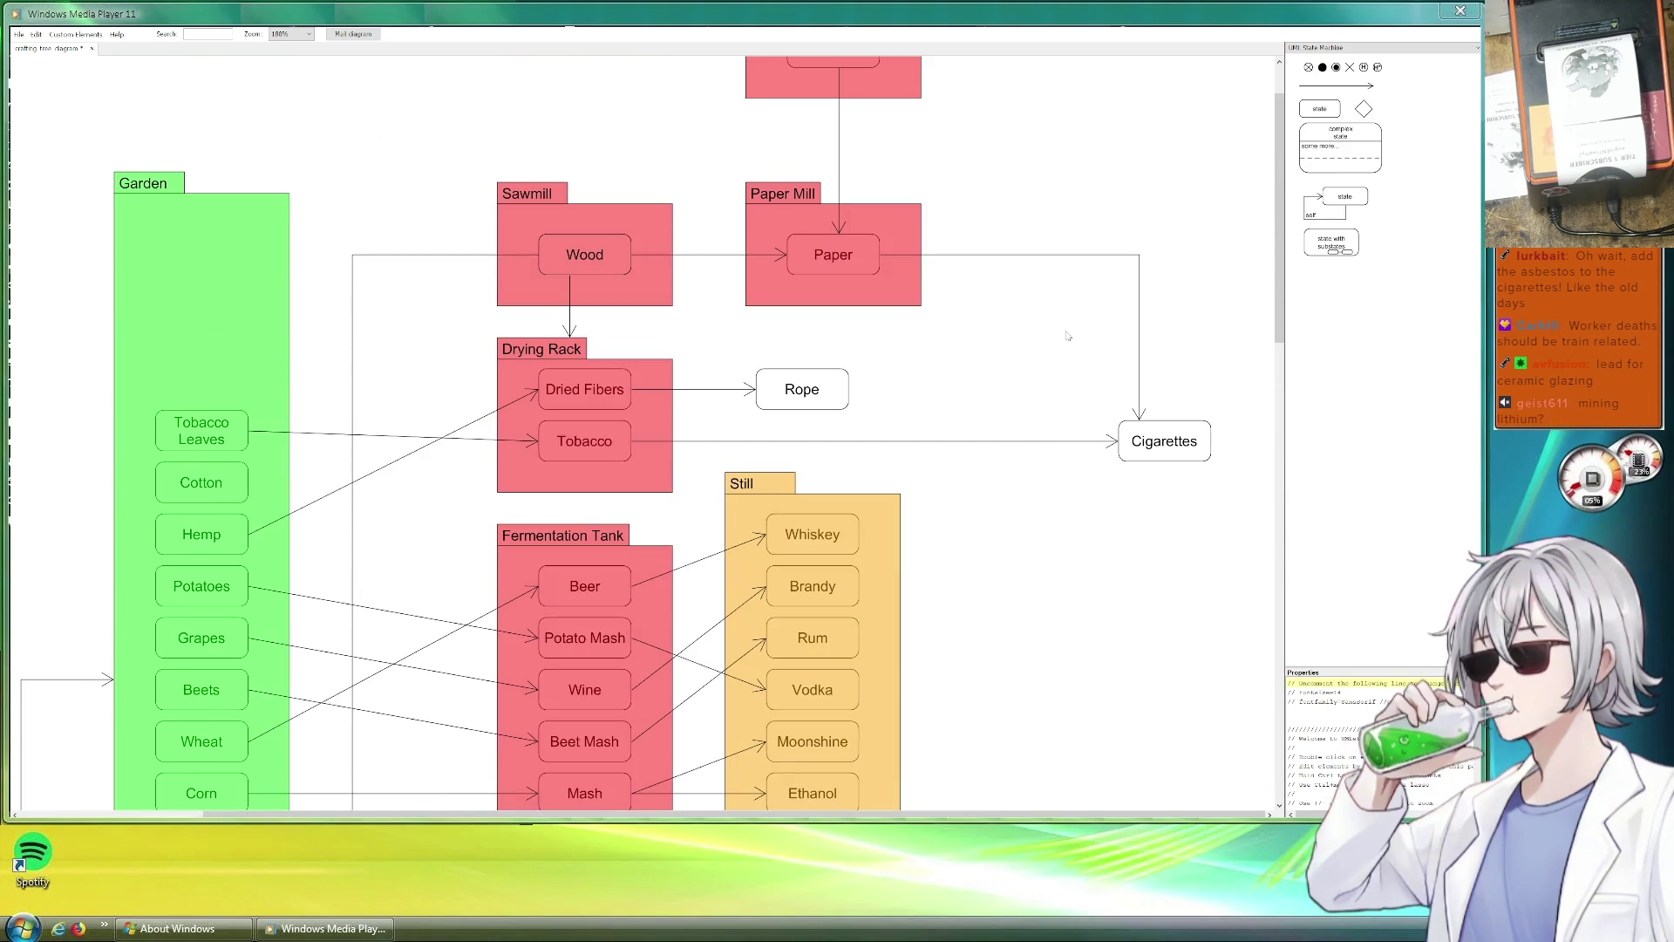
pyautogui.scroll(-3, 1141, 497)
pyautogui.scroll(-2, 1137, 459)
pyautogui.scroll(-5, 1137, 460)
pyautogui.scroll(-4, 1133, 445)
pyautogui.scroll(-3, 782, 448)
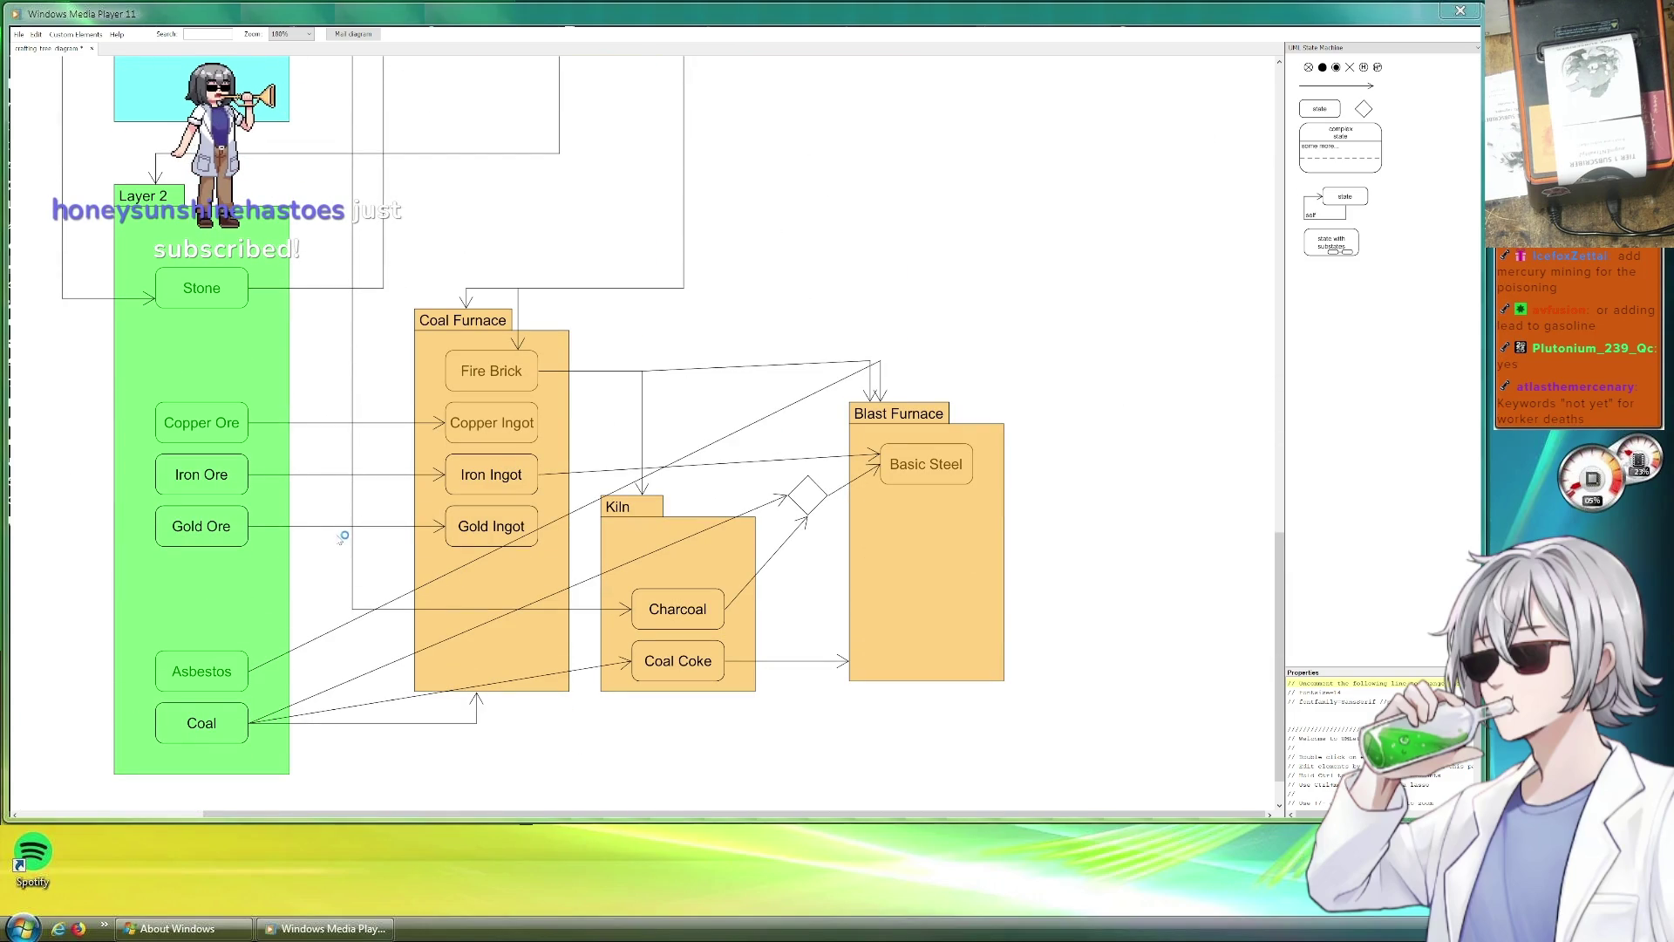
# Stretch the Asbestos relation line's end up toward the Cigarettes area beside the Still.
pyautogui.moveTo(269, 548); pyautogui.dragTo(466, 547)
pyautogui.moveTo(248, 672)
pyautogui.mouseDown()
pyautogui.moveTo(445, 670)
pyautogui.moveTo(662, 707)
pyautogui.mouseUp()
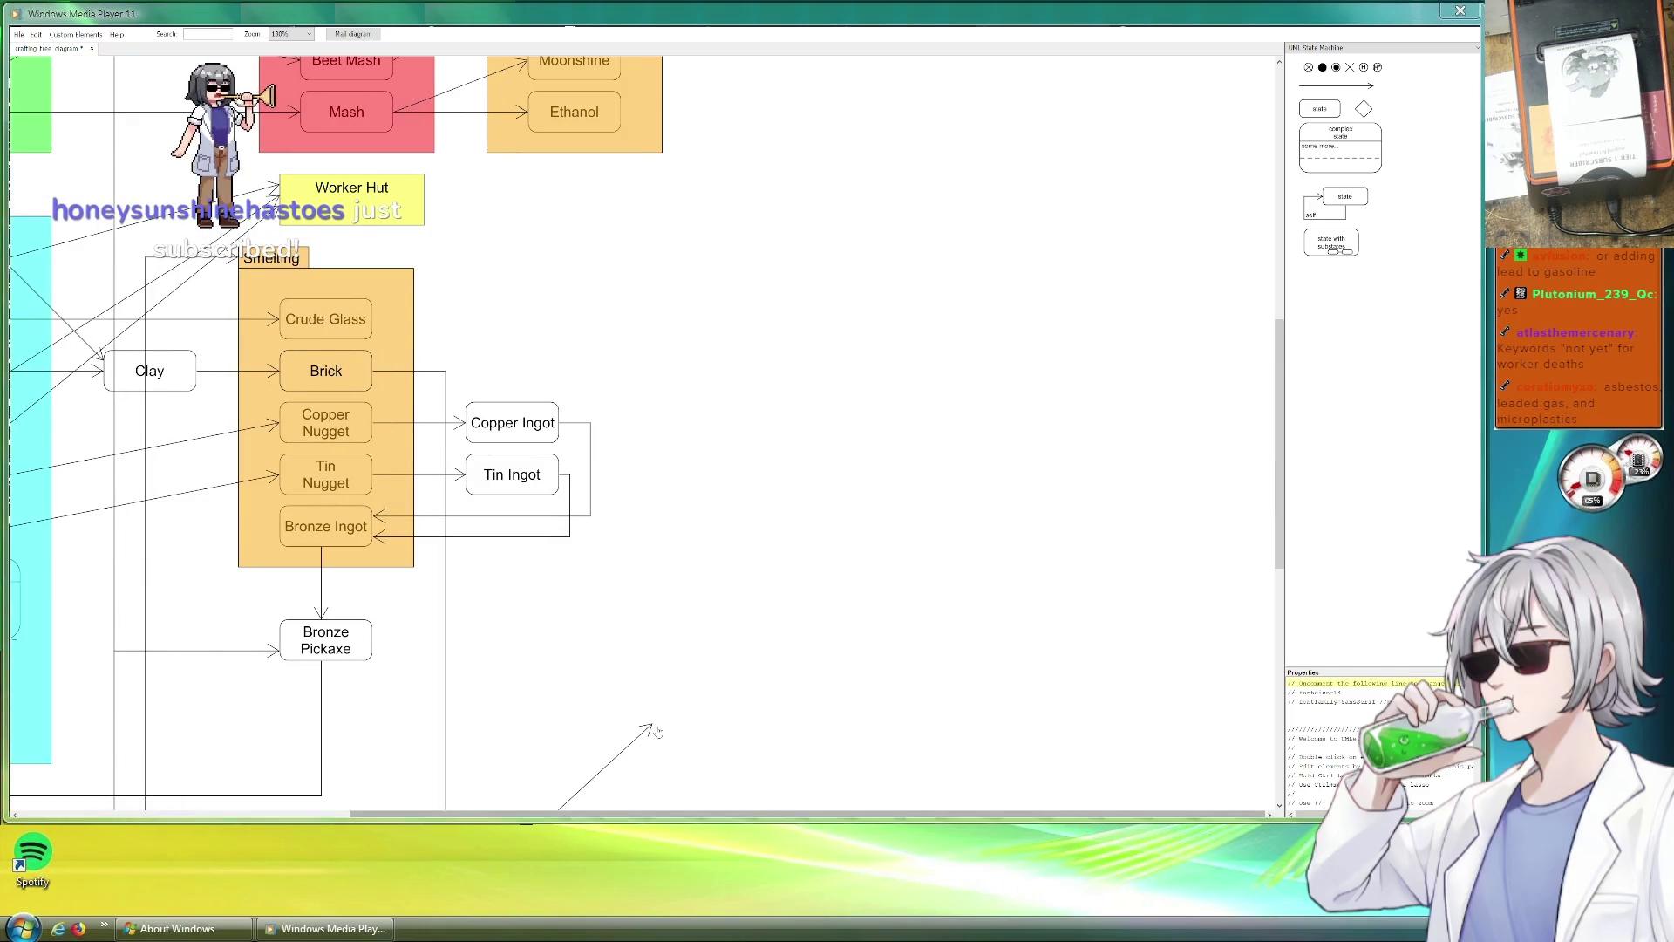
pyautogui.moveTo(661, 707)
pyautogui.mouseDown()
pyautogui.moveTo(726, 558)
pyautogui.moveTo(680, 540)
pyautogui.mouseUp()
# Duplicate Cigarettes below the original and relabel the copy Xtra Filter Cigarettes.
pyautogui.click(683, 546)
pyautogui.doubleClick(916, 205)
pyautogui.moveTo(916, 206); pyautogui.dragTo(906, 269)
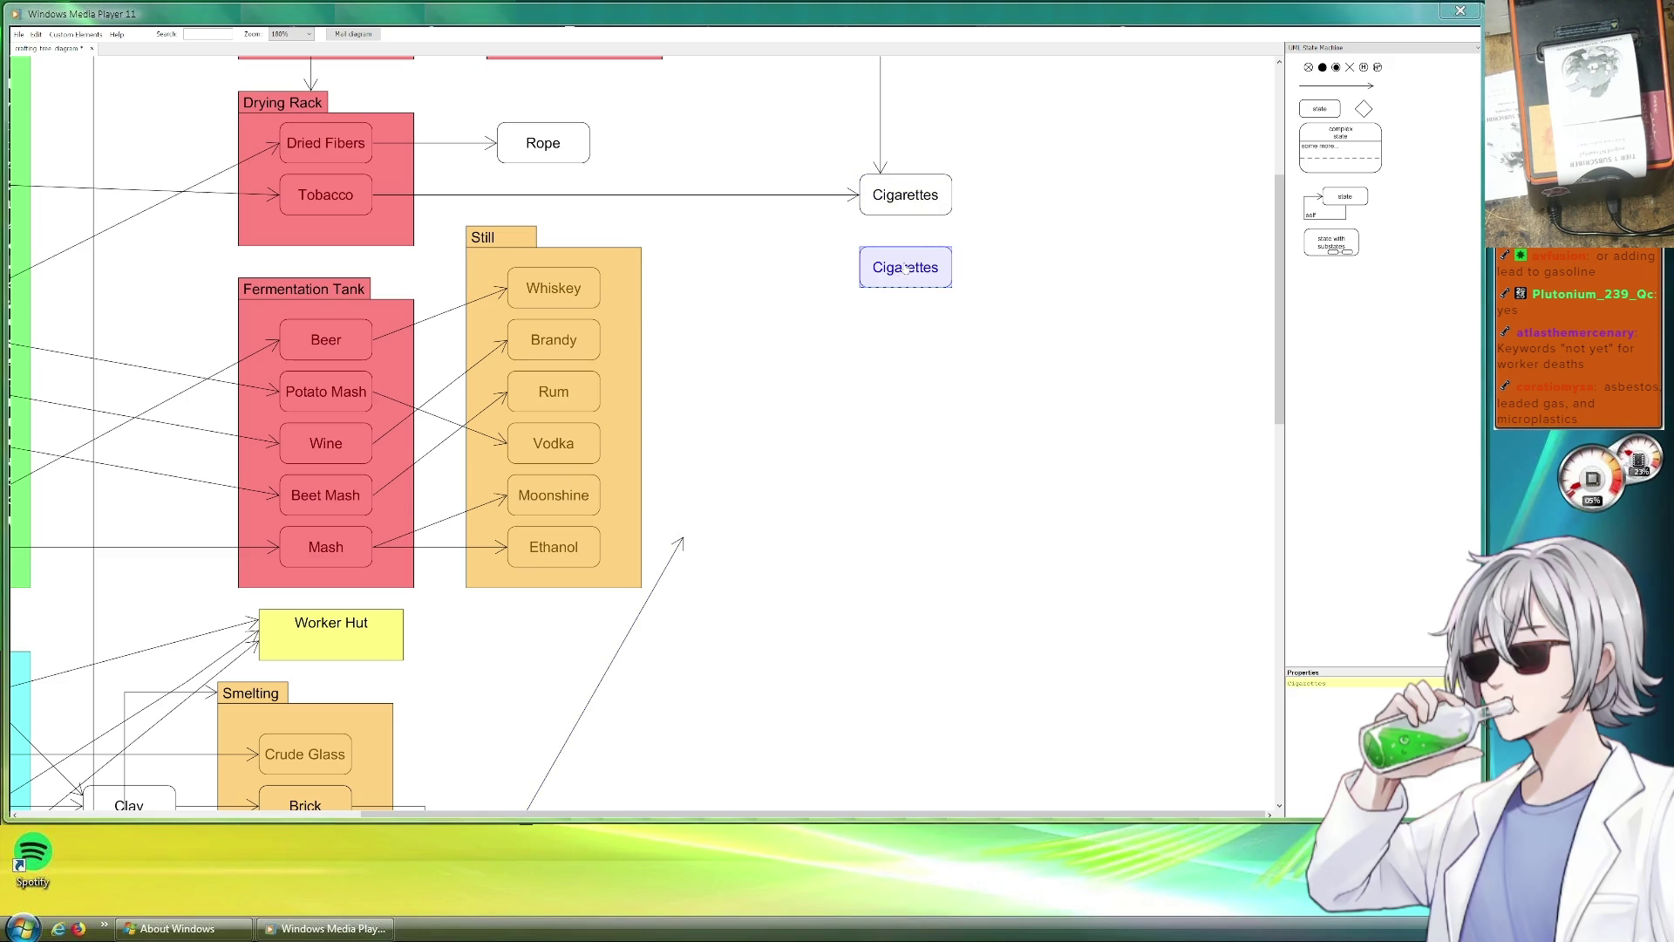
pyautogui.click(1290, 684)
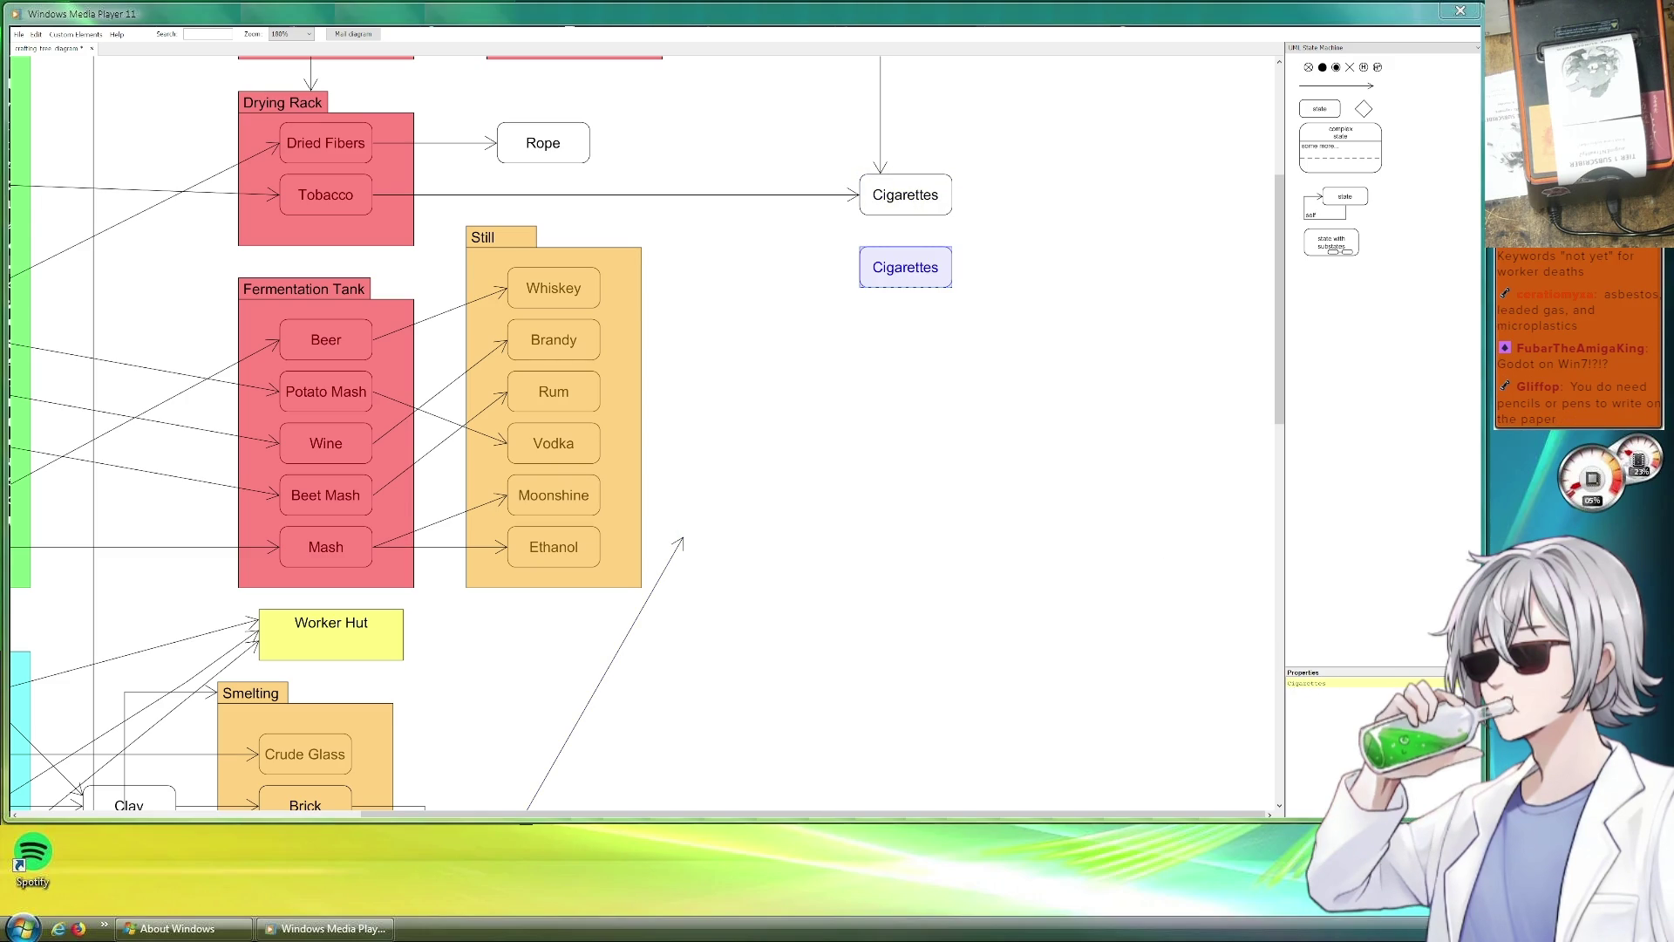
pyautogui.press('Return')
pyautogui.press('Up')
pyautogui.write('Xtra Filtge Cigar')
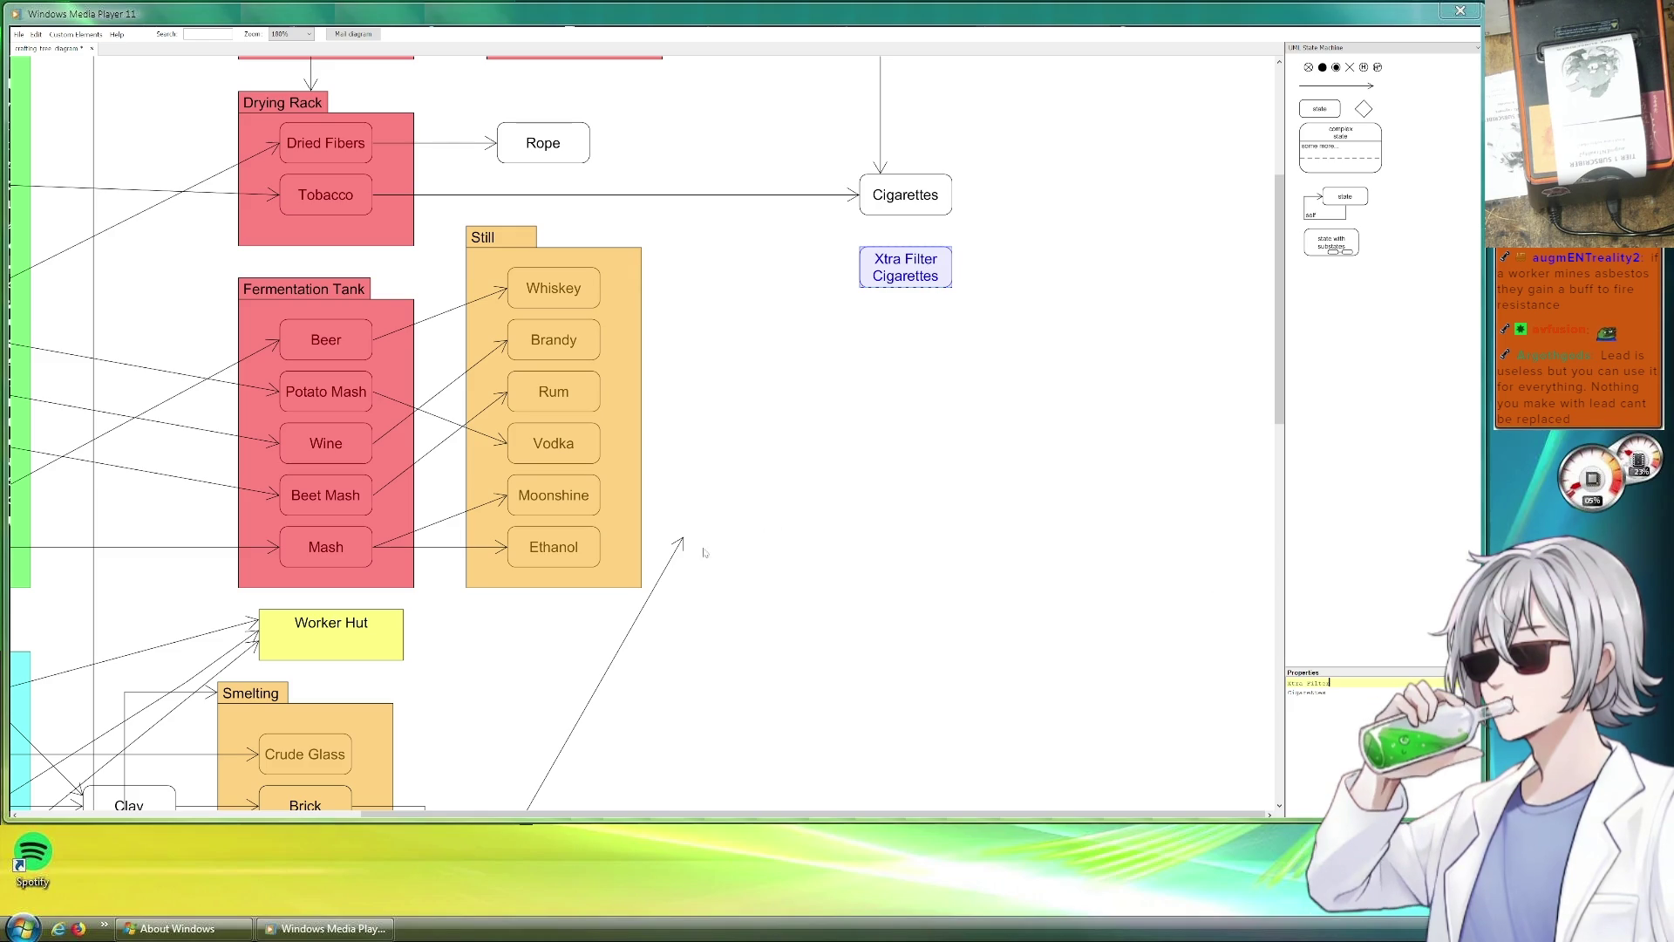
# Attach the long relation line to Xtra Filter Cigarettes with a vertical bent run.
pyautogui.moveTo(681, 544)
pyautogui.mouseDown()
pyautogui.moveTo(858, 269)
pyautogui.moveTo(677, 268)
pyautogui.mouseUp()
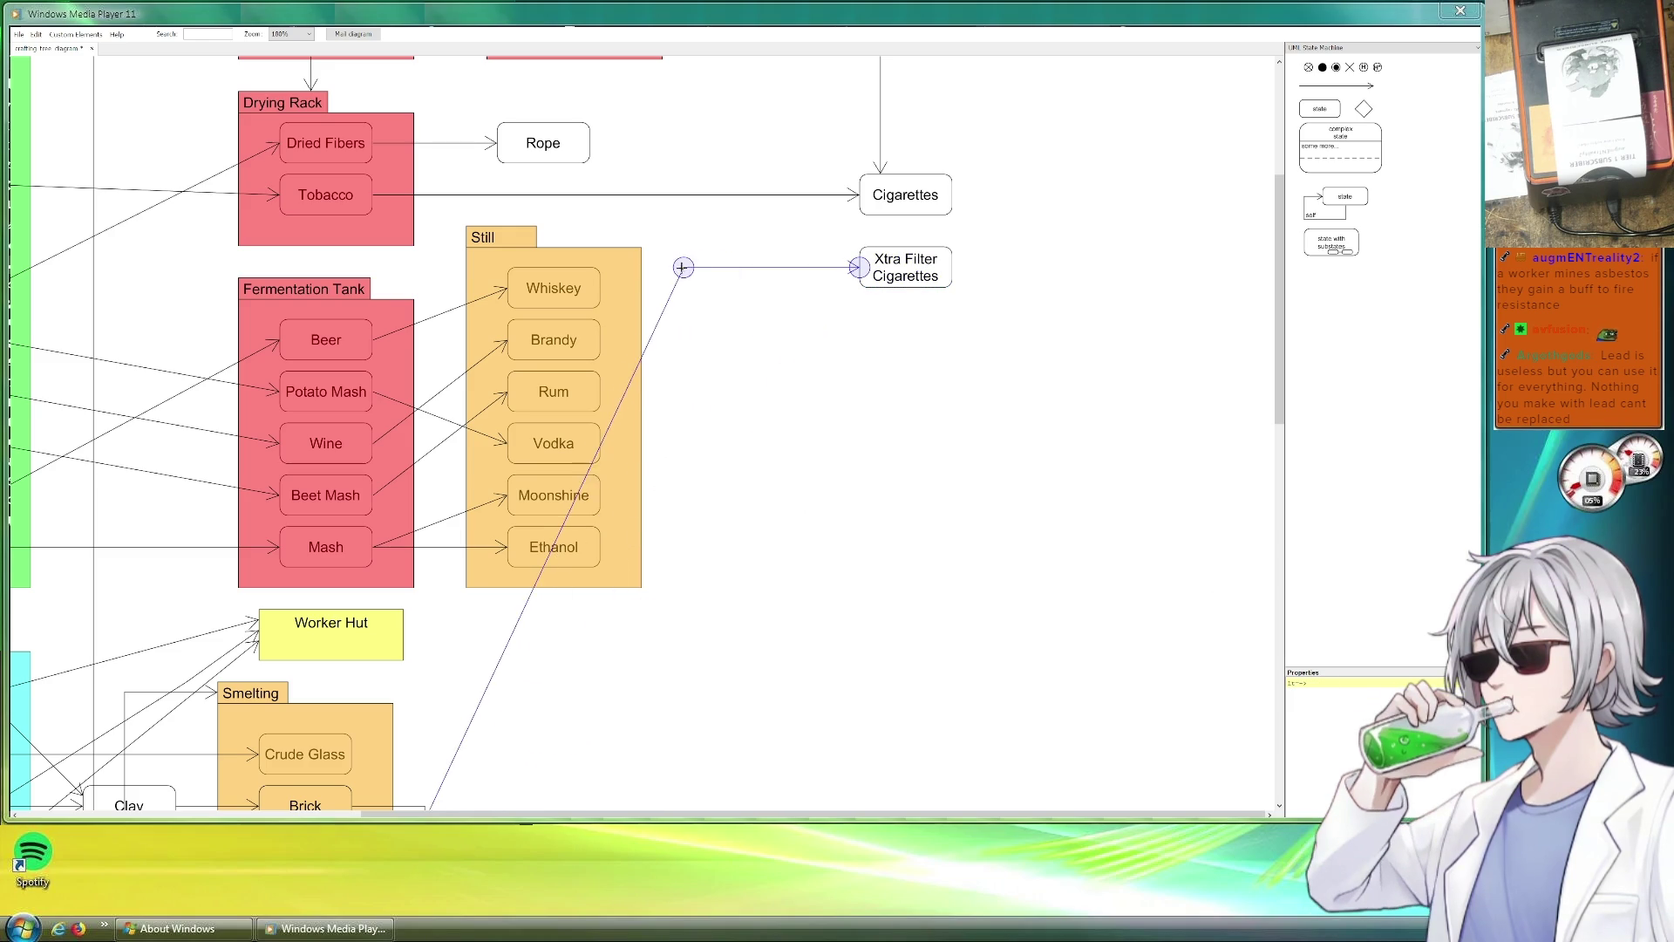
pyautogui.scroll(-2, 675, 386)
pyautogui.scroll(-2, 675, 386)
pyautogui.moveTo(527, 324); pyautogui.dragTo(673, 763)
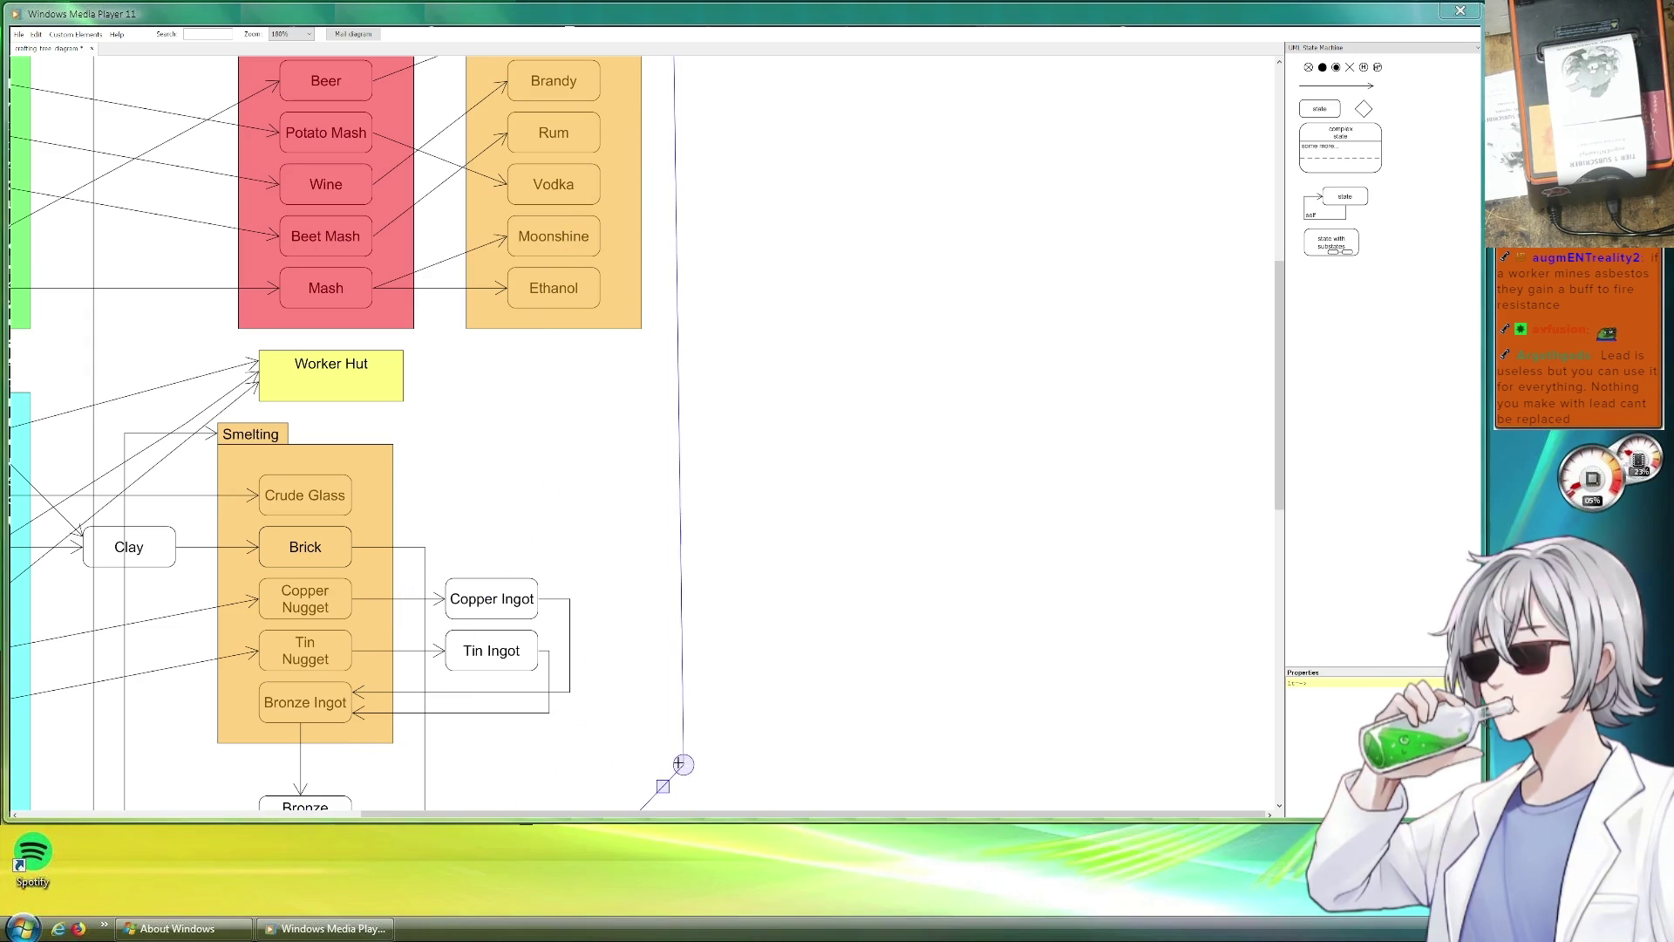
pyautogui.scroll(-1, 856, 528)
pyautogui.scroll(-6, 856, 527)
pyautogui.scroll(-3, 848, 530)
pyautogui.scroll(-2, 848, 530)
pyautogui.scroll(4, 845, 519)
pyautogui.scroll(6, 846, 520)
pyautogui.scroll(6, 835, 529)
pyautogui.scroll(2, 835, 529)
pyautogui.click(1040, 587)
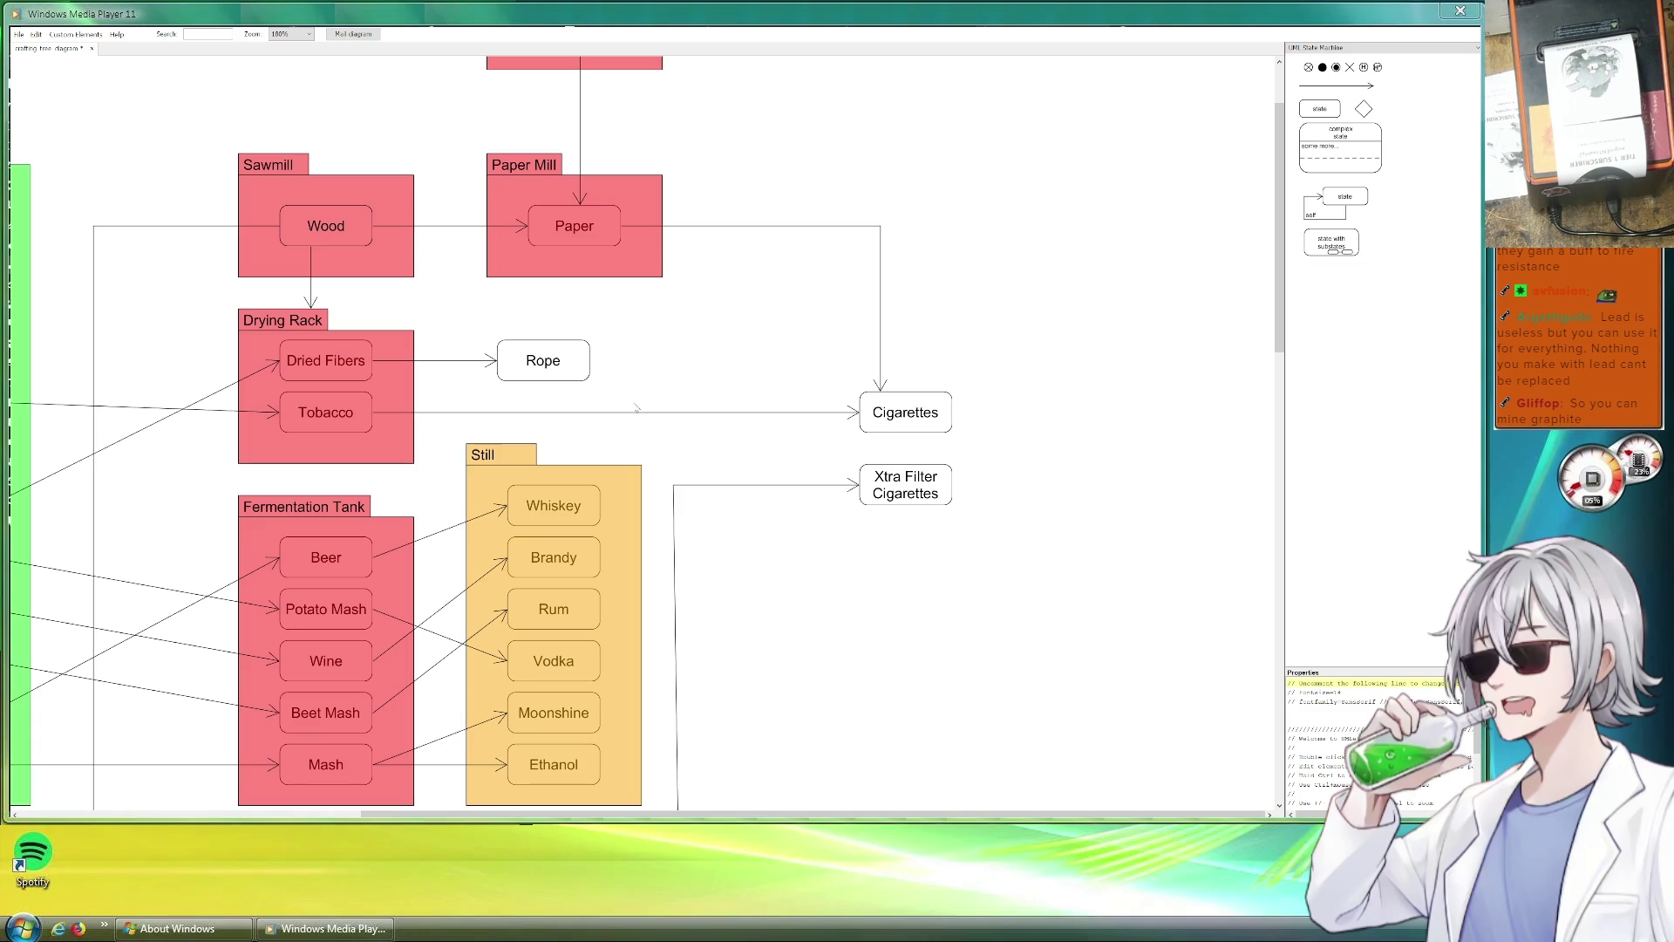
# Add an arrow from Cigarettes to Xtra Filter Cigarettes by copying the Dried Fibers–Rope arrow.
pyautogui.doubleClick(436, 359)
pyautogui.moveTo(445, 376)
pyautogui.mouseDown()
pyautogui.moveTo(974, 431)
pyautogui.moveTo(905, 466)
pyautogui.mouseUp()
pyautogui.click(1016, 461)
pyautogui.scroll(-2, 923, 543)
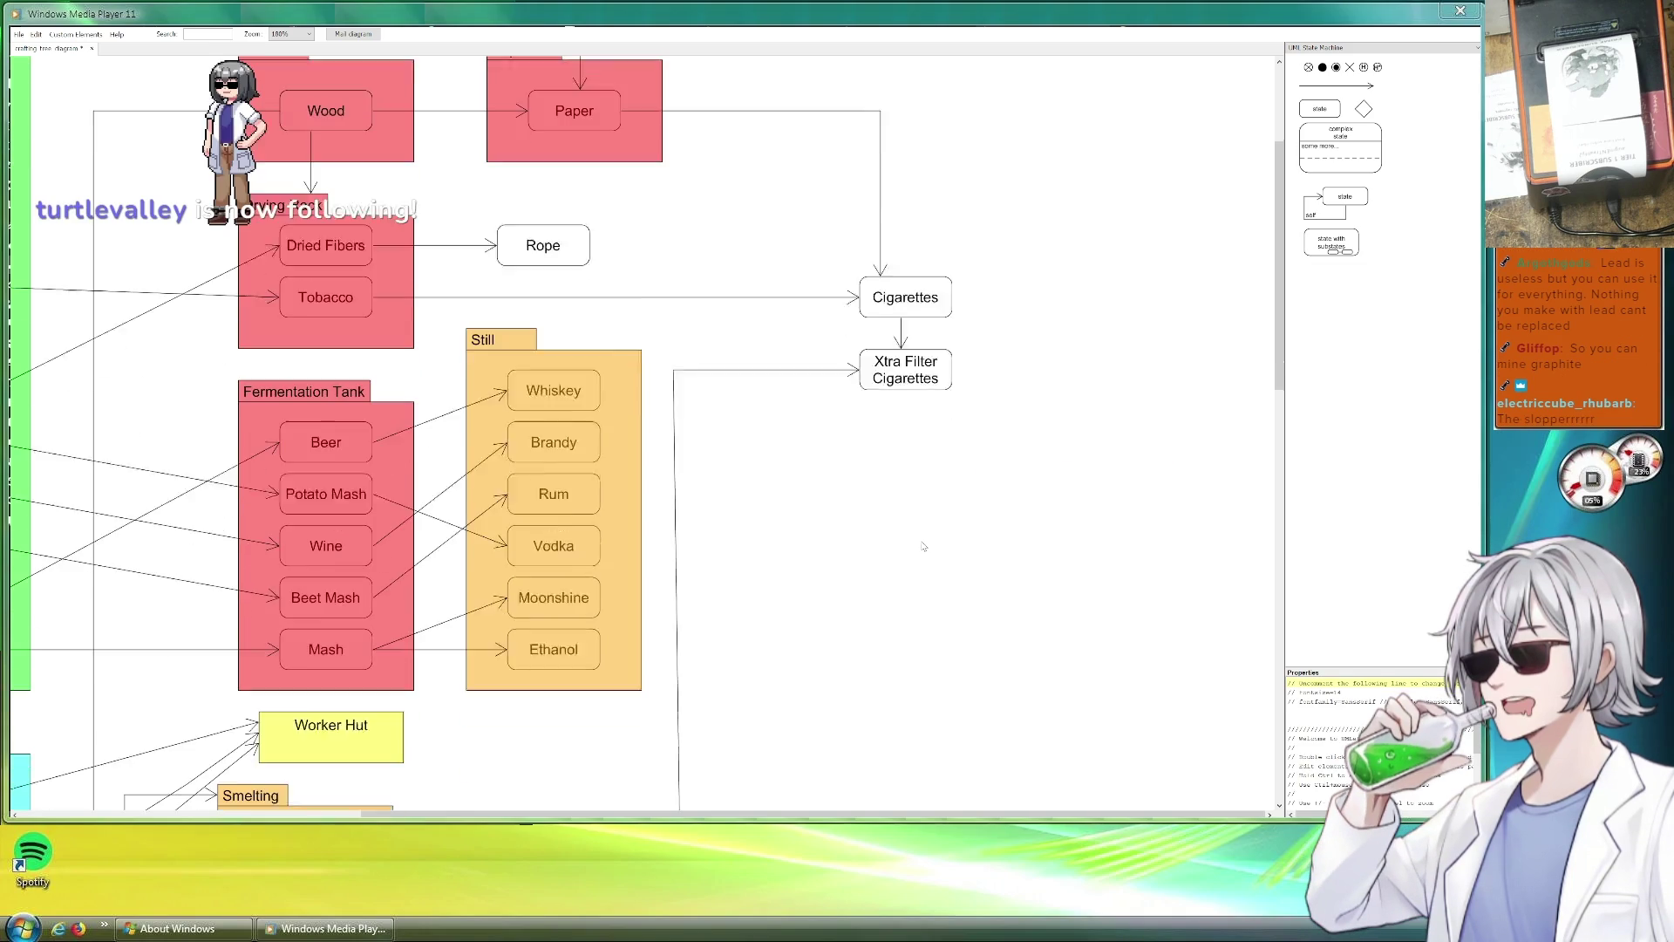
pyautogui.scroll(-4, 923, 543)
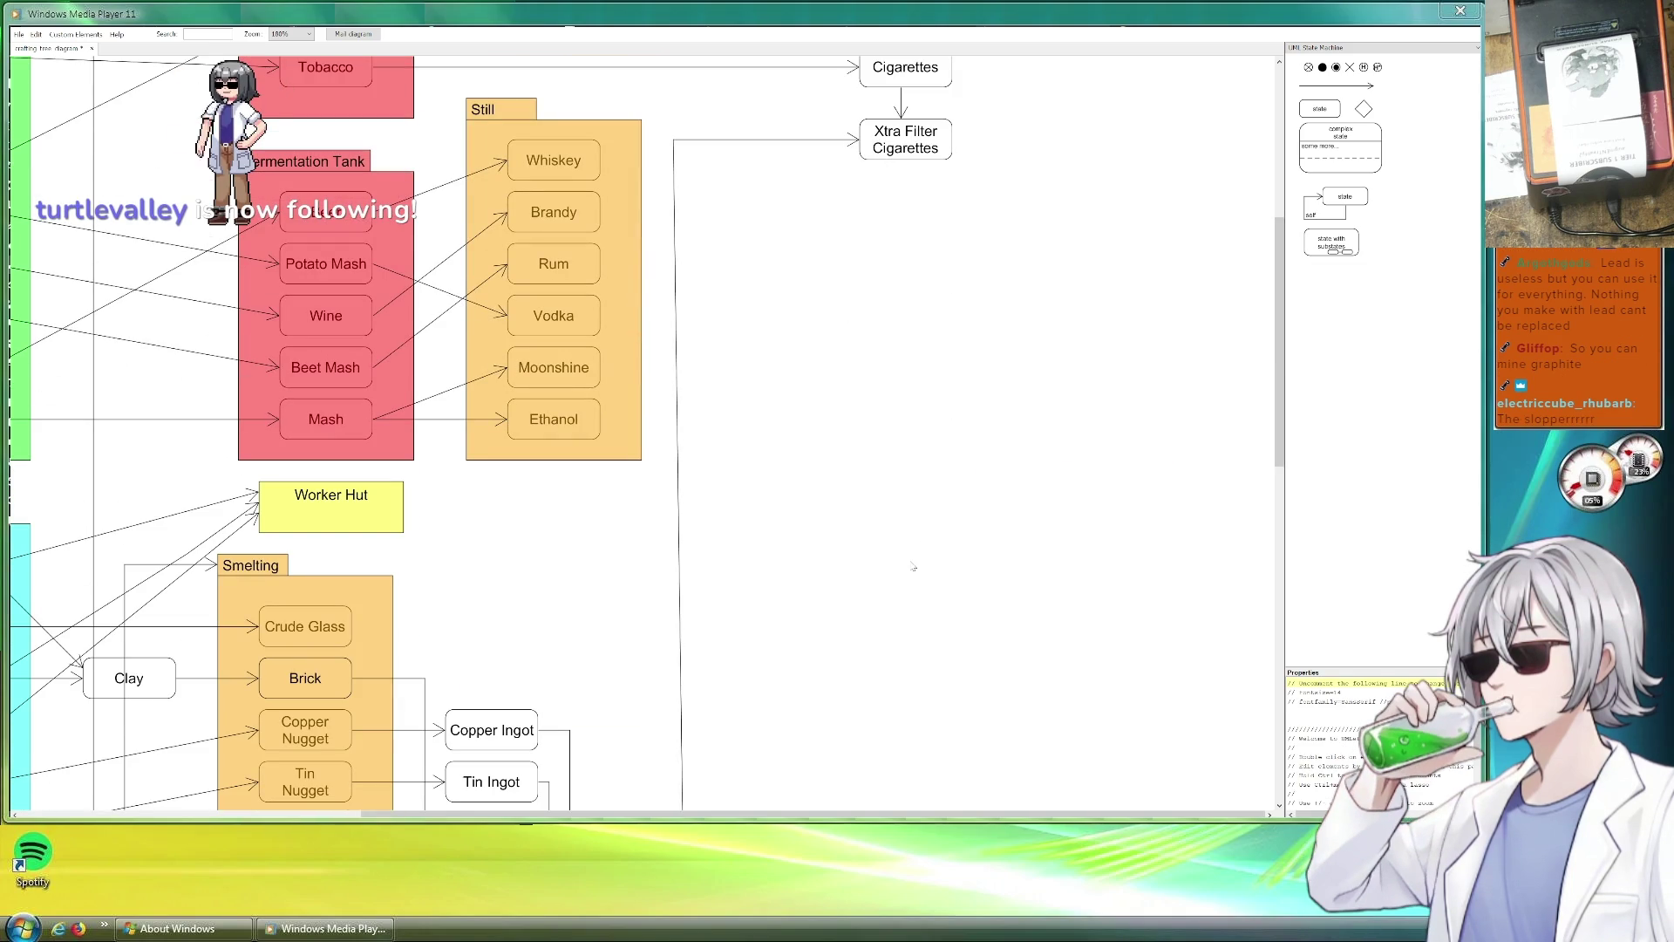
pyautogui.scroll(3, 908, 561)
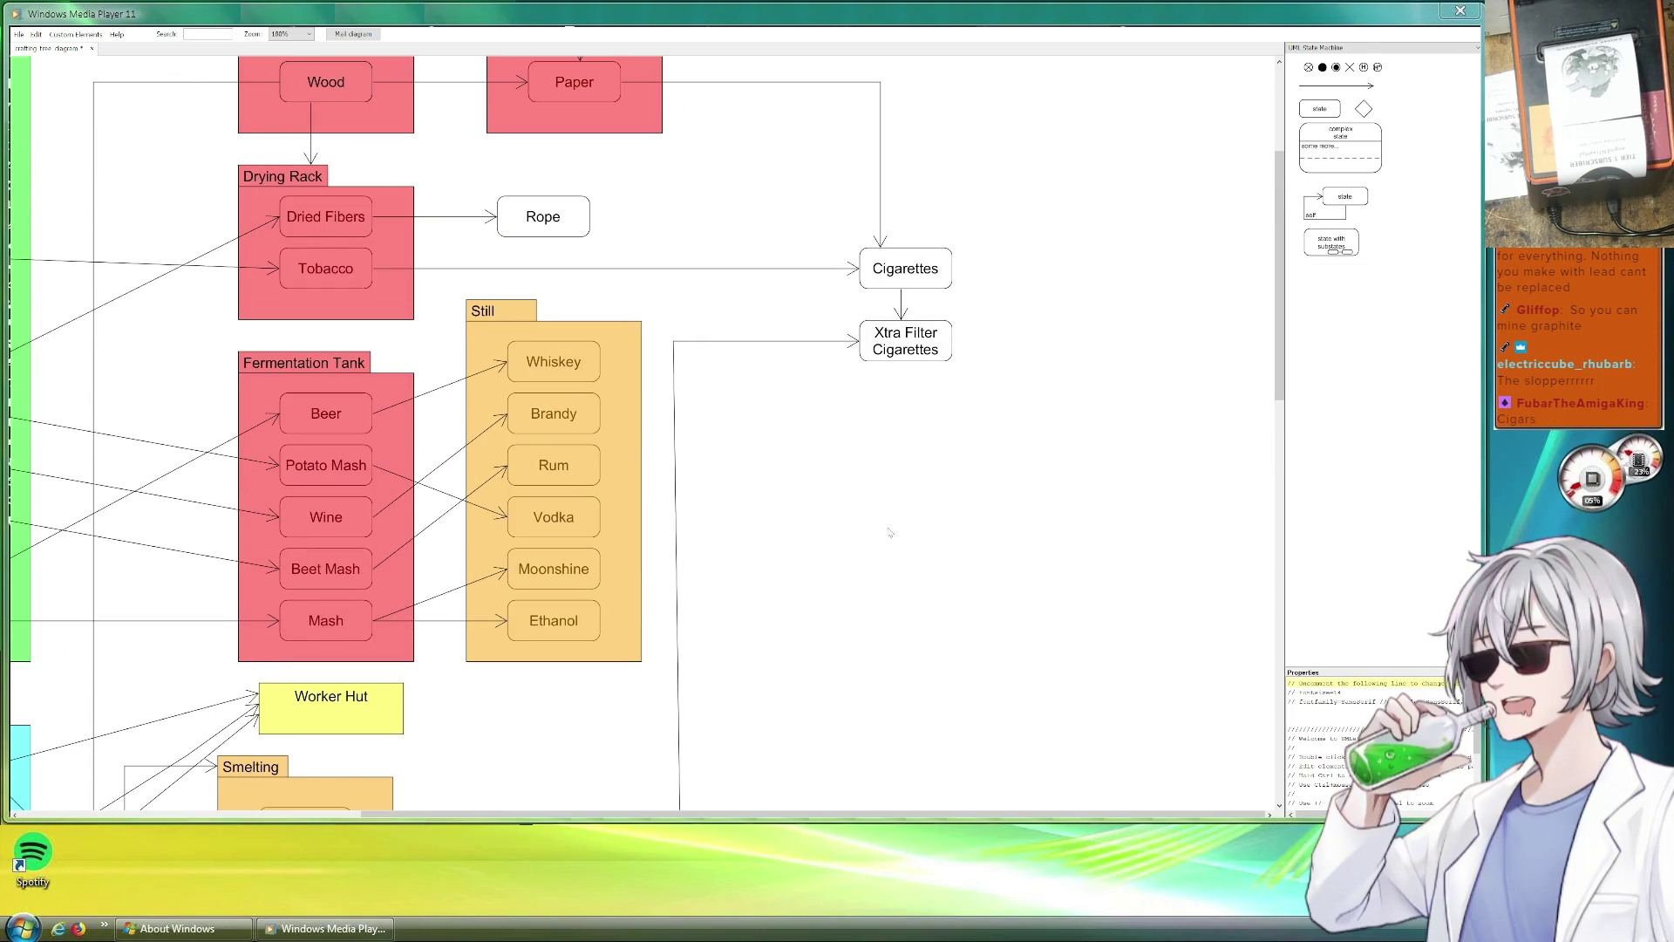
pyautogui.scroll(-3, 891, 533)
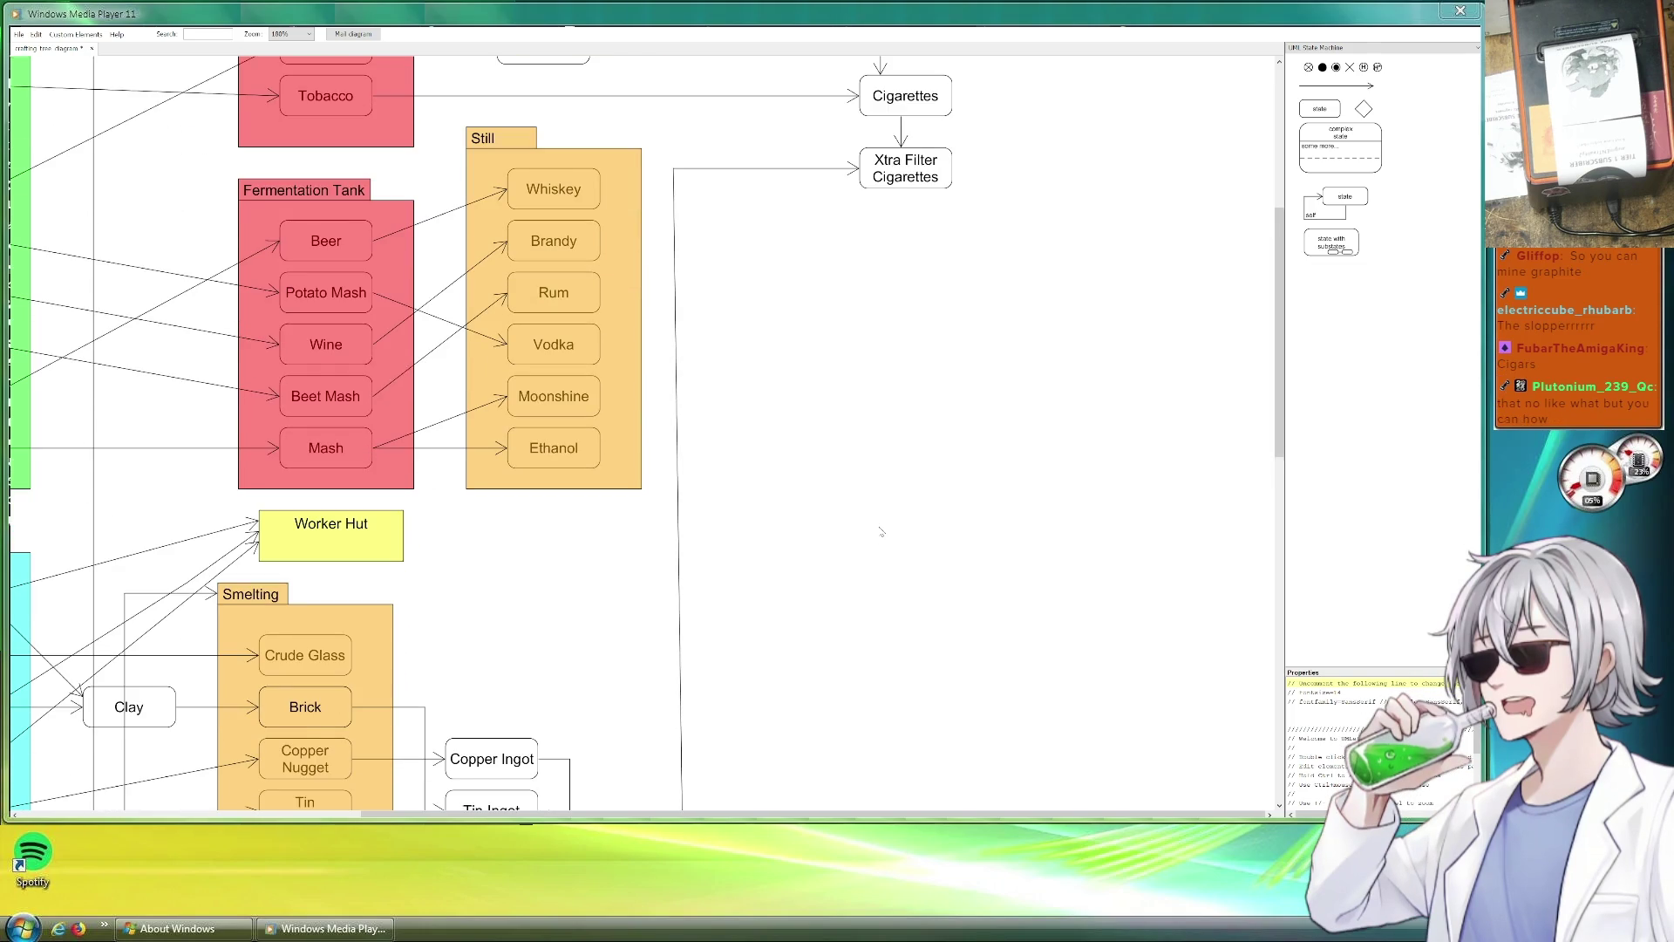
pyautogui.scroll(-3, 885, 533)
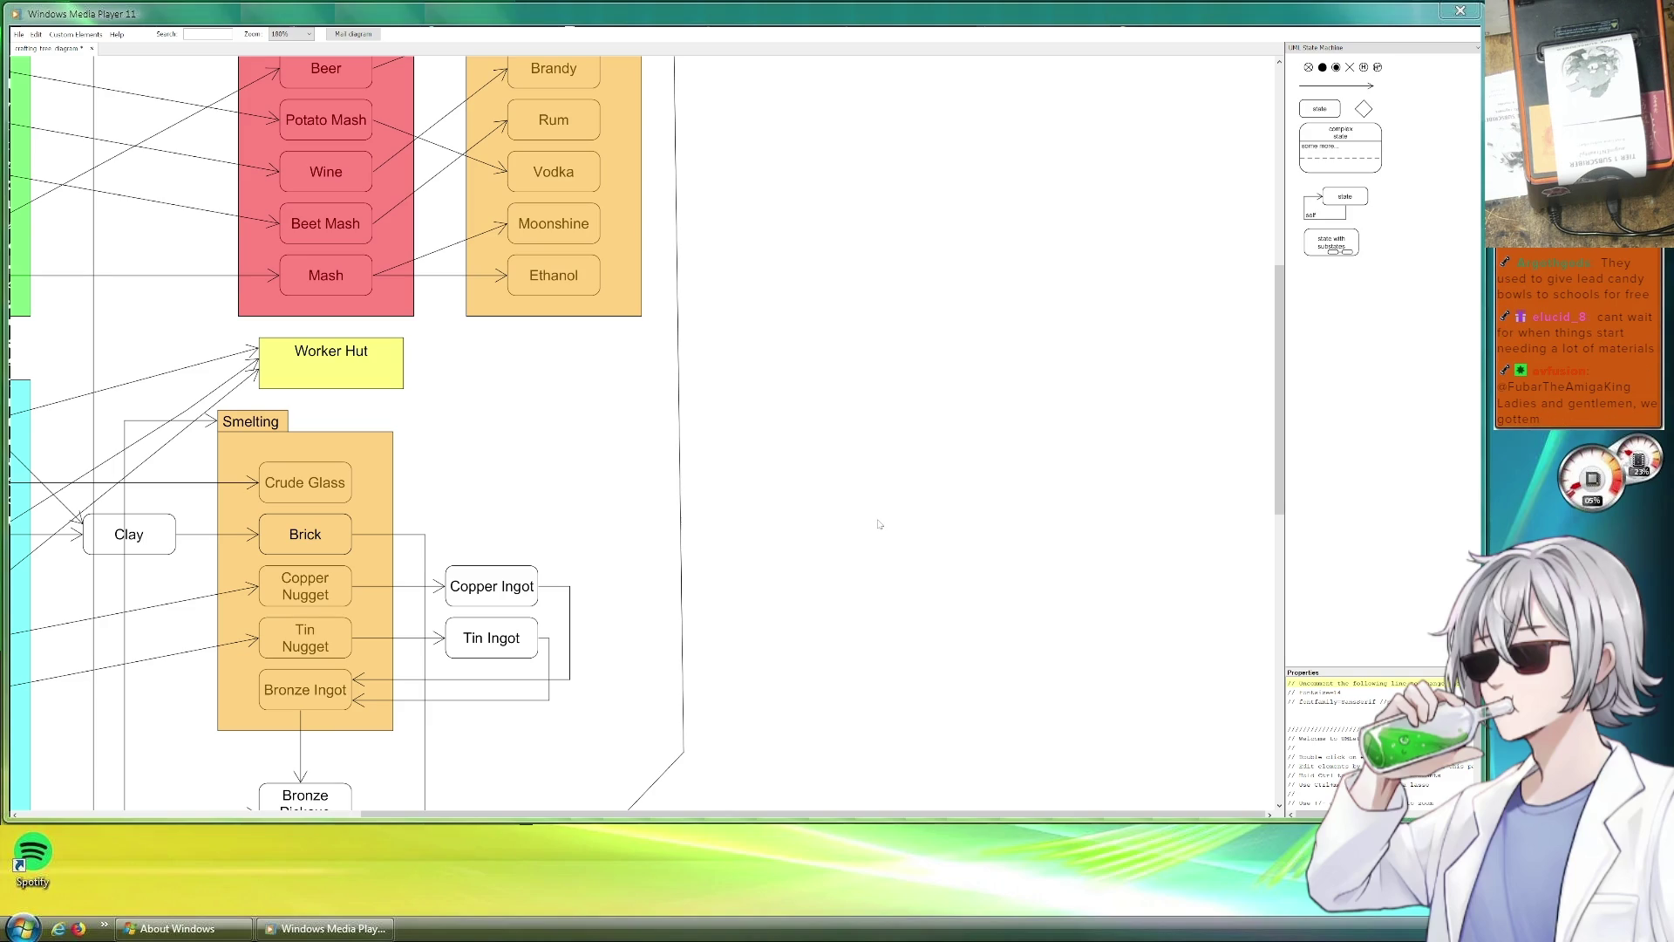
pyautogui.scroll(-3, 880, 525)
pyautogui.scroll(-5, 879, 523)
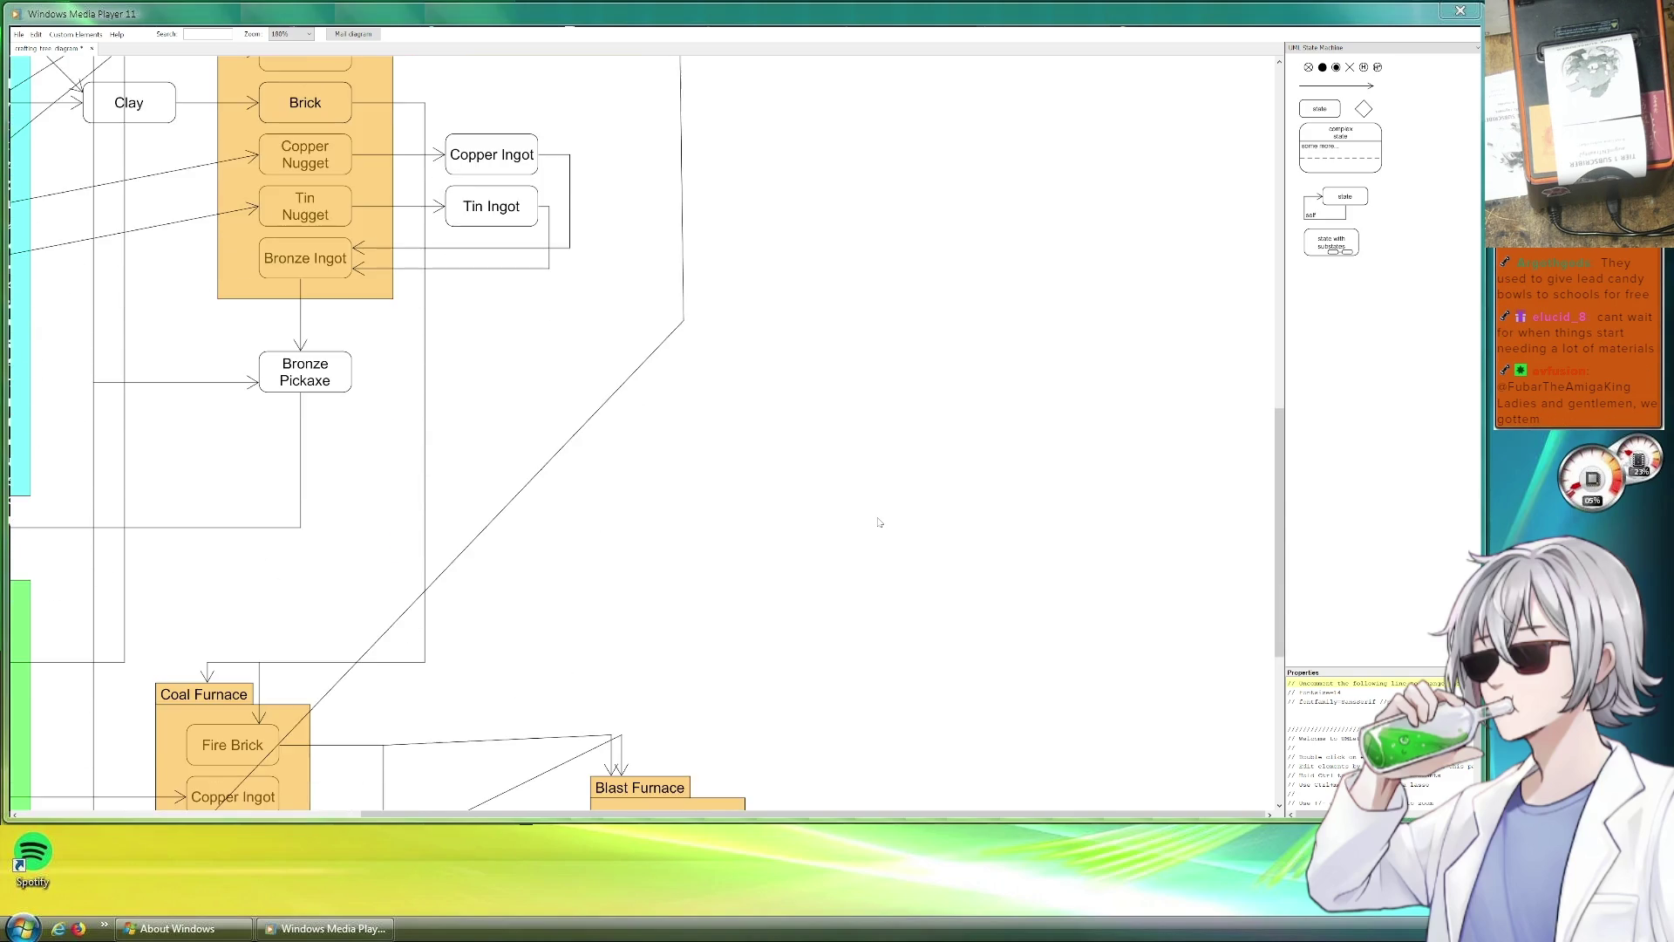
pyautogui.scroll(-3, 880, 521)
pyautogui.scroll(-3, 888, 523)
pyautogui.scroll(-2, 885, 523)
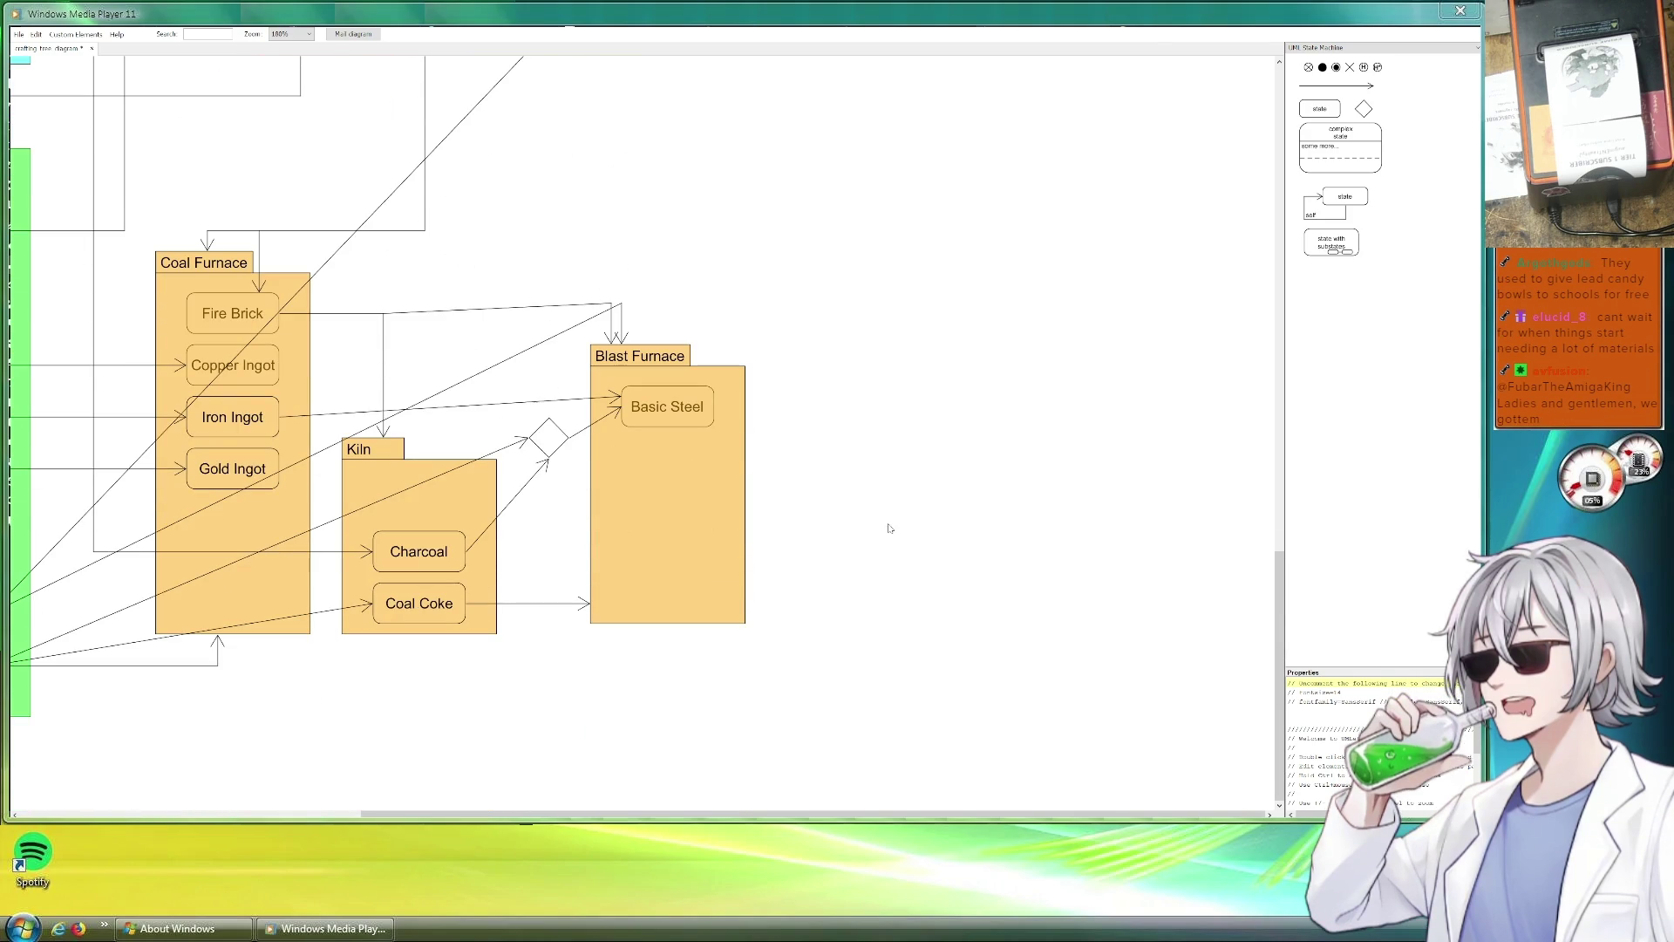
pyautogui.hscroll(-5, 782, 623)
pyautogui.scroll(-1, 782, 623)
pyautogui.hscroll(2, 961, 630)
pyautogui.scroll(-1, 961, 629)
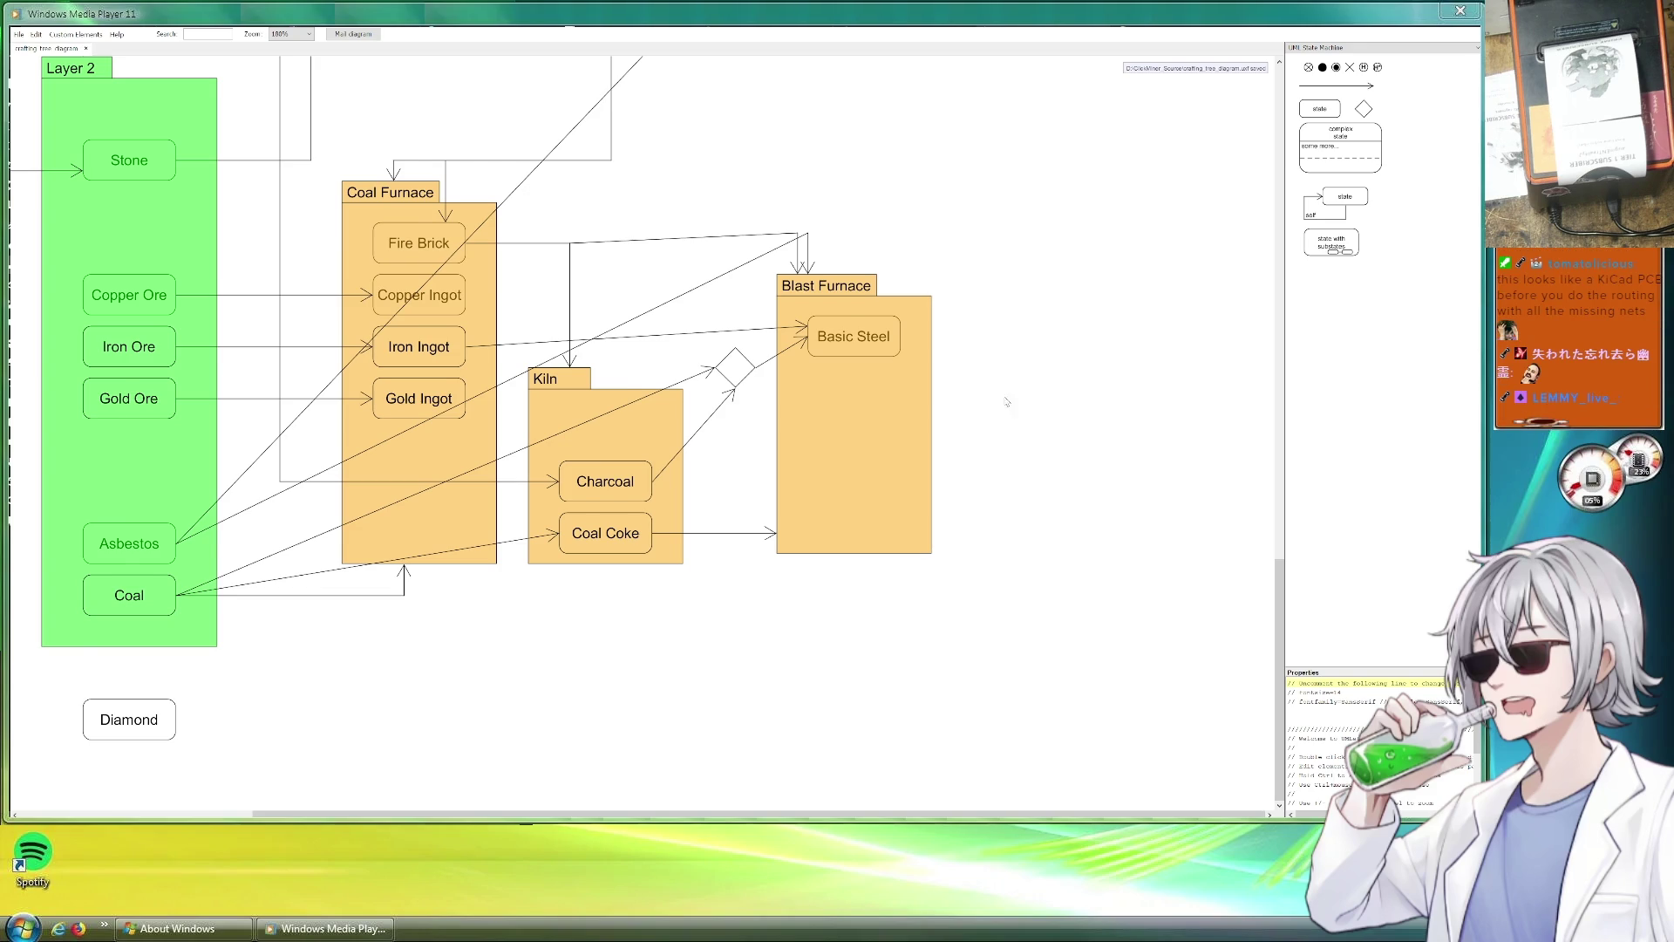
pyautogui.hscroll(-1, 1003, 409)
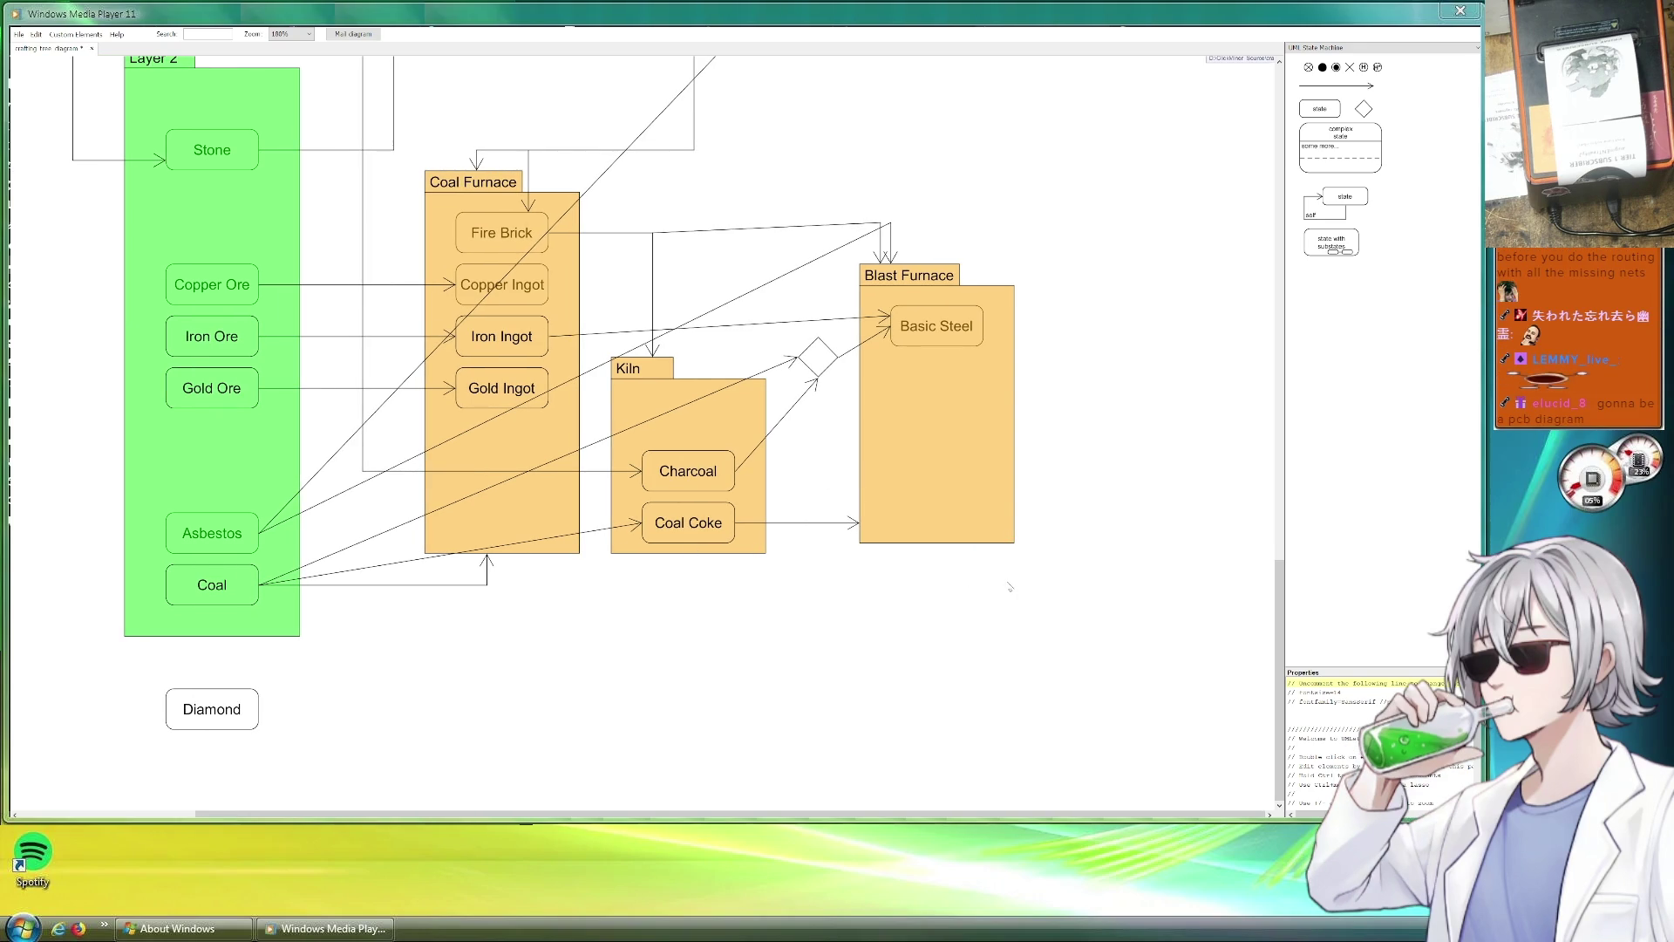
pyautogui.hscroll(3, 969, 579)
pyautogui.scroll(1, 970, 579)
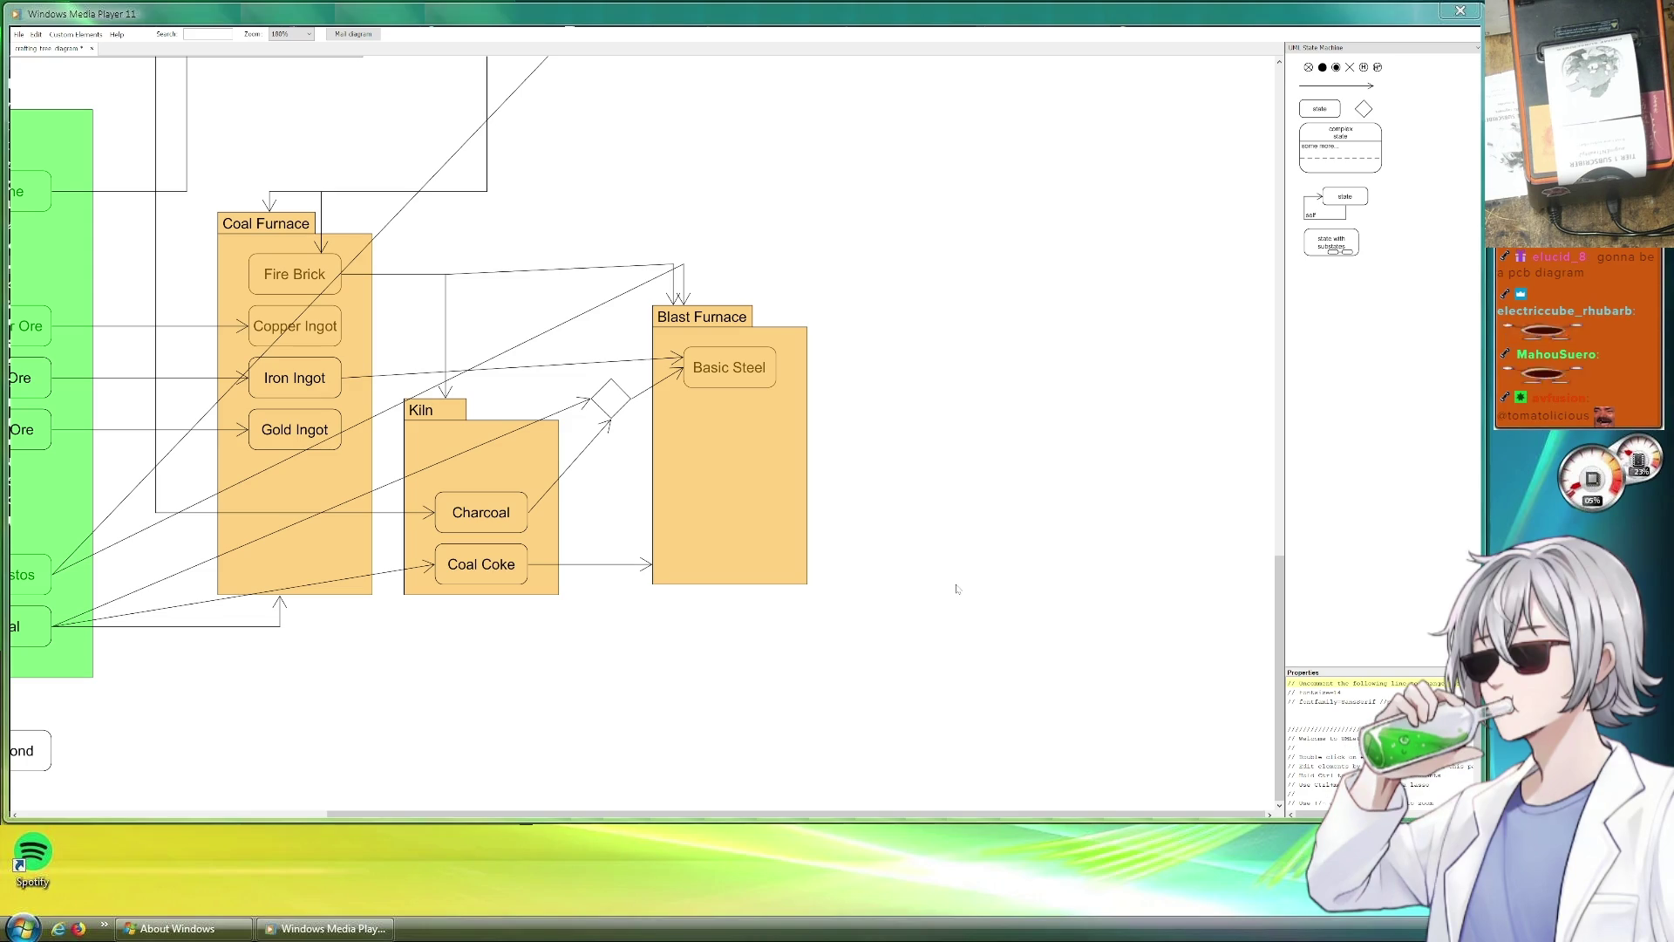
# Bend the long line into a horizontal run above Bronze Pickaxe with an extra bend point.
pyautogui.moveTo(553, 694); pyautogui.dragTo(705, 646)
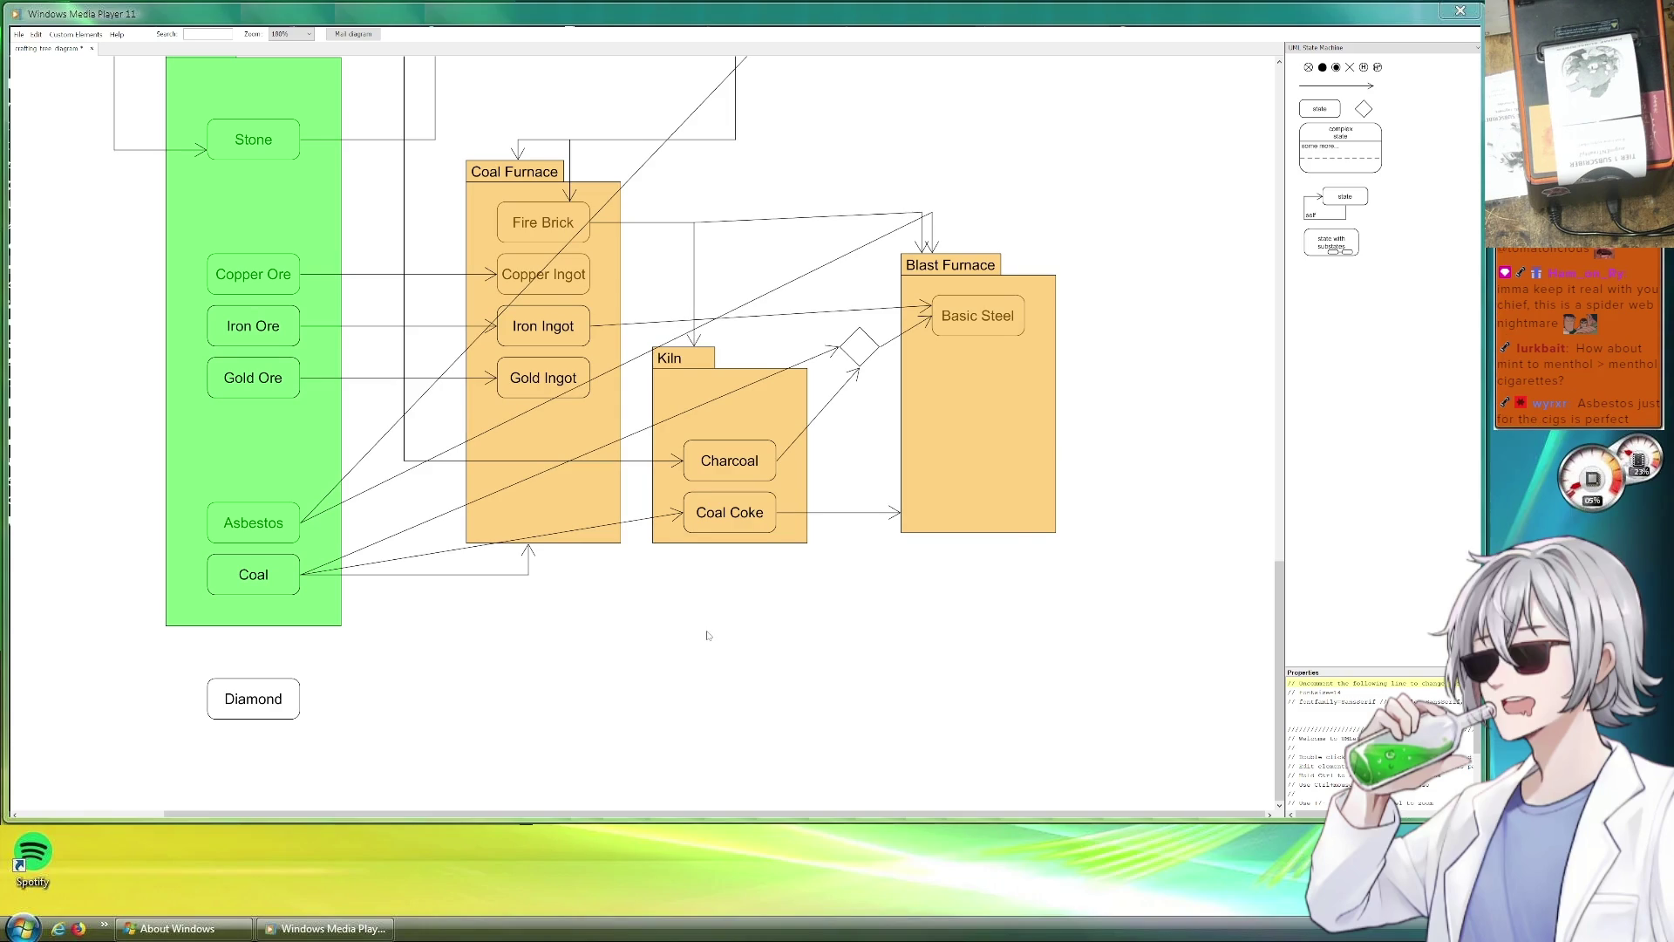
pyautogui.scroll(10, 872, 99)
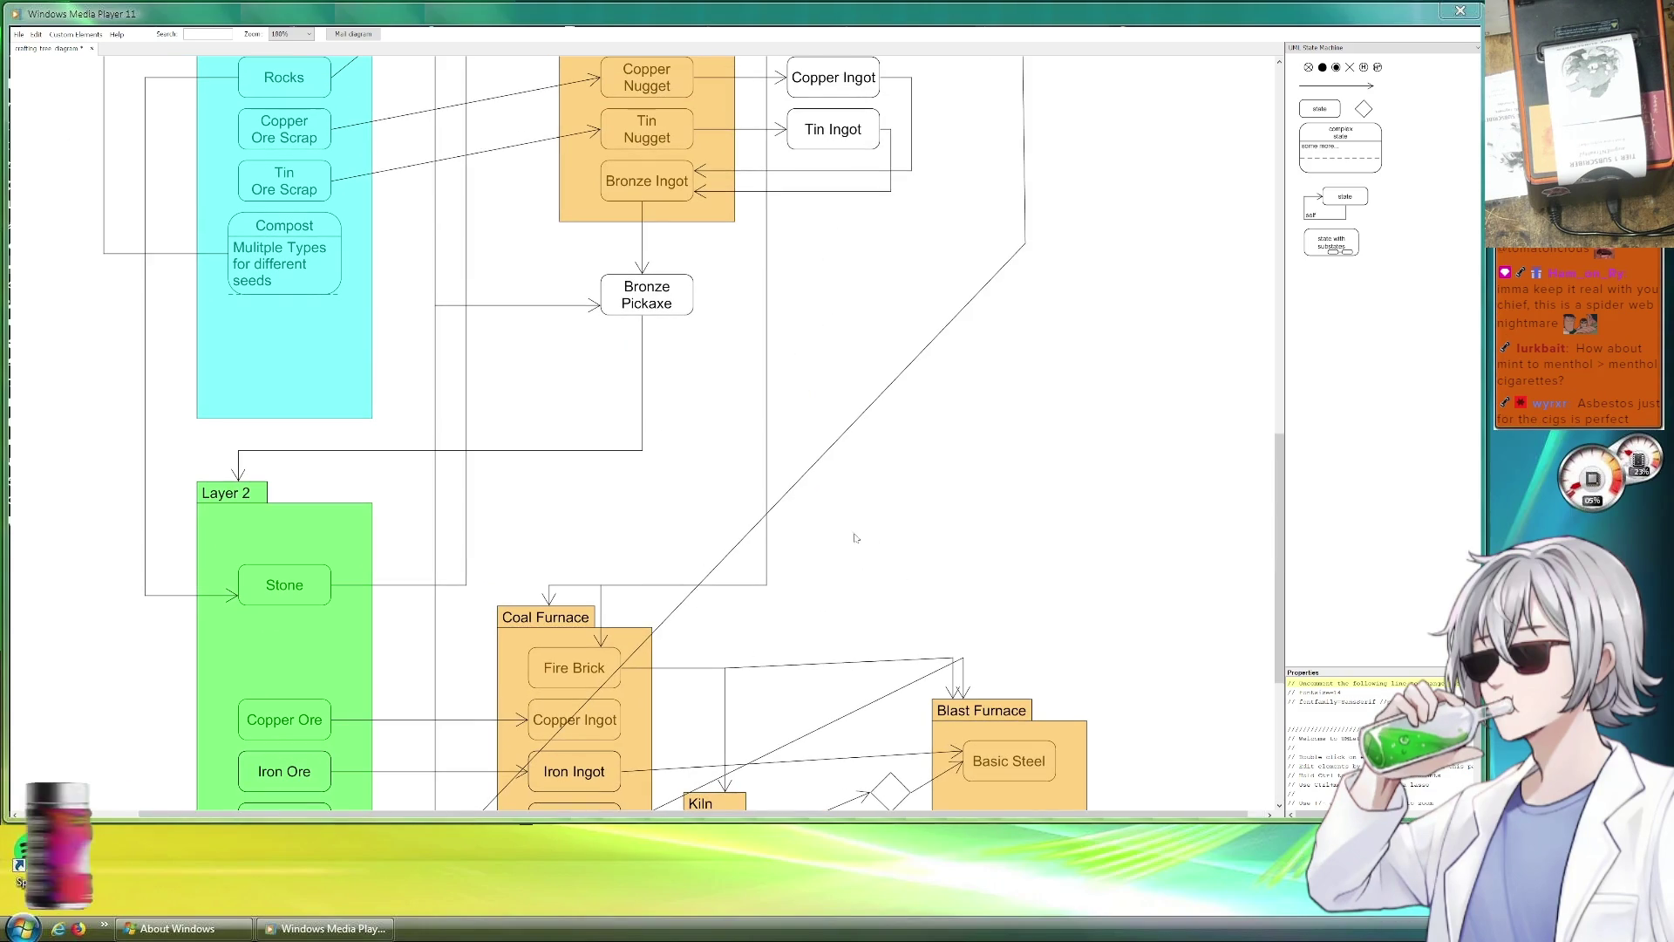
pyautogui.moveTo(711, 569)
pyautogui.mouseDown()
pyautogui.moveTo(424, 243)
pyautogui.moveTo(395, 243)
pyautogui.mouseUp()
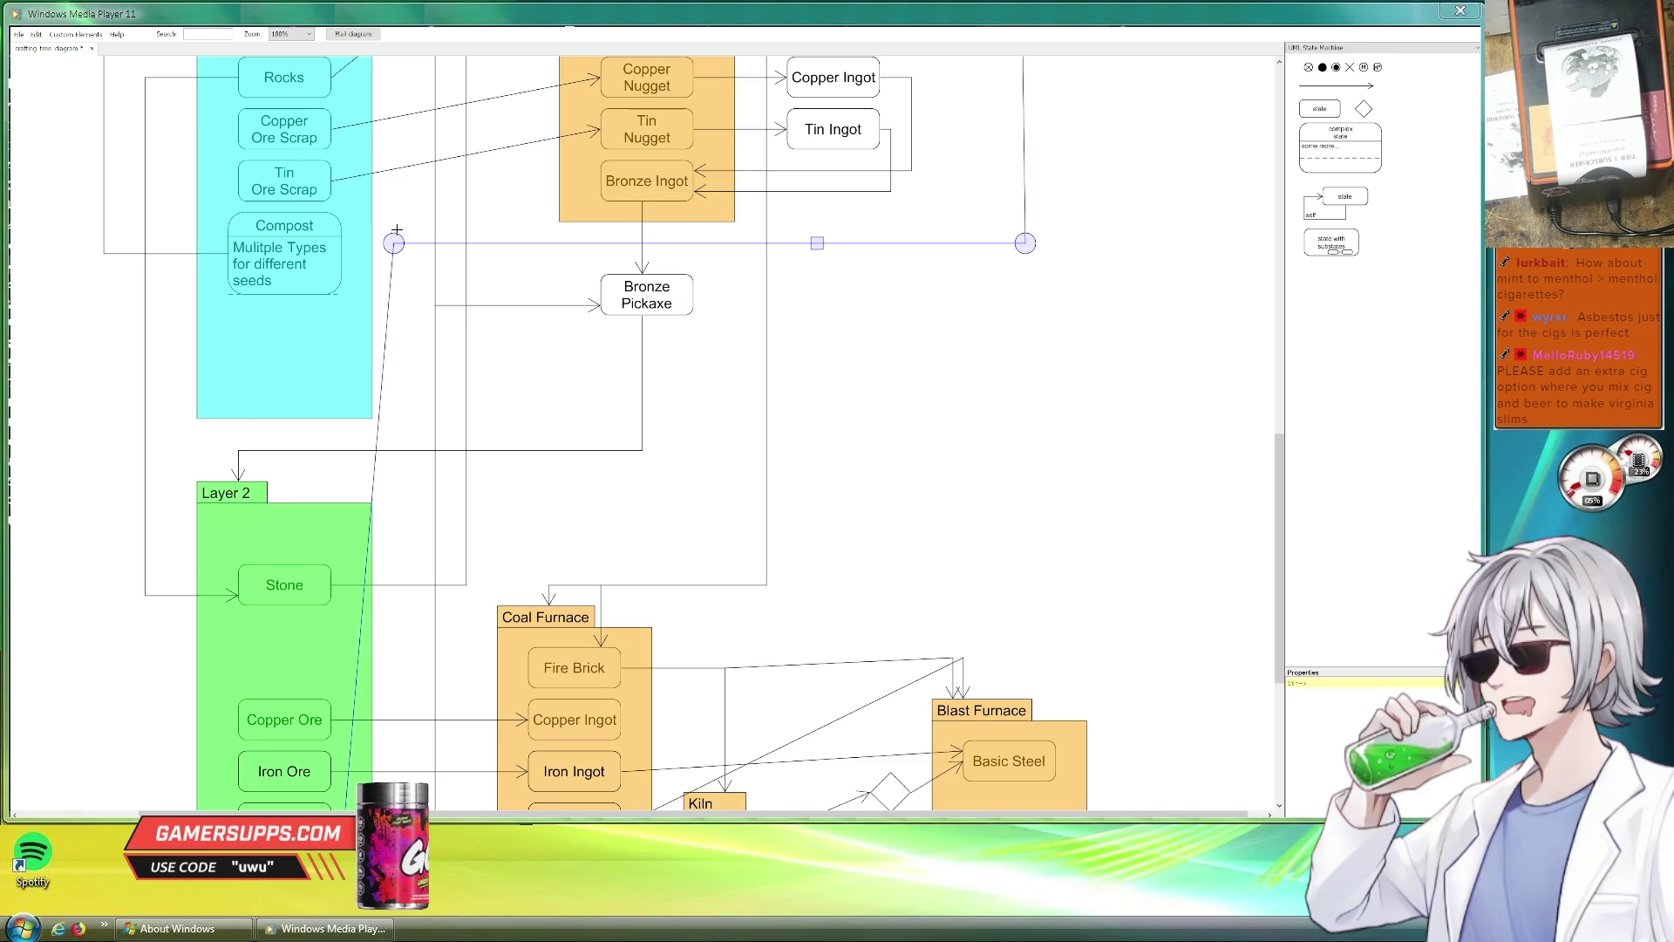
pyautogui.scroll(-7, 511, 542)
pyautogui.hscroll(2, 510, 543)
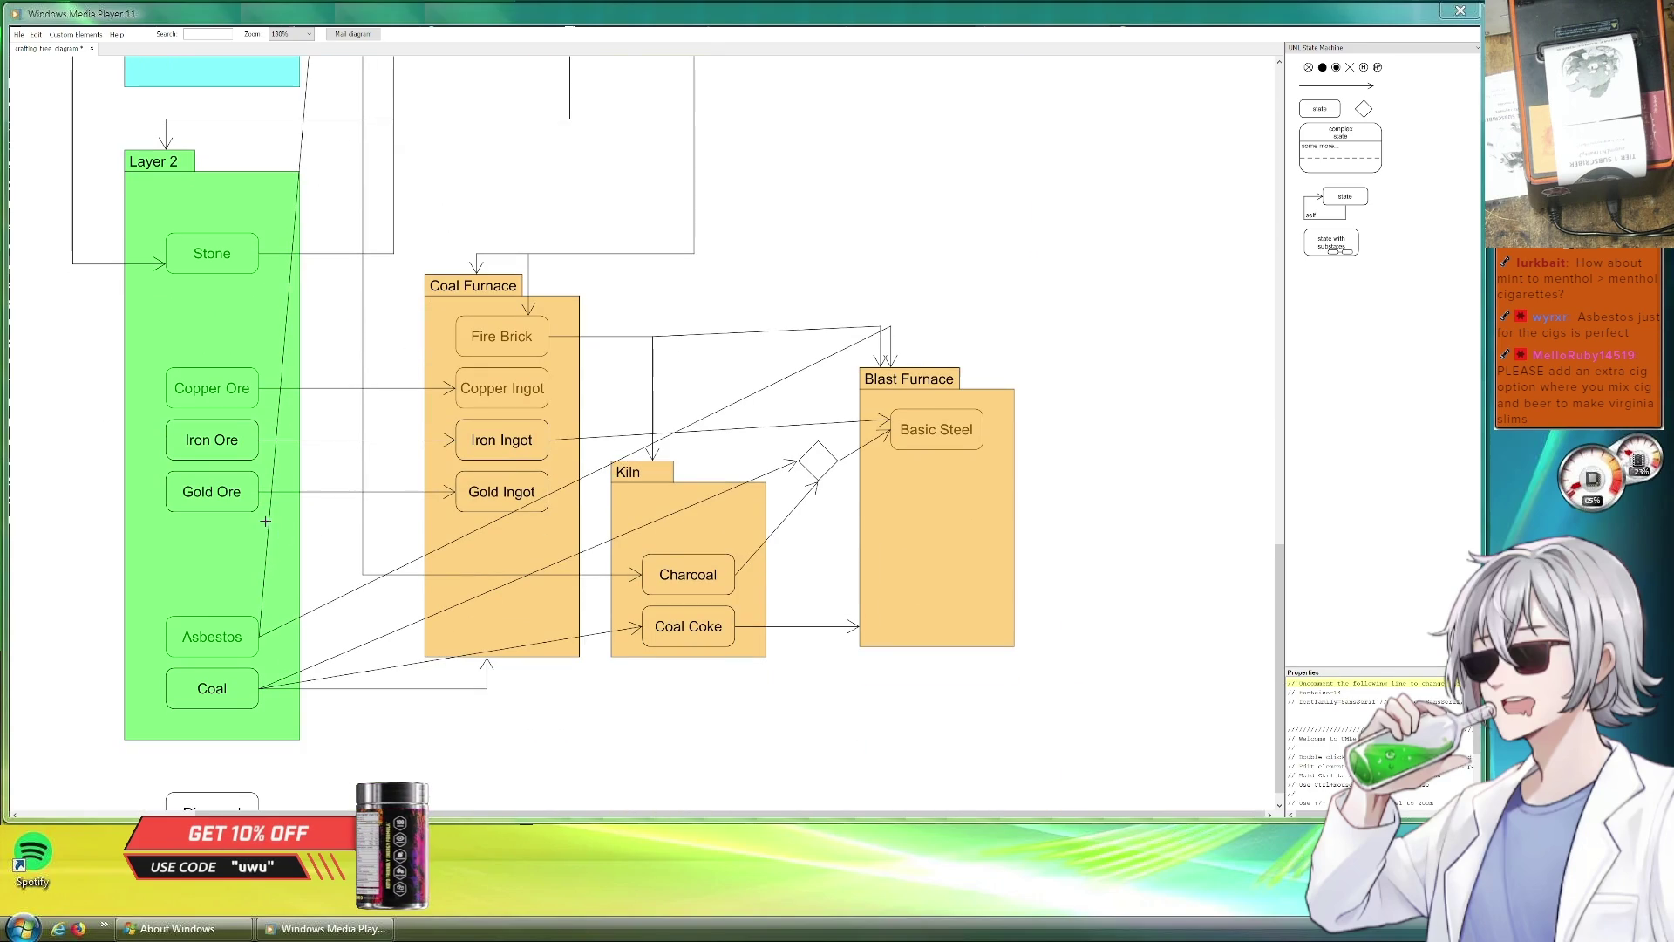
pyautogui.moveTo(269, 552)
pyautogui.mouseDown()
pyautogui.moveTo(290, 555)
pyautogui.moveTo(320, 636)
pyautogui.mouseUp()
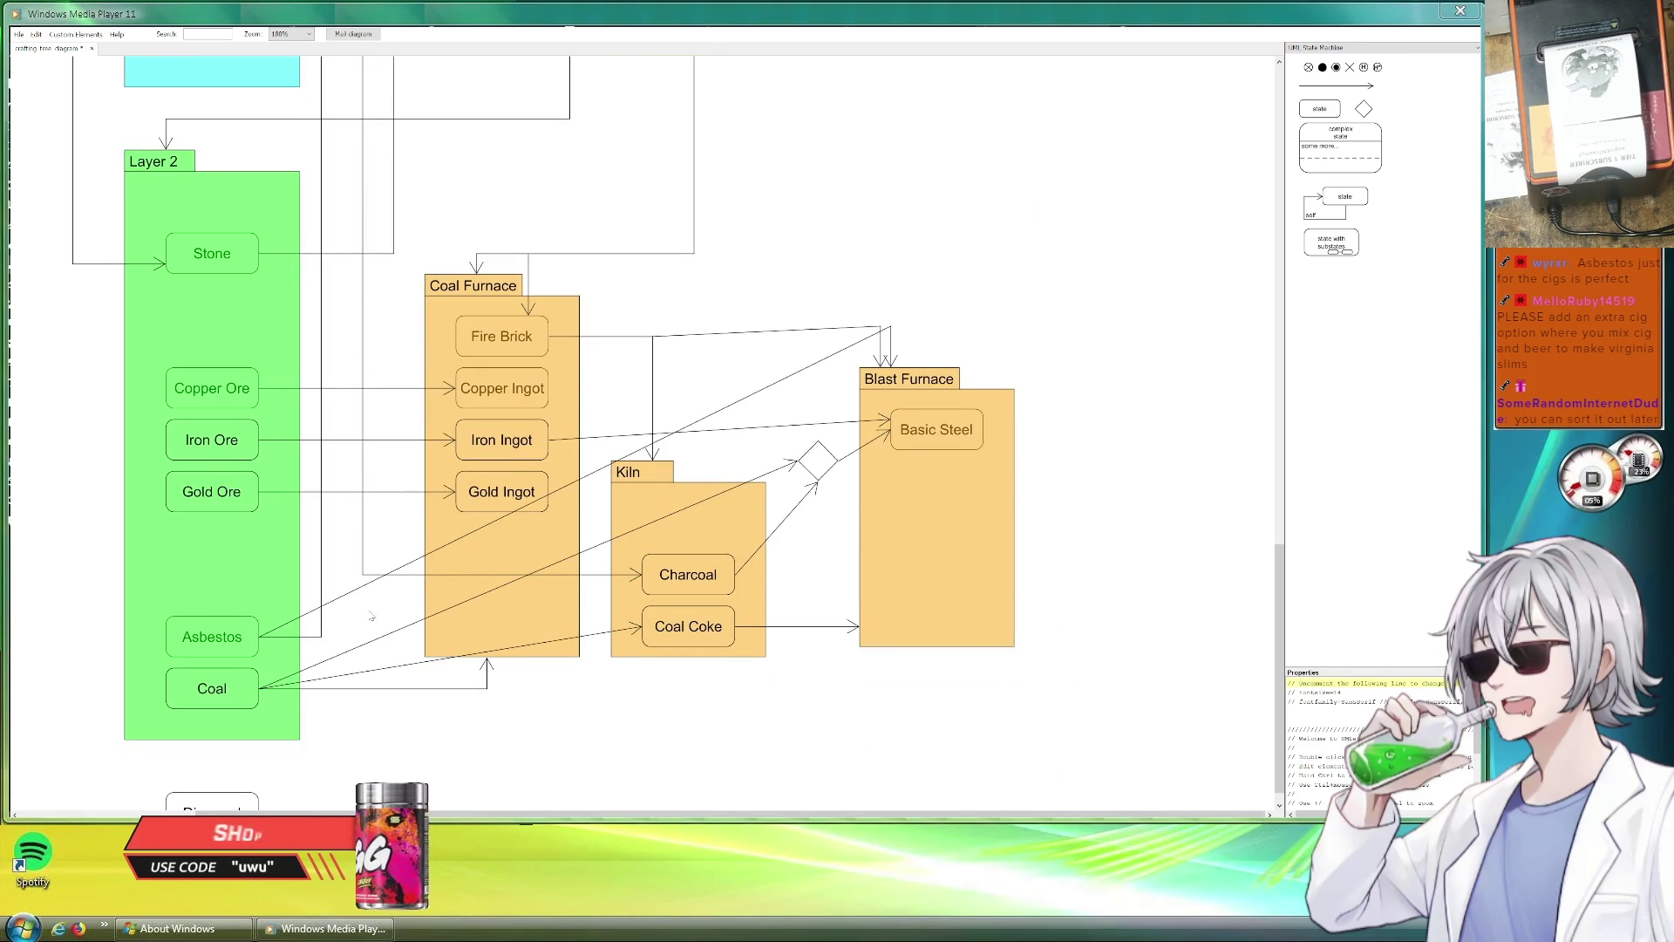
pyautogui.click(826, 187)
pyautogui.scroll(8, 826, 188)
pyautogui.scroll(4, 811, 340)
pyautogui.hscroll(6, 811, 340)
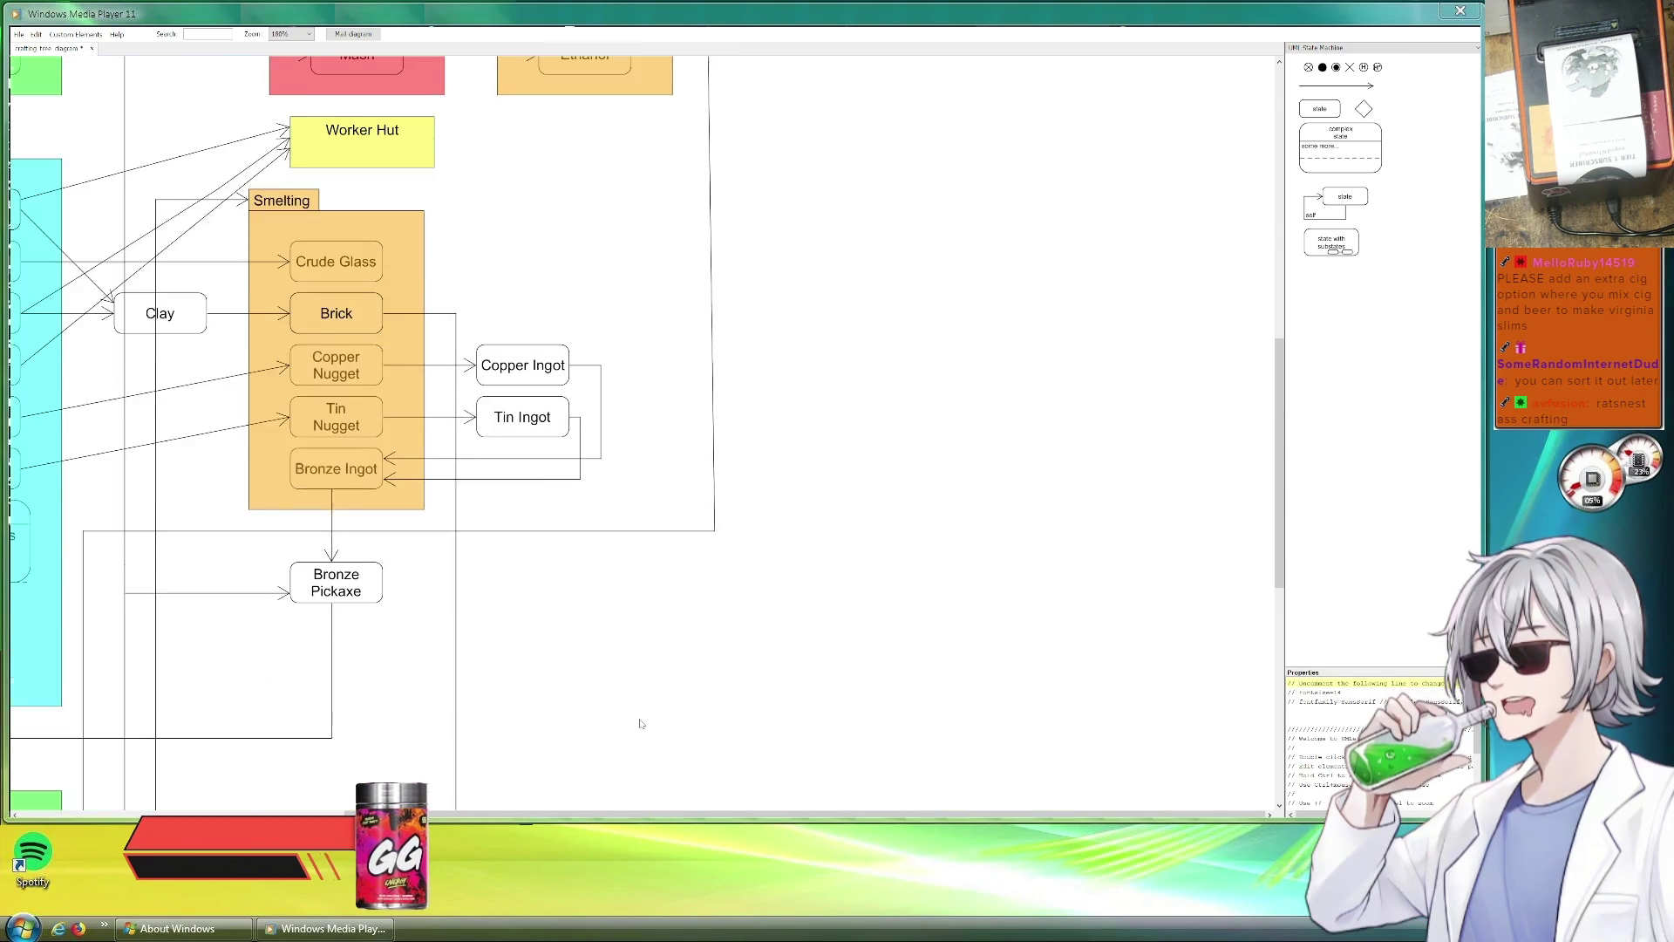
pyautogui.scroll(4, 792, 498)
pyautogui.scroll(4, 792, 498)
pyautogui.scroll(2, 792, 497)
pyautogui.hscroll(-2, 792, 497)
pyautogui.scroll(-3, 791, 498)
pyautogui.scroll(-4, 791, 525)
pyautogui.hscroll(-1, 792, 523)
# Inspect the connector near Smelting and bring the Garden layer into view.
pyautogui.click(786, 572)
pyautogui.click(874, 506)
pyautogui.scroll(4, 760, 791)
pyautogui.hscroll(1, 759, 790)
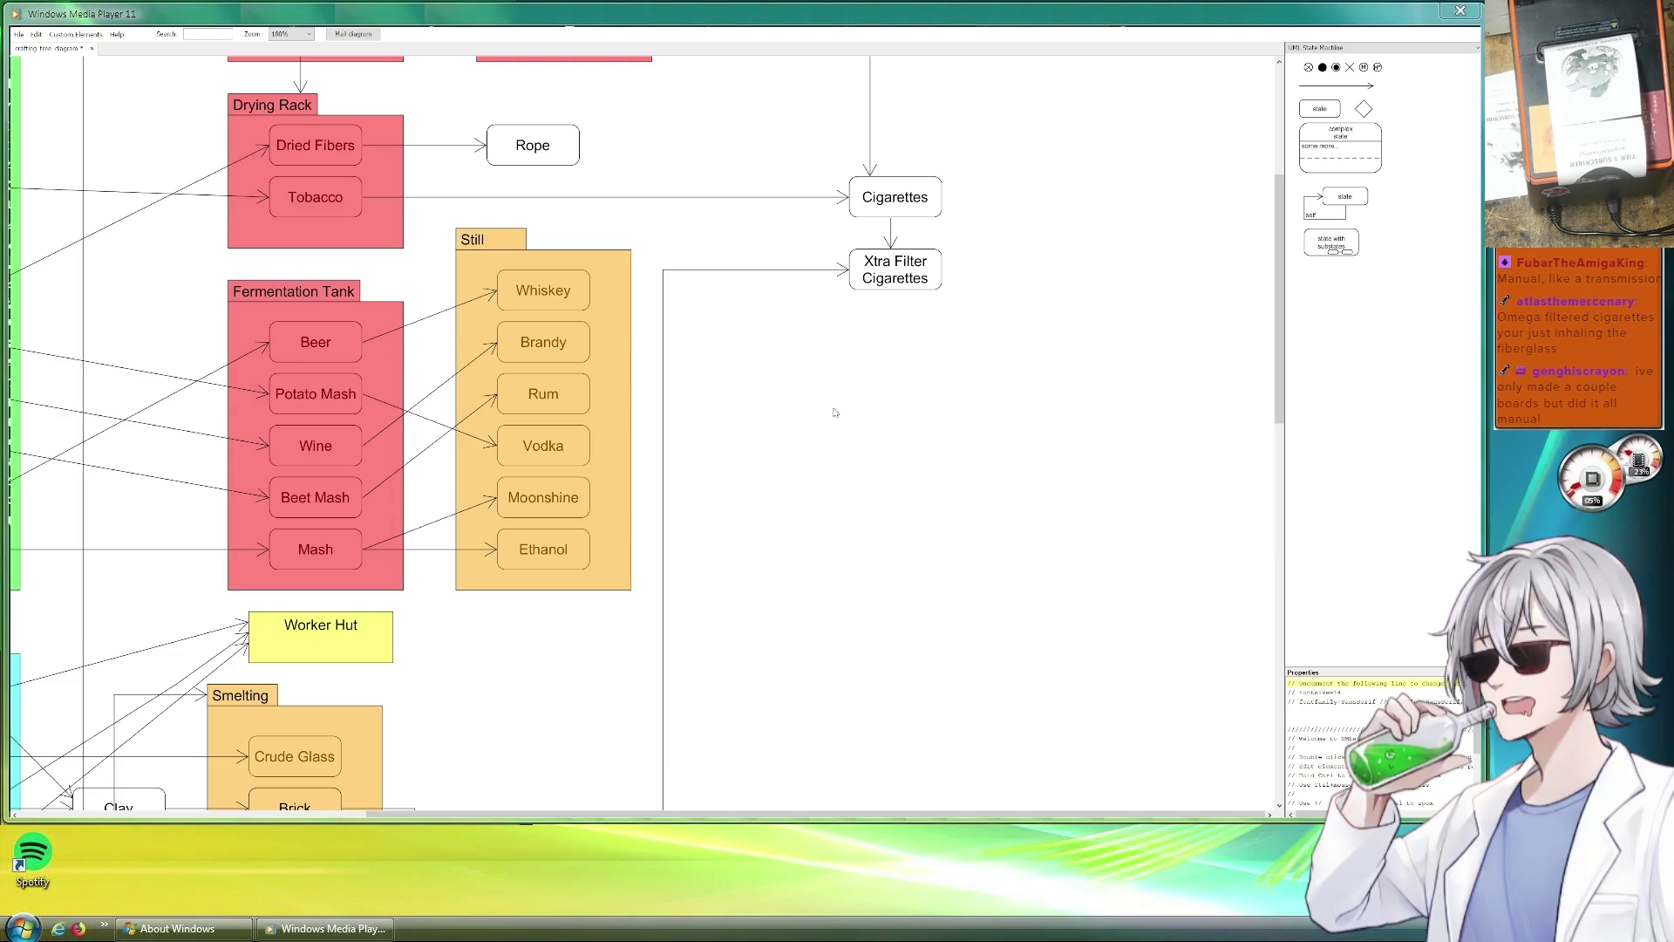
pyautogui.scroll(3, 757, 340)
pyautogui.scroll(2, 772, 418)
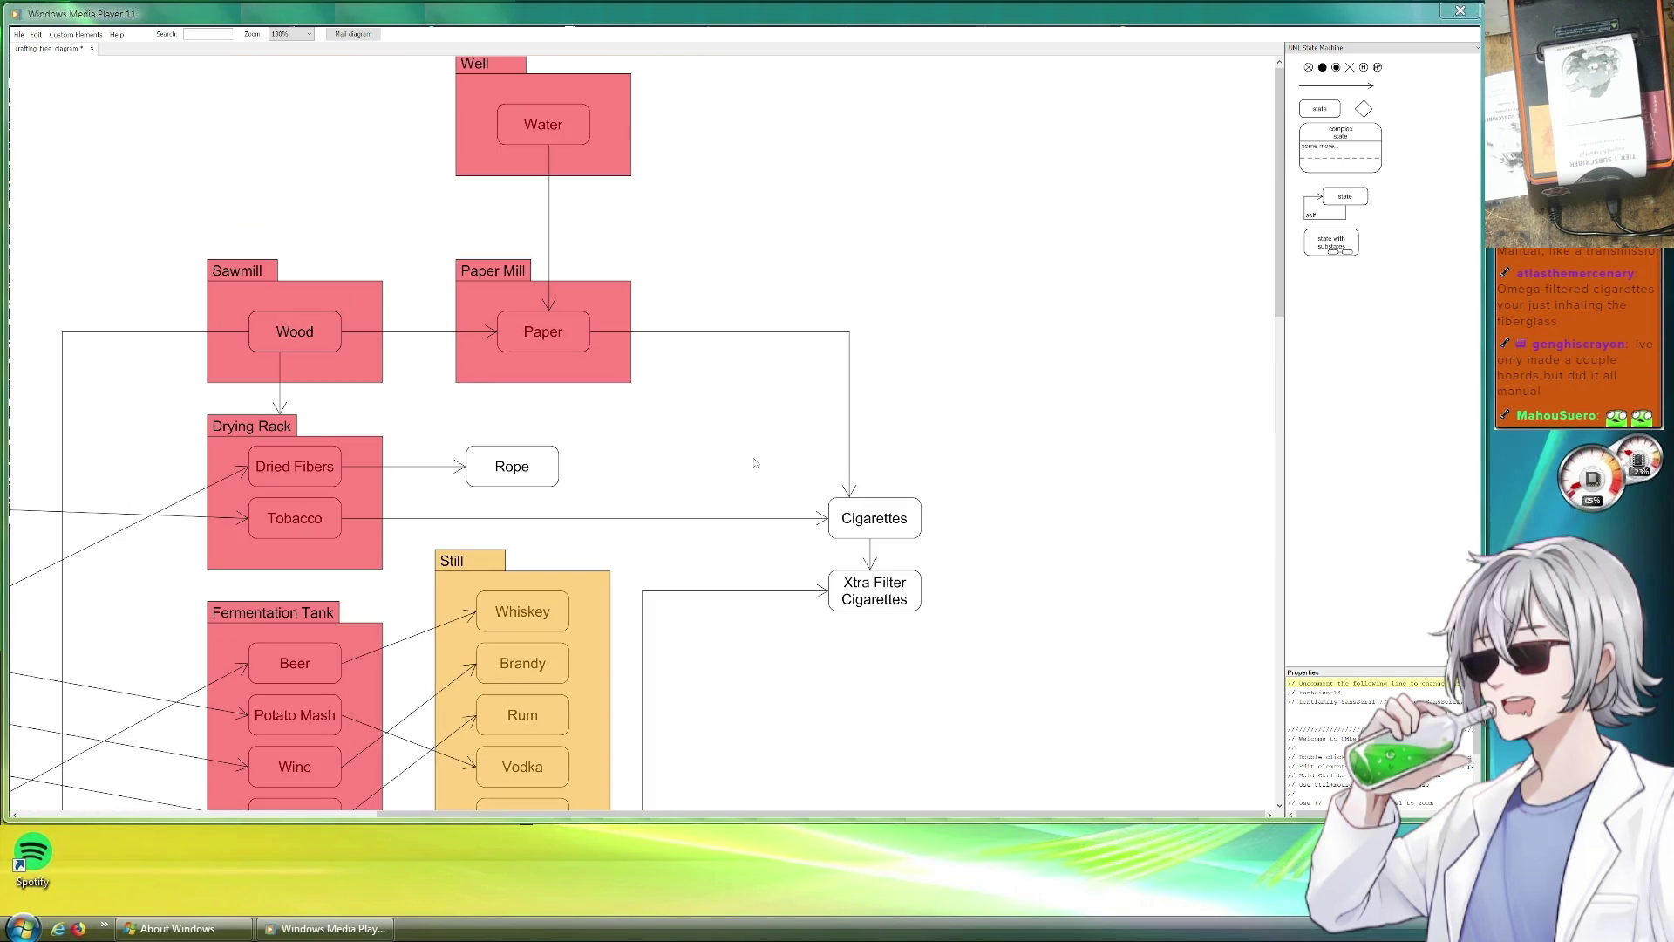
pyautogui.moveTo(752, 477); pyautogui.dragTo(909, 655)
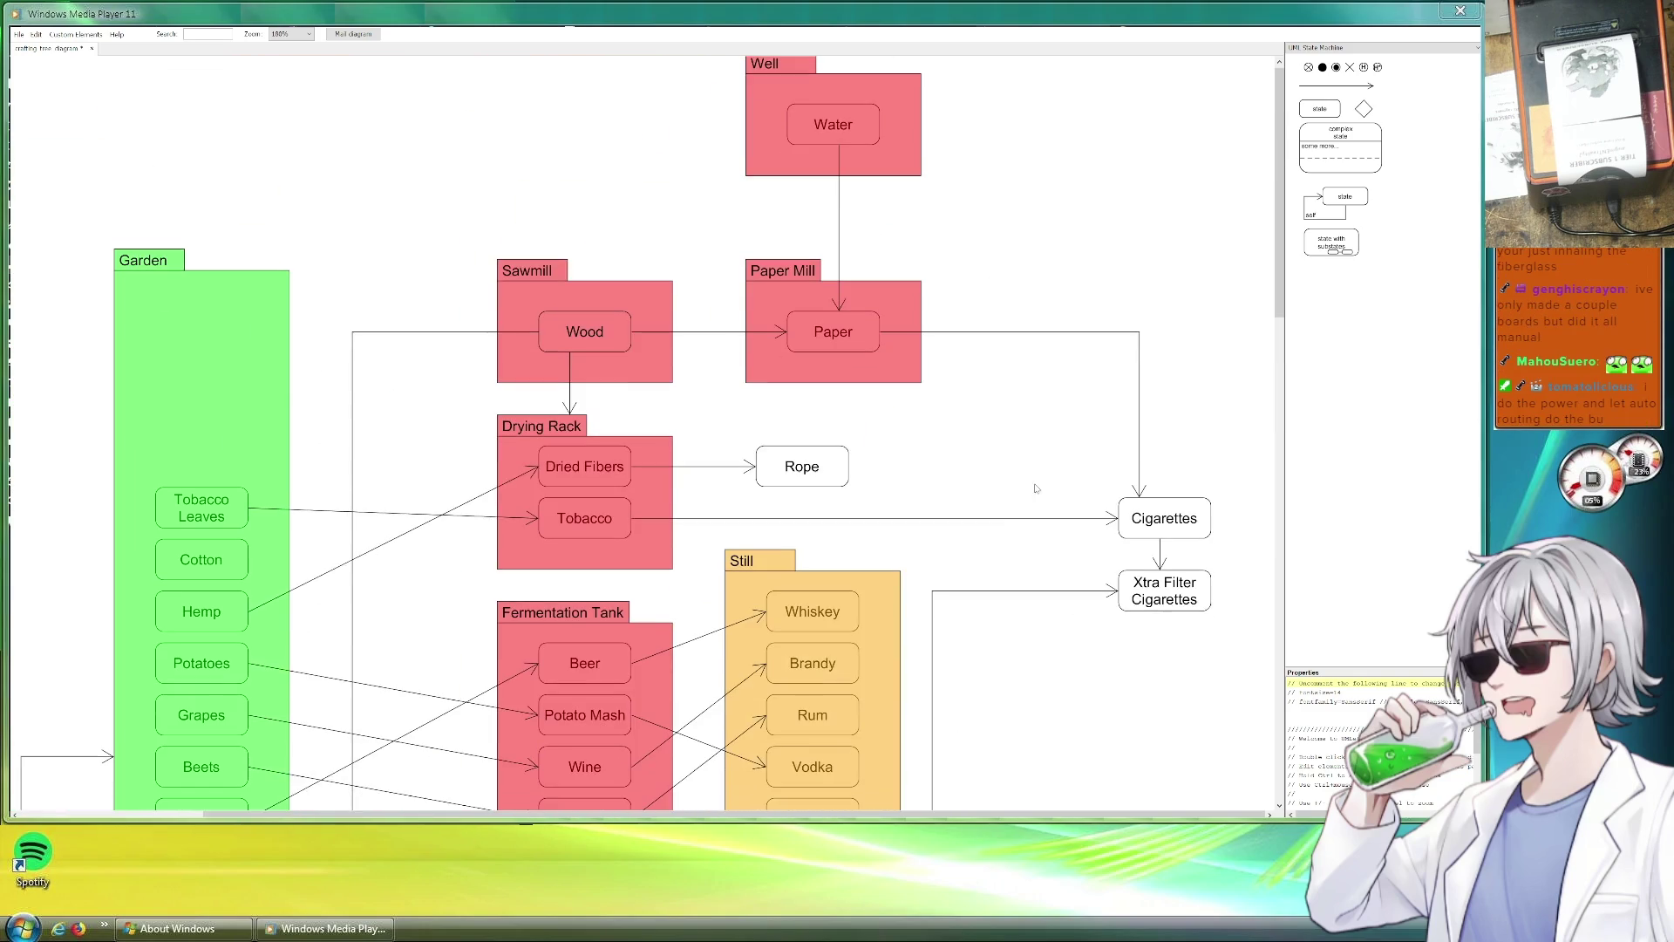
pyautogui.scroll(-5, 917, 491)
pyautogui.scroll(-4, 918, 492)
pyautogui.scroll(4, 994, 392)
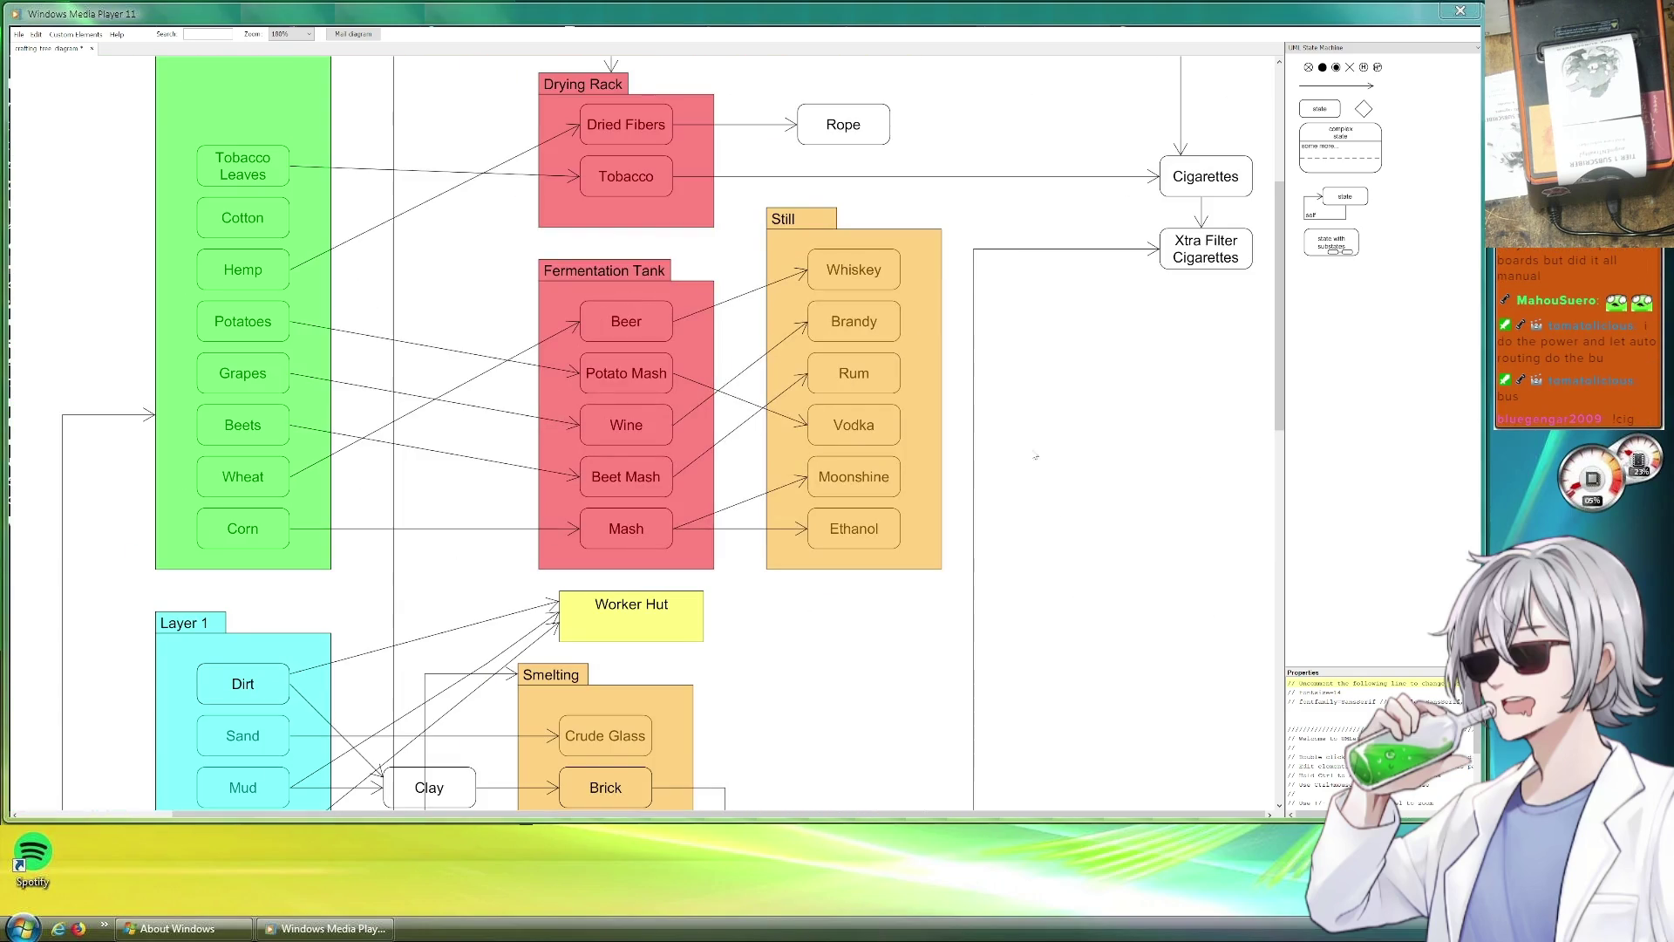
pyautogui.scroll(3, 930, 290)
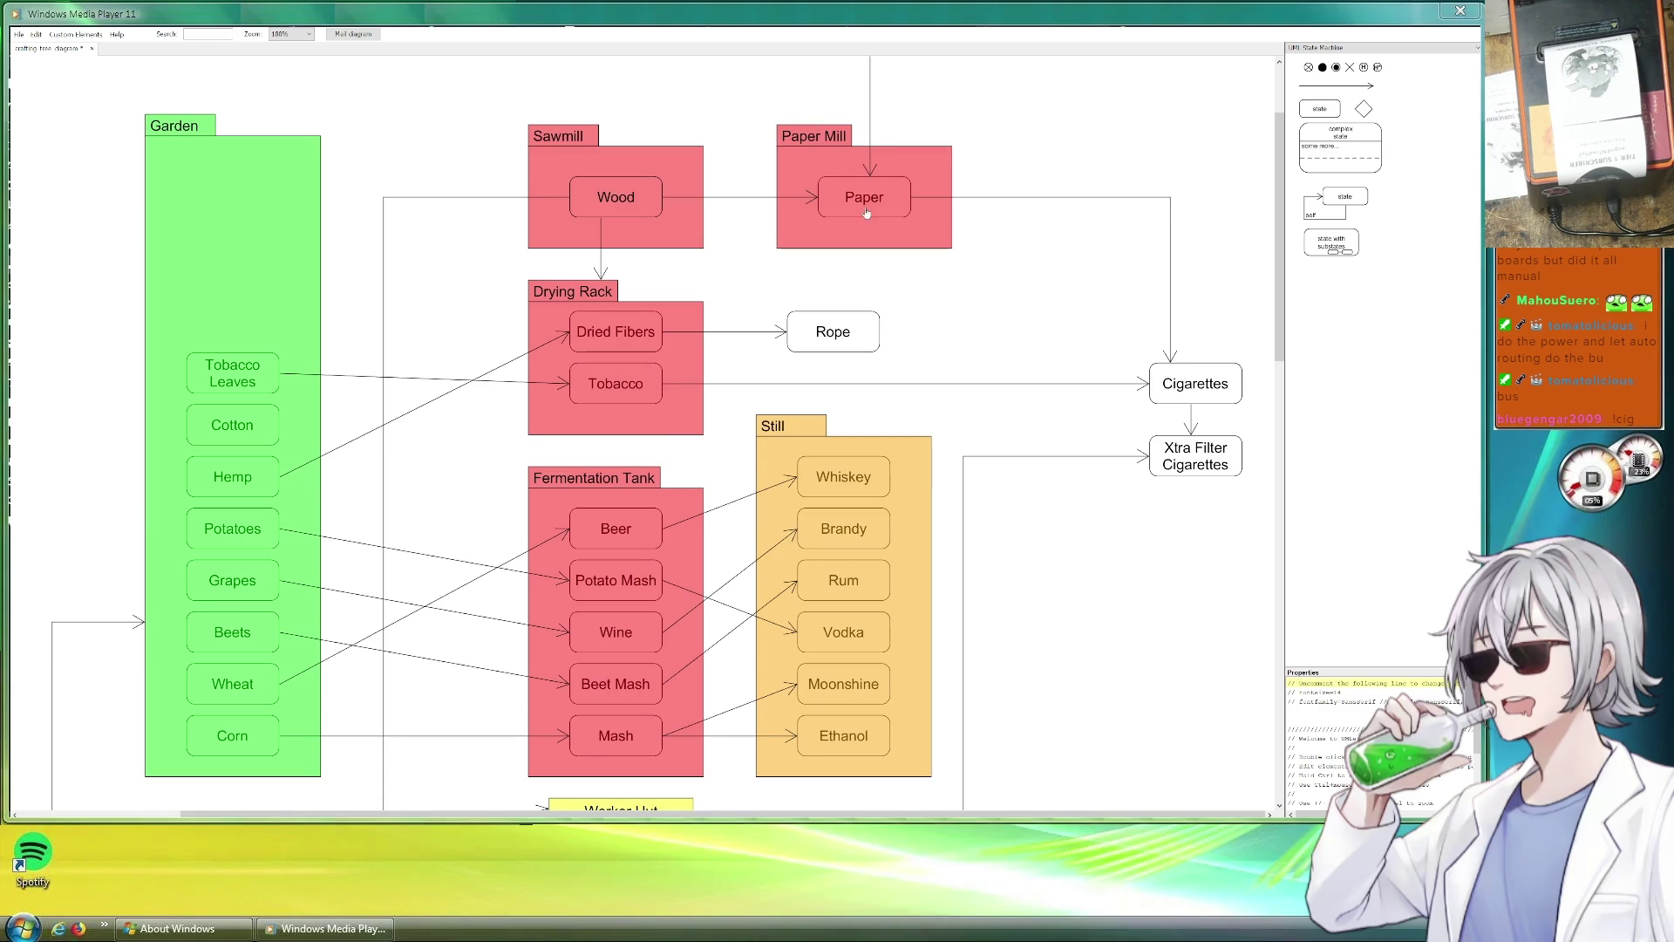
# Reattach the Water connector's end from Paper onto the Fermentation Tank.
pyautogui.click(869, 144)
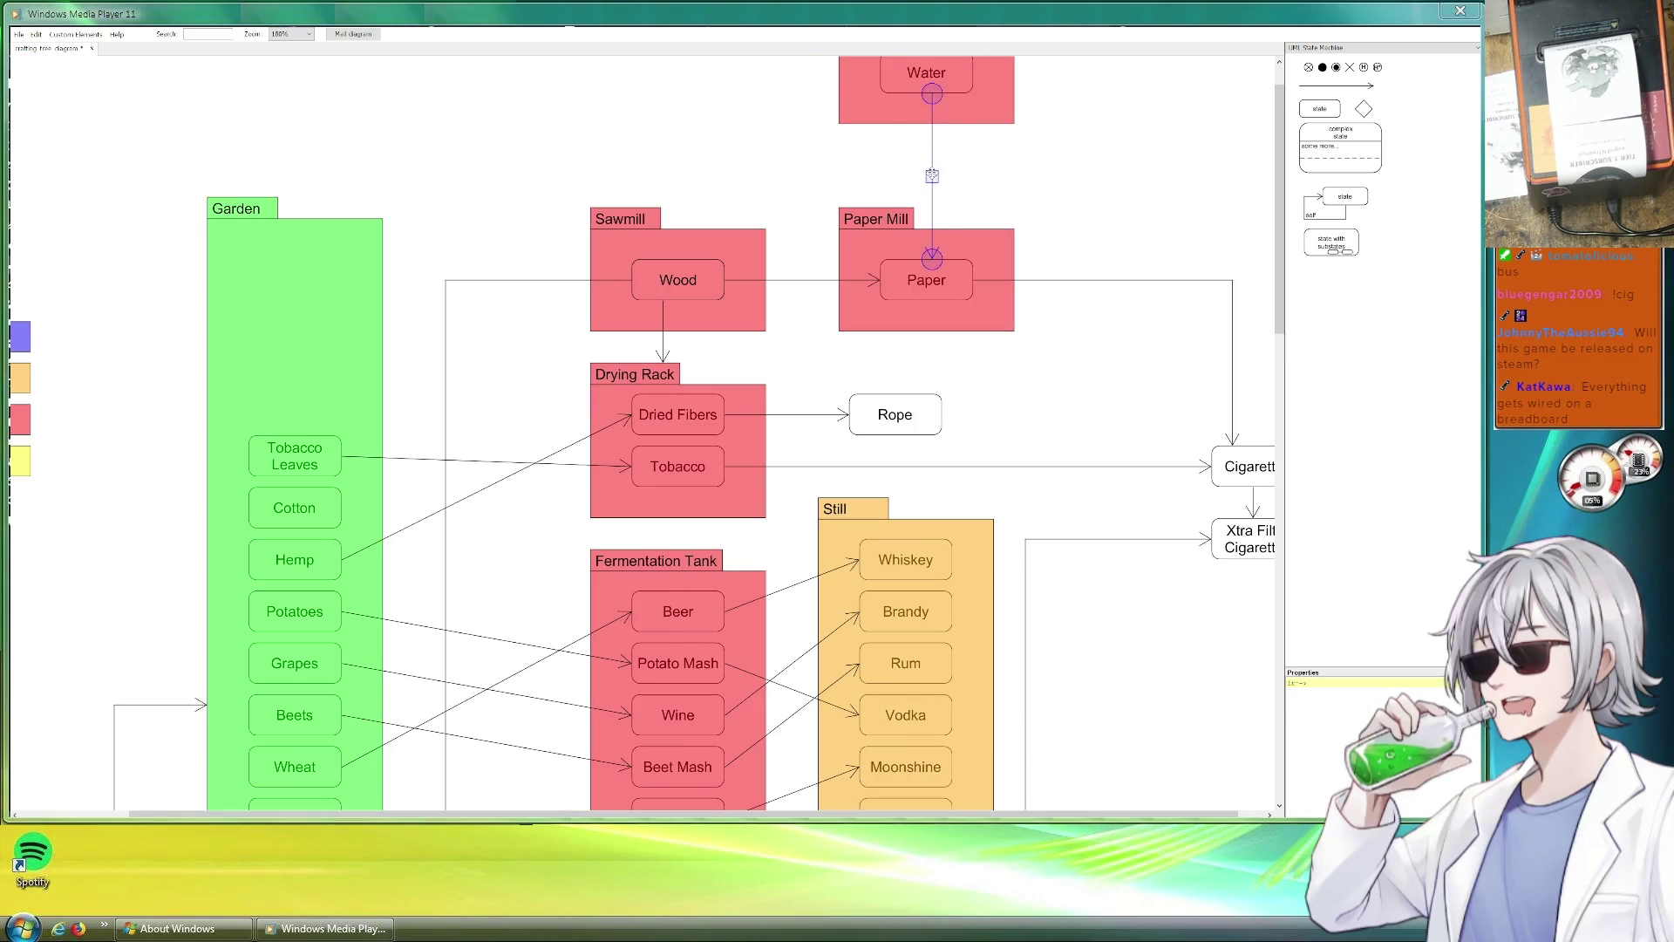
pyautogui.moveTo(932, 176); pyautogui.dragTo(900, 176)
pyautogui.moveTo(900, 257); pyautogui.dragTo(746, 571)
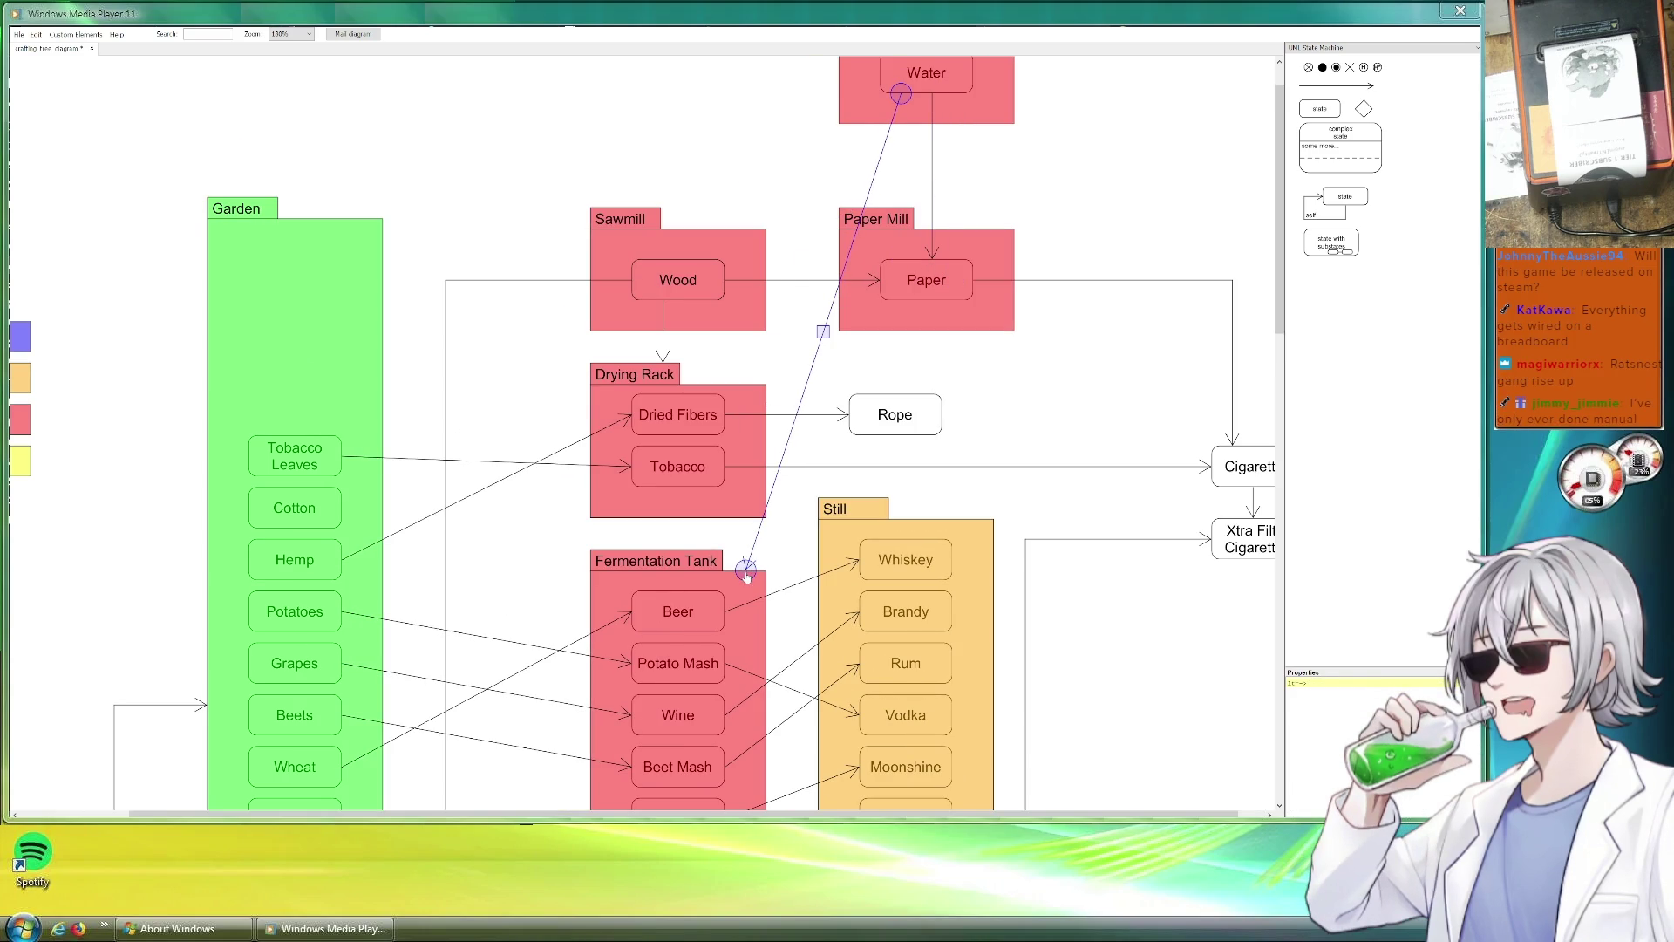
# Recolour Fermentation Tank with bg=burlywood and move the incoming arrow's end onto its top.
pyautogui.click(686, 571)
pyautogui.scroll(-3, 614, 471)
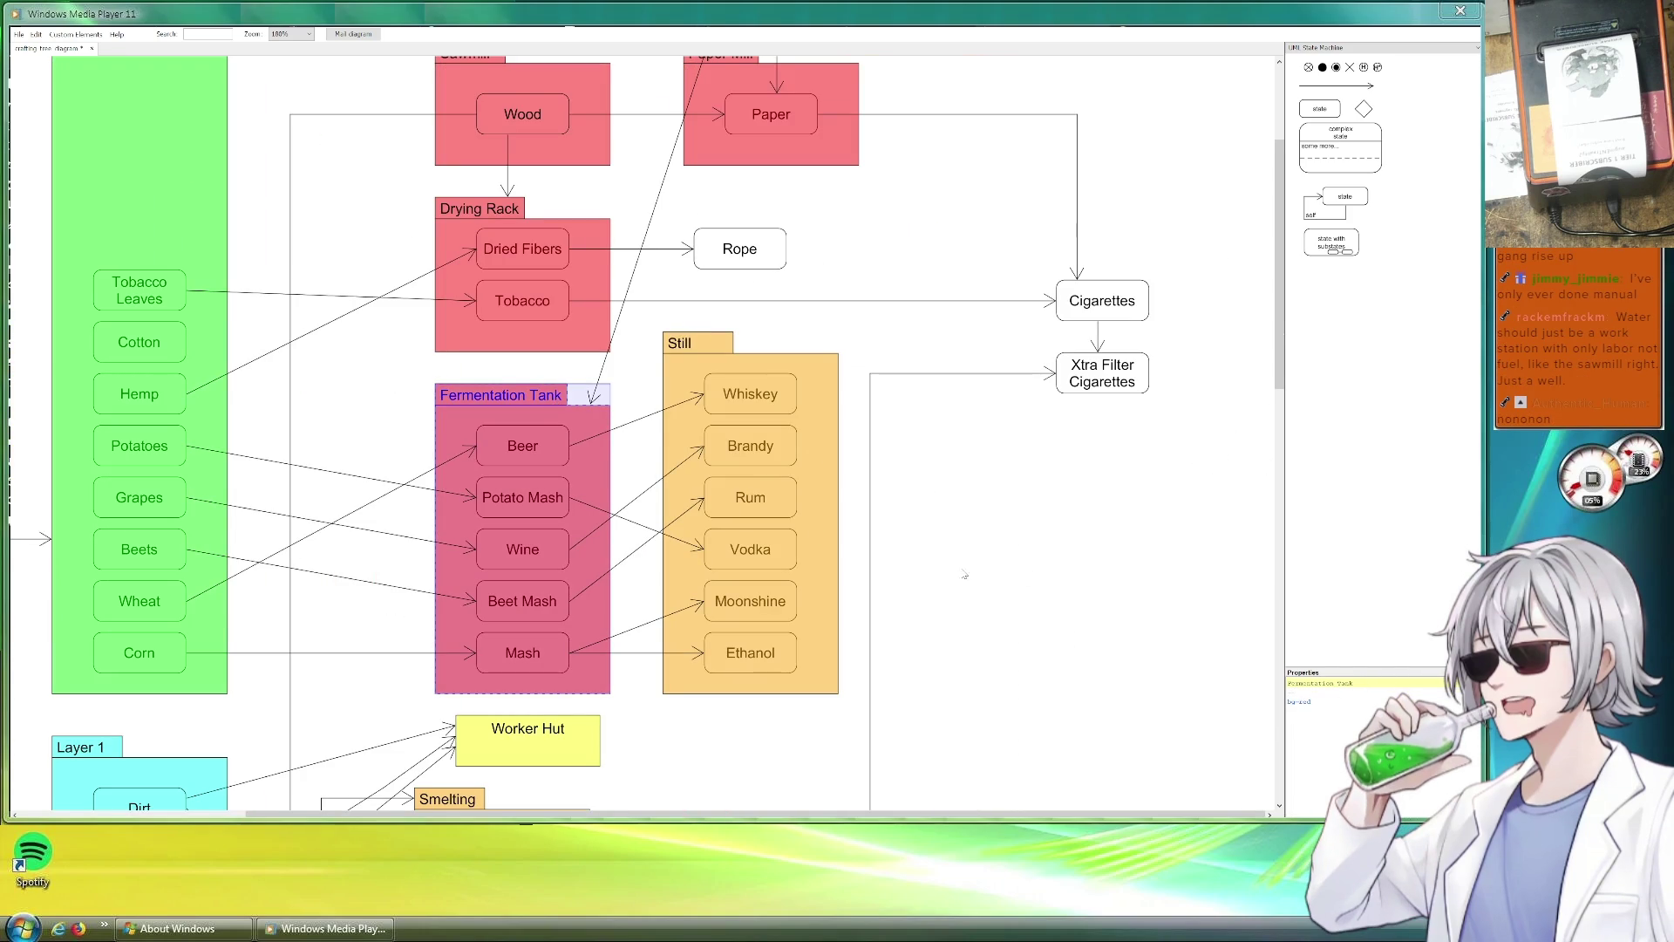
pyautogui.press('BackSpace')
pyautogui.press('BackSpace')
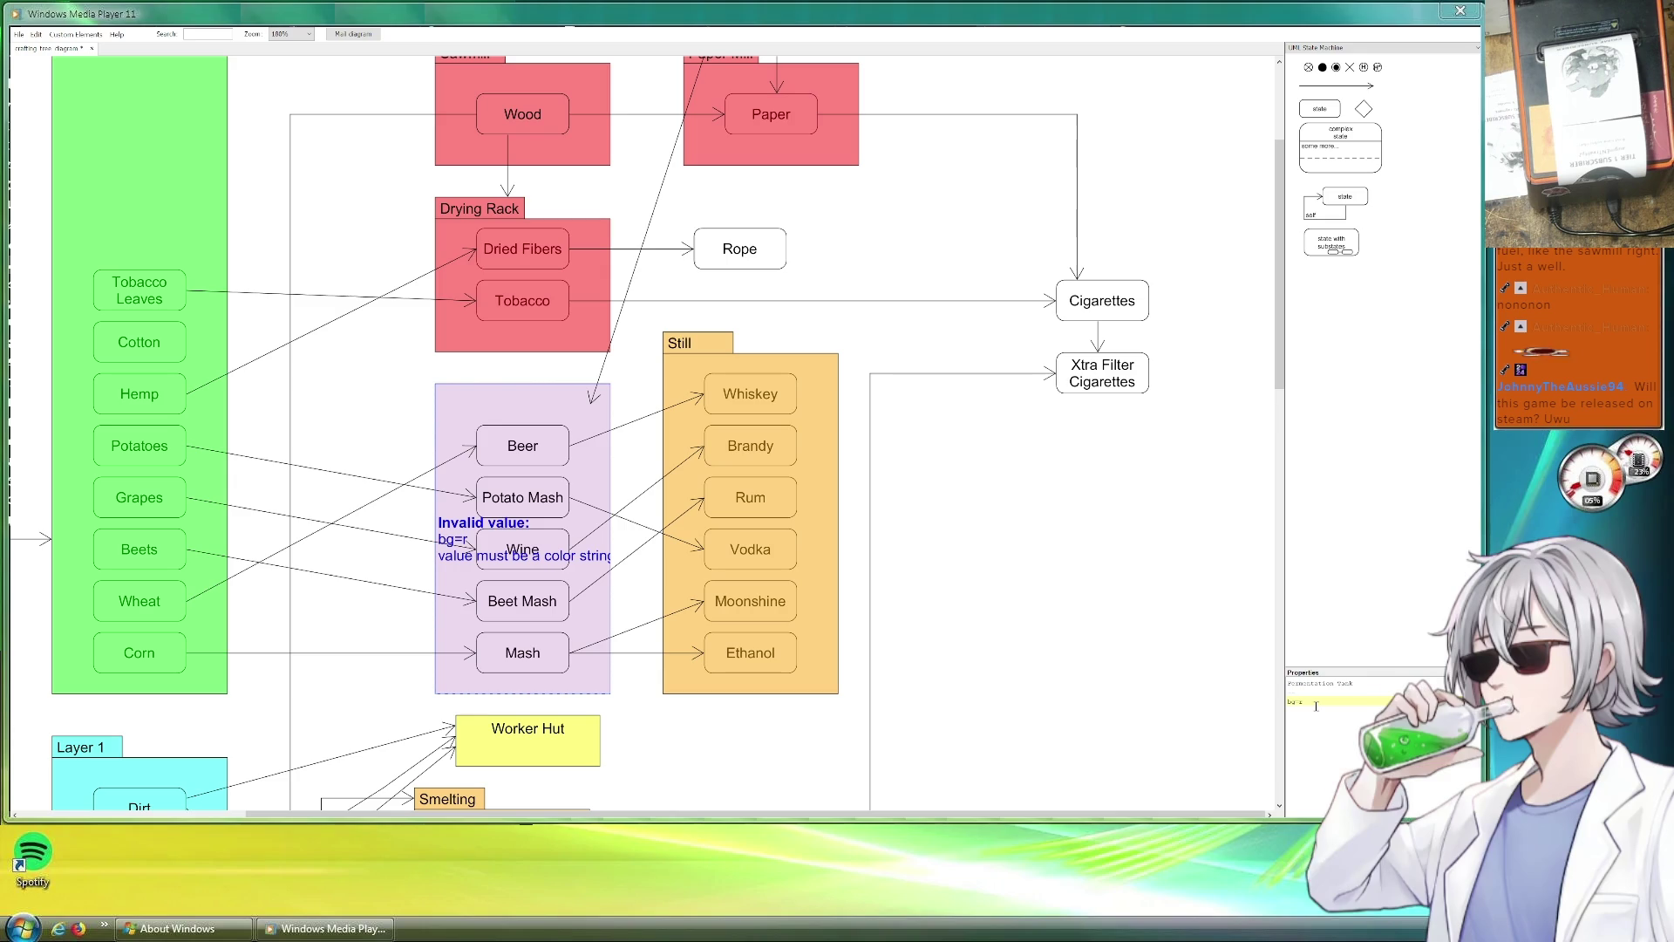
pyautogui.press('BackSpace')
pyautogui.write('burlywood')
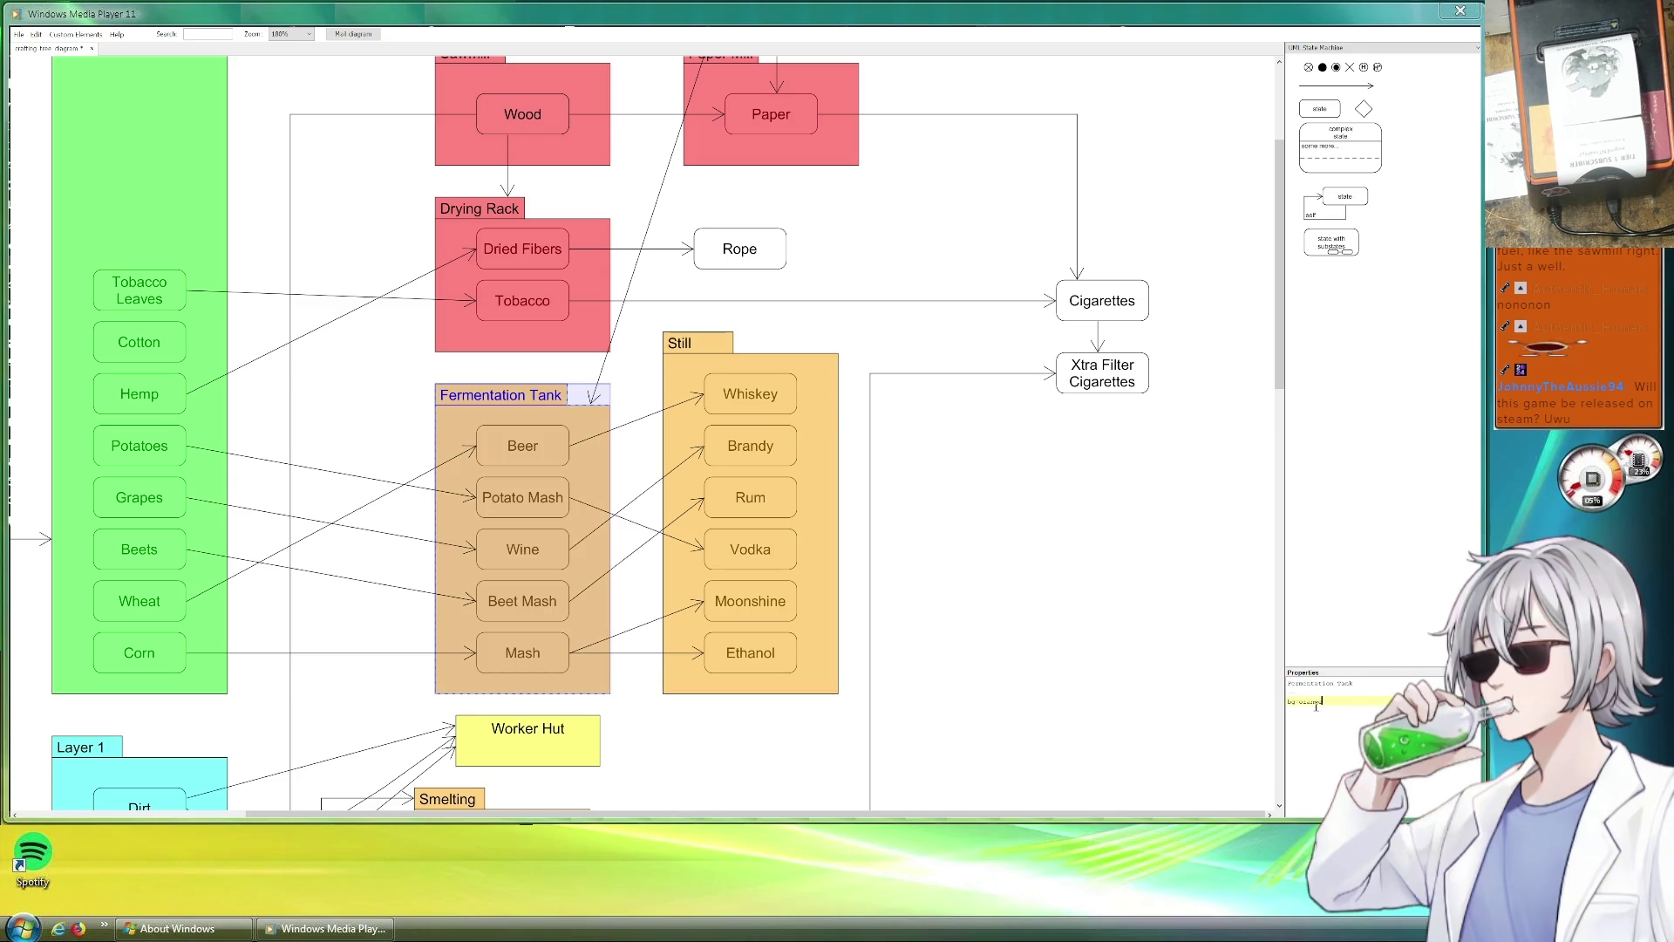
pyautogui.click(603, 345)
pyautogui.moveTo(590, 404); pyautogui.dragTo(518, 382)
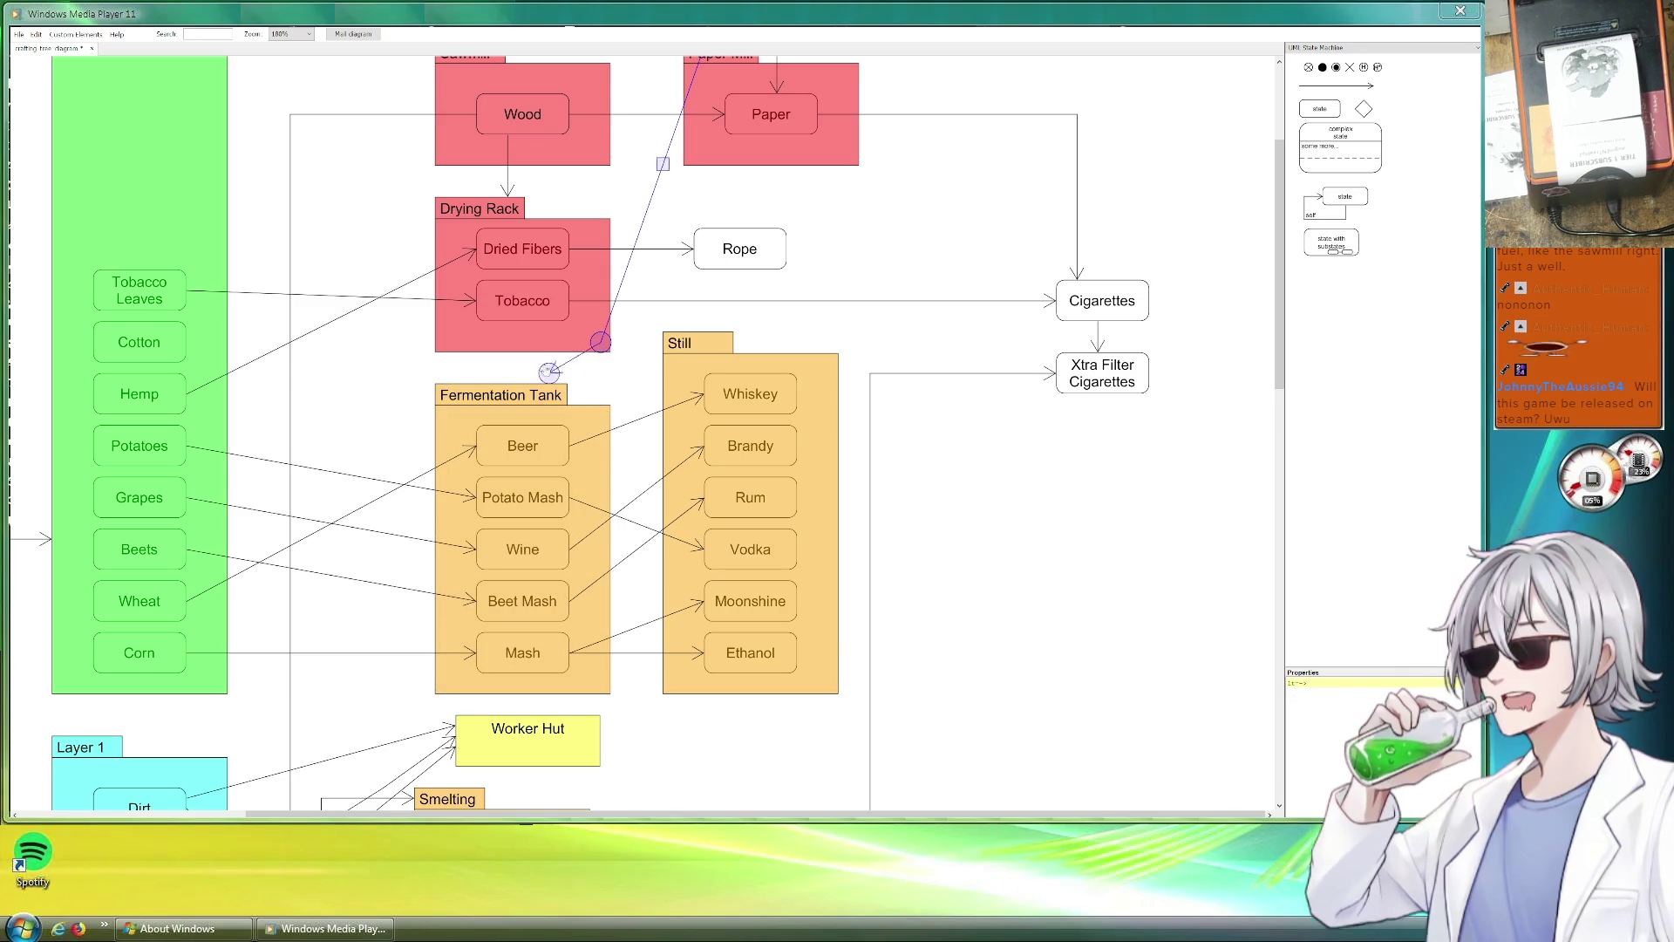
# Straighten the Water-to-Fermentation Tank arrow into level, right-angled segments around Drying Rack.
pyautogui.moveTo(599, 342)
pyautogui.mouseDown()
pyautogui.moveTo(600, 216)
pyautogui.moveTo(631, 361)
pyautogui.mouseUp()
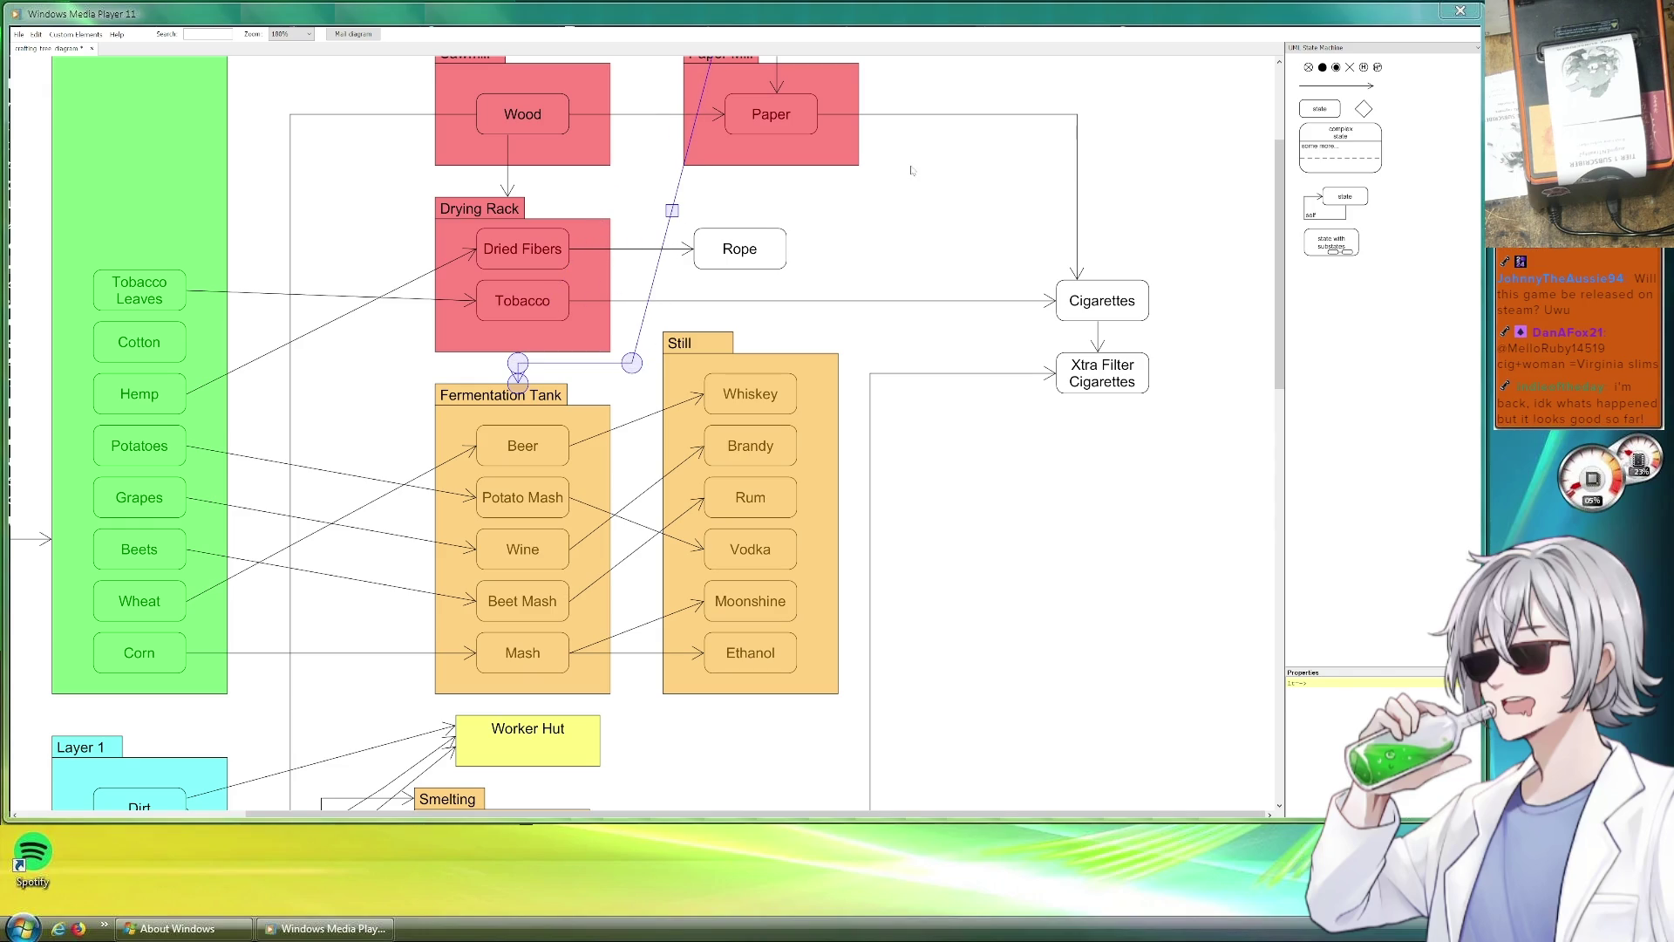
pyautogui.scroll(3, 911, 172)
pyautogui.moveTo(703, 562); pyautogui.dragTo(663, 279)
pyautogui.moveTo(775, 279)
pyautogui.mouseDown()
pyautogui.moveTo(757, 260)
pyautogui.moveTo(665, 260)
pyautogui.mouseUp()
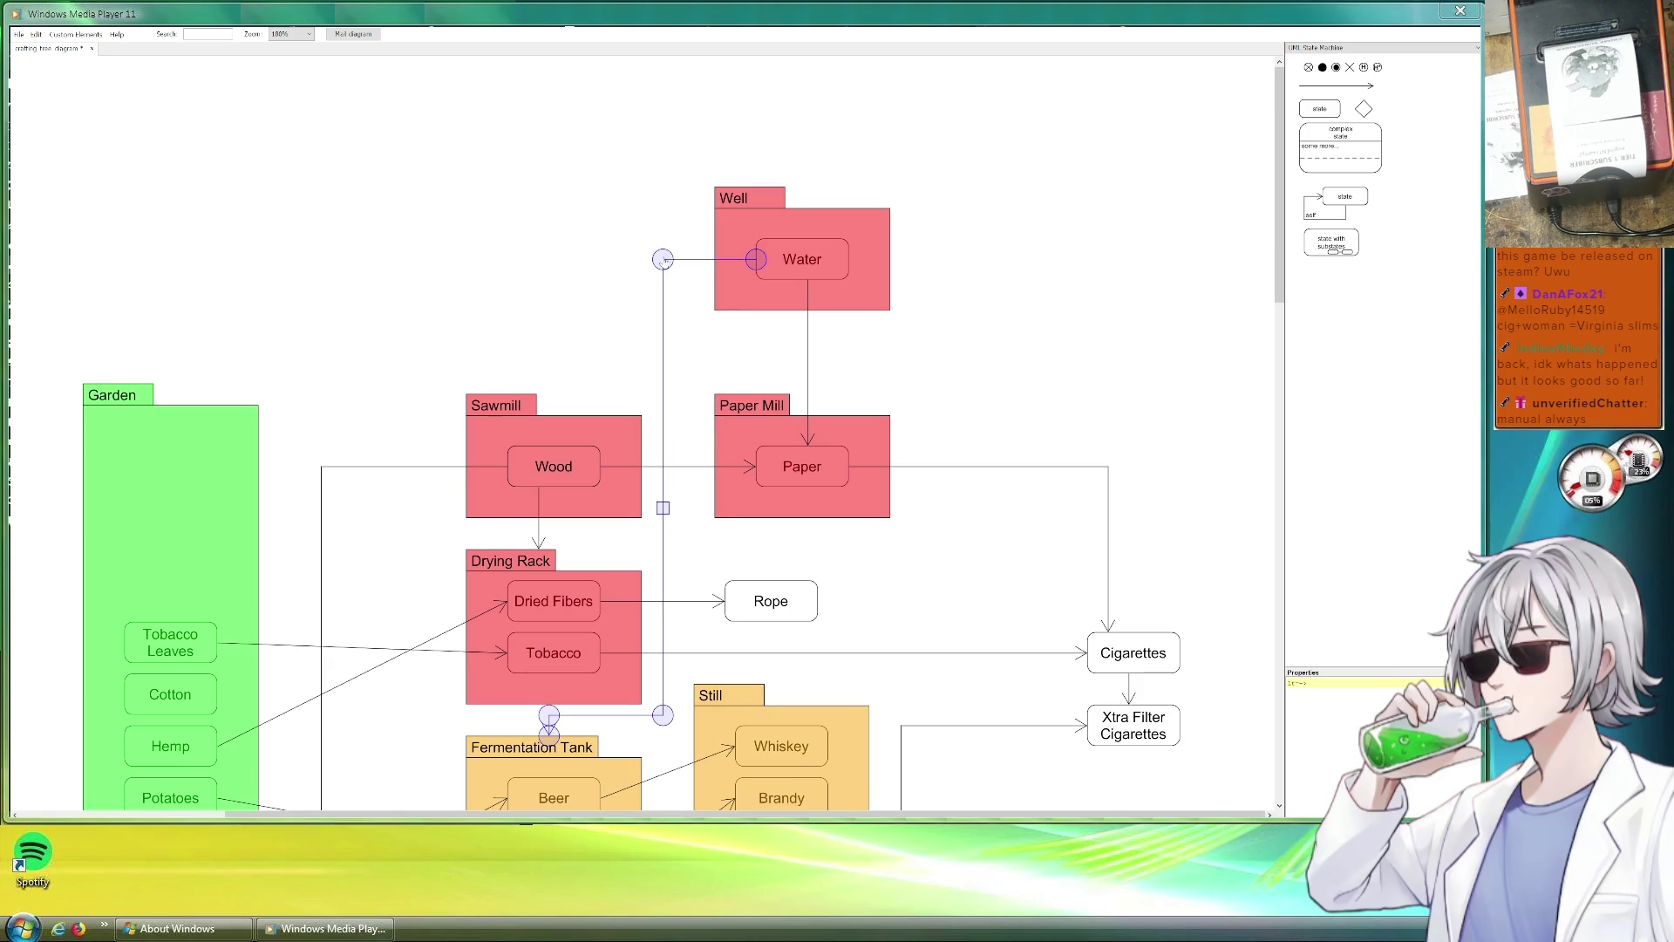
pyautogui.click(659, 271)
pyautogui.scroll(-1, 821, 493)
pyautogui.scroll(-3, 864, 510)
pyautogui.scroll(-1, 907, 530)
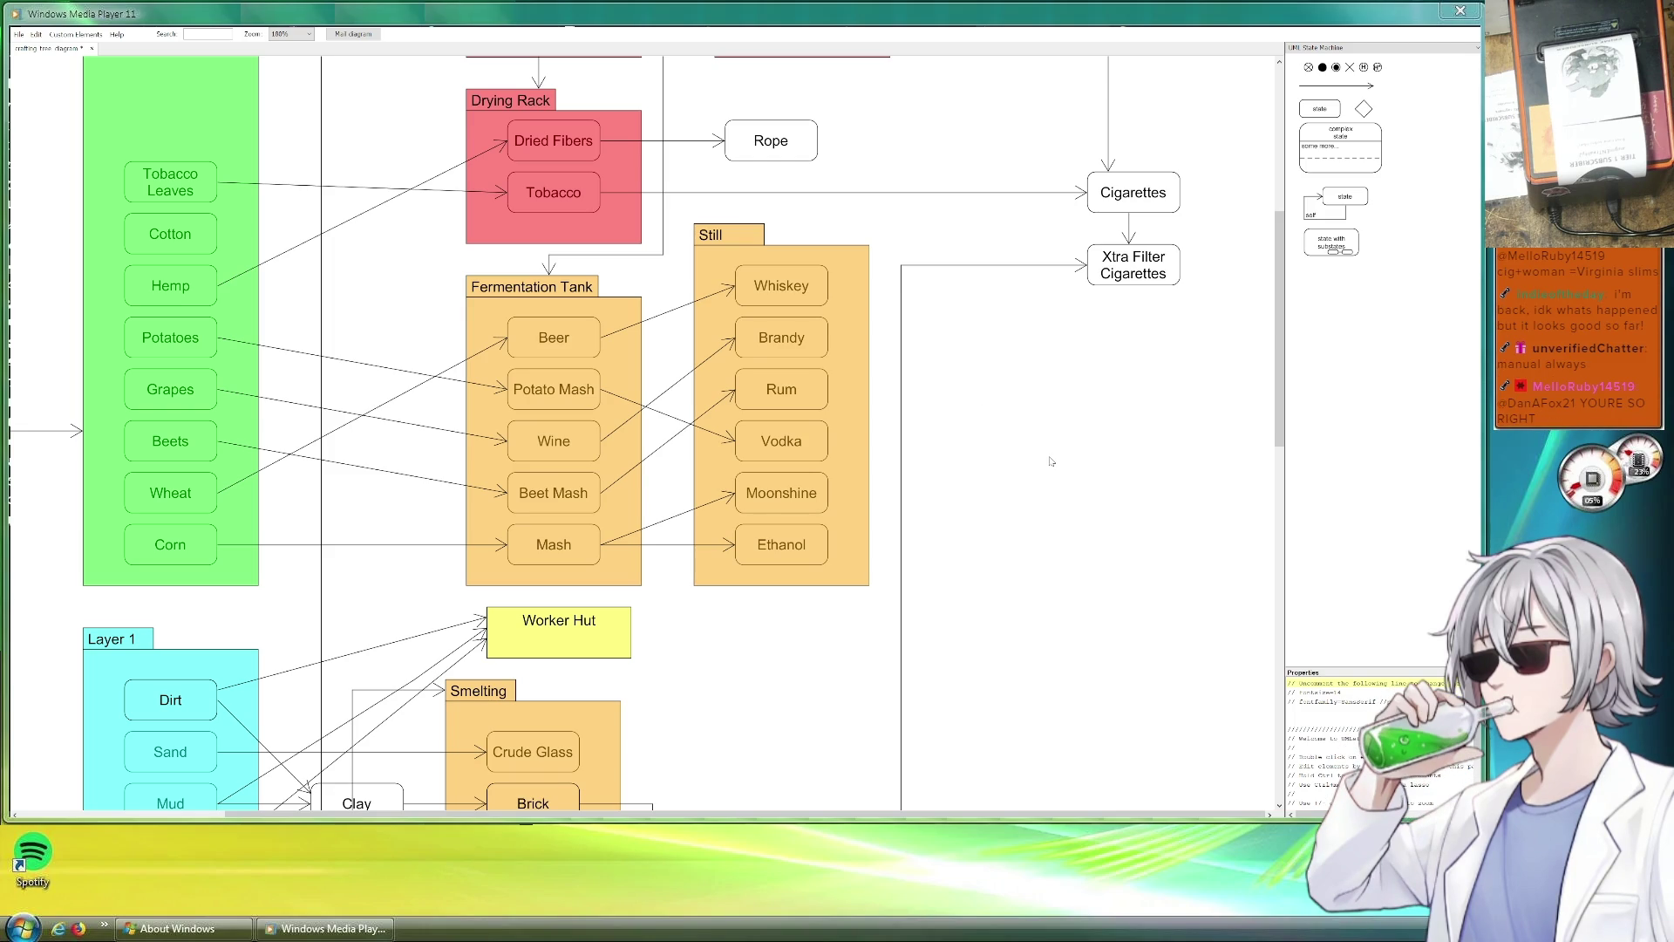
pyautogui.scroll(-3, 1049, 461)
pyautogui.scroll(-3, 1048, 460)
pyautogui.scroll(-3, 925, 423)
pyautogui.scroll(-3, 917, 431)
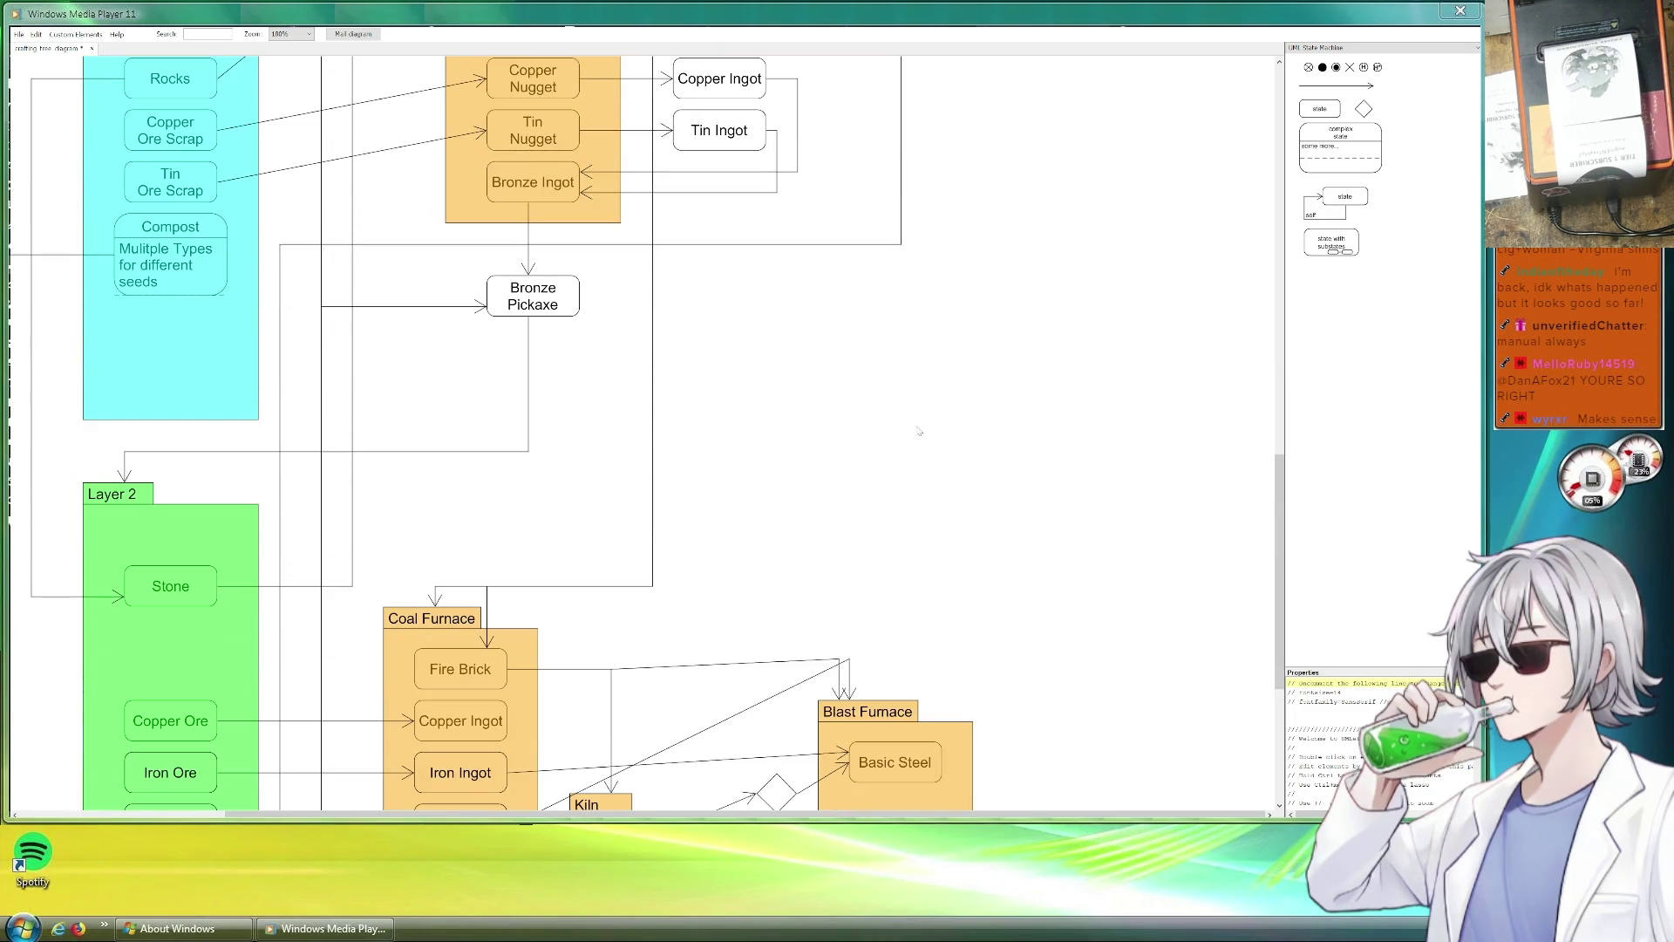
pyautogui.scroll(-1, 917, 431)
pyautogui.scroll(-2, 897, 431)
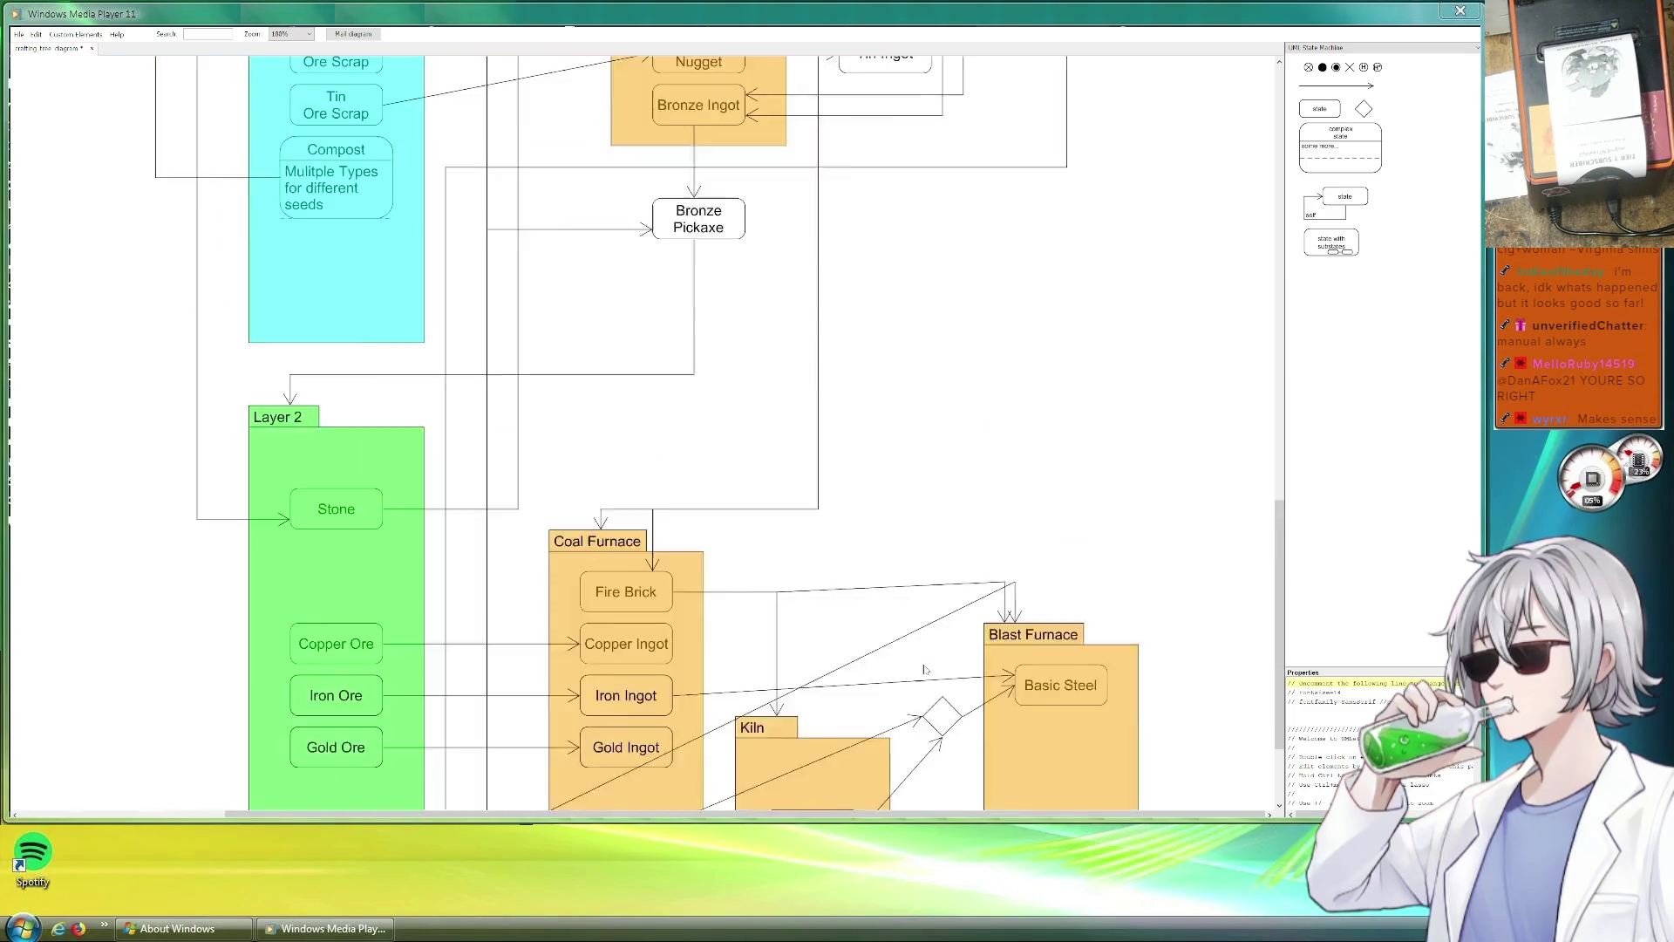
pyautogui.scroll(-5, 739, 398)
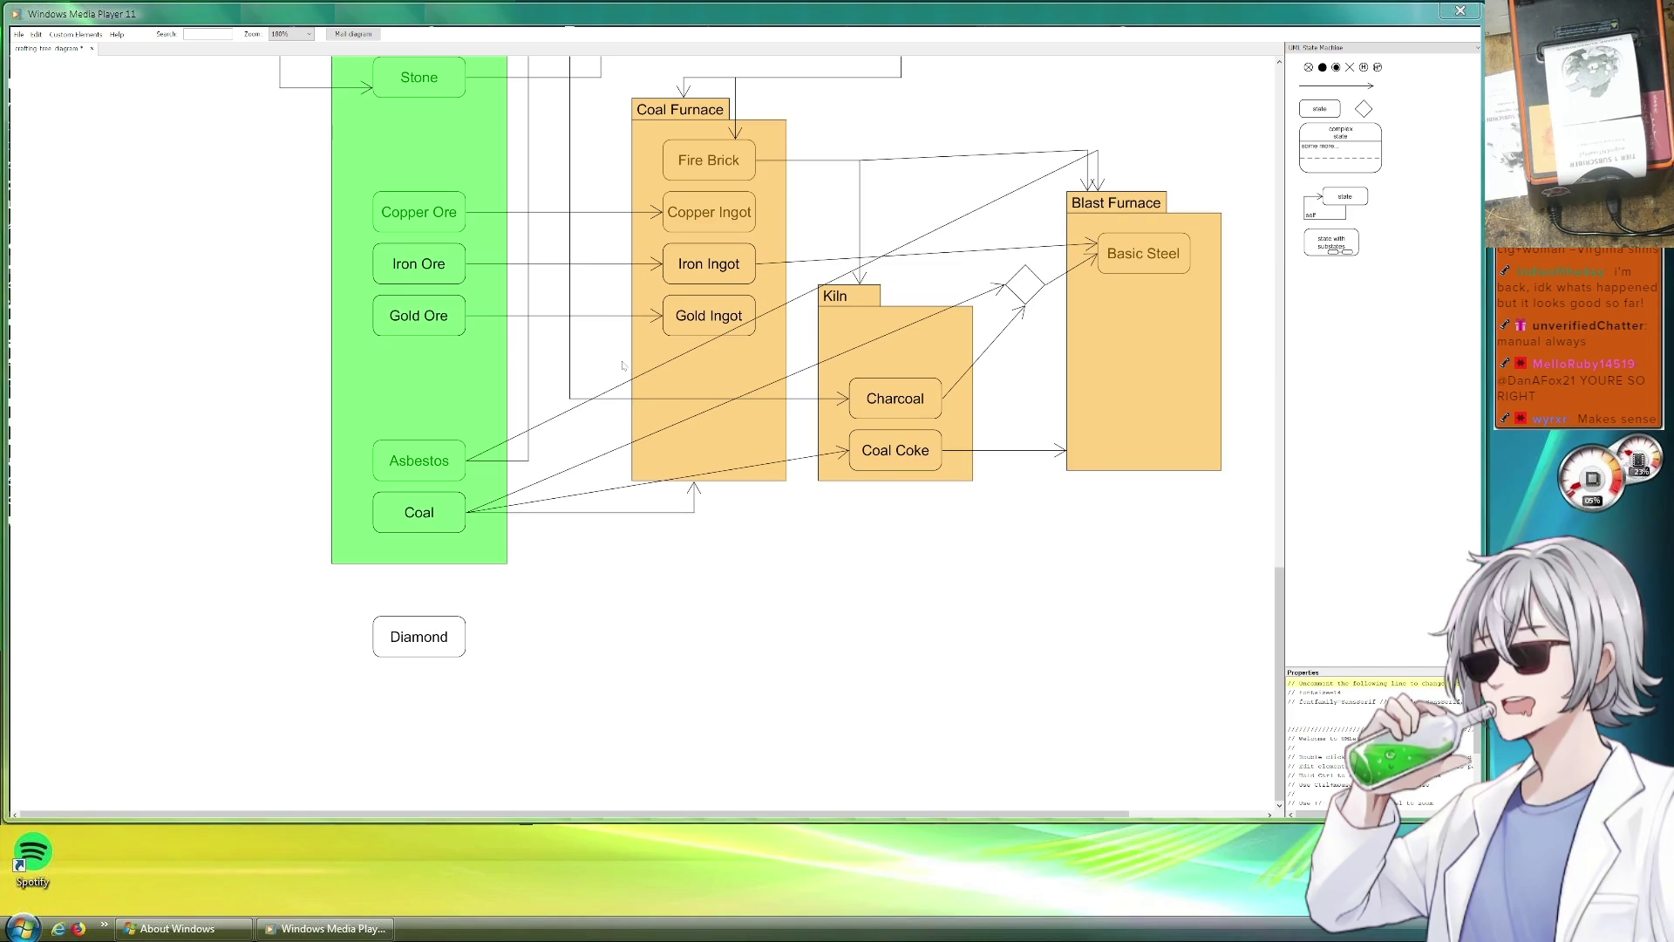
# Rename Gold Ore to Tin Ore and Gold Ingot to Tin Ingot.
pyautogui.click(388, 316)
pyautogui.doubleClick(1304, 683)
pyautogui.press('BackSpace')
pyautogui.press('BackSpace')
pyautogui.press('BackSpace')
pyautogui.press('BackSpace')
pyautogui.write('Tin Ore')
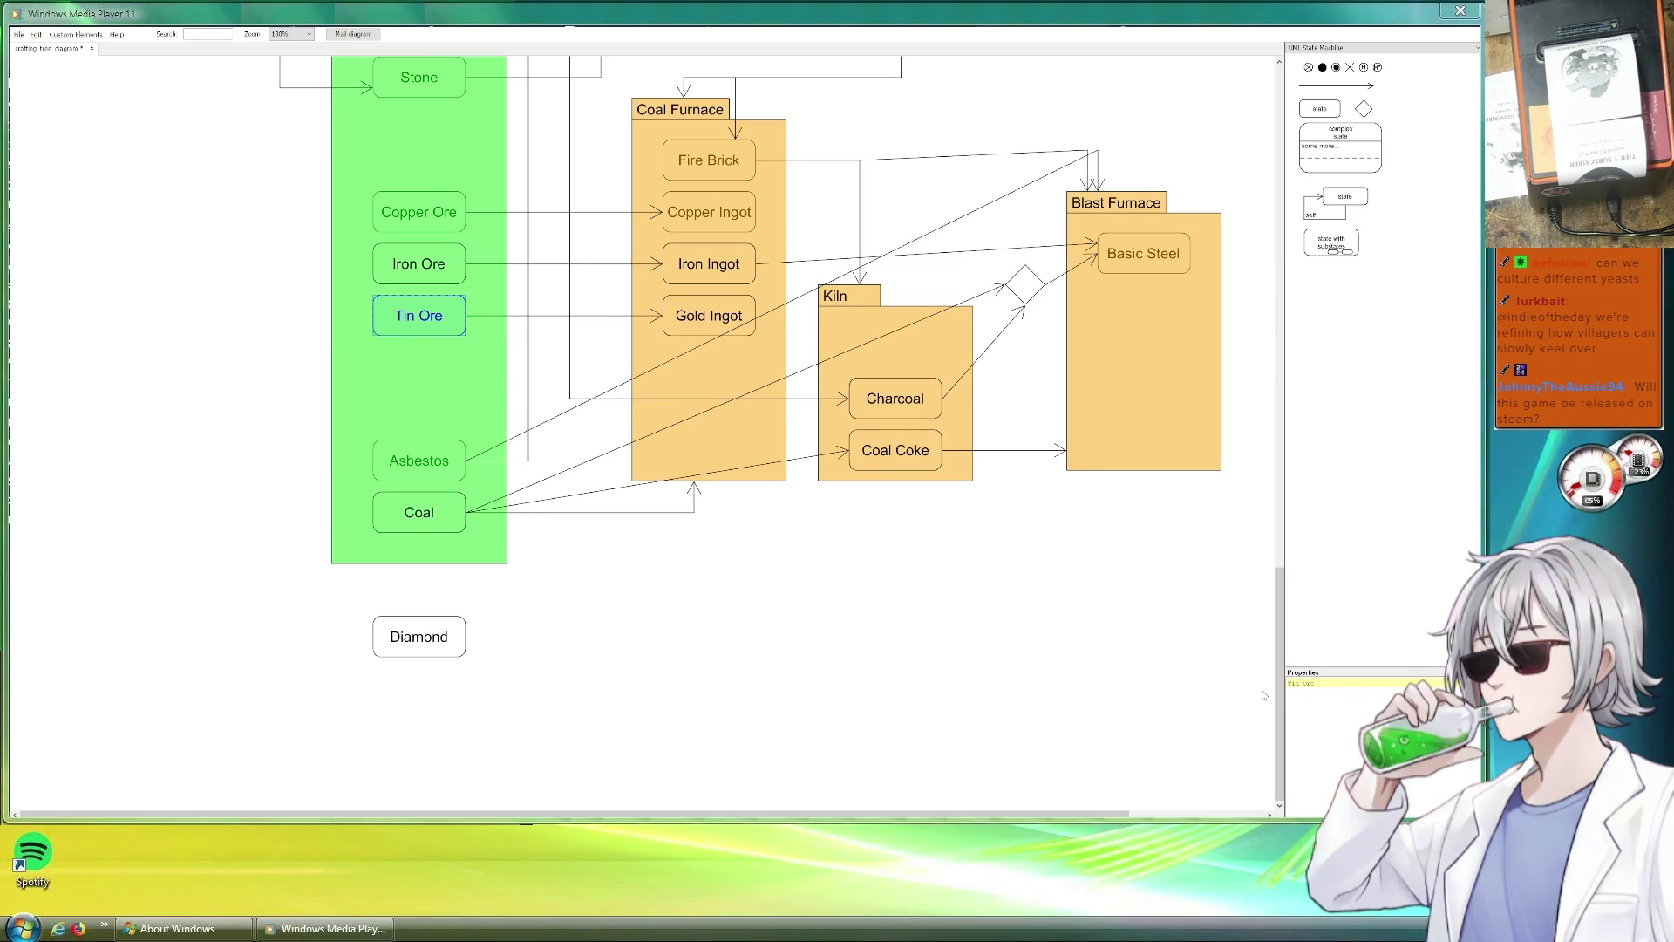
pyautogui.click(693, 316)
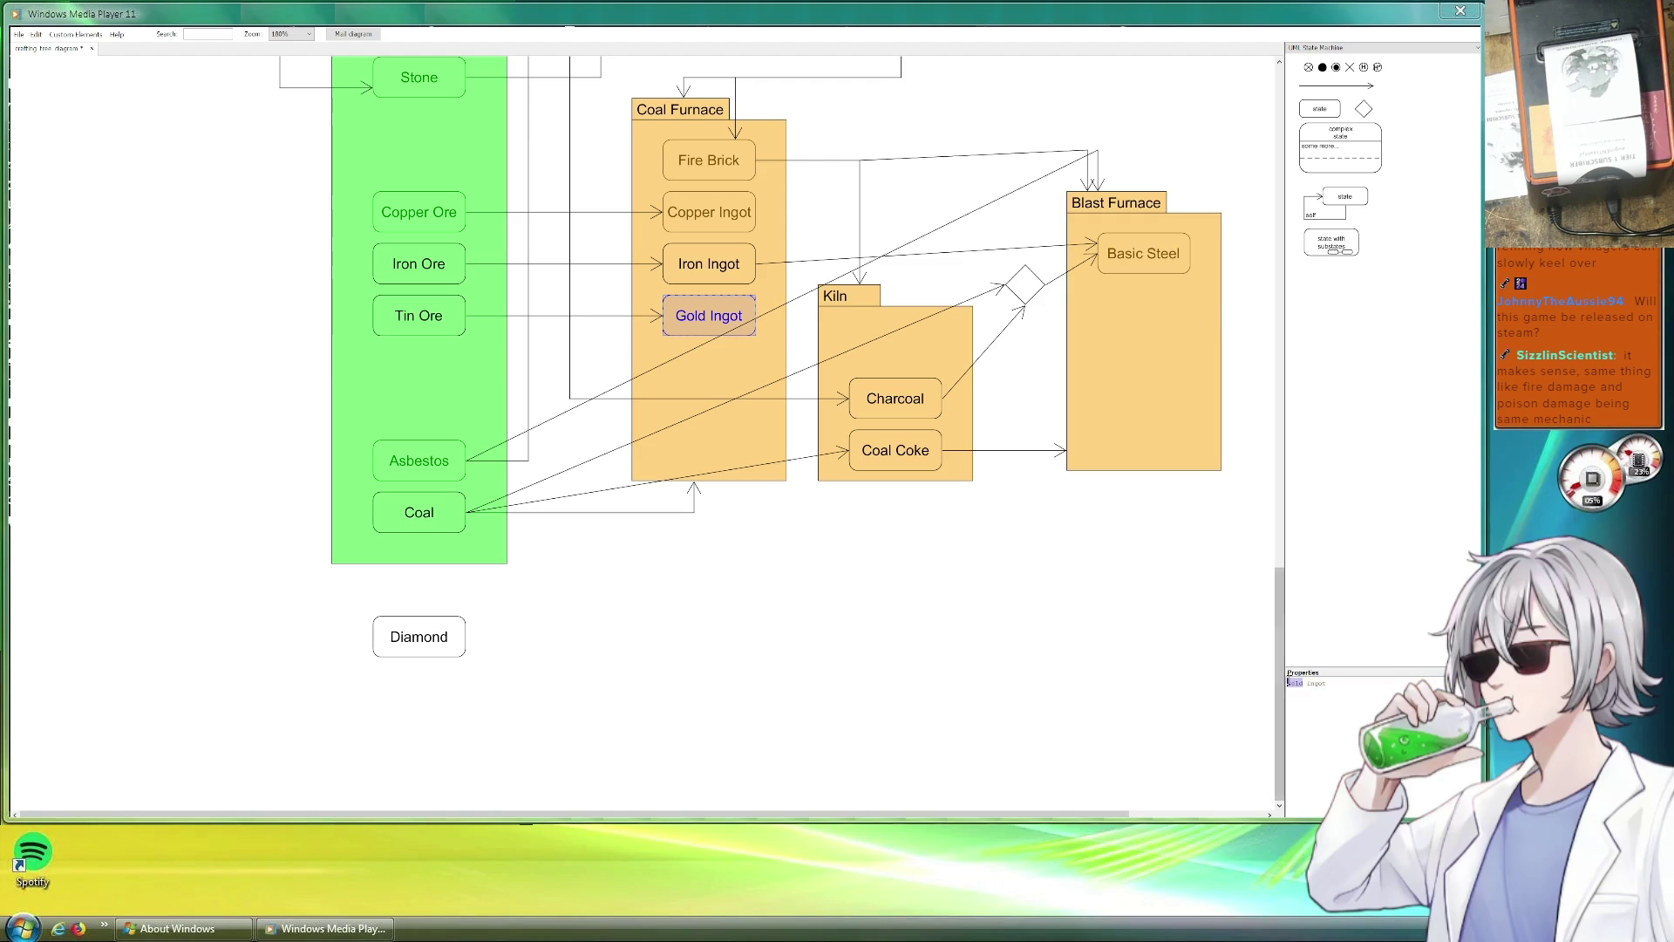
pyautogui.write('Tin')
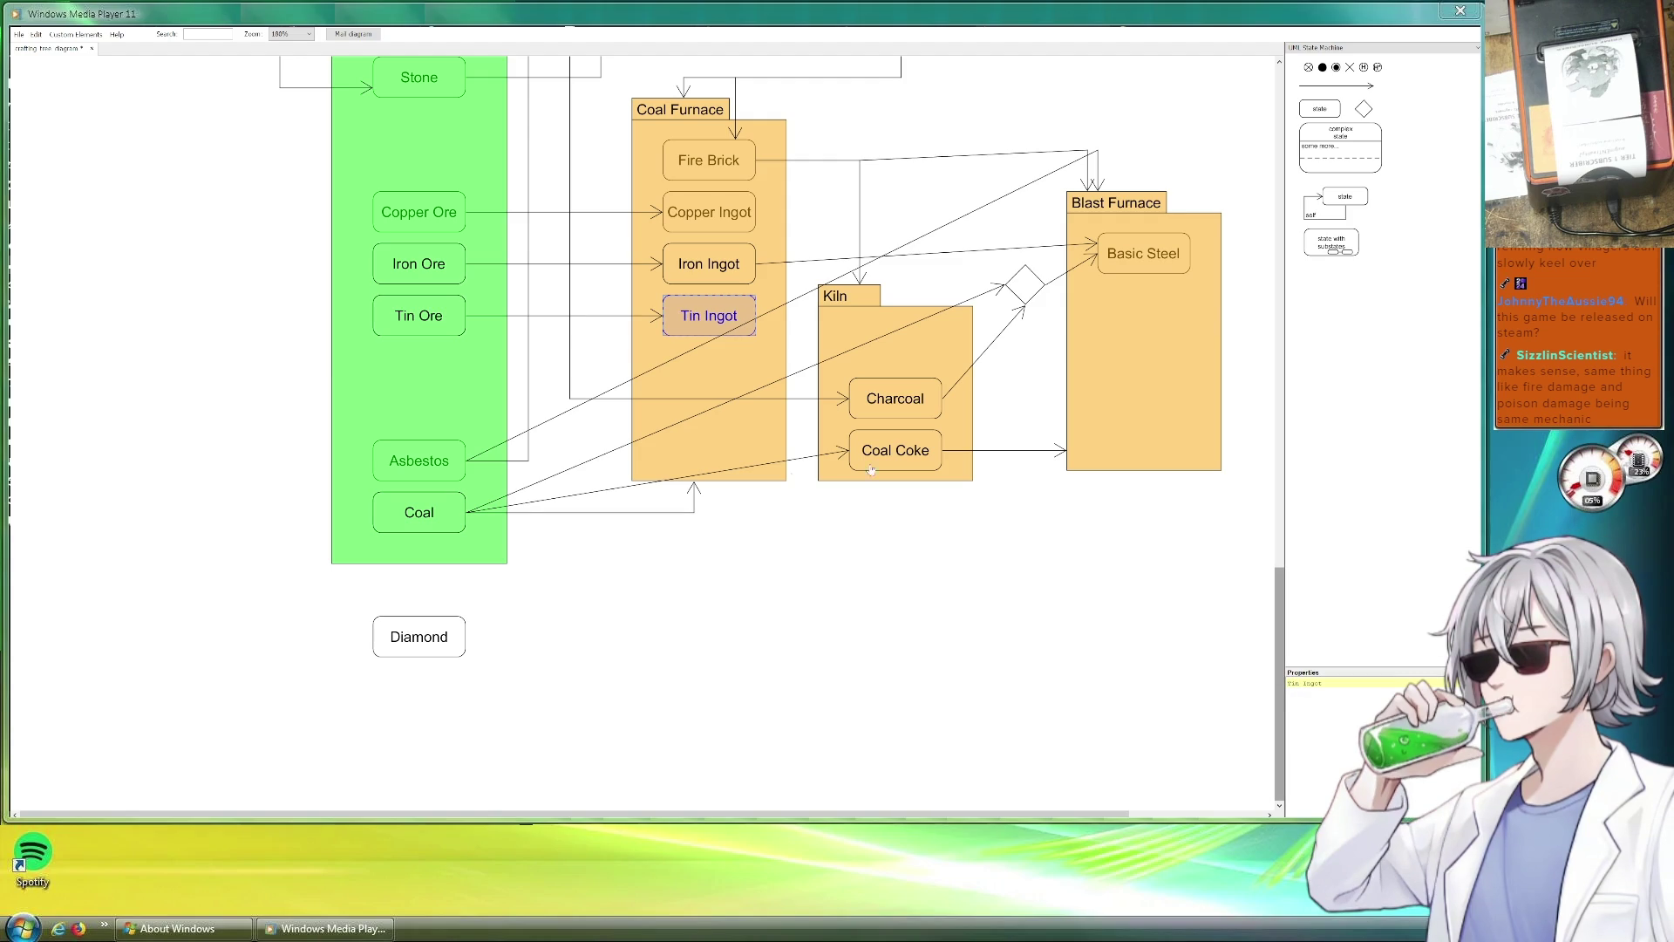
# Remove the accidental Tin Ore copy dropped below the original.
pyautogui.moveTo(440, 318); pyautogui.dragTo(426, 383)
pyautogui.click(488, 342)
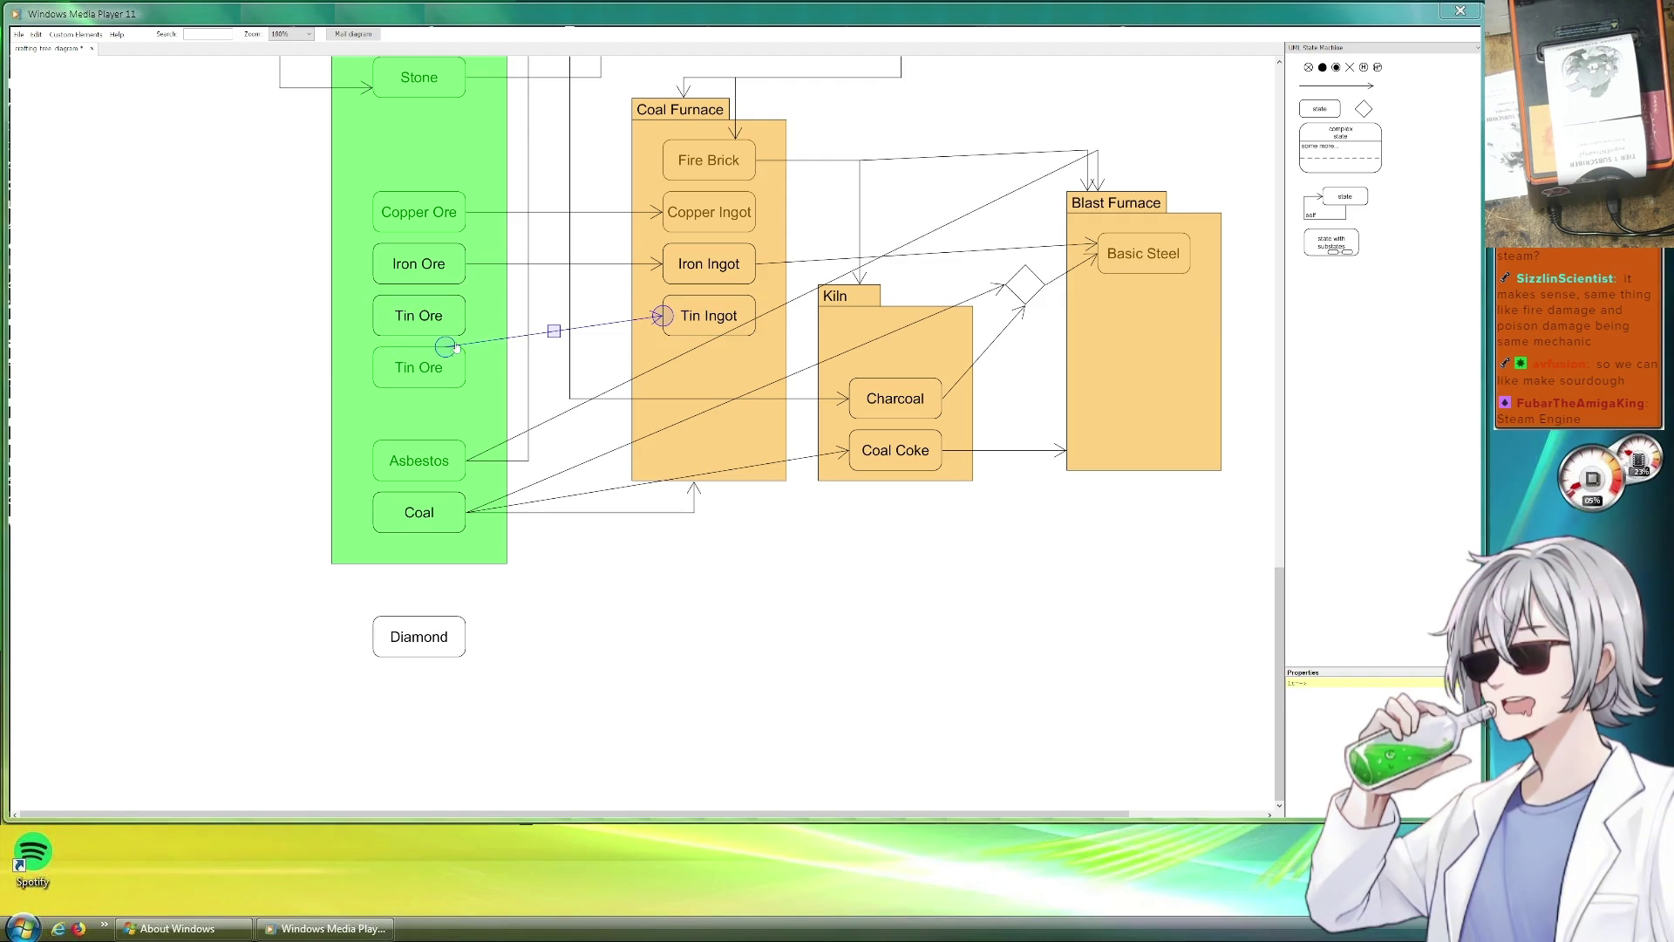
pyautogui.click(426, 376)
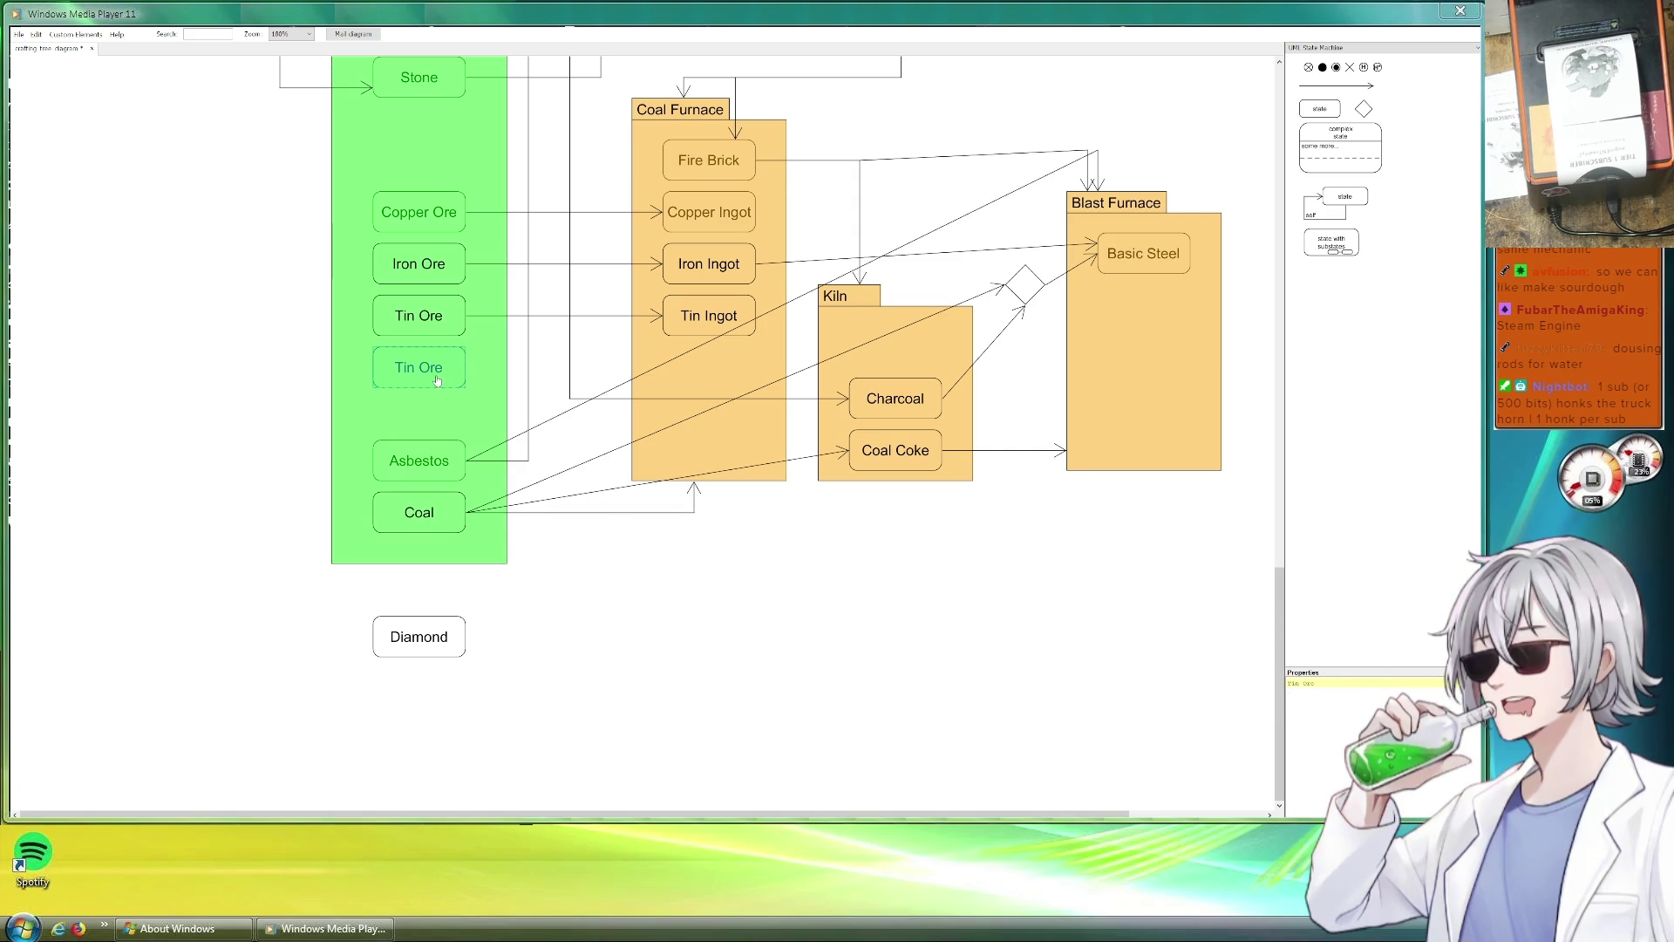
pyautogui.press('Delete')
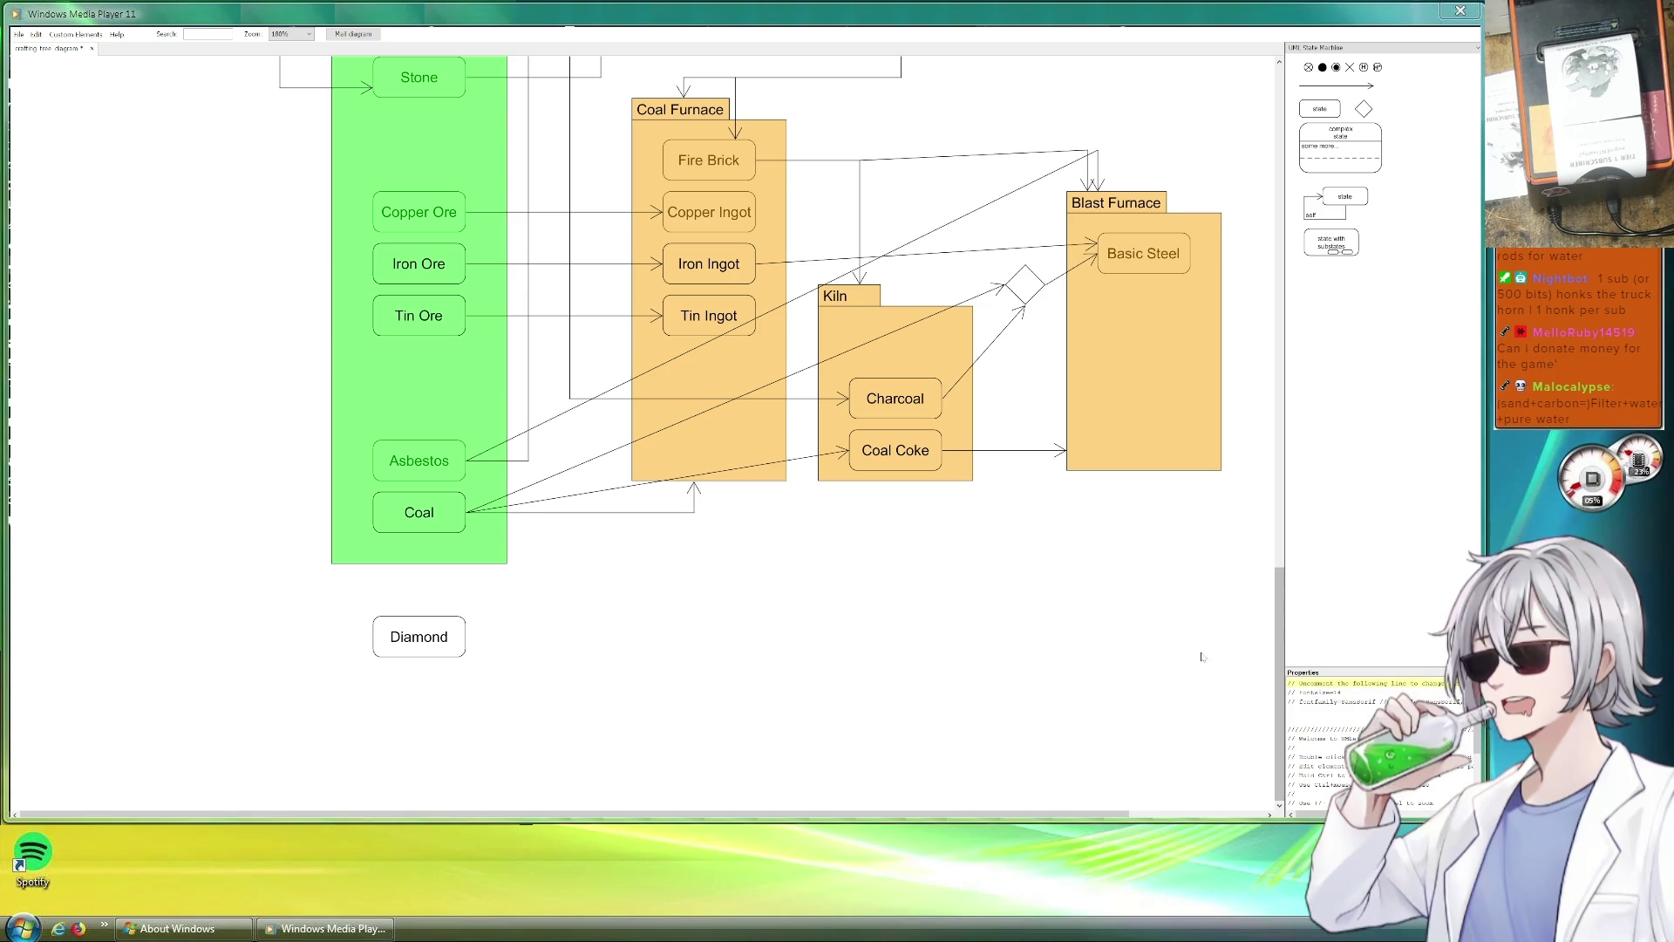
pyautogui.hscroll(3, 1162, 602)
pyautogui.scroll(1, 1058, 571)
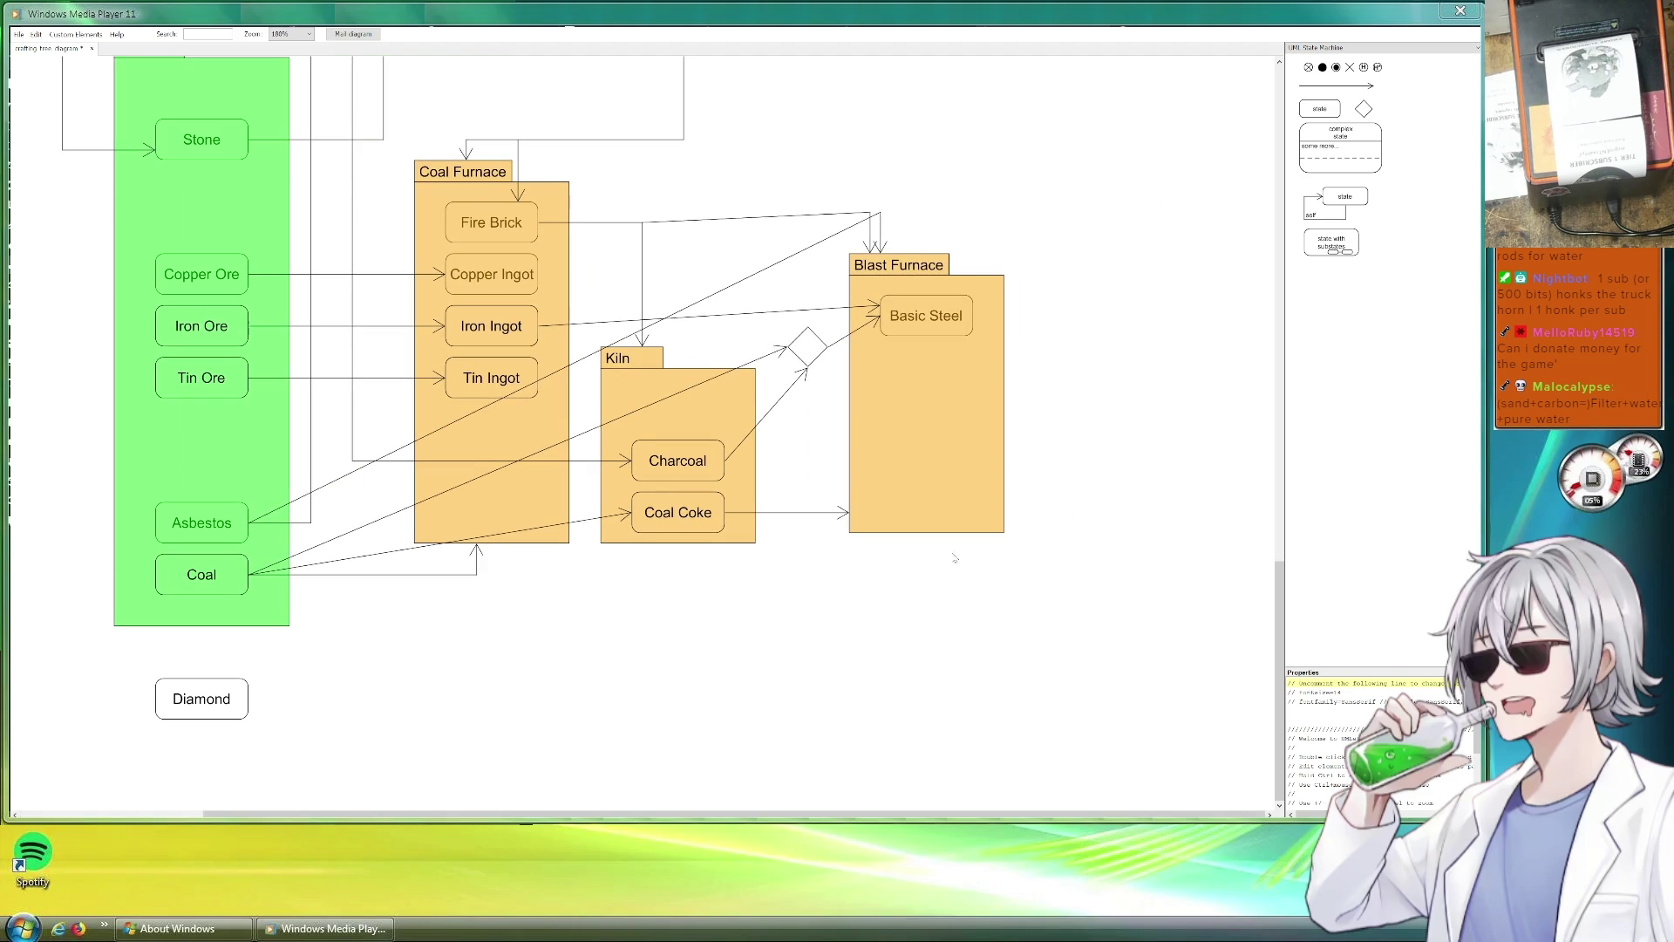
pyautogui.click(794, 356)
pyautogui.press('Delete')
pyautogui.click(802, 369)
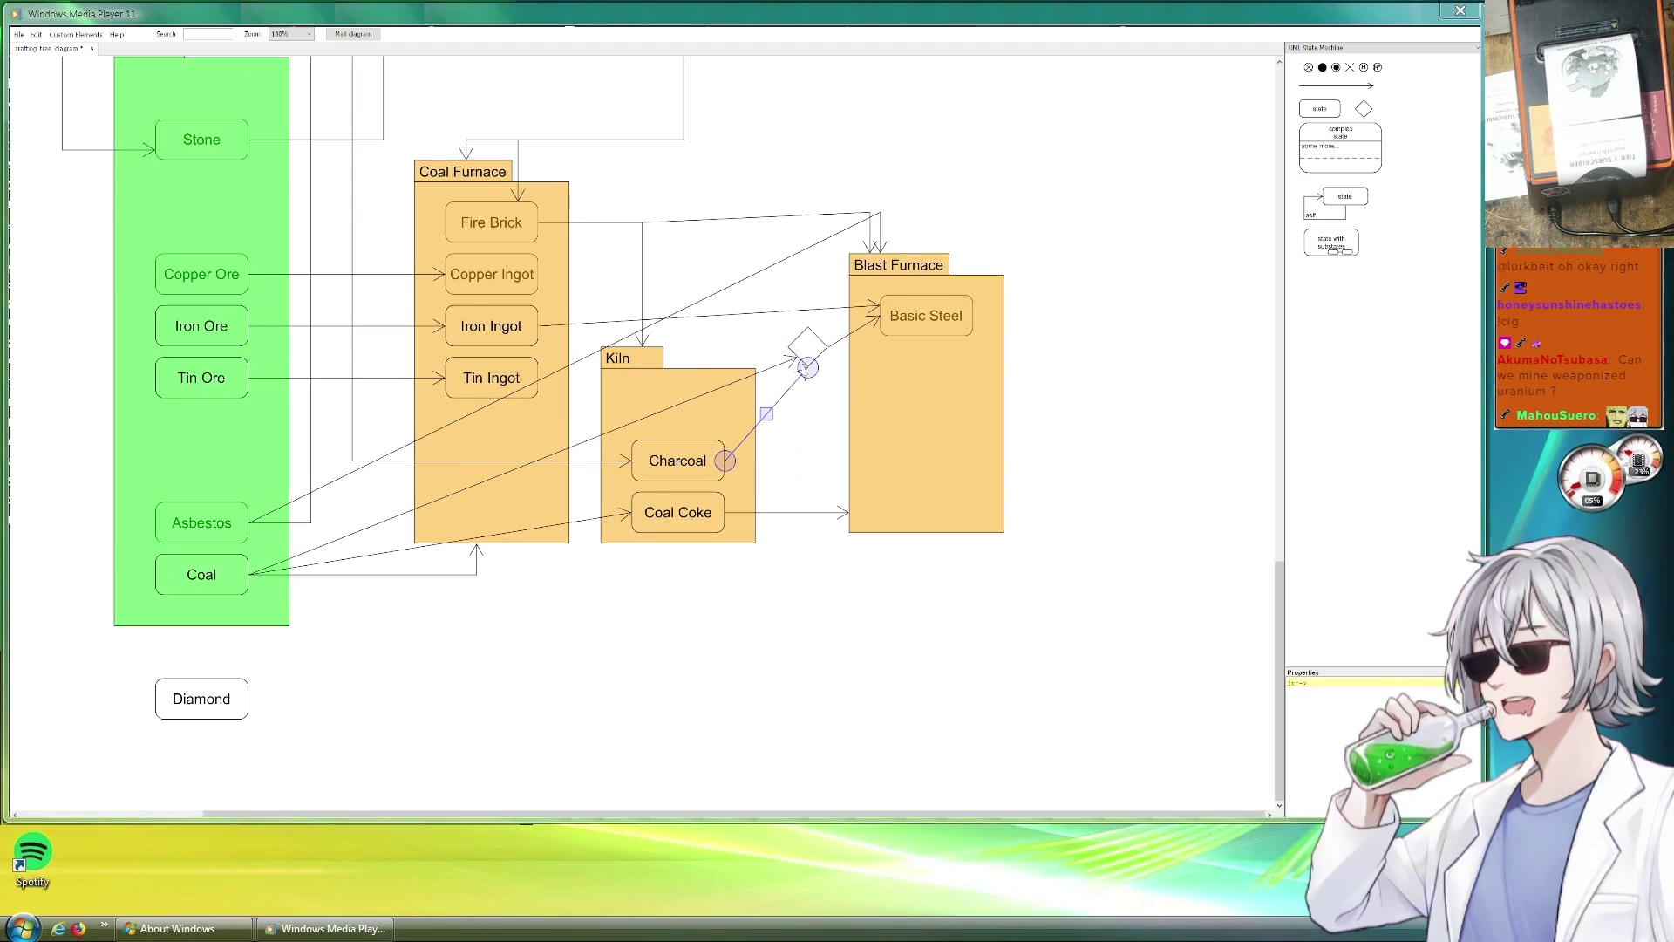
pyautogui.moveTo(807, 357); pyautogui.dragTo(808, 368)
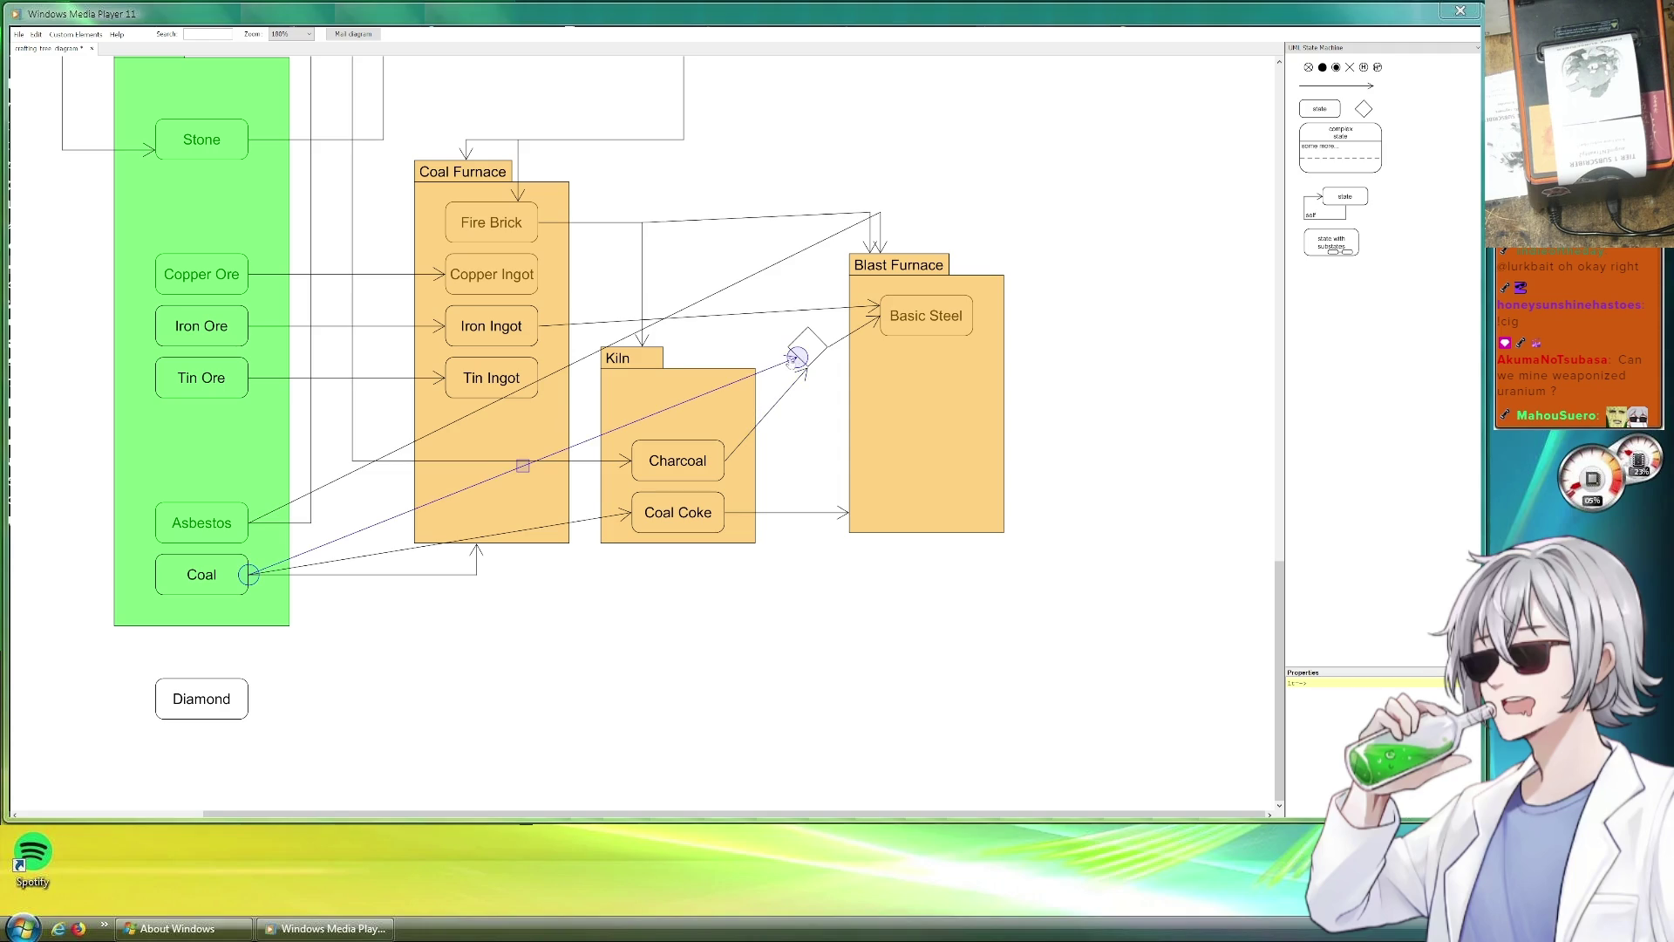
pyautogui.click(789, 351)
pyautogui.click(1084, 399)
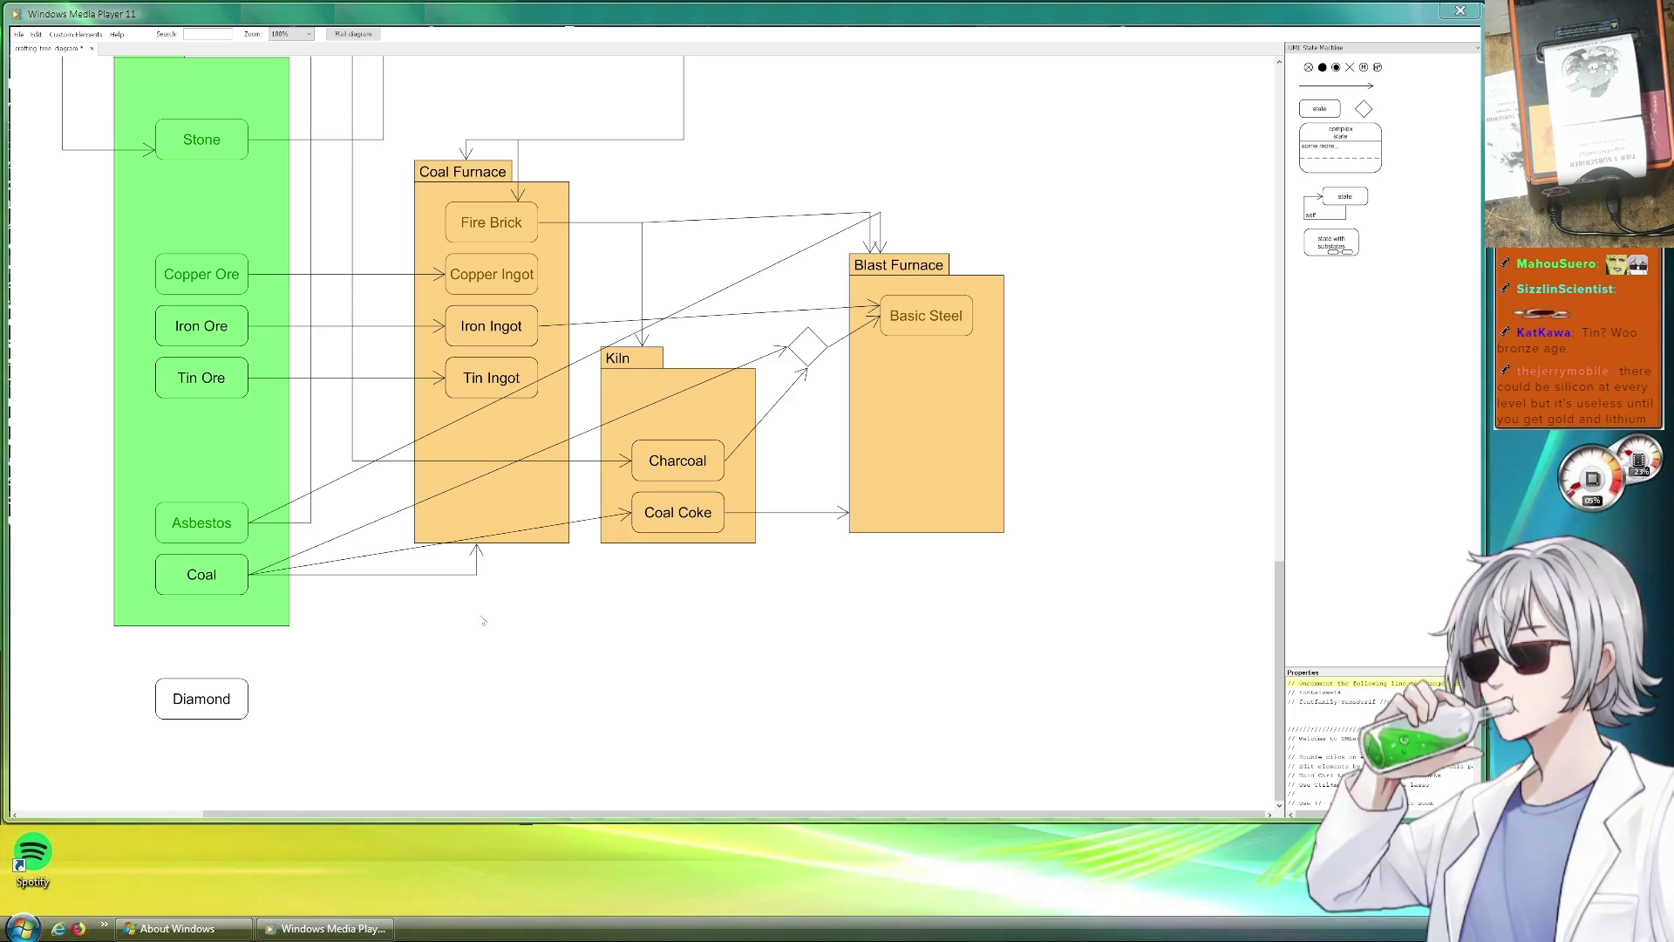
pyautogui.scroll(1, 480, 602)
pyautogui.scroll(5, 557, 608)
pyautogui.scroll(5, 557, 609)
pyautogui.scroll(7, 556, 609)
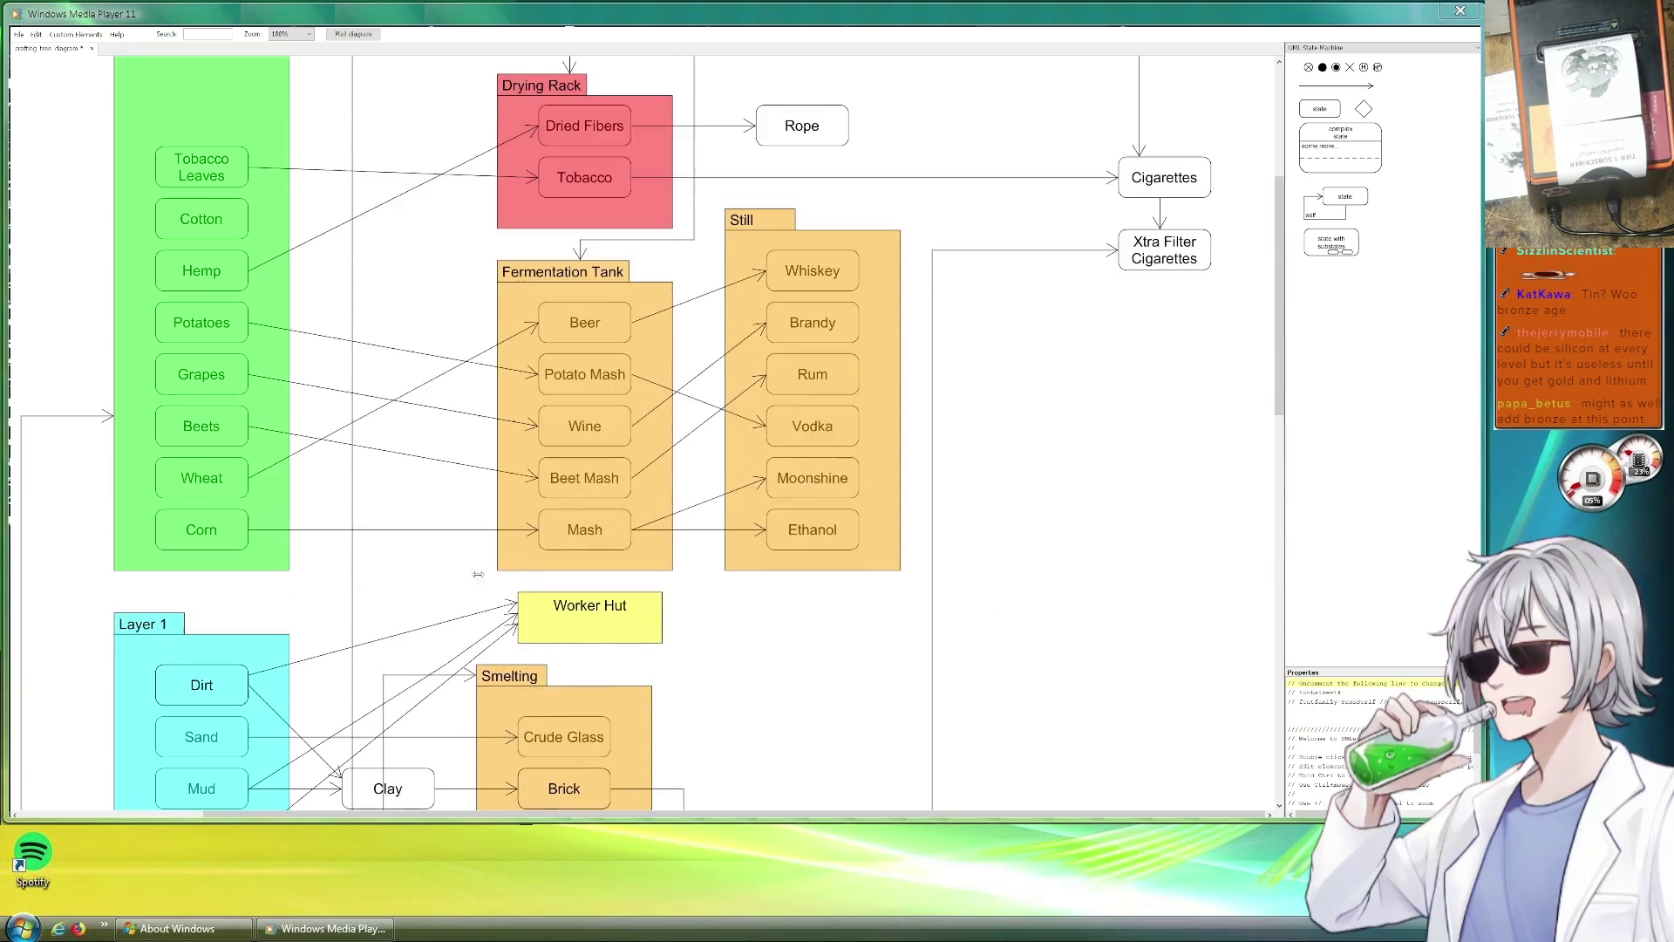
pyautogui.scroll(5, 556, 608)
pyautogui.scroll(-2, 443, 555)
pyautogui.scroll(-3, 443, 556)
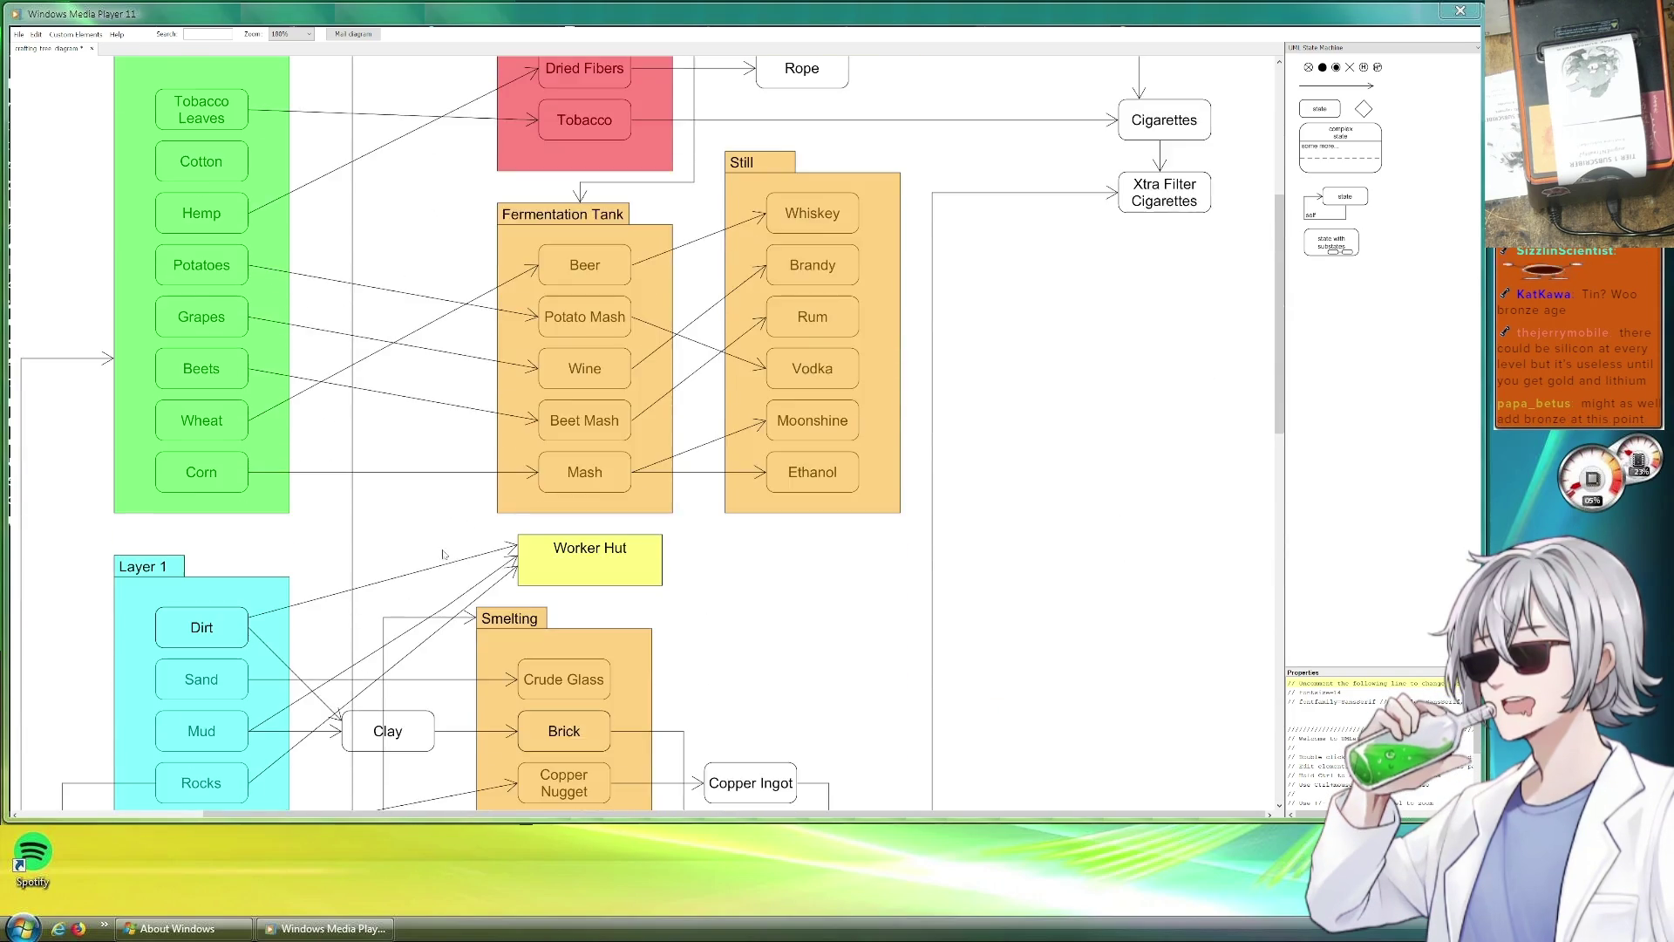
pyautogui.scroll(4, 443, 555)
pyautogui.scroll(3, 444, 556)
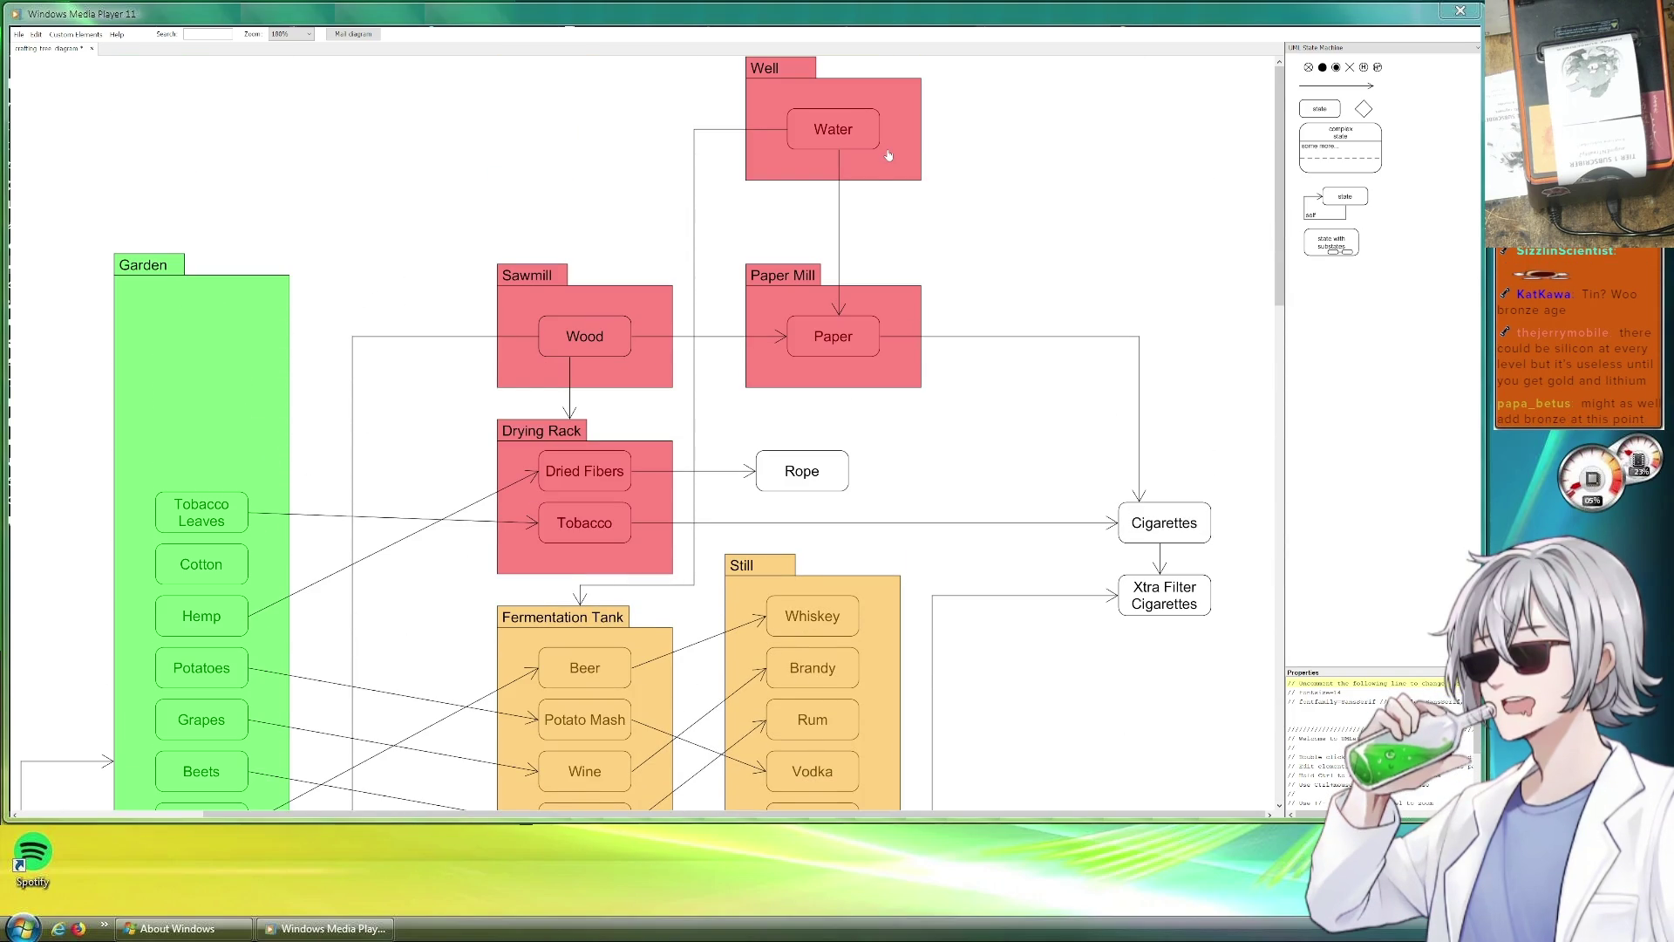
pyautogui.scroll(-1, 888, 156)
pyautogui.scroll(-7, 888, 156)
pyautogui.scroll(-5, 608, 338)
pyautogui.click(564, 511)
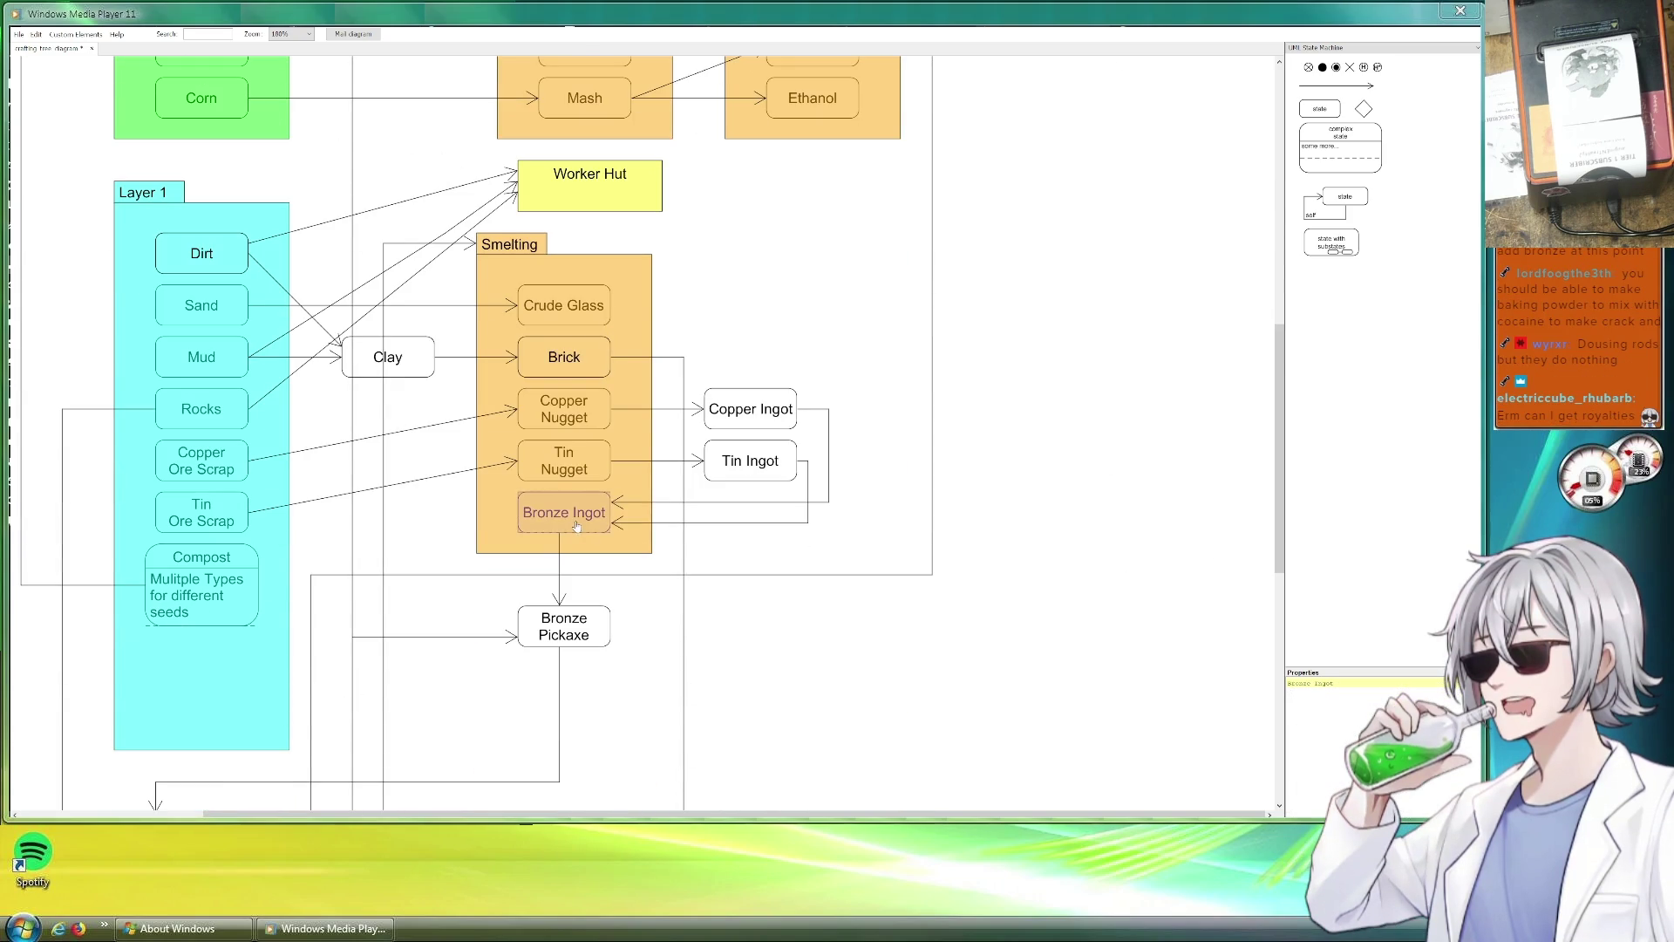
pyautogui.scroll(-3, 575, 517)
pyautogui.scroll(-3, 650, 404)
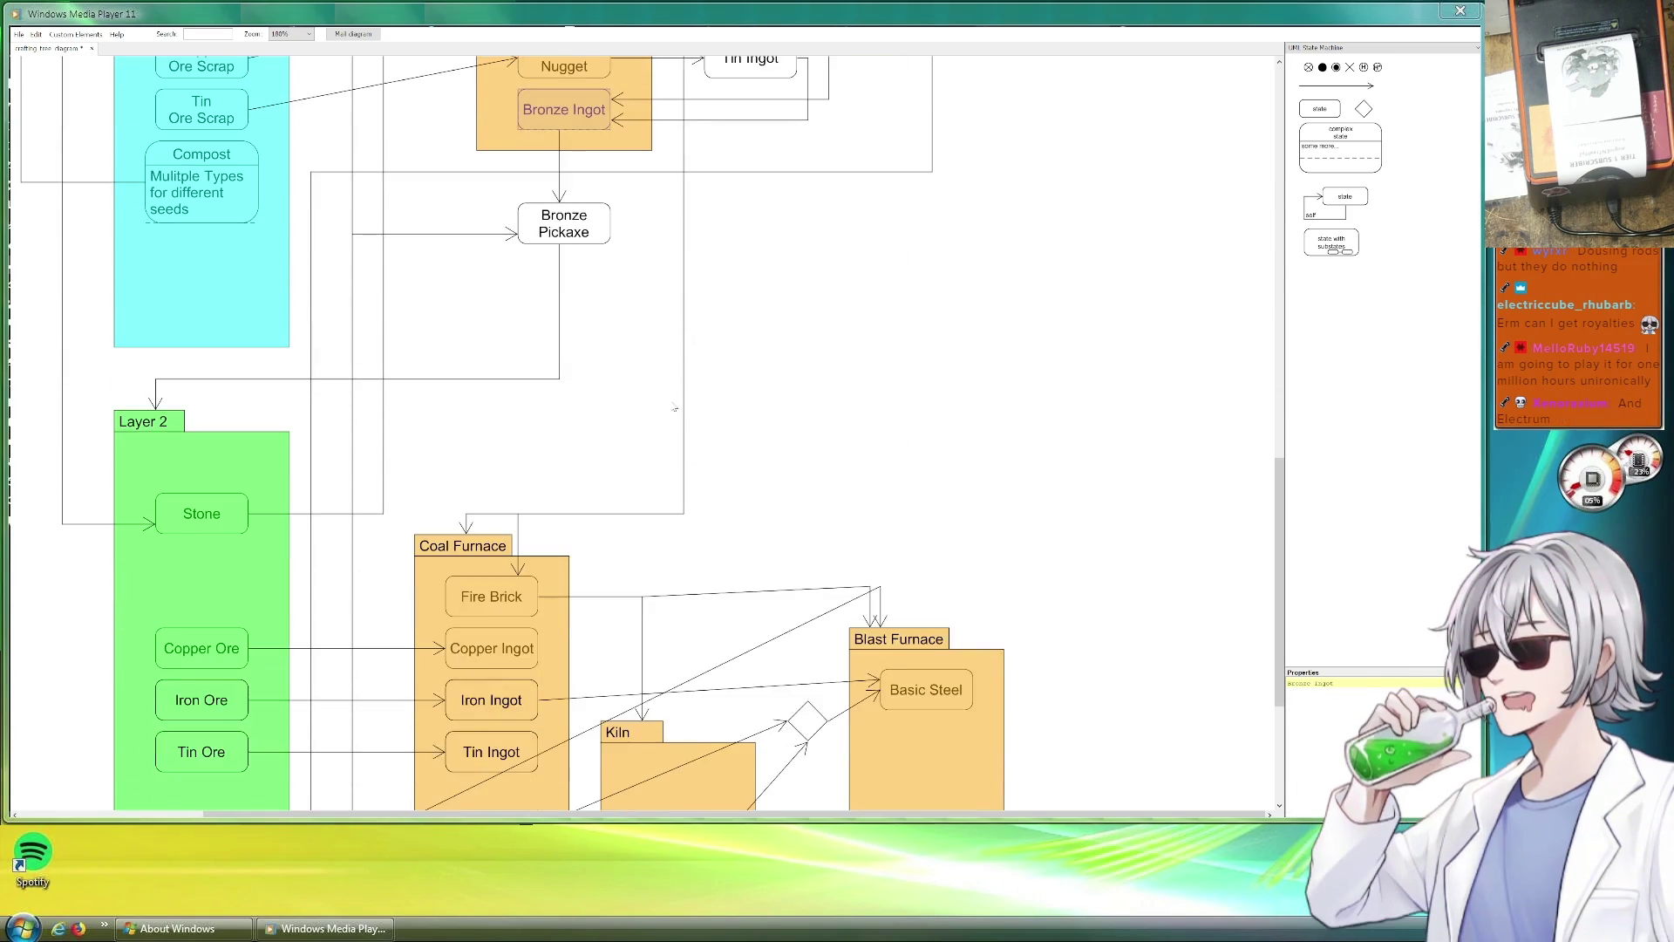
pyautogui.scroll(-3, 675, 401)
pyautogui.scroll(2, 649, 396)
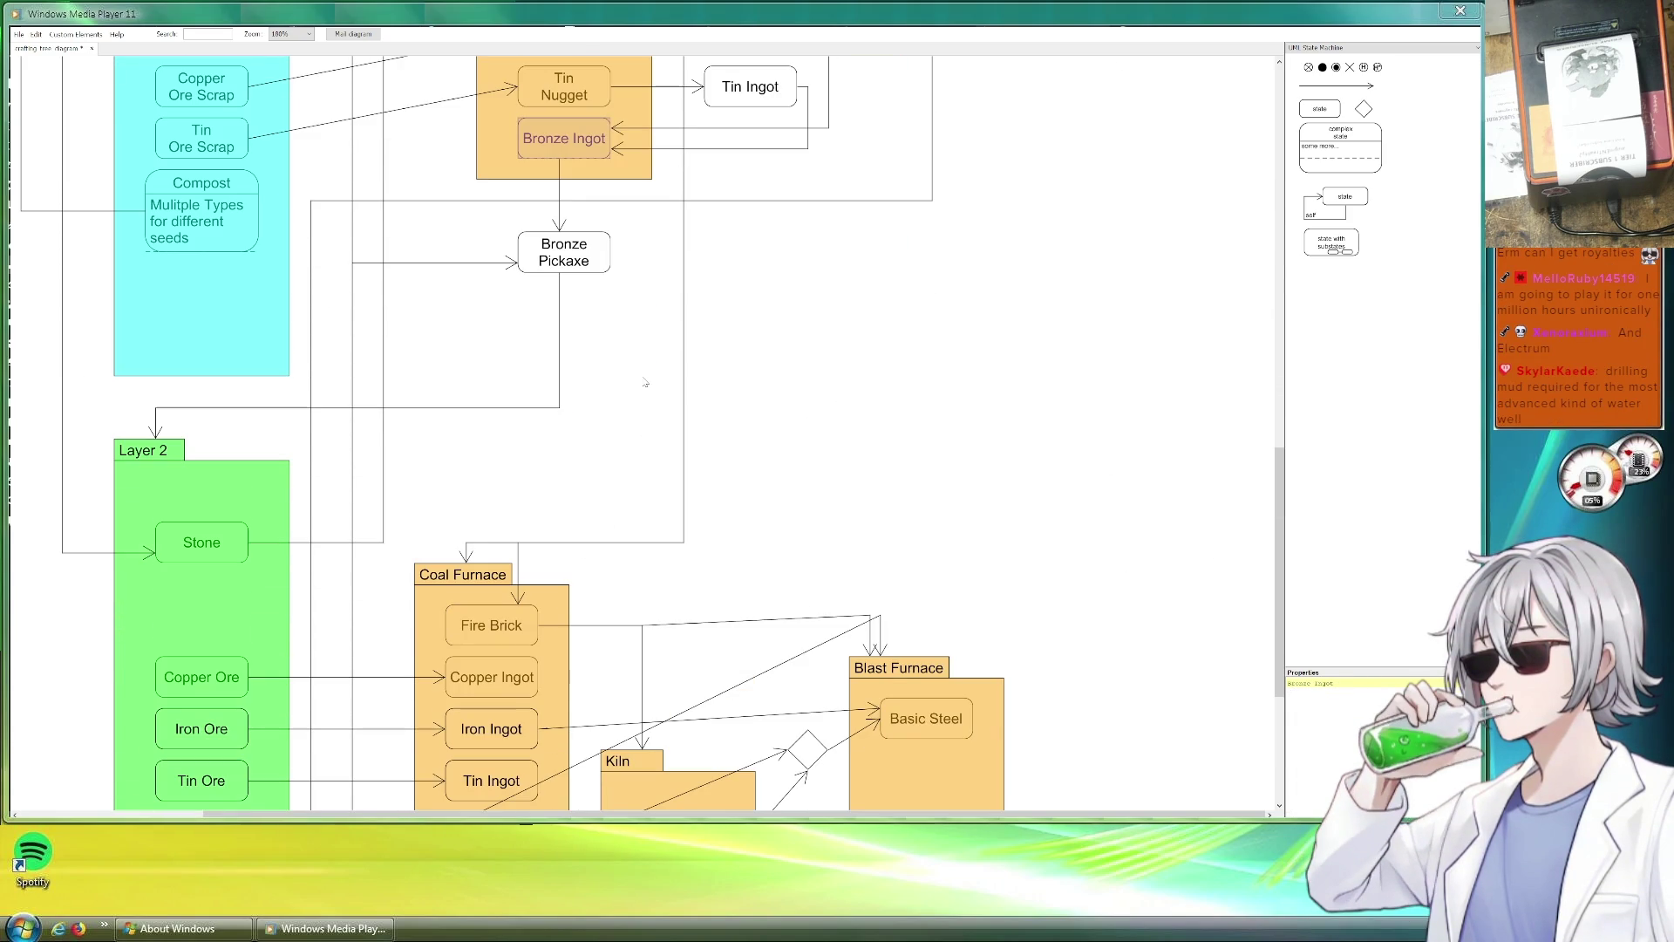
pyautogui.scroll(2, 645, 383)
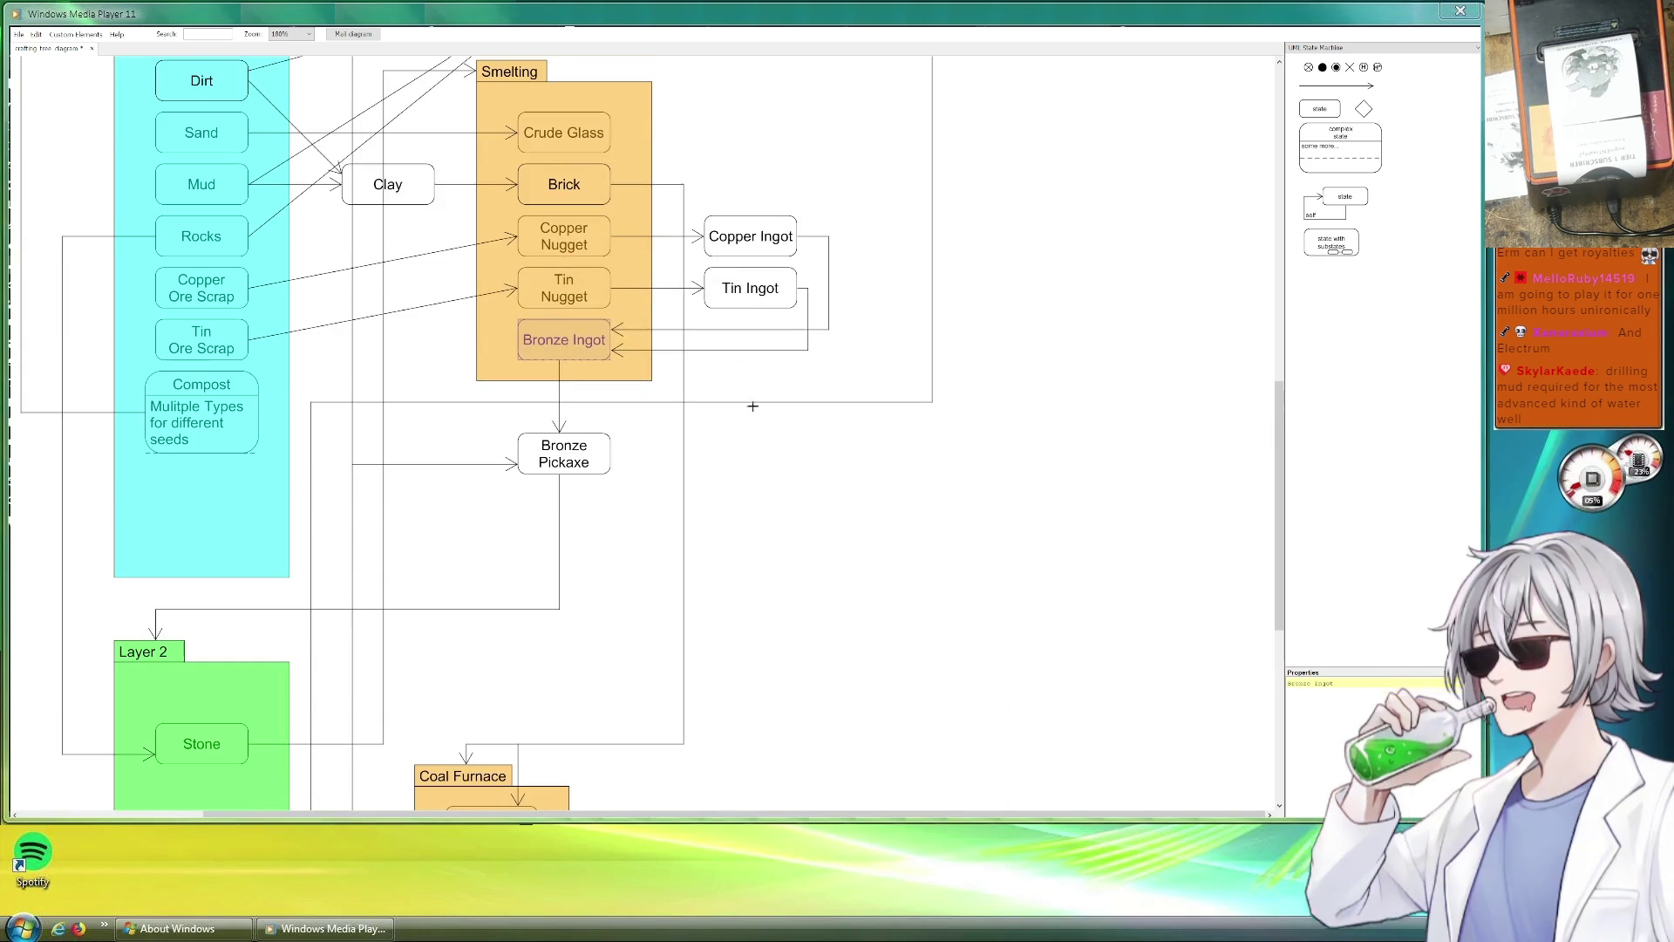
pyautogui.click(736, 247)
pyautogui.click(751, 293)
pyautogui.scroll(-3, 765, 454)
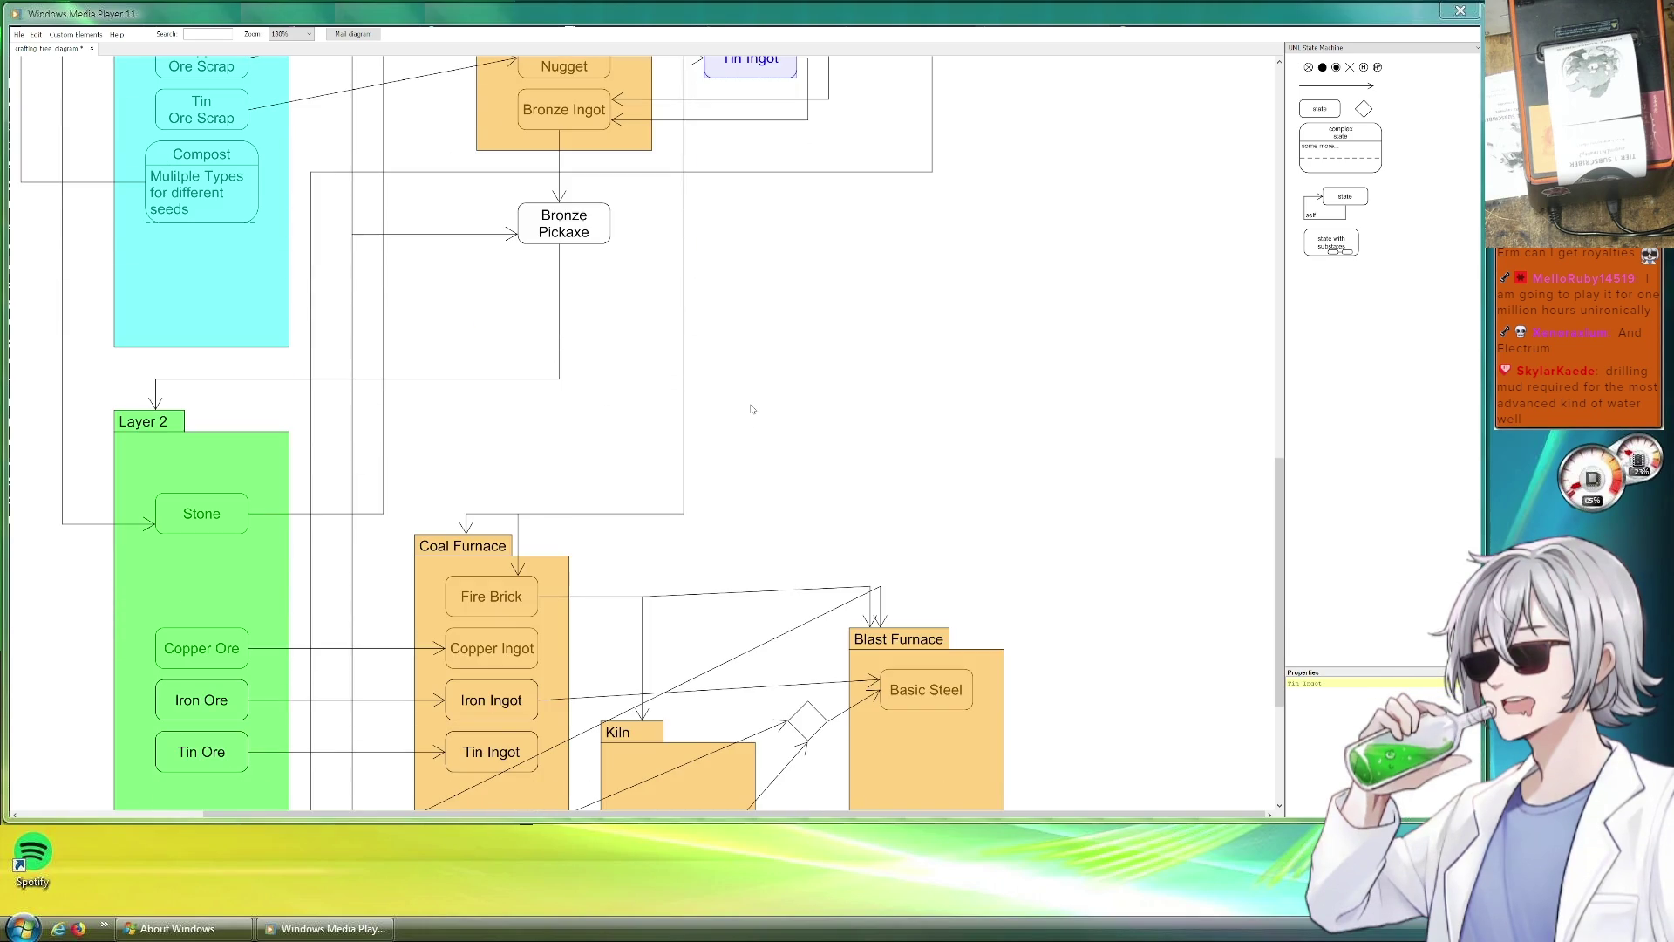
pyautogui.scroll(4, 750, 408)
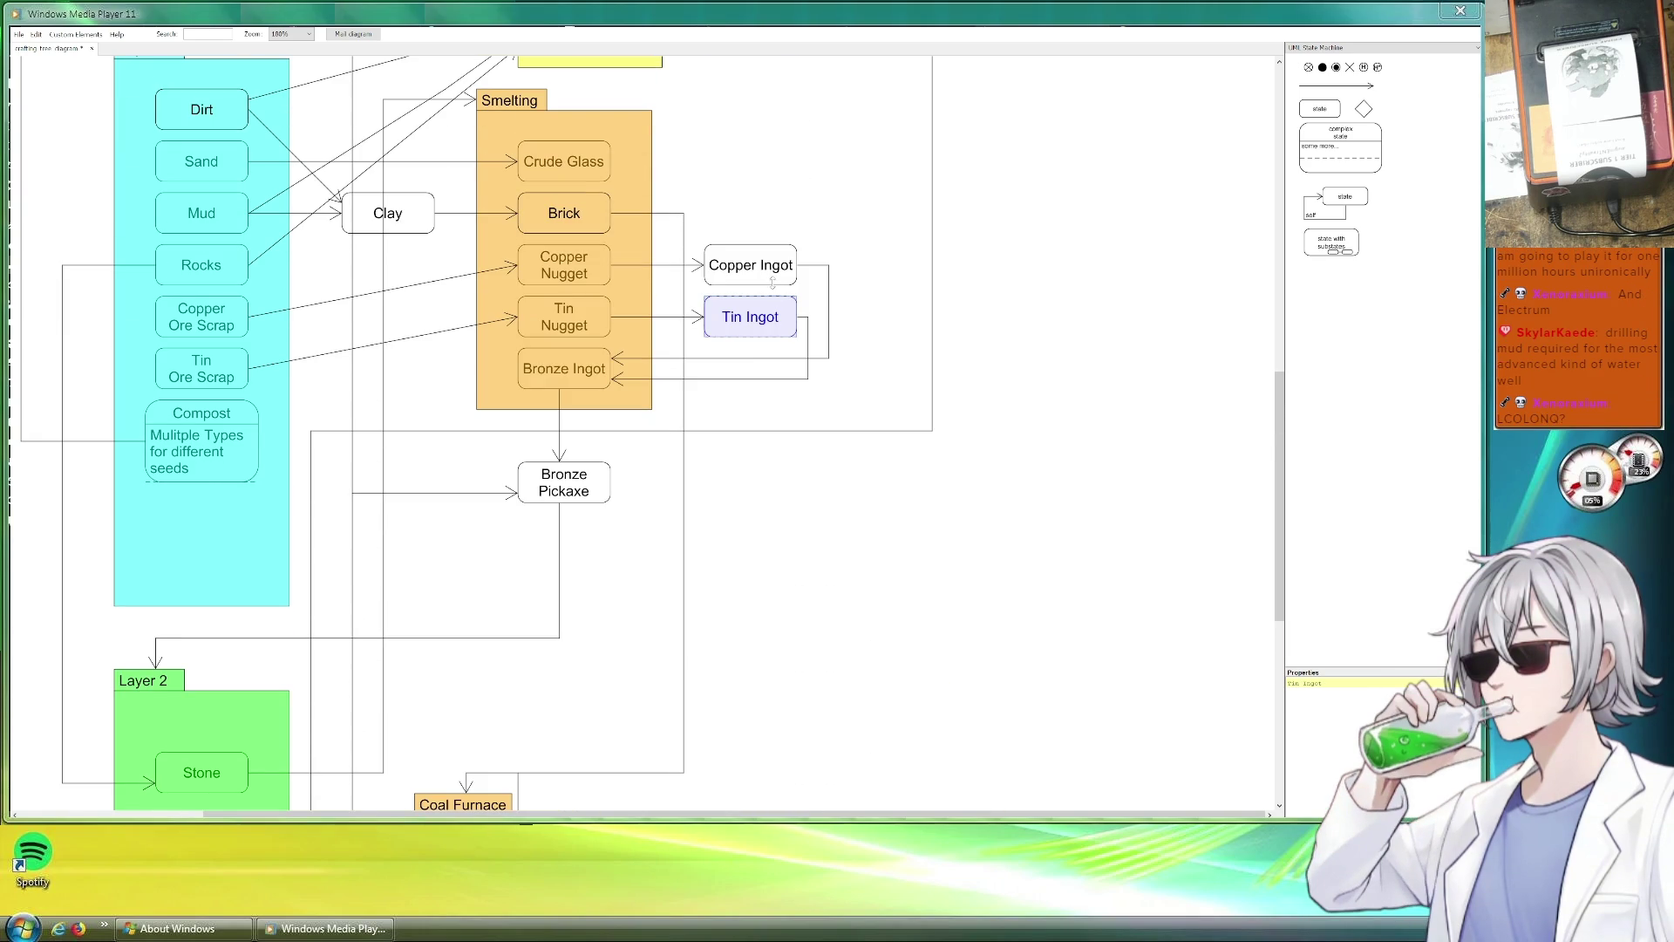
pyautogui.scroll(-2, 675, 322)
pyautogui.scroll(-2, 677, 332)
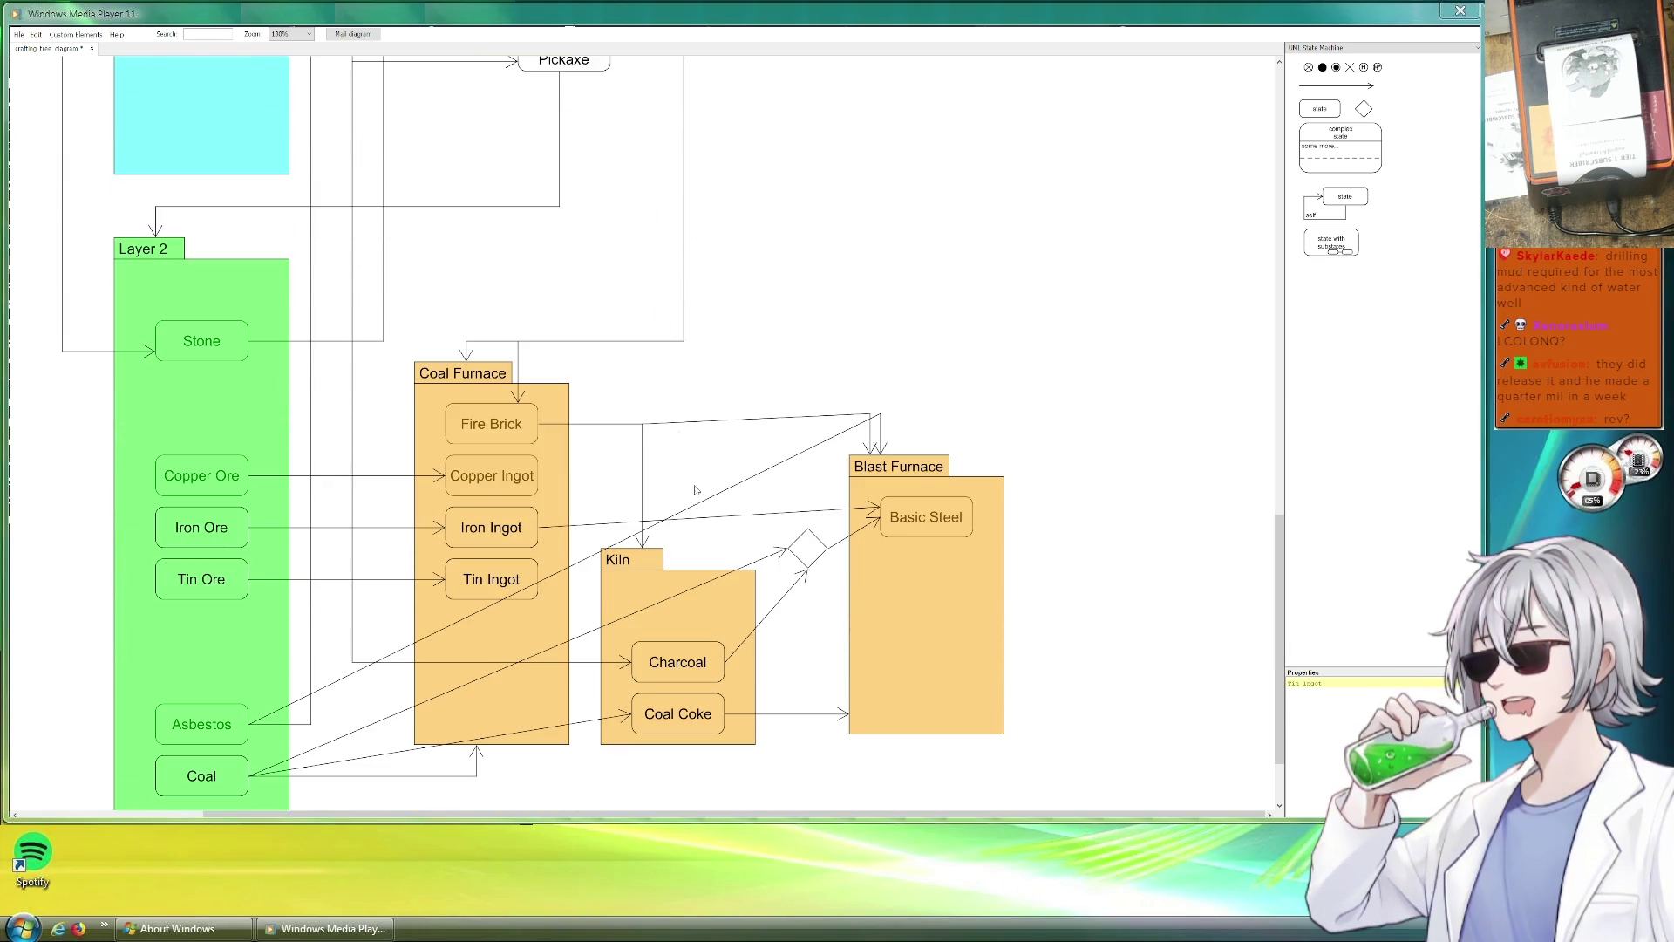
# Copy Copper Ingot beside the Coal Furnace as Bronze Ingot and feed it from Copper Ingot.
pyautogui.moveTo(487, 480); pyautogui.dragTo(678, 481)
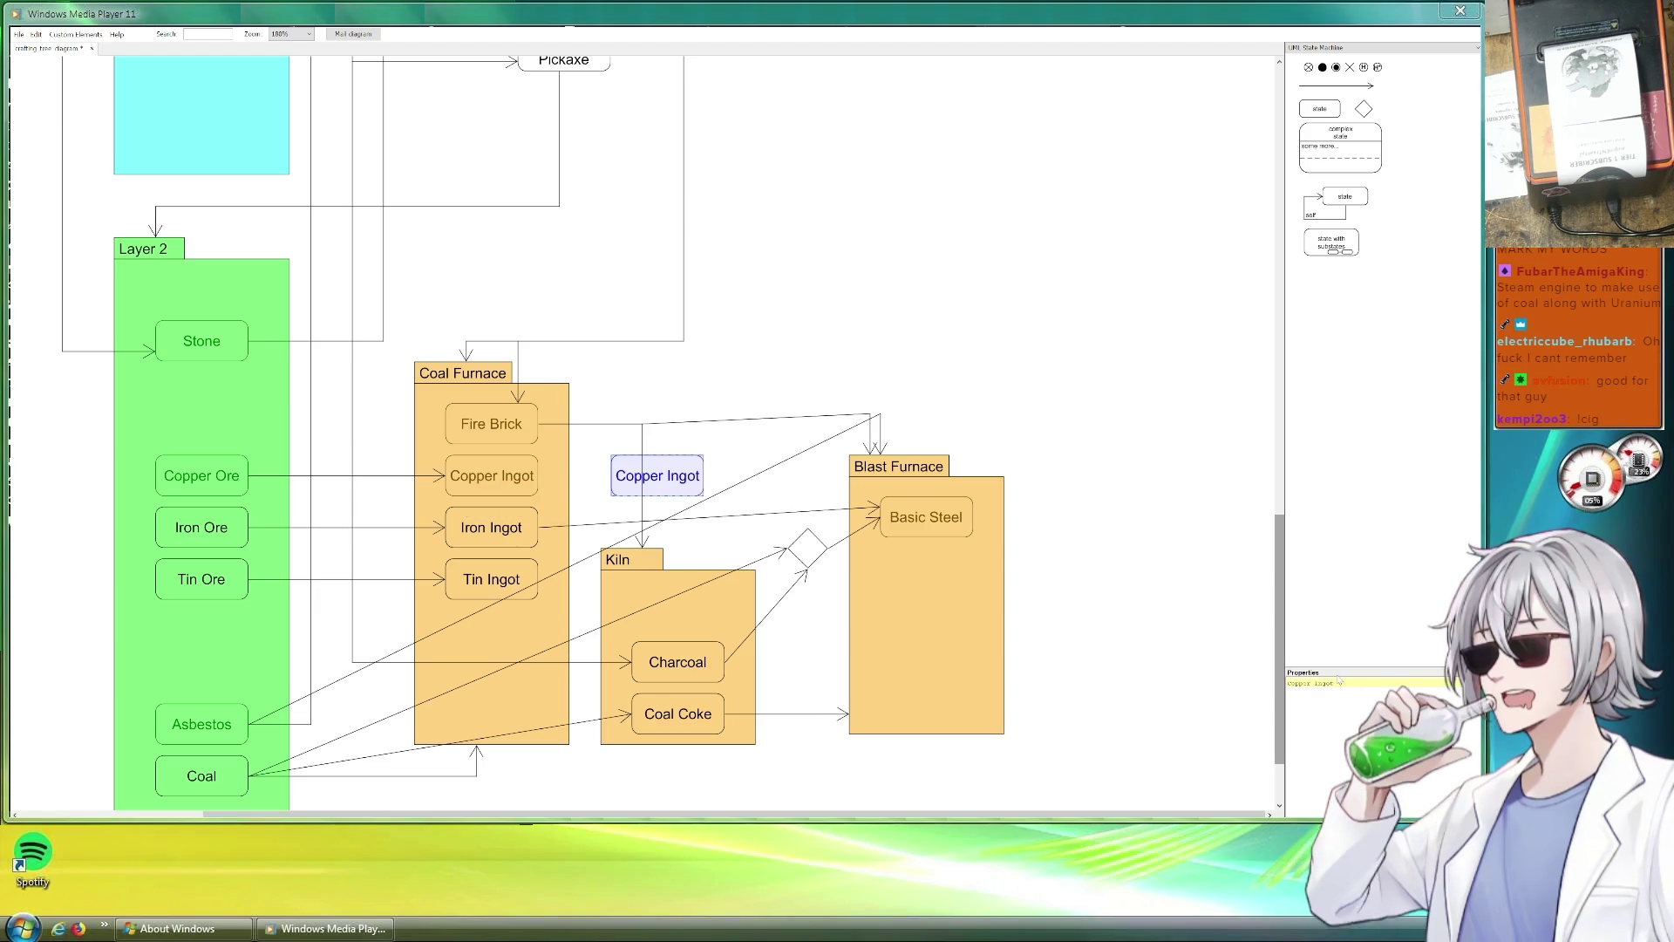
pyautogui.doubleClick(1299, 683)
pyautogui.write('Bronze')
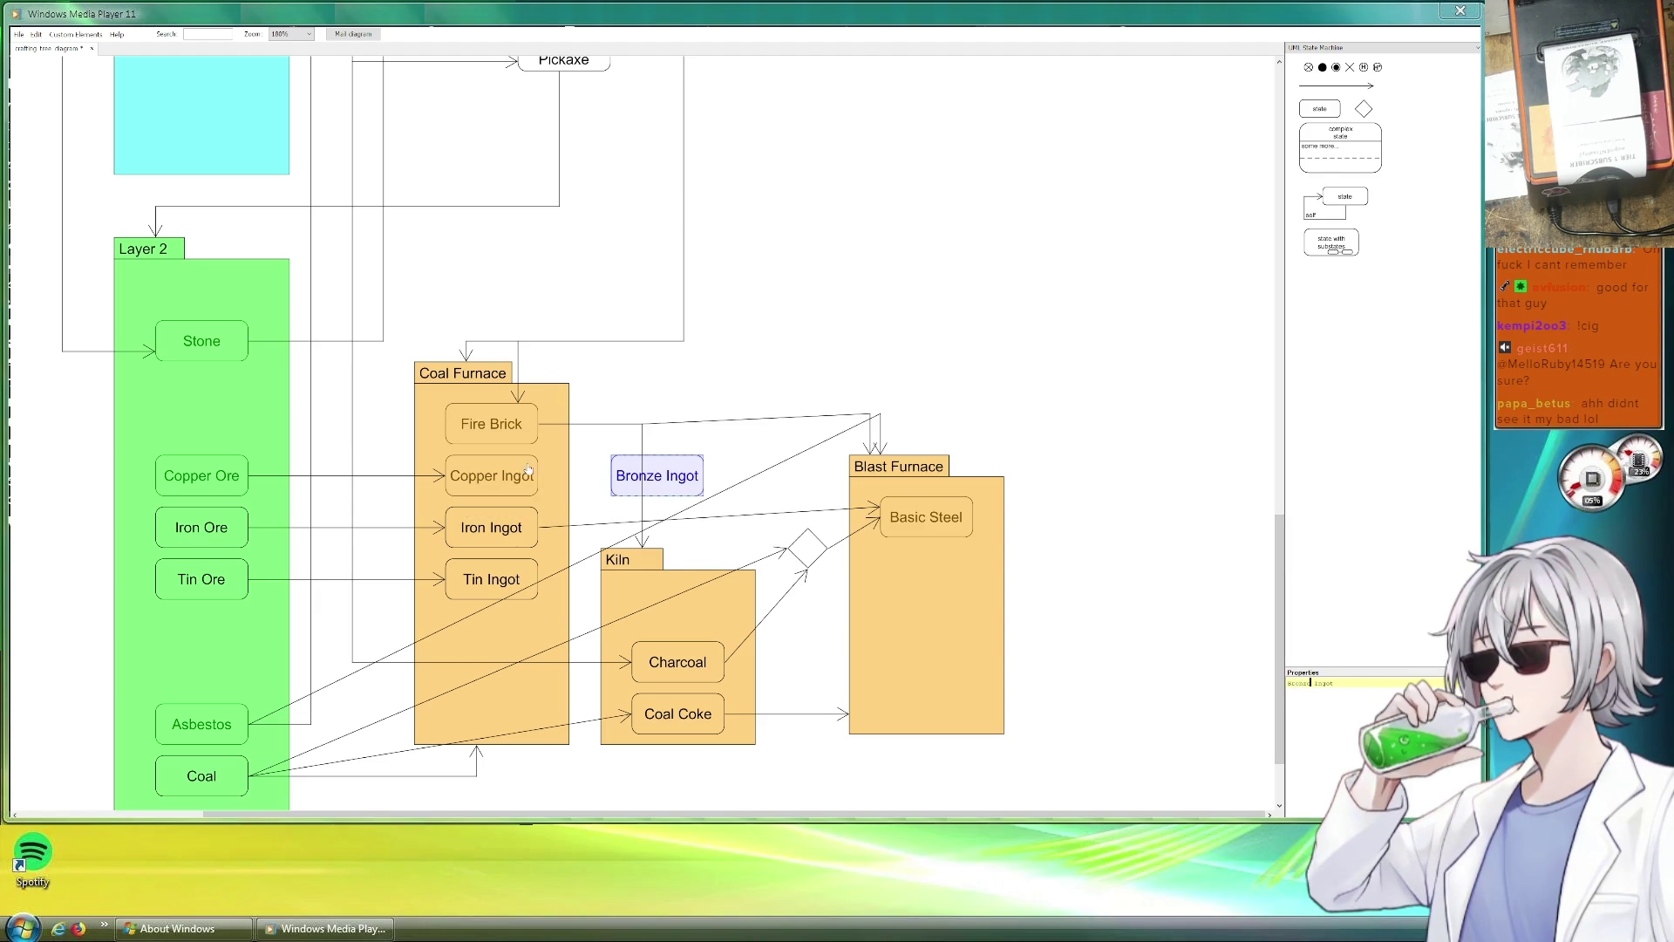
pyautogui.moveTo(368, 492)
pyautogui.mouseDown()
pyautogui.moveTo(637, 476)
pyautogui.moveTo(611, 477)
pyautogui.moveTo(589, 529)
pyautogui.mouseUp()
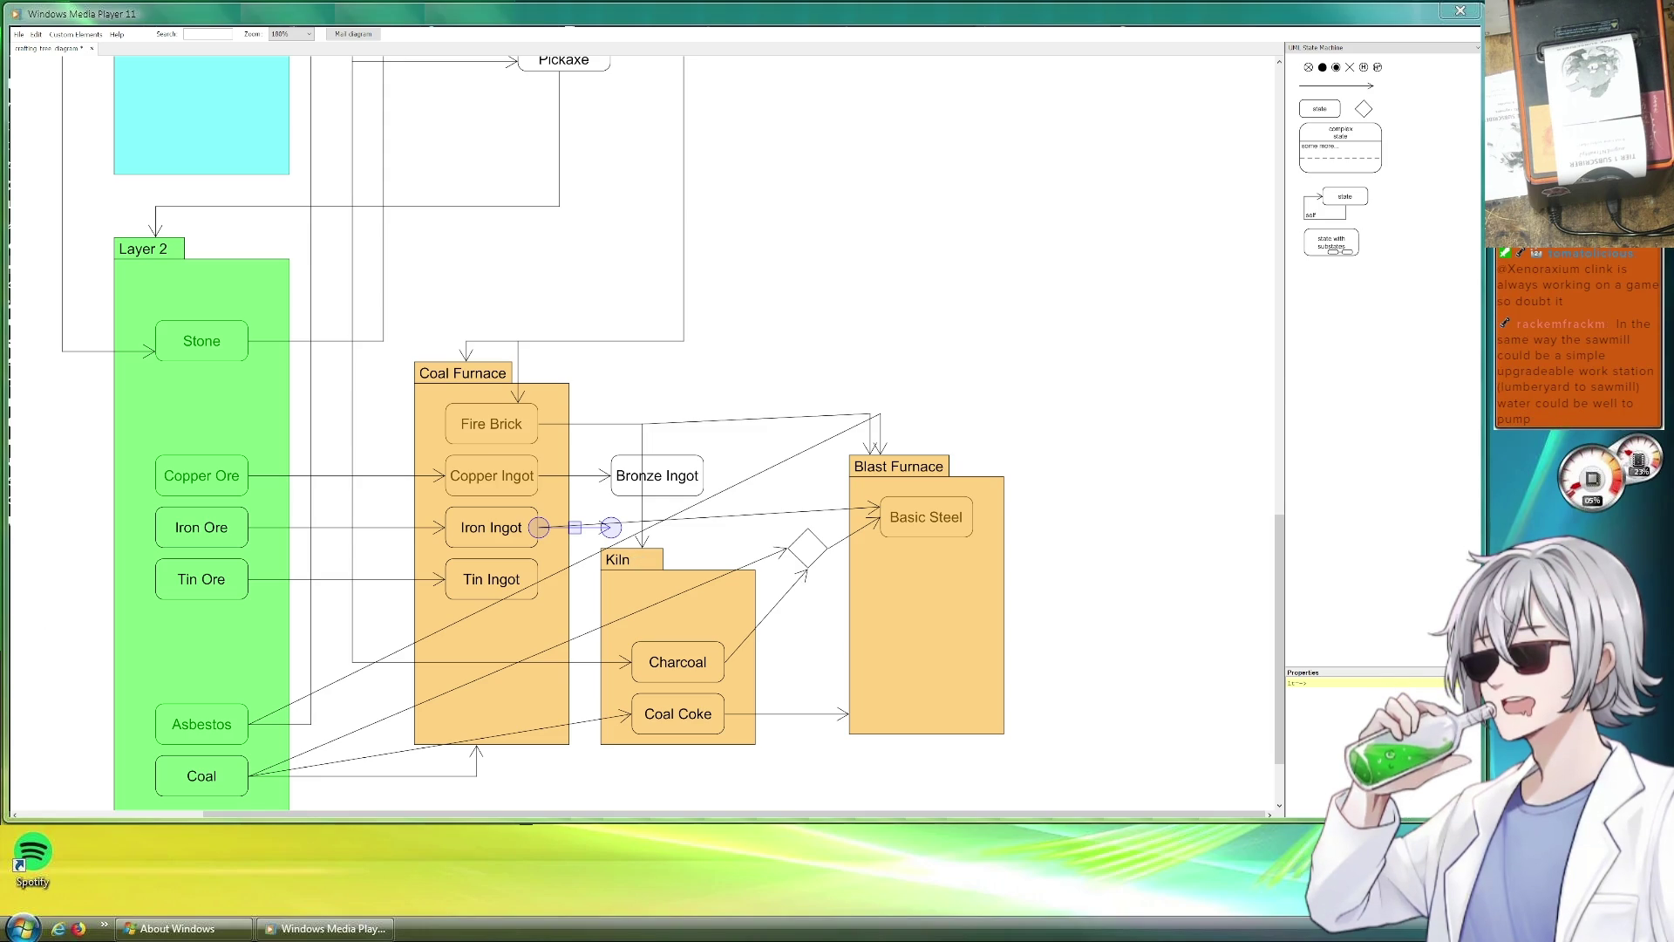
# Add an arrow from Iron Ingot into Bronze Ingot.
pyautogui.moveTo(611, 527); pyautogui.dragTo(609, 486)
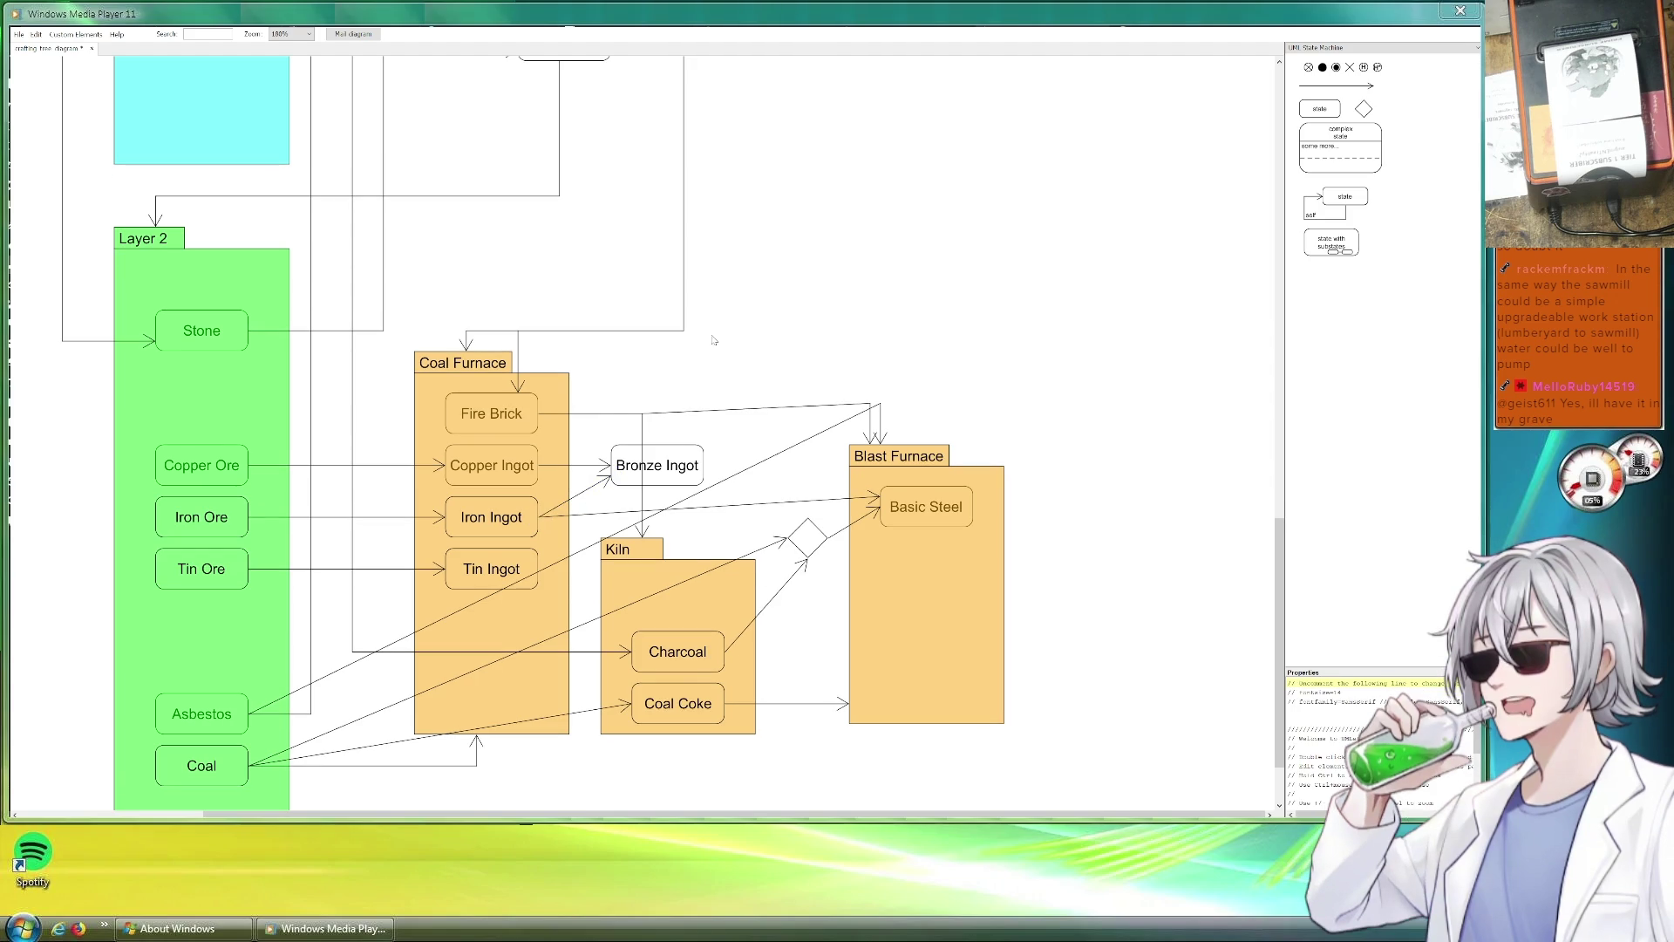
pyautogui.scroll(-2, 727, 419)
pyautogui.scroll(2, 726, 420)
pyautogui.scroll(-1, 717, 425)
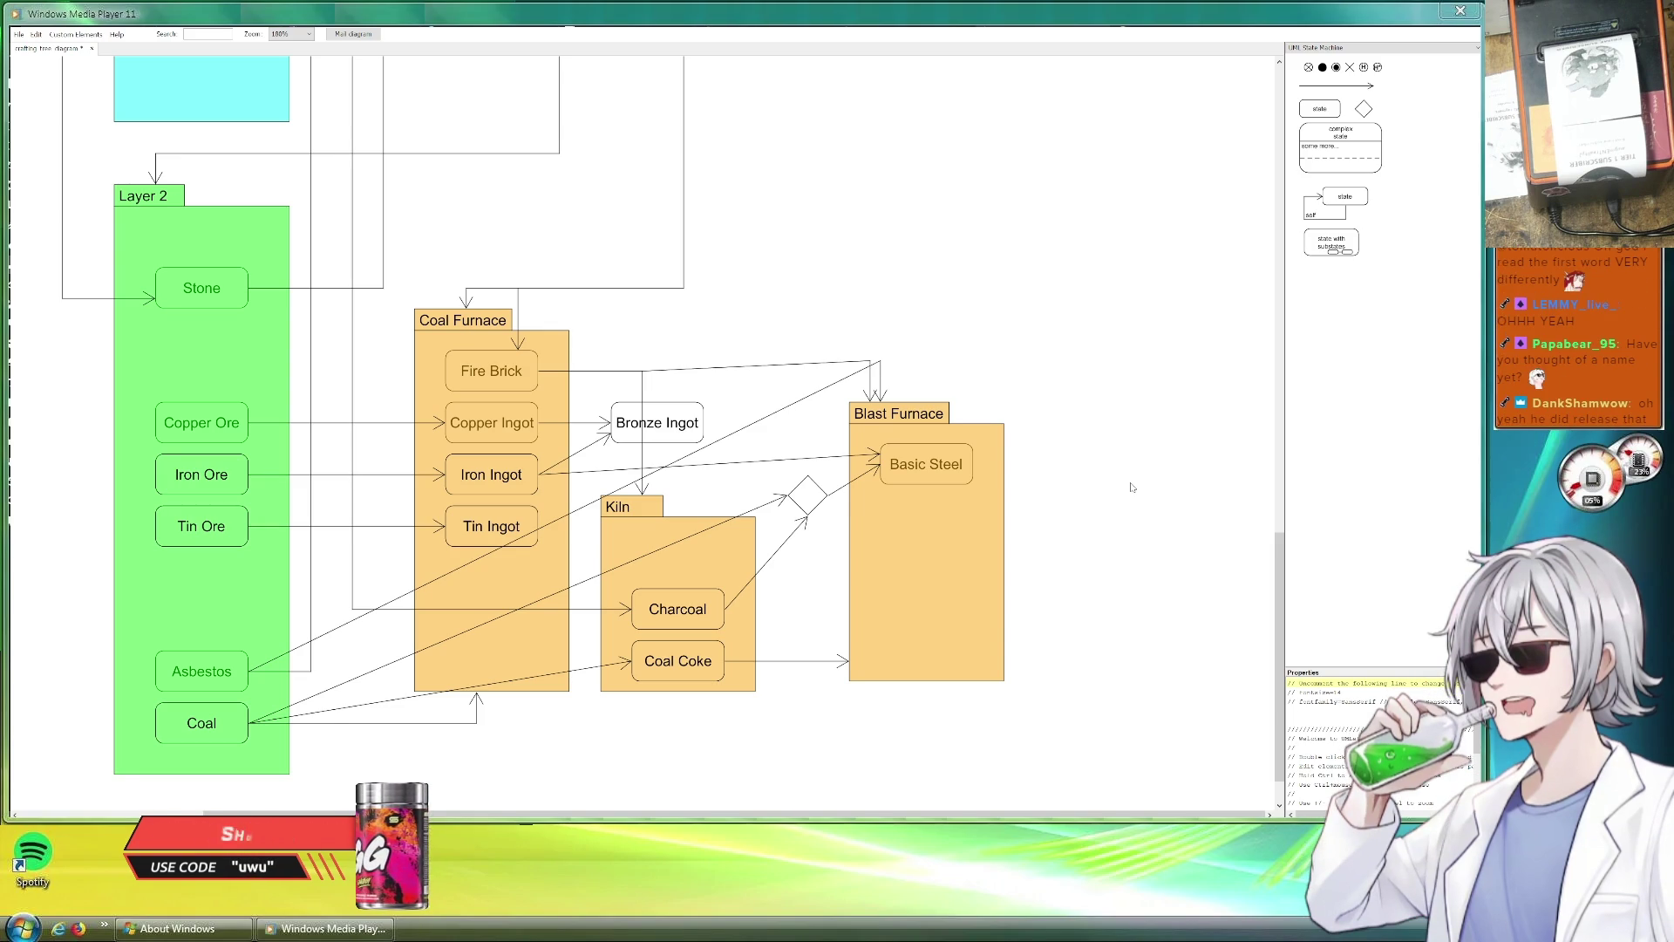
pyautogui.scroll(2, 1132, 488)
pyautogui.scroll(3, 1100, 511)
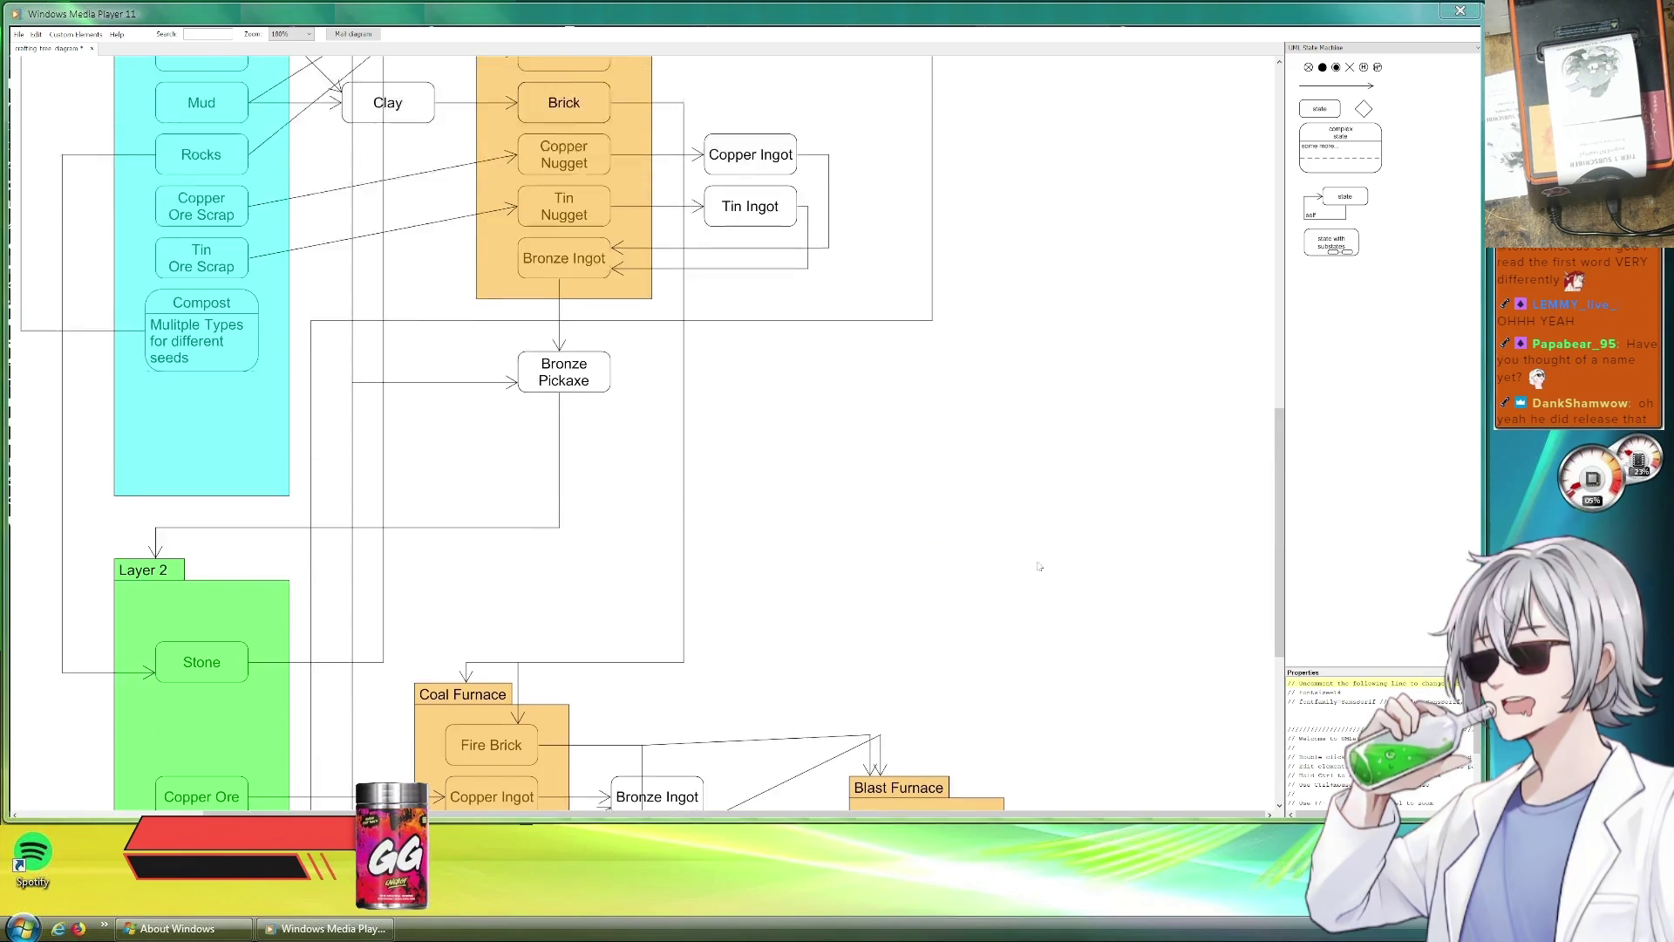
pyautogui.scroll(4, 1066, 536)
pyautogui.scroll(3, 1030, 570)
pyautogui.scroll(4, 1030, 571)
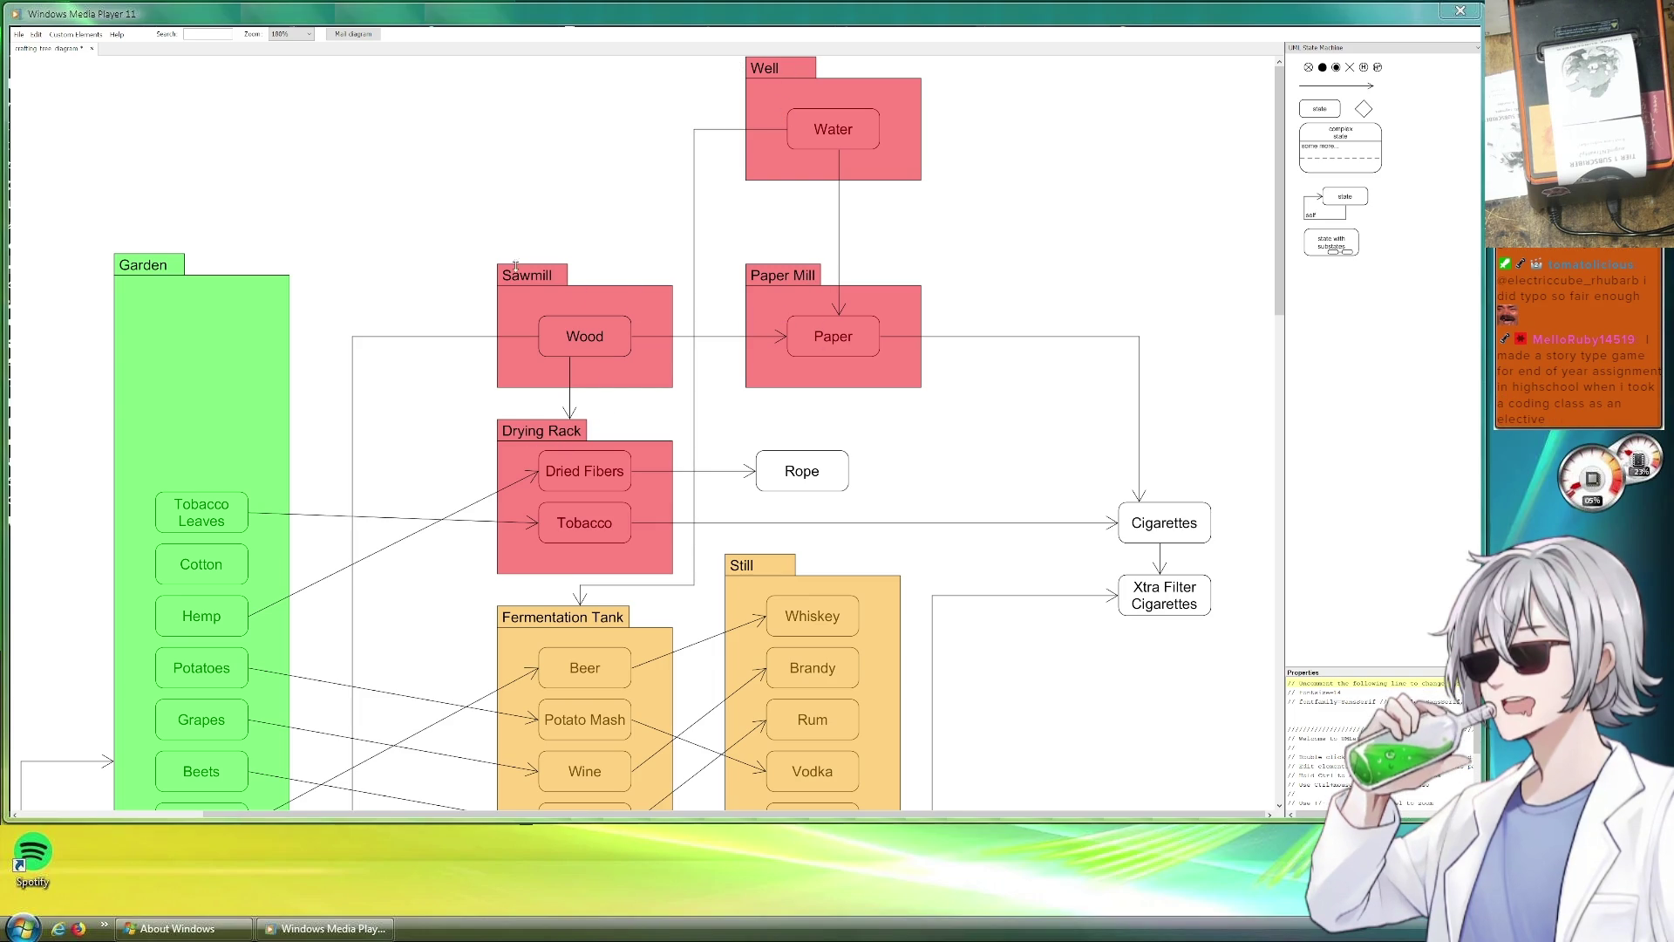
pyautogui.scroll(-1, 612, 329)
pyautogui.scroll(-3, 613, 330)
pyautogui.scroll(-5, 621, 321)
pyautogui.scroll(-6, 627, 312)
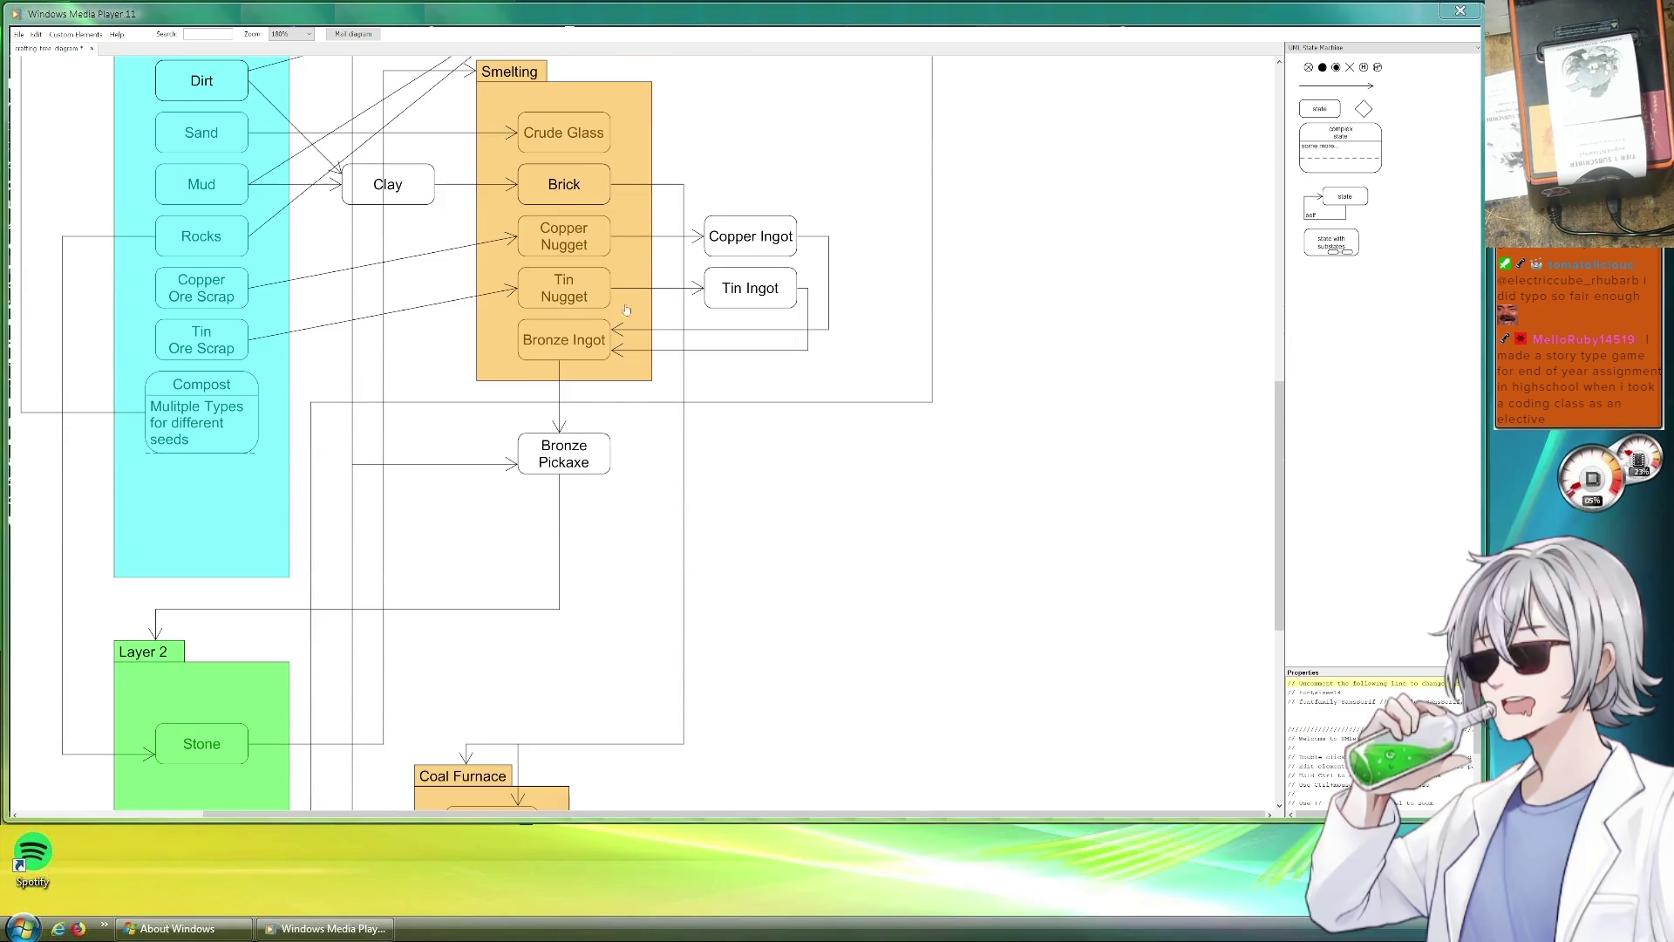
pyautogui.scroll(-1, 633, 301)
pyautogui.scroll(-6, 641, 303)
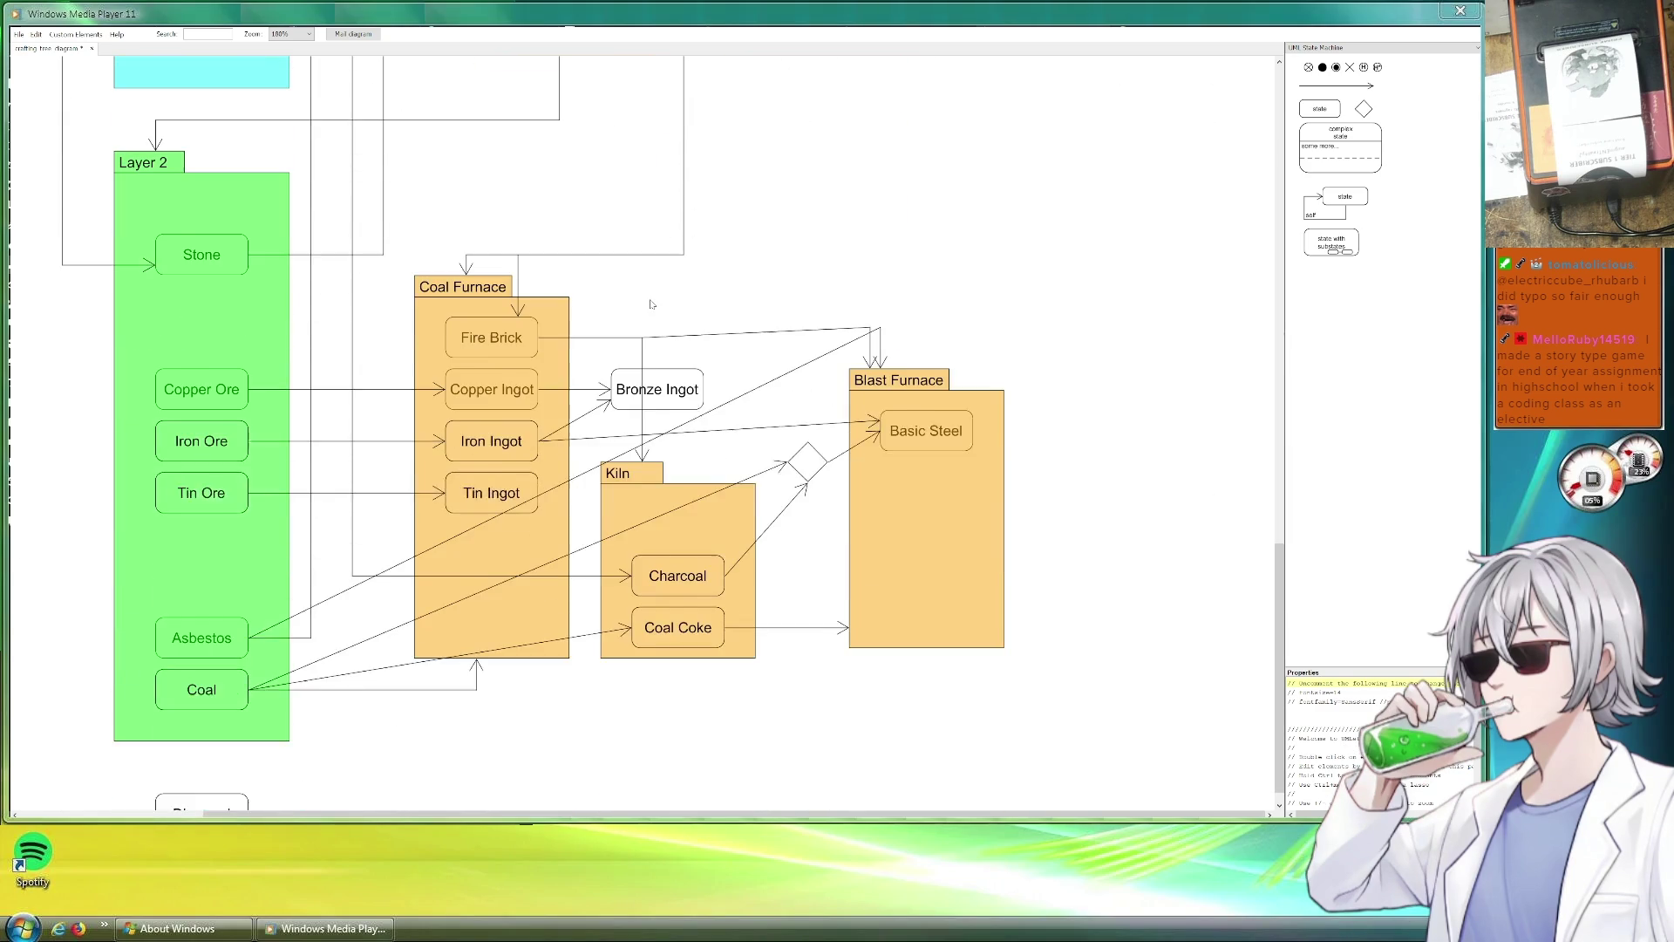
pyautogui.scroll(-2, 649, 306)
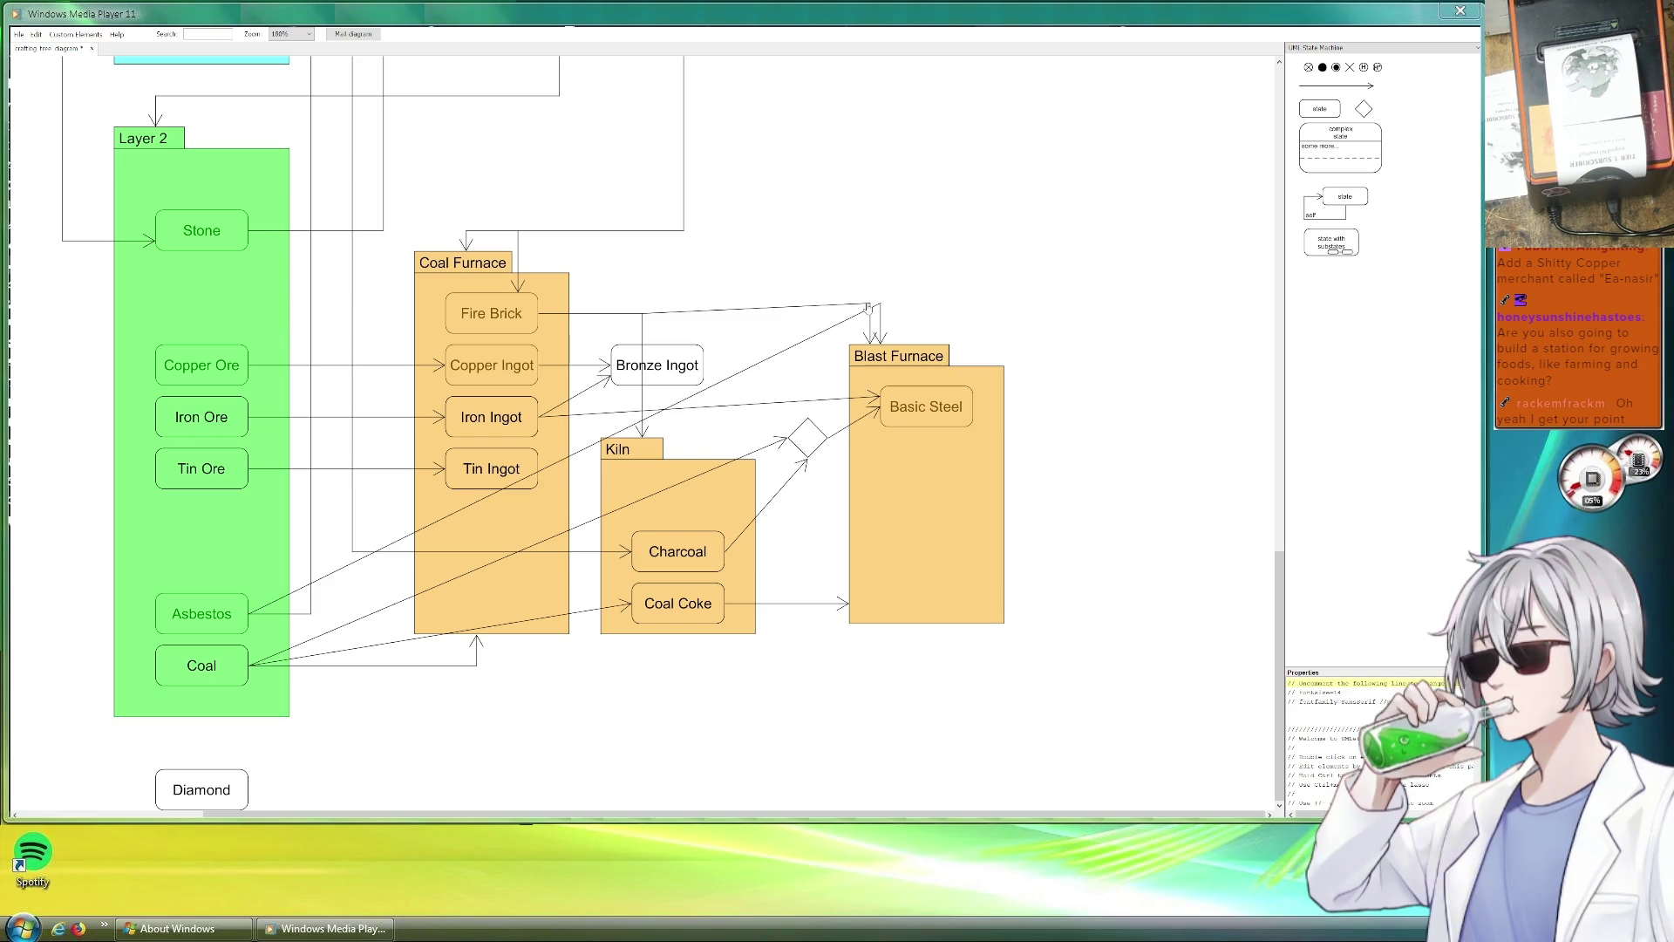
pyautogui.scroll(3, 866, 306)
pyautogui.scroll(5, 654, 314)
pyautogui.scroll(5, 458, 321)
pyautogui.scroll(3, 328, 325)
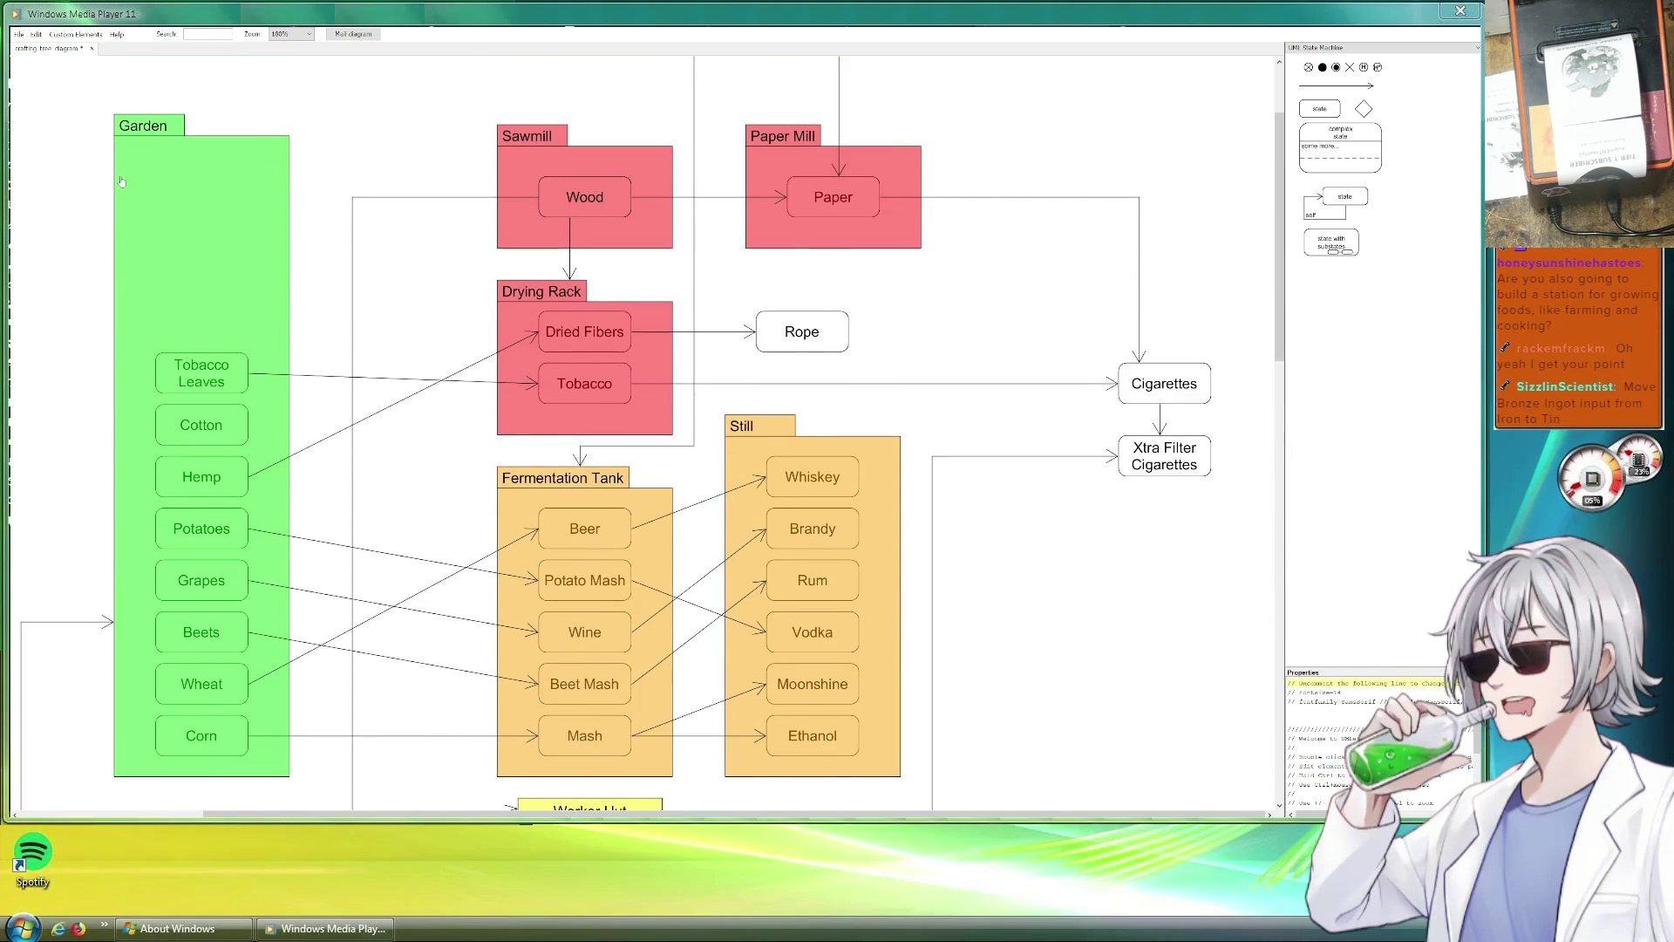
pyautogui.scroll(-1, 236, 276)
pyautogui.scroll(-2, 243, 308)
pyautogui.scroll(2, 637, 373)
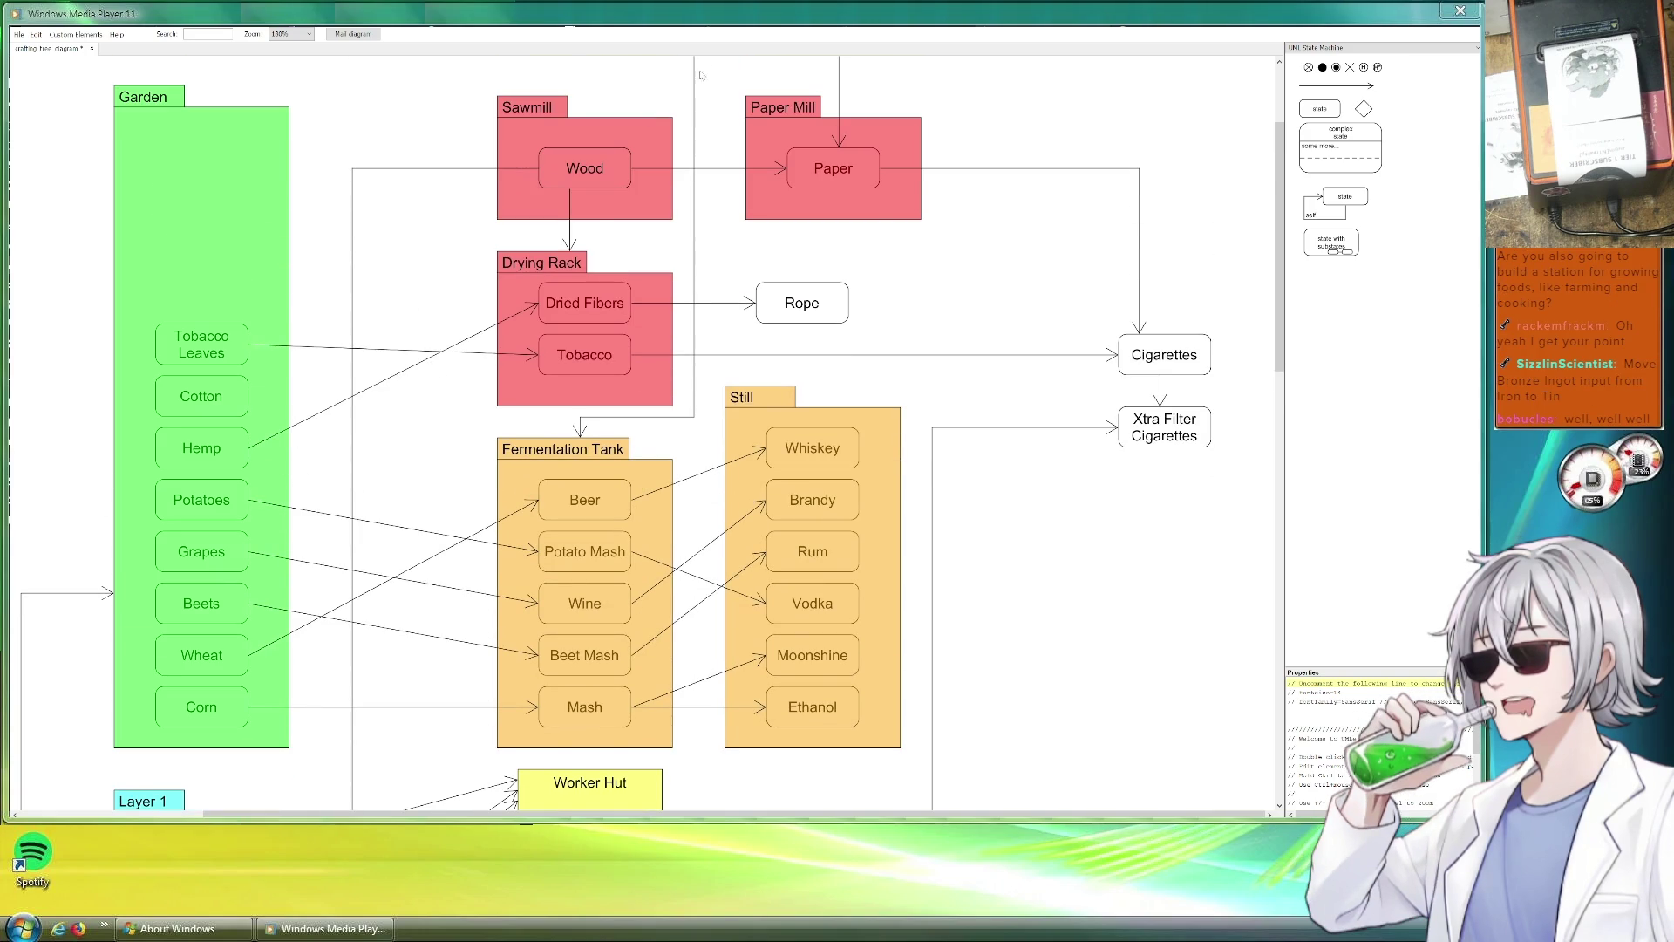
pyautogui.scroll(-3, 1259, 604)
pyautogui.scroll(-3, 1177, 595)
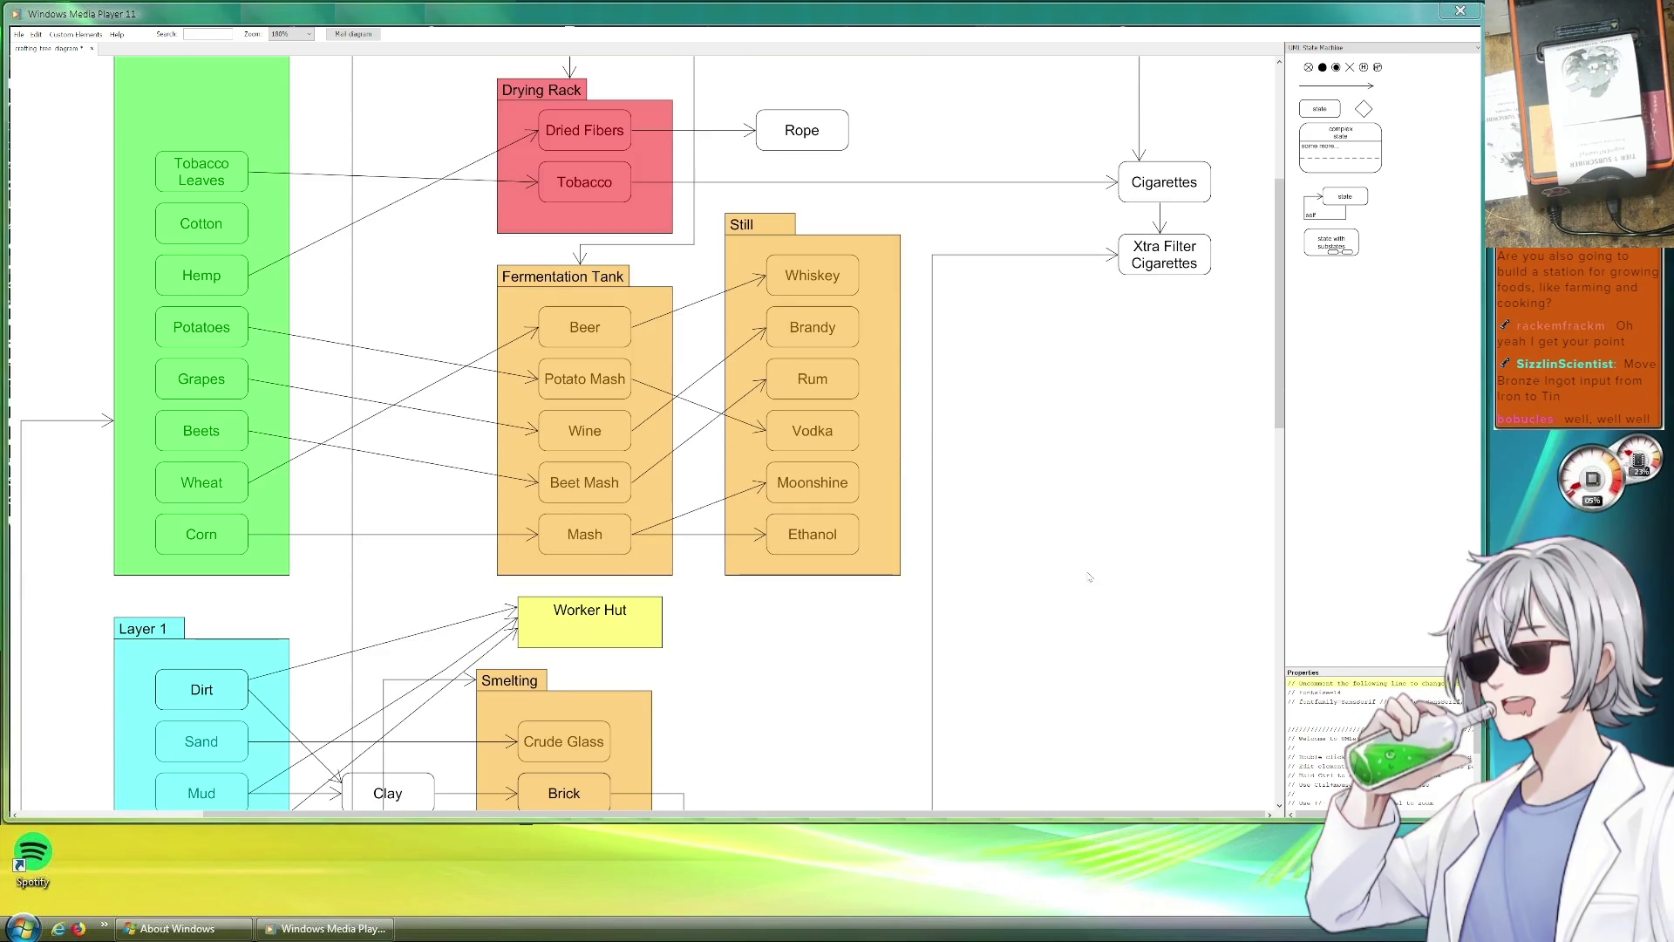
pyautogui.scroll(7, 1060, 614)
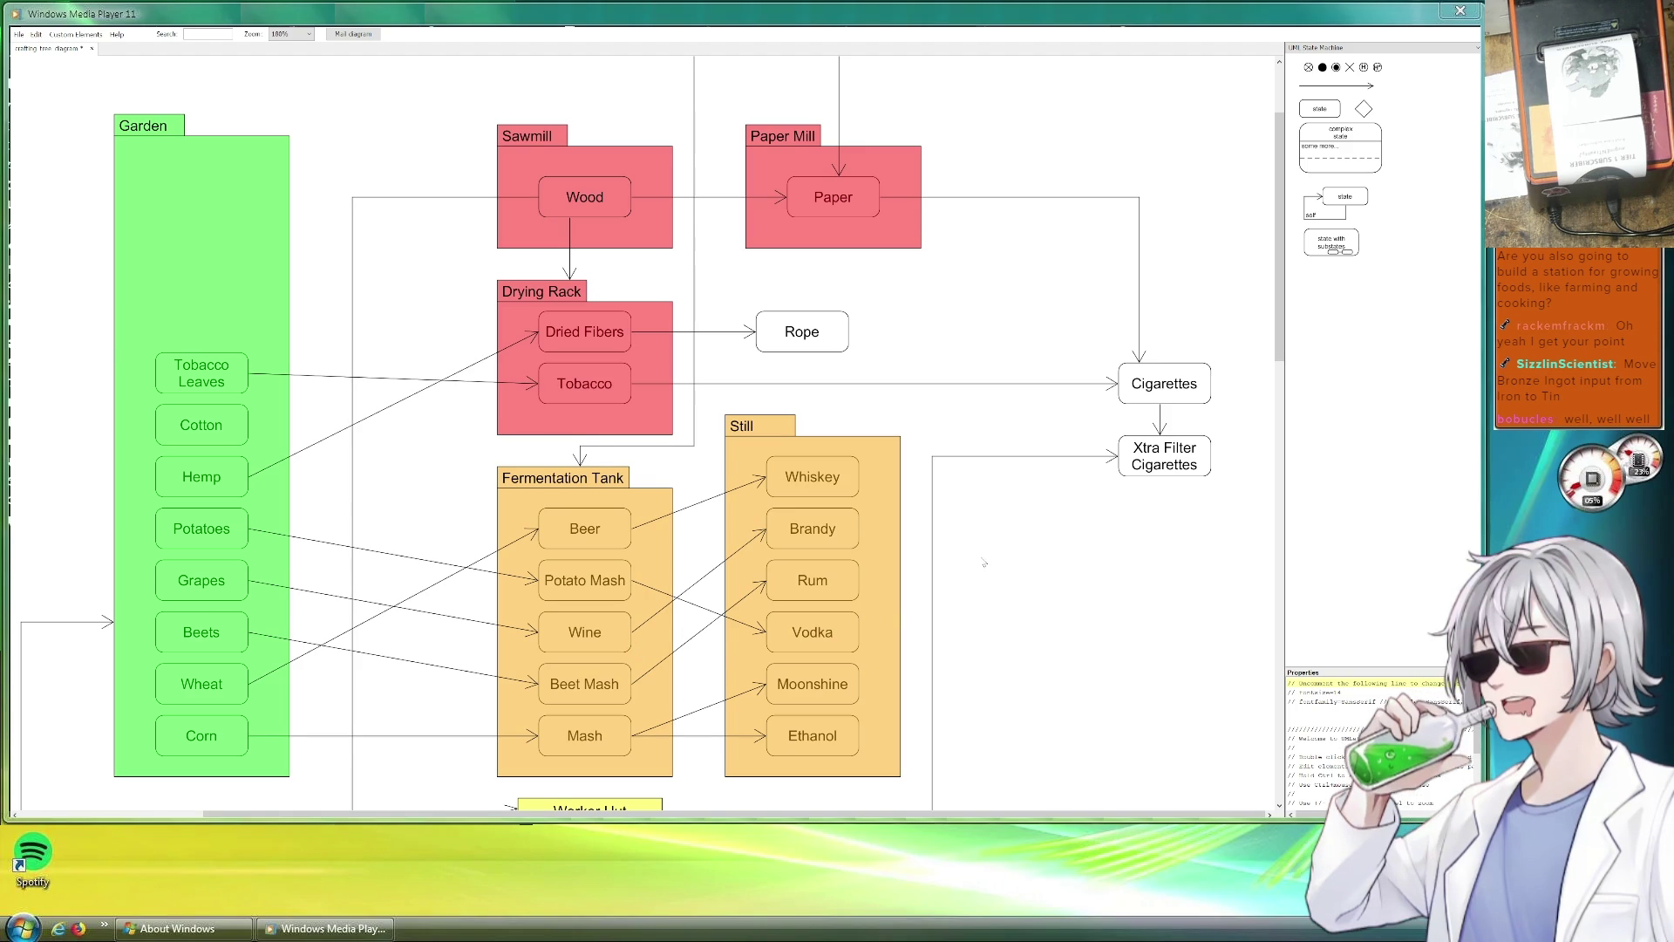
pyautogui.scroll(-7, 970, 592)
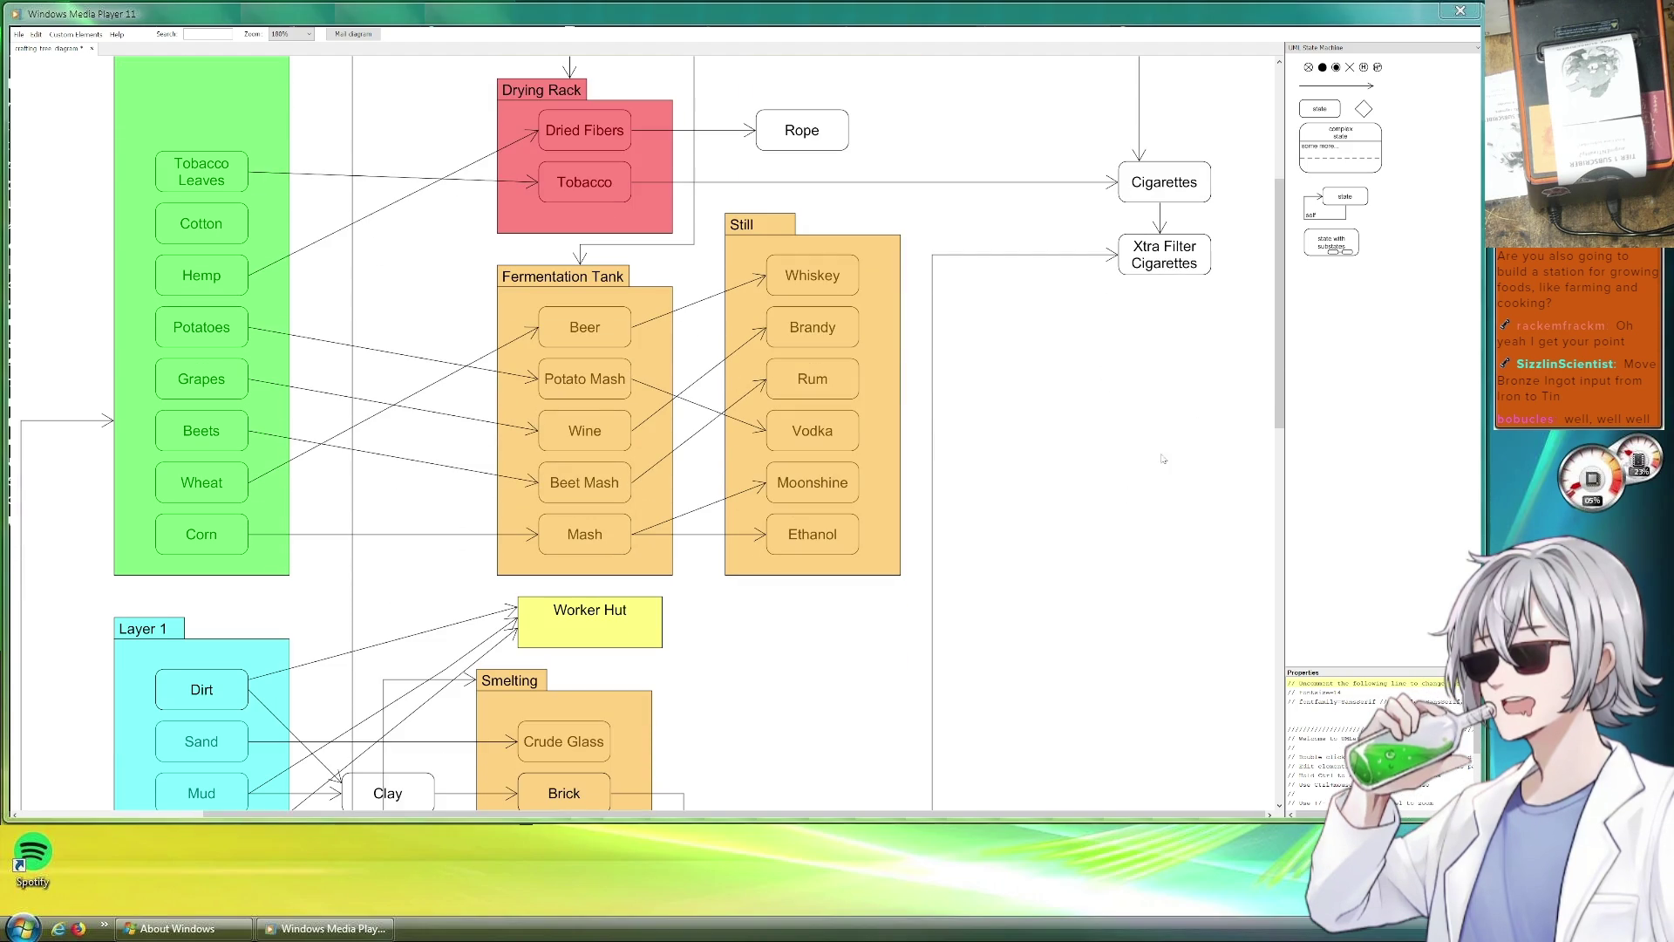
pyautogui.scroll(-8, 1200, 534)
pyautogui.scroll(-7, 1159, 544)
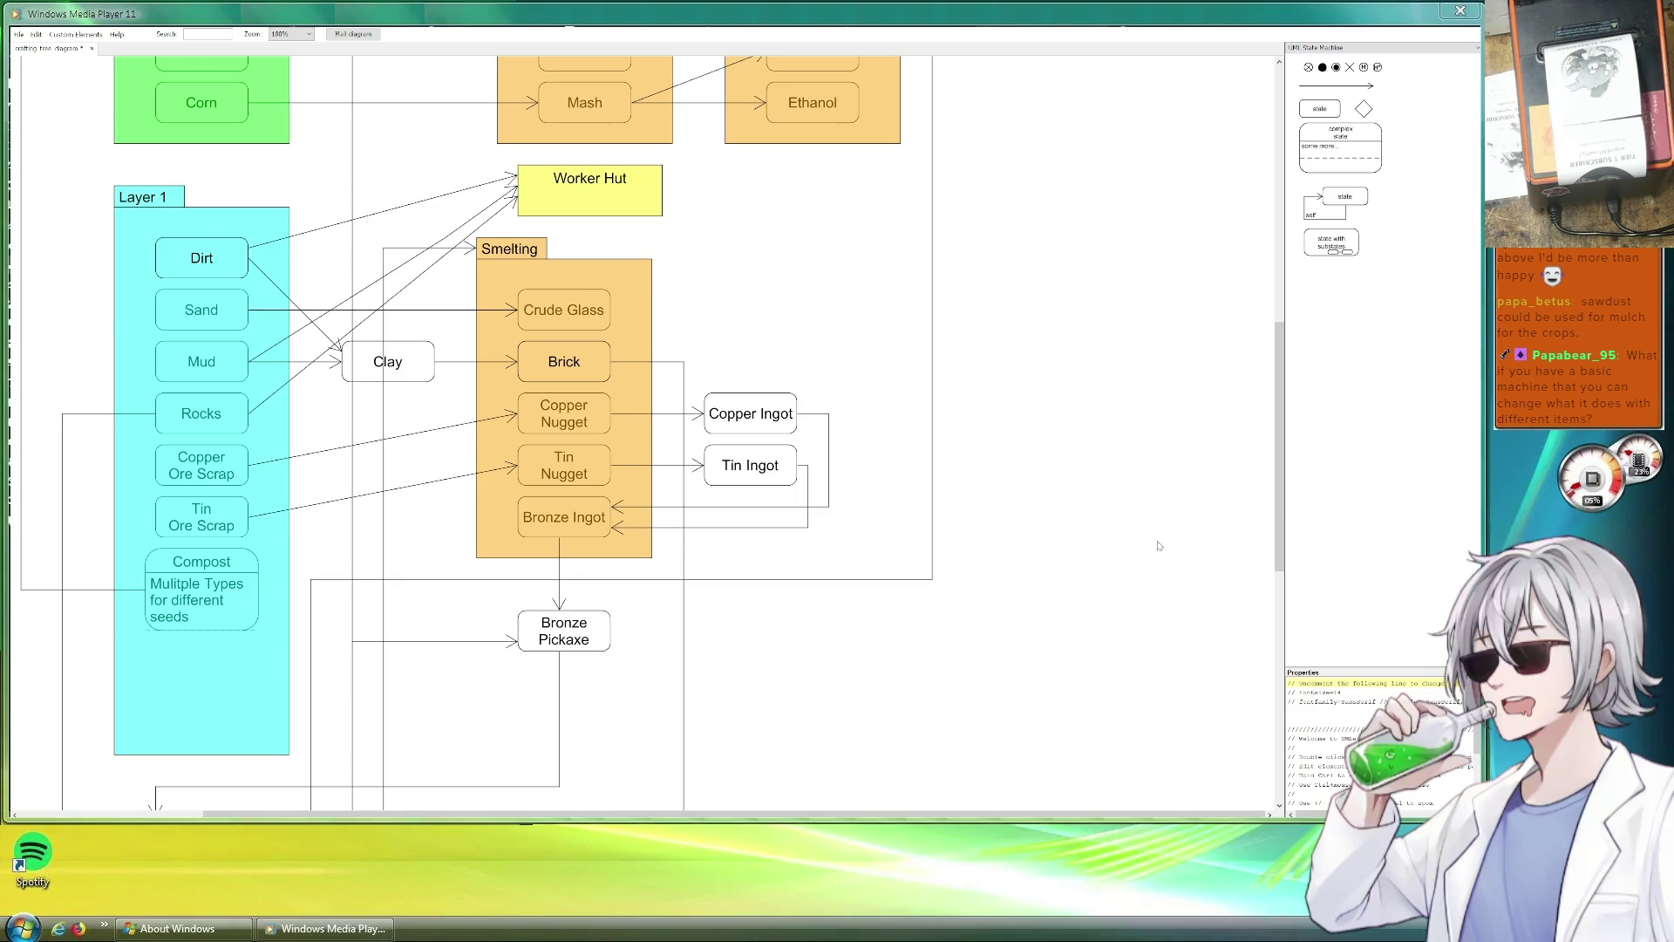
pyautogui.scroll(-2, 1151, 548)
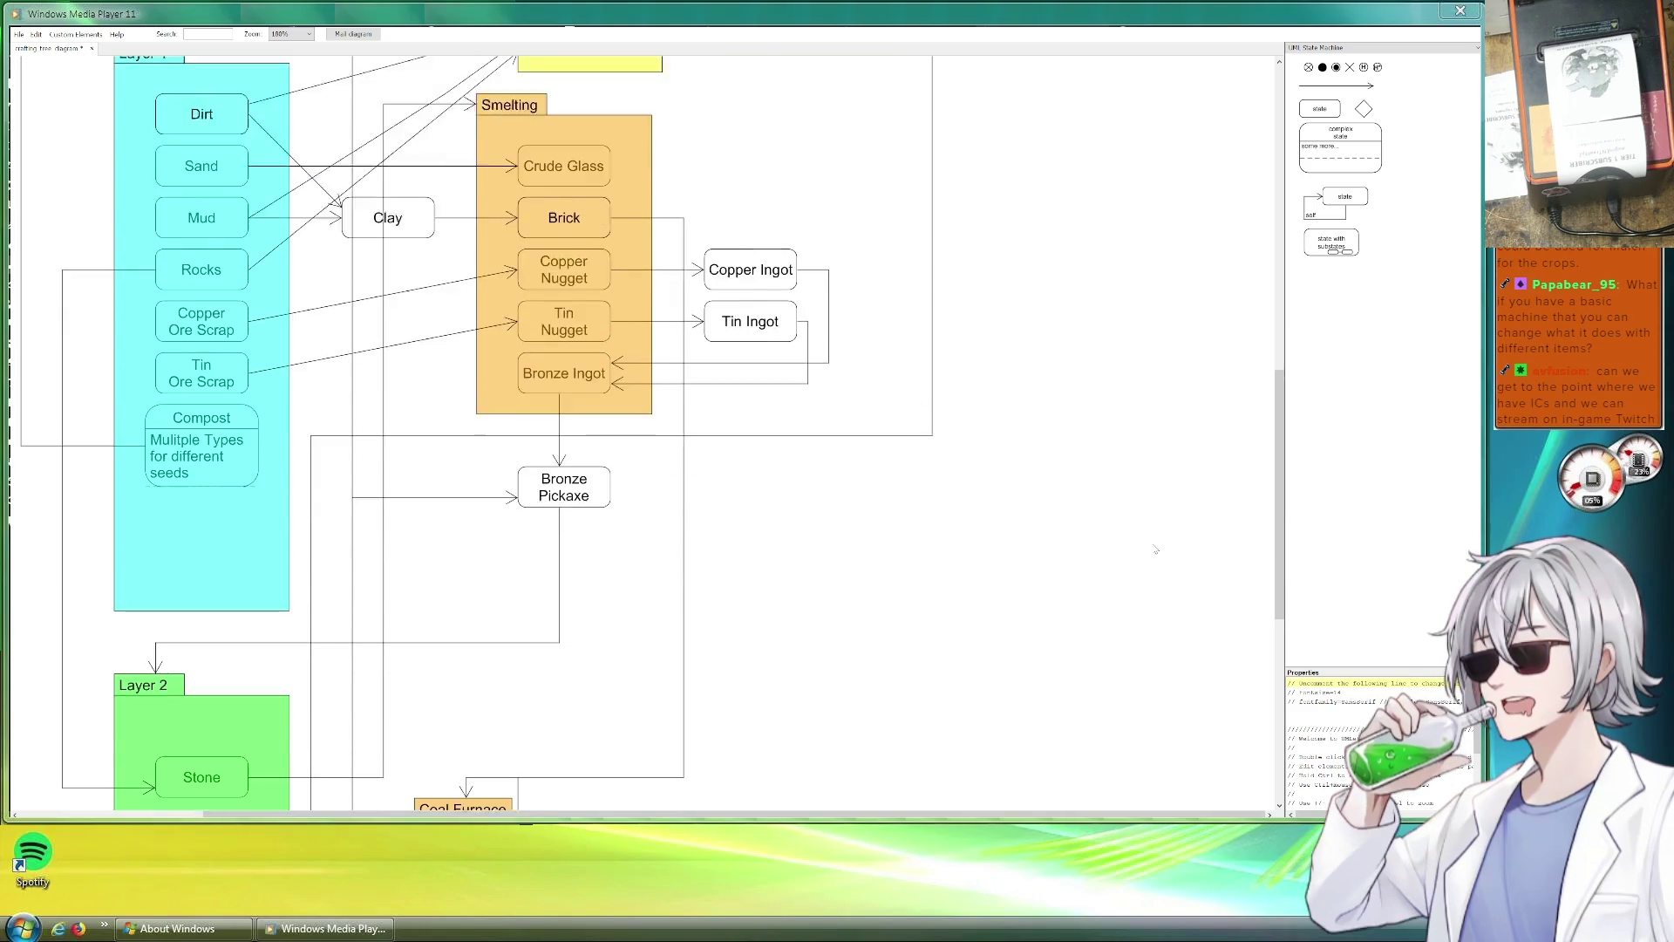
pyautogui.scroll(5, 1152, 550)
pyautogui.scroll(3, 1150, 555)
pyautogui.scroll(2, 1142, 565)
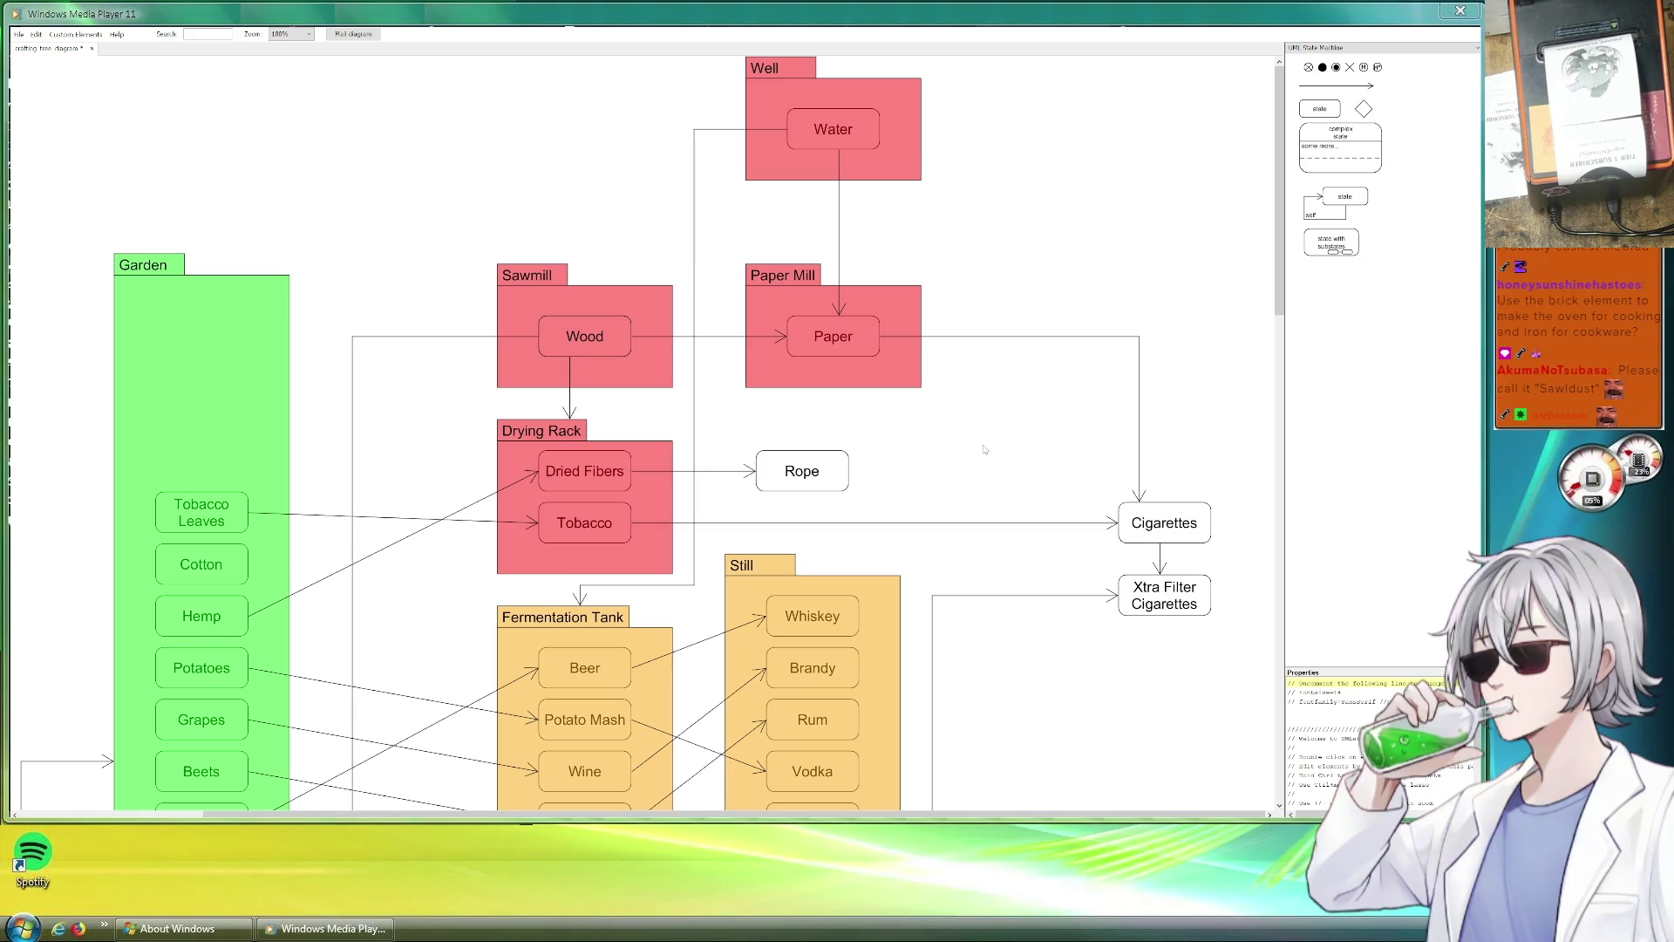
pyautogui.scroll(-1, 984, 448)
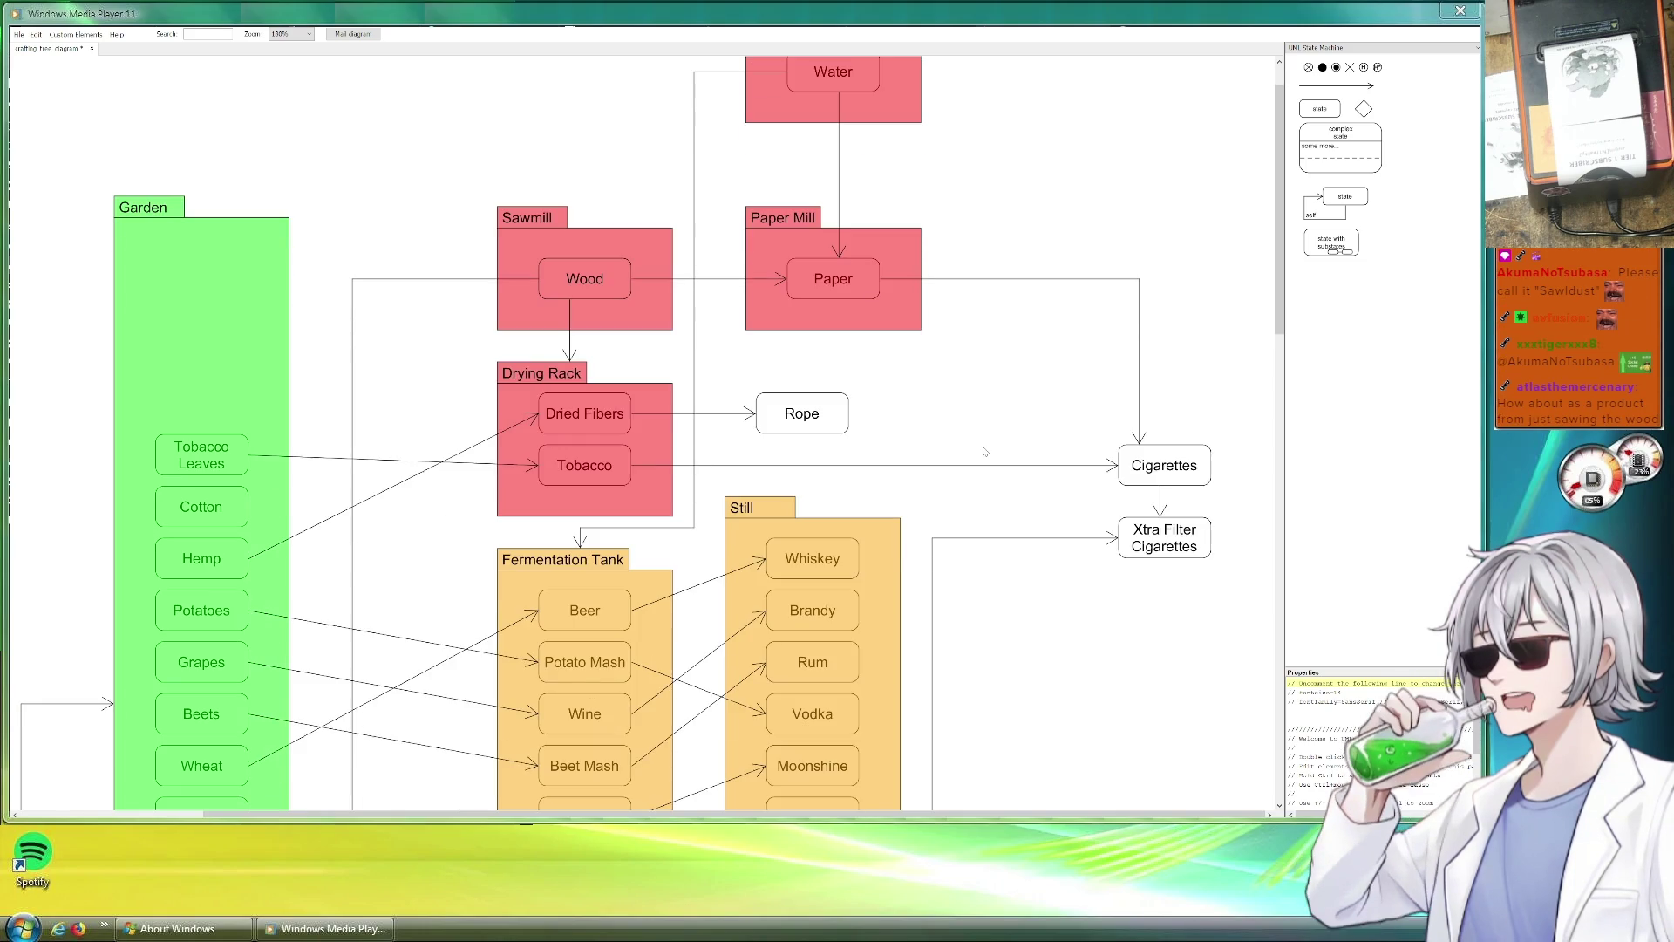
pyautogui.scroll(-2, 983, 449)
pyautogui.scroll(-3, 982, 455)
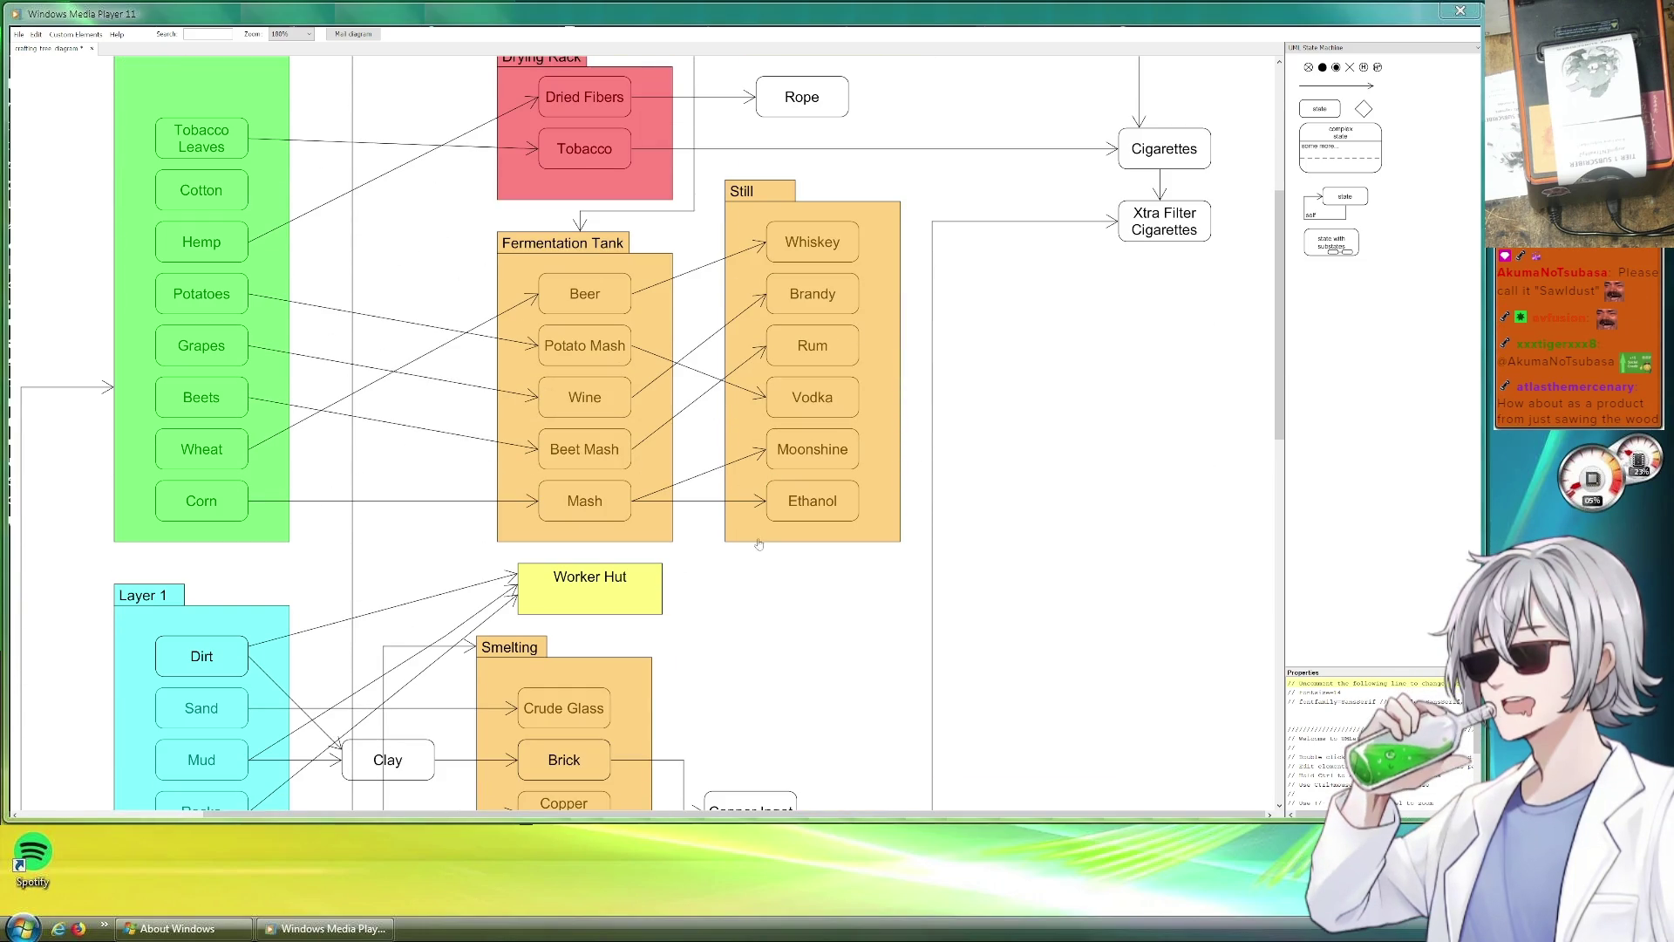
pyautogui.scroll(-2, 761, 547)
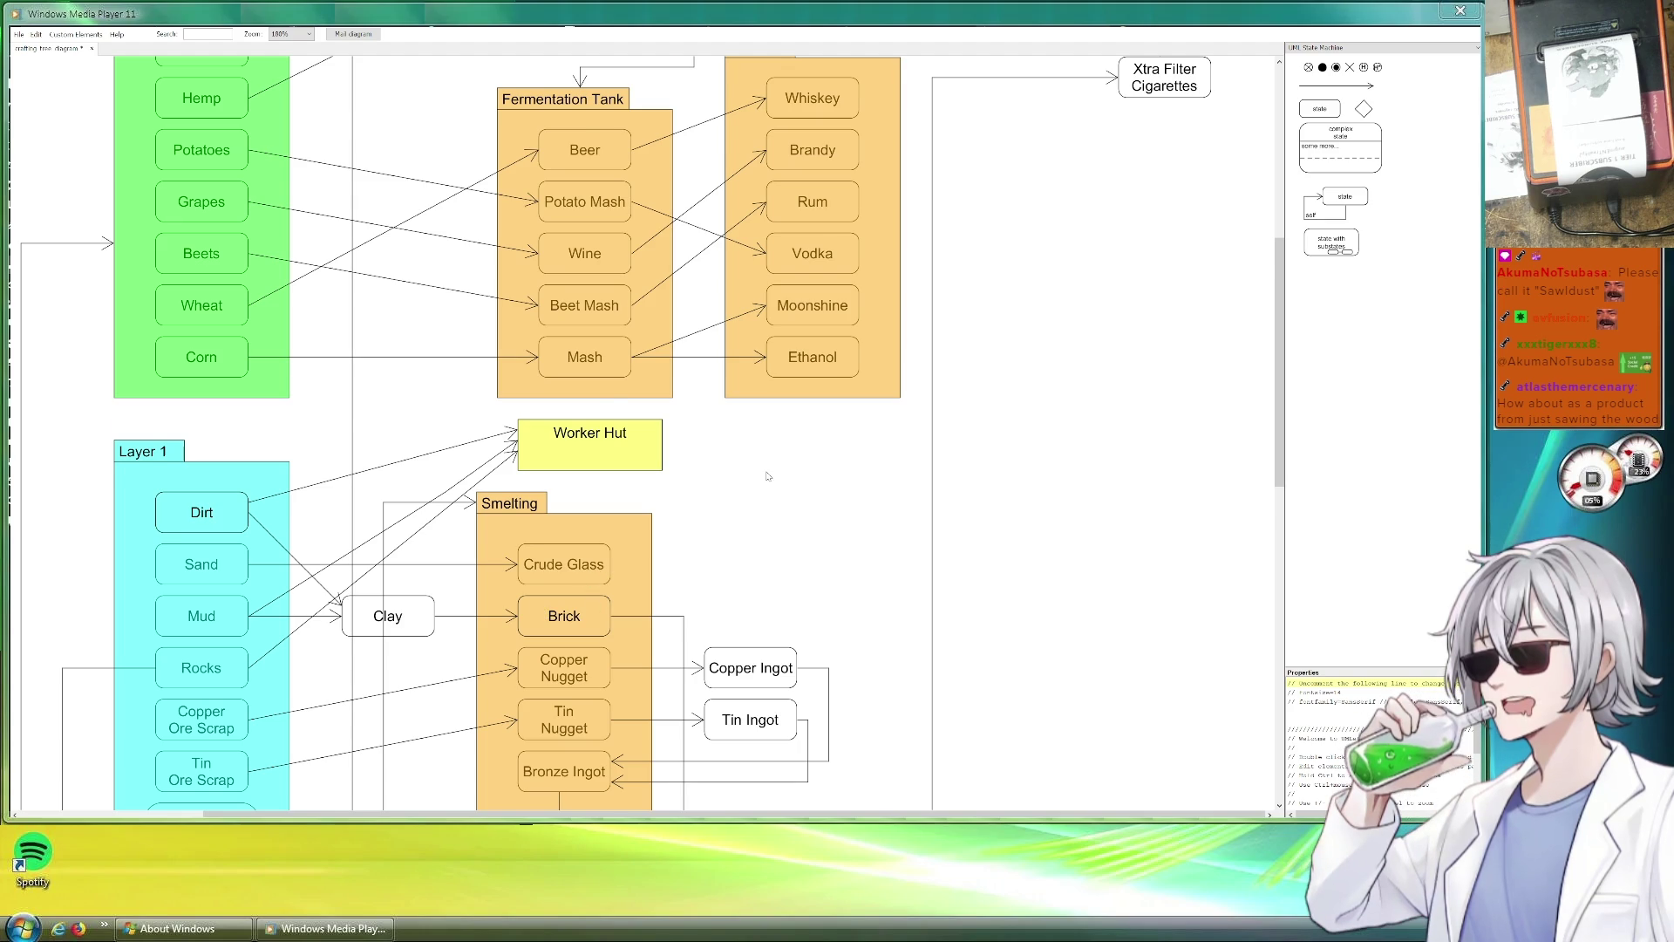
pyautogui.scroll(-1, 769, 476)
pyautogui.scroll(-2, 767, 477)
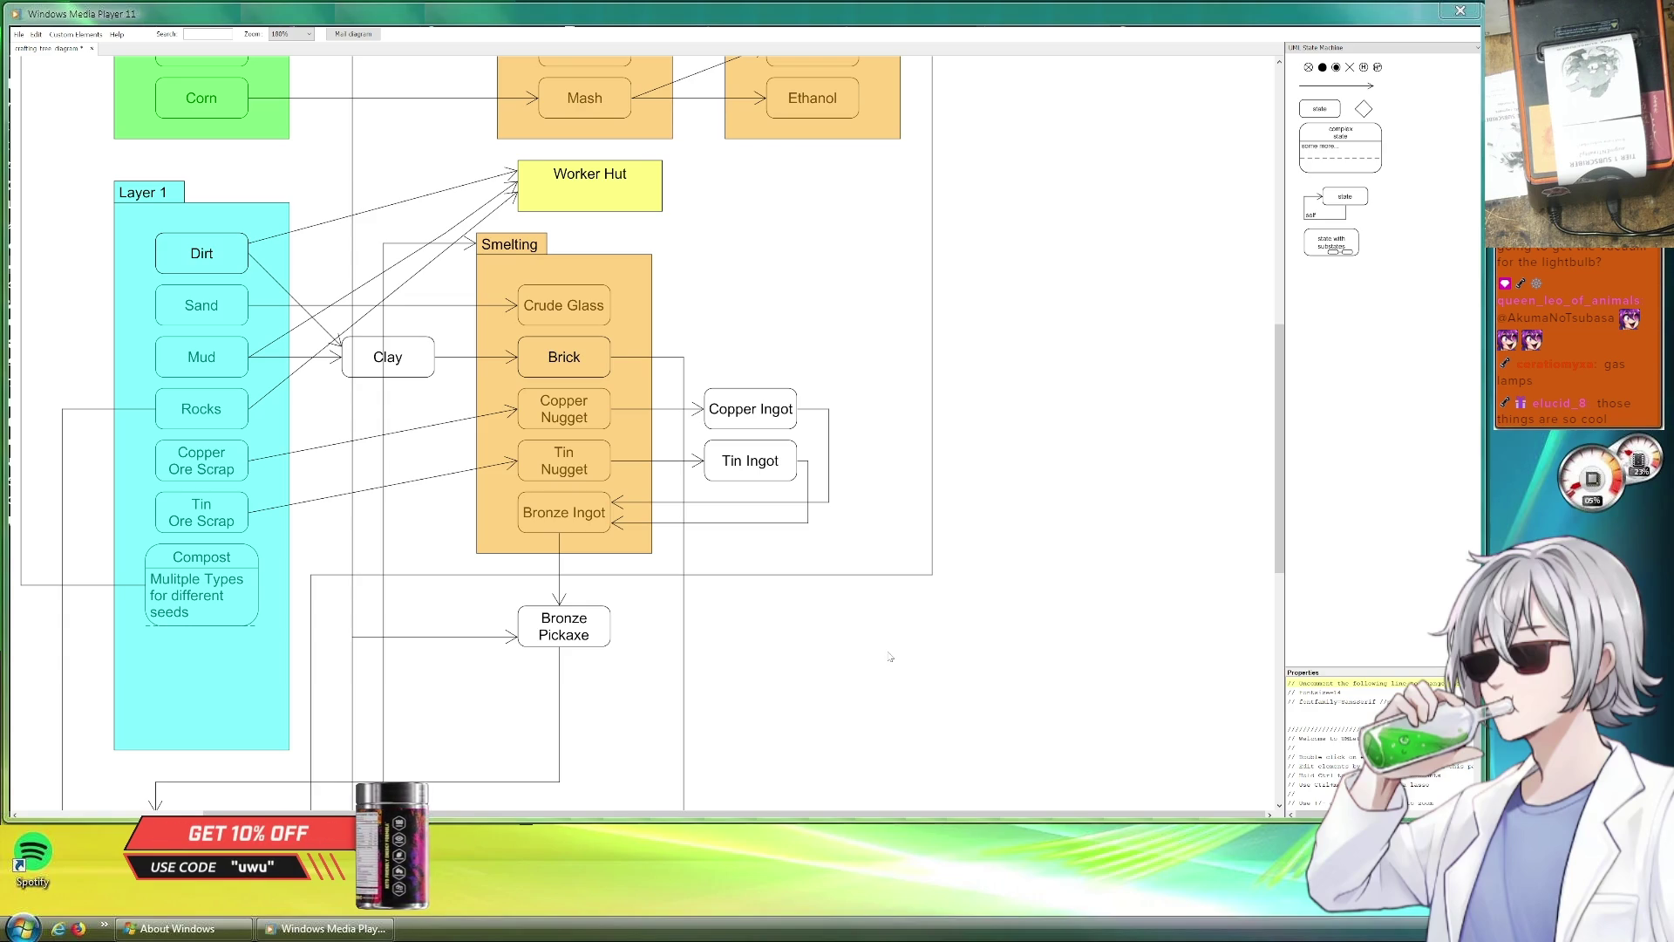
pyautogui.scroll(-1, 913, 662)
pyautogui.scroll(-2, 1025, 659)
pyautogui.scroll(-3, 1025, 659)
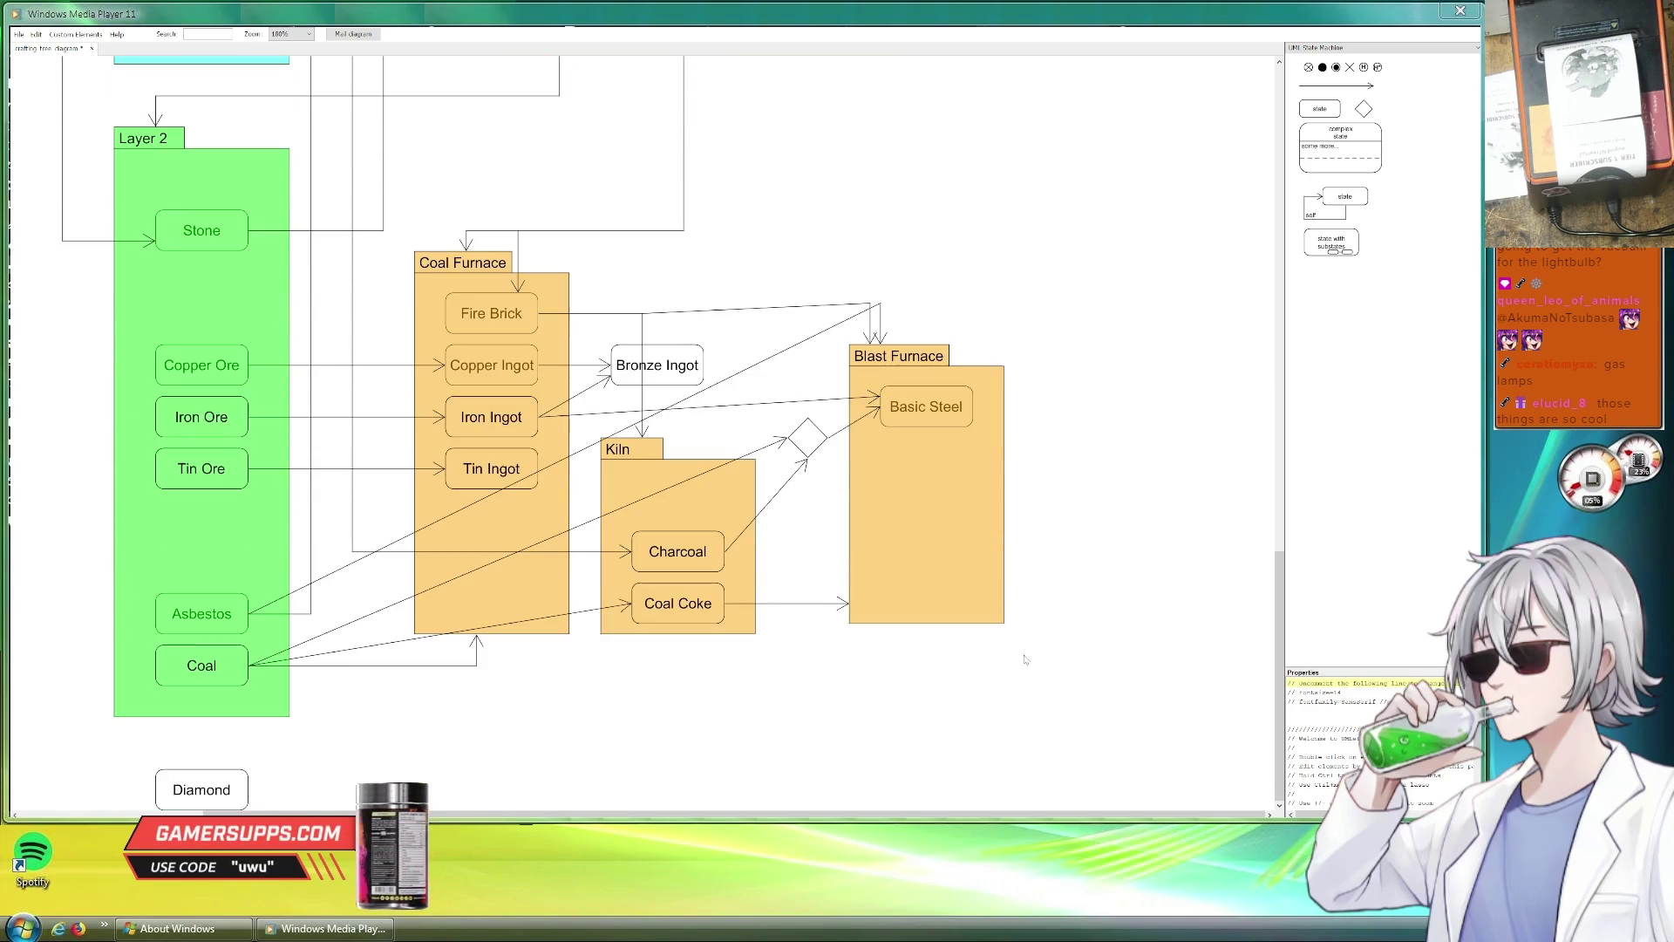
pyautogui.scroll(2, 1026, 660)
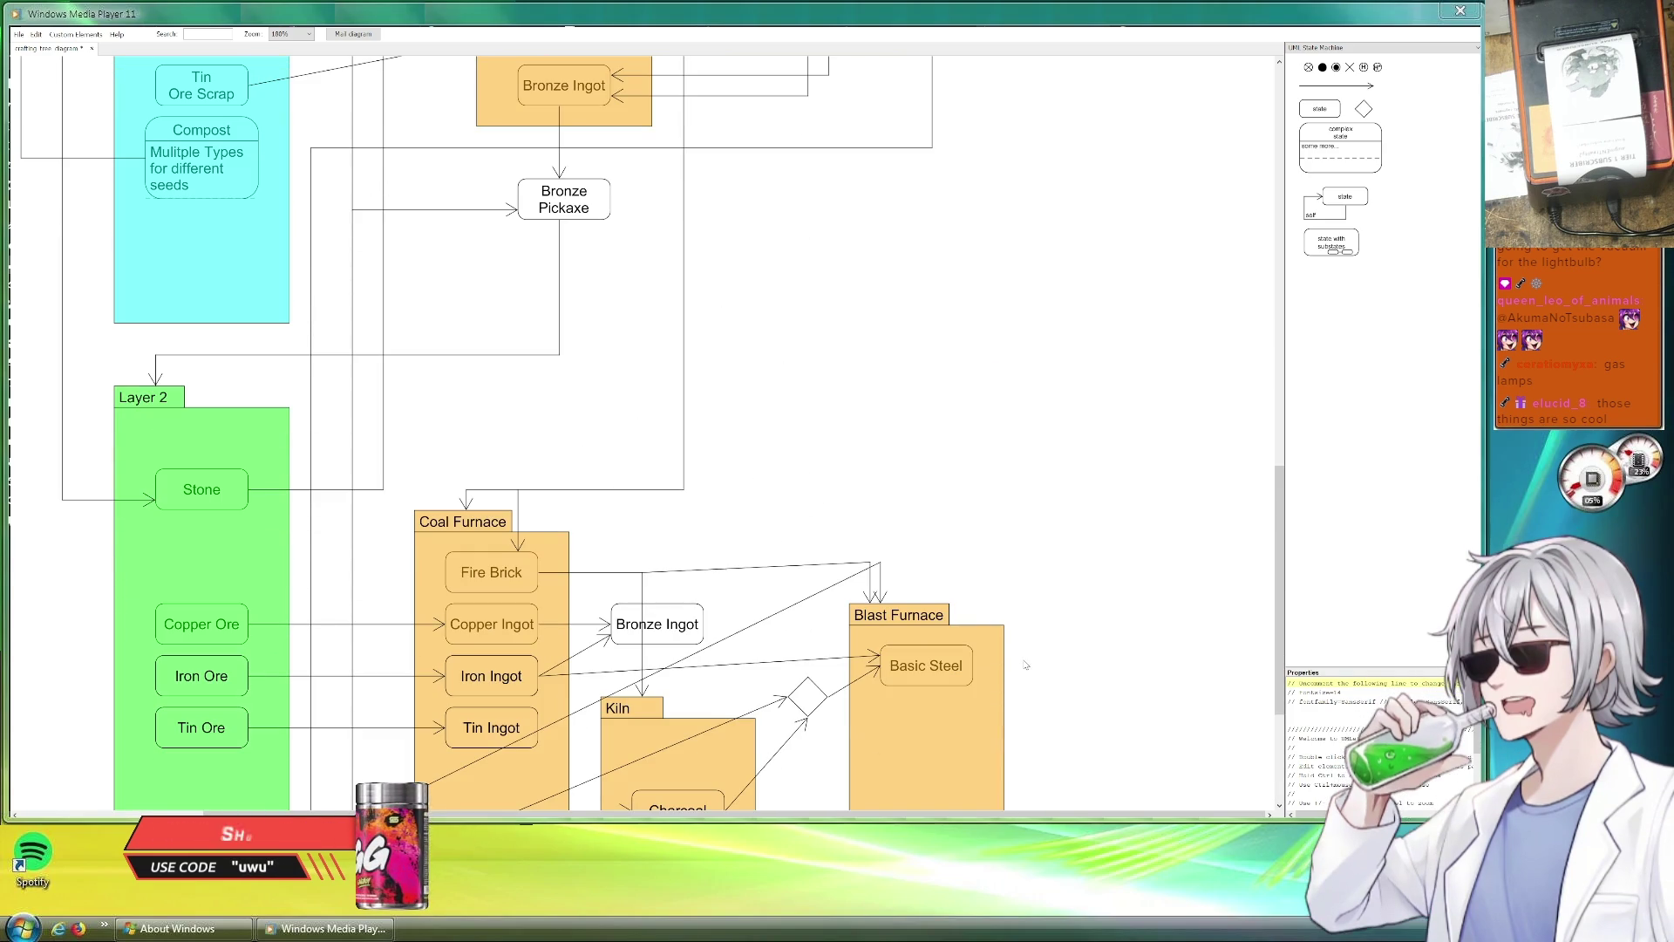
pyautogui.click(563, 539)
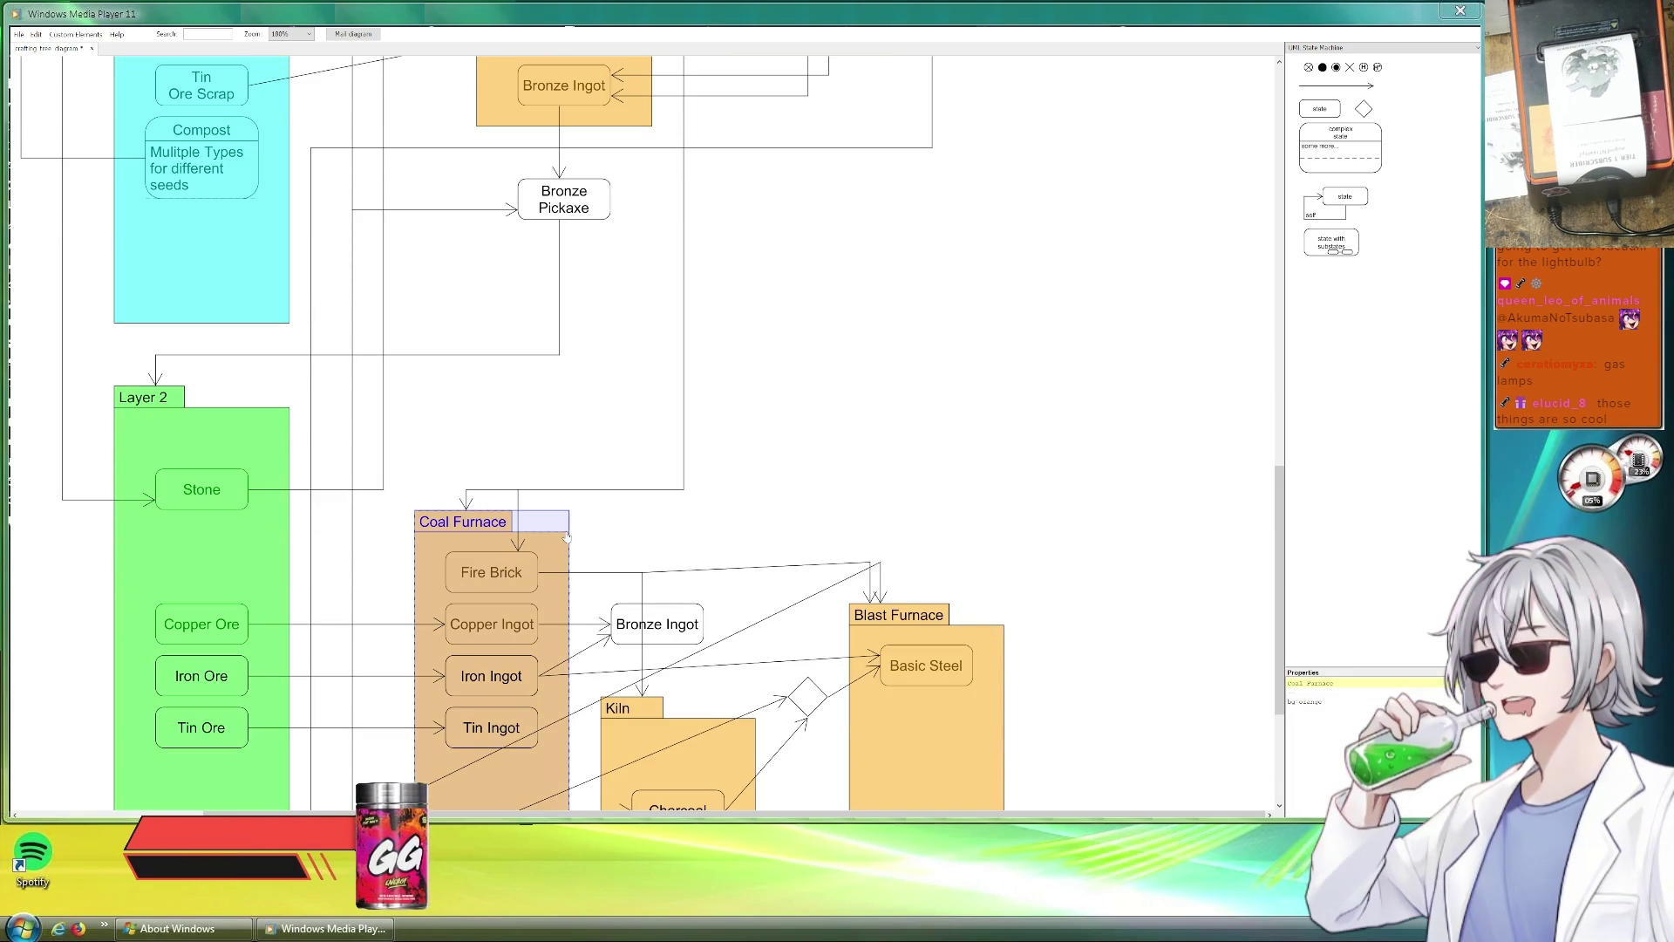
pyautogui.click(742, 759)
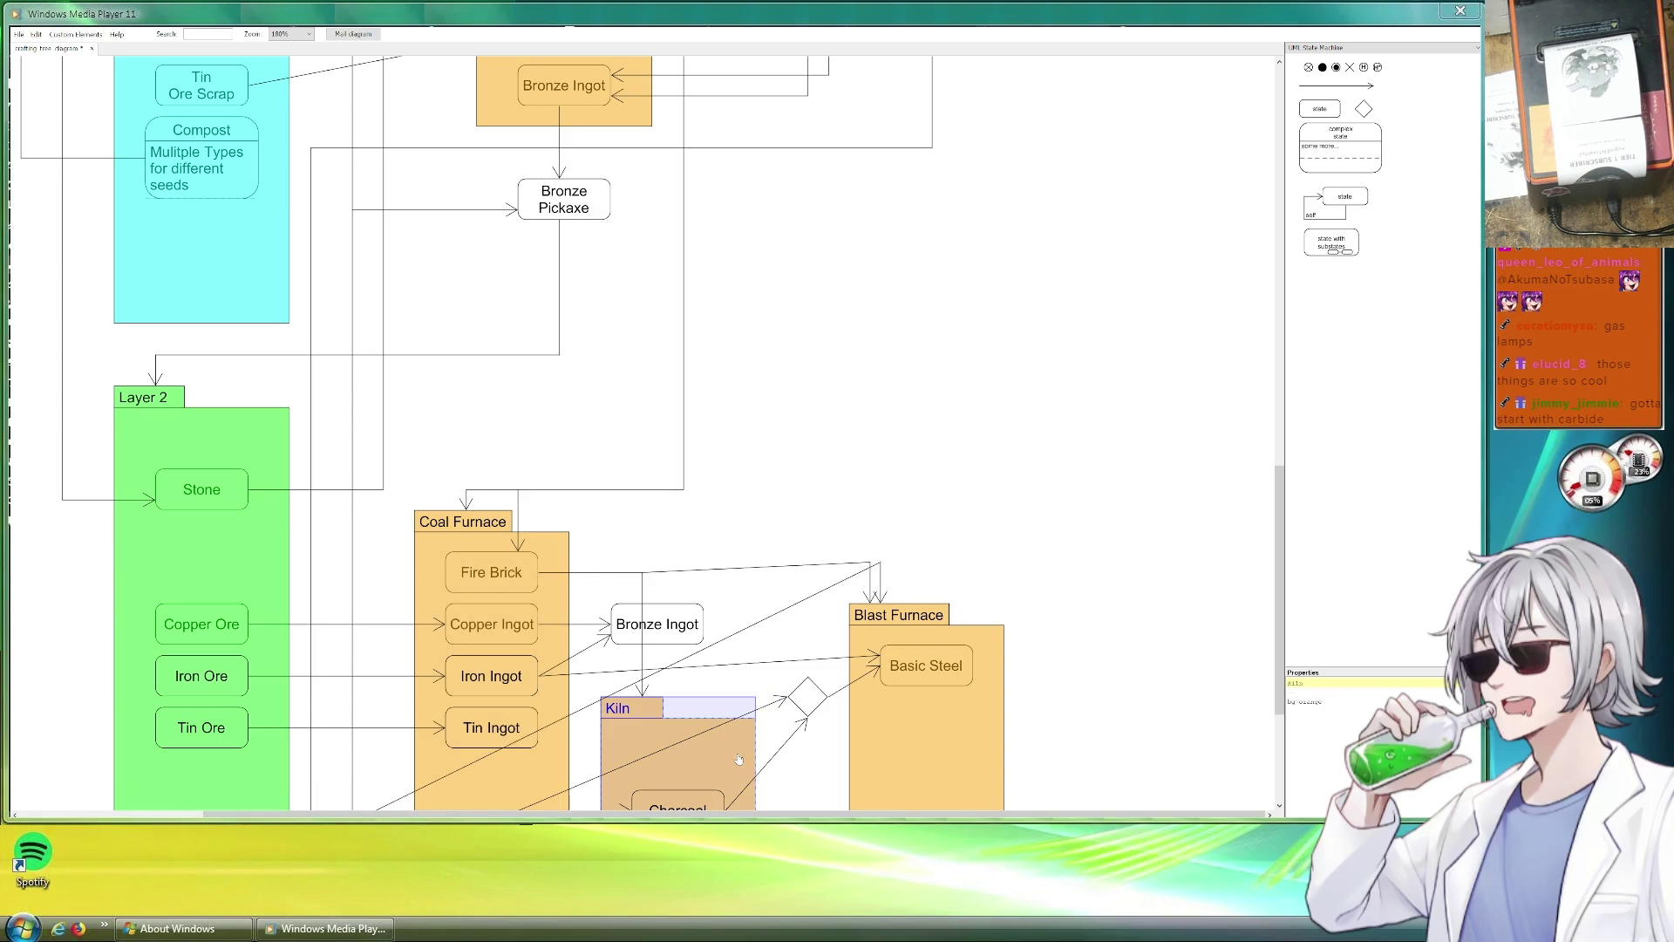
pyautogui.click(982, 731)
pyautogui.scroll(2, 939, 527)
pyautogui.click(564, 438)
pyautogui.click(757, 215)
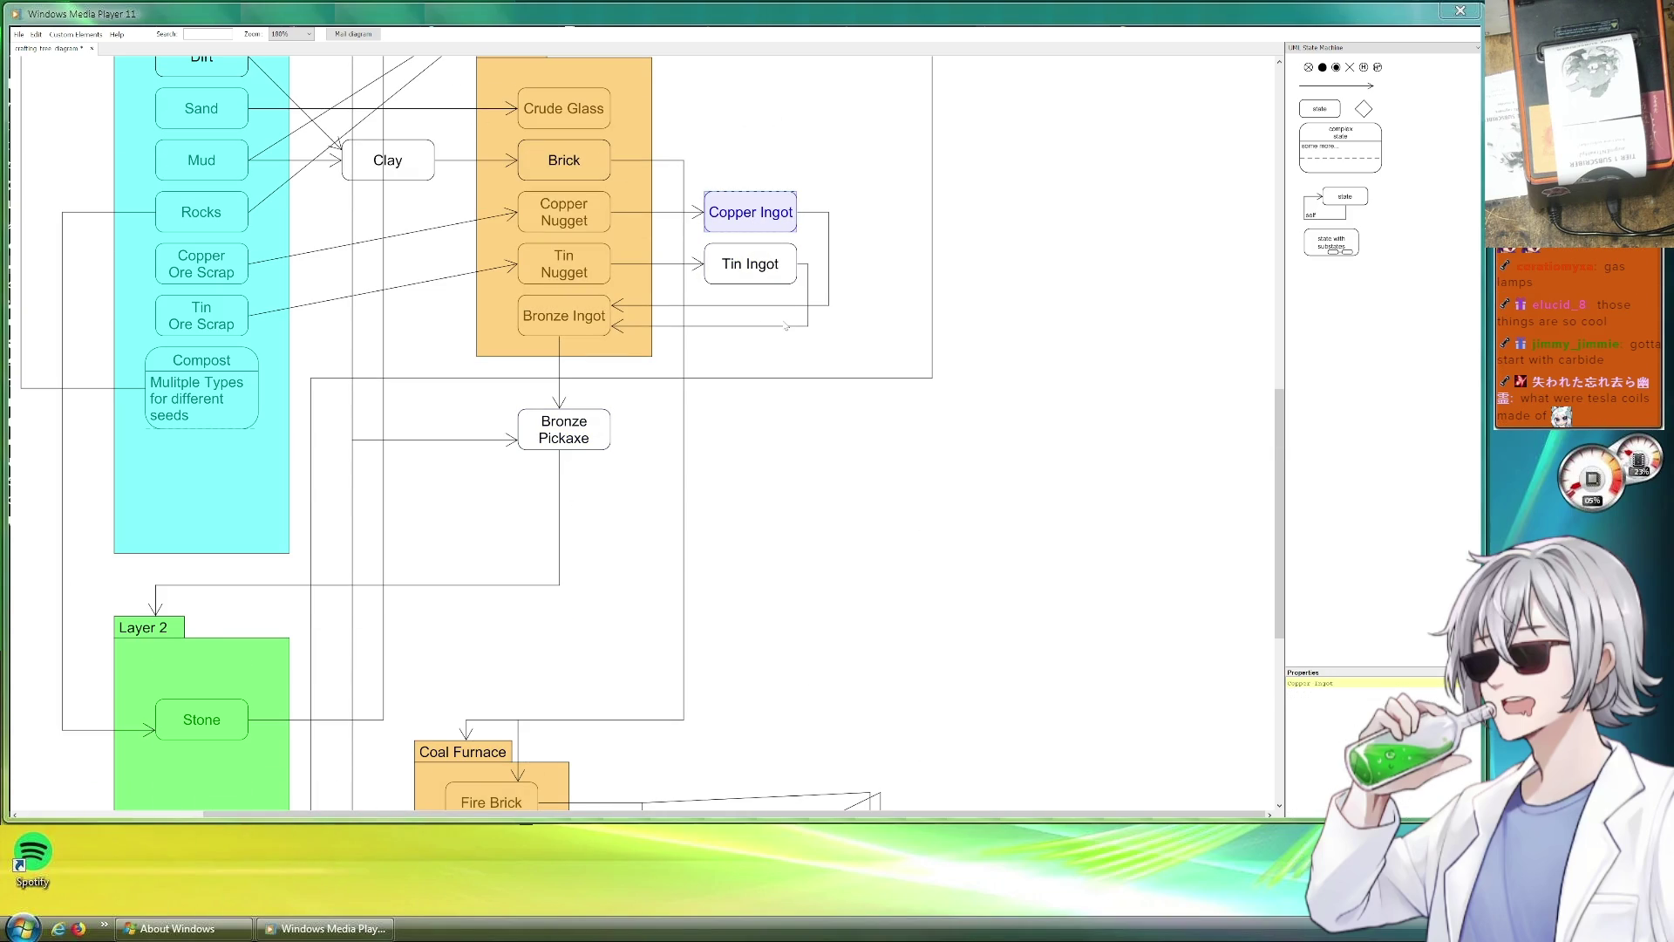
pyautogui.scroll(2, 786, 327)
pyautogui.scroll(2, 792, 331)
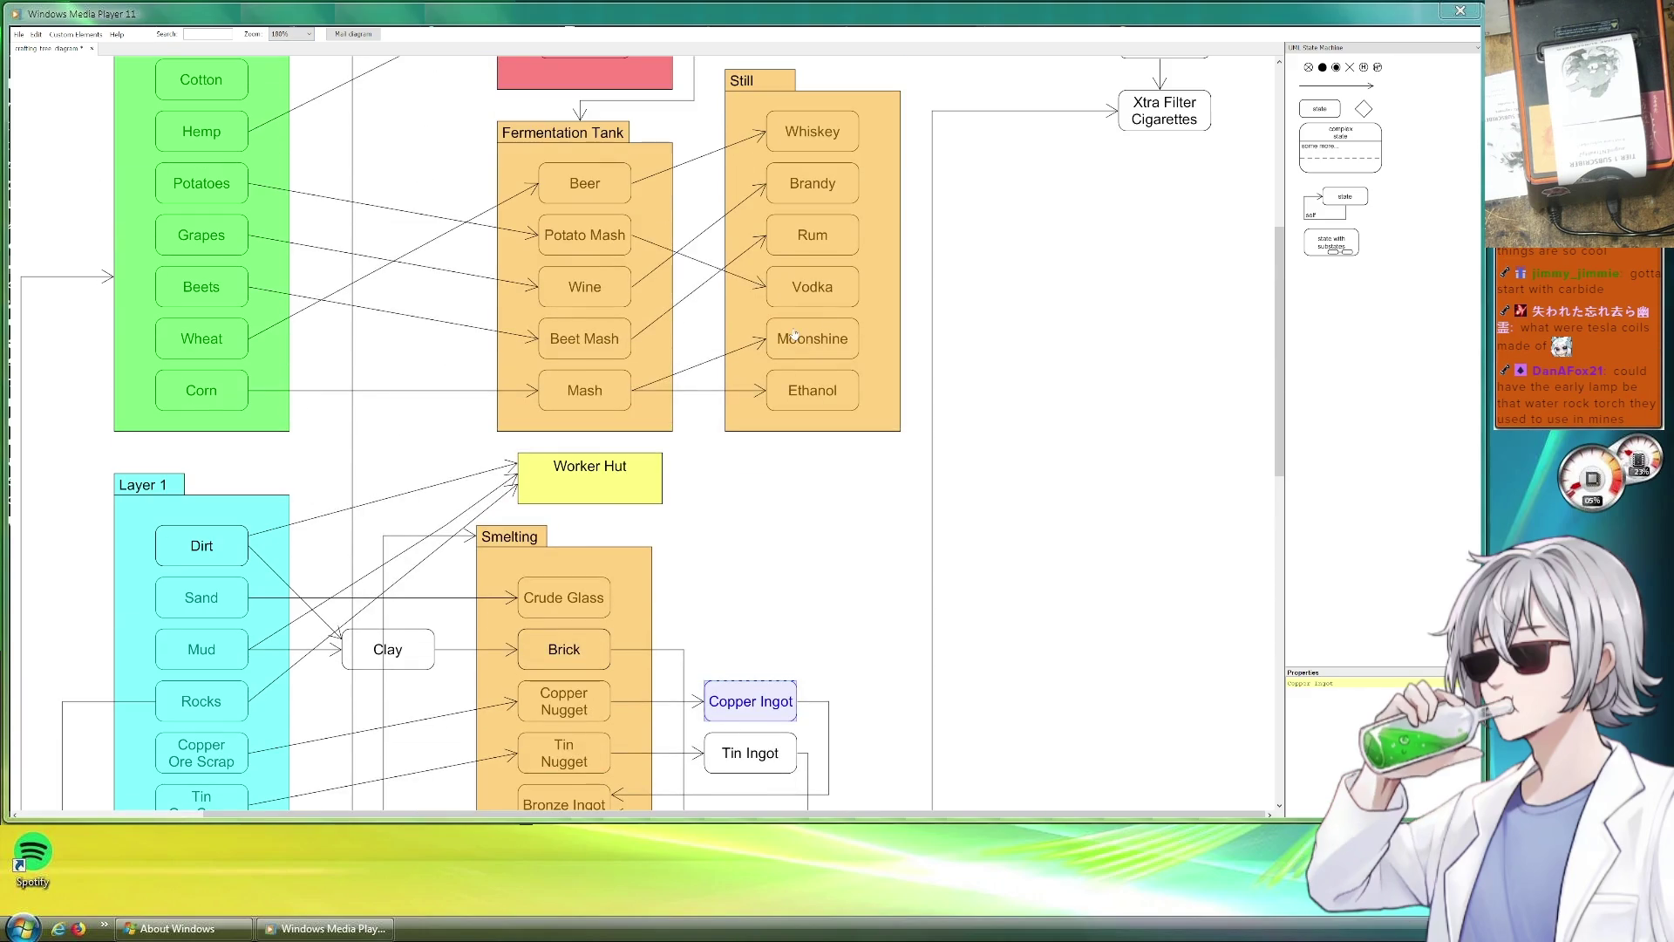
pyautogui.scroll(2, 794, 335)
pyautogui.scroll(2, 524, 259)
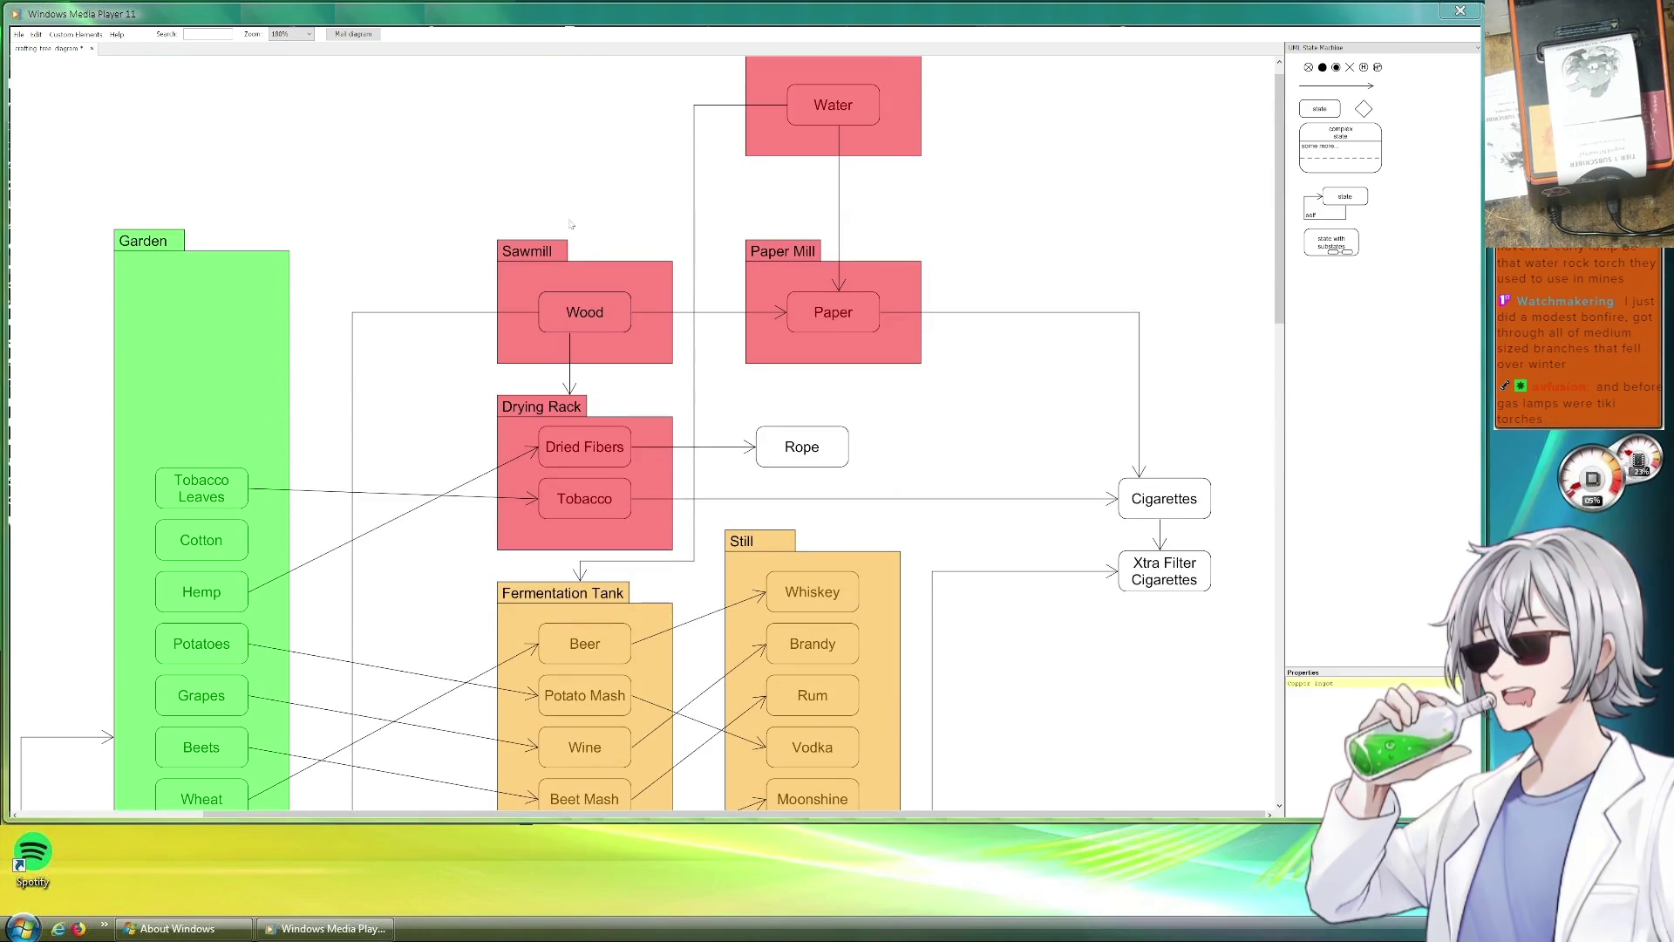
pyautogui.scroll(-1, 962, 329)
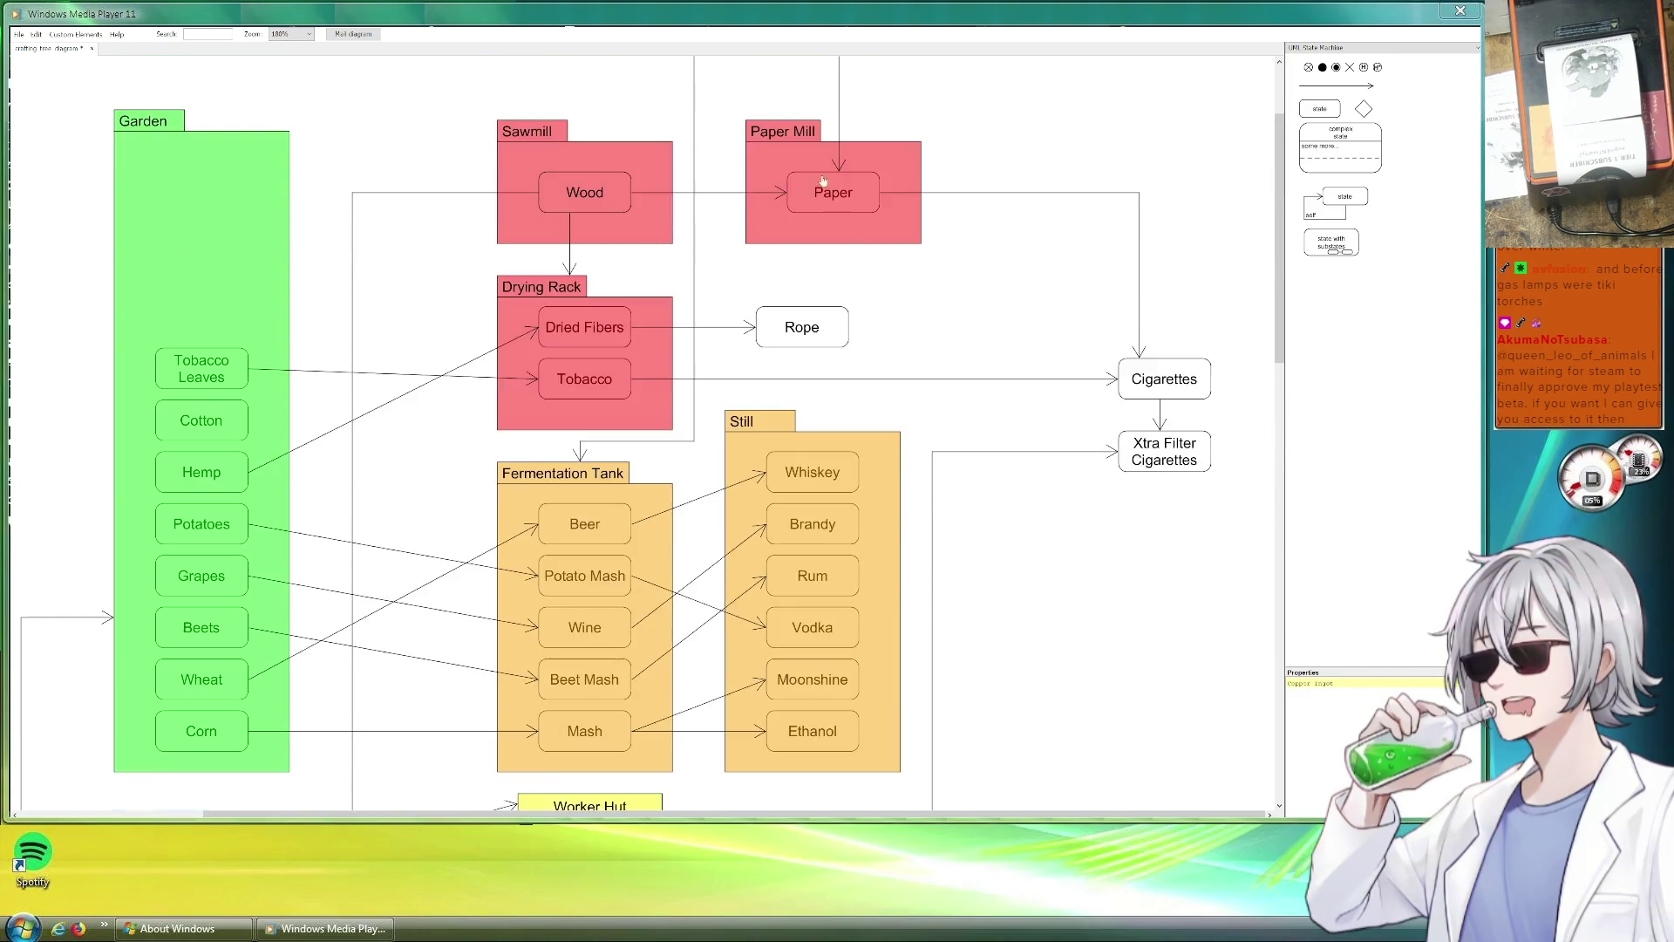
pyautogui.scroll(-2, 961, 329)
pyautogui.scroll(-1, 968, 341)
pyautogui.scroll(-4, 987, 366)
pyautogui.scroll(-3, 986, 366)
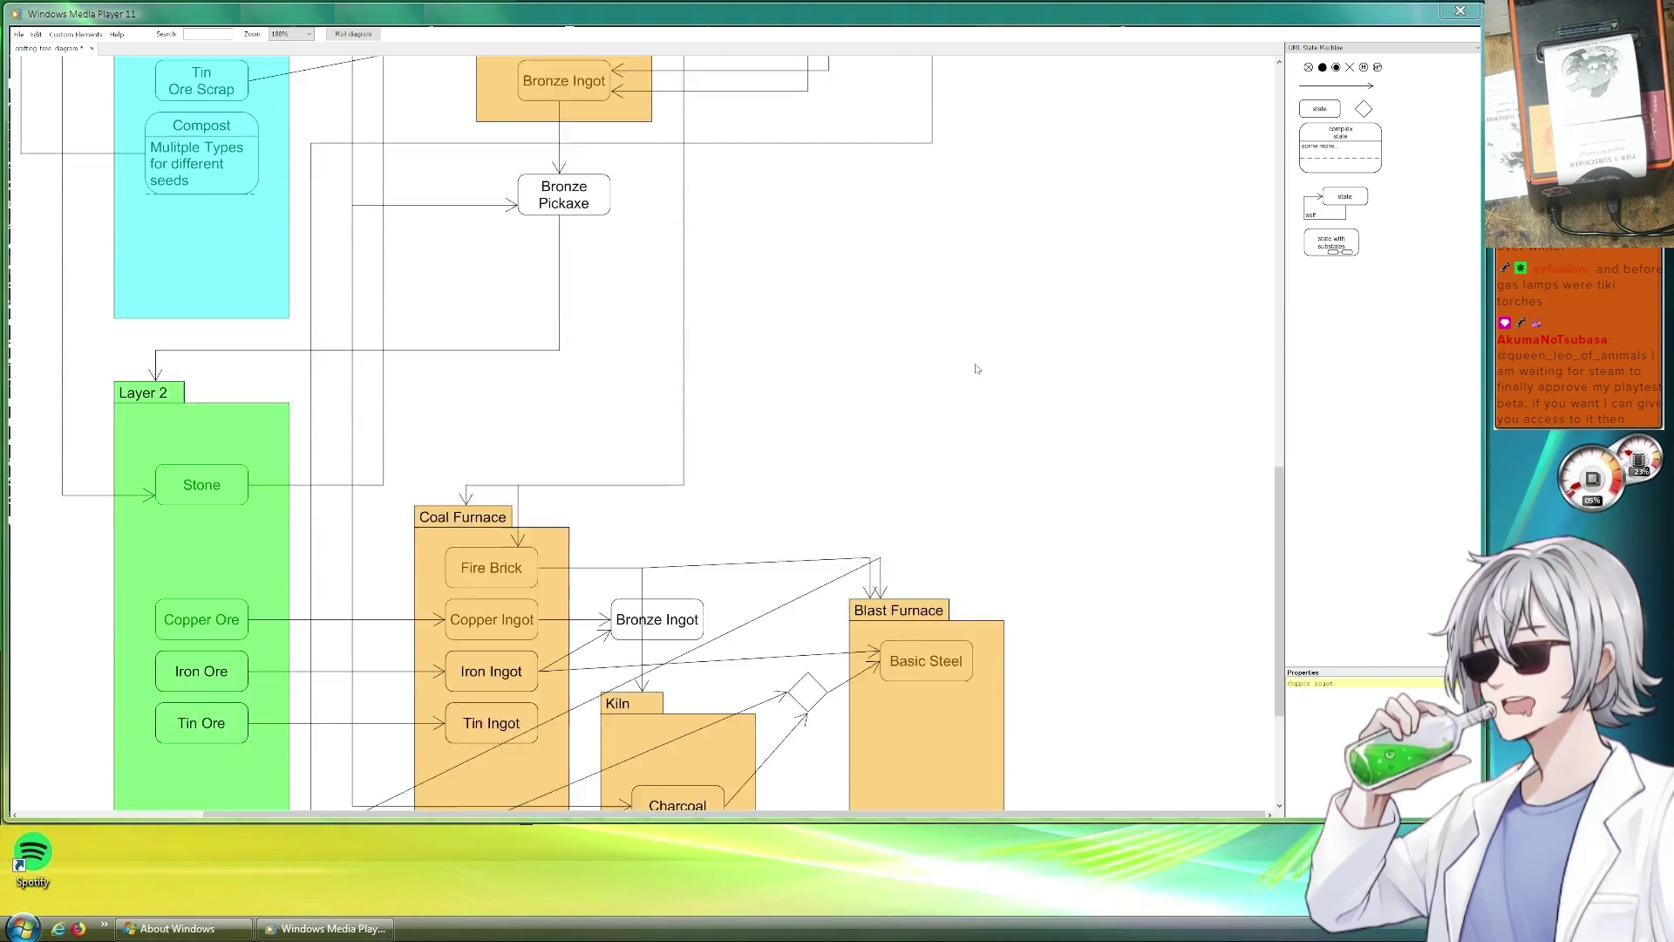
pyautogui.scroll(-1, 980, 370)
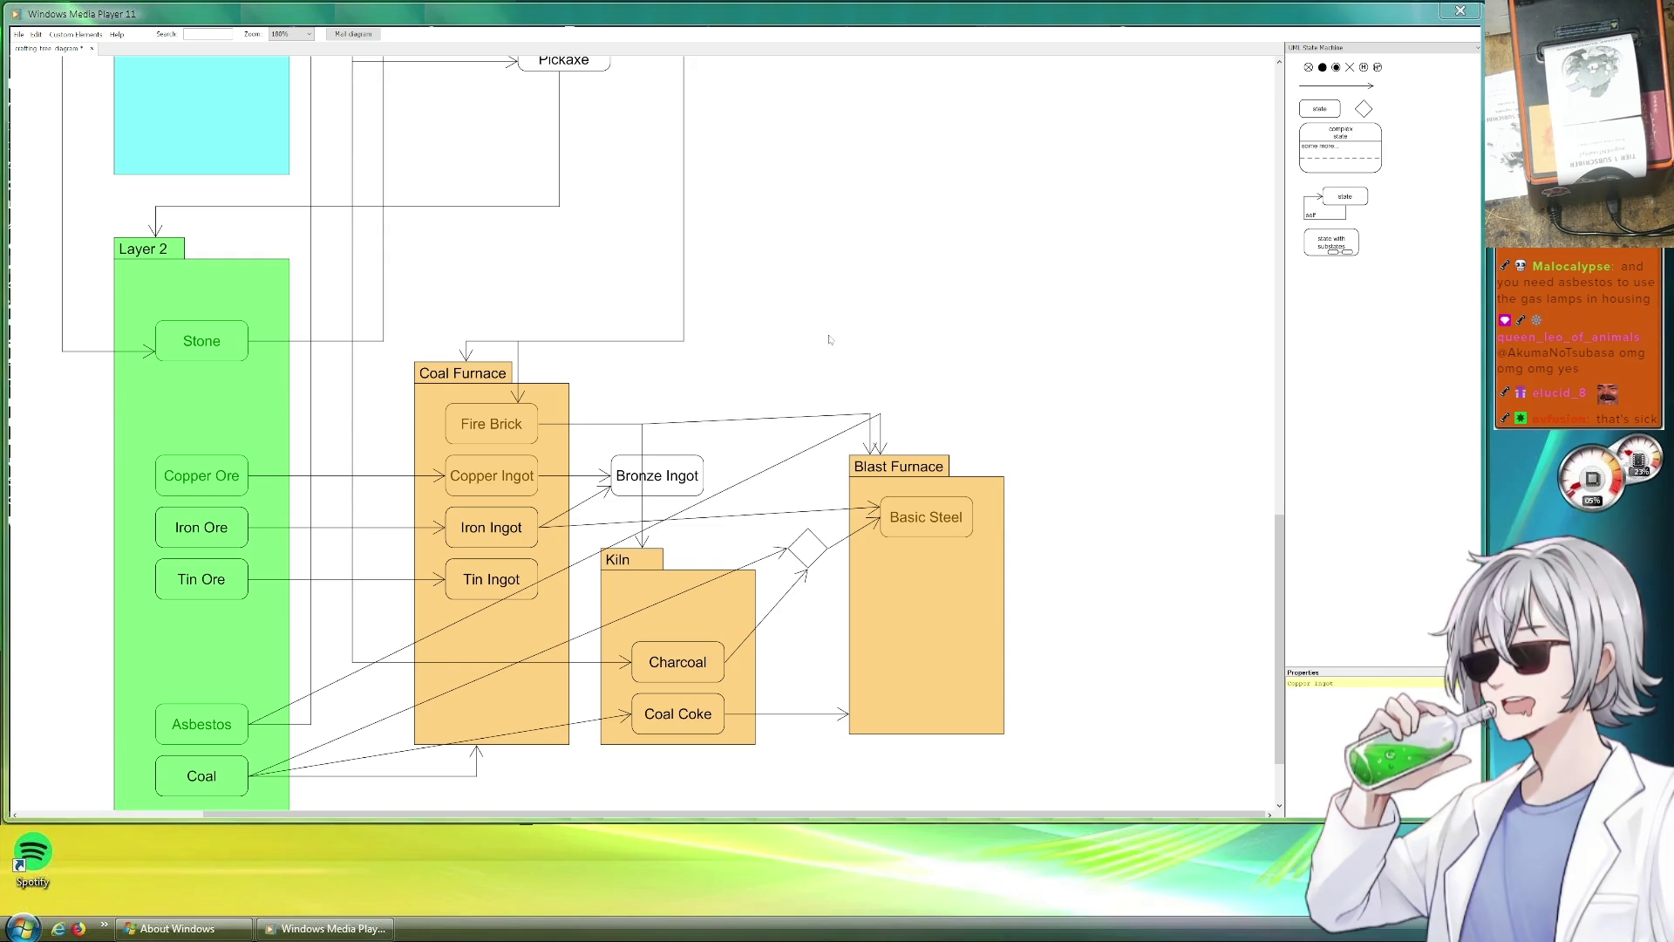
pyautogui.scroll(4, 838, 366)
pyautogui.scroll(4, 863, 392)
pyautogui.scroll(4, 888, 424)
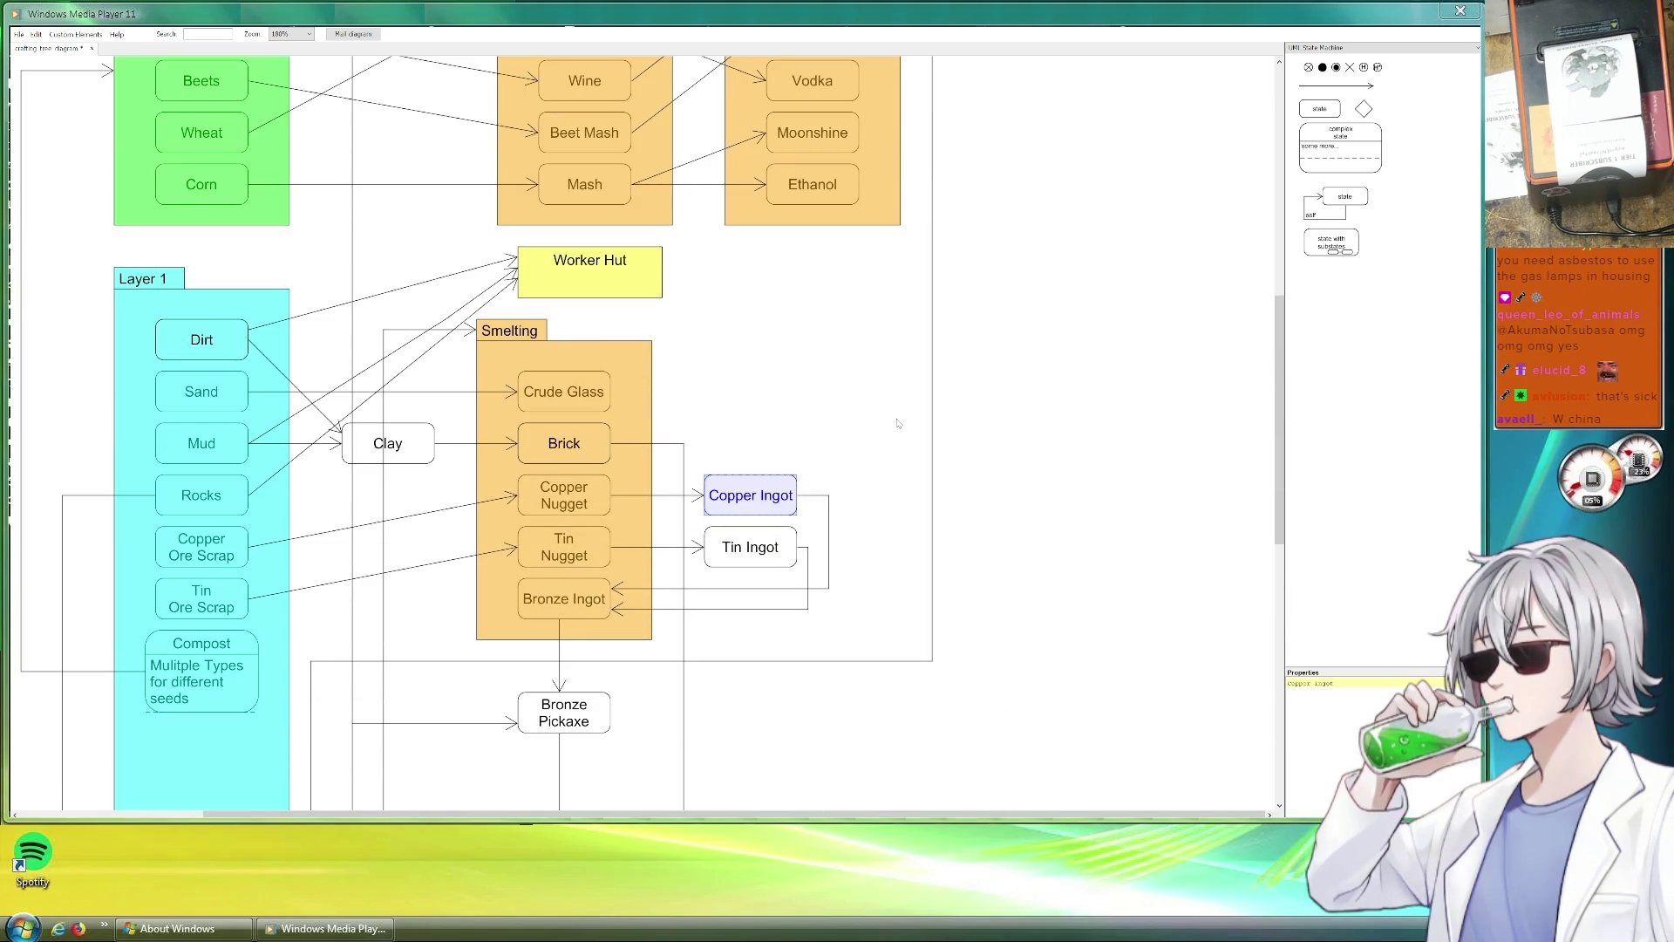
pyautogui.scroll(-4, 897, 422)
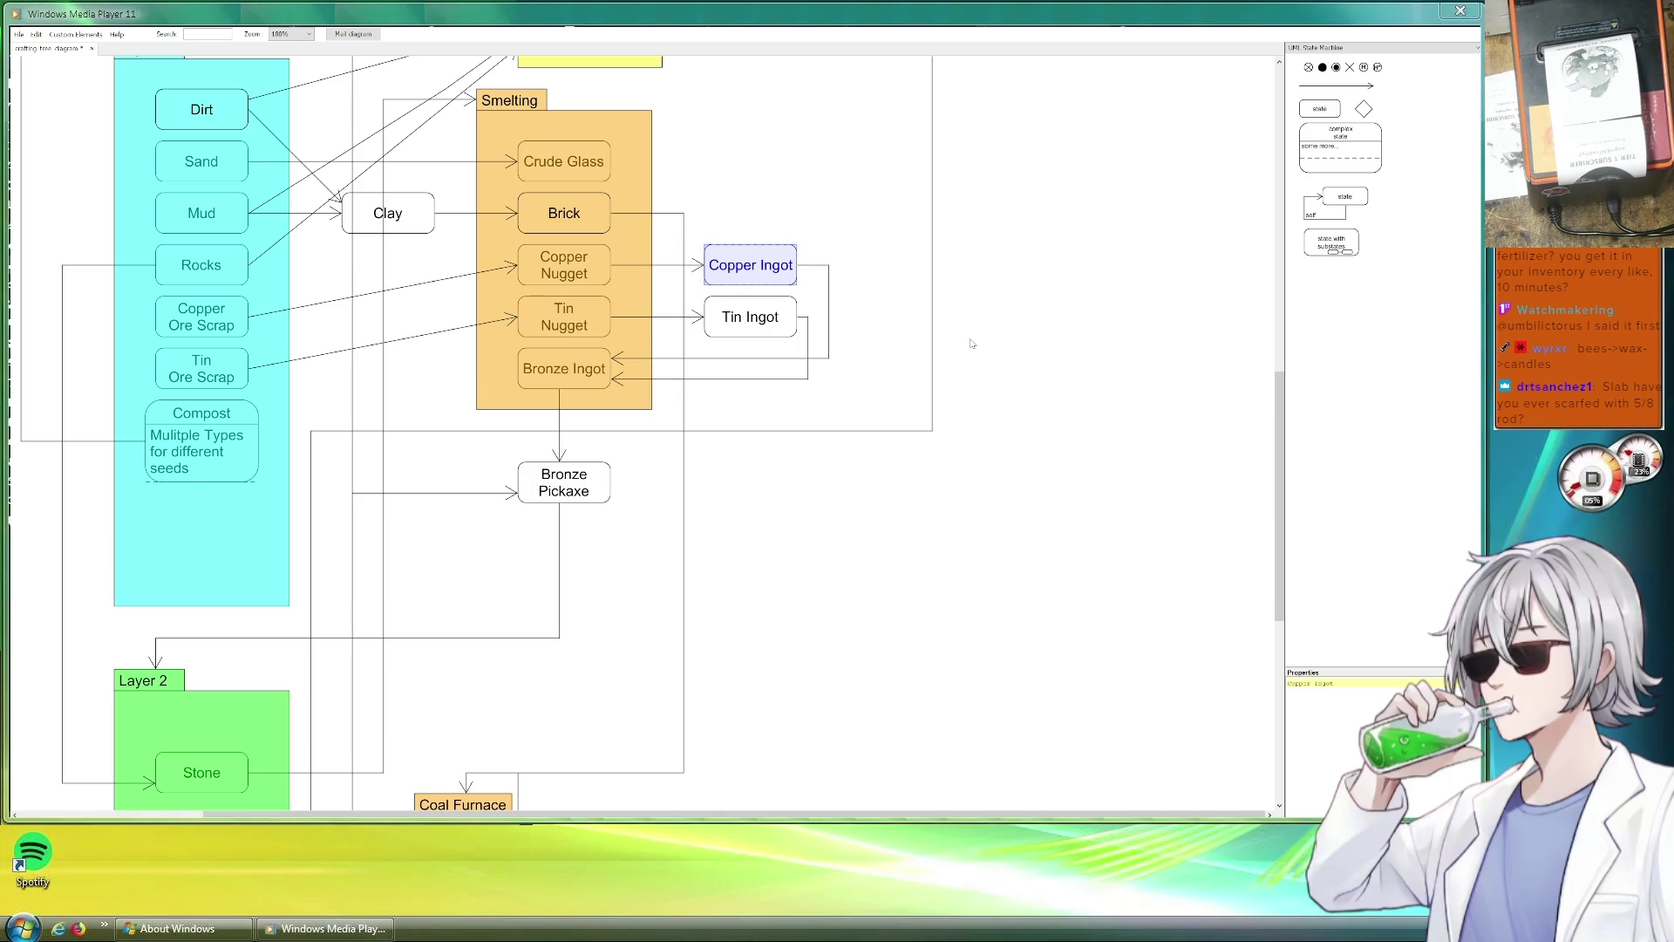
pyautogui.scroll(-2, 971, 344)
pyautogui.scroll(4, 971, 344)
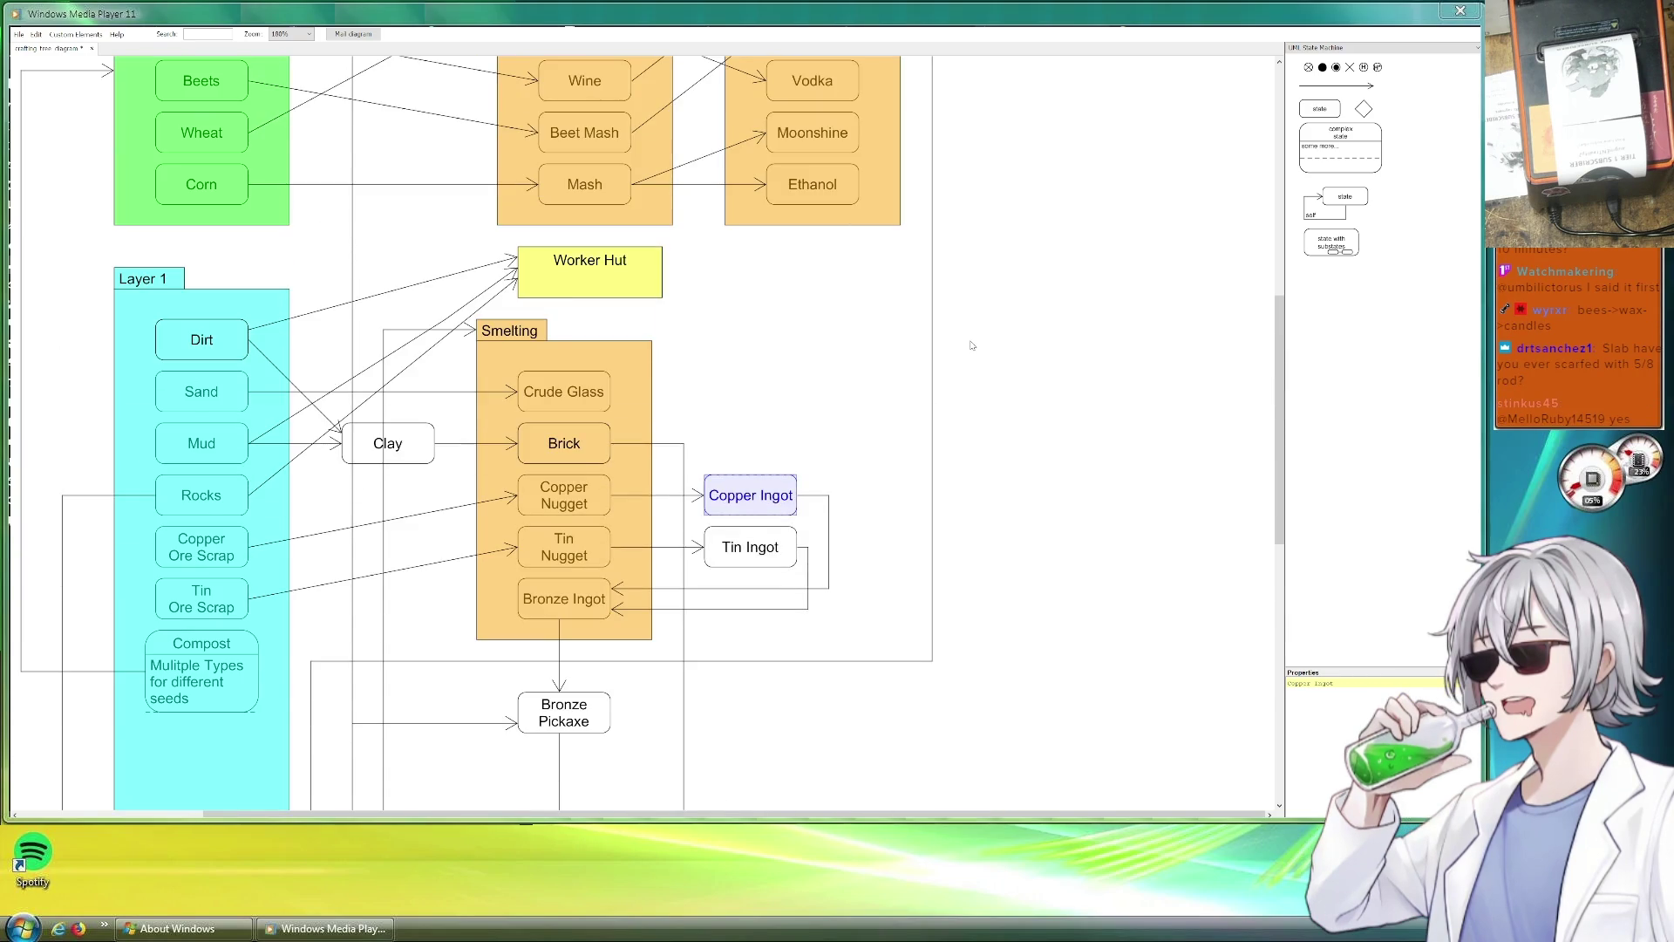
pyautogui.scroll(3, 970, 346)
pyautogui.scroll(2, 972, 345)
pyautogui.scroll(-1, 971, 345)
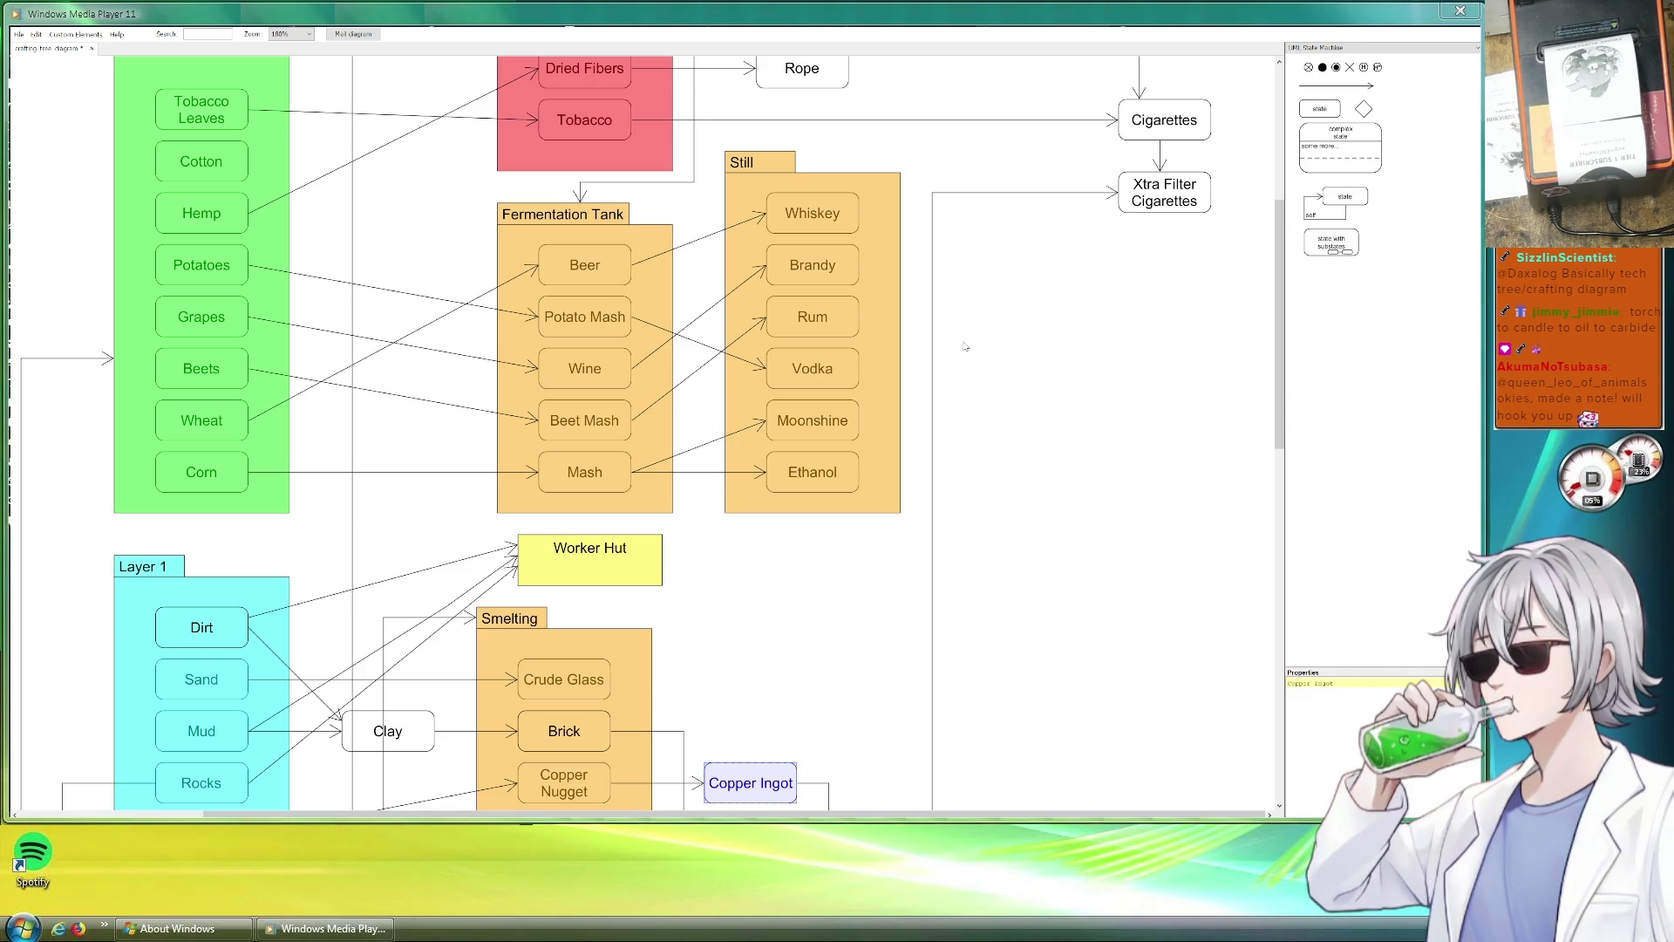
pyautogui.scroll(-1, 965, 347)
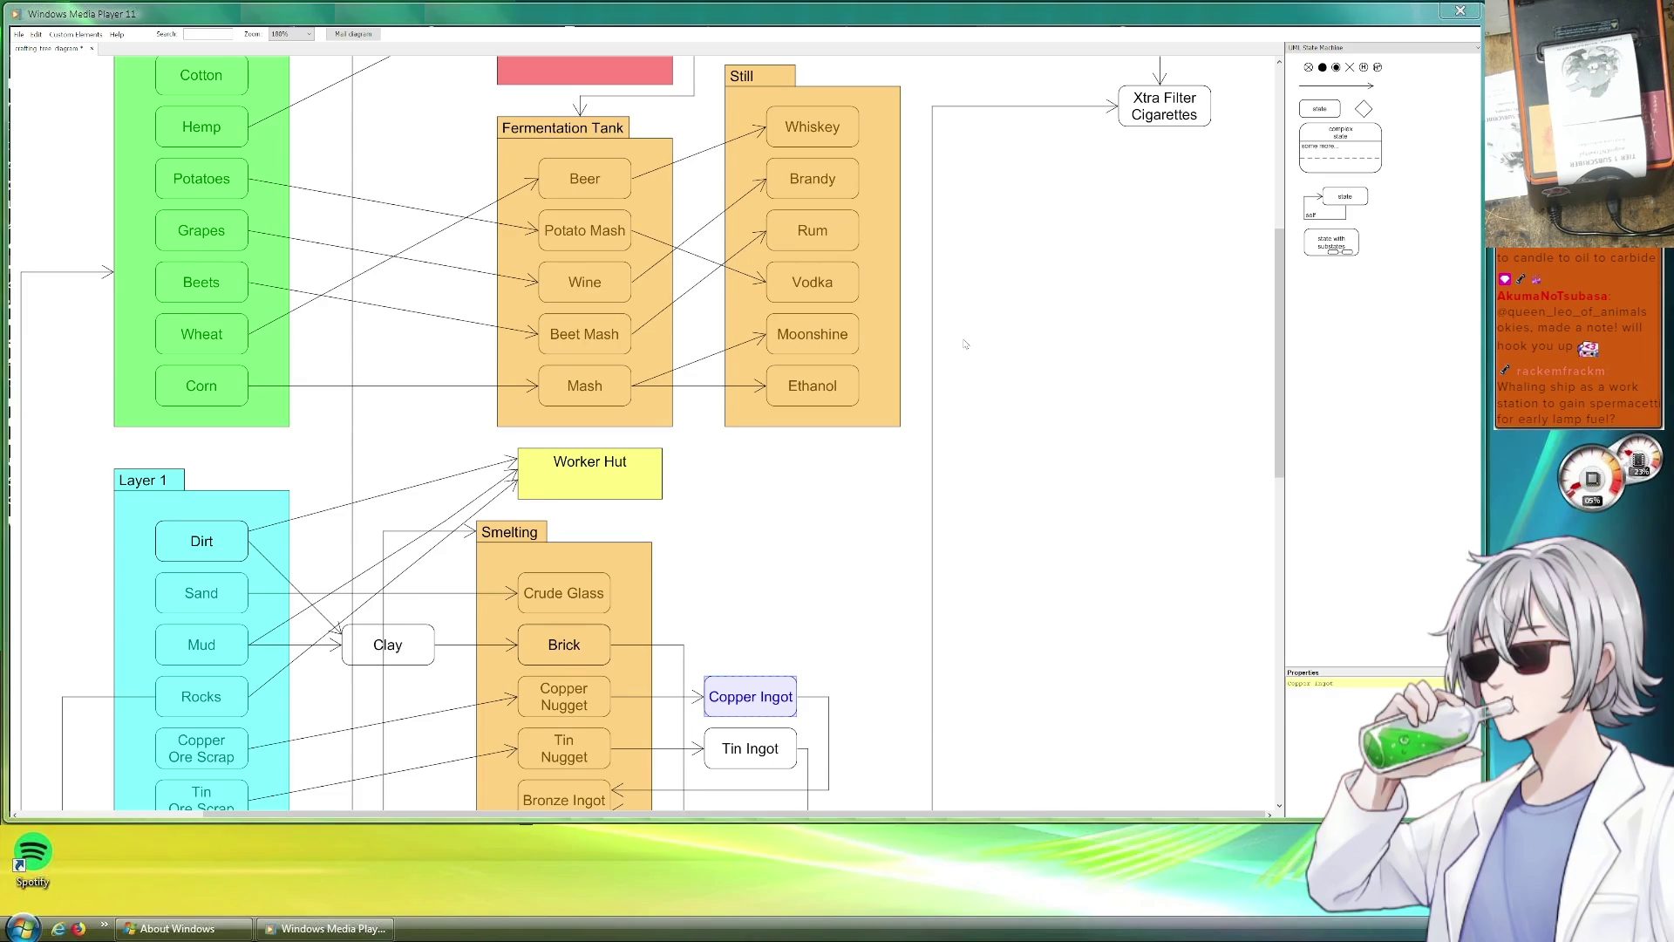
pyautogui.scroll(-2, 964, 347)
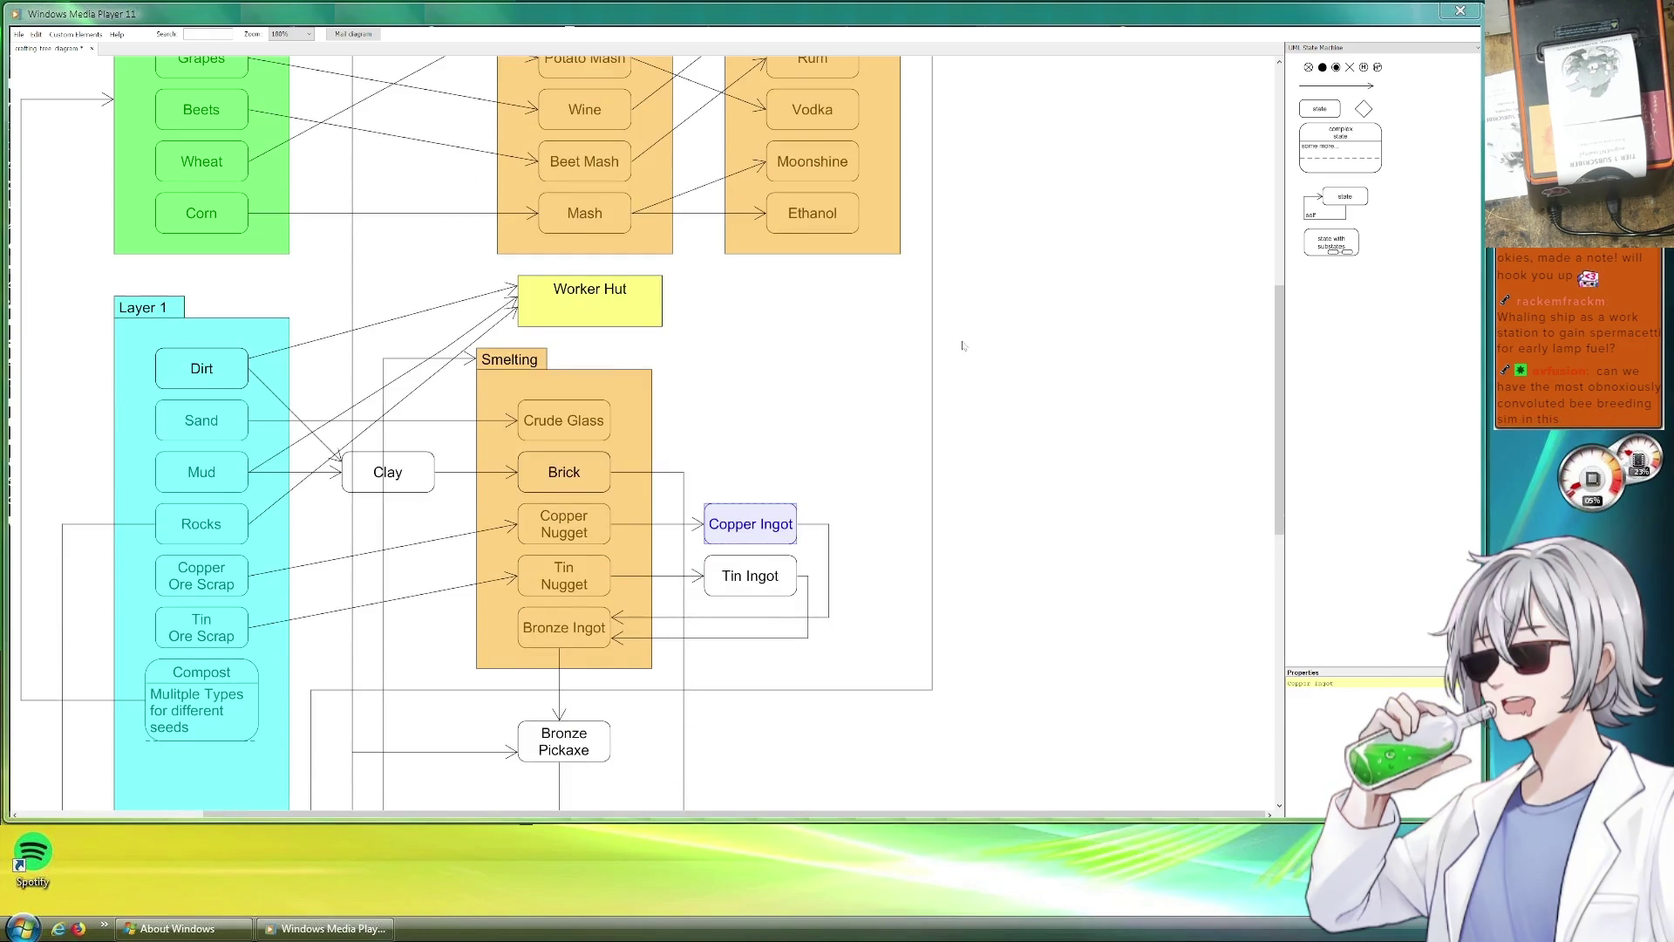
pyautogui.scroll(-2, 962, 350)
pyautogui.scroll(-3, 962, 349)
pyautogui.scroll(-2, 997, 388)
pyautogui.scroll(-3, 1006, 381)
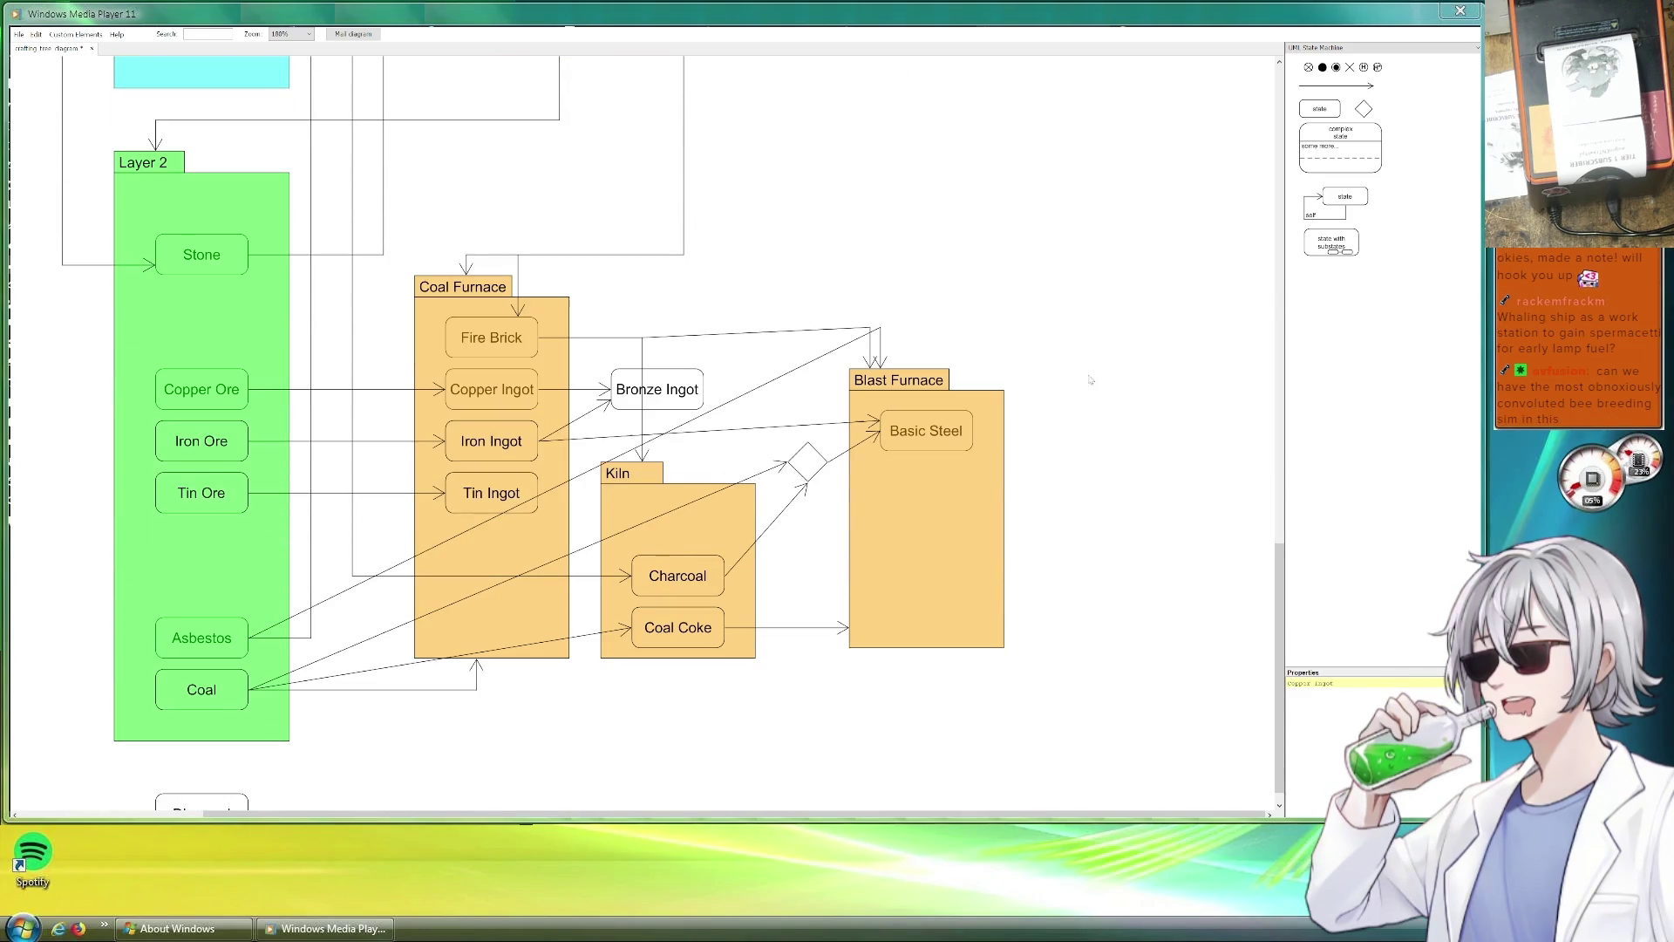
pyautogui.scroll(-2, 1062, 367)
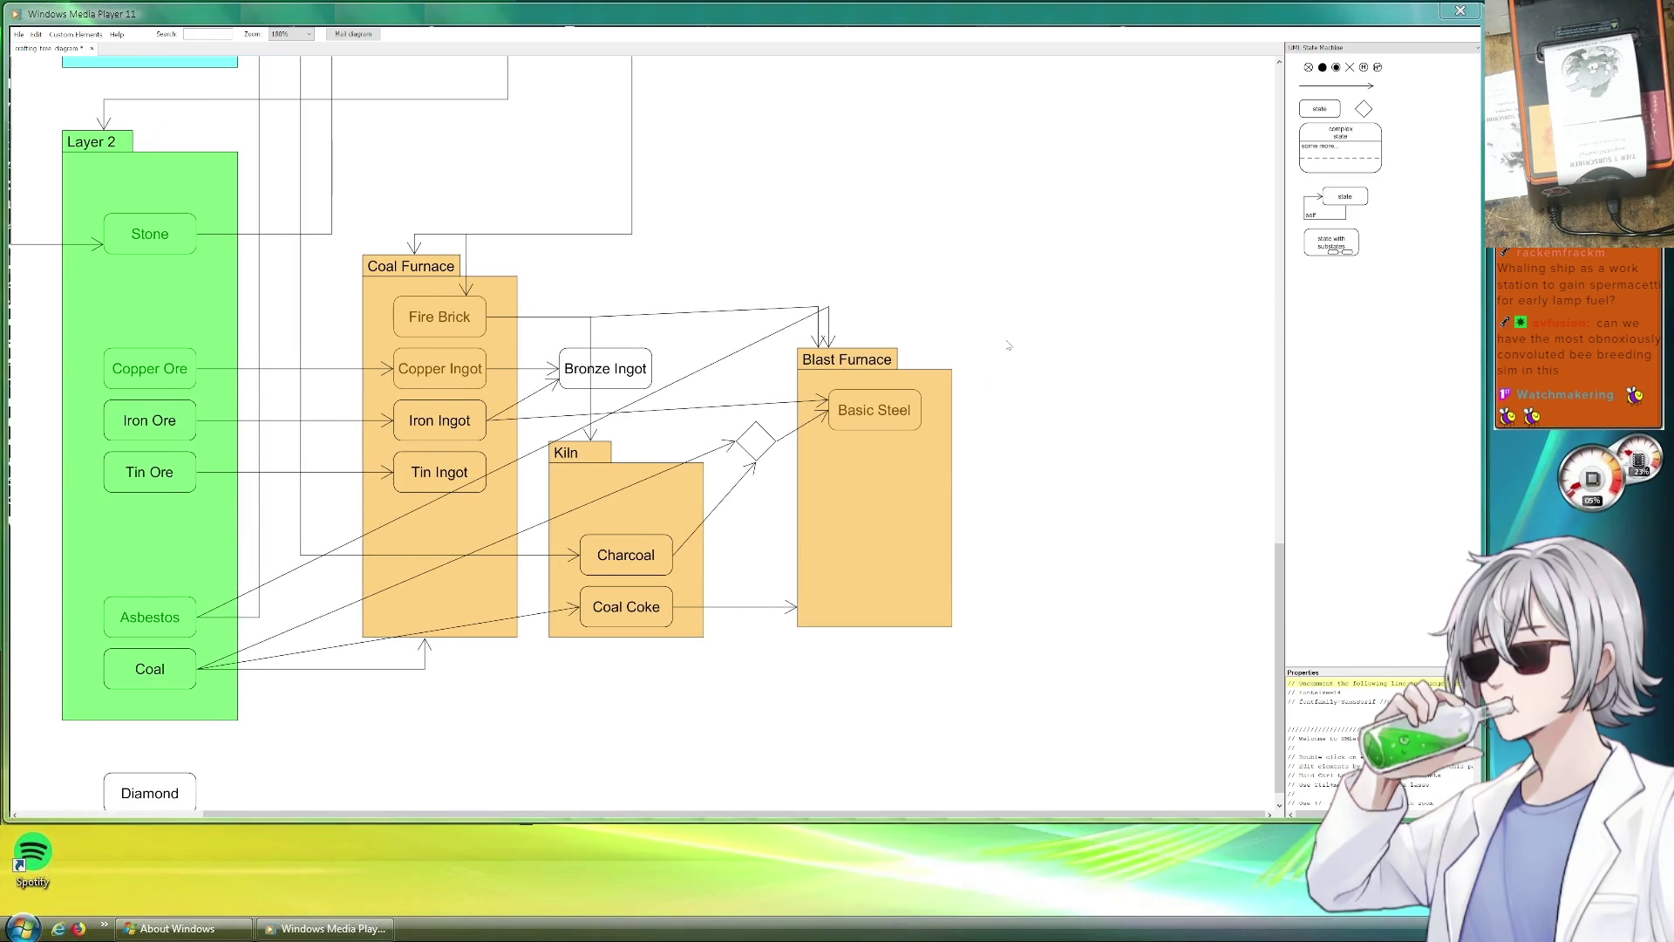
pyautogui.scroll(1, 1001, 309)
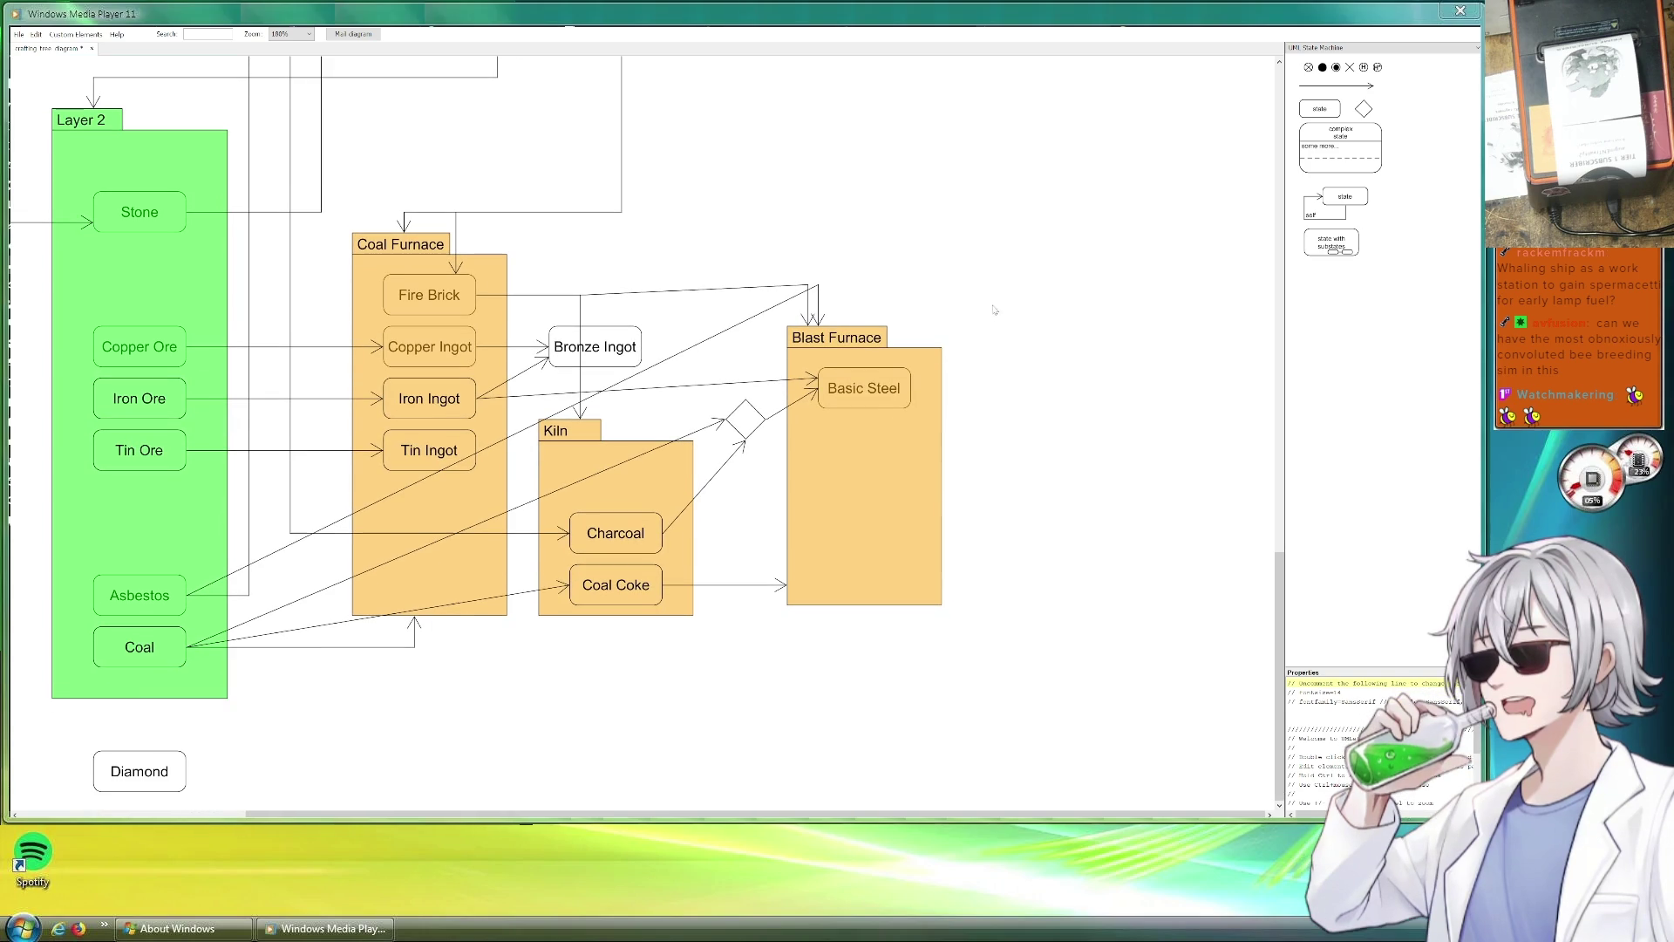
# Save the crafting diagram and nudge Bronze Ingot closer to the Coal Furnace.
pyautogui.hotkey('ctrl', 's')
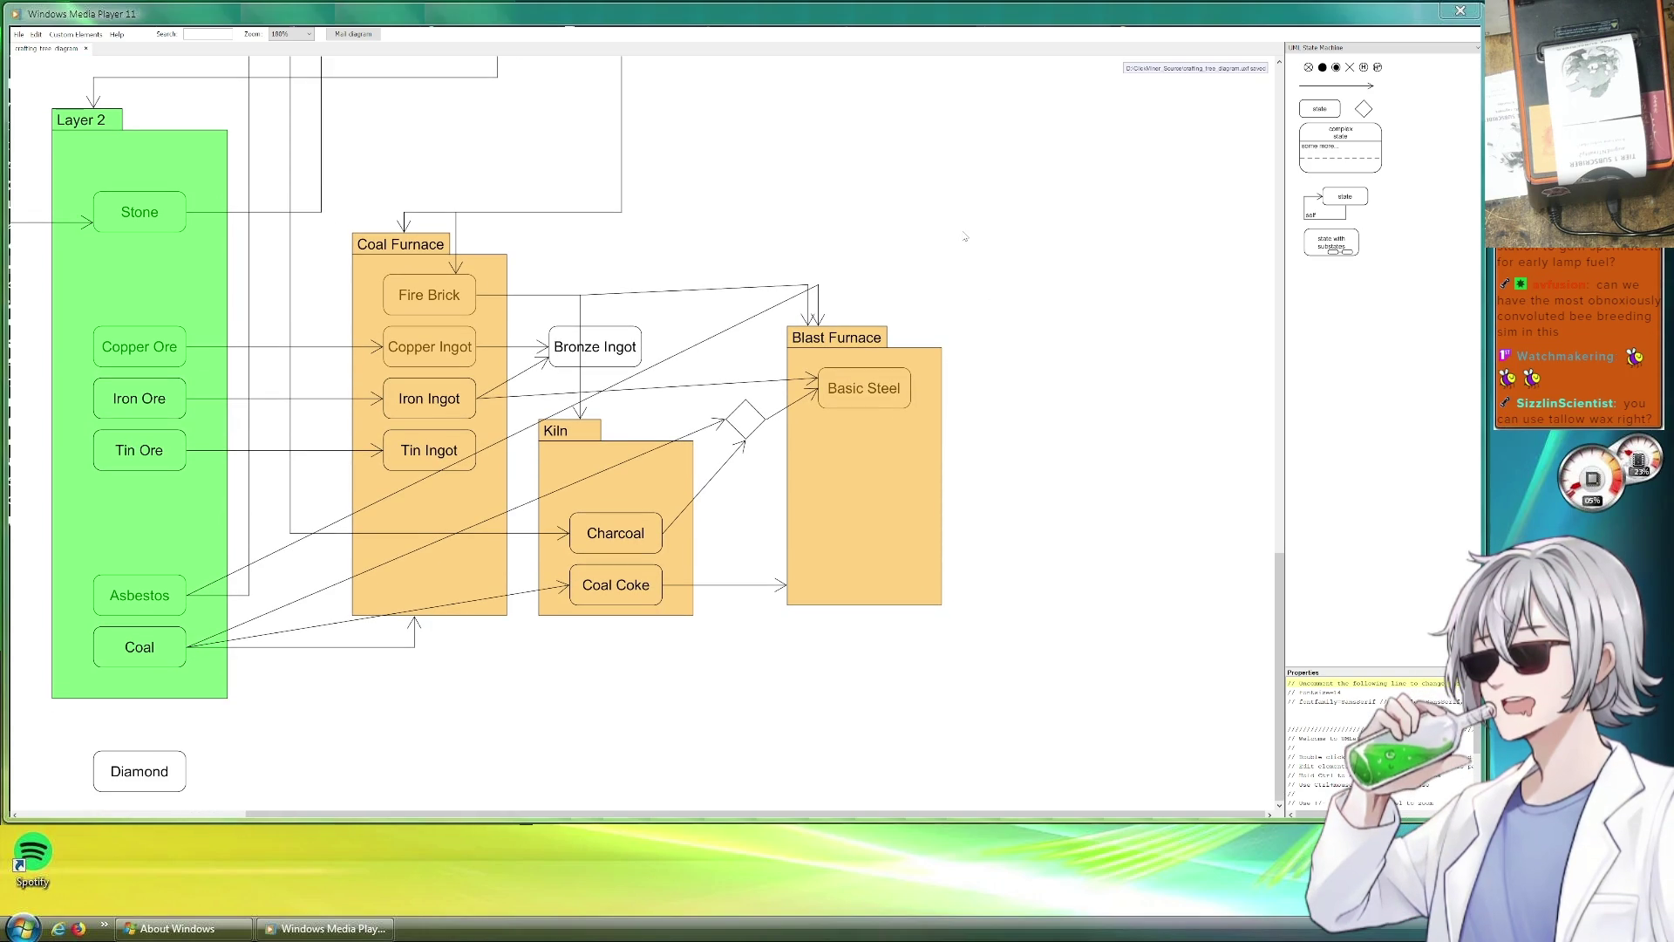
pyautogui.click(628, 337)
pyautogui.moveTo(627, 336)
pyautogui.mouseDown()
pyautogui.moveTo(674, 343)
pyautogui.moveTo(632, 338)
pyautogui.mouseUp()
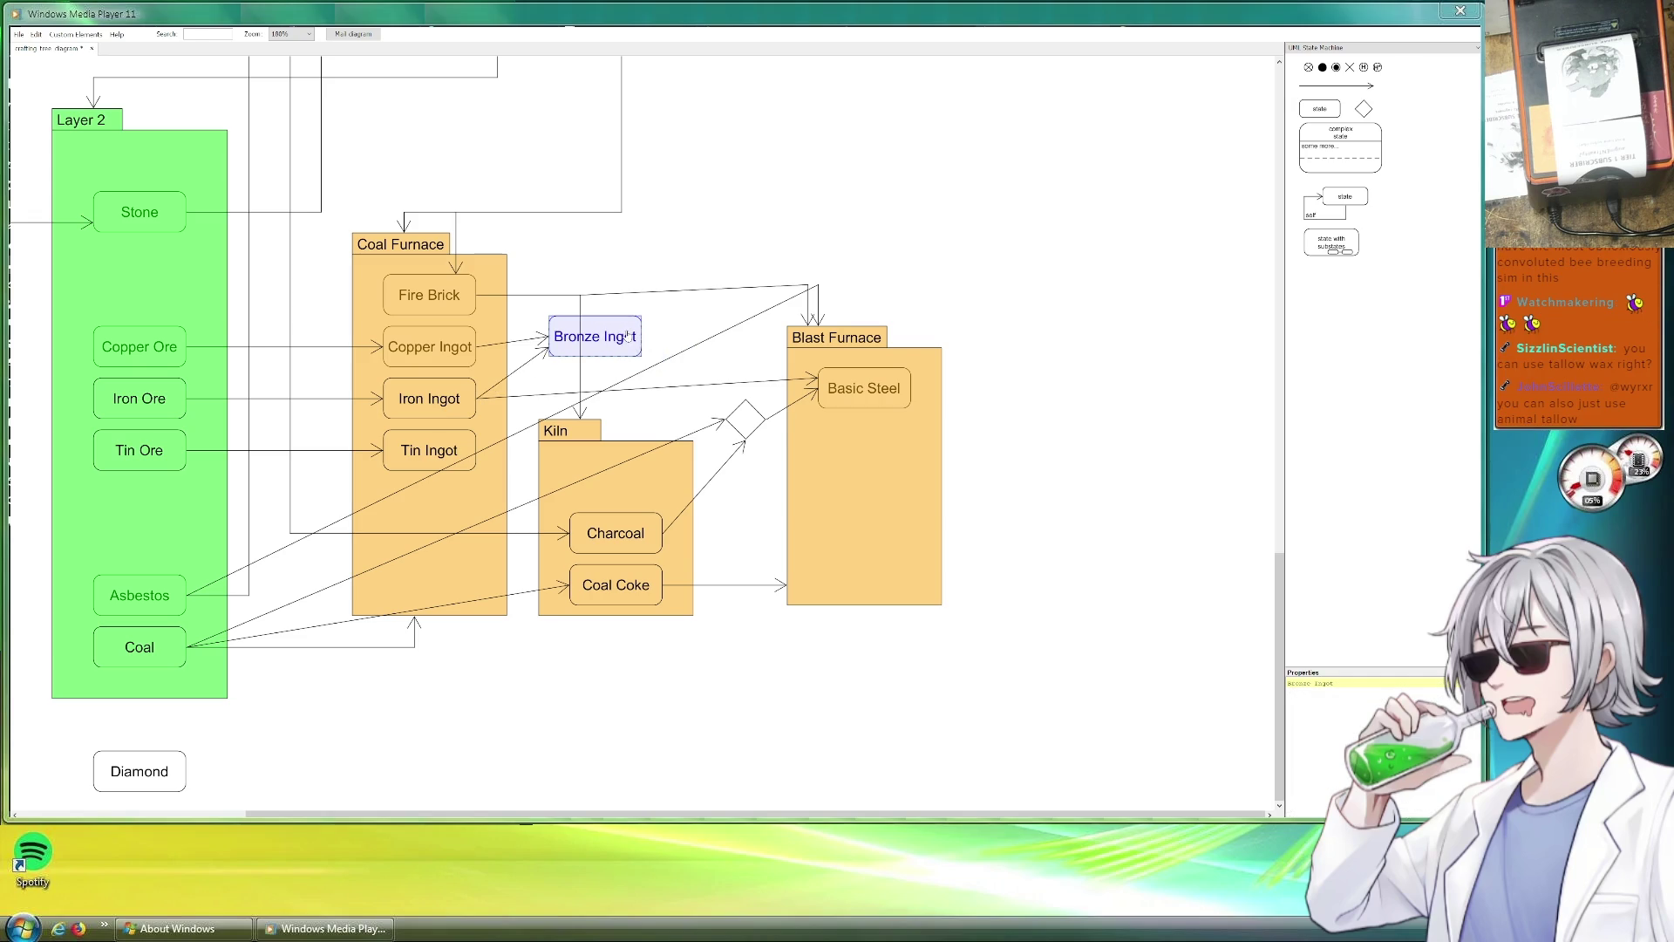